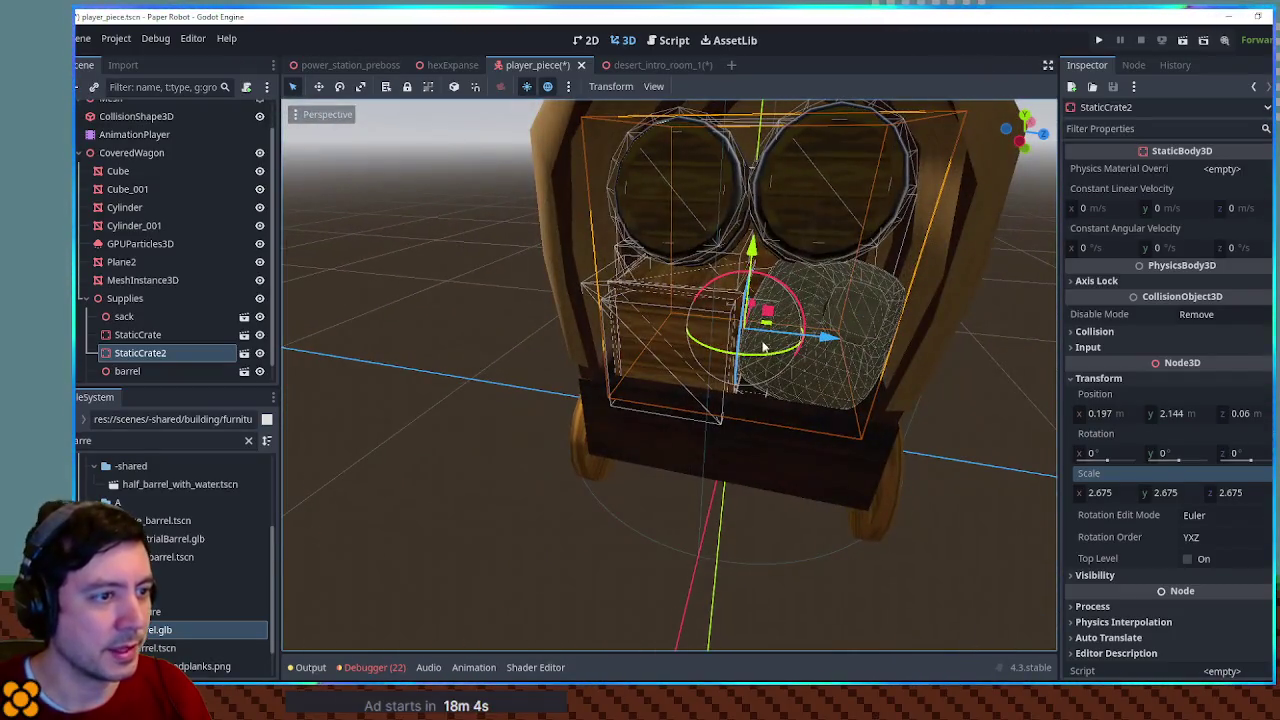
# Nudge StaticCrate2 sideways along X in the wagon and save the player piece scene
pyautogui.moveTo(755, 310); pyautogui.dragTo(762, 302)
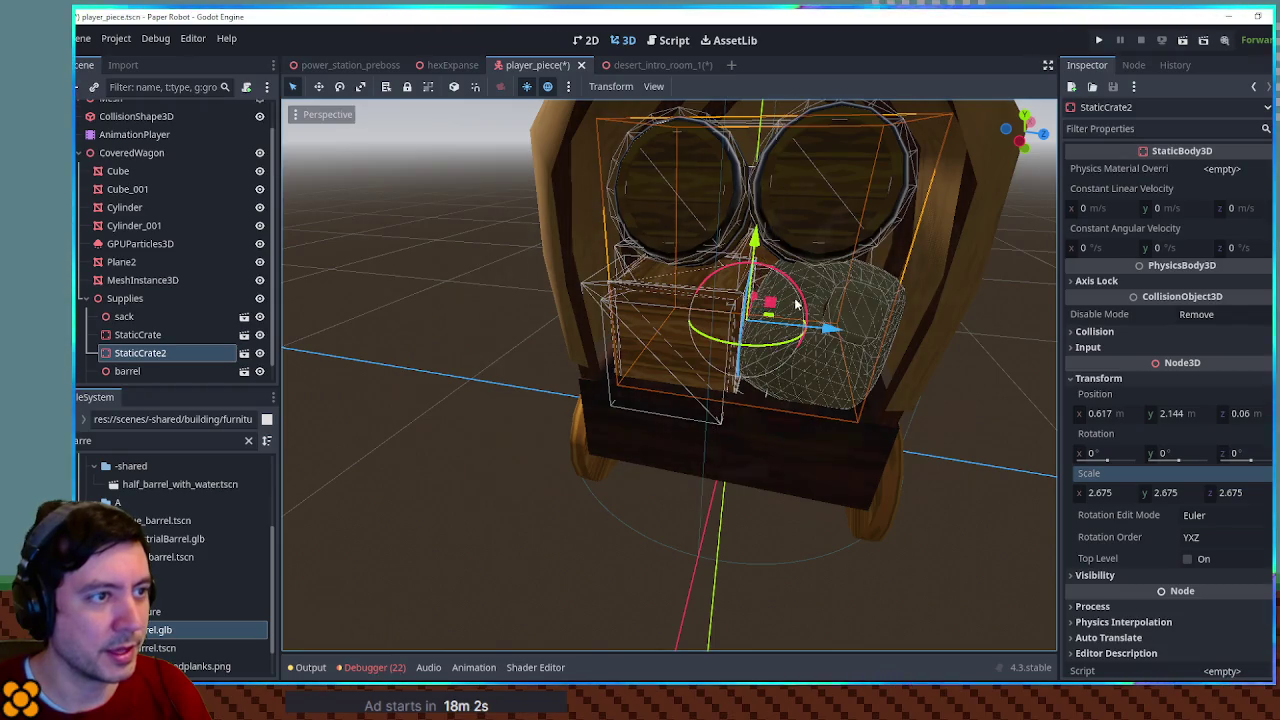
pyautogui.click(980, 368)
pyautogui.hotkey('ctrl', 's')
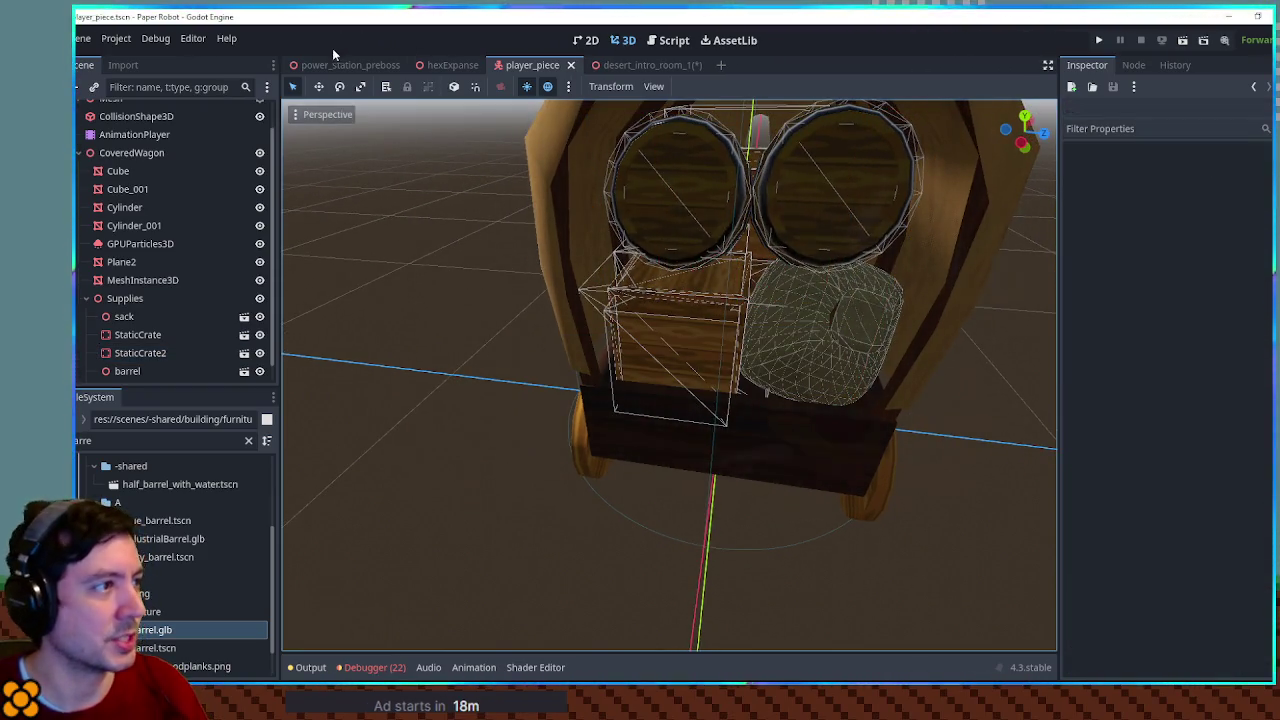
# Test-run the hexExpanse desert scene with F6, close the game, and return to player_piece
pyautogui.click(441, 67)
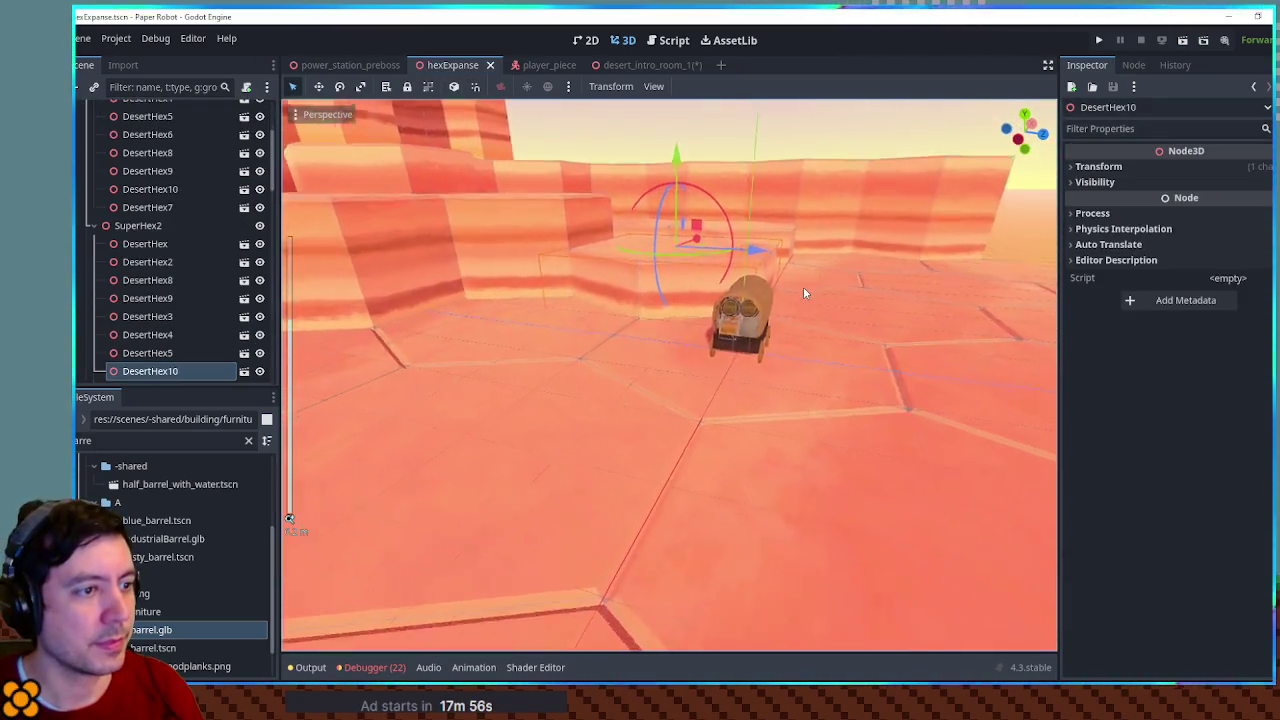
pyautogui.press('F6')
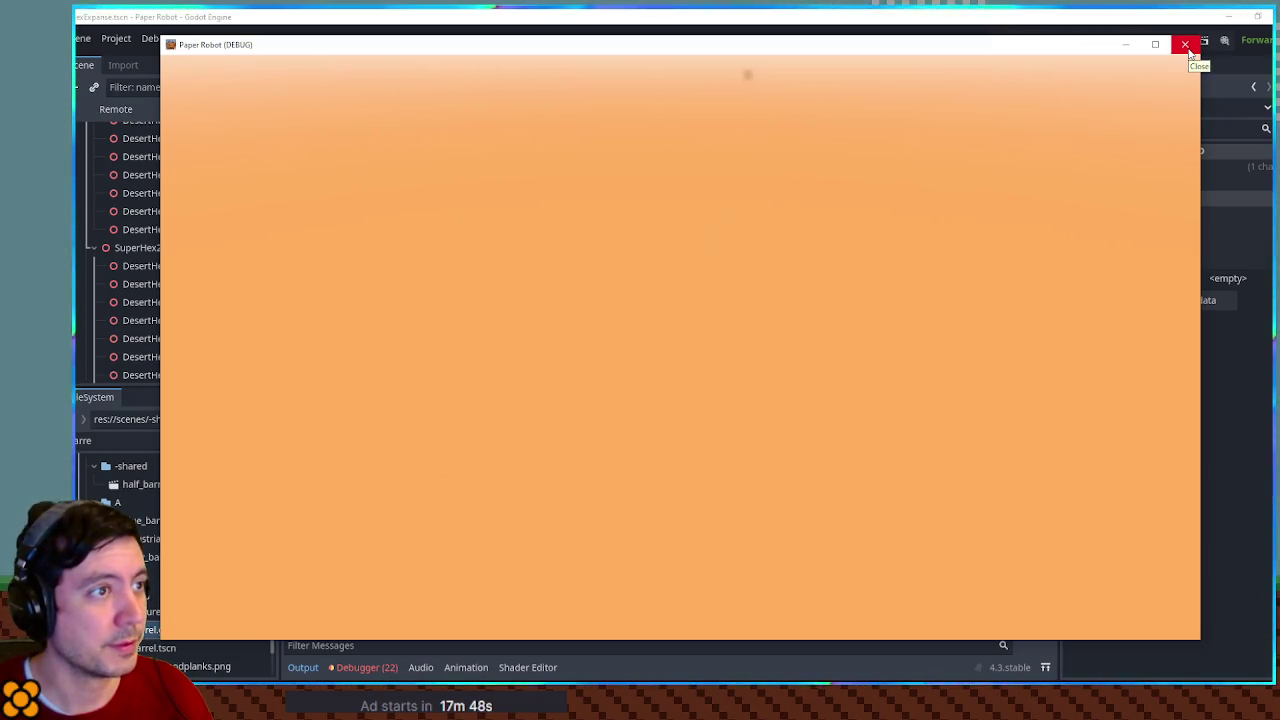
pyautogui.click(1186, 46)
pyautogui.scroll(6, 820, 238)
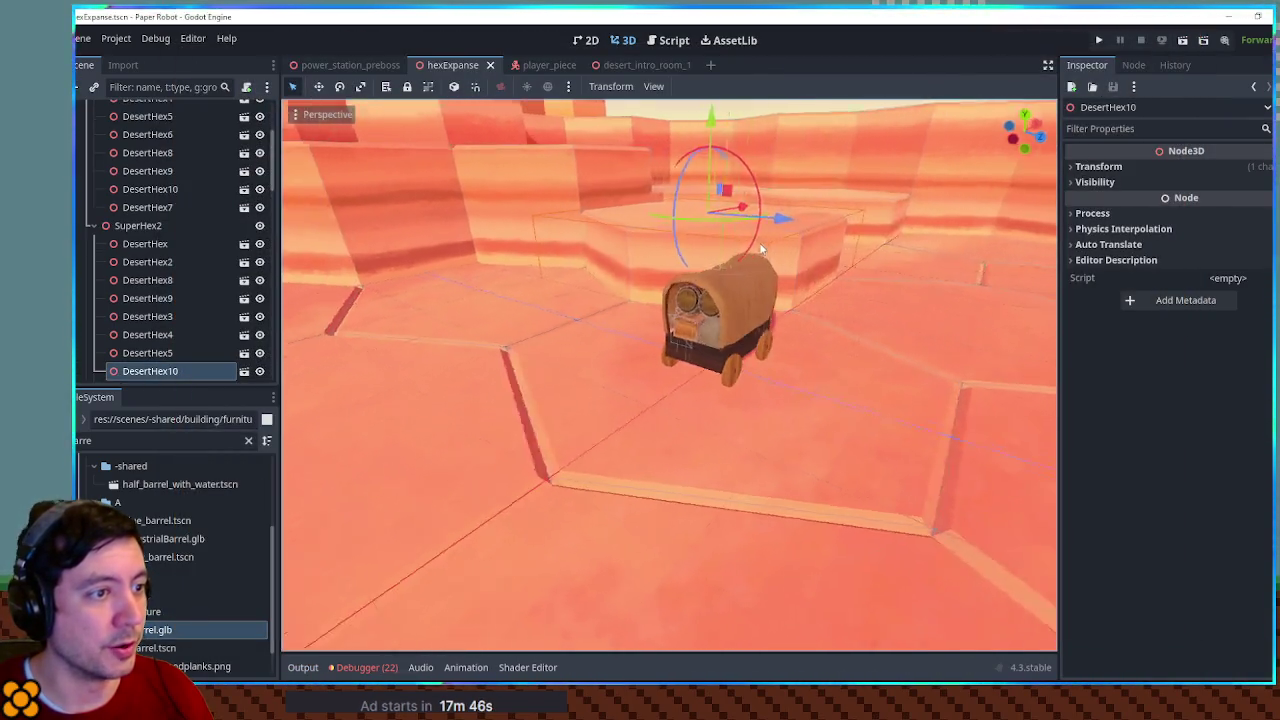
pyautogui.click(744, 280)
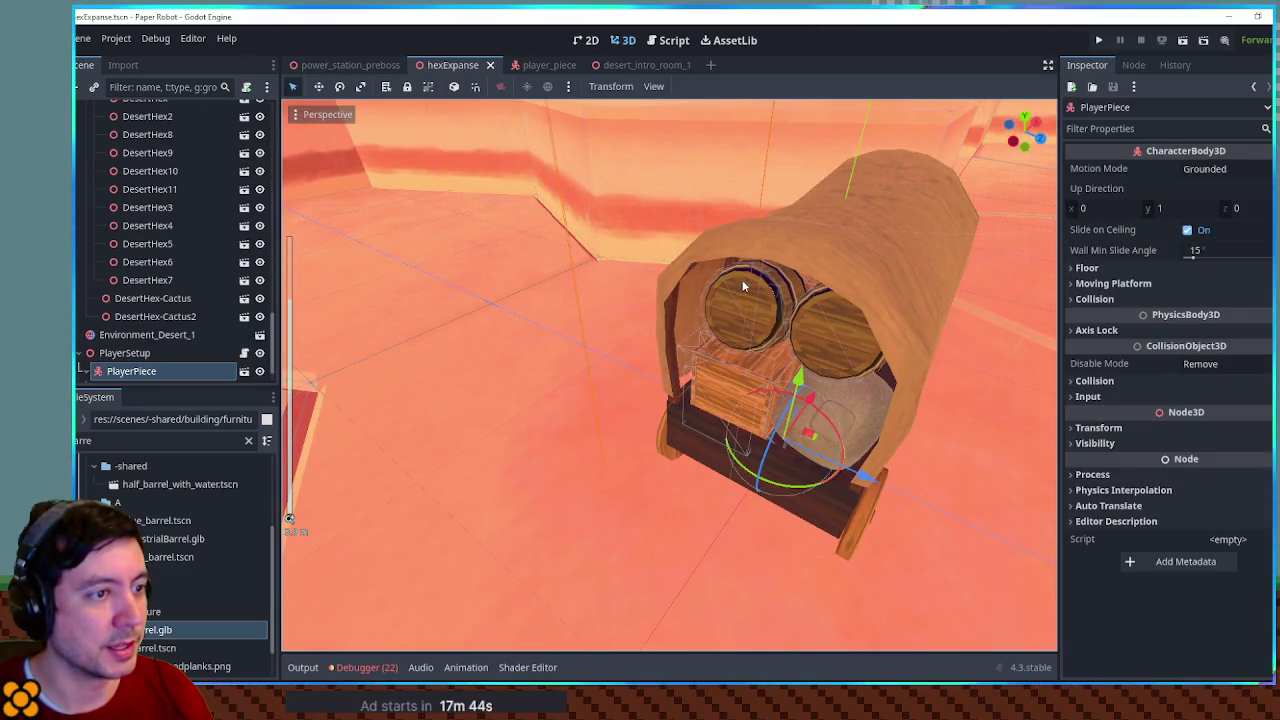
pyautogui.click(545, 64)
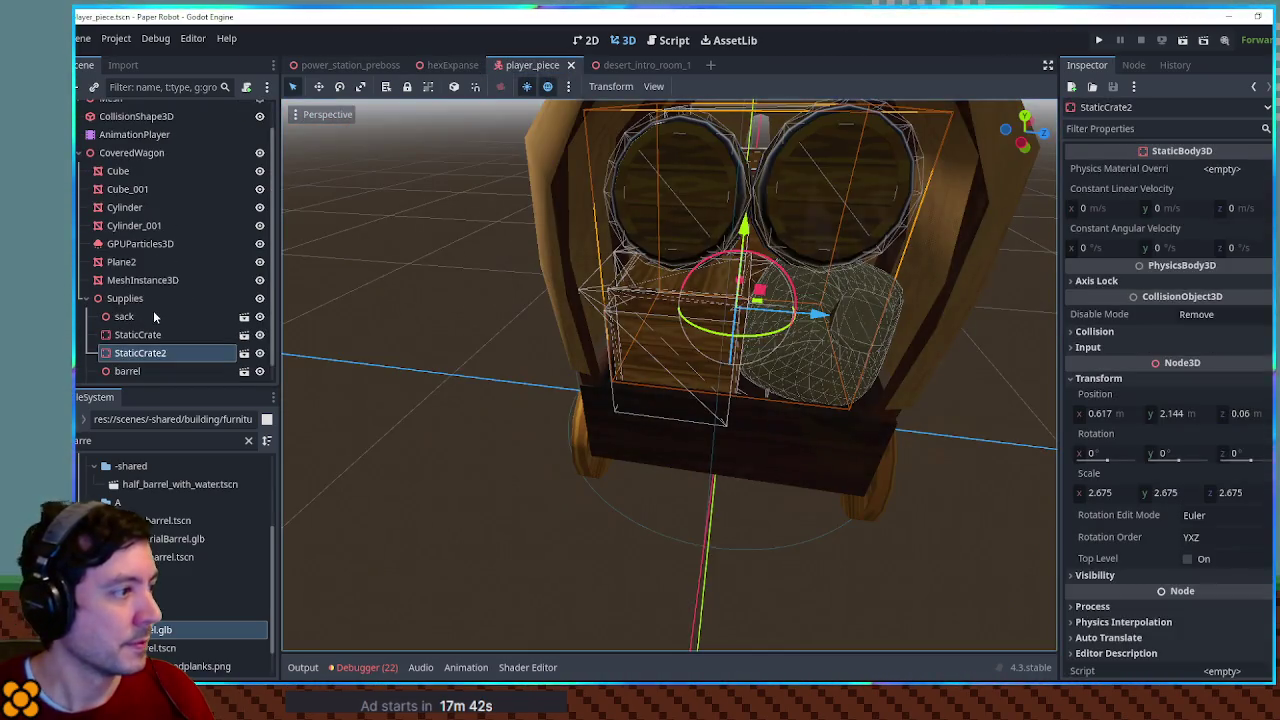
# Filter the FileSystem for 'crate' and add crate.glb under the Supplies node
pyautogui.click(137, 335)
pyautogui.scroll(-1, 155, 334)
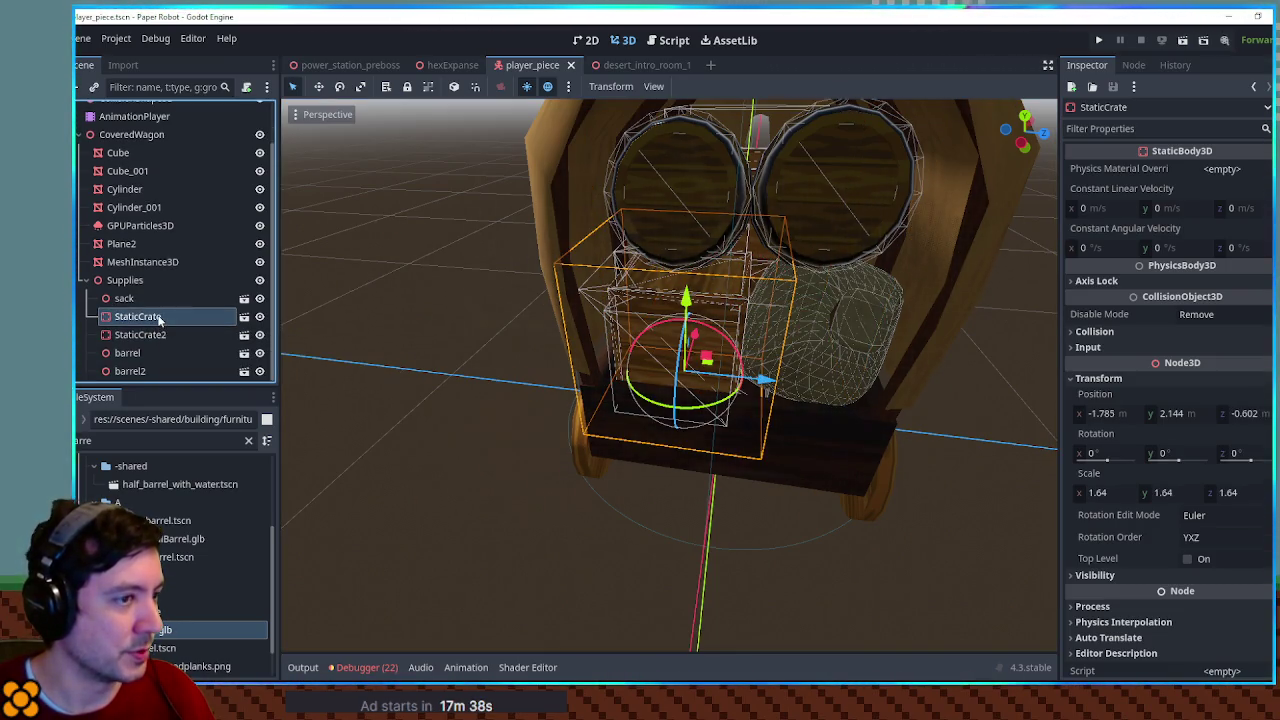
pyautogui.hotkey('ctrl', 'a')
pyautogui.write('crate')
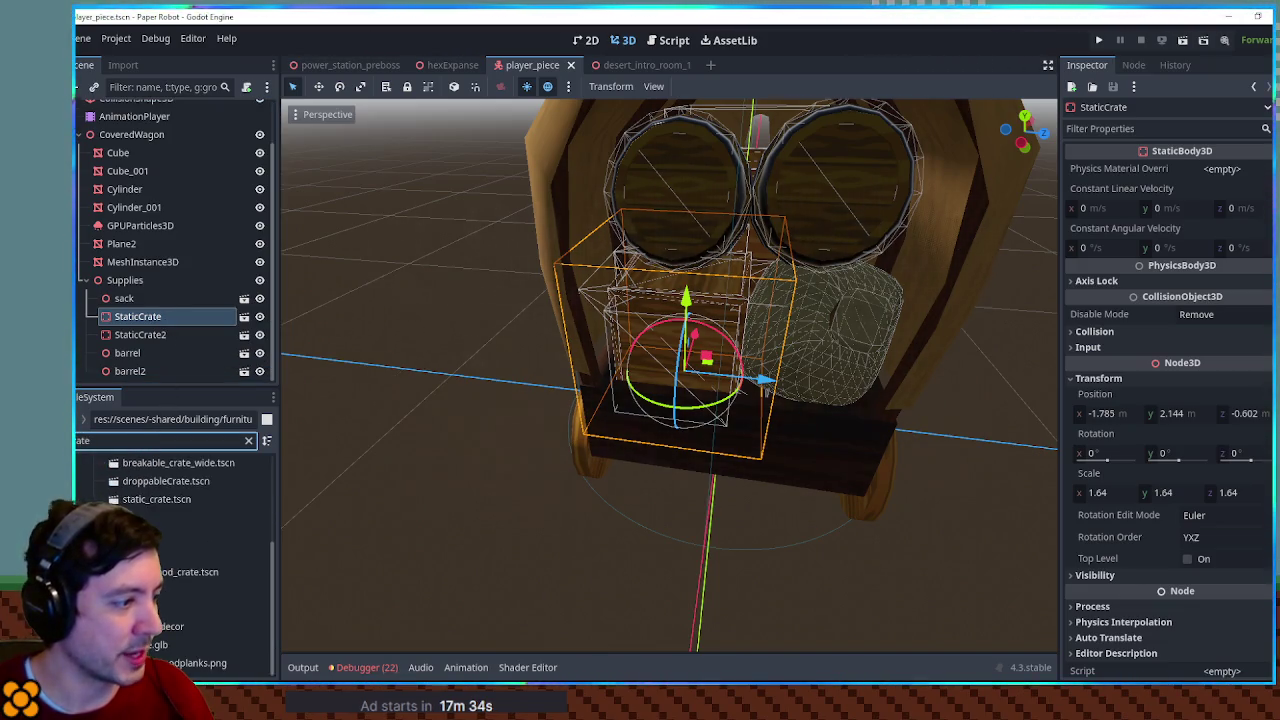
pyautogui.moveTo(158, 652); pyautogui.dragTo(150, 282)
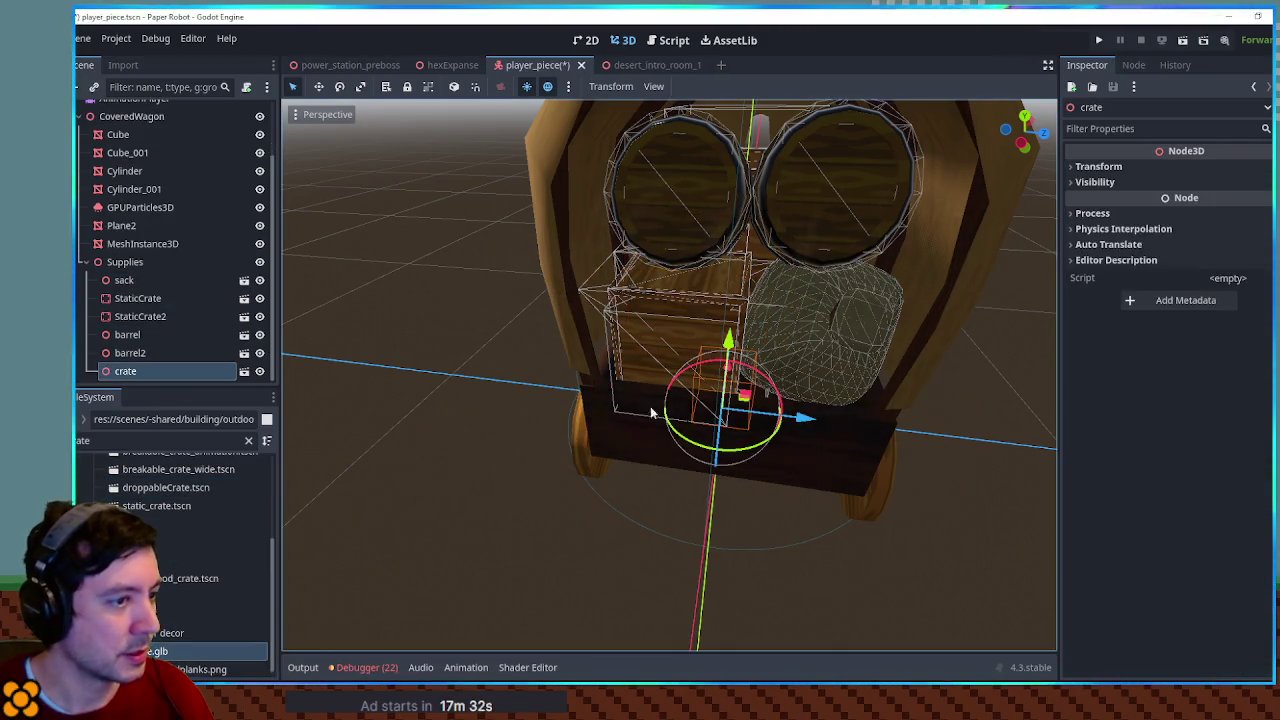
# Slide the new crate to the left and scale it up to 1.27
pyautogui.moveTo(1022, 135)
pyautogui.mouseDown()
pyautogui.moveTo(1047, 235)
pyautogui.moveTo(1030, 270)
pyautogui.mouseUp()
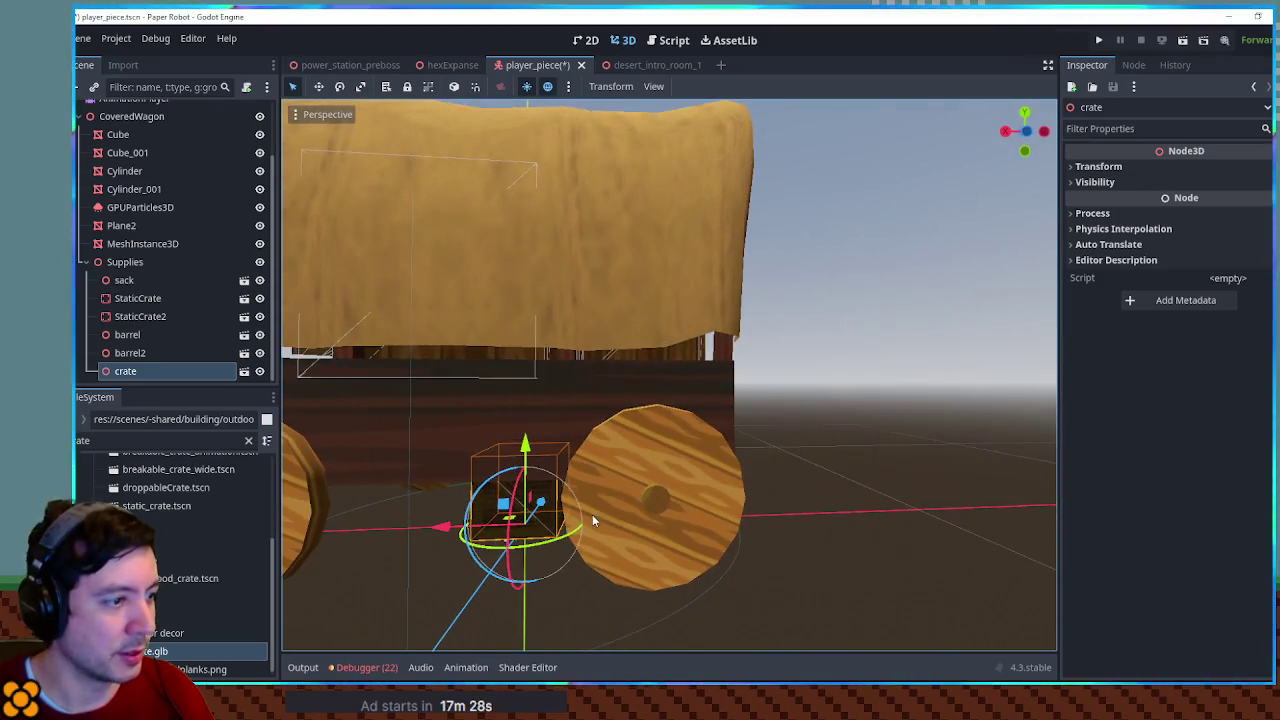
pyautogui.moveTo(502, 502)
pyautogui.mouseDown()
pyautogui.moveTo(506, 523)
pyautogui.moveTo(490, 443)
pyautogui.mouseUp()
pyautogui.moveTo(752, 381); pyautogui.dragTo(714, 380)
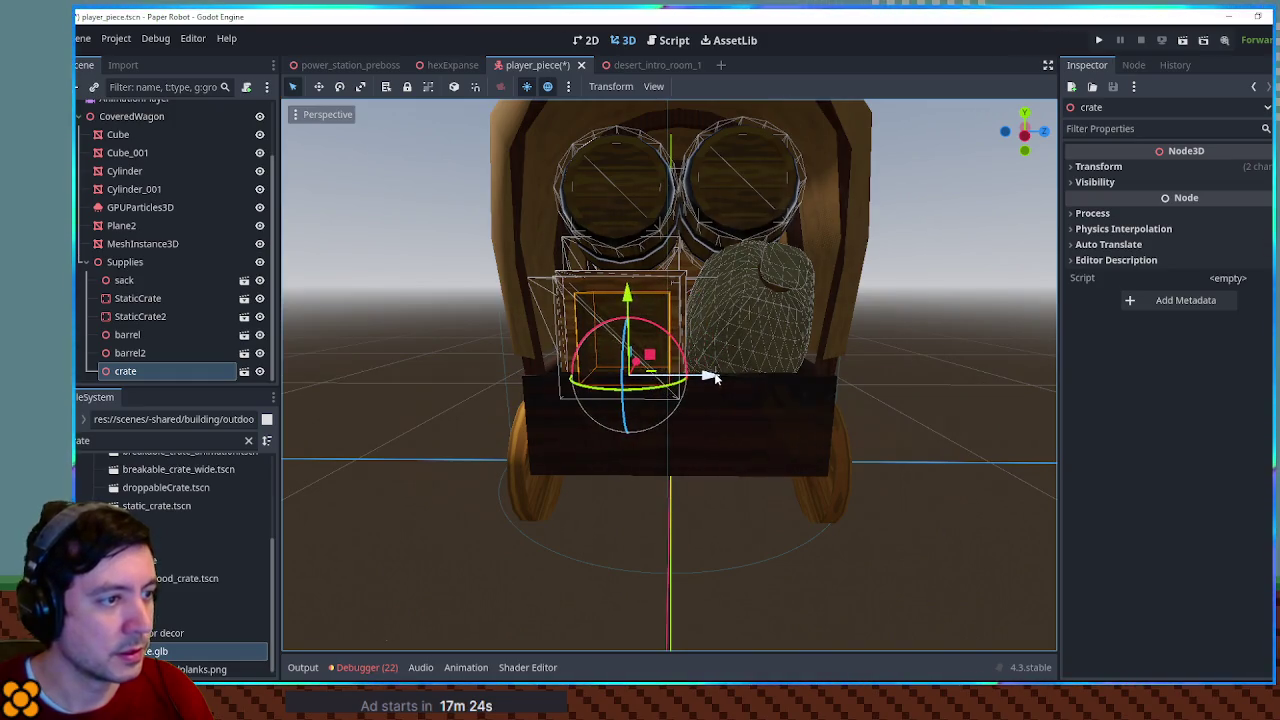
pyautogui.click(1095, 166)
pyautogui.moveTo(1112, 281); pyautogui.dragTo(1140, 281)
# Duplicate the crate as crate2, scale it to 2.155, move it forward, and save
pyautogui.moveTo(866, 308); pyautogui.dragTo(630, 302)
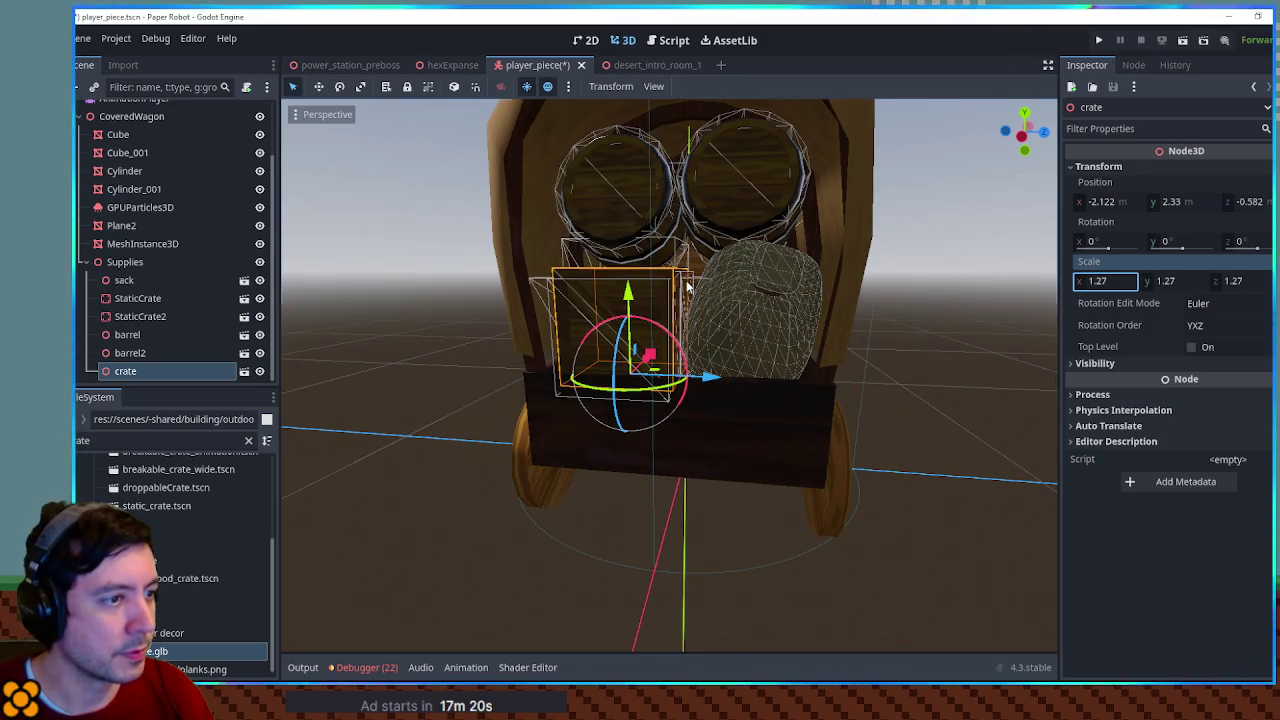
pyautogui.click(687, 287)
pyautogui.click(687, 287)
pyautogui.click(665, 300)
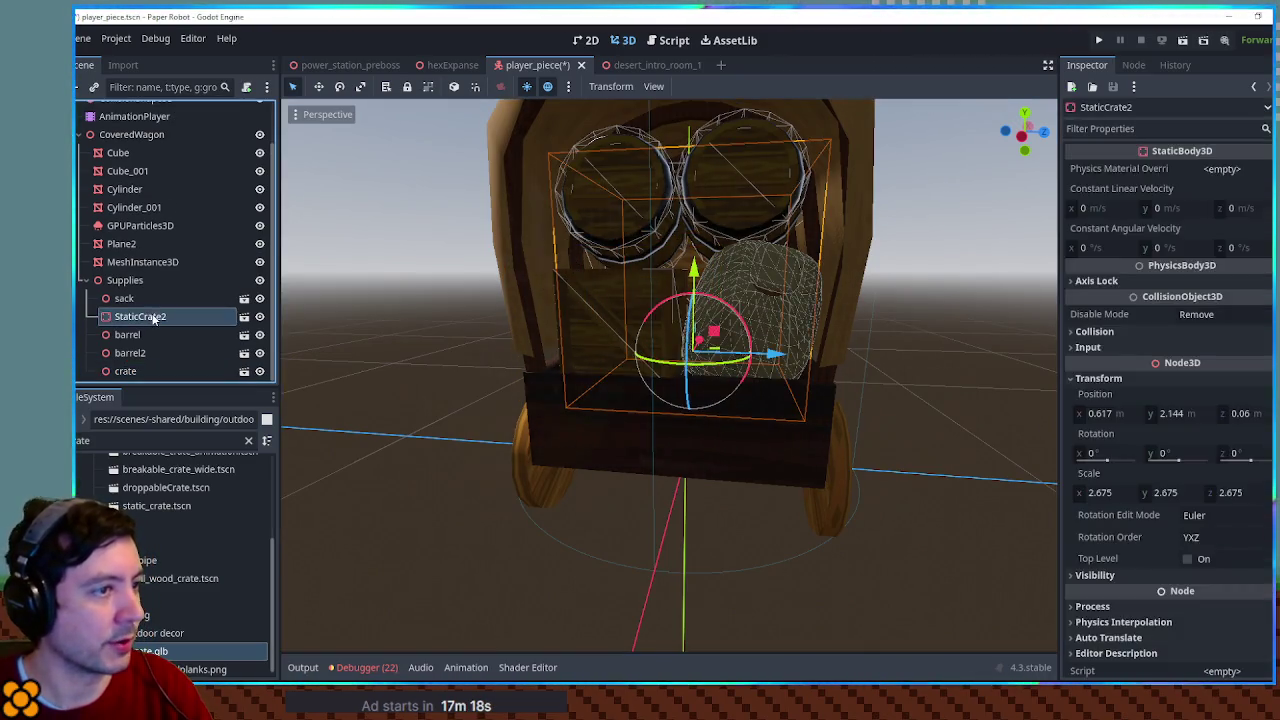
pyautogui.click(645, 312)
pyautogui.click(636, 317)
pyautogui.moveTo(636, 317)
pyautogui.mouseDown()
pyautogui.moveTo(663, 390)
pyautogui.moveTo(592, 284)
pyautogui.mouseUp()
pyautogui.hotkey('ctrl', 'd')
pyautogui.click(1100, 166)
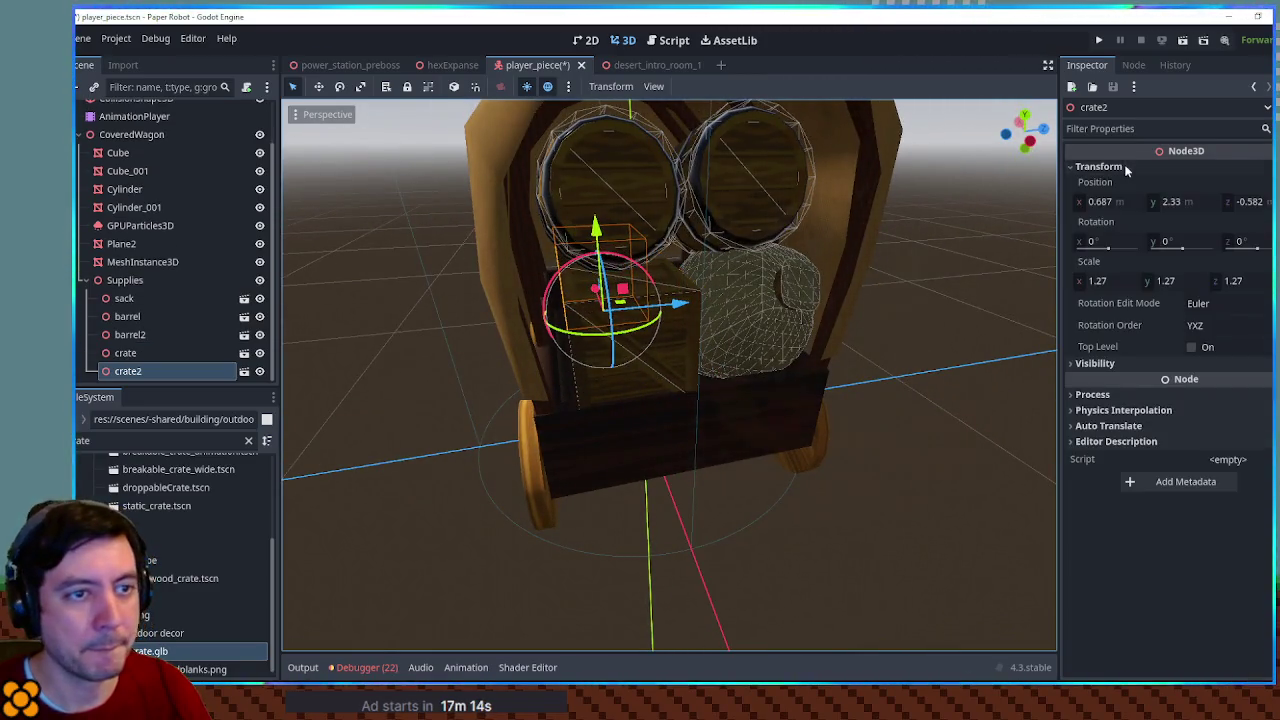
pyautogui.moveTo(1086, 283); pyautogui.dragTo(1072, 284)
pyautogui.moveTo(680, 305)
pyautogui.mouseDown()
pyautogui.moveTo(886, 320)
pyautogui.moveTo(937, 206)
pyautogui.moveTo(908, 128)
pyautogui.moveTo(792, 244)
pyautogui.mouseUp()
pyautogui.hotkey('ctrl', 's')
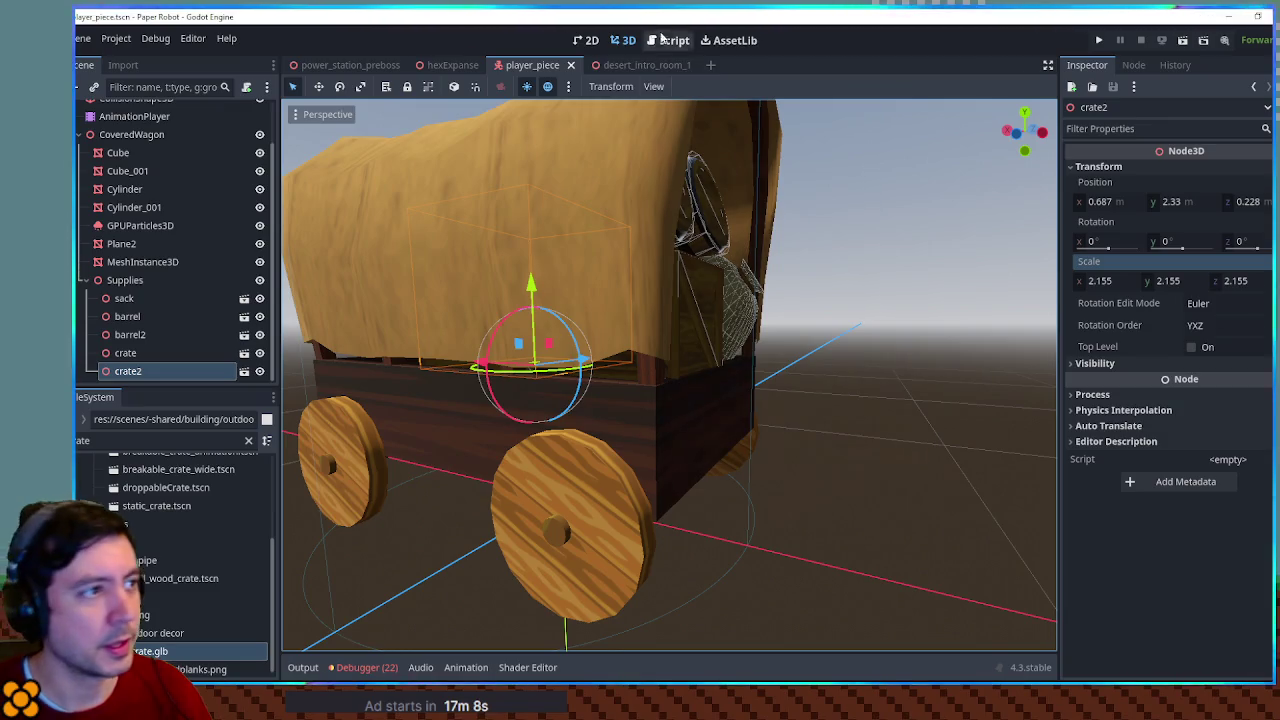
pyautogui.click(451, 66)
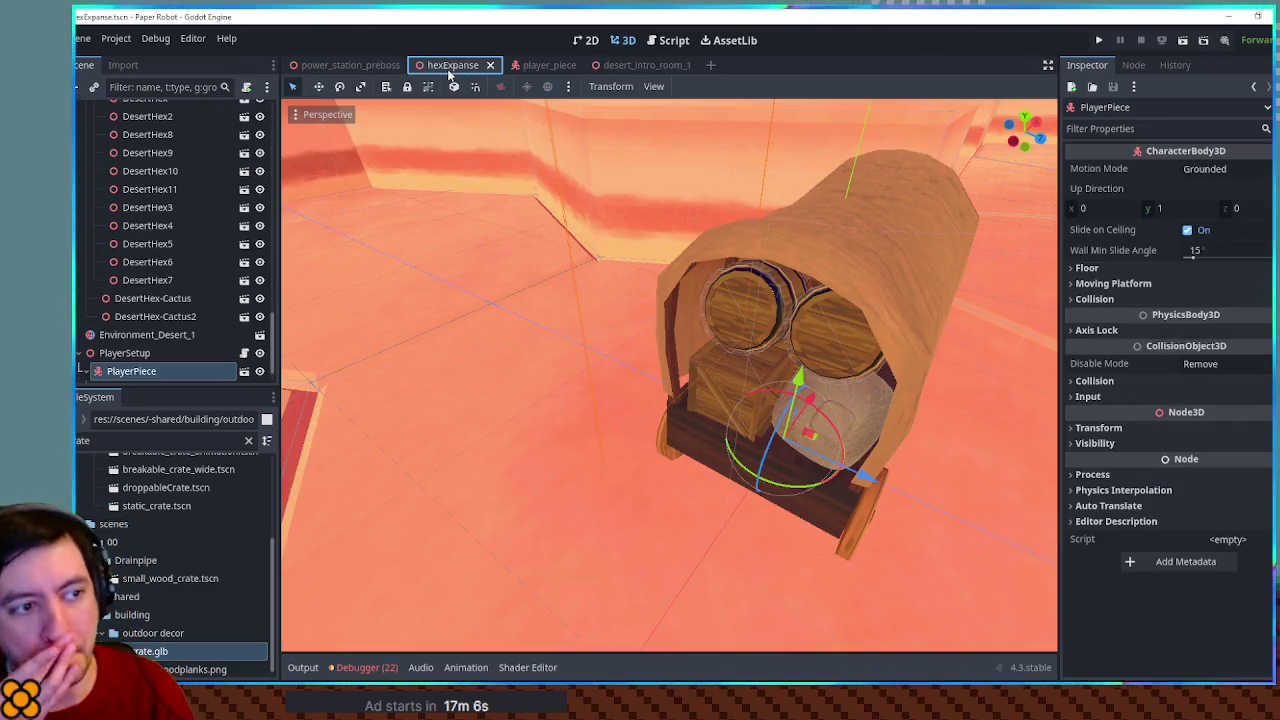
pyautogui.scroll(-5, 701, 149)
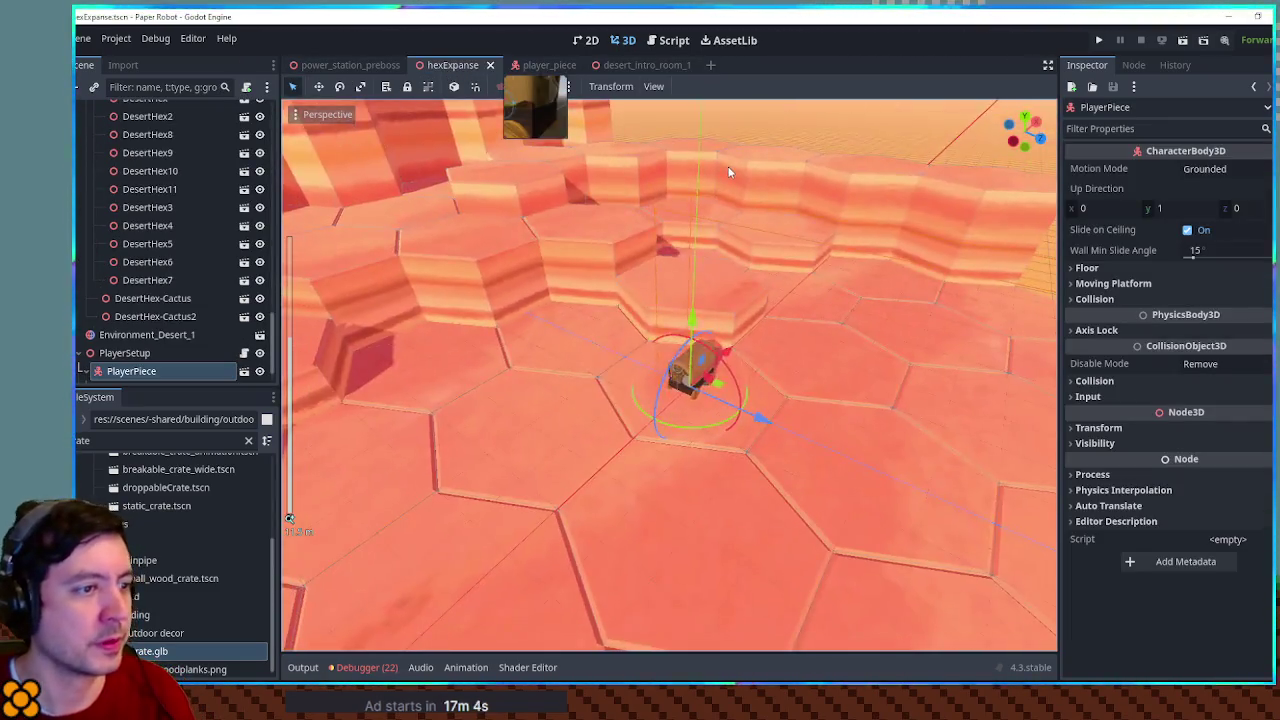
pyautogui.press('F6')
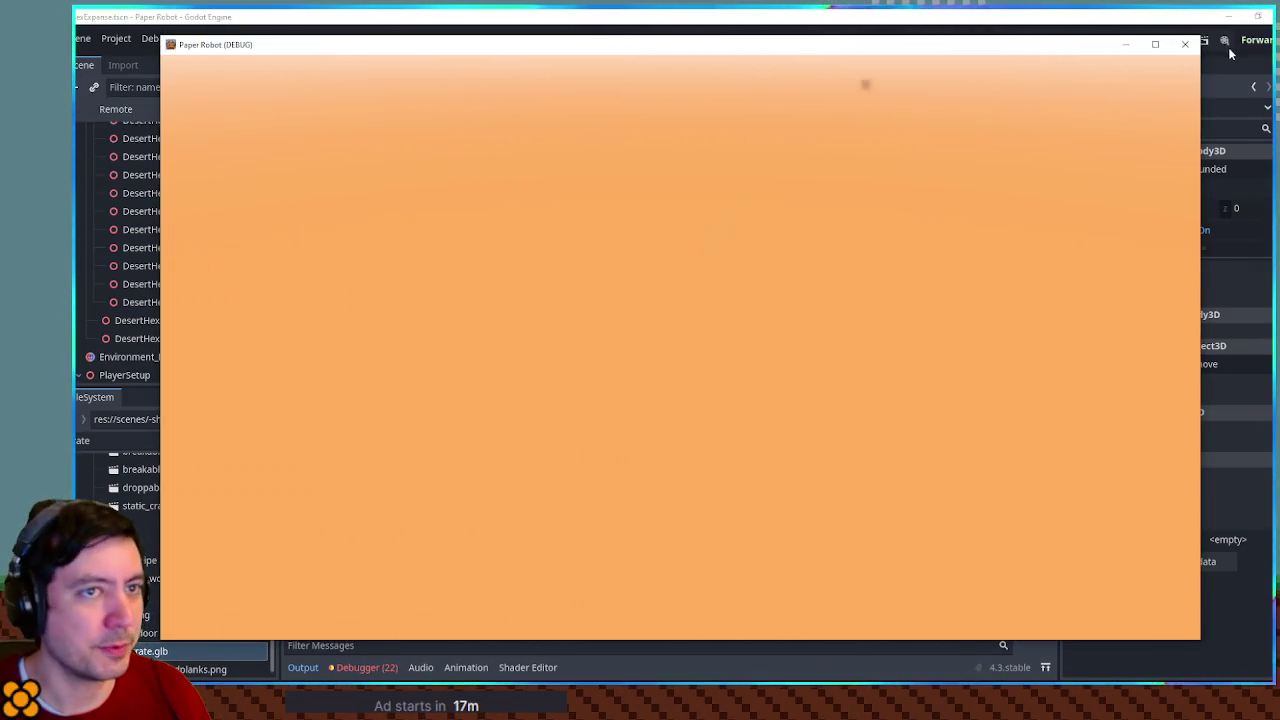
pyautogui.click(1185, 44)
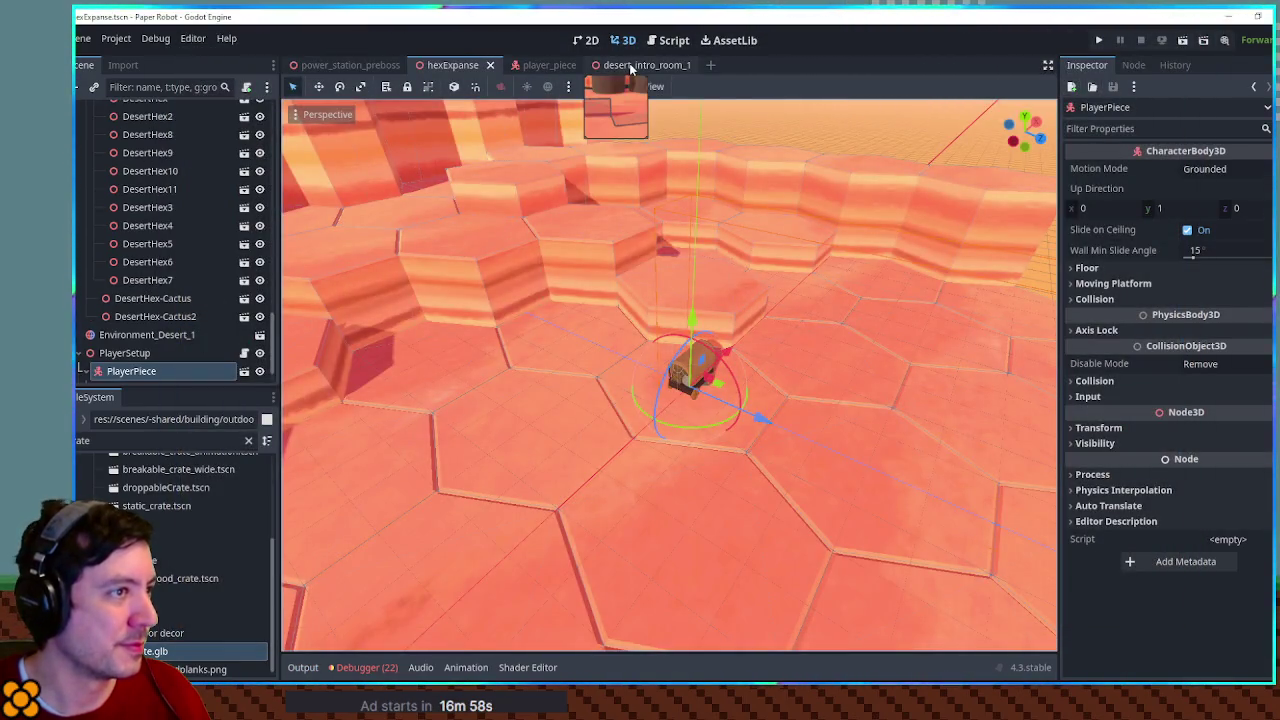
pyautogui.click(535, 65)
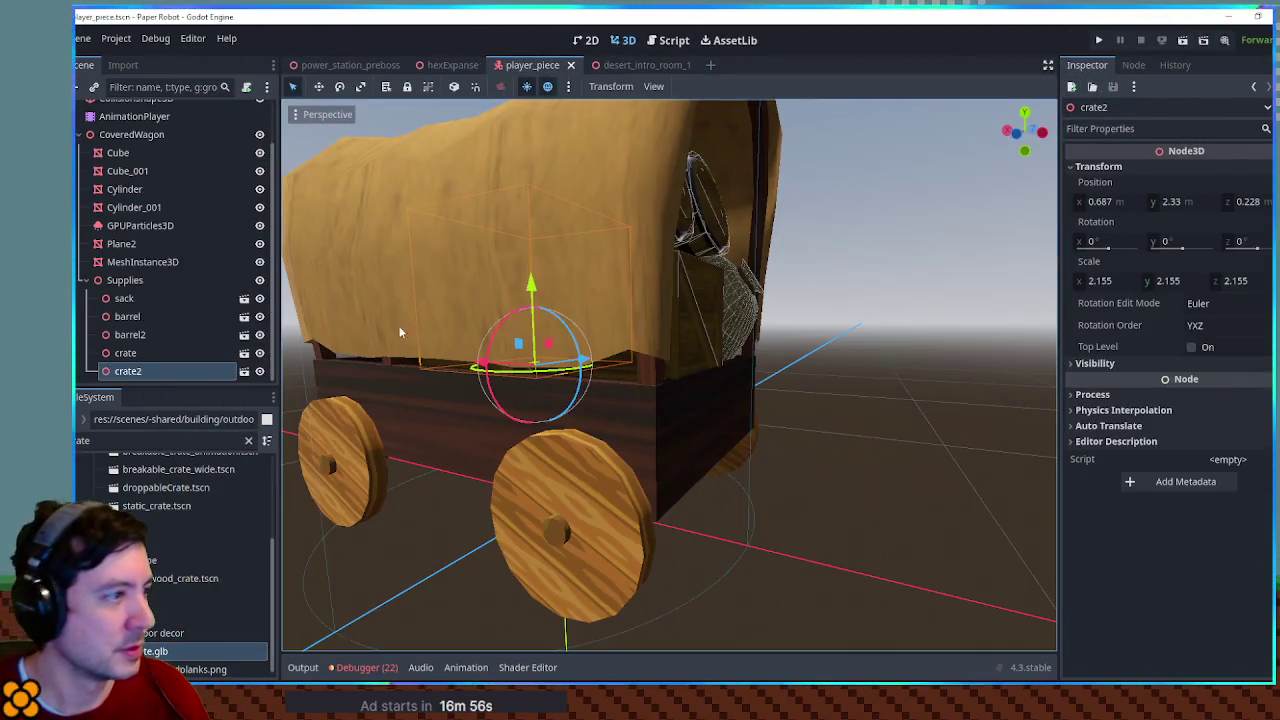
pyautogui.click(125, 317)
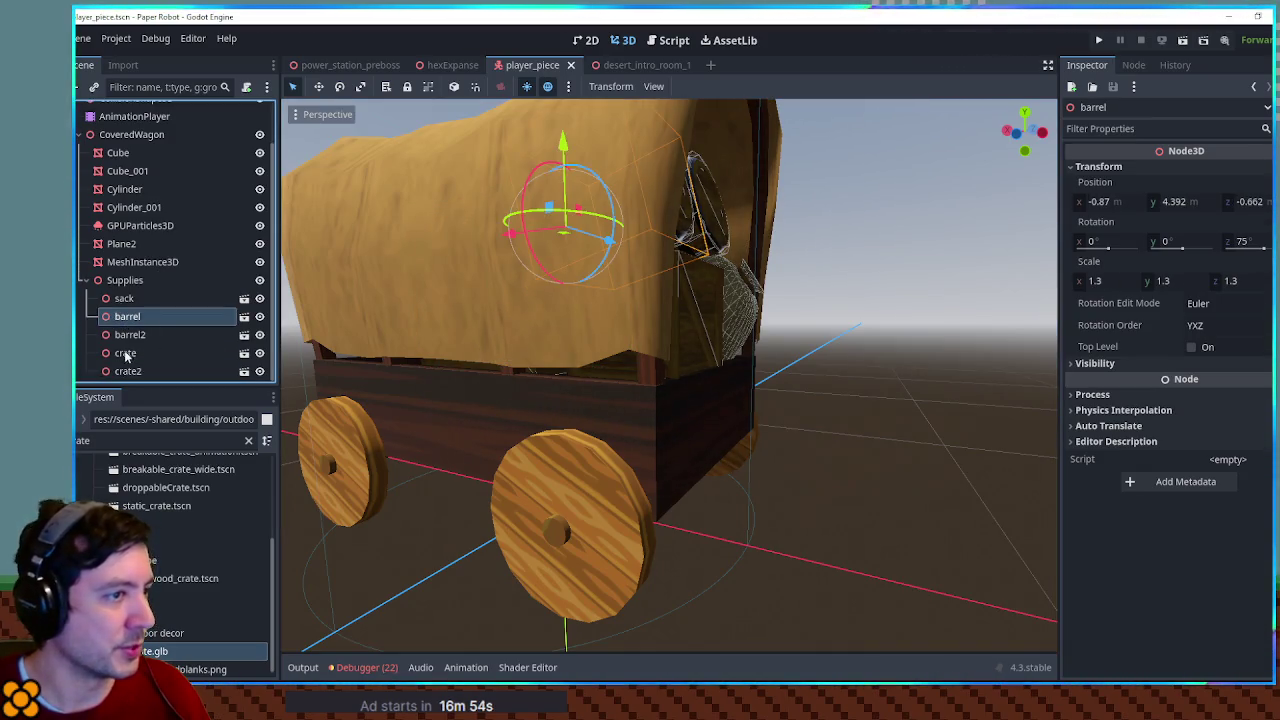
pyautogui.moveTo(363, 333); pyautogui.dragTo(1008, 351)
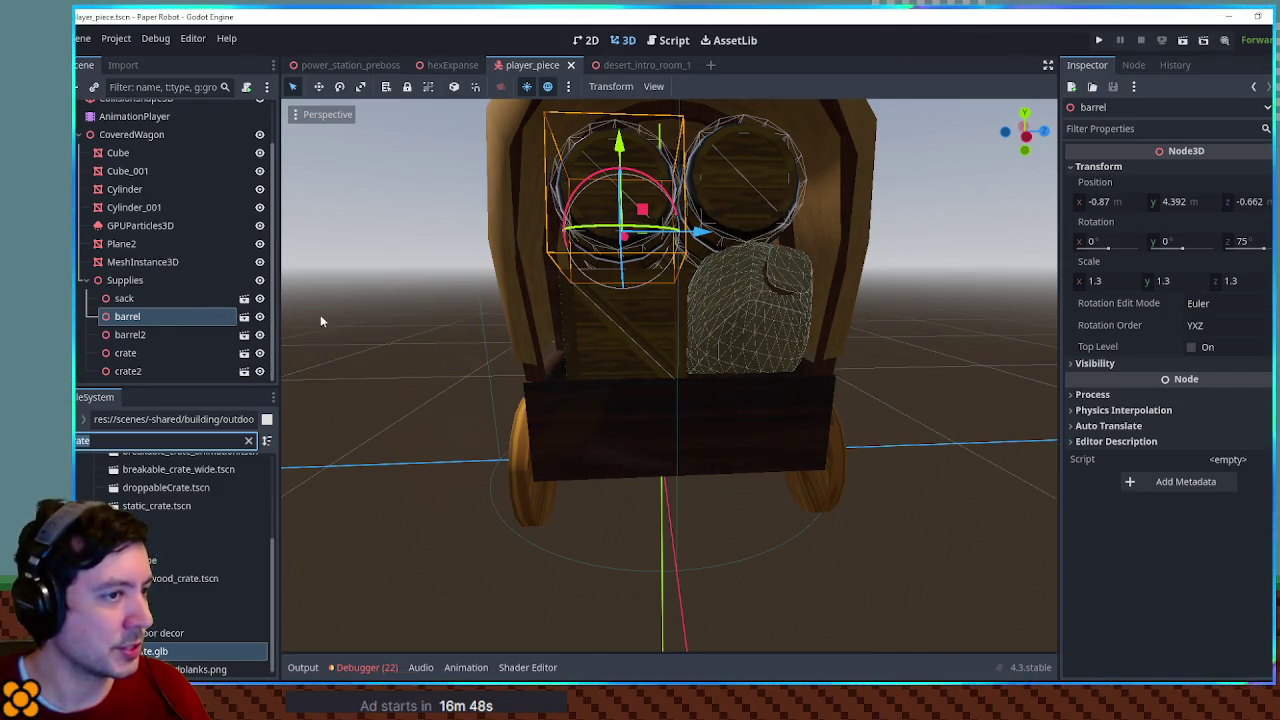
pyautogui.click(245, 316)
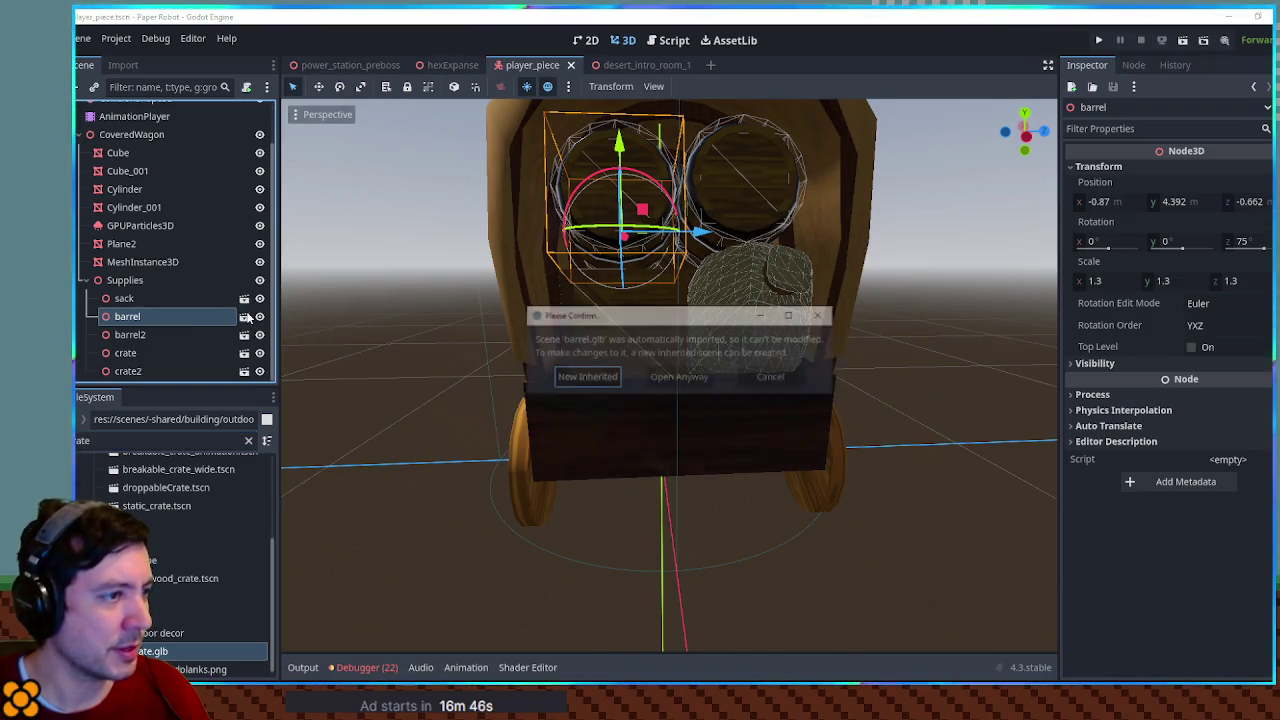
pyautogui.click(684, 381)
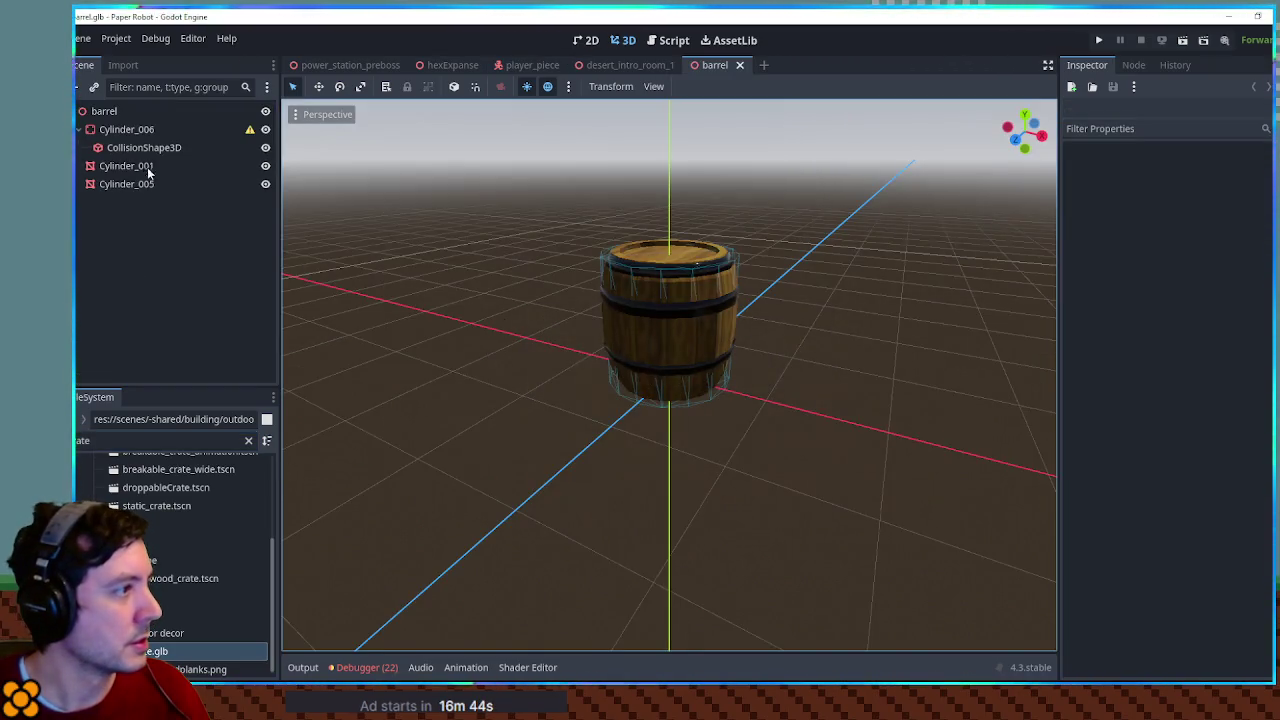
pyautogui.click(125, 166)
pyautogui.keyDown('shift'); pyautogui.click(125, 184); pyautogui.keyUp('shift')
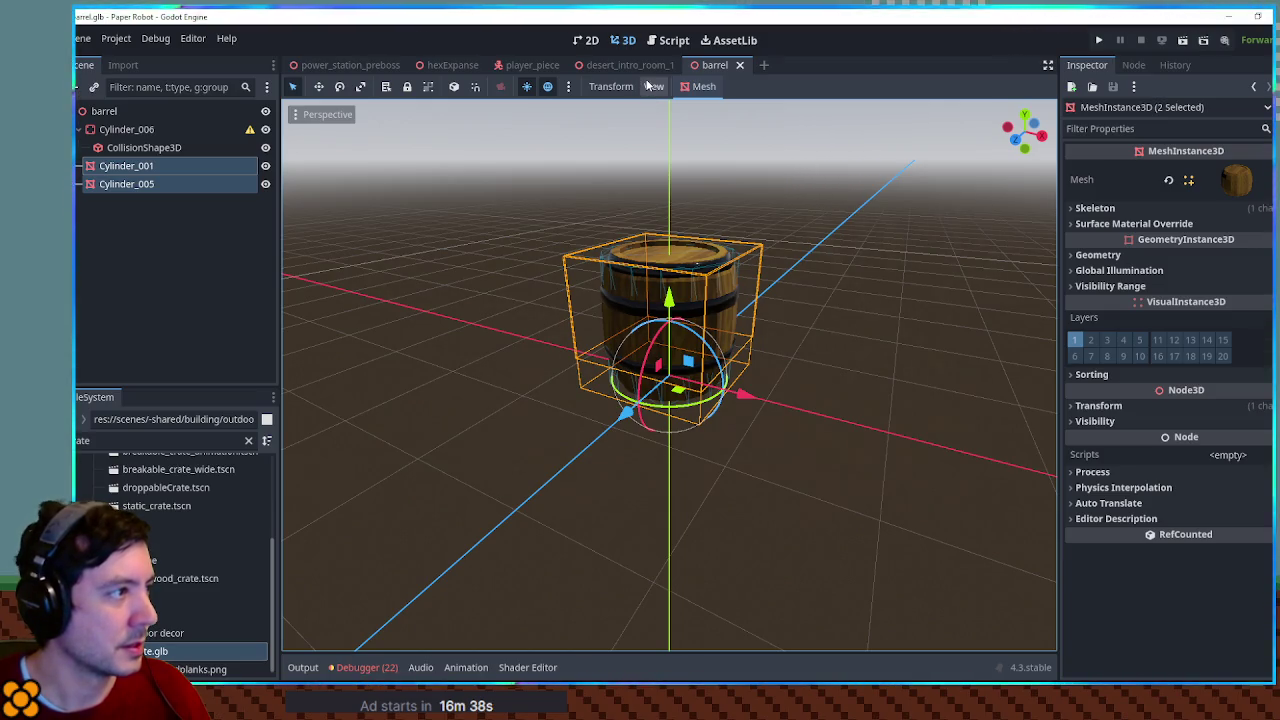
pyautogui.moveTo(636, 69)
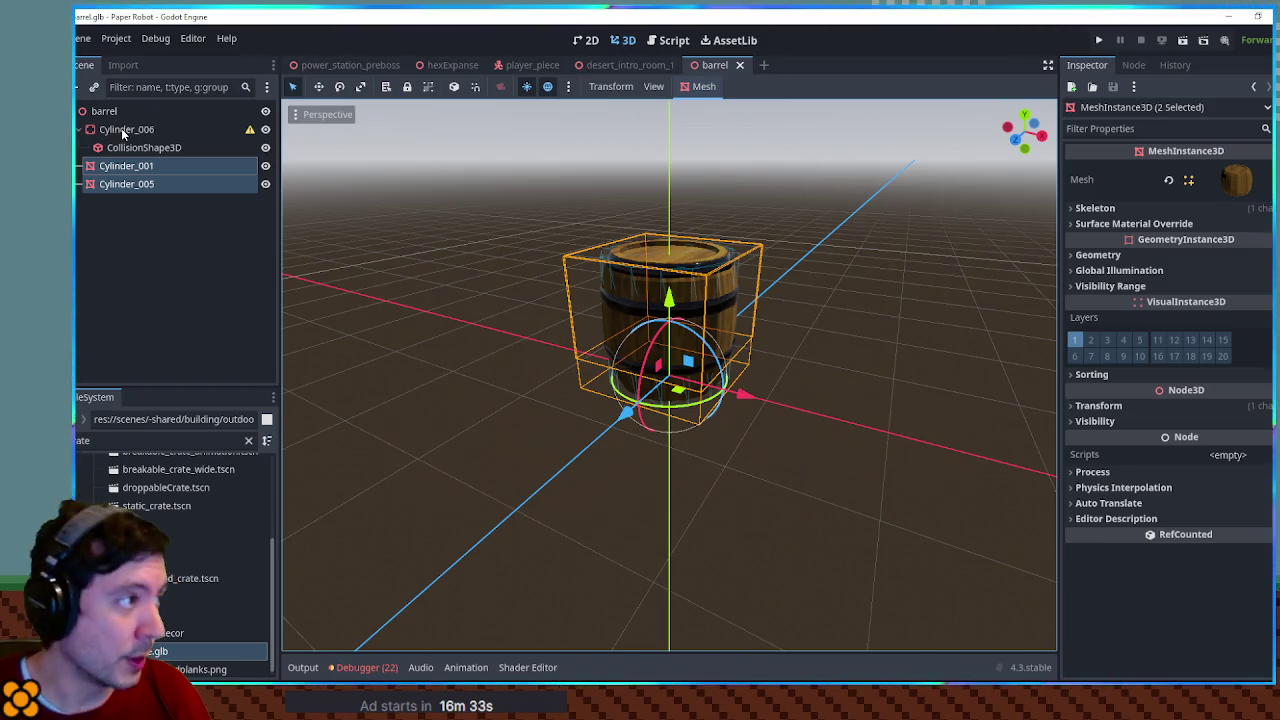
pyautogui.click(740, 65)
pyautogui.click(518, 66)
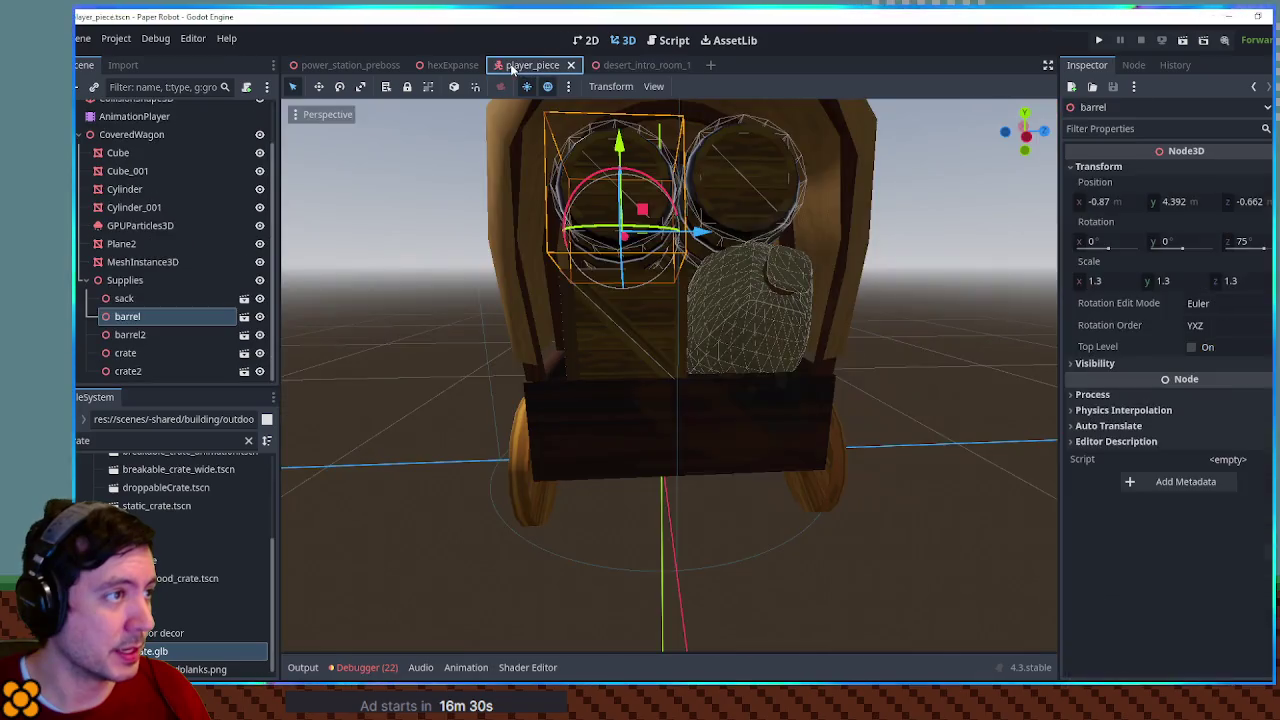
# Add a Node3D child under Supplies and paste the copied barrel mesh into it
pyautogui.click(123, 281)
pyautogui.hotkey('ctrl', 'a')
pyautogui.write('node3d')
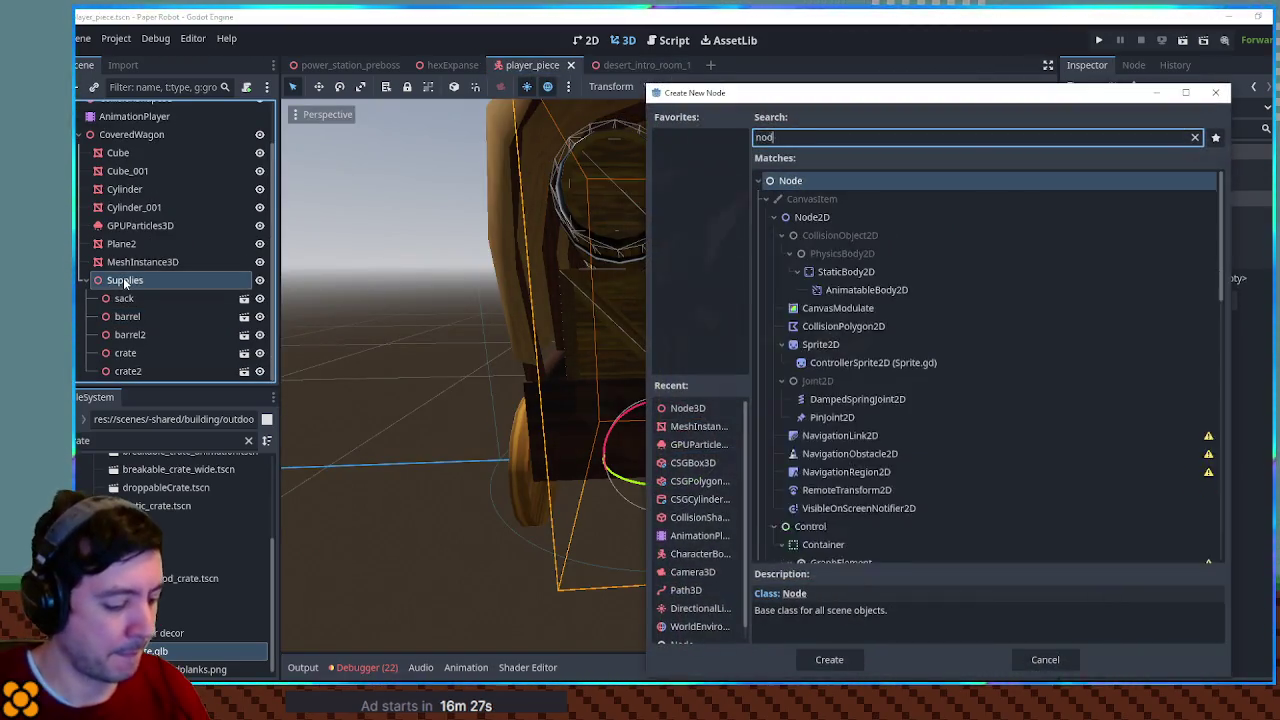
pyautogui.press('Return')
pyautogui.write('barr')
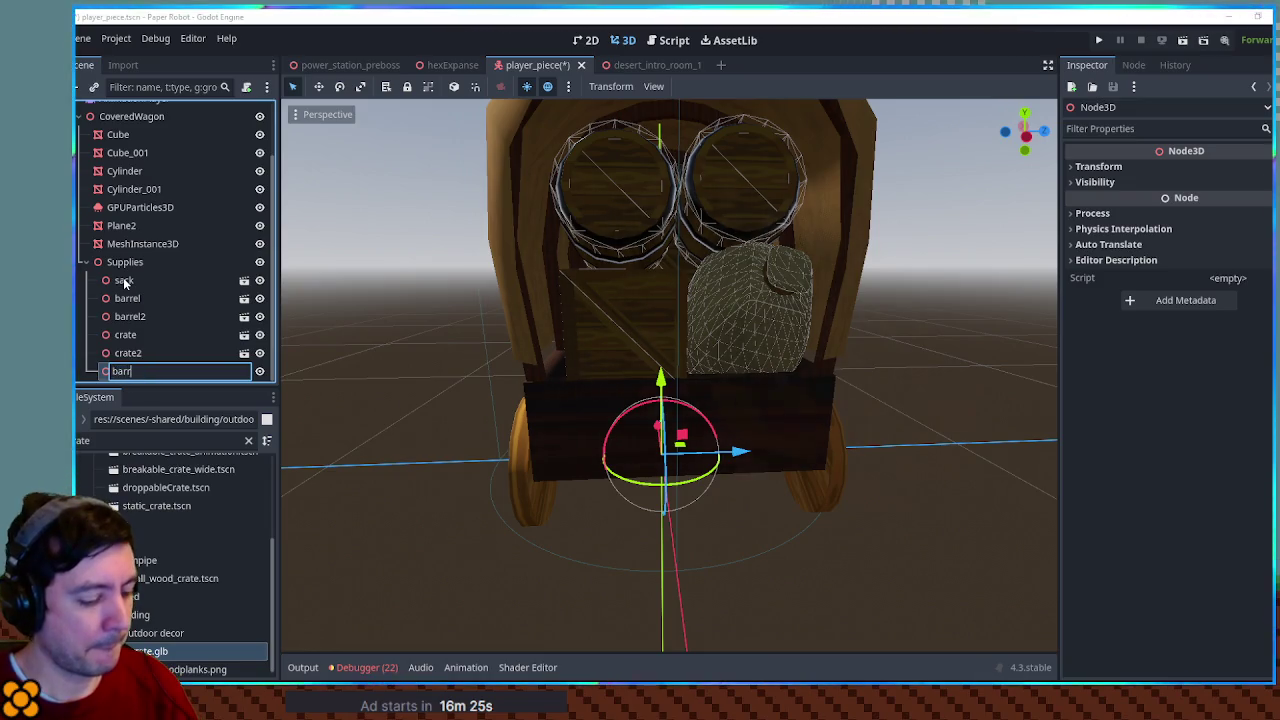
pyautogui.press('Escape')
pyautogui.hotkey('ctrl', 'v')
pyautogui.moveTo(308, 325)
pyautogui.mouseDown()
pyautogui.moveTo(636, 347)
pyautogui.moveTo(752, 244)
pyautogui.moveTo(643, 444)
pyautogui.mouseUp()
pyautogui.moveTo(488, 466)
pyautogui.mouseDown()
pyautogui.moveTo(540, 450)
pyautogui.moveTo(608, 385)
pyautogui.moveTo(680, 431)
pyautogui.moveTo(650, 420)
pyautogui.mouseUp()
# Delete barrel and barrel2, then inspect barrel3's Cylinder_001 and Cylinder_005 meshes
pyautogui.click(130, 280)
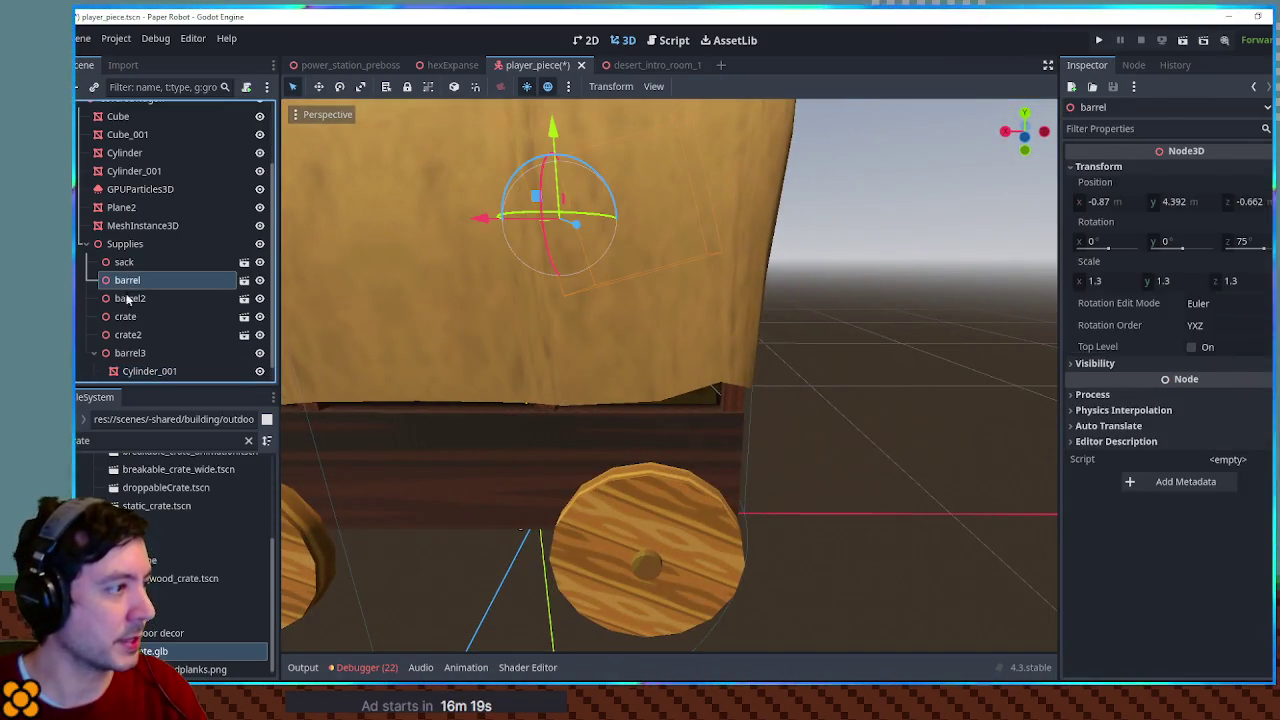
pyautogui.keyDown('shift'); pyautogui.click(129, 300); pyautogui.keyUp('shift')
pyautogui.press('Delete')
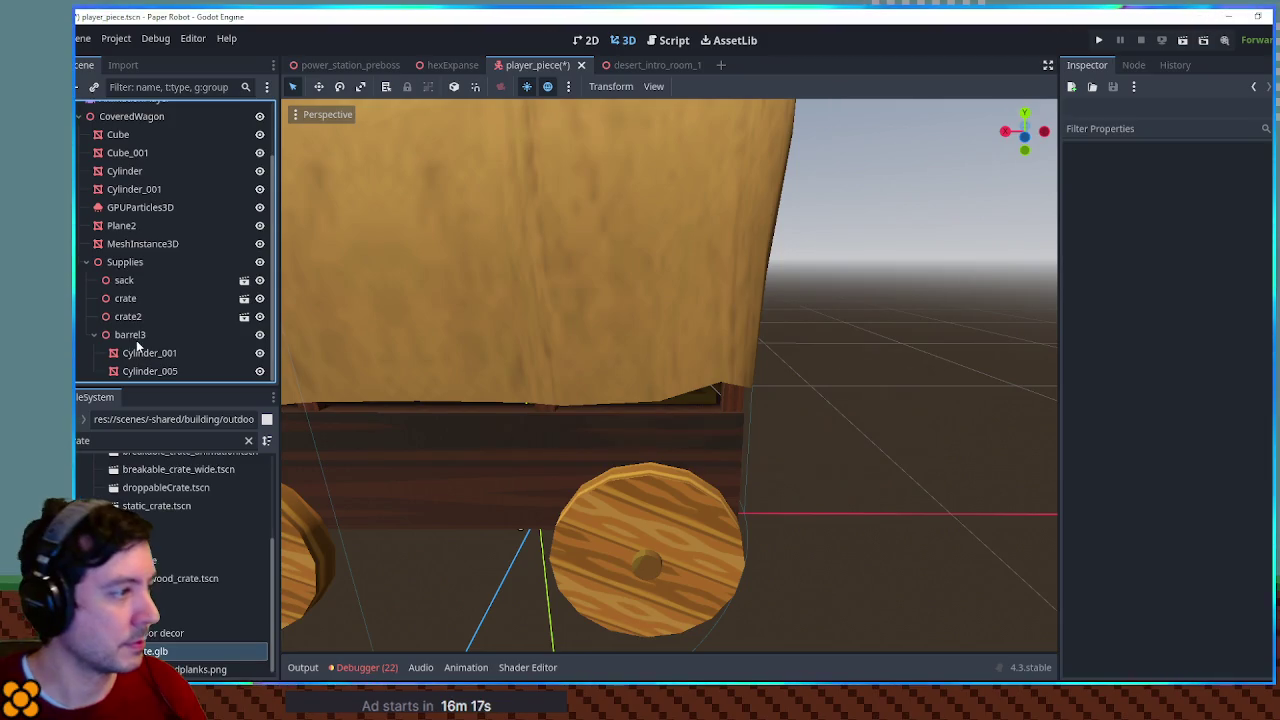
pyautogui.click(134, 336)
pyautogui.click(155, 353)
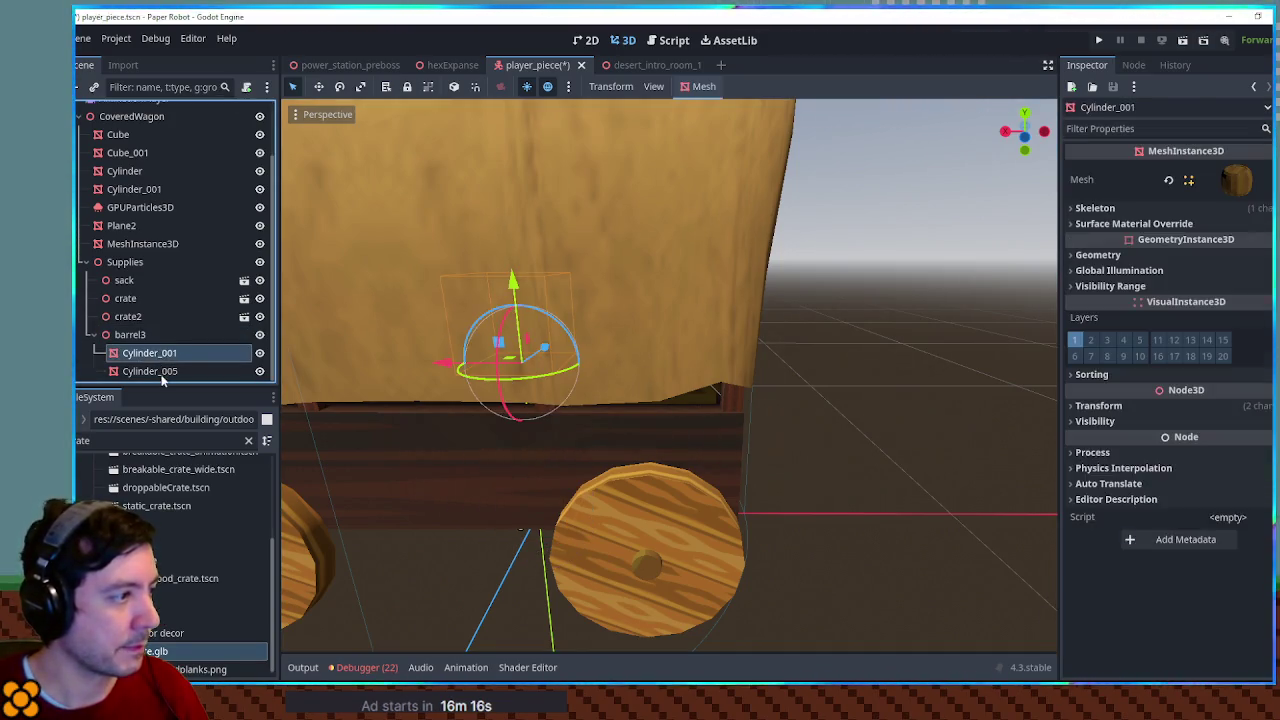
pyautogui.keyDown('shift'); pyautogui.click(160, 371); pyautogui.keyUp('shift')
# Undo, delete barrel and barrel2 again, and lift barrel3 above the wagon cover
pyautogui.hotkey('ctrl', 'z')
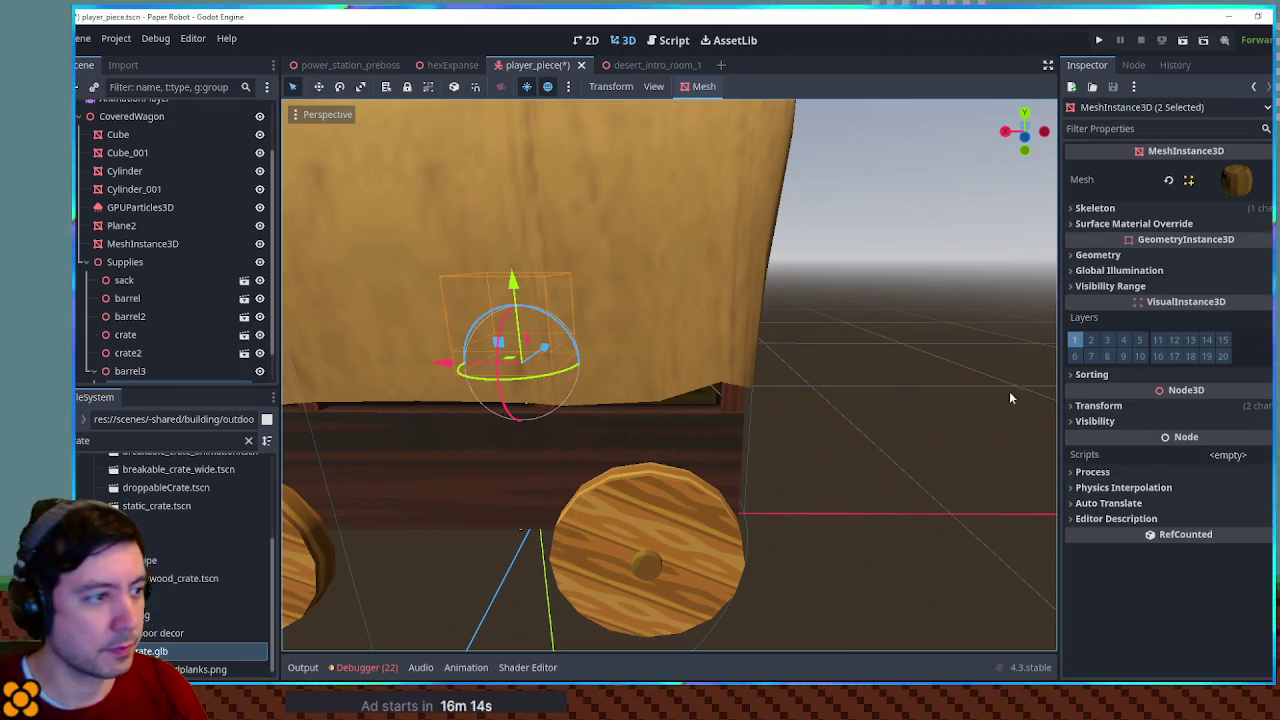
pyautogui.hotkey('ctrl', 'z')
pyautogui.click(135, 297)
pyautogui.keyDown('shift'); pyautogui.click(151, 317); pyautogui.keyUp('shift')
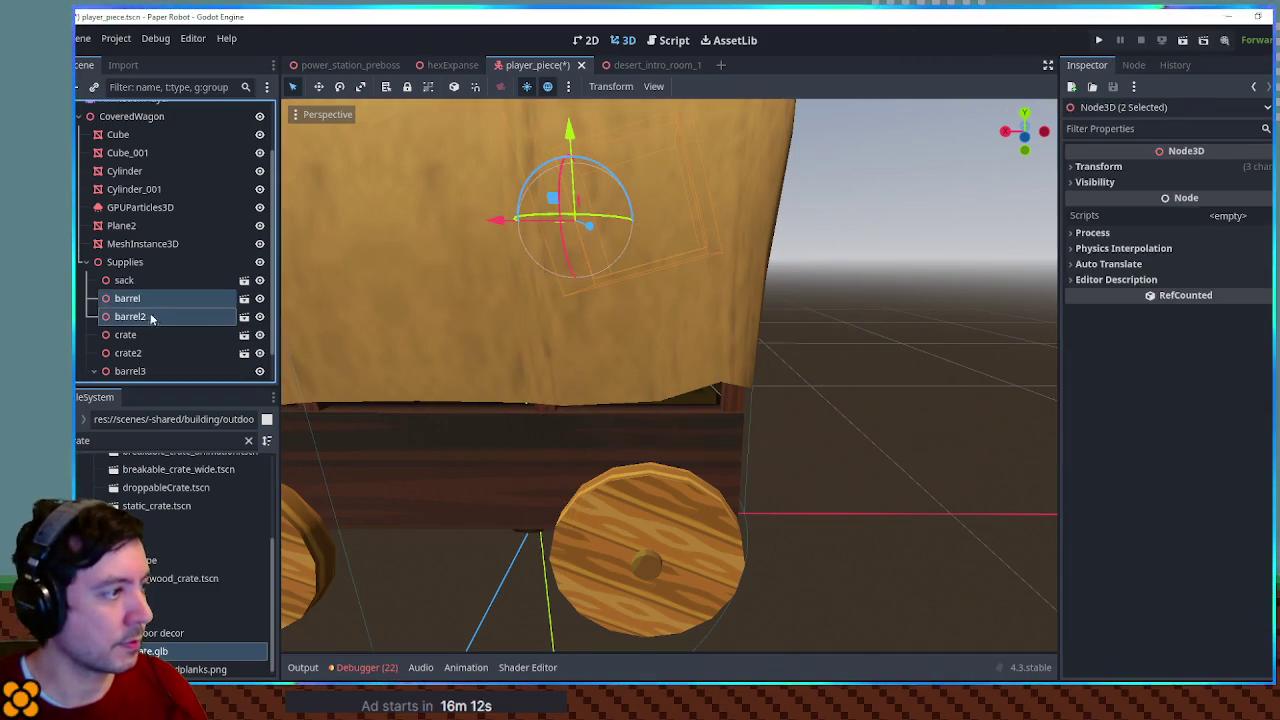
pyautogui.press('Delete')
pyautogui.click(130, 334)
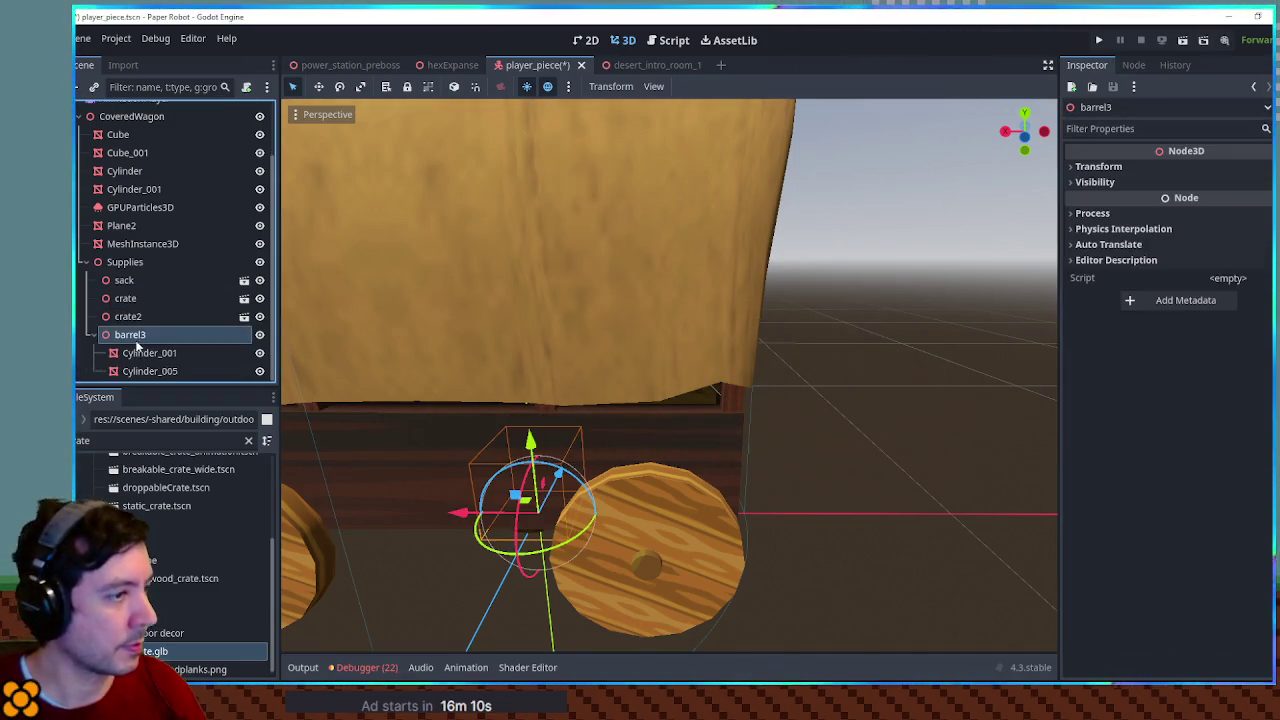
pyautogui.moveTo(527, 440)
pyautogui.mouseDown()
pyautogui.moveTo(527, 205)
pyautogui.moveTo(550, 238)
pyautogui.mouseUp()
# Move barrel3 over the crate, scale it to 1.355, and tilt it to about 72°
pyautogui.moveTo(571, 289)
pyautogui.mouseDown()
pyautogui.moveTo(657, 337)
pyautogui.moveTo(548, 329)
pyautogui.mouseUp()
pyautogui.moveTo(665, 258)
pyautogui.mouseDown()
pyautogui.moveTo(640, 215)
pyautogui.moveTo(618, 222)
pyautogui.moveTo(760, 245)
pyautogui.mouseUp()
pyautogui.click(1098, 166)
pyautogui.moveTo(1077, 281); pyautogui.dragTo(1120, 281)
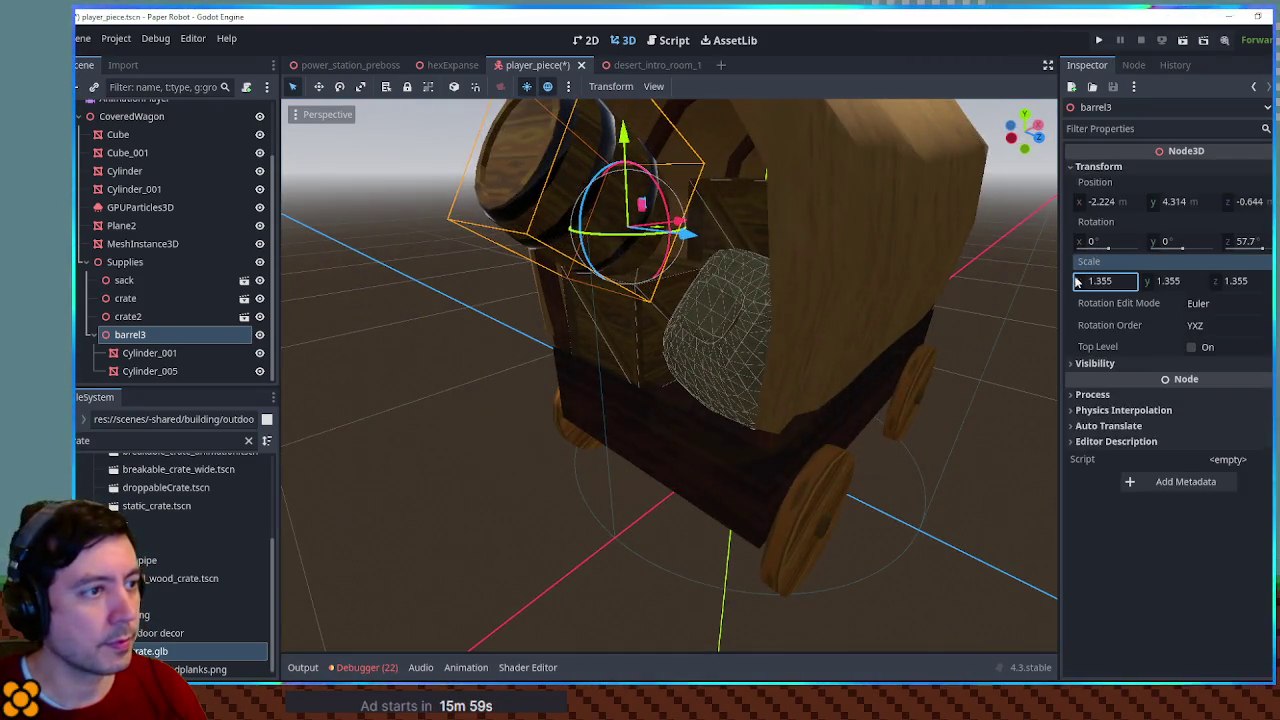
pyautogui.click(588, 187)
pyautogui.click(588, 187)
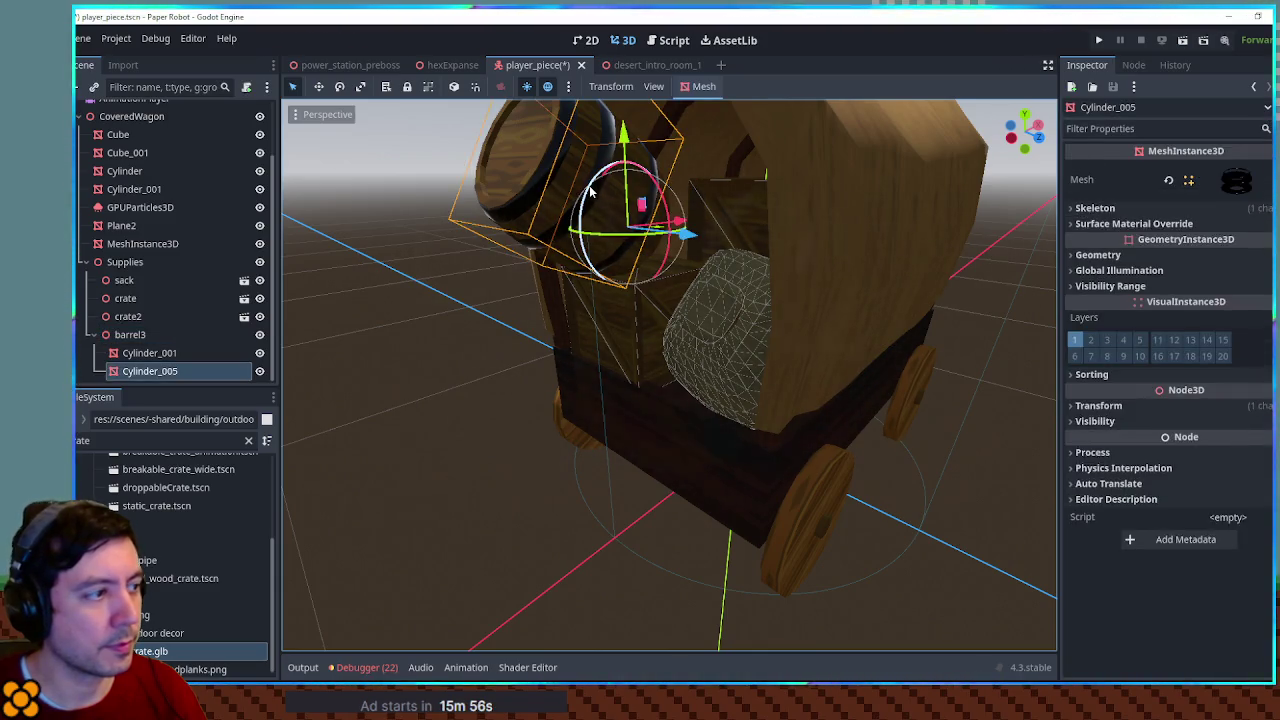
pyautogui.click(147, 336)
pyautogui.moveTo(588, 187); pyautogui.dragTo(586, 205)
pyautogui.moveTo(680, 222); pyautogui.dragTo(790, 229)
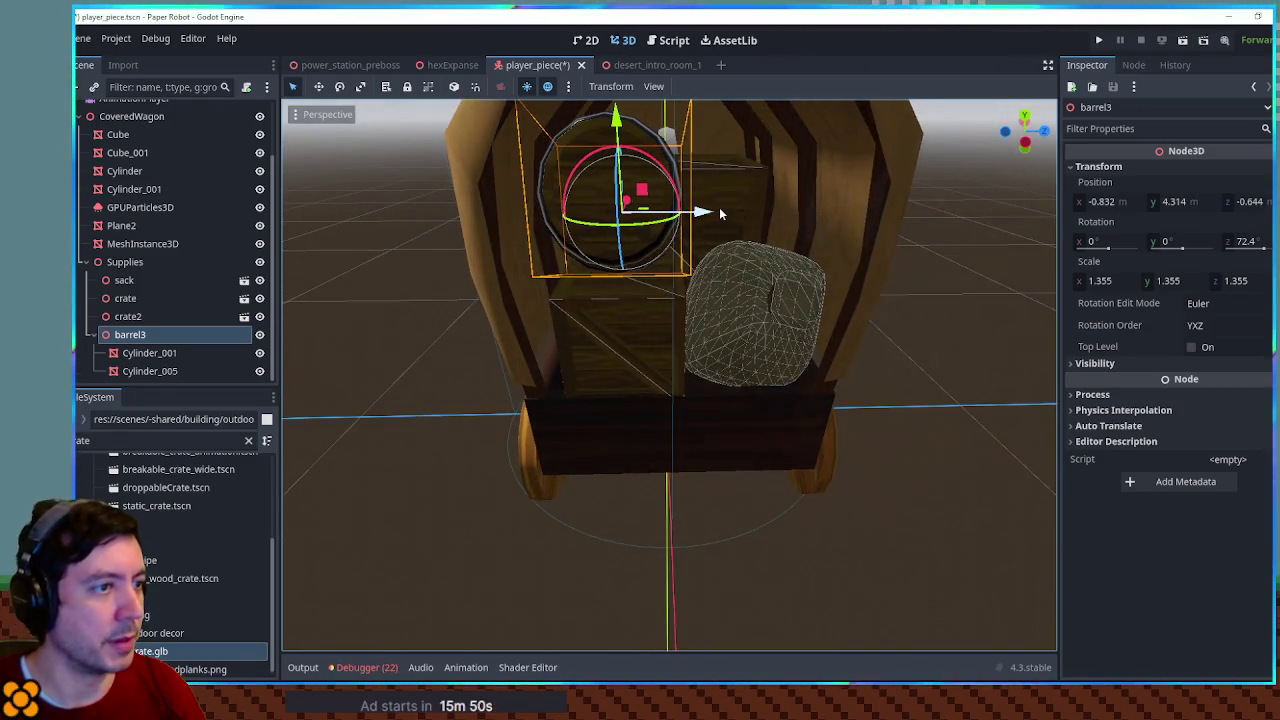
# Duplicate barrel3 as barrel4 and position and rotate it beside barrel3
pyautogui.hotkey('ctrl', 'd')
pyautogui.moveTo(645, 190); pyautogui.dragTo(770, 170)
pyautogui.scroll(3, 755, 180)
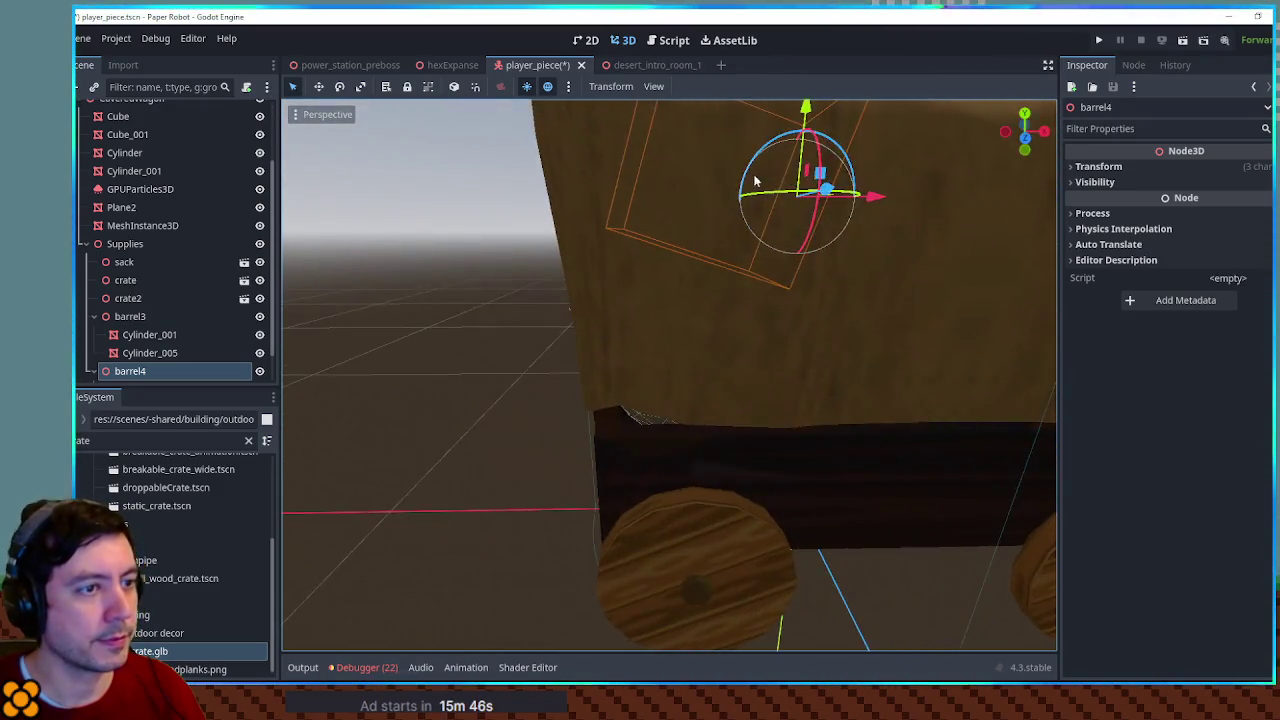
pyautogui.scroll(-5, 755, 180)
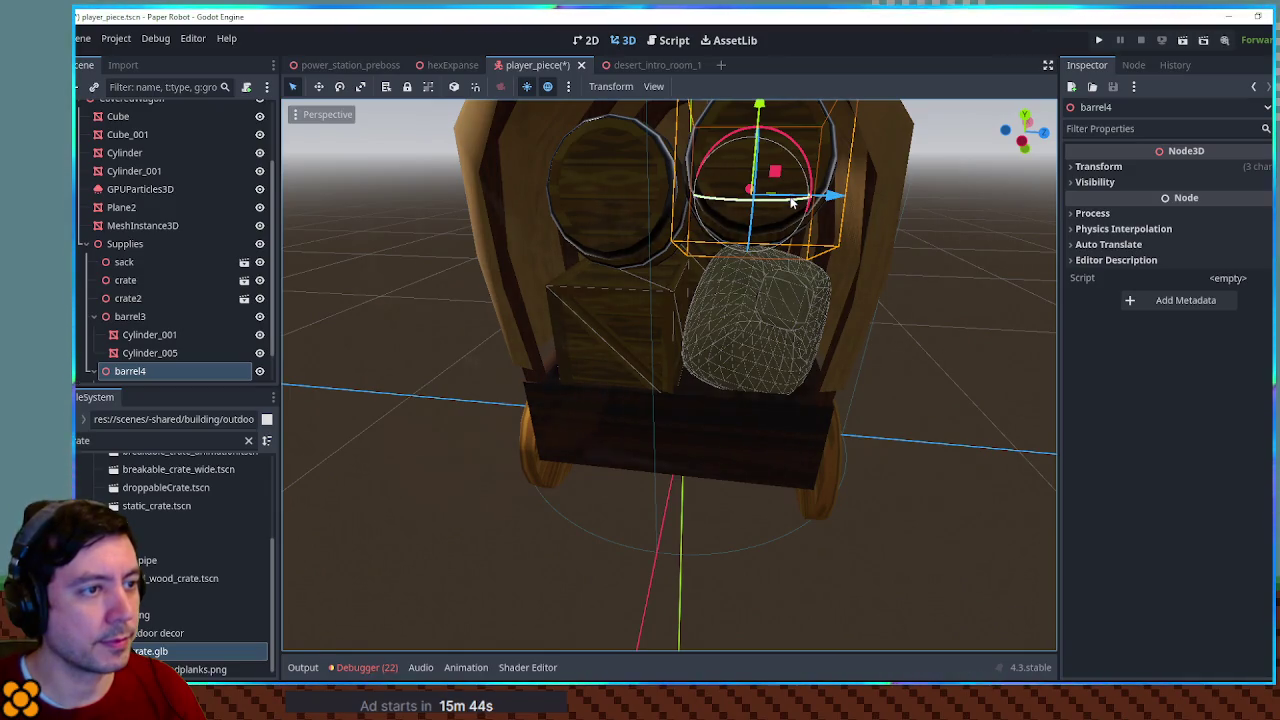
pyautogui.moveTo(791, 202); pyautogui.dragTo(931, 209)
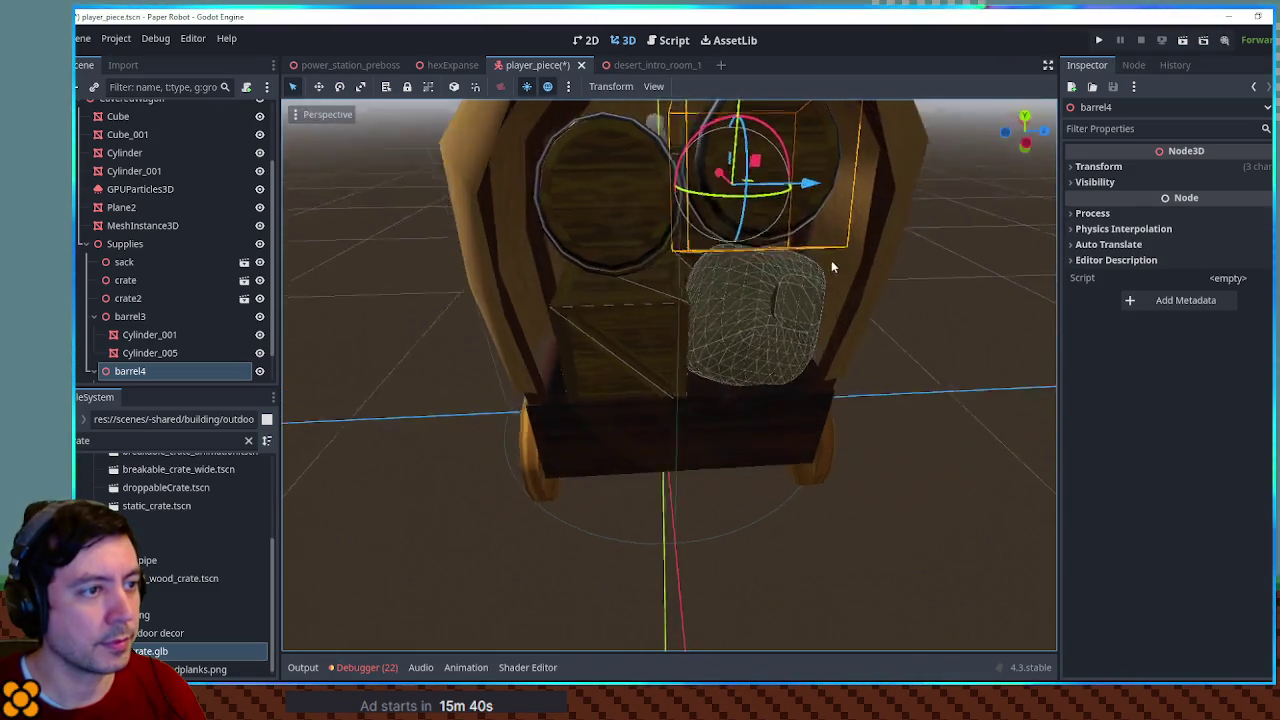
pyautogui.moveTo(804, 167); pyautogui.dragTo(808, 172)
# Save the wagon, test-run hexExpanse with F6, close the game, and return to player_piece
pyautogui.hotkey('ctrl', 's')
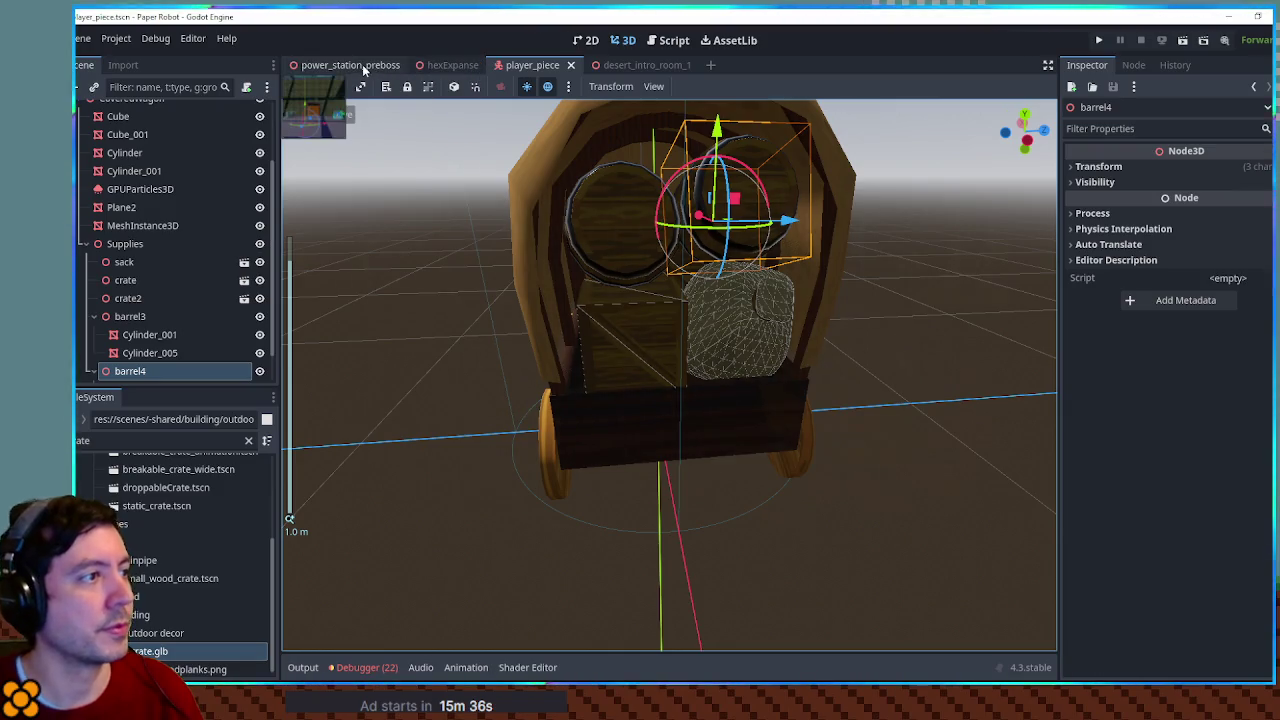
pyautogui.click(363, 66)
pyautogui.click(455, 65)
pyautogui.hotkey('ctrl', 's')
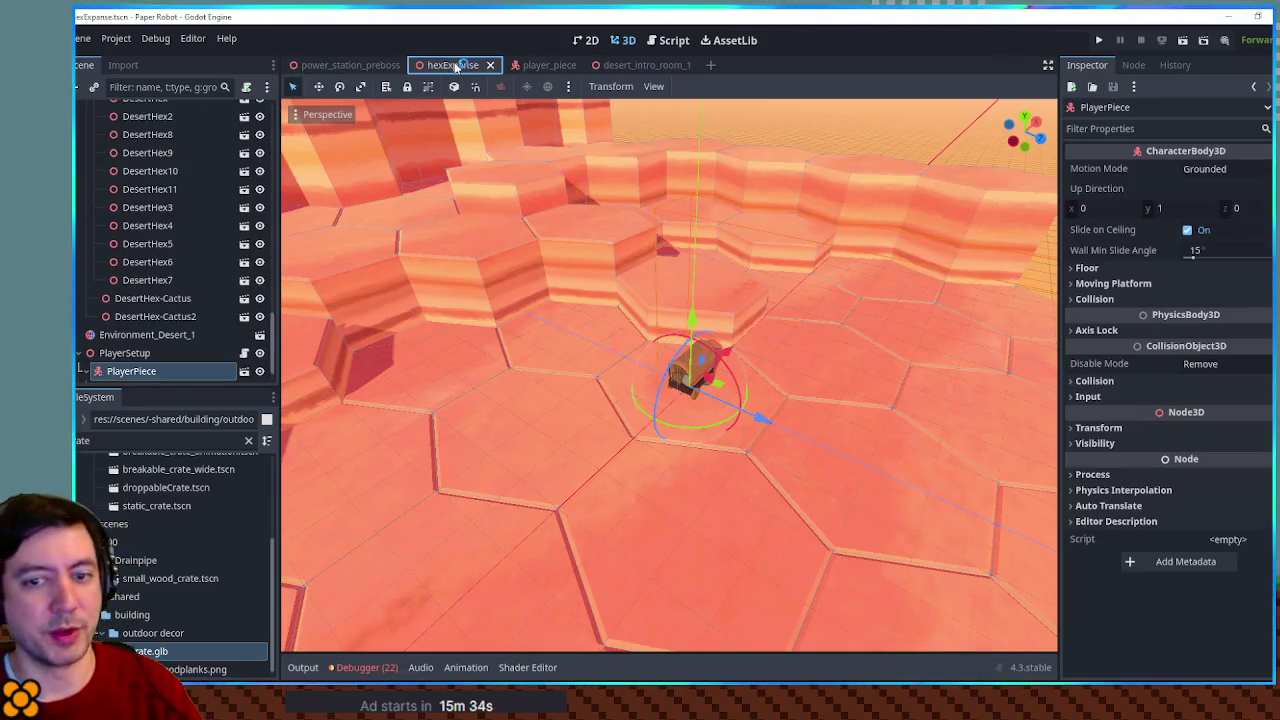
pyautogui.press('F6')
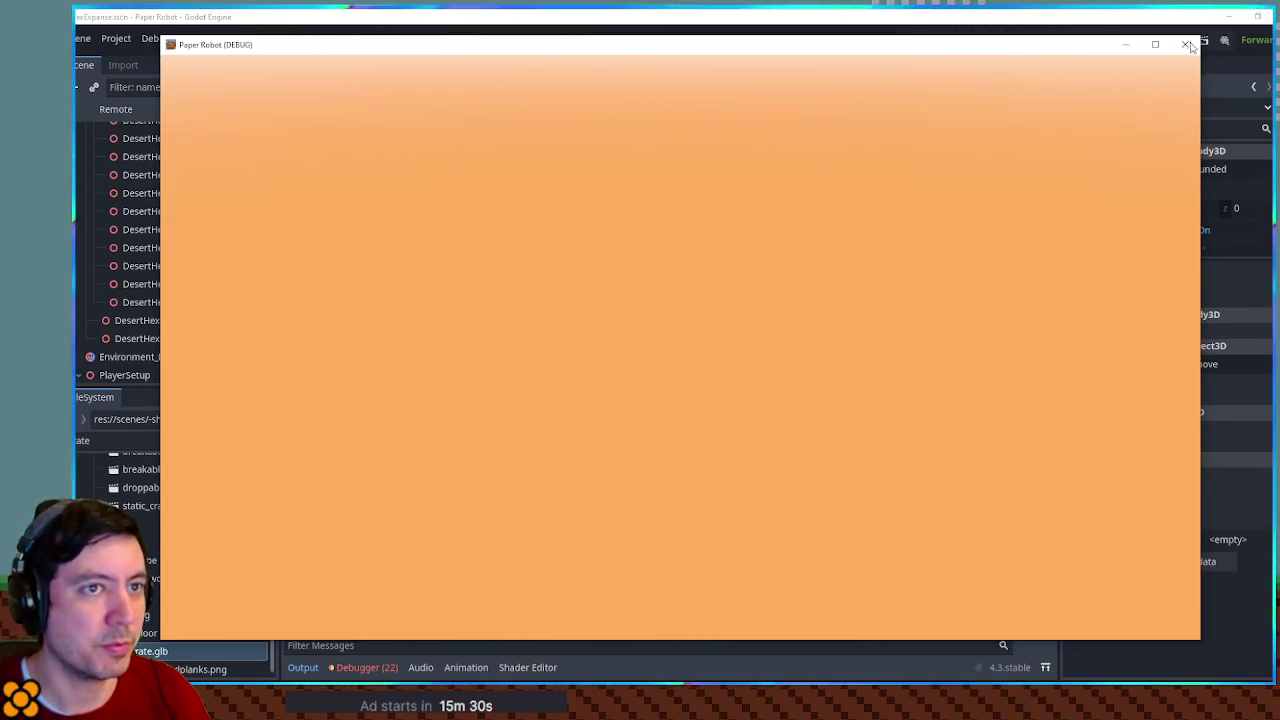
pyautogui.click(1186, 45)
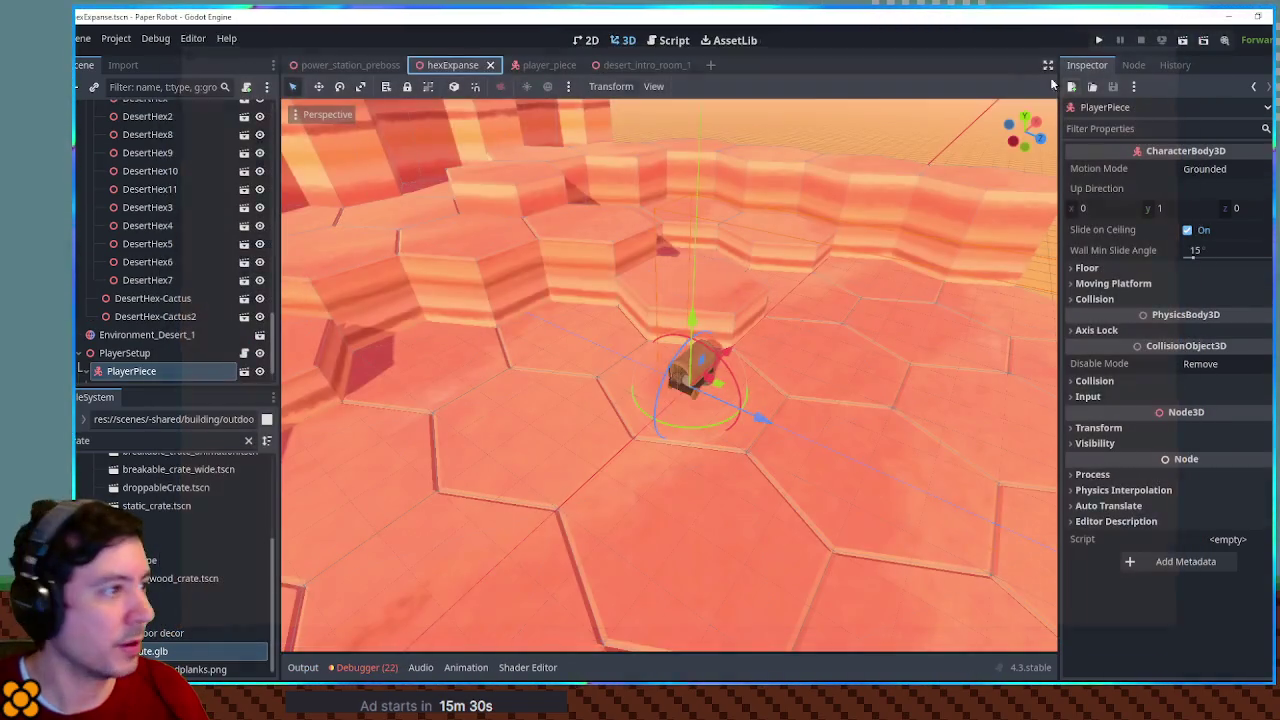
pyautogui.click(545, 65)
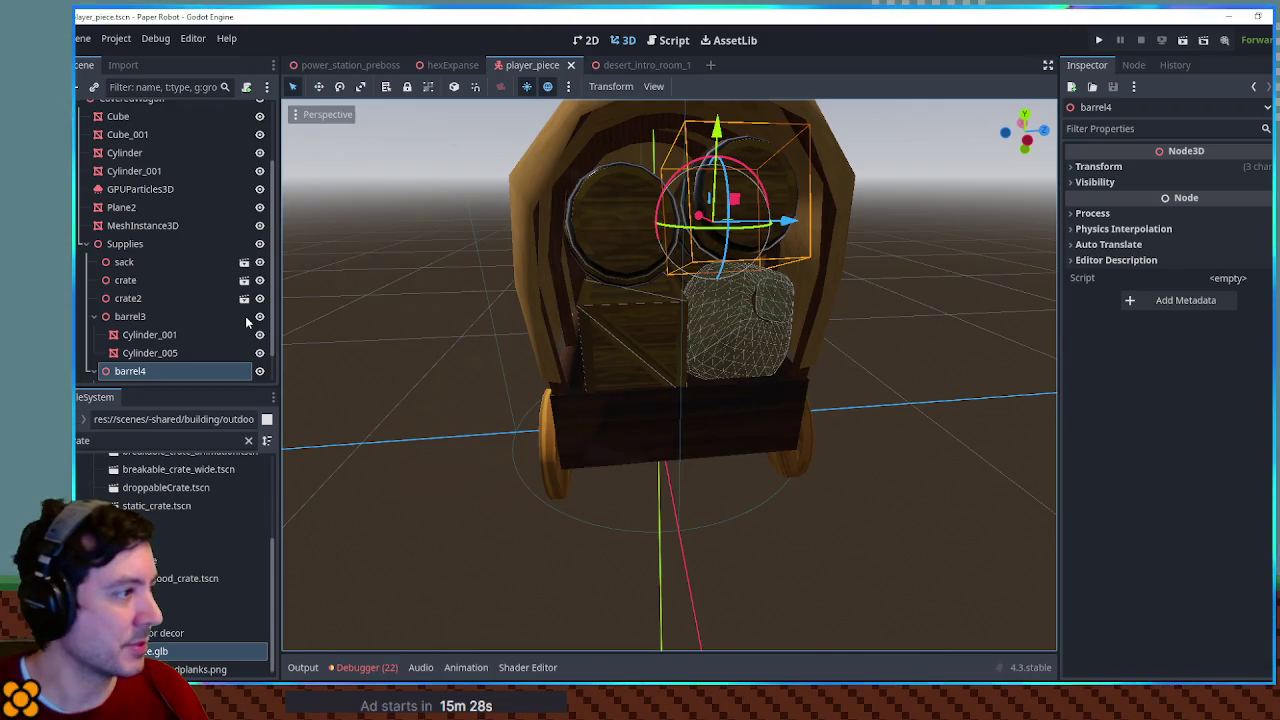
pyautogui.click(137, 279)
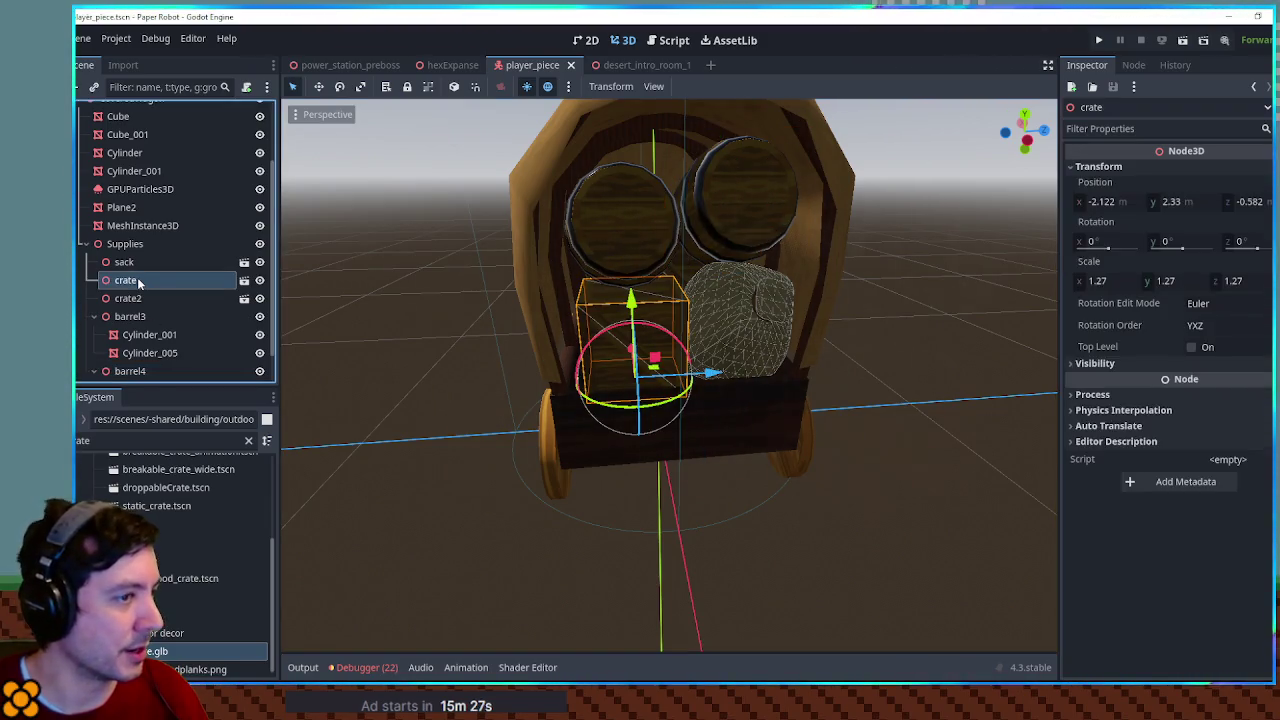
pyautogui.doubleClick(231, 279)
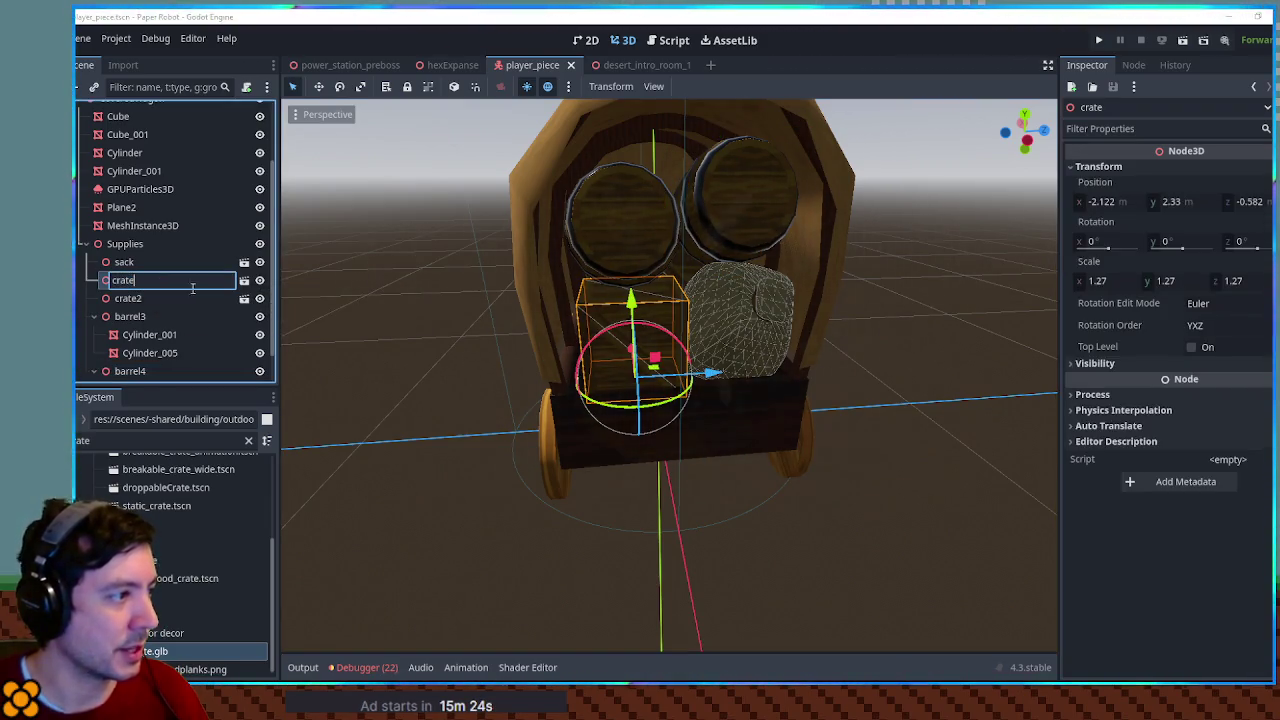
pyautogui.click(244, 280)
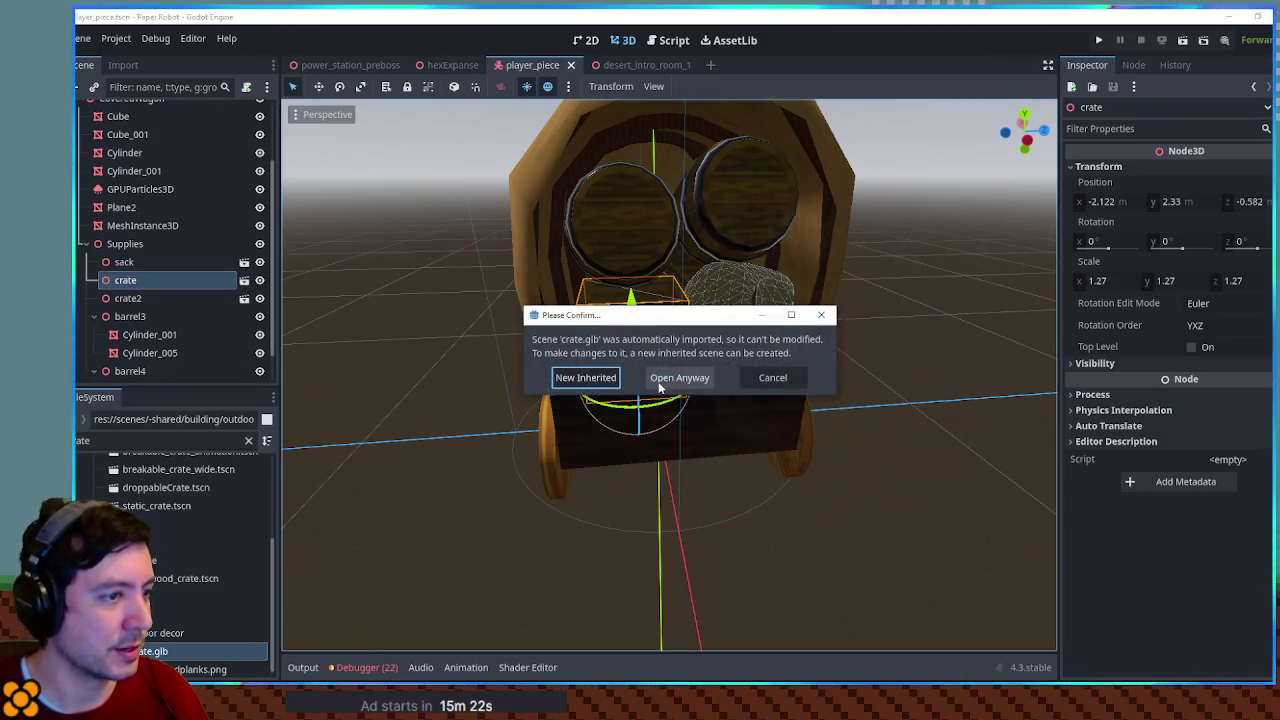
pyautogui.click(662, 380)
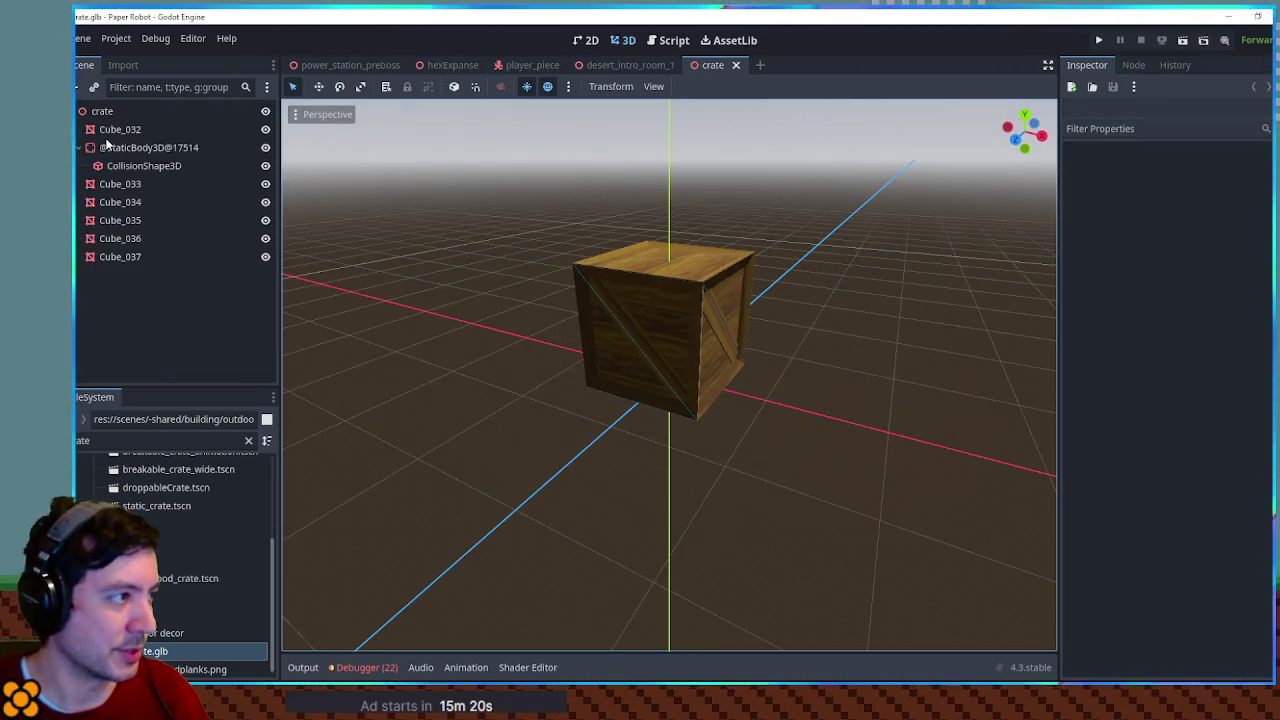
pyautogui.hotkey('ctrl', 'shift', 'w')
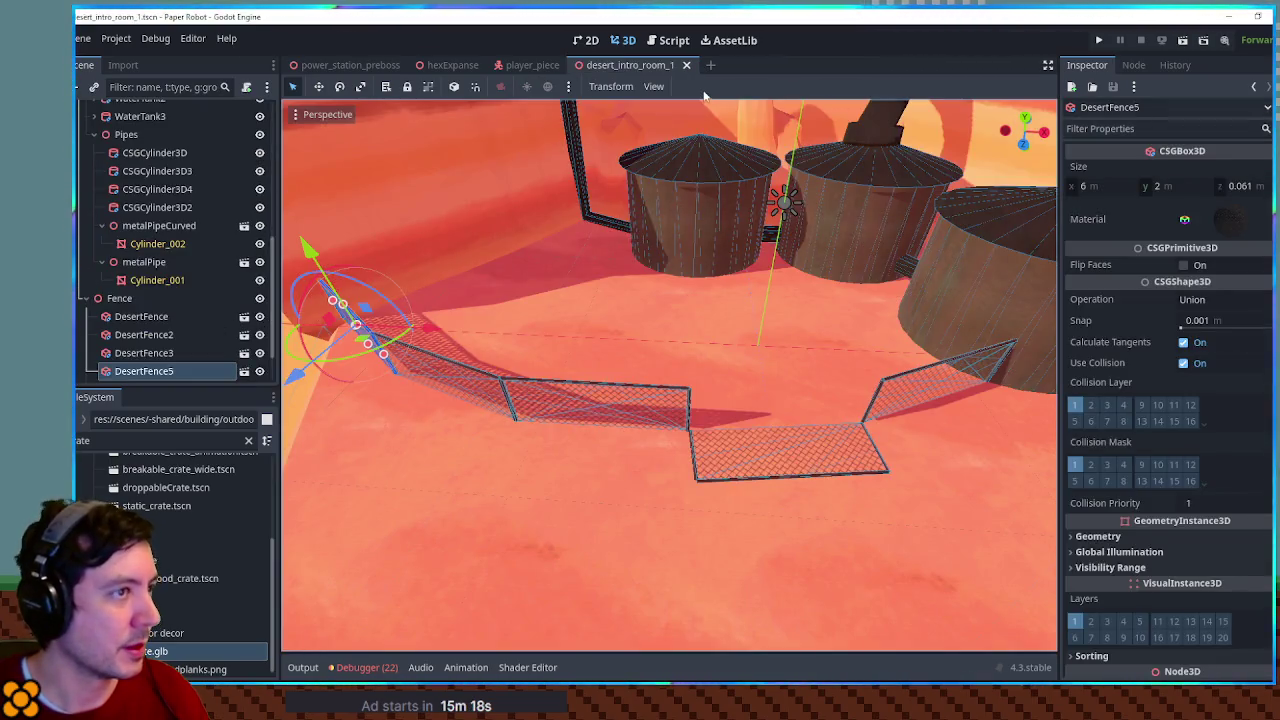
pyautogui.click(450, 64)
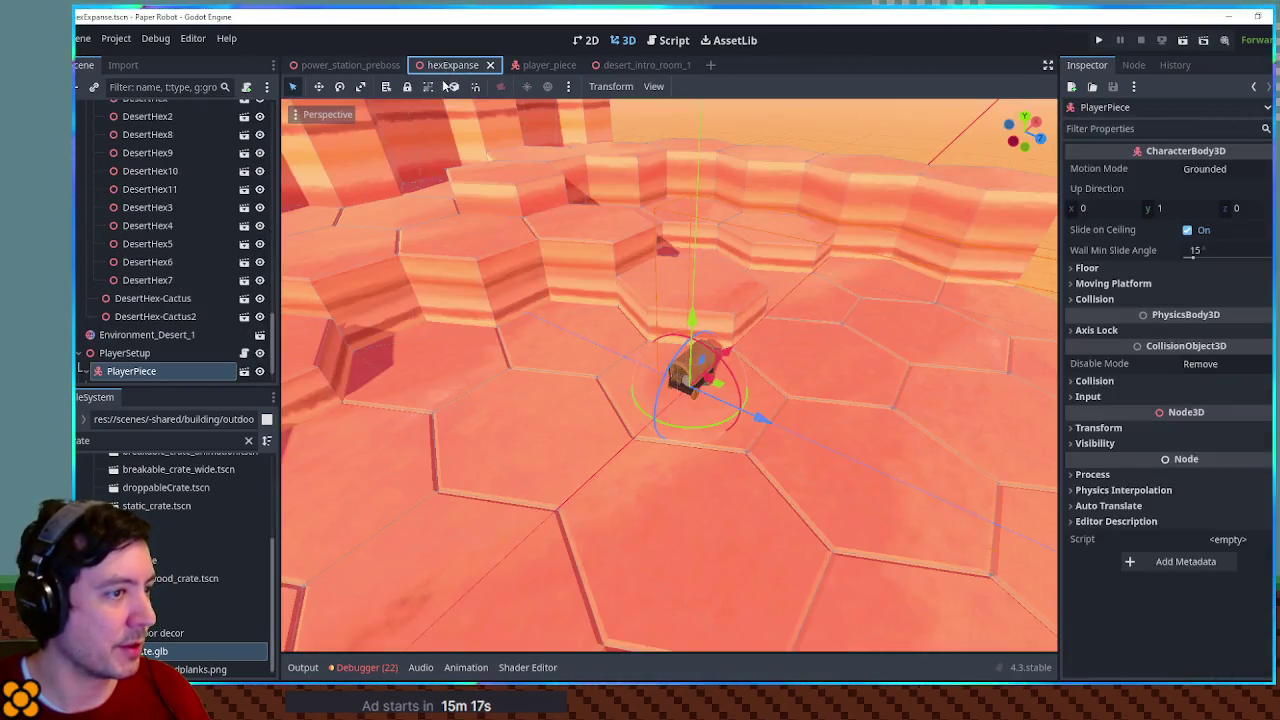
pyautogui.click(101, 370)
pyautogui.click(542, 68)
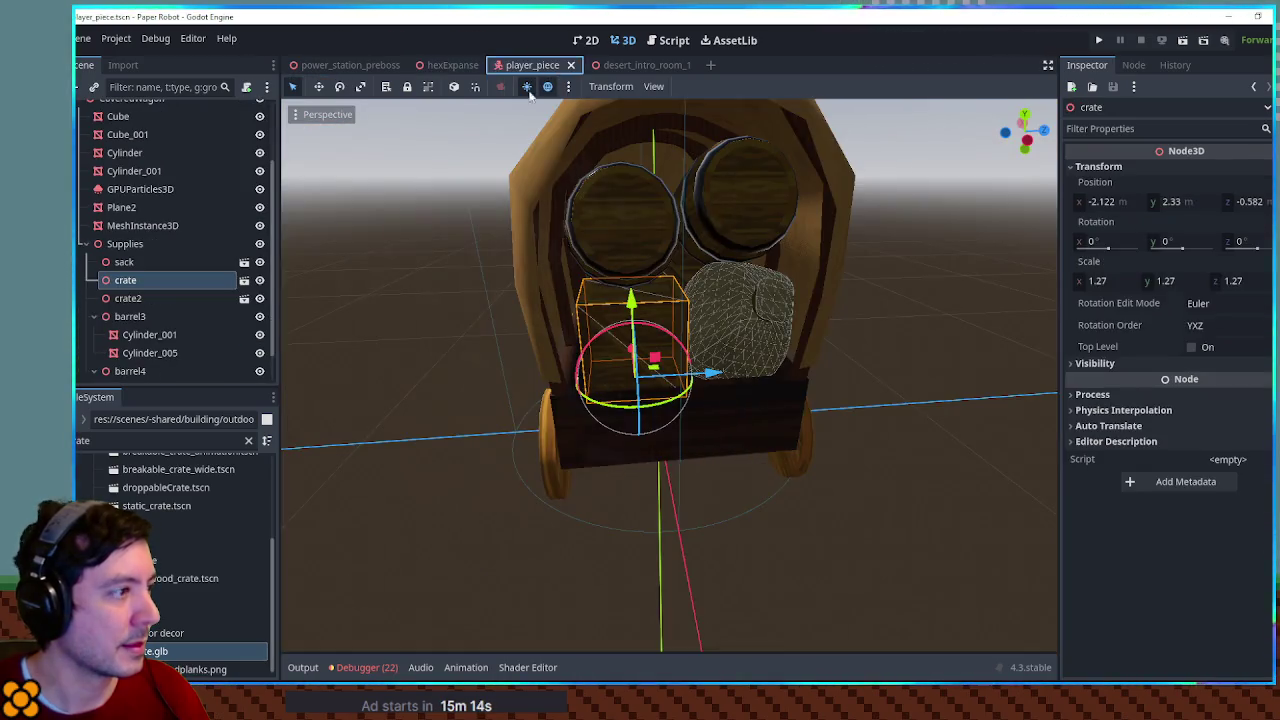
# Make the crate node's children editable and turn off collision layer 1 on its static body
pyautogui.rightClick(125, 299)
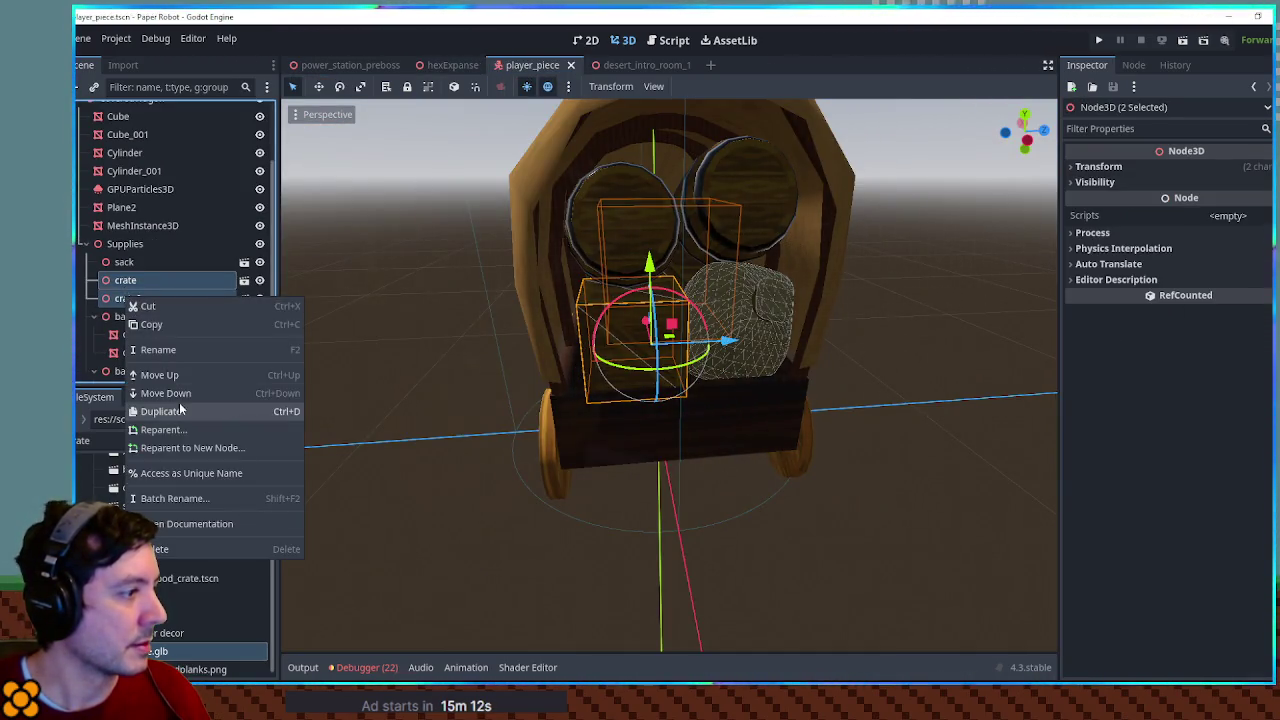
pyautogui.click(146, 263)
pyautogui.doubleClick(125, 280)
pyautogui.press('Escape')
pyautogui.rightClick(112, 283)
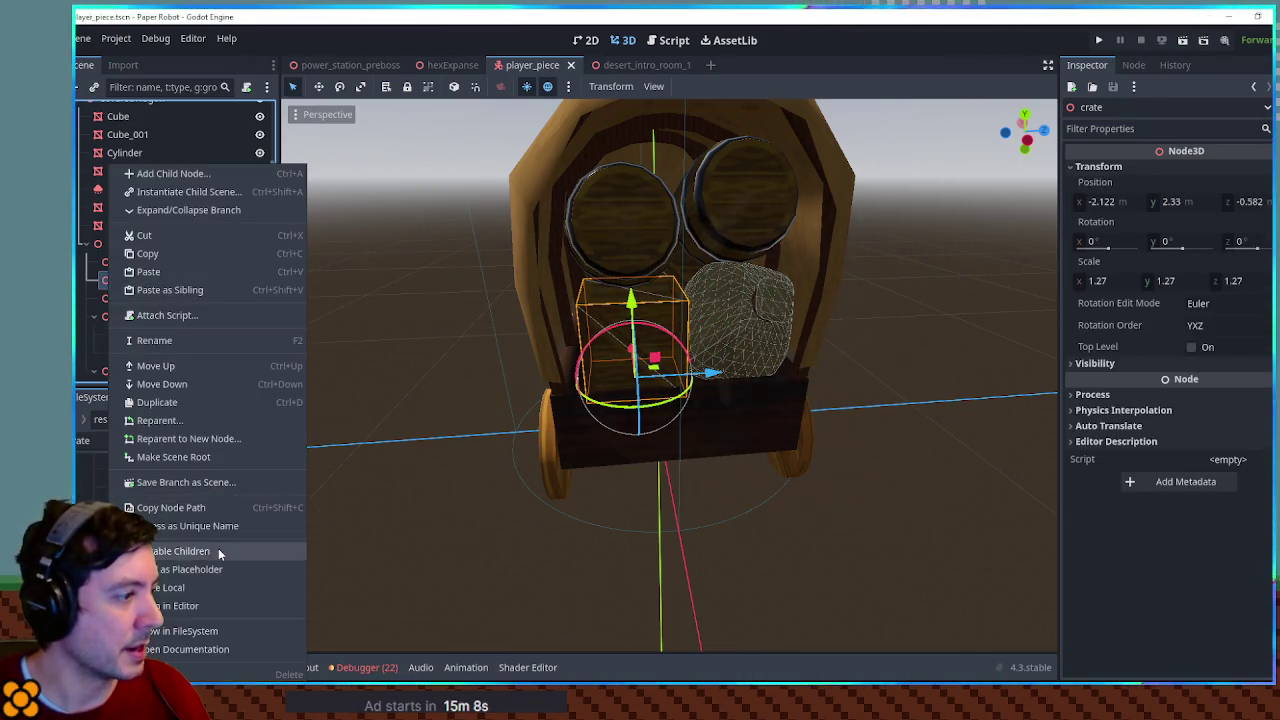
pyautogui.click(218, 551)
pyautogui.click(145, 316)
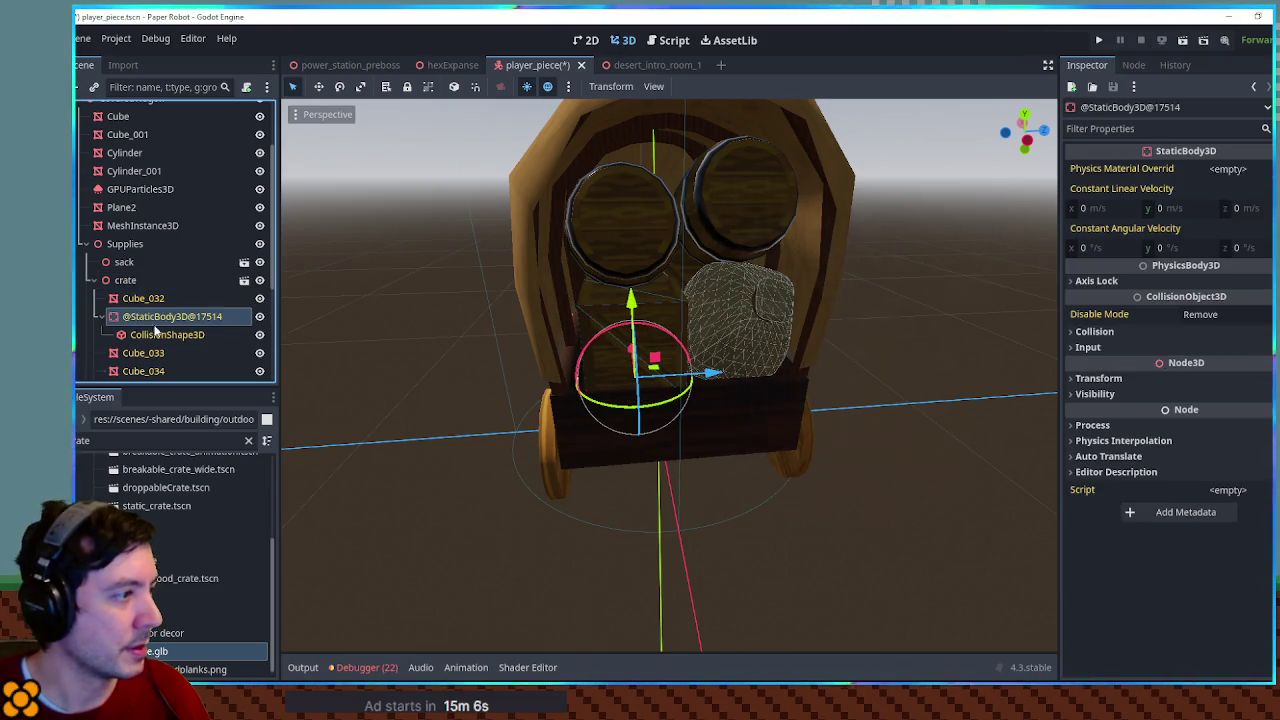
pyautogui.click(1155, 331)
pyautogui.click(1082, 370)
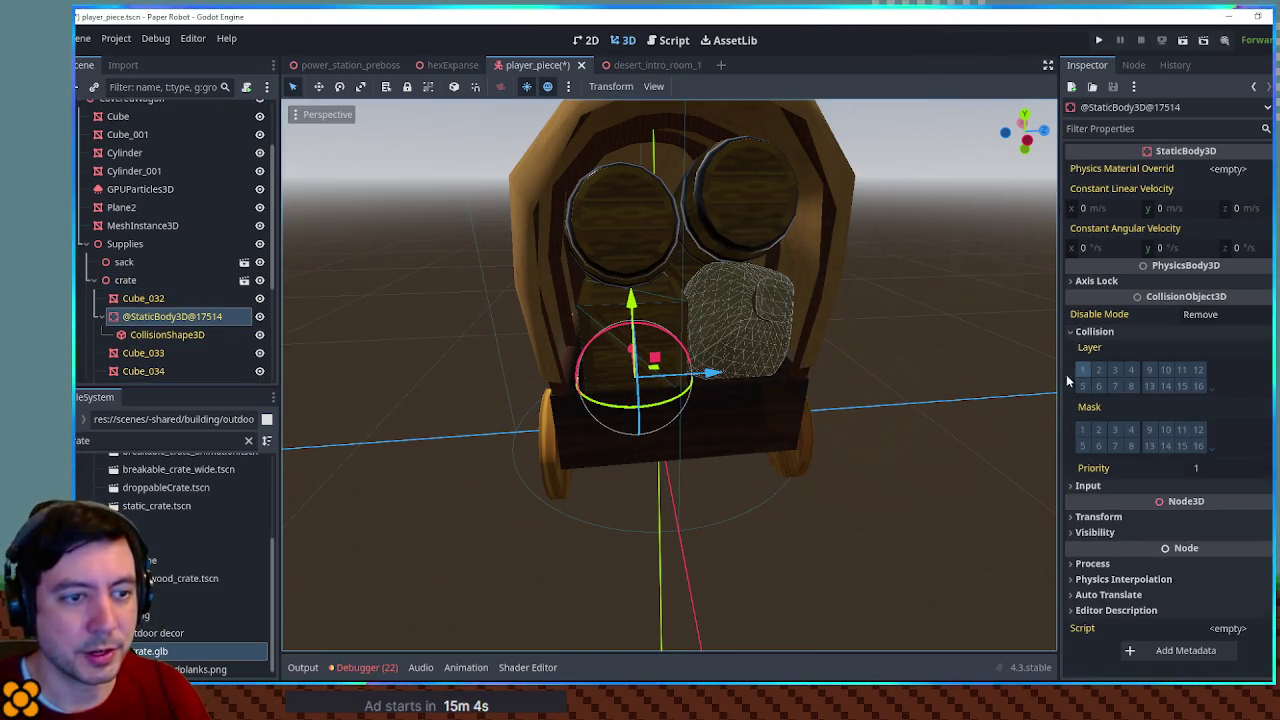
pyautogui.click(94, 280)
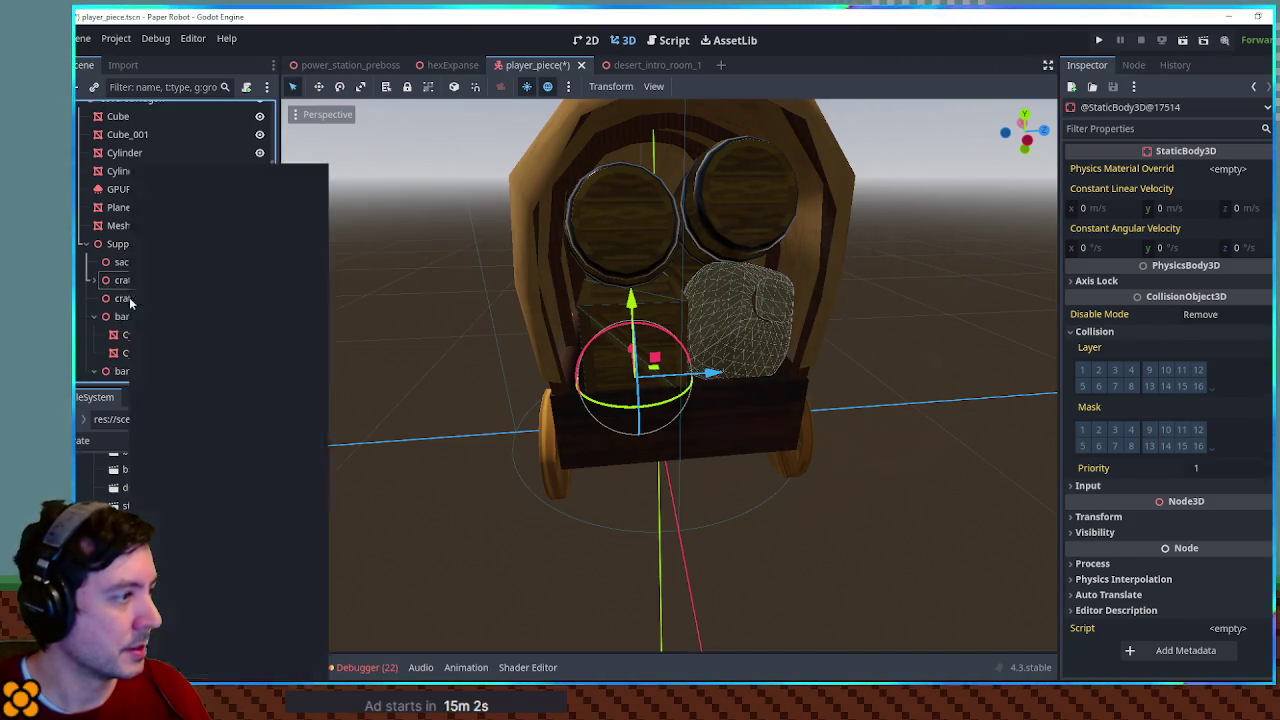
# Make crate2's children editable and toggle collision layer 1 on its static body
pyautogui.rightClick(129, 297)
pyautogui.click(218, 551)
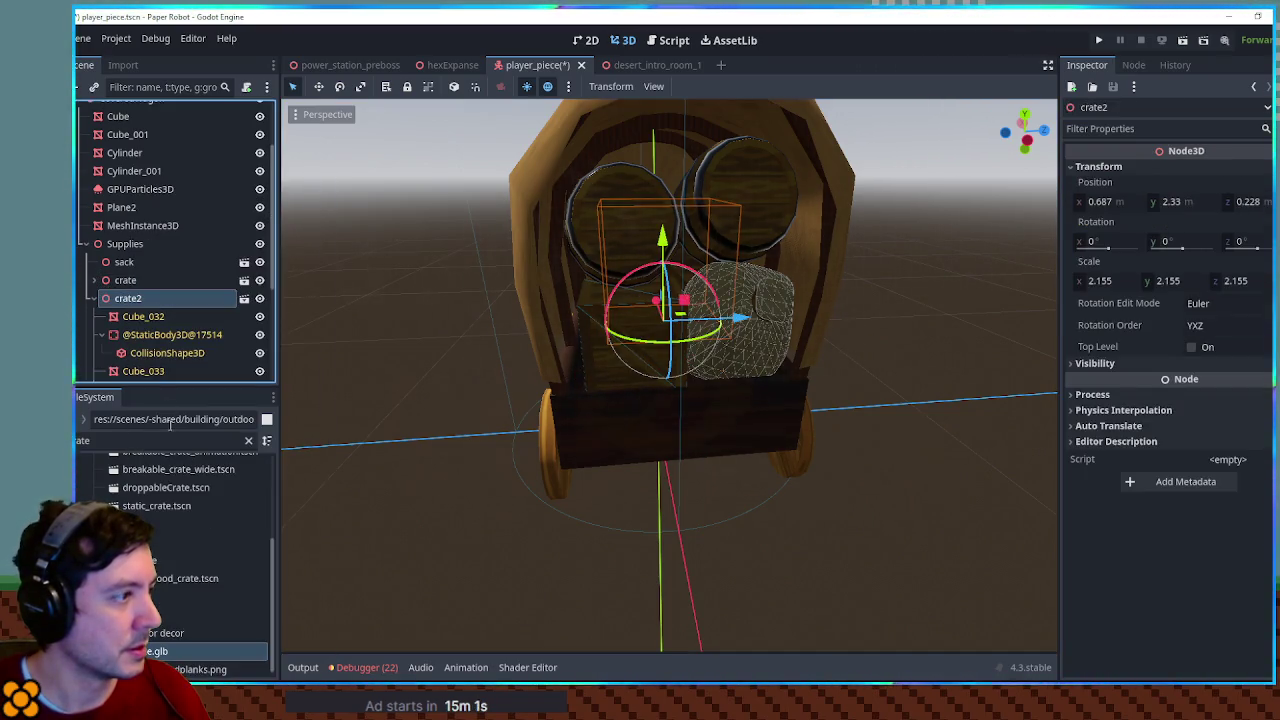
pyautogui.click(133, 336)
pyautogui.click(1090, 331)
pyautogui.click(1083, 369)
# Save player_piece and test-run hexExpanse with F5 to check the crate collisions
pyautogui.hotkey('ctrl', 's')
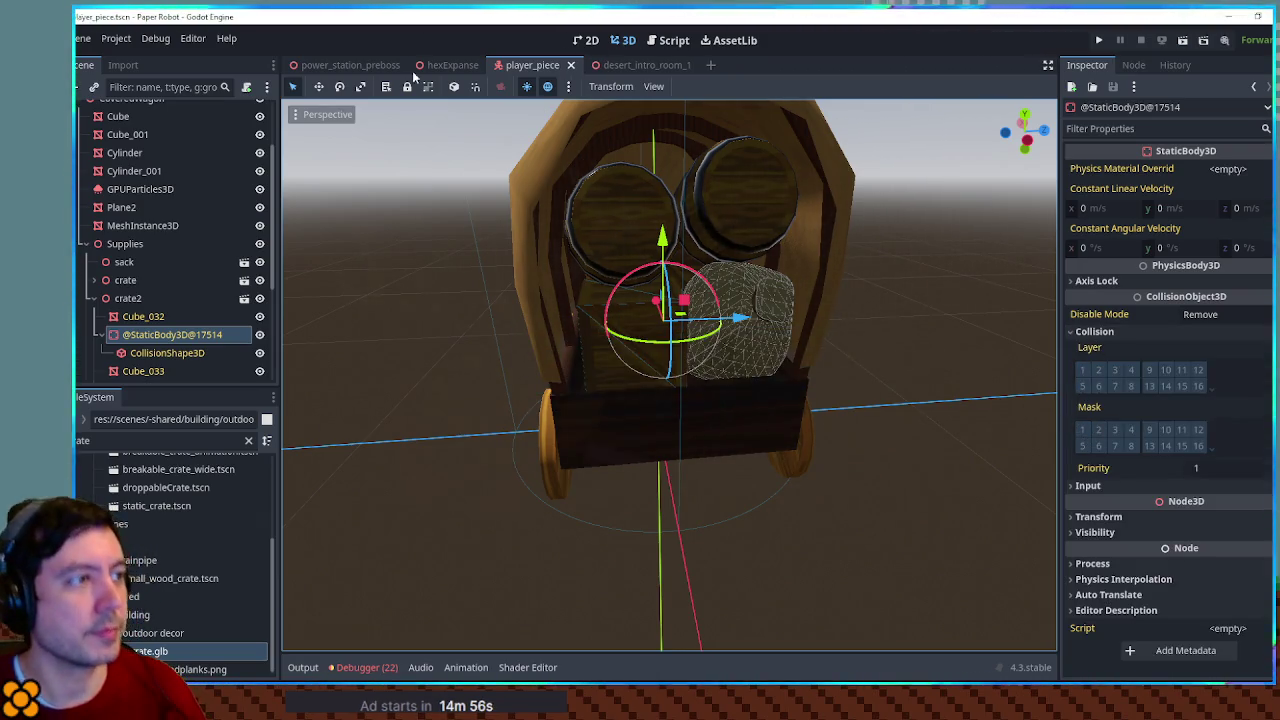
pyautogui.click(450, 65)
pyautogui.press('F5')
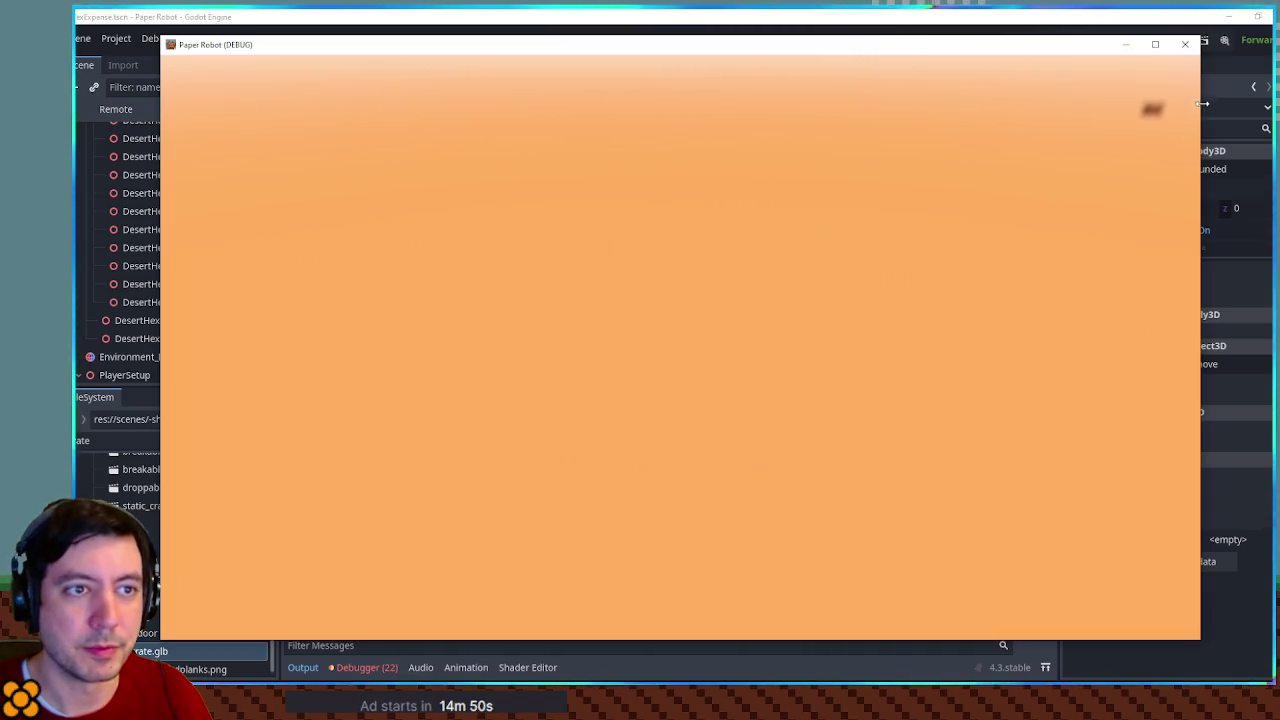
pyautogui.click(1185, 44)
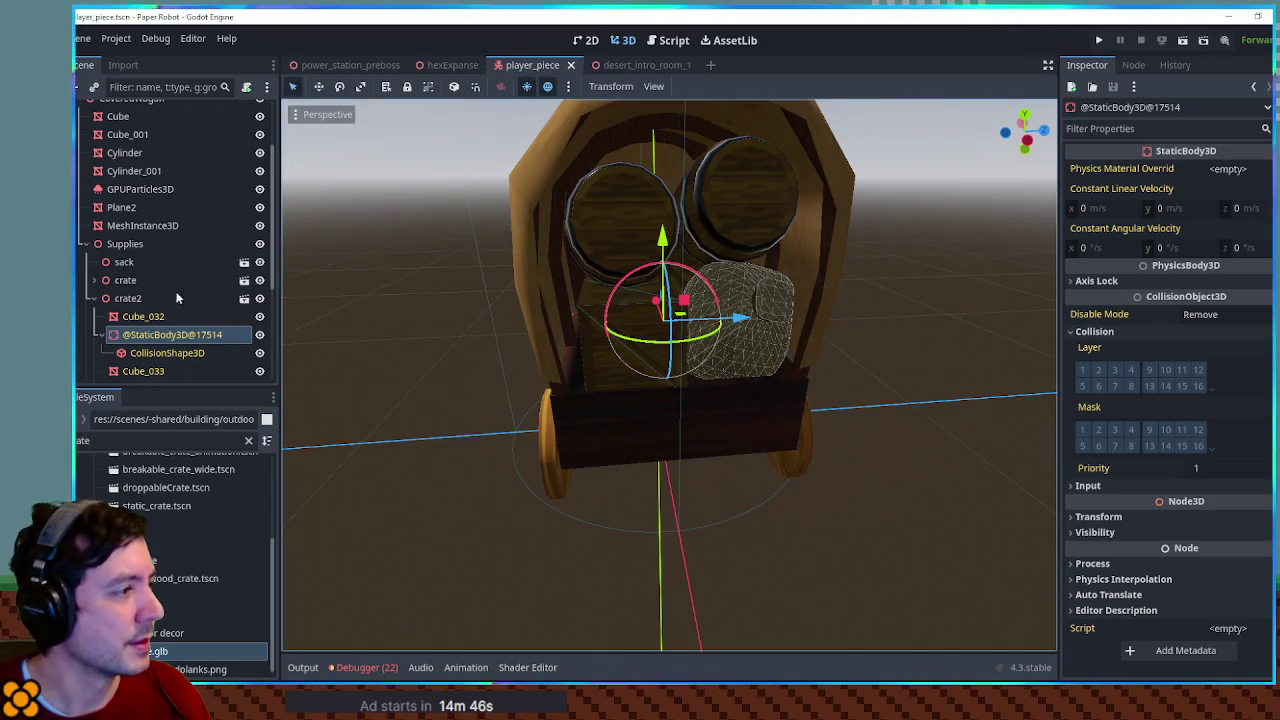
# Make the sack's children editable, open its StaticBody3D collision settings, save, and return to hexExpanse
pyautogui.scroll(-2, 170, 290)
pyautogui.click(120, 193)
pyautogui.rightClick(118, 195)
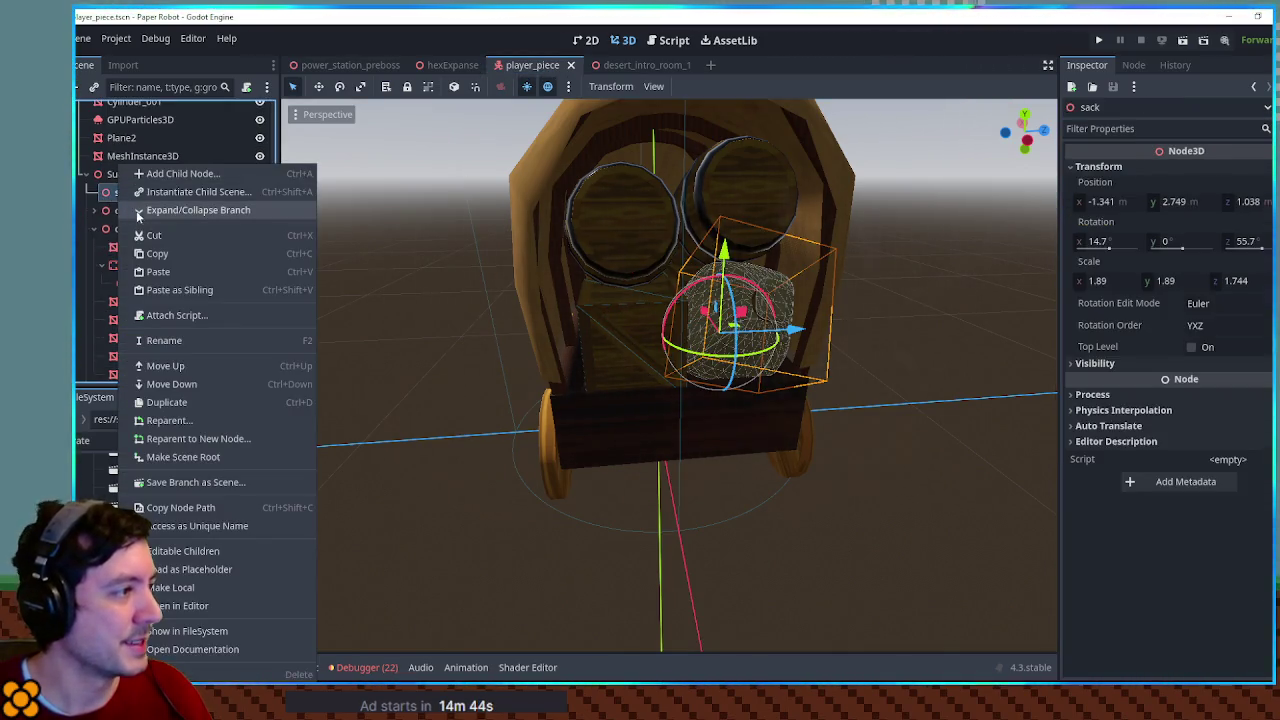
pyautogui.click(210, 551)
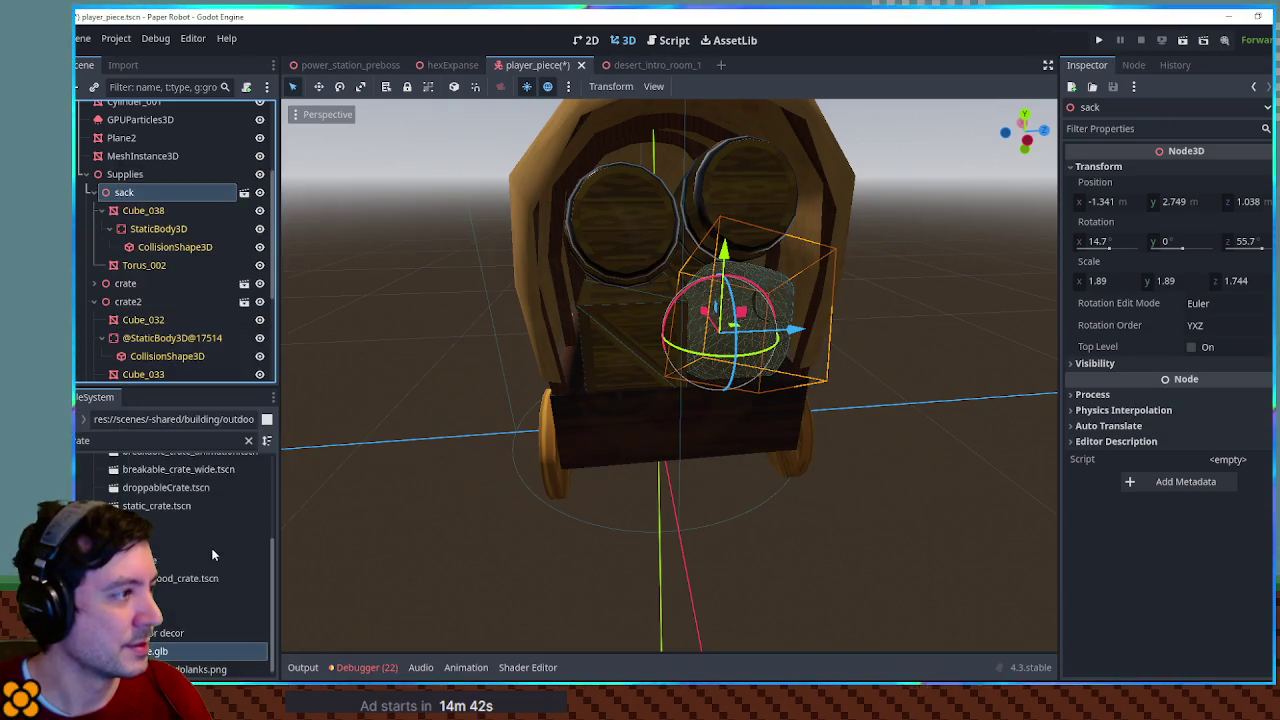
pyautogui.click(150, 229)
pyautogui.click(1094, 331)
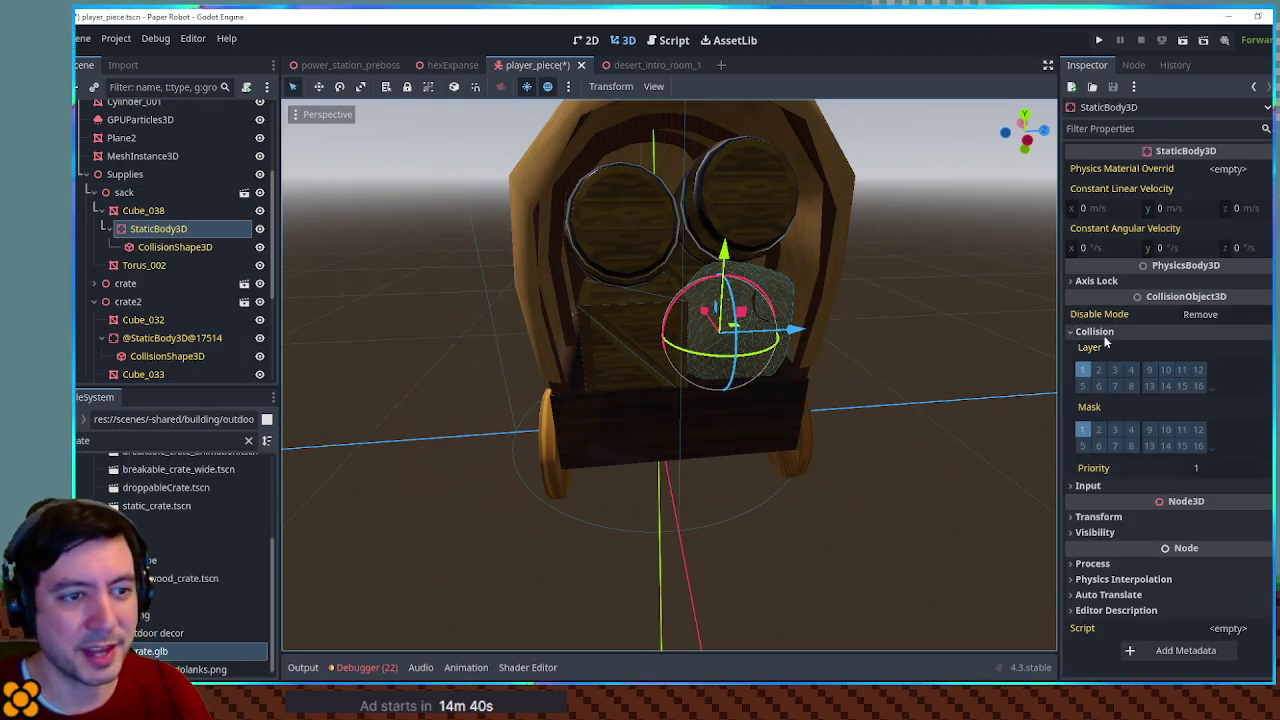
pyautogui.hotkey('ctrl', 's')
pyautogui.click(453, 64)
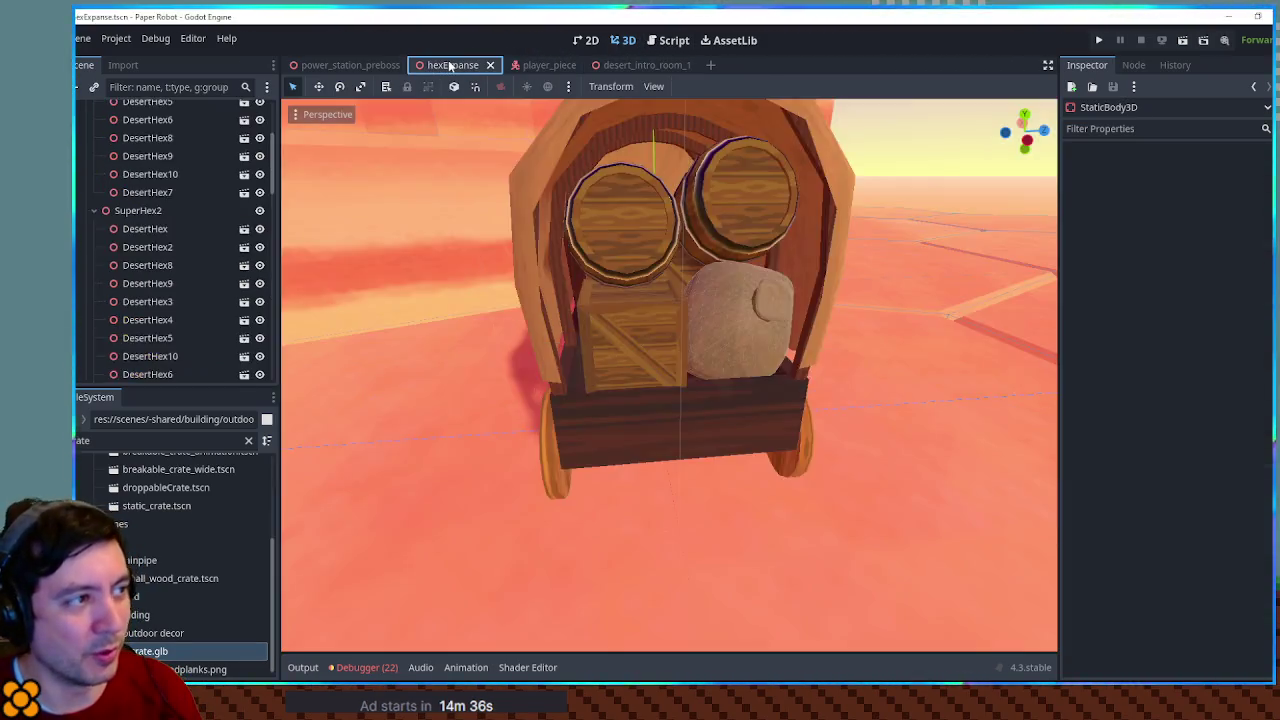
# Run hexExpanse with F6, drive the wagon around using W, A and D, then close the game
pyautogui.press('F6')
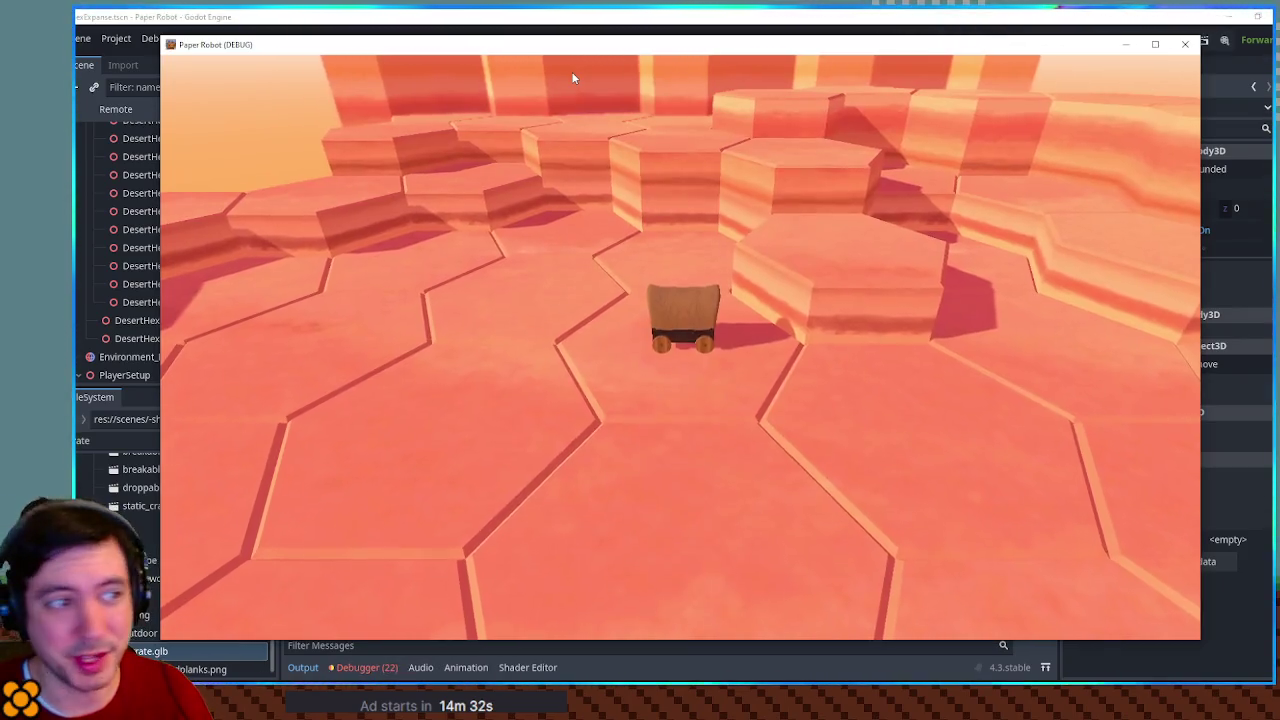
pyautogui.press('w')
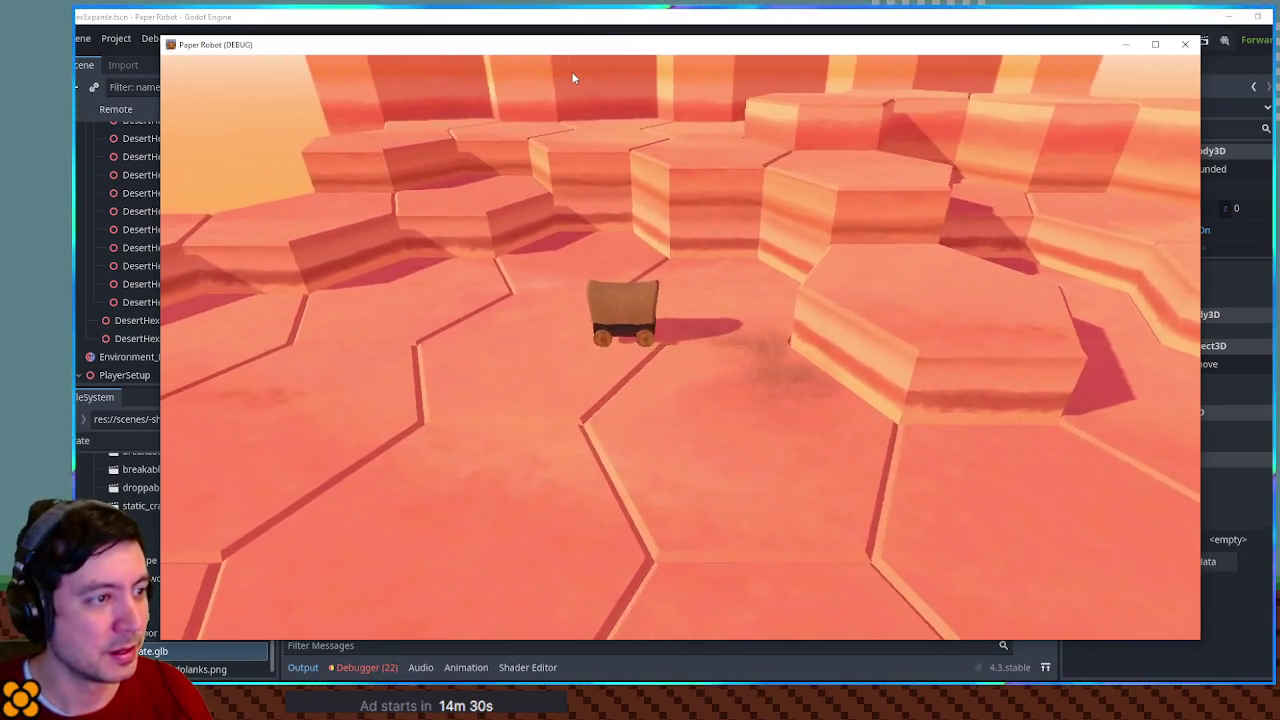
pyautogui.press('d')
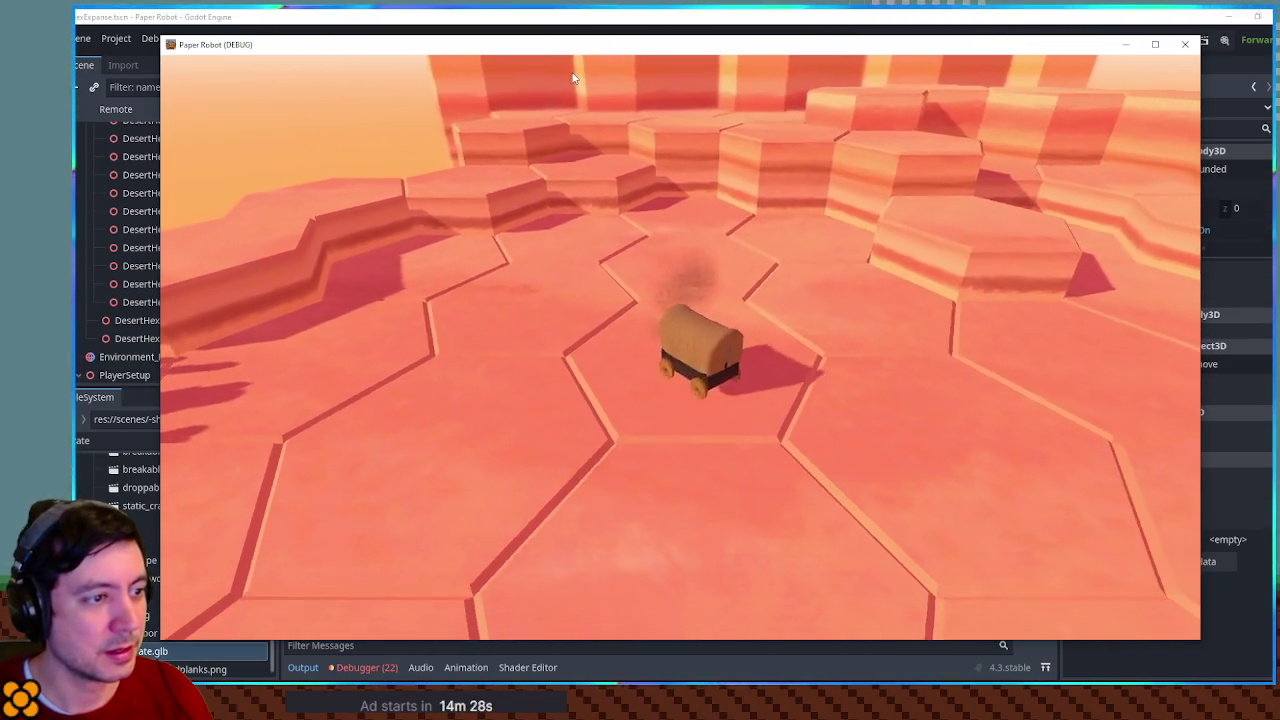
pyautogui.press('w')
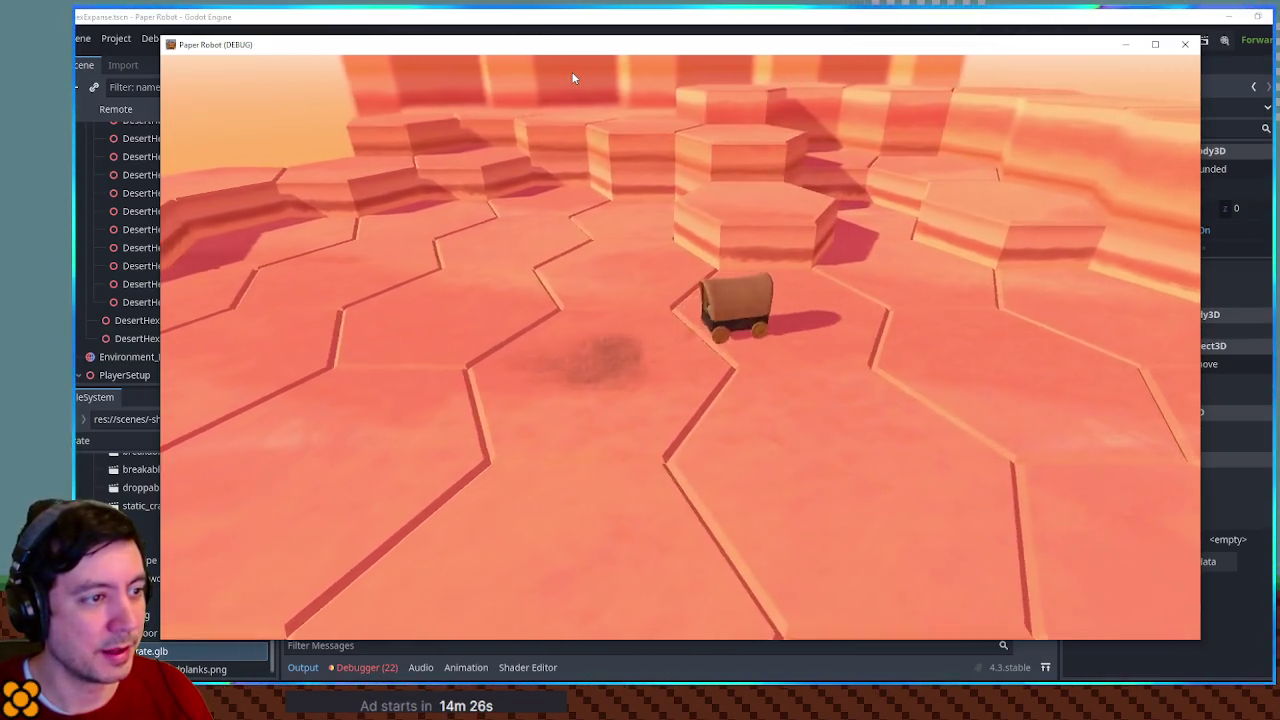
pyautogui.press('a')
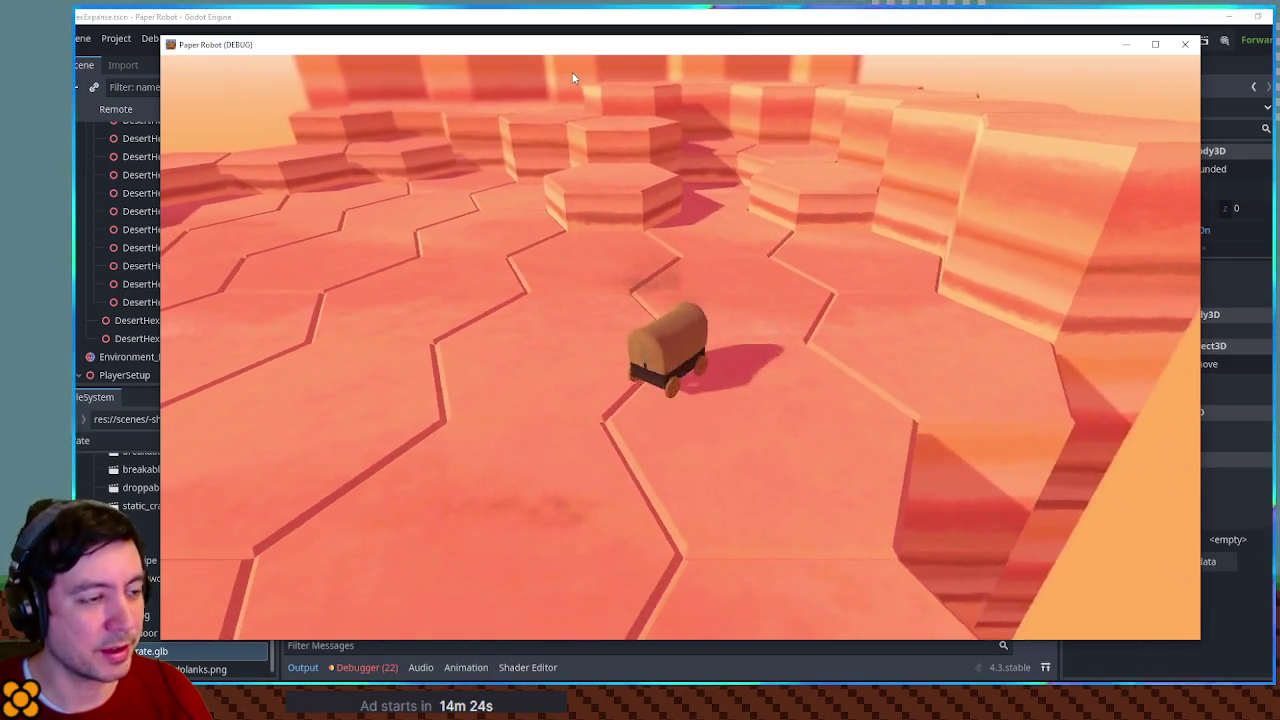
pyautogui.press('a')
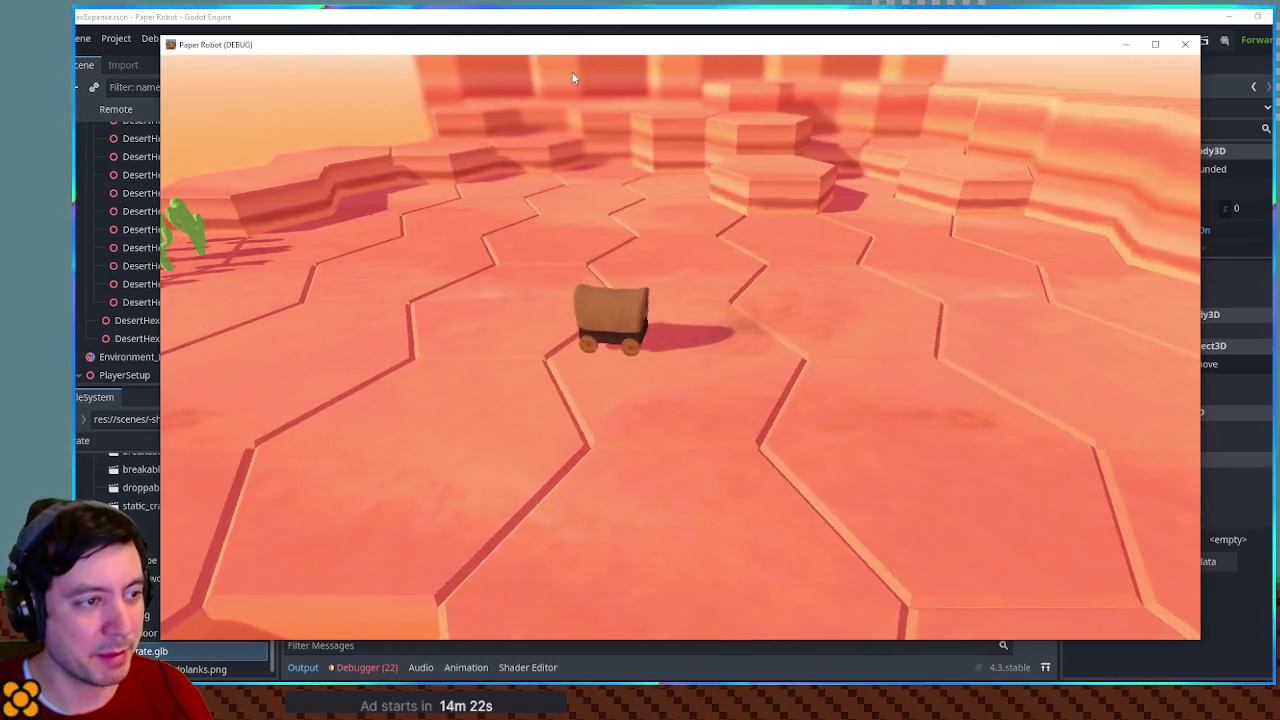
pyautogui.press('d')
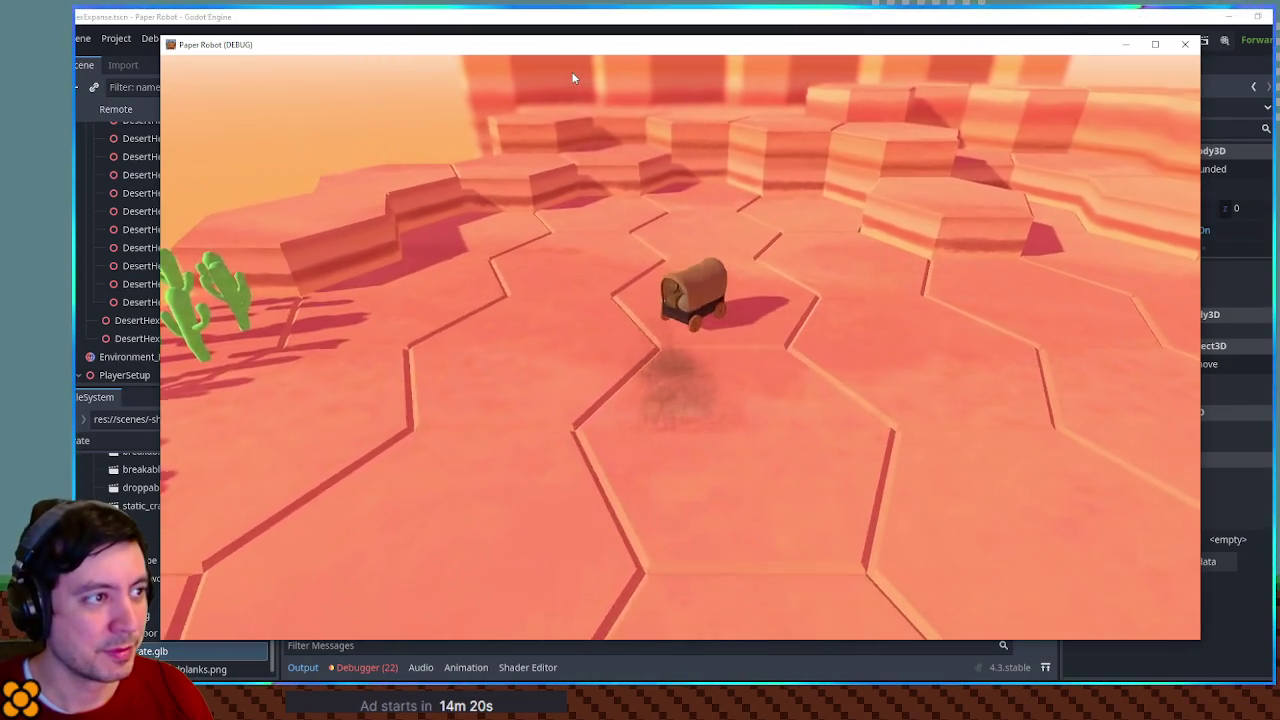
pyautogui.press('d')
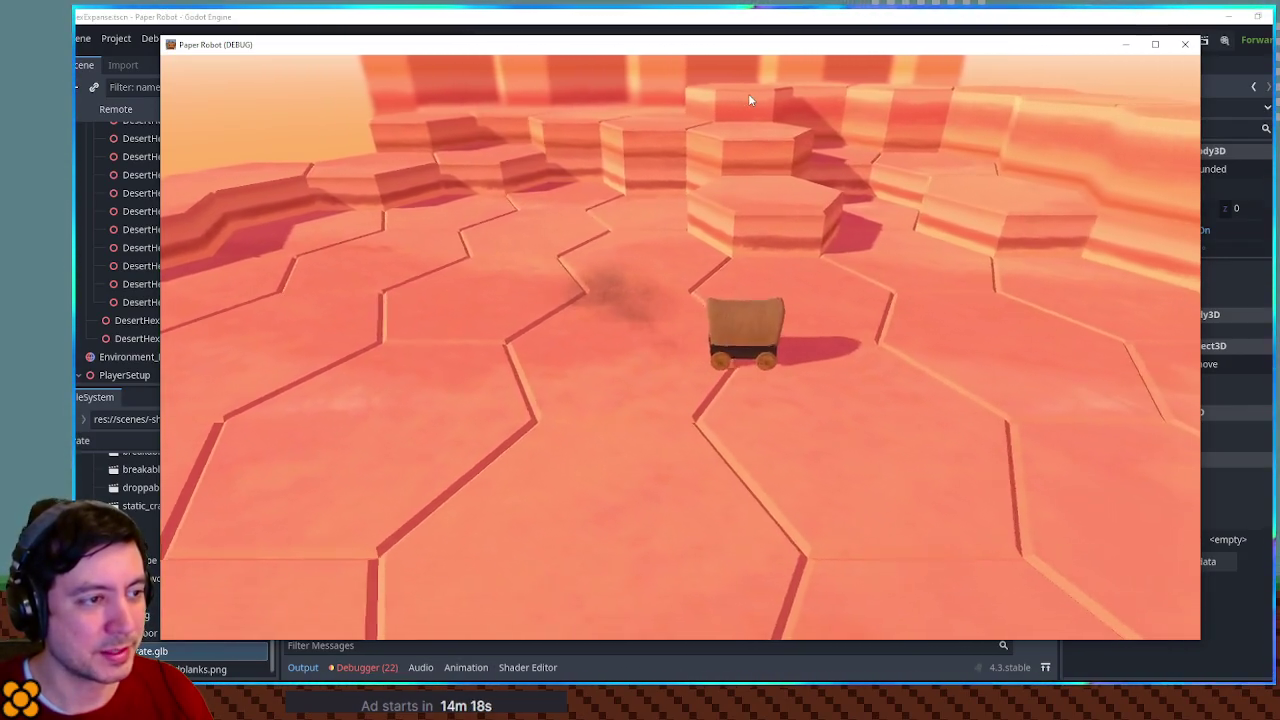
pyautogui.press('a')
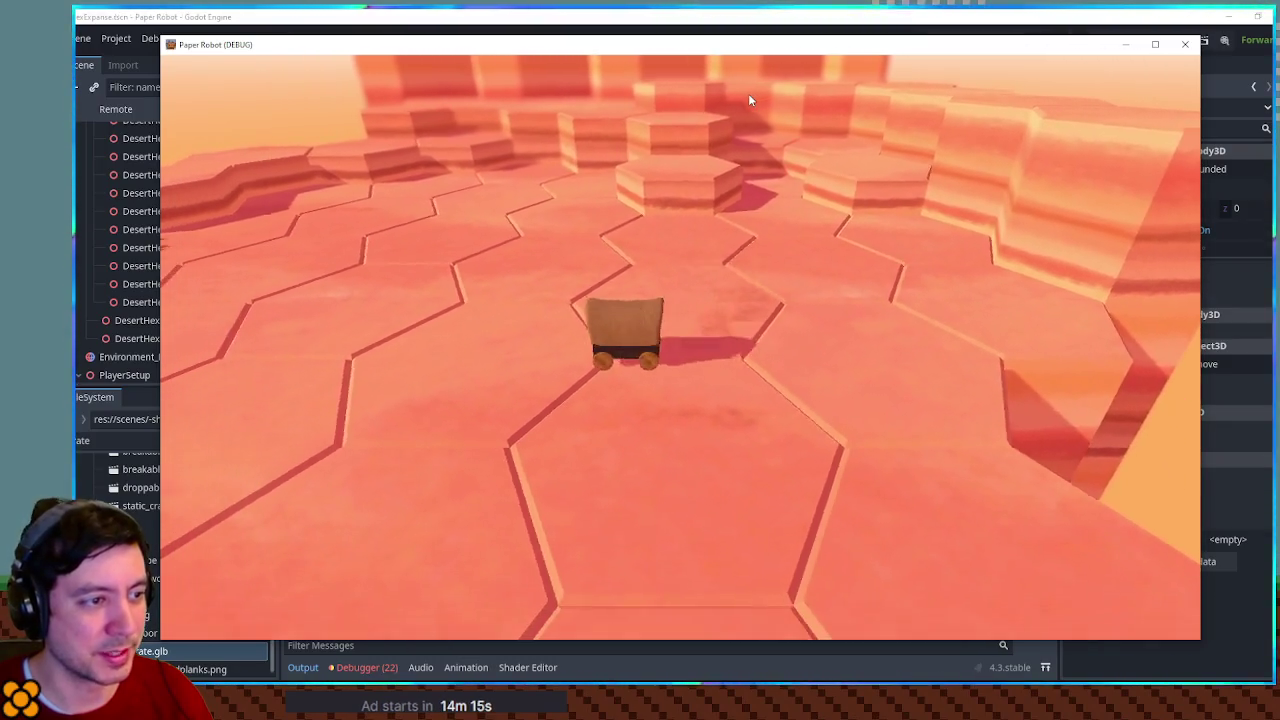
pyautogui.press('d')
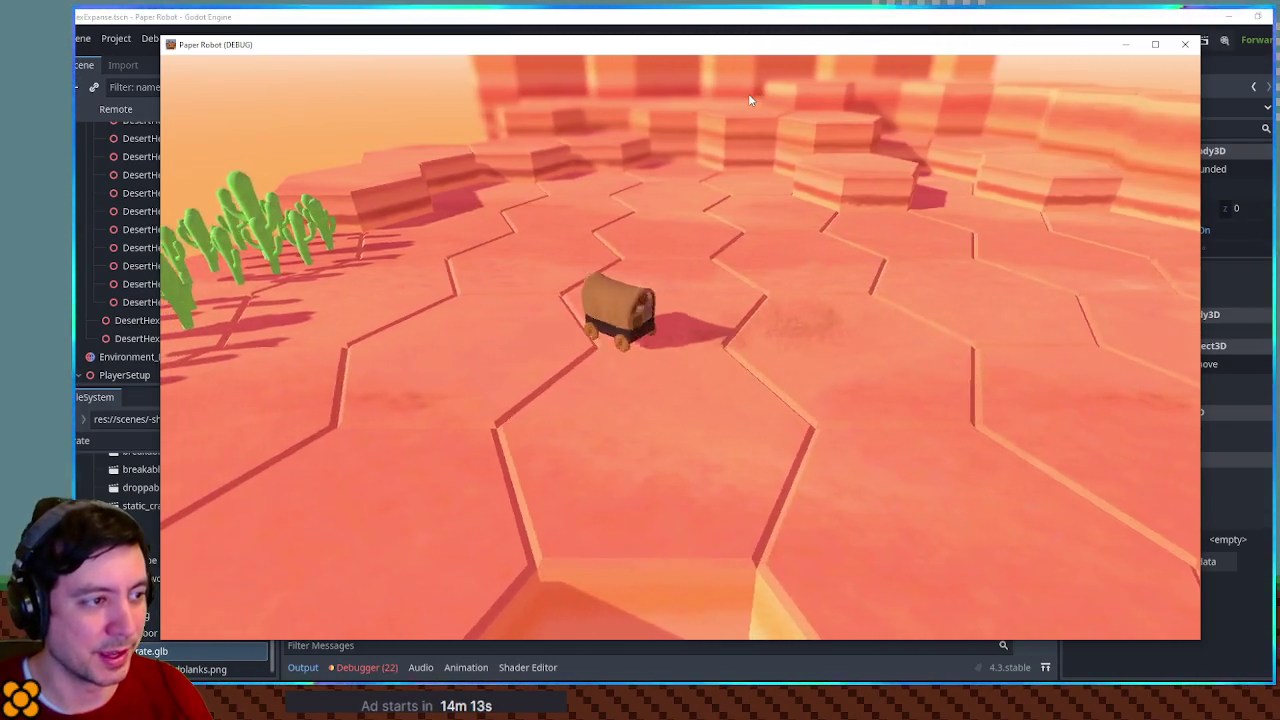
pyautogui.press('a')
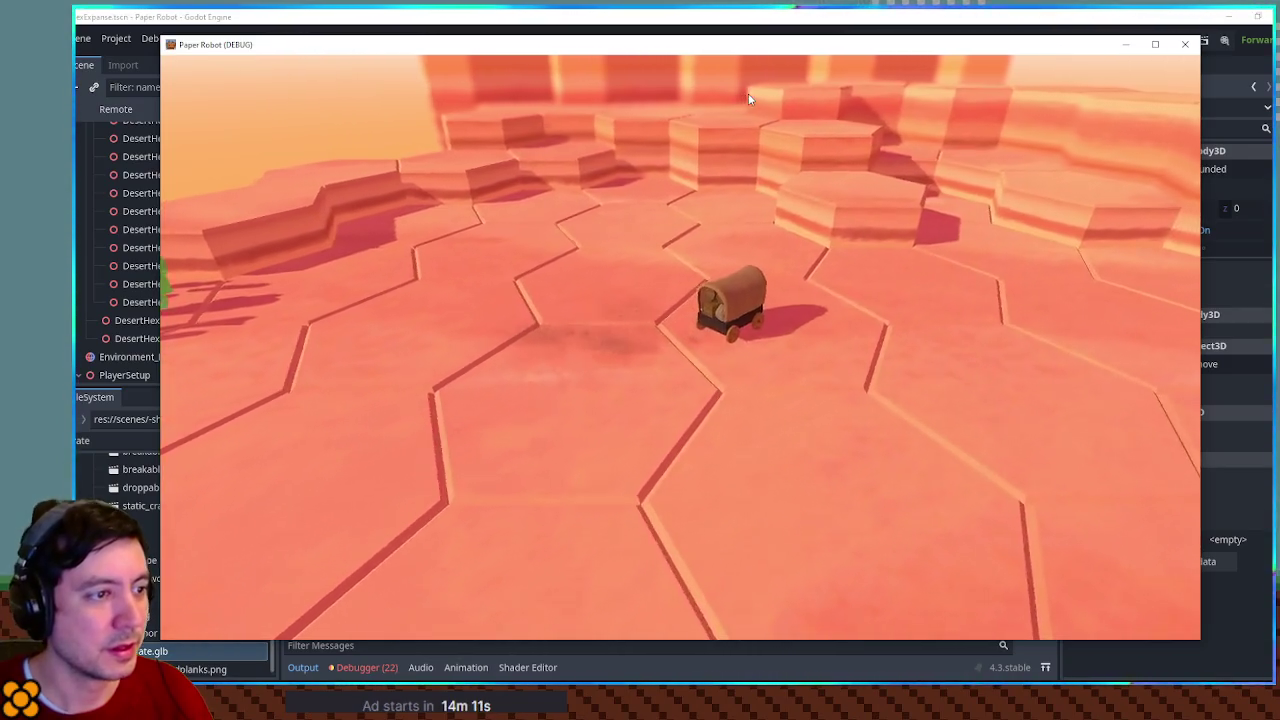
pyautogui.press('a')
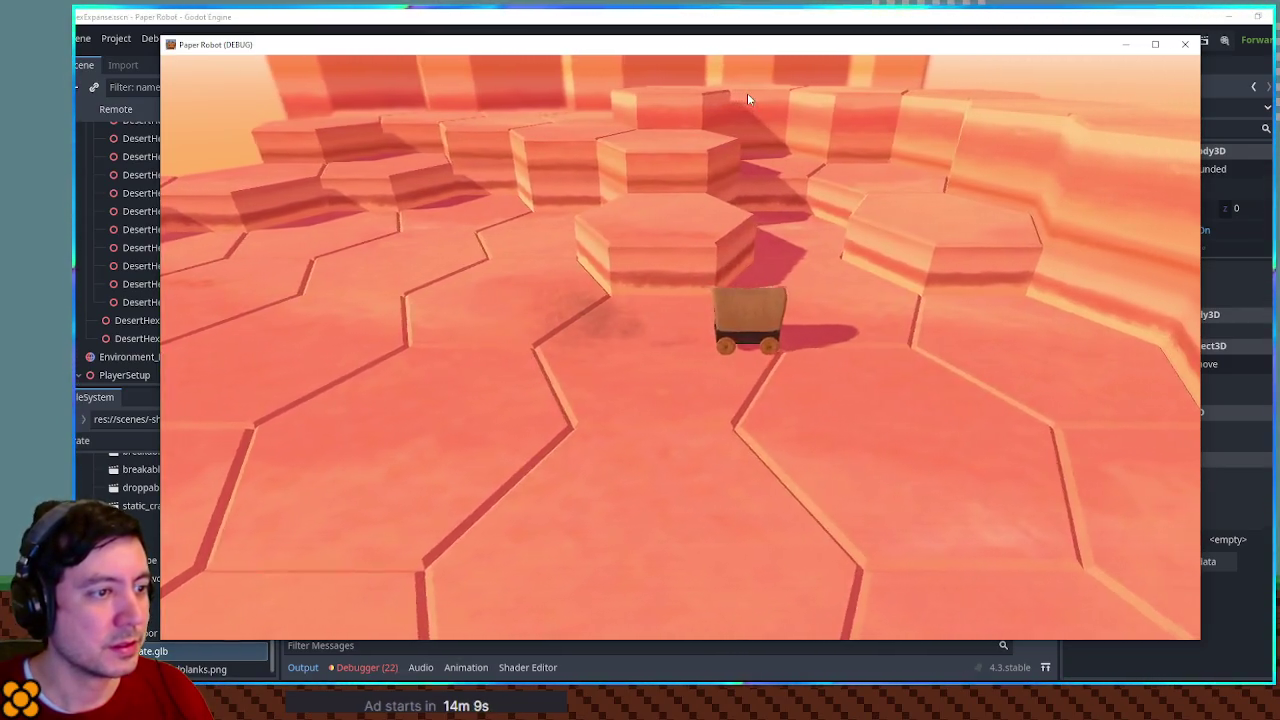
pyautogui.press('a')
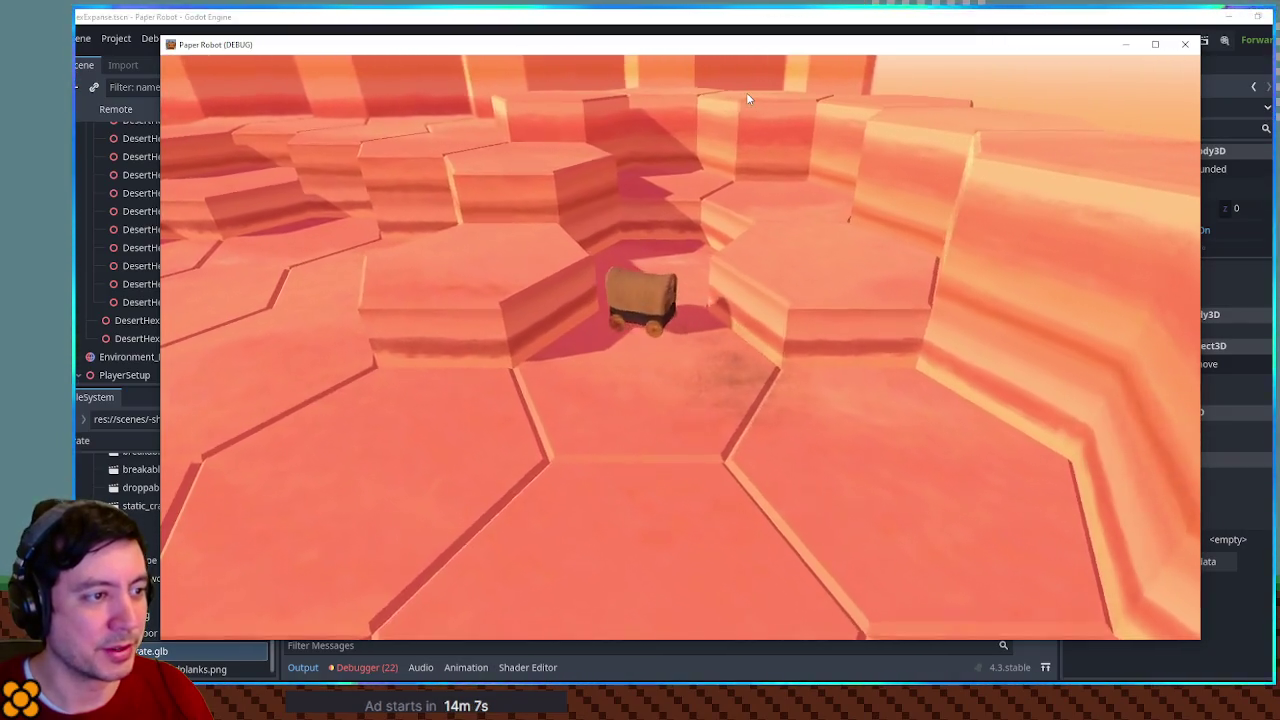
pyautogui.press('a')
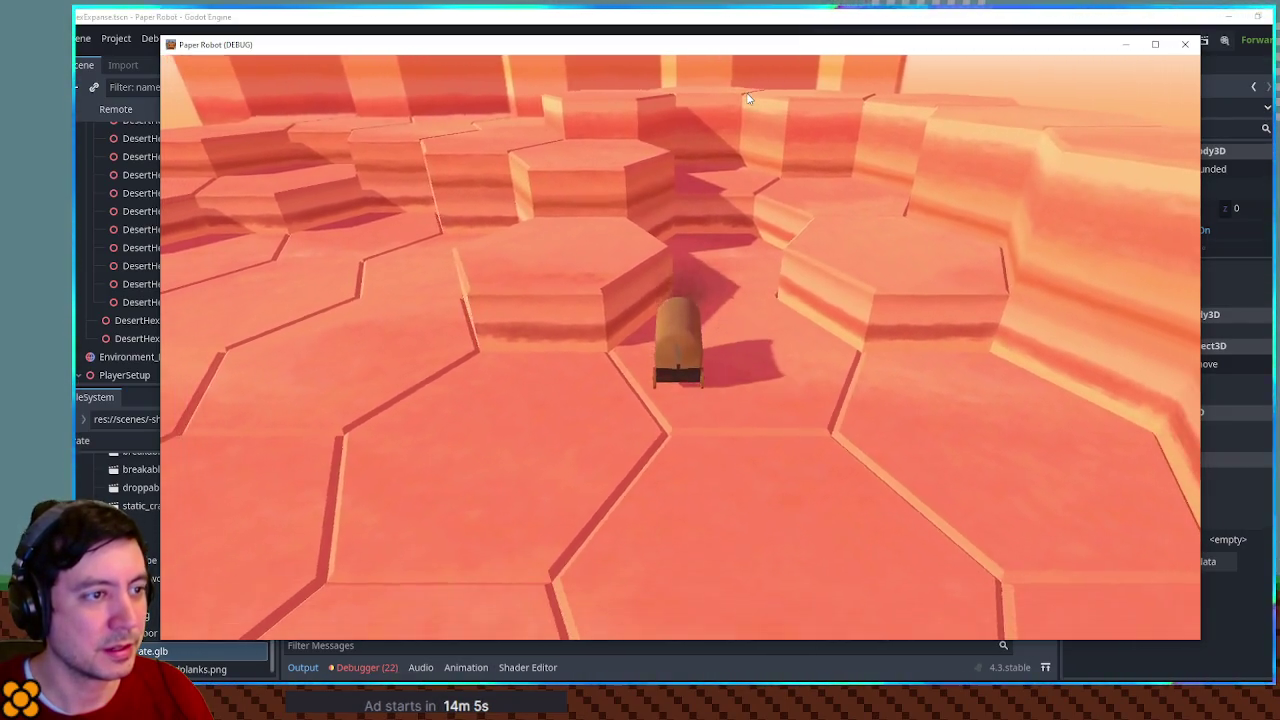
pyautogui.press('a')
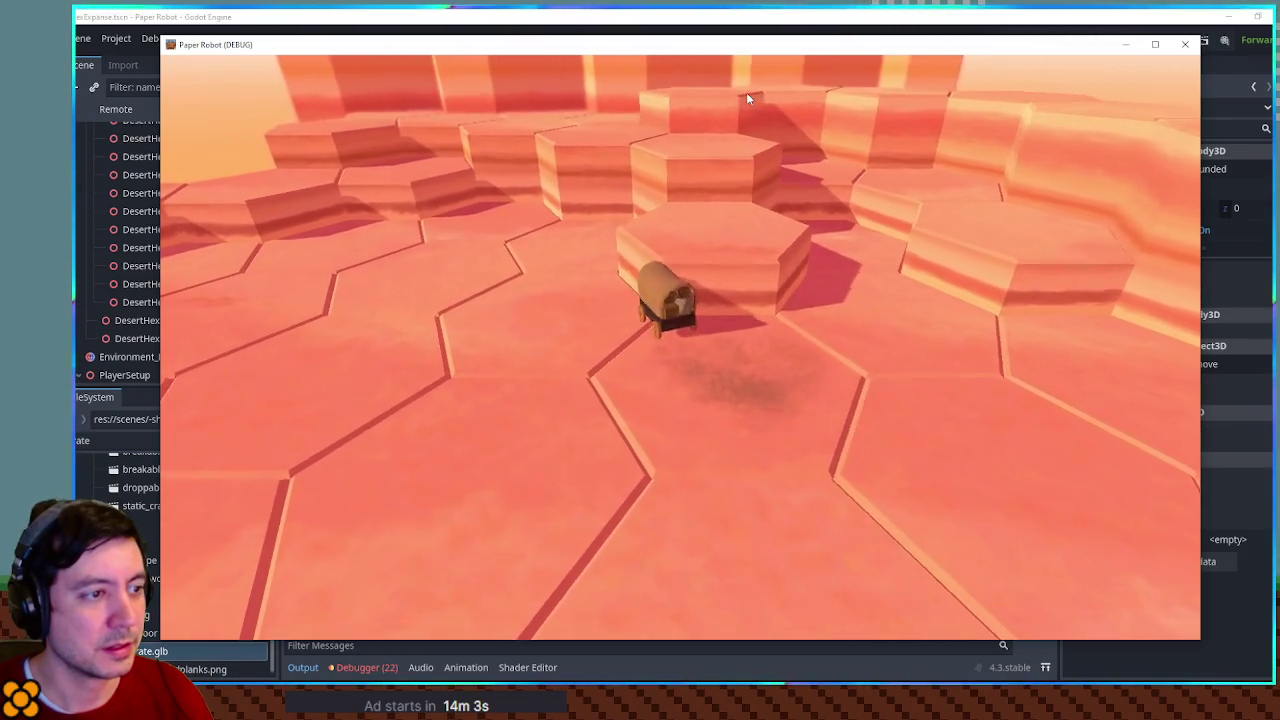
pyautogui.press('a')
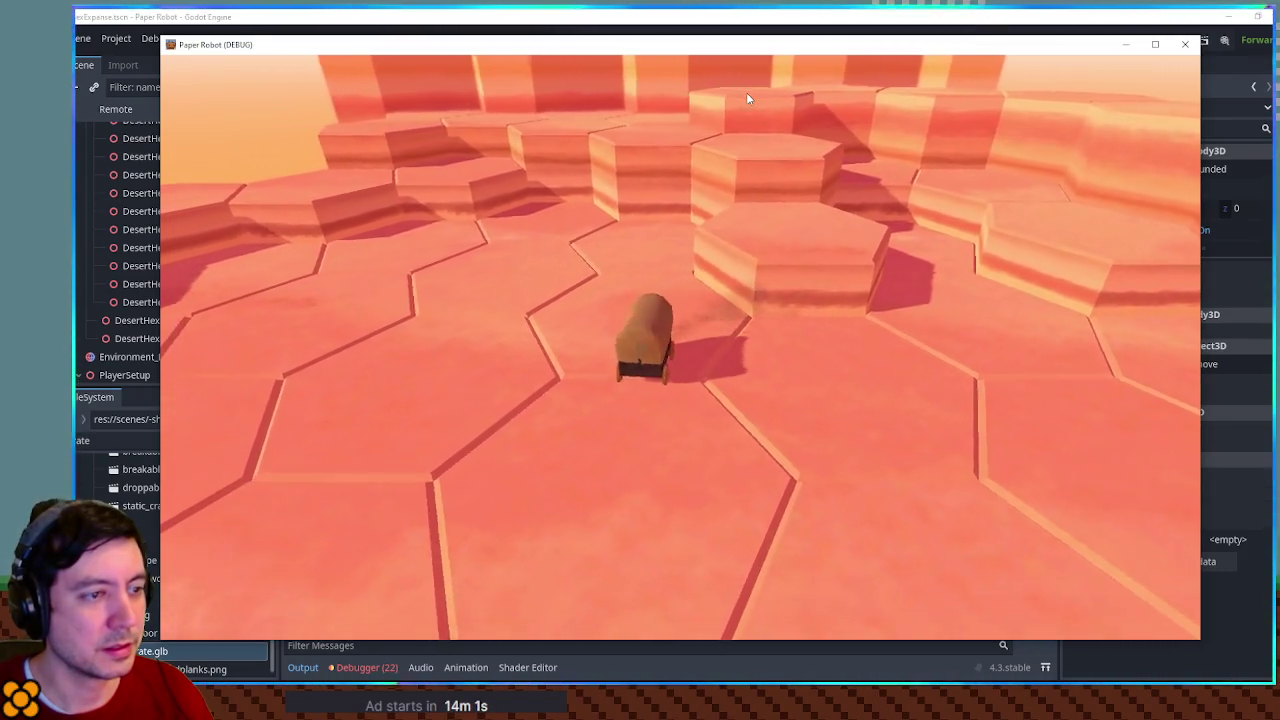
pyautogui.press('a')
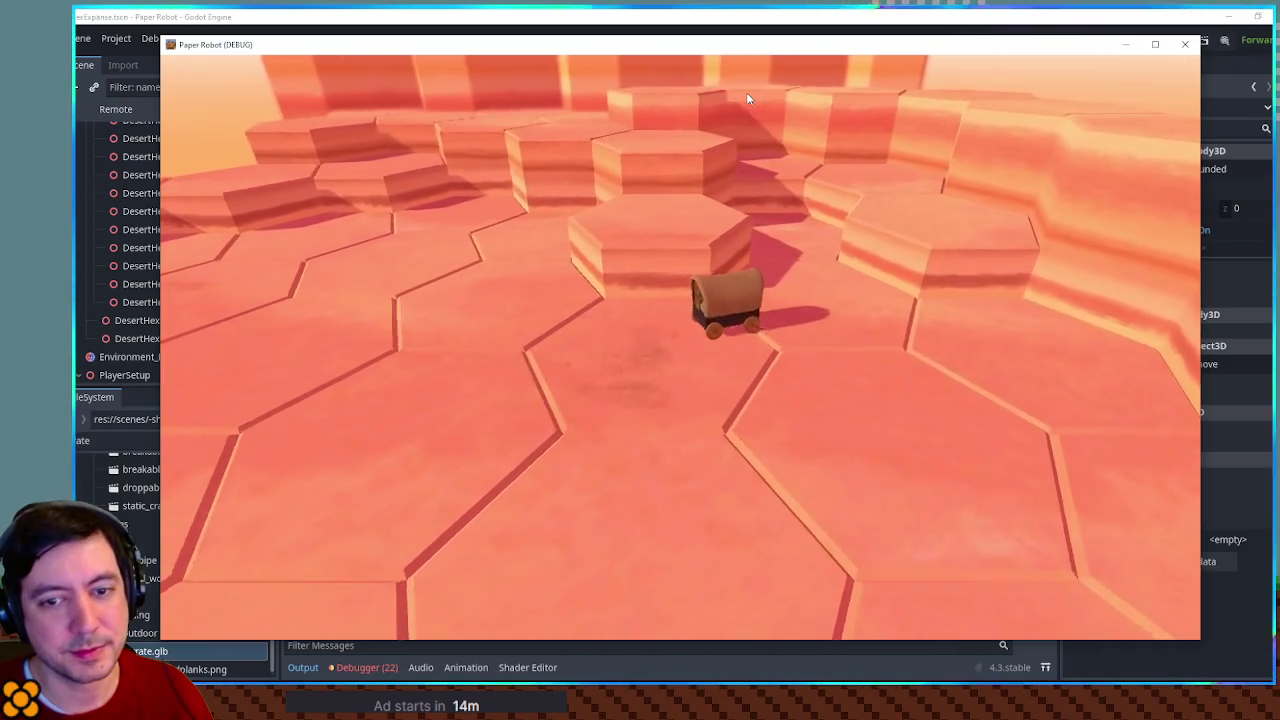
pyautogui.press('w')
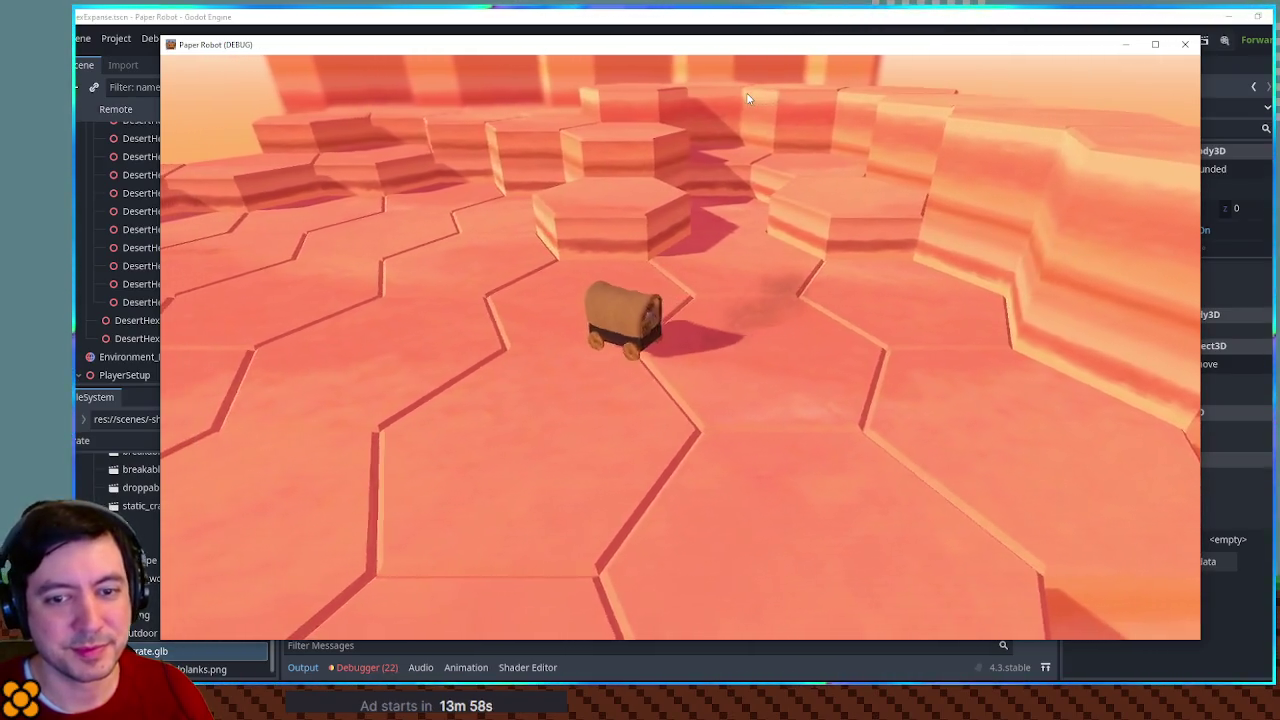
pyautogui.press('d')
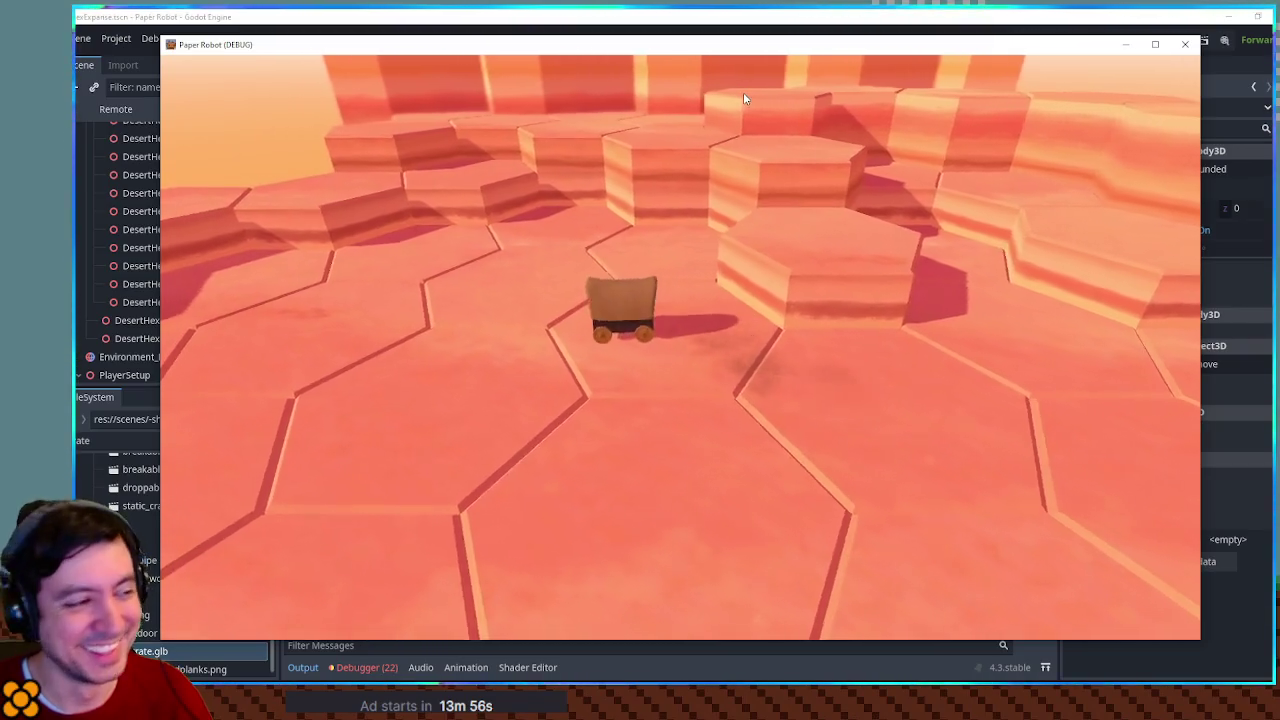
pyautogui.press('w')
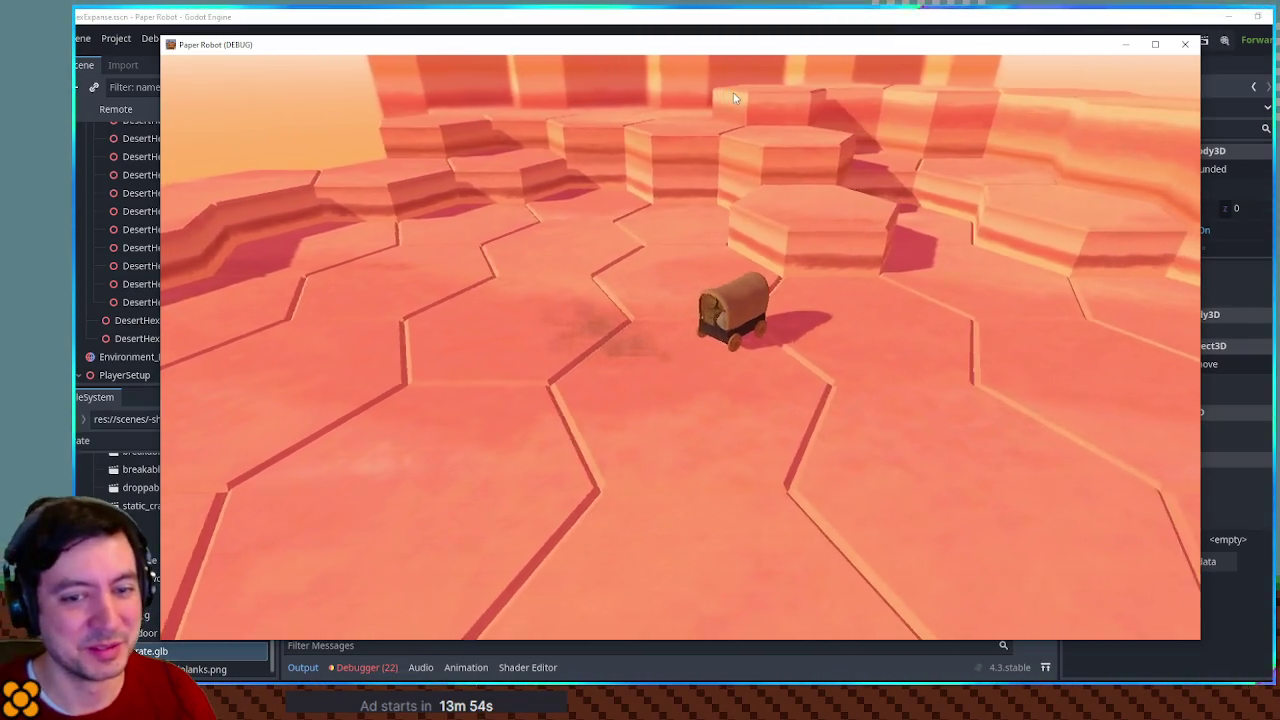
pyautogui.press('d')
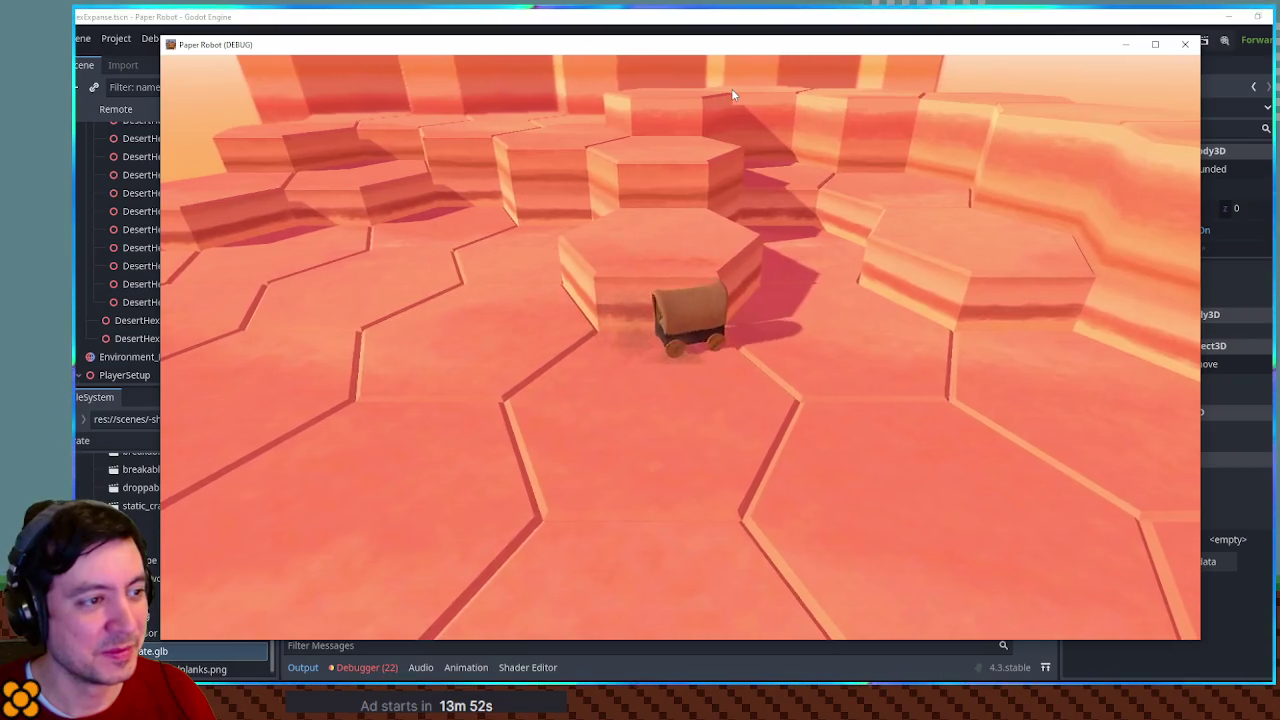
pyautogui.press('d')
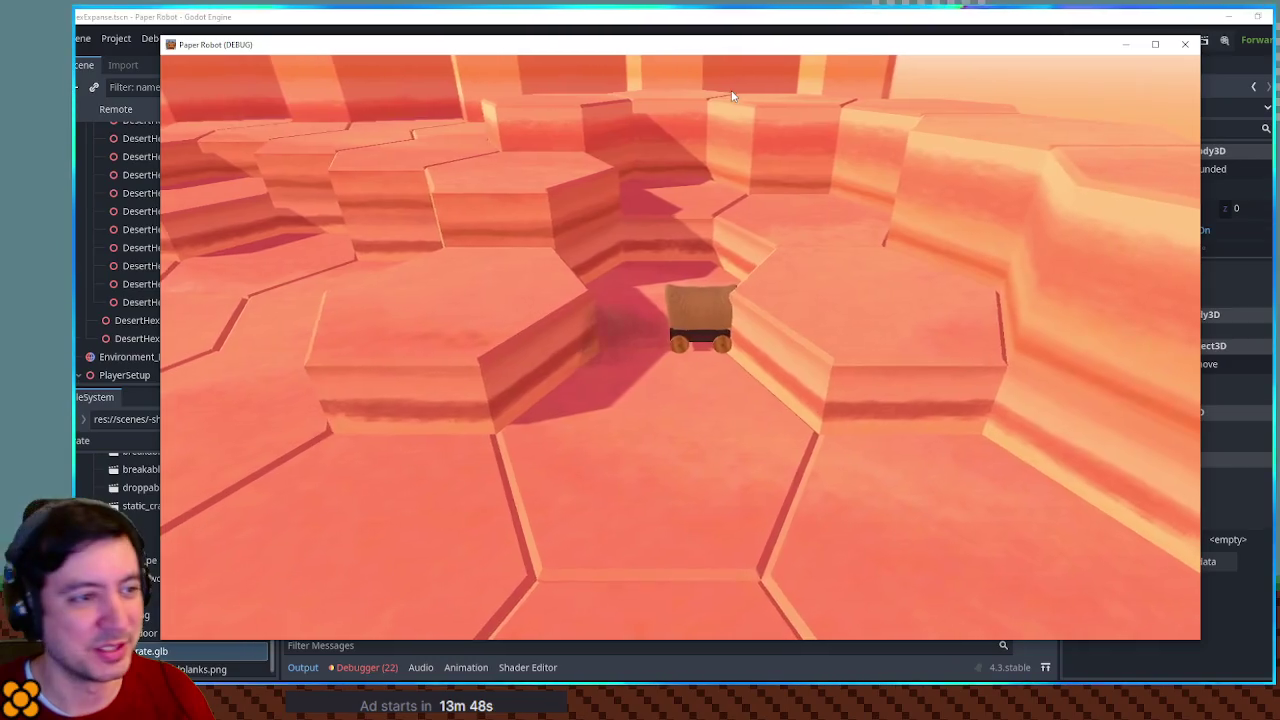
pyautogui.press('a')
pyautogui.press('d')
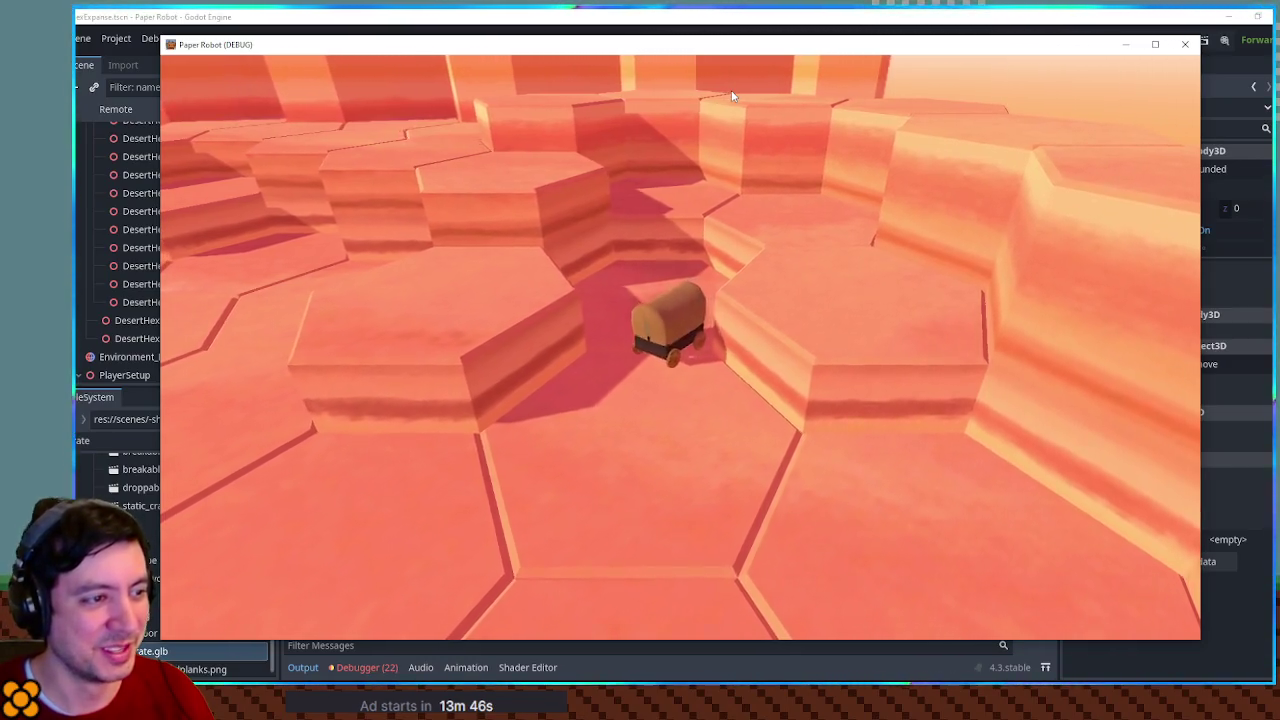
pyautogui.press('a')
pyautogui.press('d')
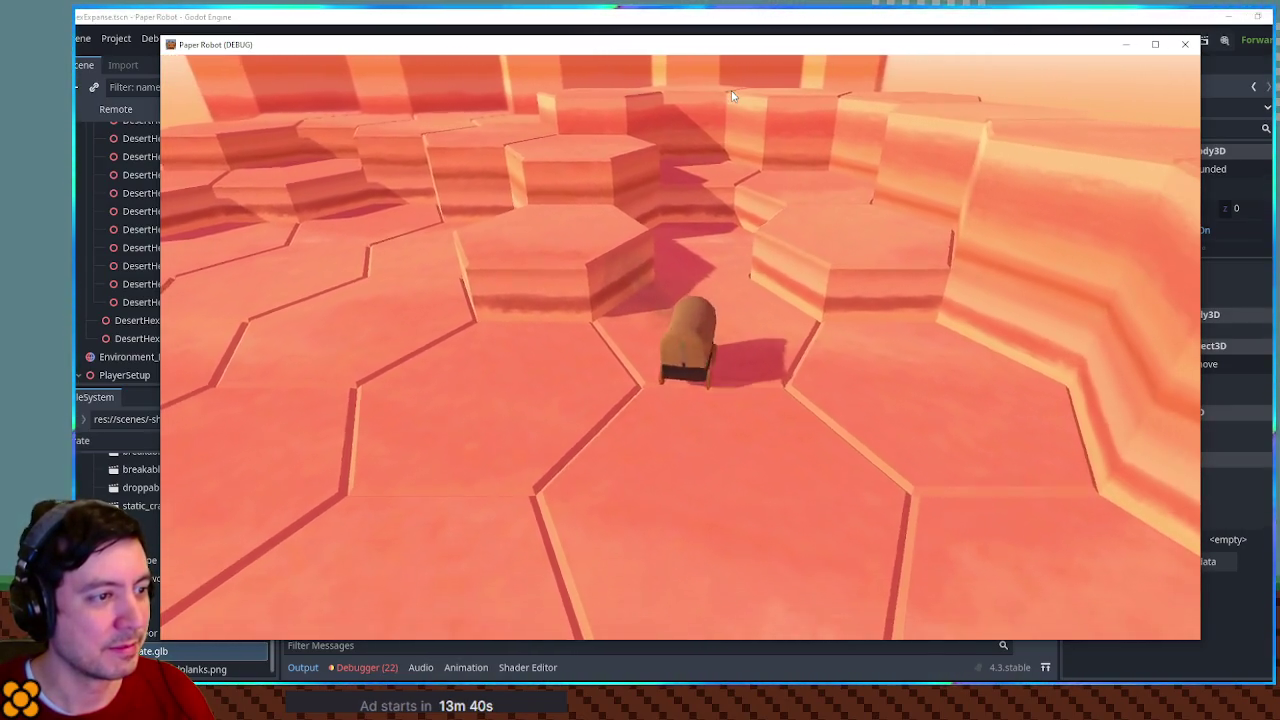
pyautogui.press('d')
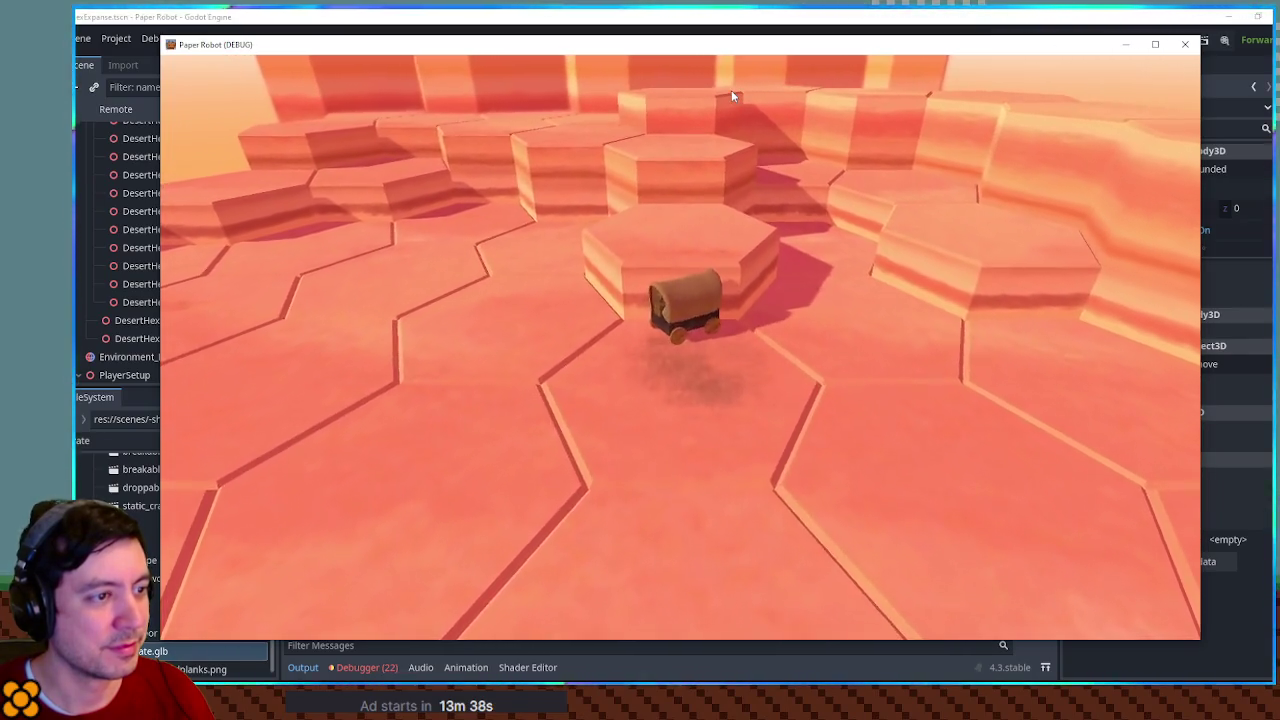
pyautogui.press('a')
pyautogui.press('d')
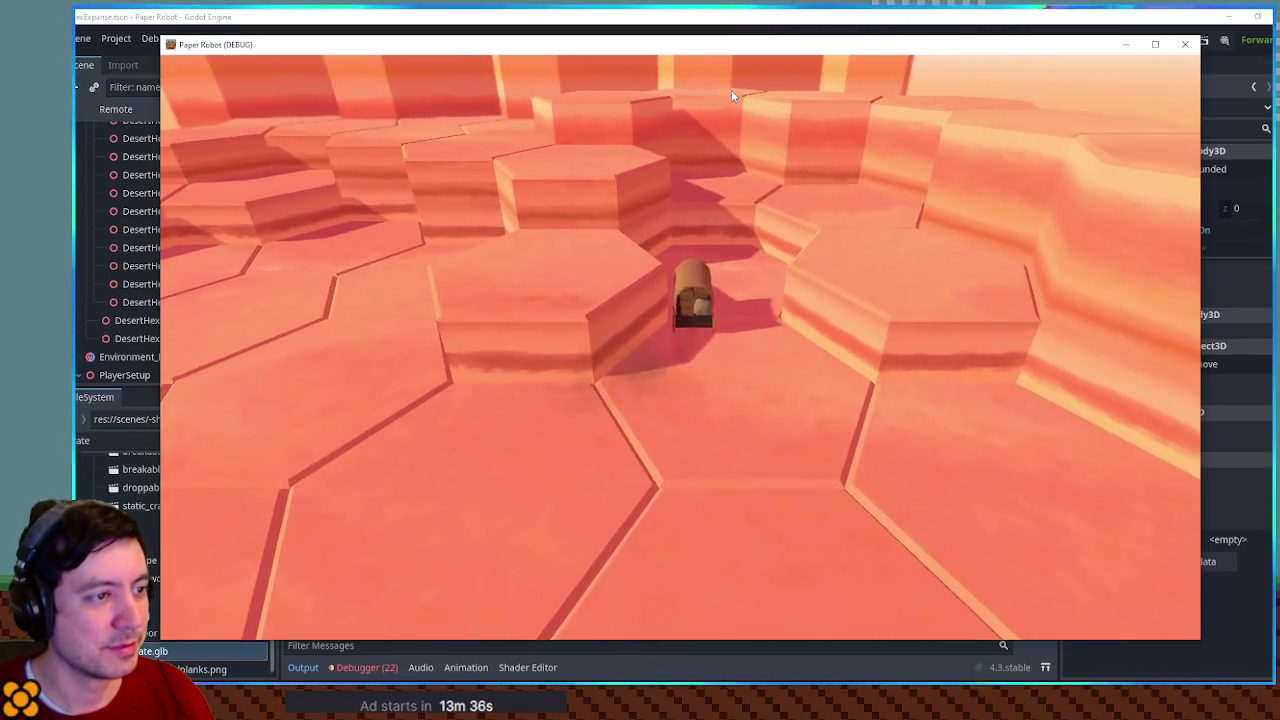
pyautogui.press('d')
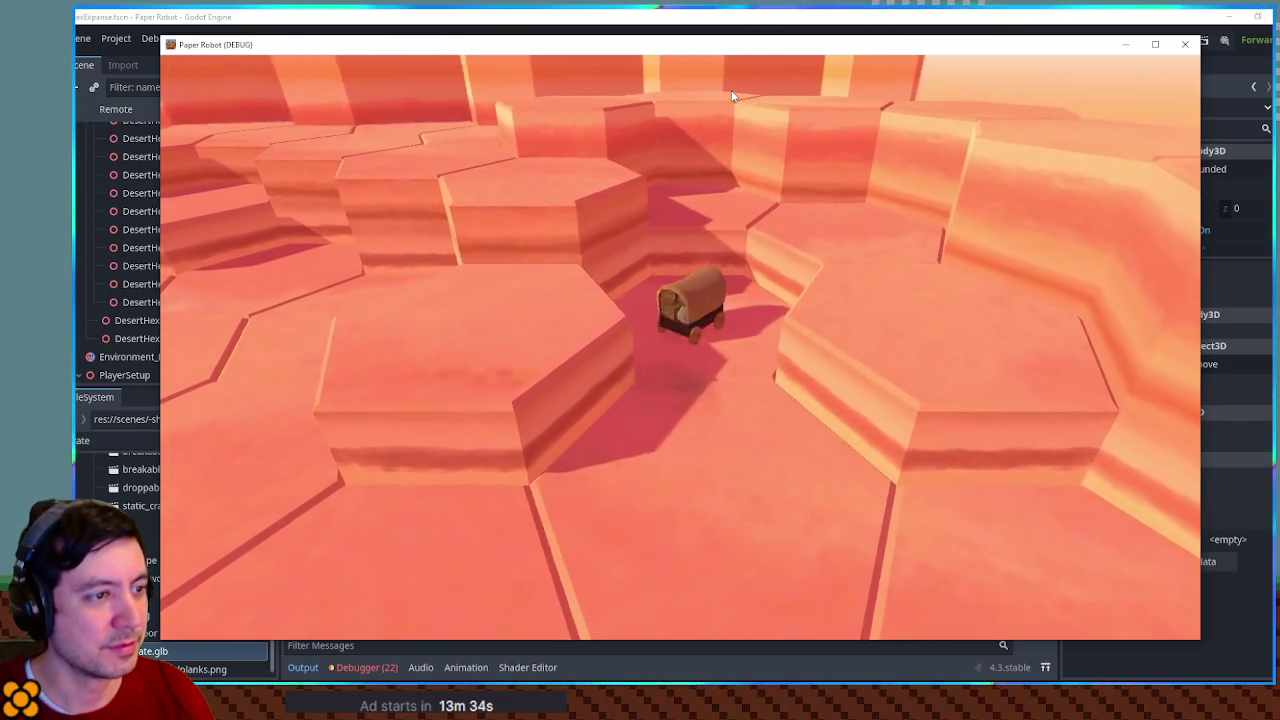
pyautogui.press('a')
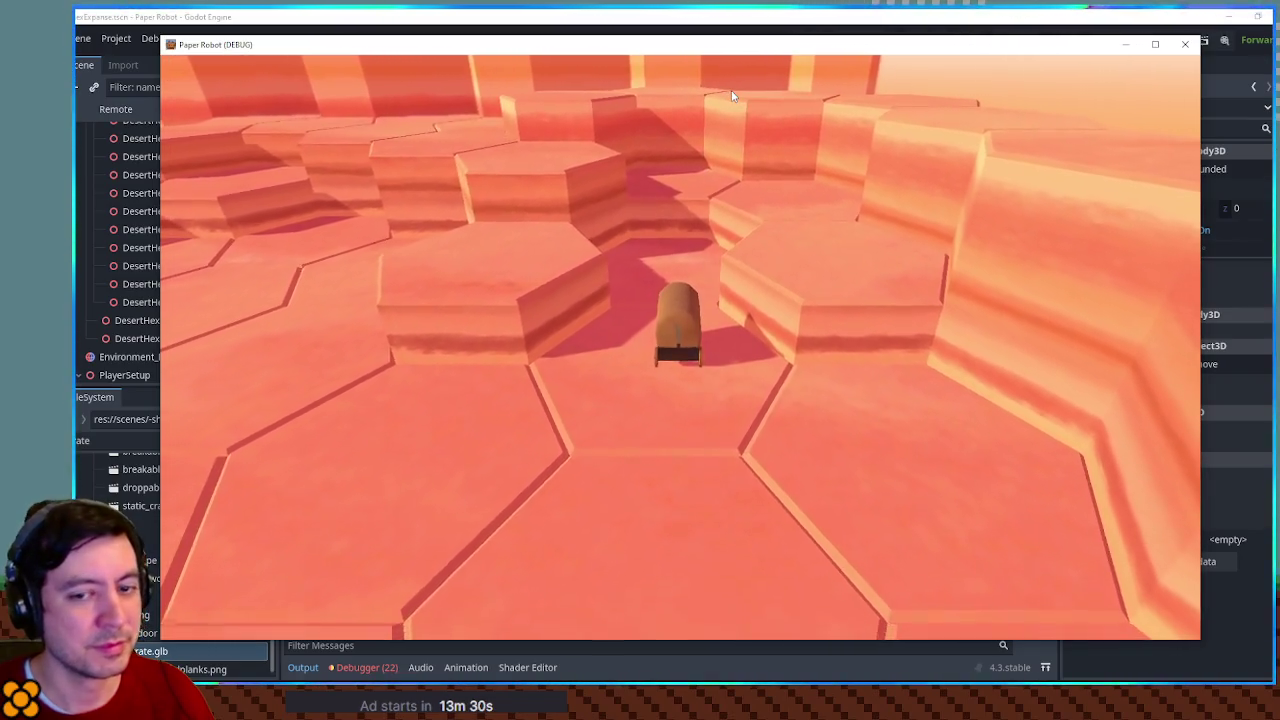
pyautogui.press('a')
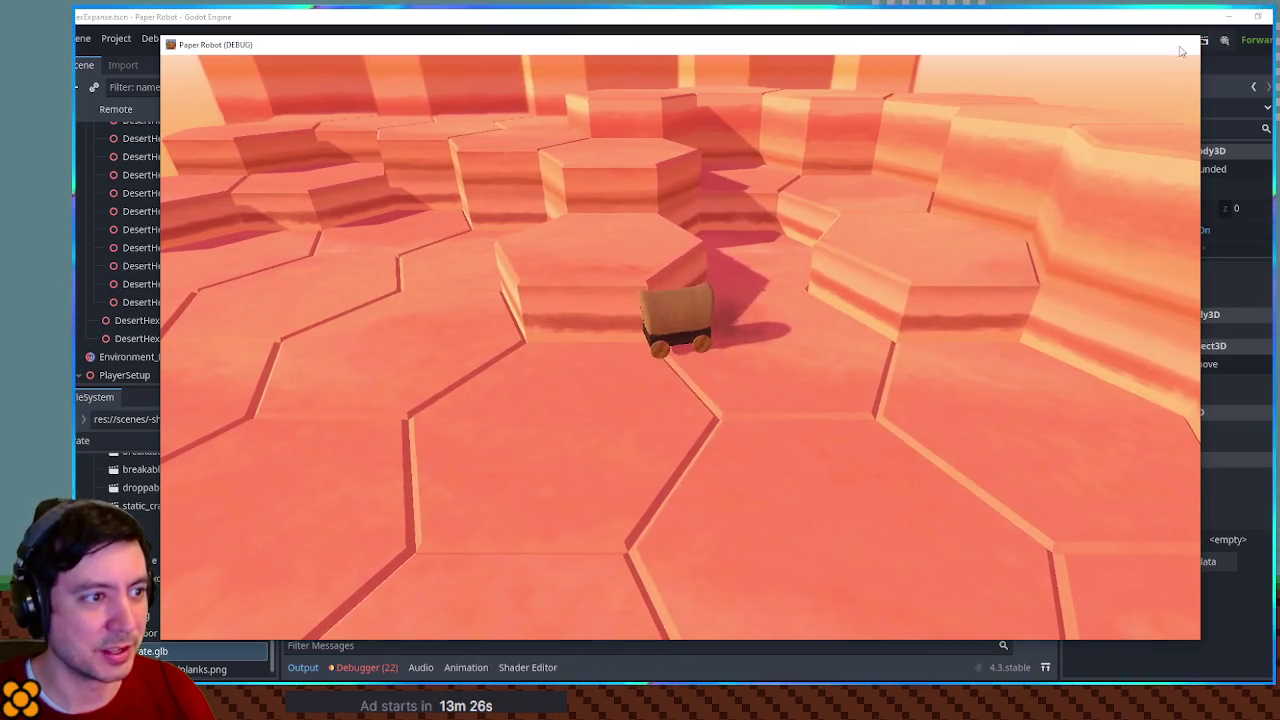
pyautogui.click(1184, 45)
# Switch to desert_intro_room_1 and orbit and zoom over the water tanks and fences
pyautogui.click(640, 65)
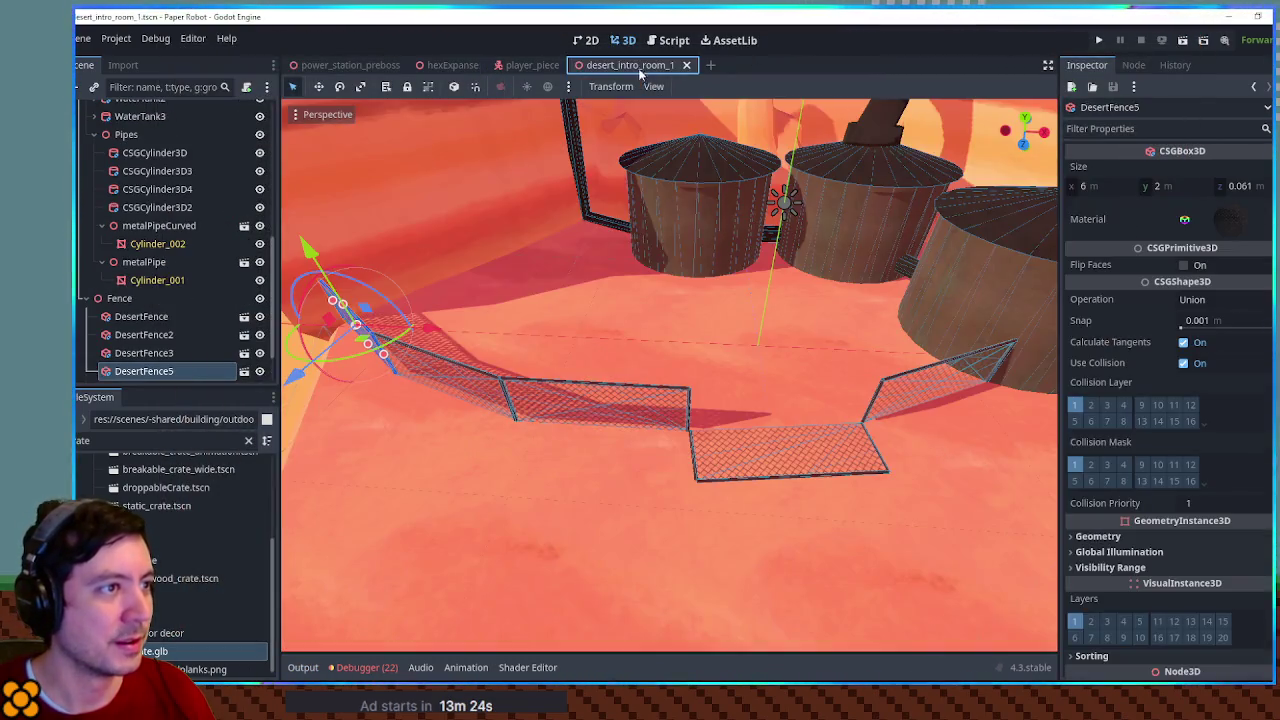
pyautogui.scroll(5, 720, 200)
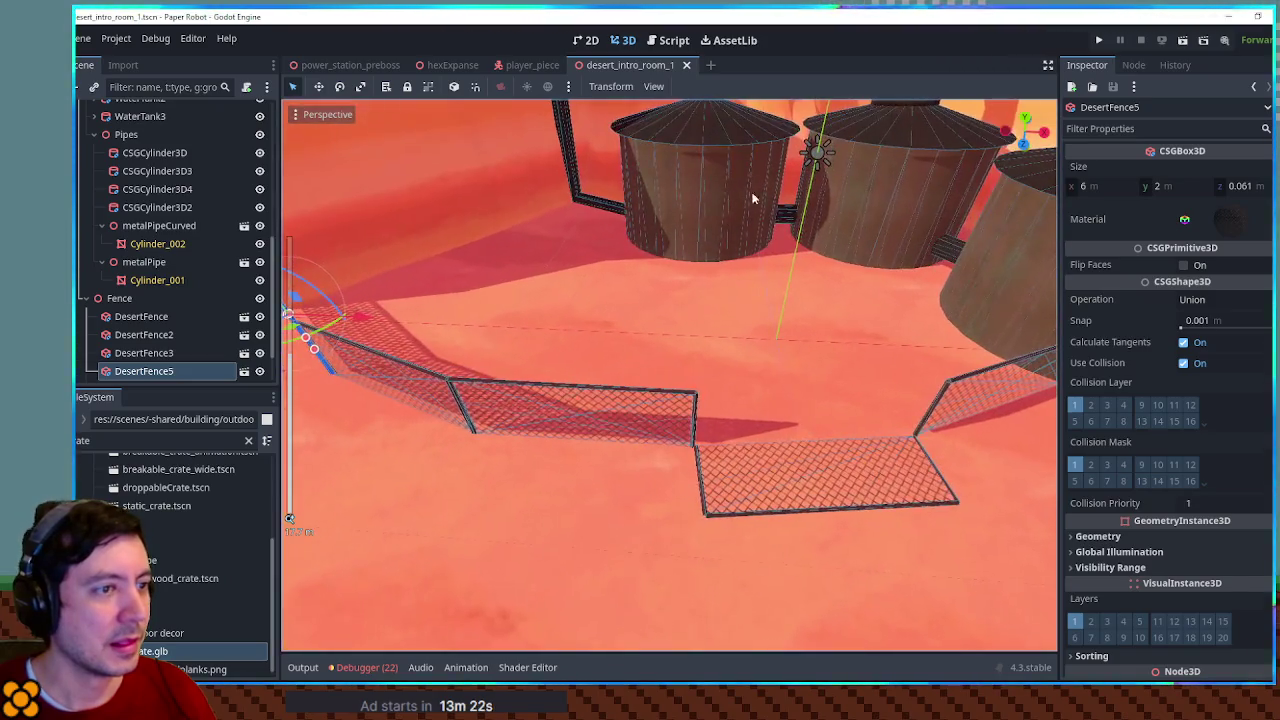
pyautogui.moveTo(752, 198); pyautogui.dragTo(722, 195)
pyautogui.scroll(3, 722, 195)
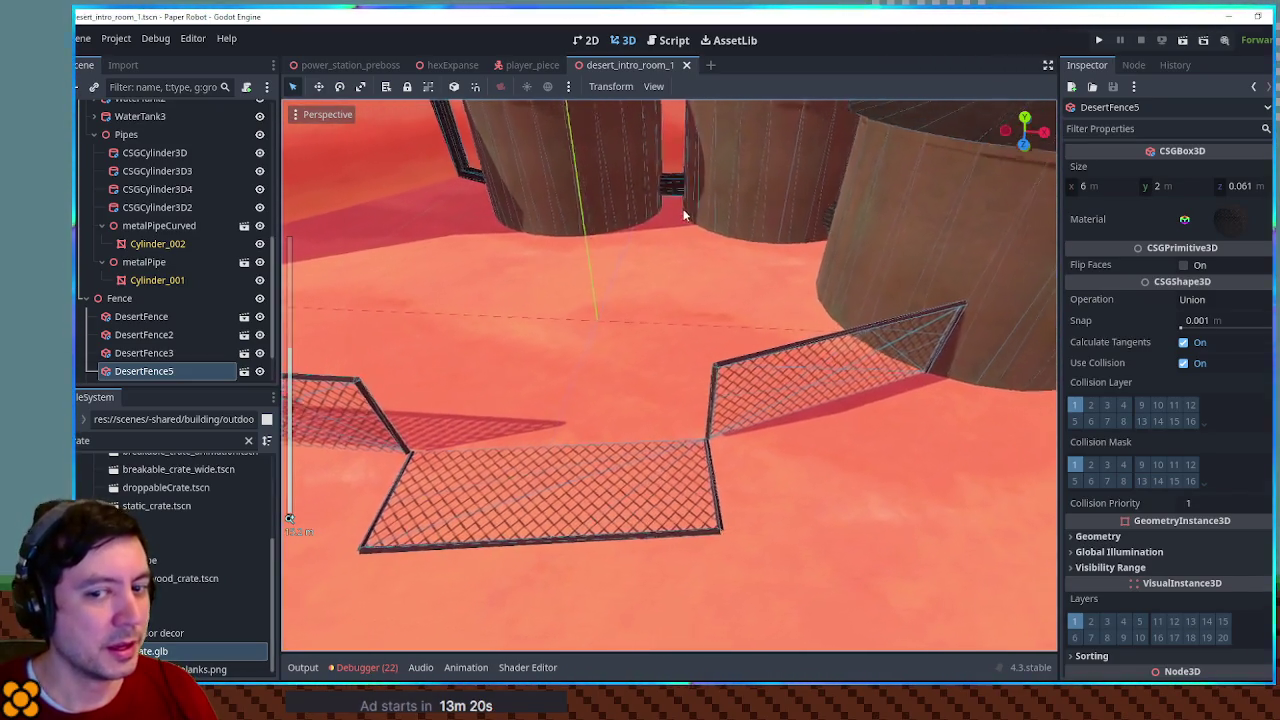
pyautogui.moveTo(812, 213)
pyautogui.mouseDown()
pyautogui.moveTo(794, 234)
pyautogui.moveTo(814, 197)
pyautogui.moveTo(736, 208)
pyautogui.mouseUp()
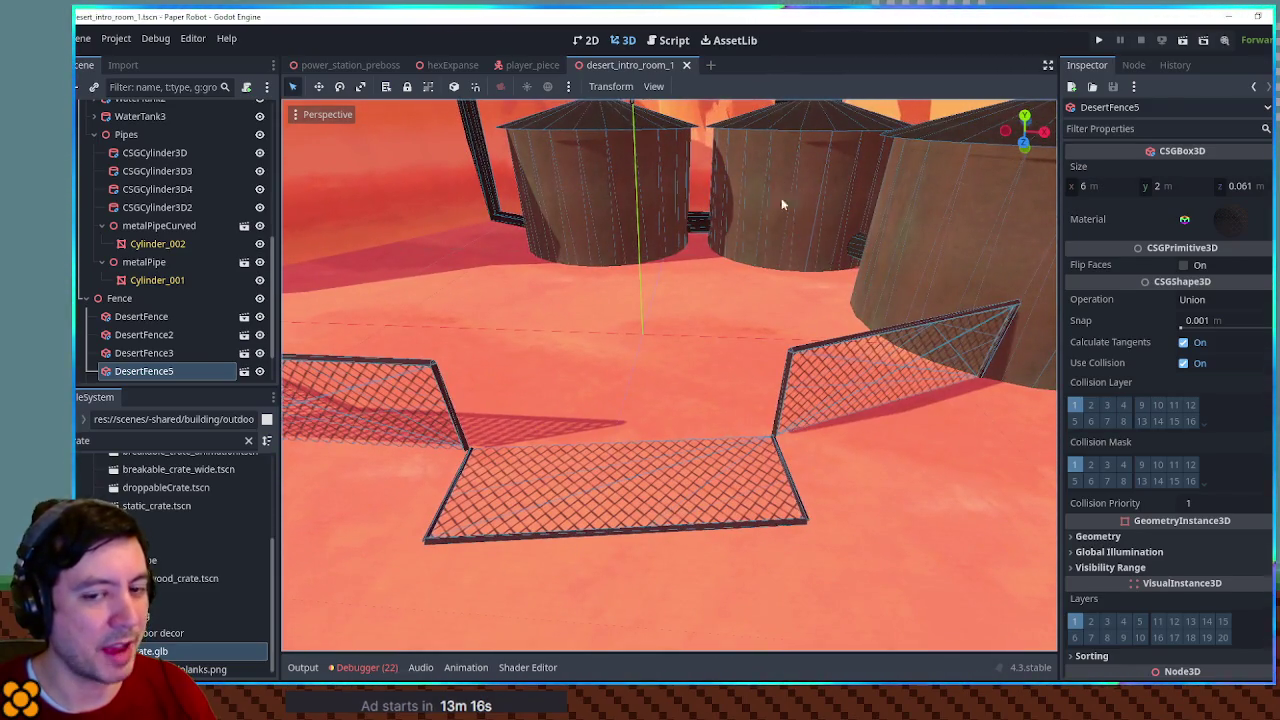
pyautogui.moveTo(760, 208)
pyautogui.mouseDown()
pyautogui.moveTo(777, 209)
pyautogui.moveTo(623, 337)
pyautogui.moveTo(686, 371)
pyautogui.moveTo(552, 352)
pyautogui.moveTo(794, 300)
pyautogui.moveTo(746, 384)
pyautogui.moveTo(795, 356)
pyautogui.moveTo(767, 271)
pyautogui.moveTo(847, 170)
pyautogui.moveTo(872, 166)
pyautogui.moveTo(742, 165)
pyautogui.moveTo(779, 157)
pyautogui.moveTo(764, 268)
pyautogui.mouseUp()
pyautogui.scroll(2, 794, 307)
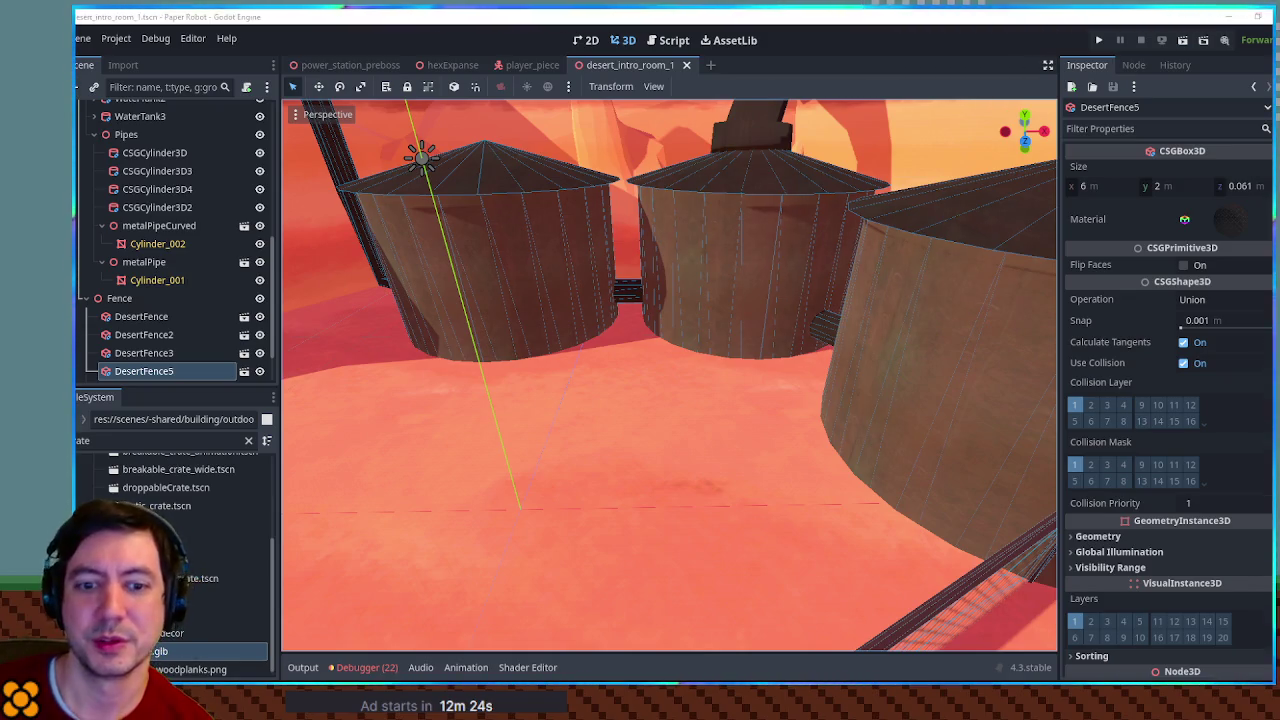
pyautogui.click(711, 65)
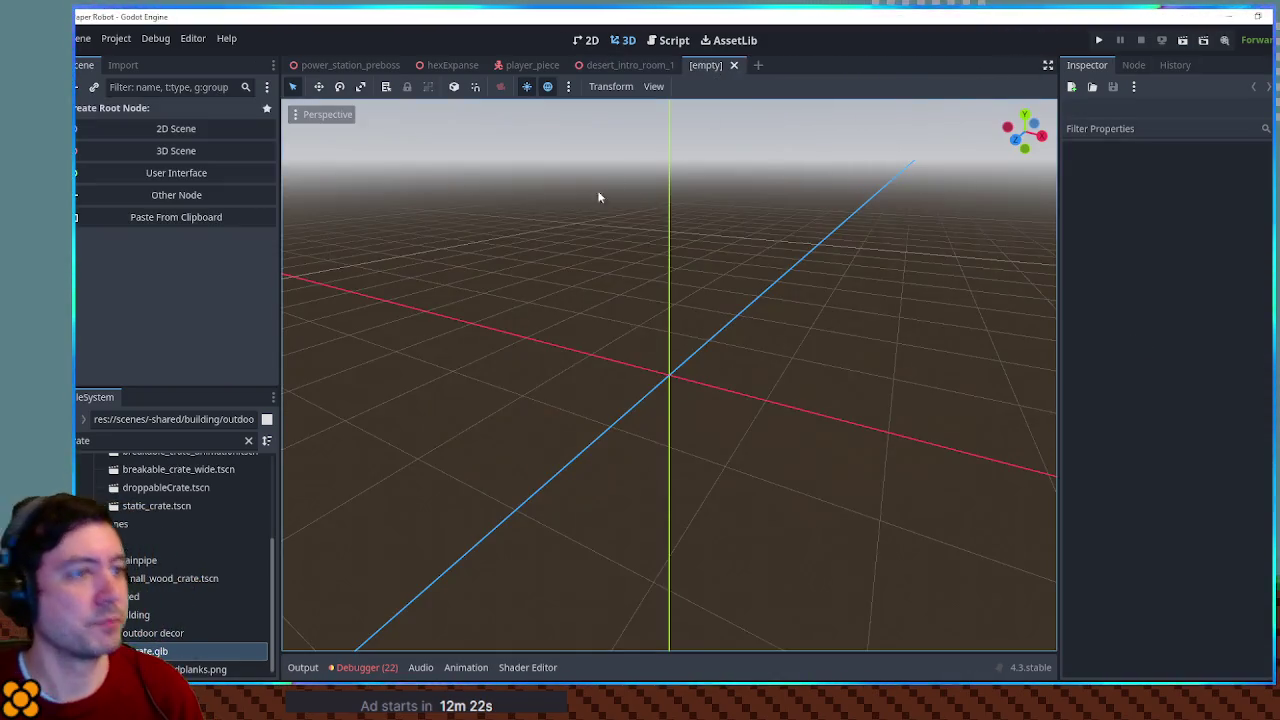
# Create a 3D Scene root node and rename it RedValve
pyautogui.click(204, 151)
pyautogui.press('F2')
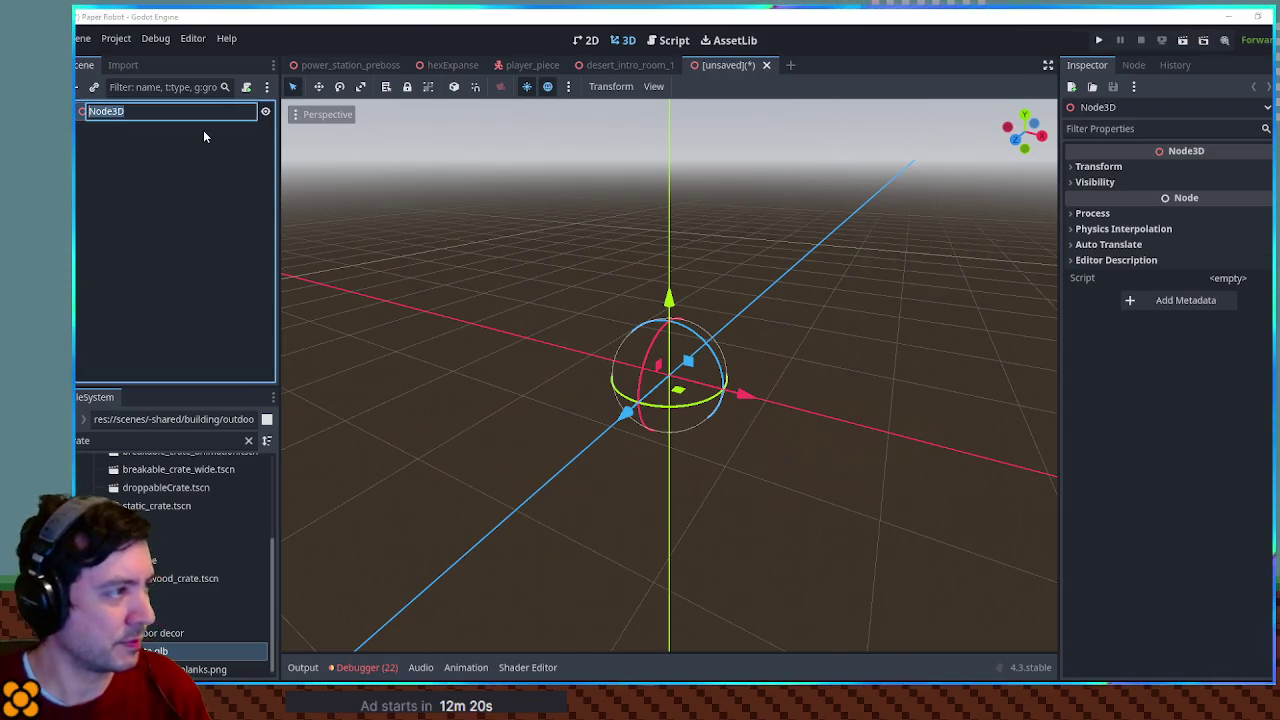
pyautogui.write('RedVal')
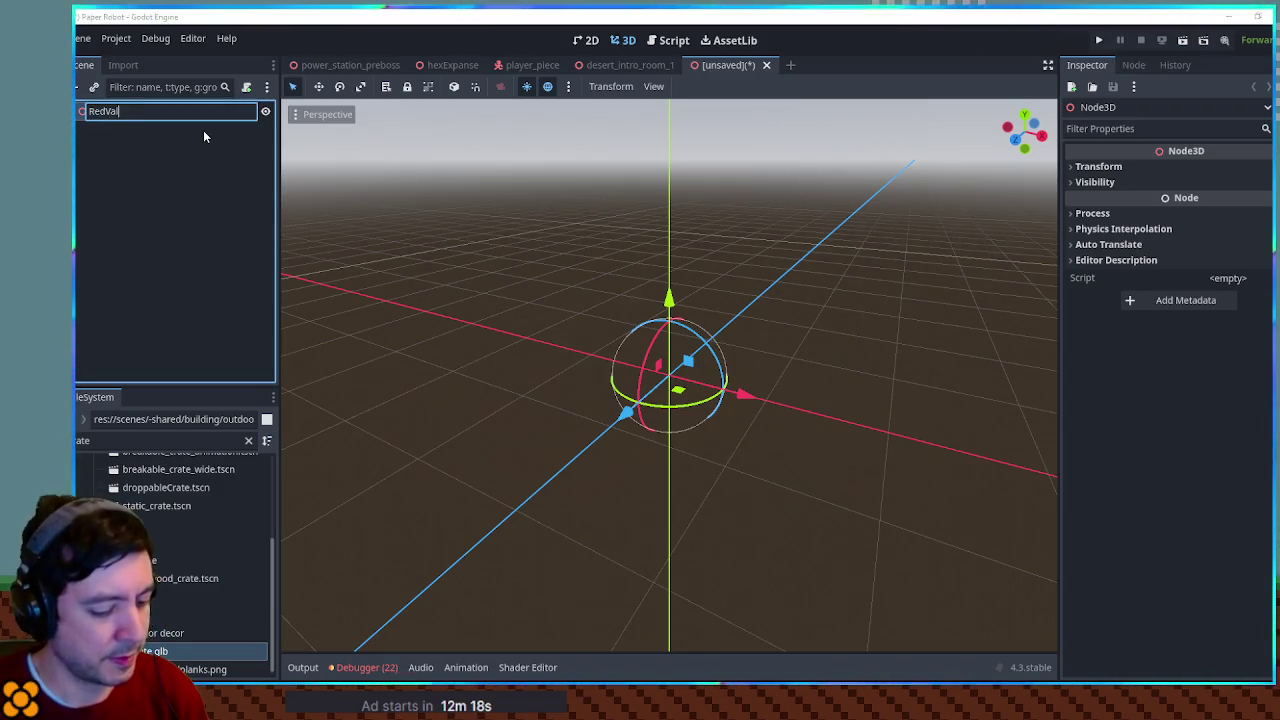
pyautogui.write('ve')
pyautogui.press('Return')
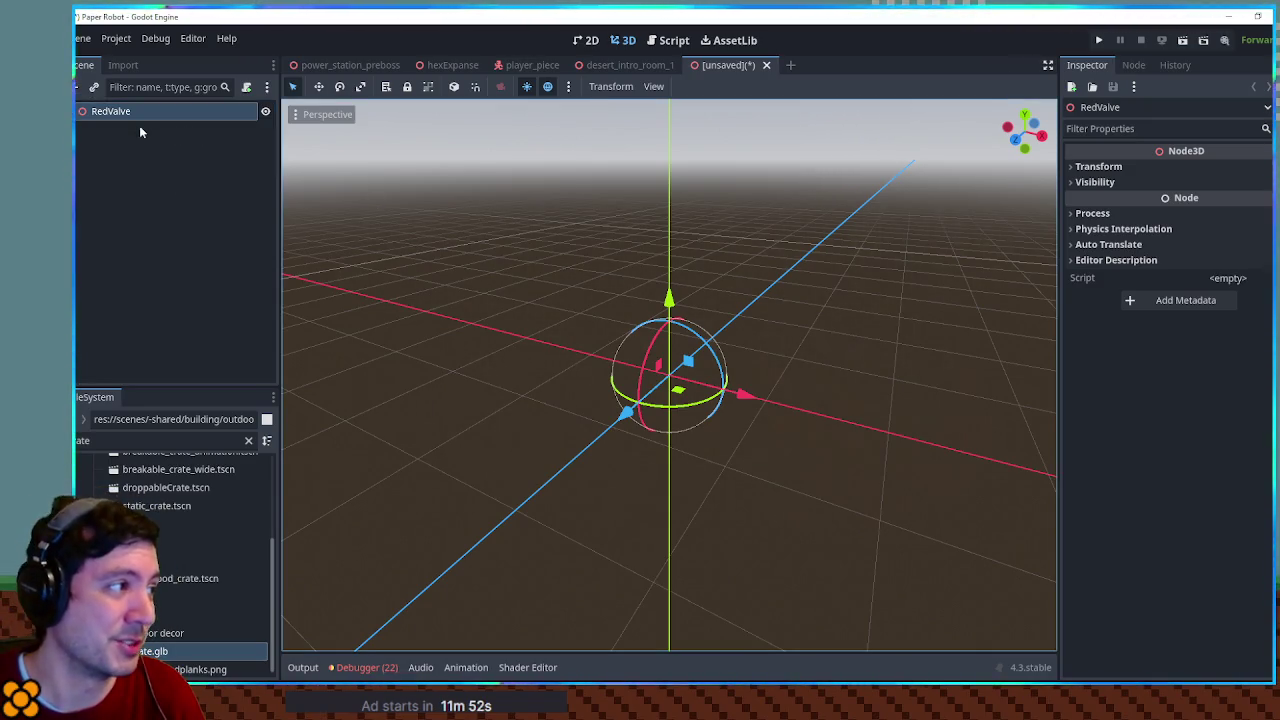
# Add a CSGCylinder3D child under RedValve
pyautogui.hotkey('ctrl', 'a')
pyautogui.write('csgcy')
pyautogui.press('Return')
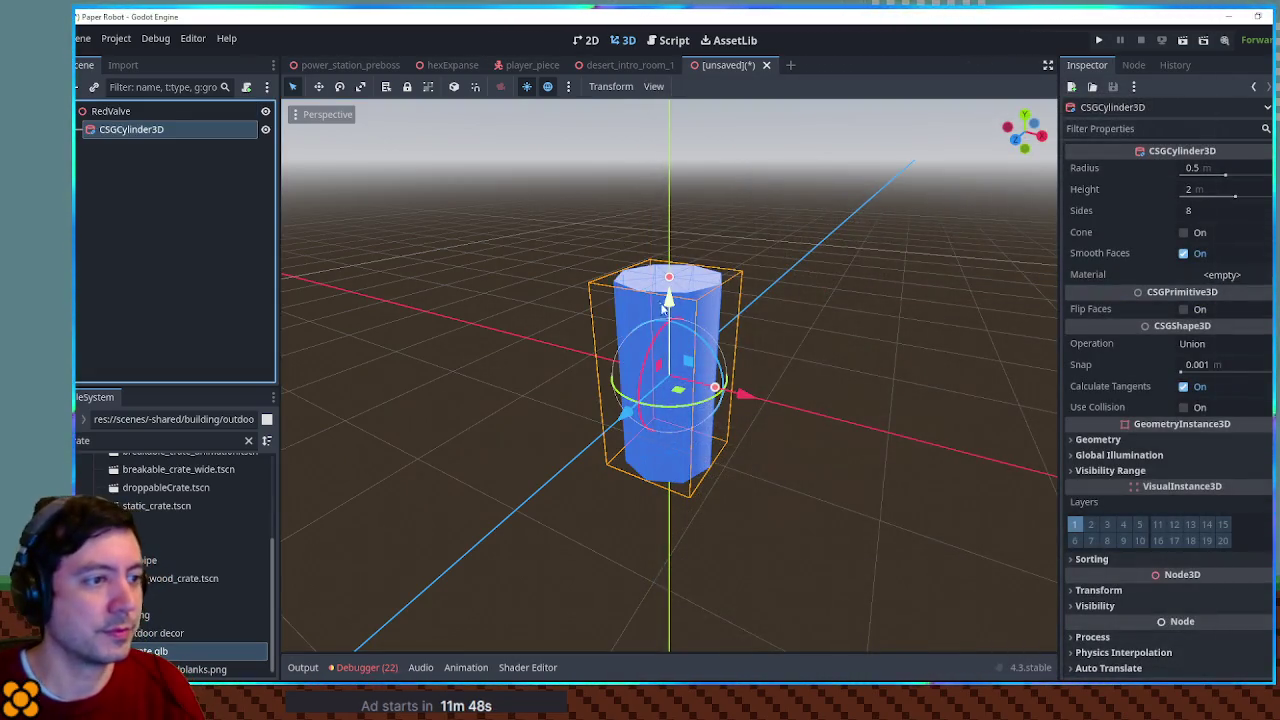
# Give the cylinder 24 sides and collision, rotate it 90°, and flatten it to 0.4 m
pyautogui.click(1214, 211)
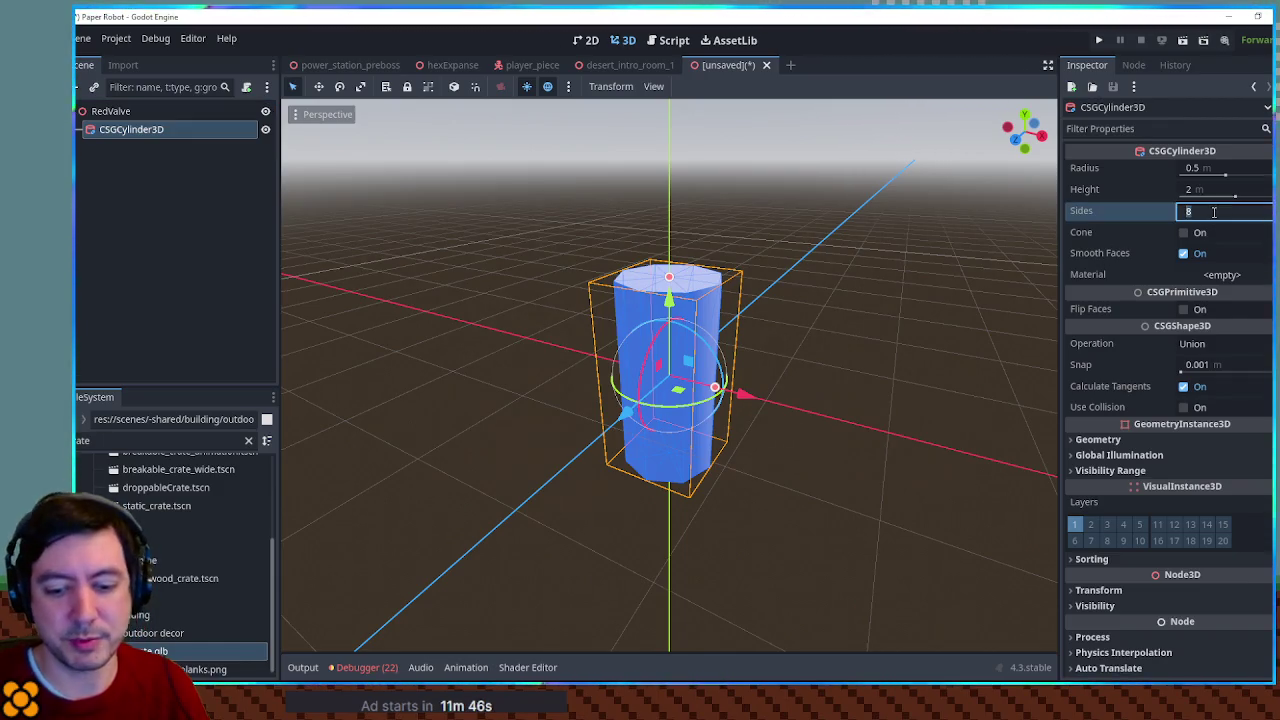
pyautogui.write('24')
pyautogui.press('Return')
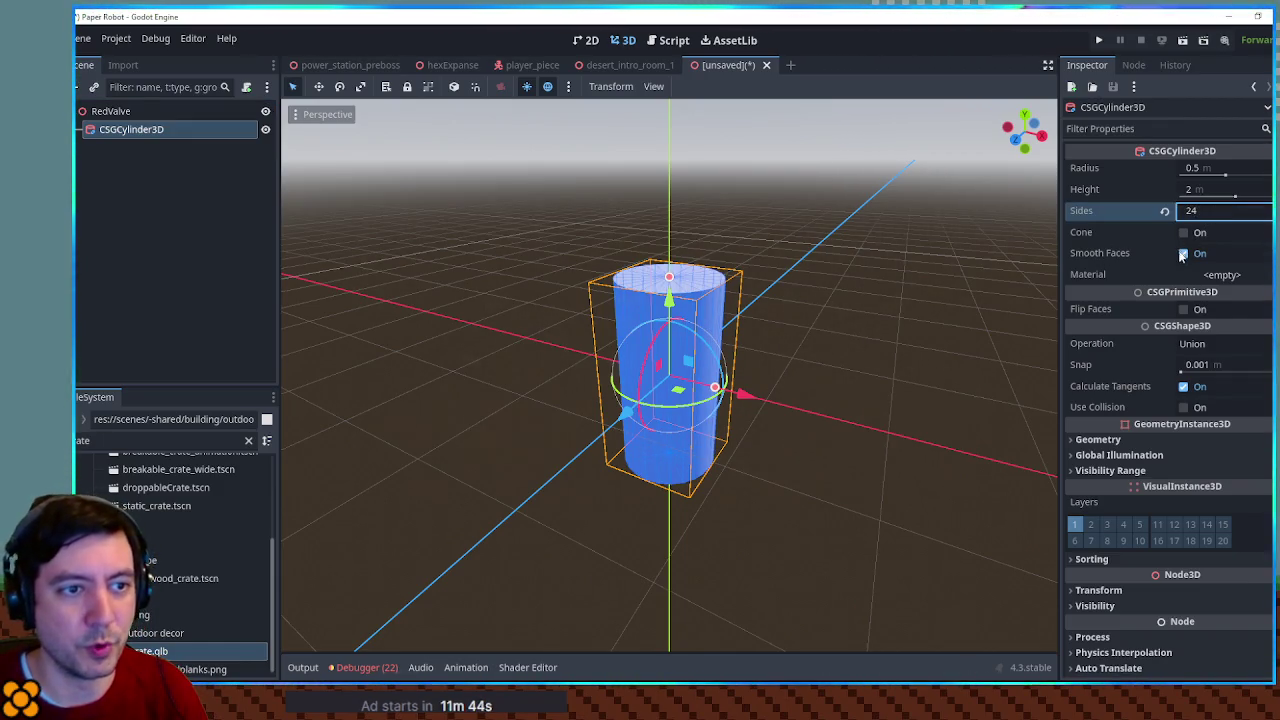
pyautogui.click(1184, 407)
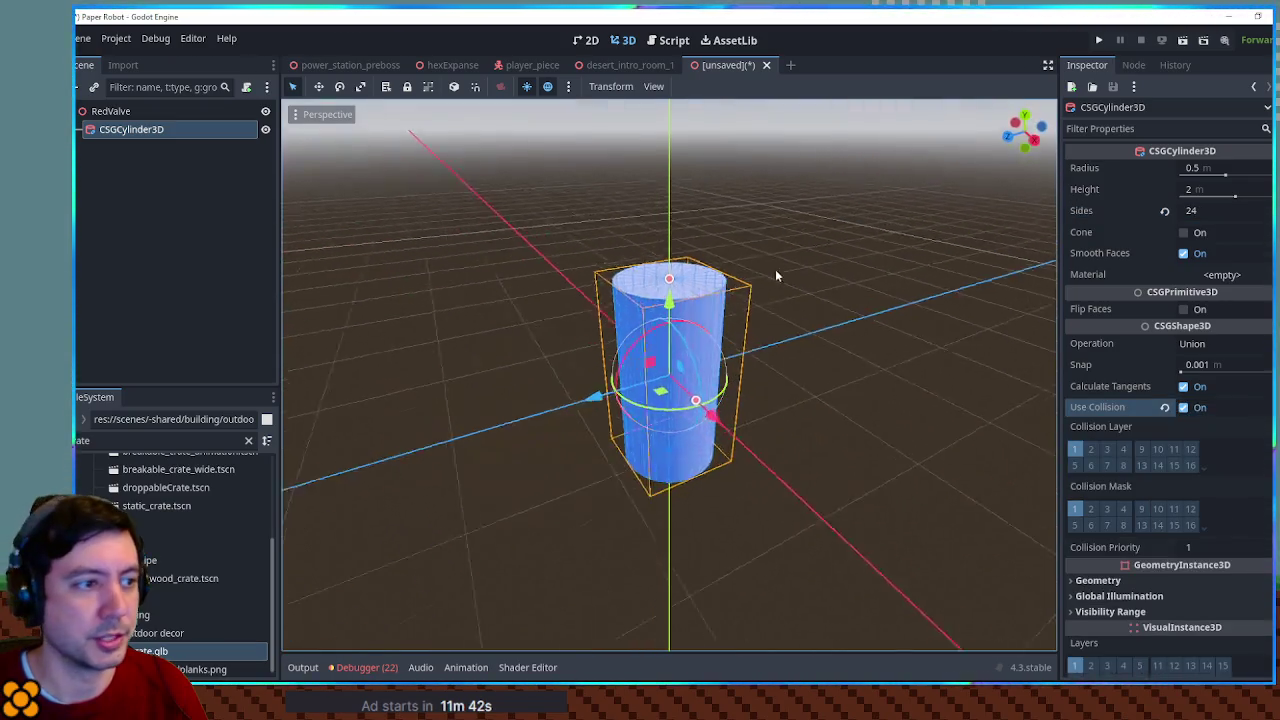
pyautogui.moveTo(693, 332); pyautogui.dragTo(696, 385)
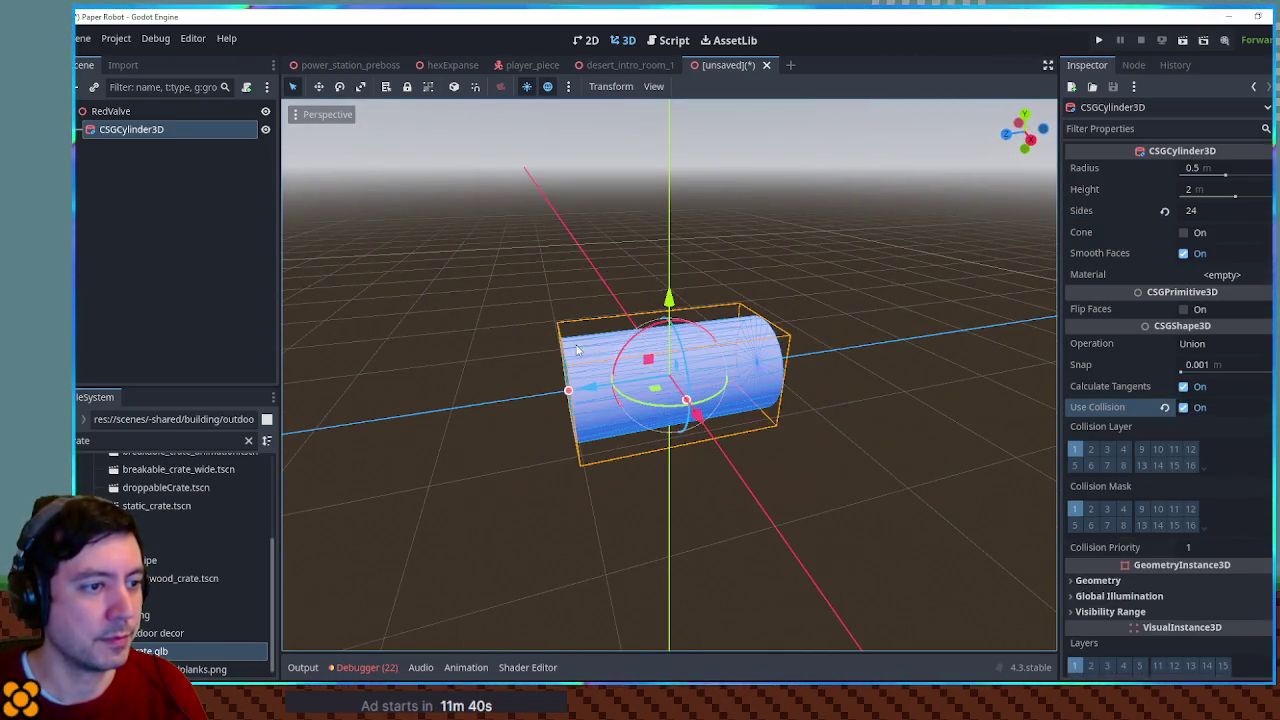
pyautogui.moveTo(728, 321)
pyautogui.mouseDown()
pyautogui.moveTo(549, 330)
pyautogui.moveTo(743, 320)
pyautogui.moveTo(769, 289)
pyautogui.moveTo(576, 318)
pyautogui.mouseUp()
pyautogui.moveTo(576, 390)
pyautogui.mouseDown()
pyautogui.moveTo(766, 376)
pyautogui.moveTo(894, 386)
pyautogui.mouseUp()
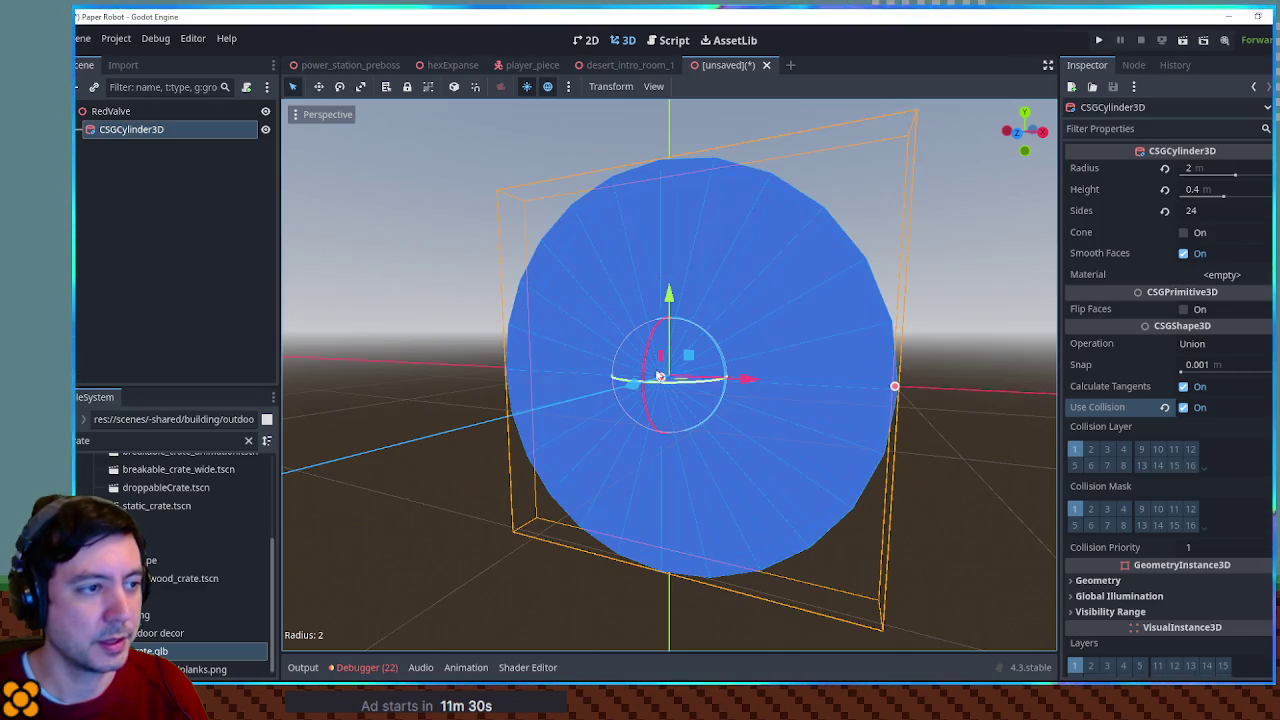
# Drag player.tscn into the scene and place the player beside the disc
pyautogui.doubleClick(134, 437)
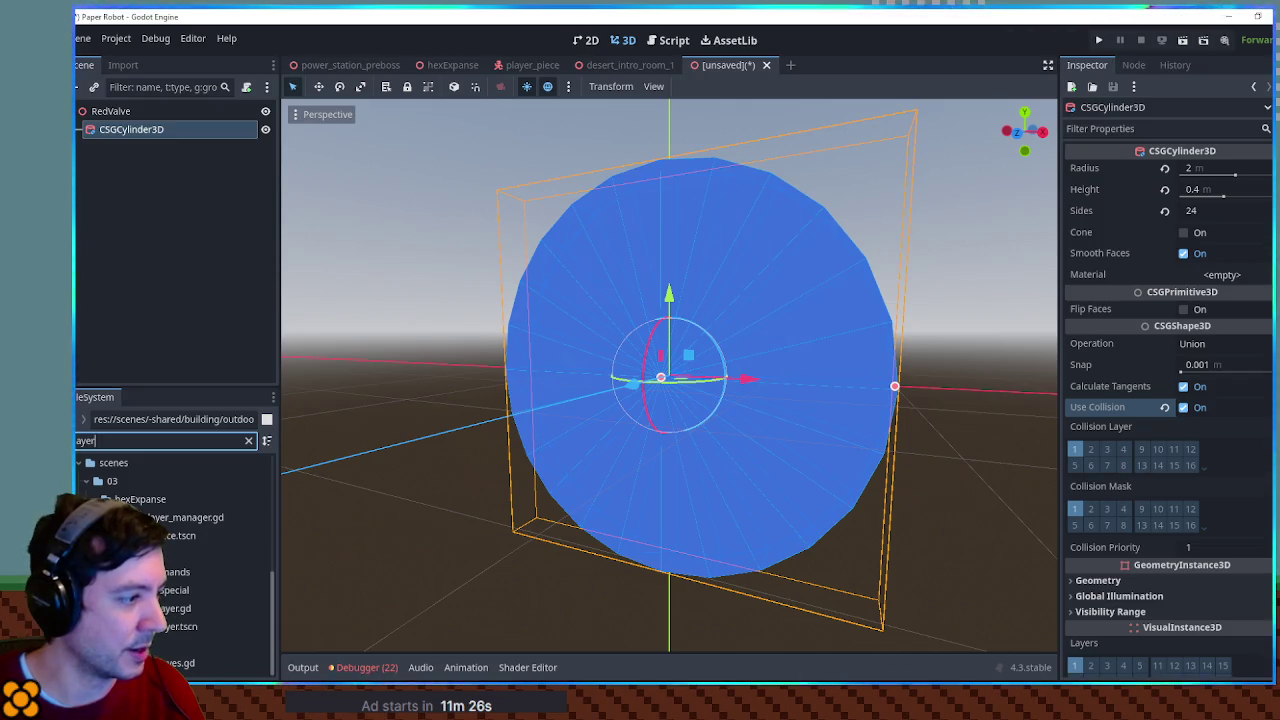
pyautogui.moveTo(200, 646)
pyautogui.mouseDown()
pyautogui.moveTo(122, 81)
pyautogui.moveTo(120, 125)
pyautogui.mouseUp()
pyautogui.moveTo(745, 378)
pyautogui.mouseDown()
pyautogui.moveTo(585, 367)
pyautogui.moveTo(620, 365)
pyautogui.mouseUp()
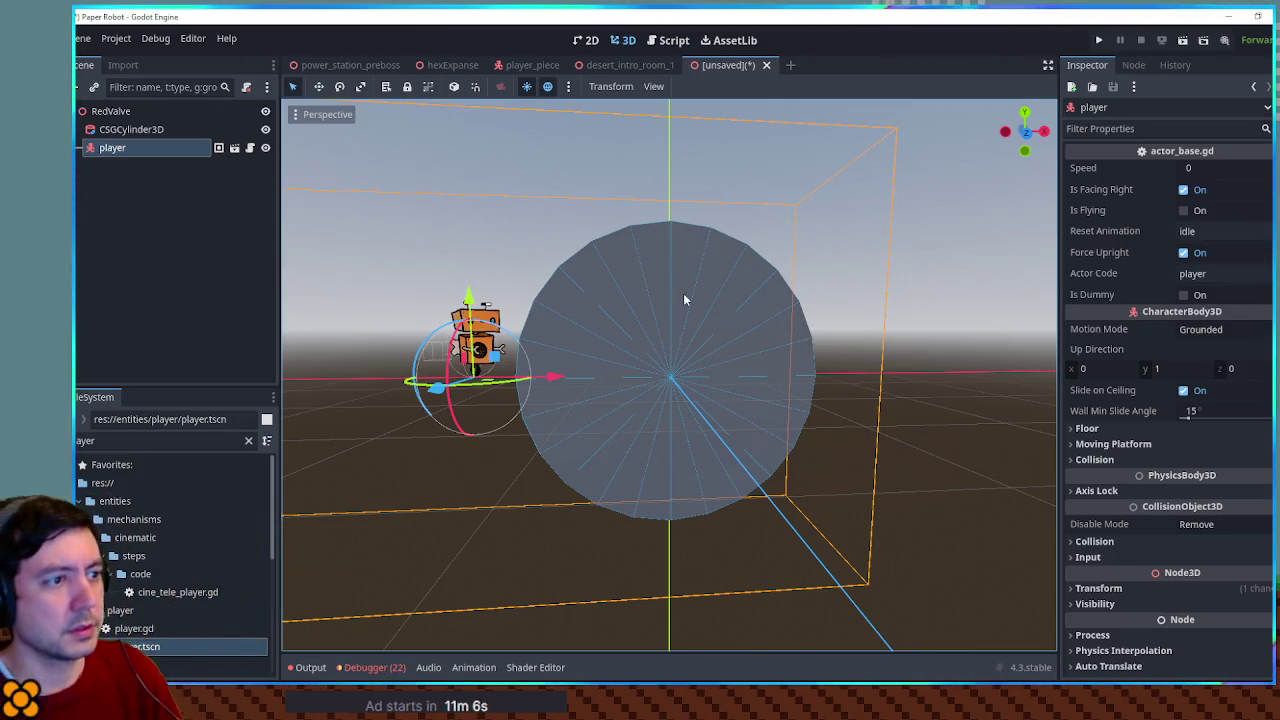
# Check the disc's thickness from oblique angles, then delete the player node
pyautogui.click(140, 131)
pyautogui.click(86, 440)
pyautogui.moveTo(720, 352)
pyautogui.mouseDown()
pyautogui.moveTo(640, 345)
pyautogui.moveTo(724, 333)
pyautogui.mouseUp()
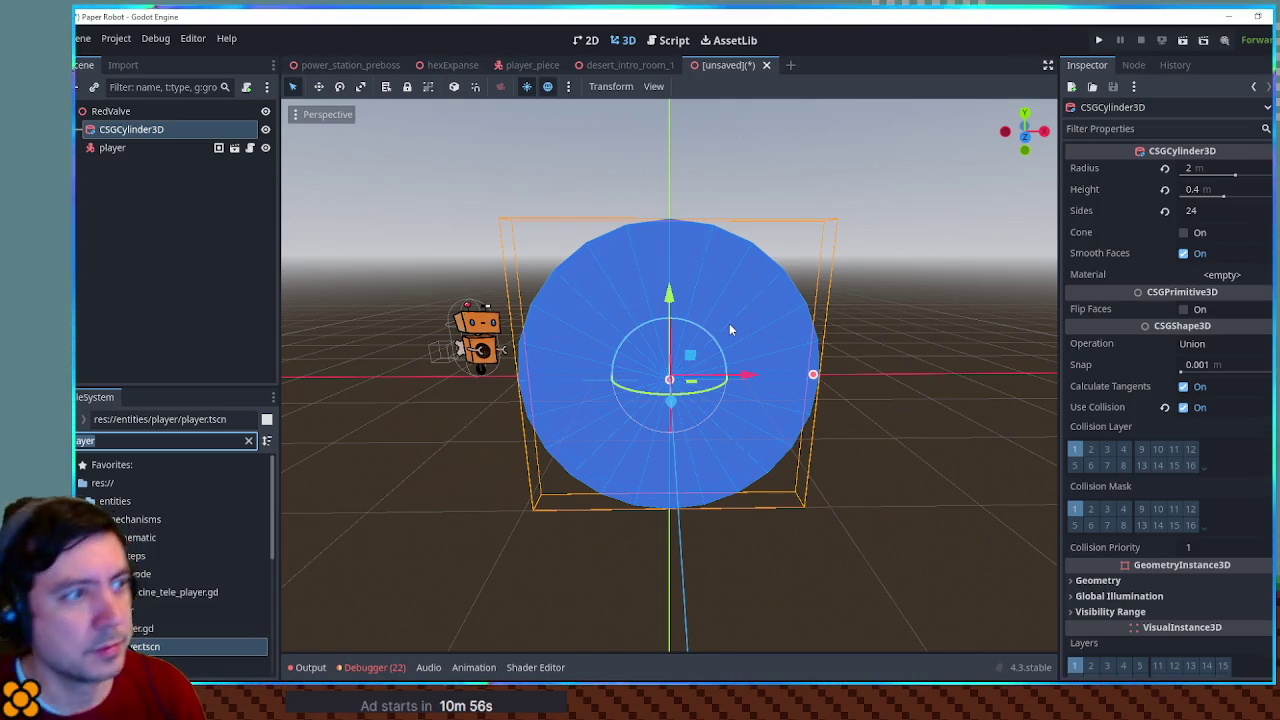
pyautogui.moveTo(733, 325)
pyautogui.mouseDown()
pyautogui.moveTo(511, 303)
pyautogui.moveTo(717, 313)
pyautogui.moveTo(814, 300)
pyautogui.moveTo(826, 282)
pyautogui.moveTo(806, 290)
pyautogui.mouseUp()
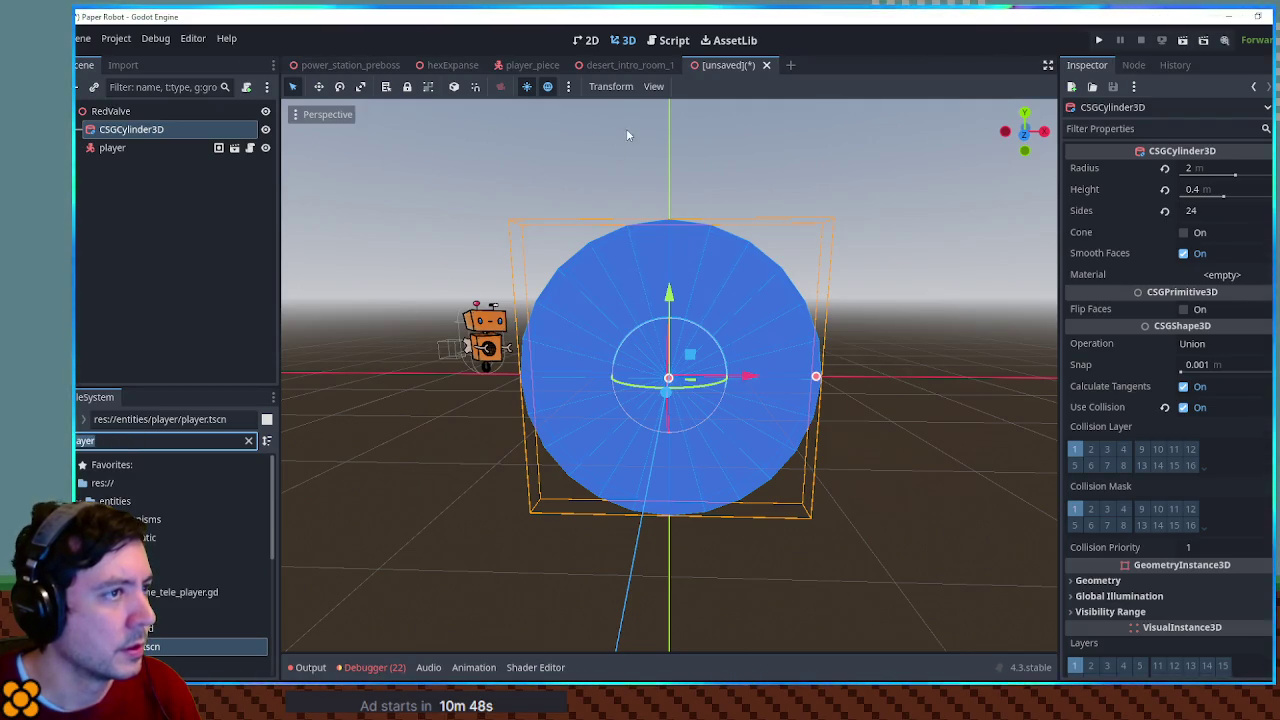
pyautogui.click(118, 148)
pyautogui.press('Delete')
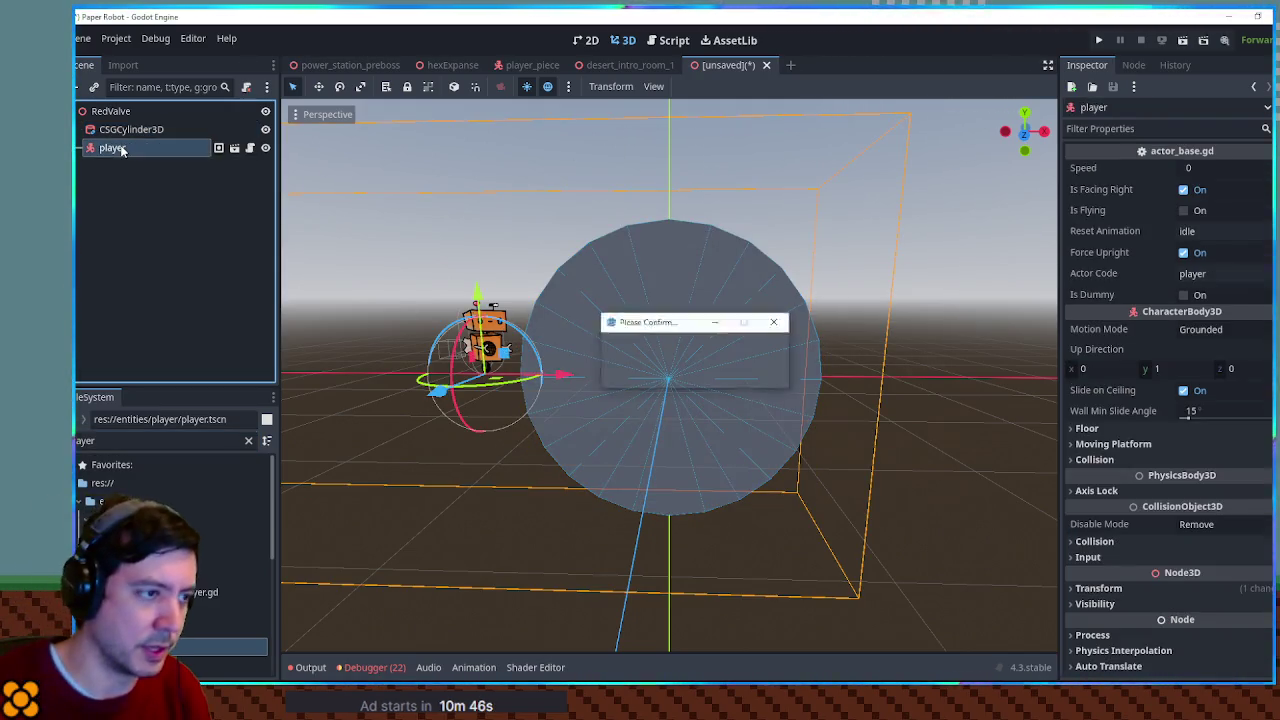
pyautogui.press('Return')
# Save the scene as red_valve.tscn in scenes/03/hexExpanse and return to desert_intro_room_1
pyautogui.hotkey('ctrl', 's')
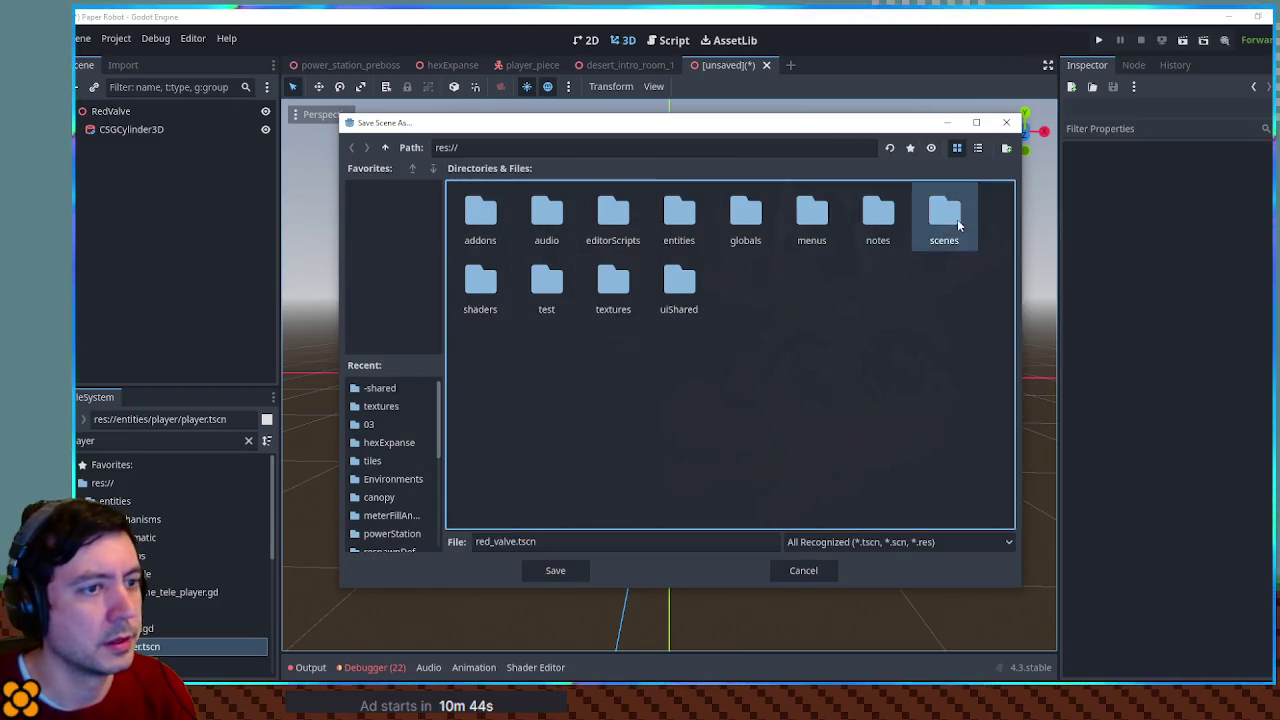
pyautogui.doubleClick(945, 214)
pyautogui.doubleClick(680, 234)
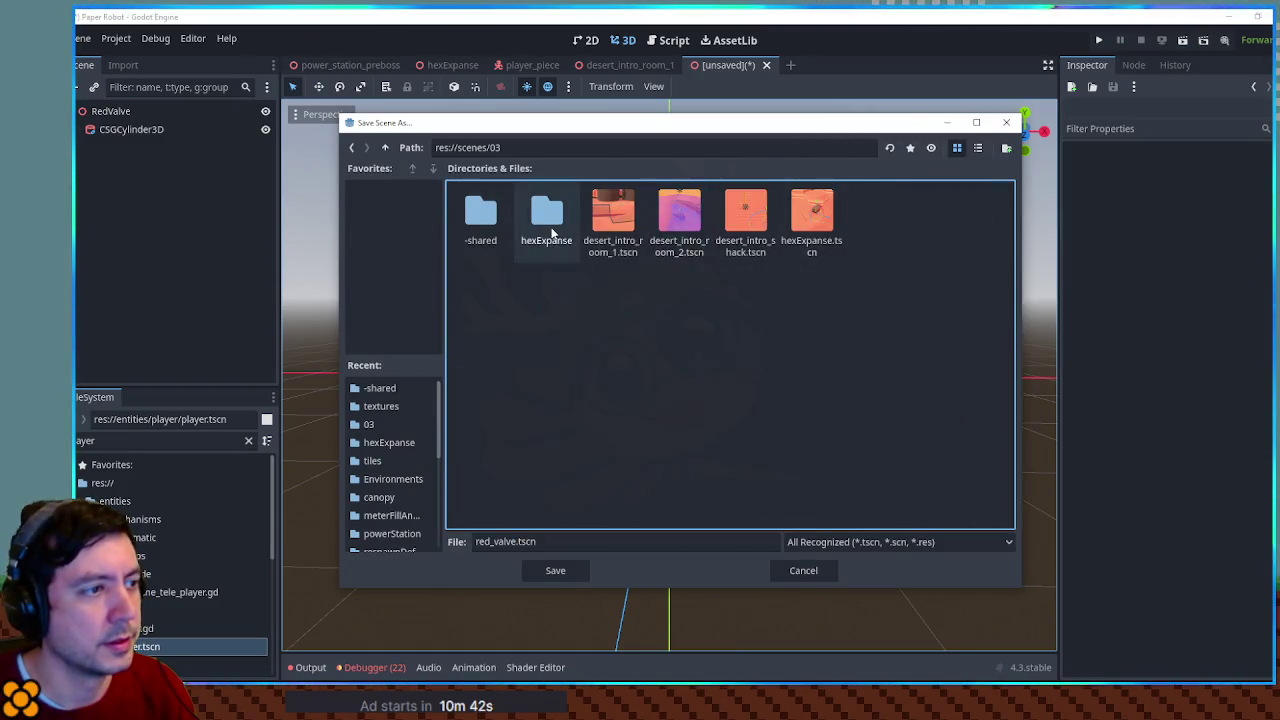
pyautogui.doubleClick(550, 228)
pyautogui.click(554, 570)
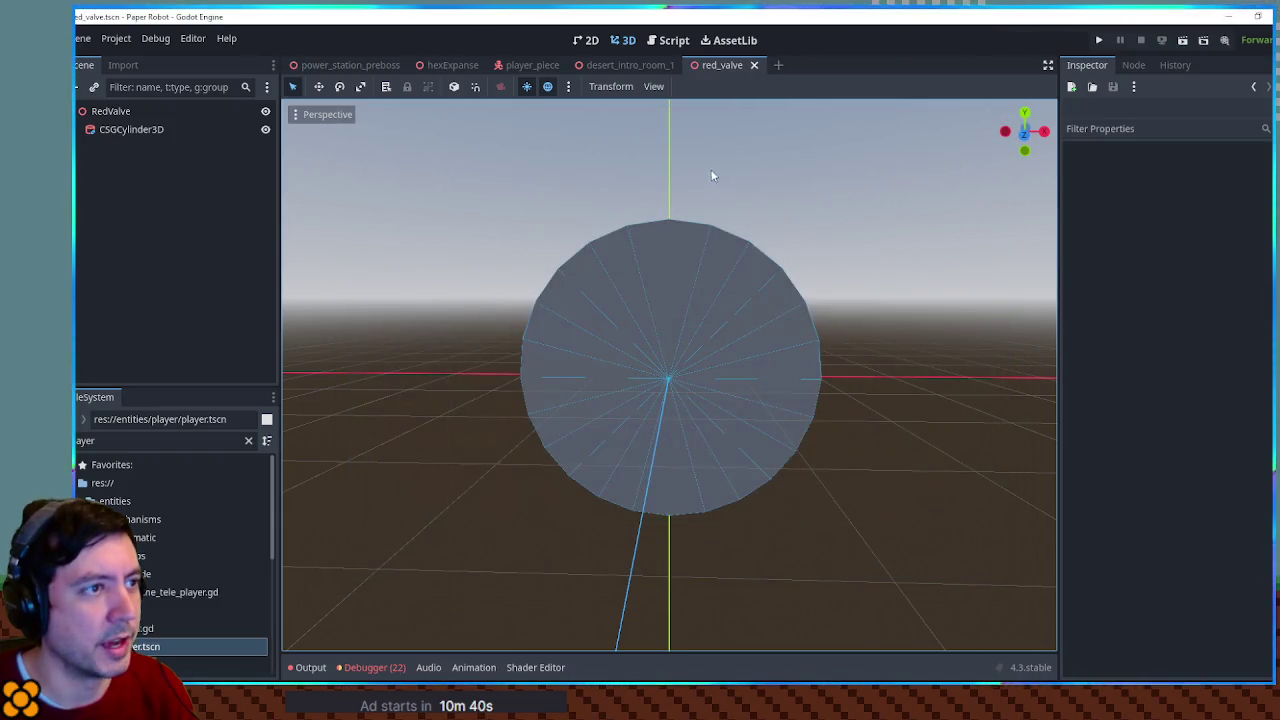
pyautogui.click(615, 65)
pyautogui.click(248, 440)
# Filter the file system for red_valve and select the DesertRoom root node
pyautogui.write('red_v')
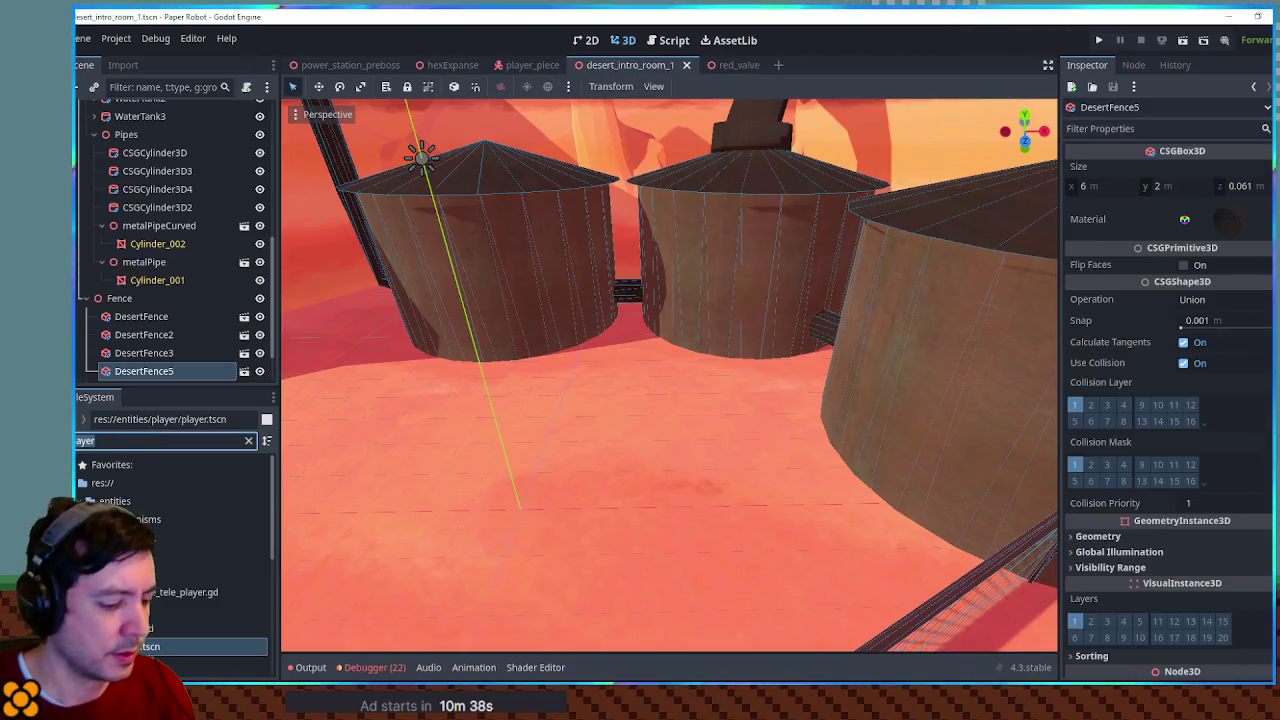
pyautogui.press('BackSpace')
pyautogui.write('_')
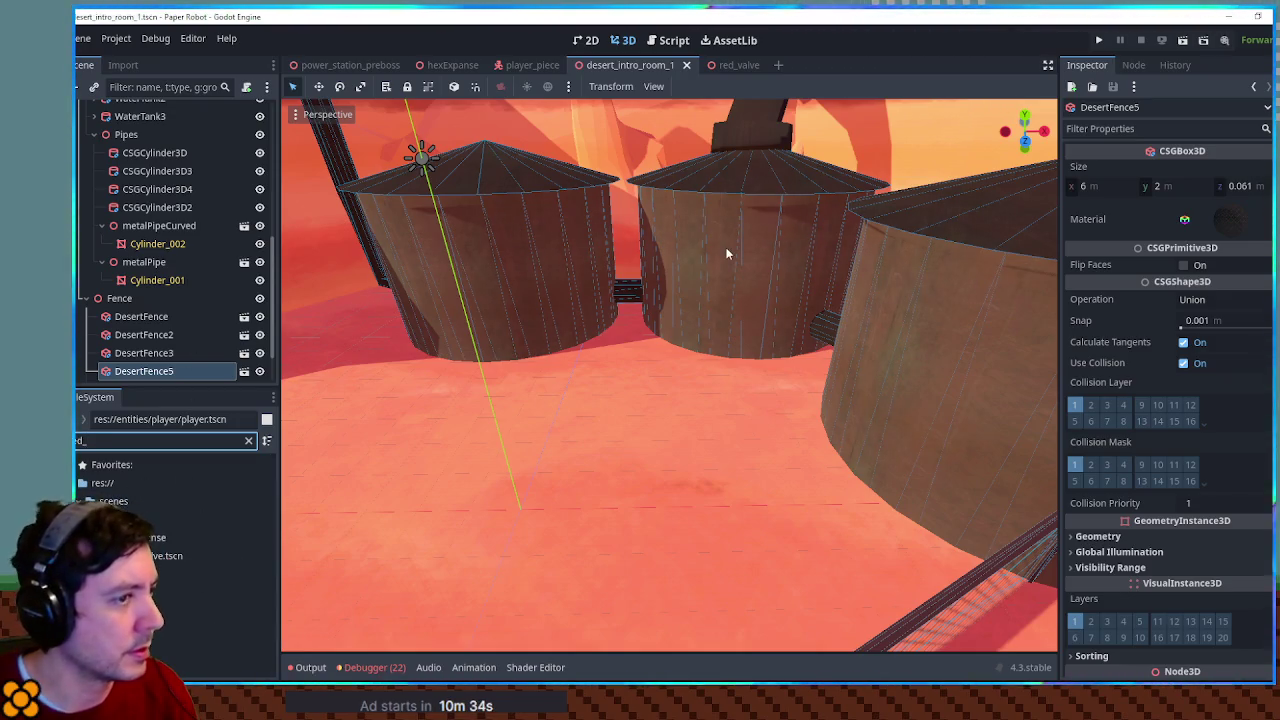
pyautogui.scroll(10, 165, 263)
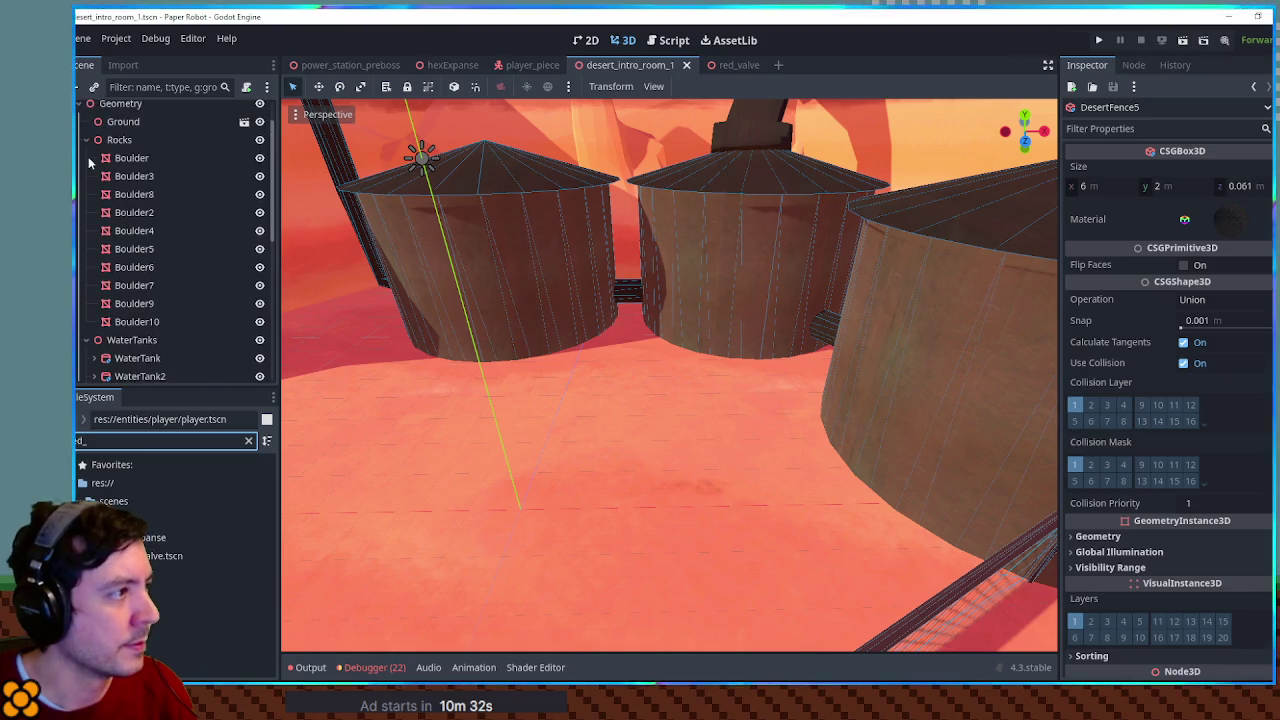
pyautogui.click(79, 147)
pyautogui.click(115, 128)
pyautogui.click(115, 116)
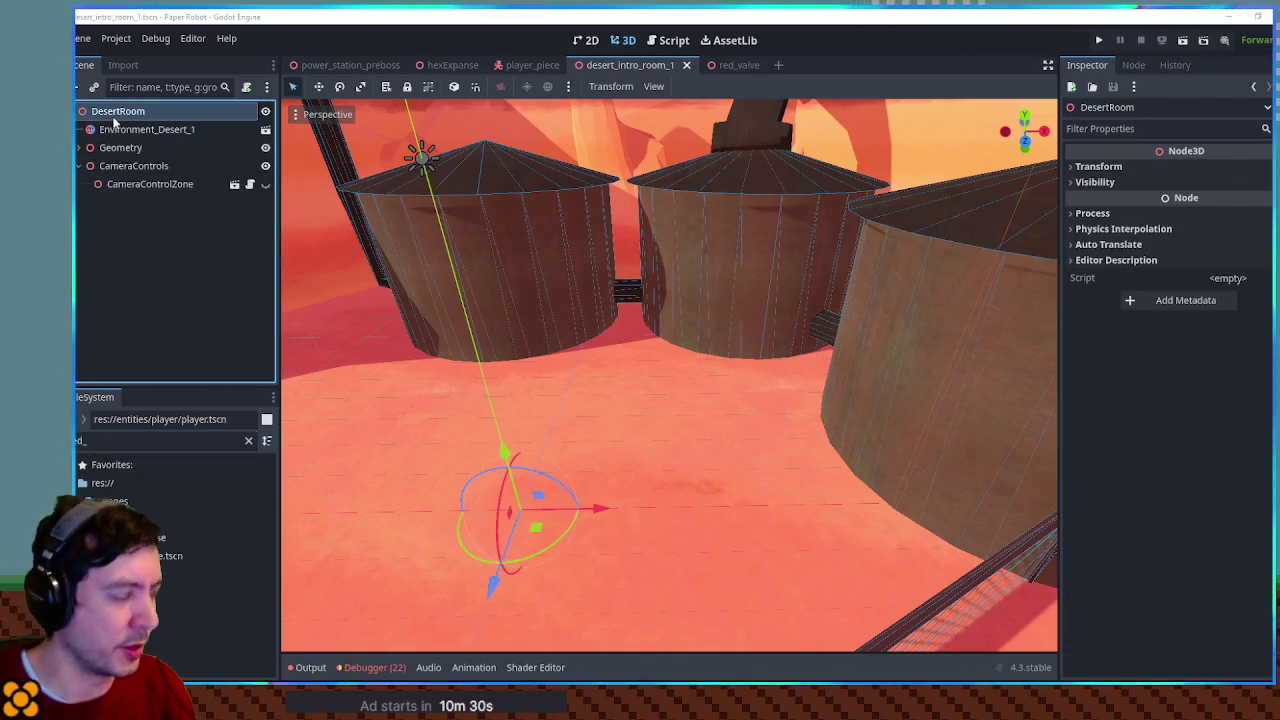
# Add a Node3D named Gimmicks under DesertRoom
pyautogui.hotkey('ctrl', 'a')
pyautogui.write('node3d')
pyautogui.press('Return')
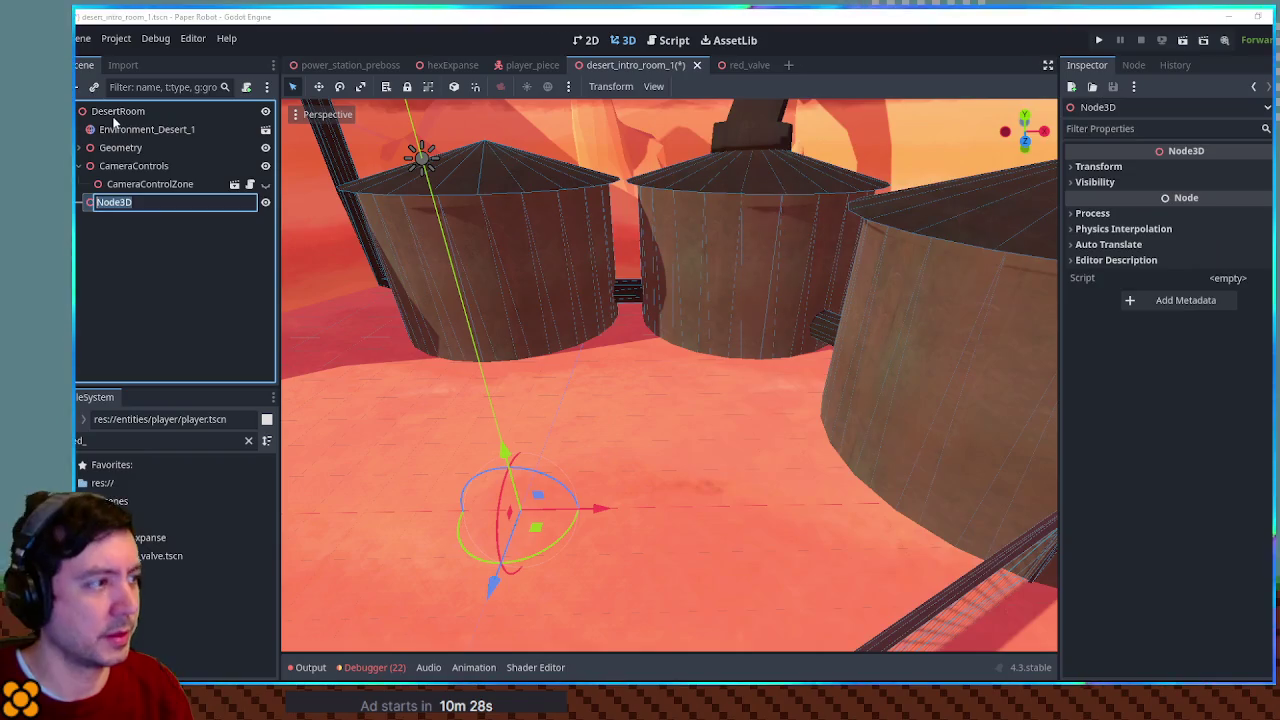
pyautogui.press('F2')
pyautogui.write('Gimmicks')
pyautogui.press('Return')
# Drop a red_valve instance under Gimmicks and slide it in Top view onto the middle tank's front
pyautogui.moveTo(170, 555); pyautogui.dragTo(122, 212)
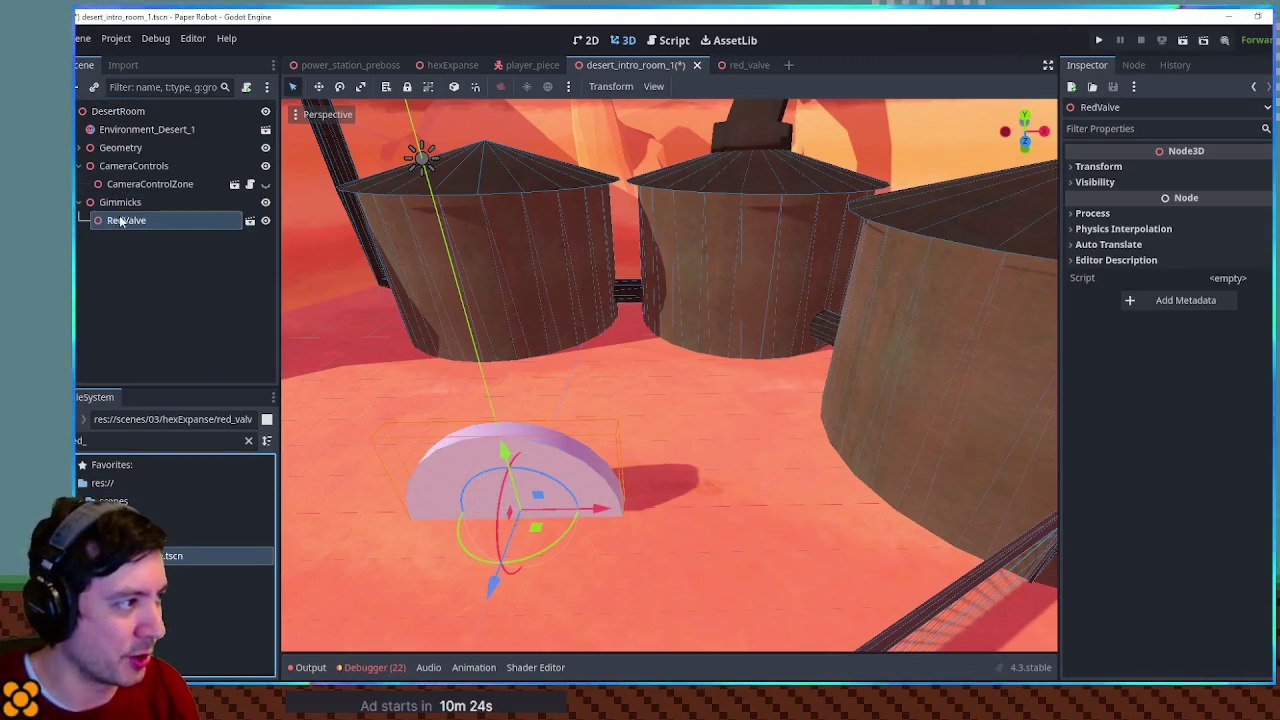
pyautogui.moveTo(540, 494)
pyautogui.mouseDown()
pyautogui.moveTo(770, 382)
pyautogui.moveTo(700, 520)
pyautogui.mouseUp()
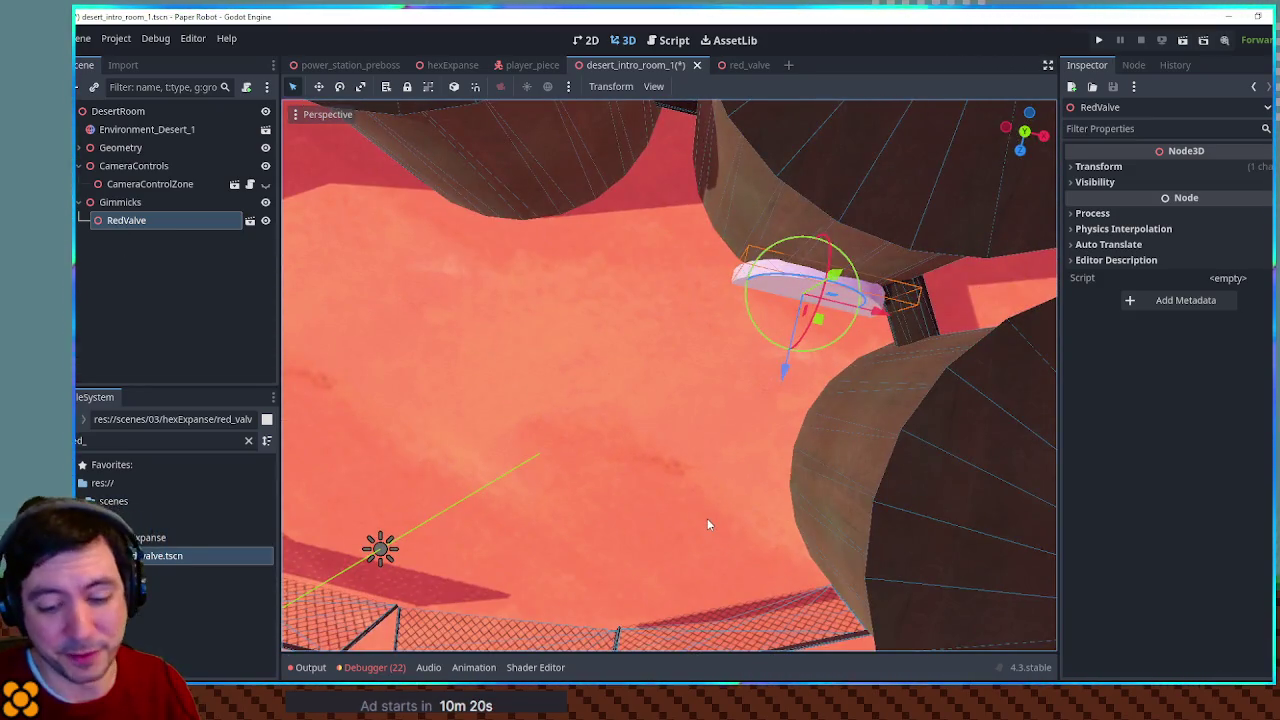
pyautogui.press('KP_7')
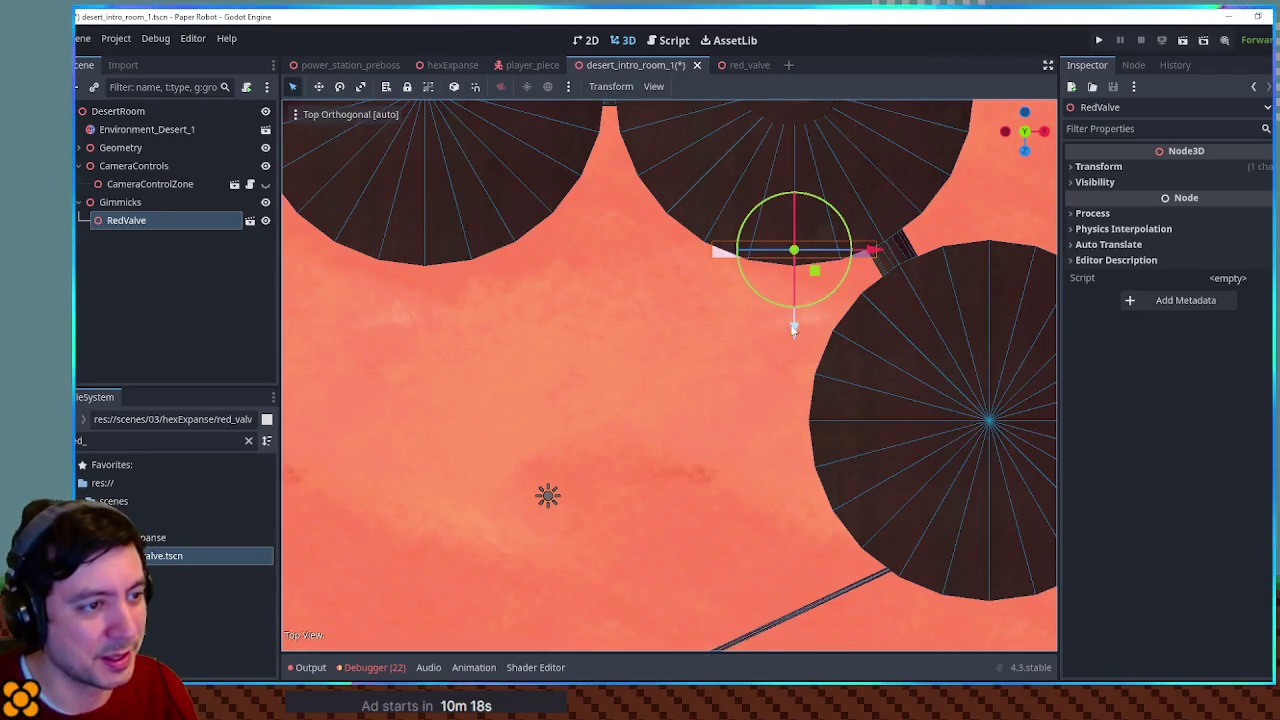
pyautogui.moveTo(794, 353)
pyautogui.mouseDown()
pyautogui.moveTo(796, 372)
pyautogui.moveTo(771, 329)
pyautogui.moveTo(771, 357)
pyautogui.moveTo(786, 210)
pyautogui.mouseUp()
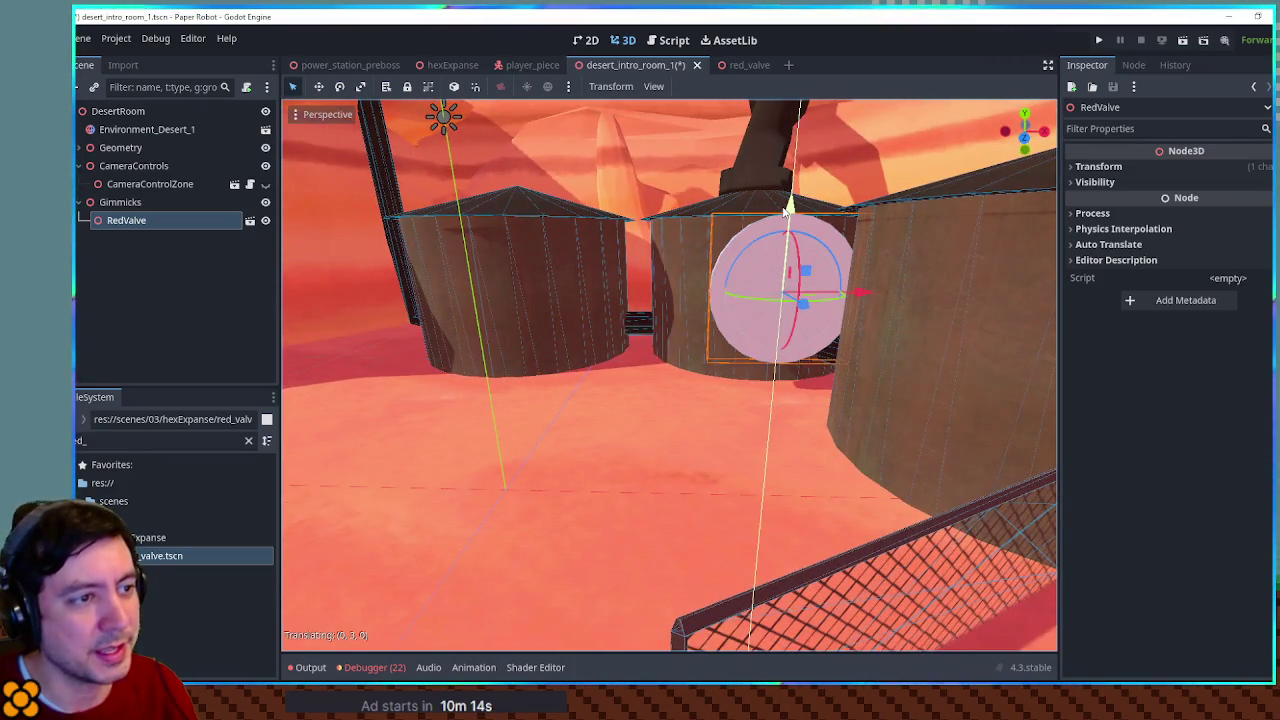
pyautogui.moveTo(797, 262)
pyautogui.mouseDown()
pyautogui.moveTo(919, 361)
pyautogui.moveTo(977, 314)
pyautogui.moveTo(724, 271)
pyautogui.moveTo(928, 300)
pyautogui.moveTo(334, 296)
pyautogui.moveTo(770, 274)
pyautogui.moveTo(787, 378)
pyautogui.moveTo(790, 266)
pyautogui.mouseUp()
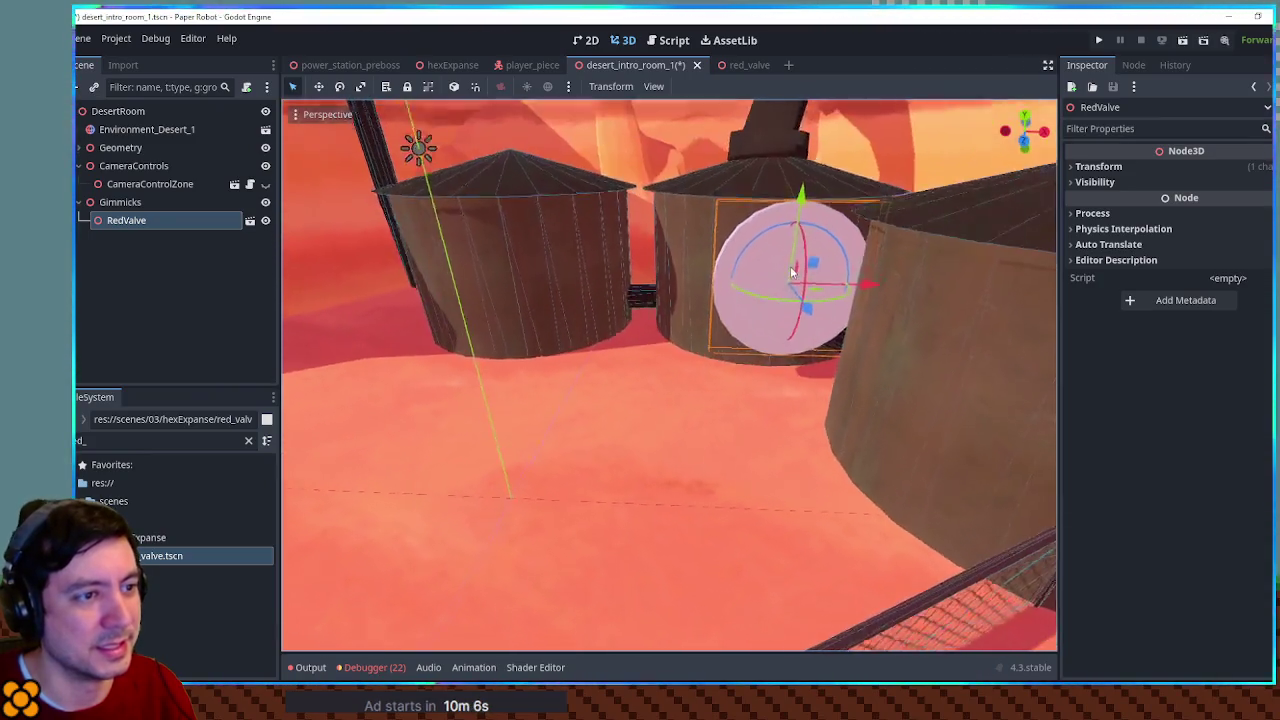
pyautogui.moveTo(872, 272)
pyautogui.mouseDown()
pyautogui.moveTo(537, 291)
pyautogui.moveTo(828, 317)
pyautogui.moveTo(765, 258)
pyautogui.mouseUp()
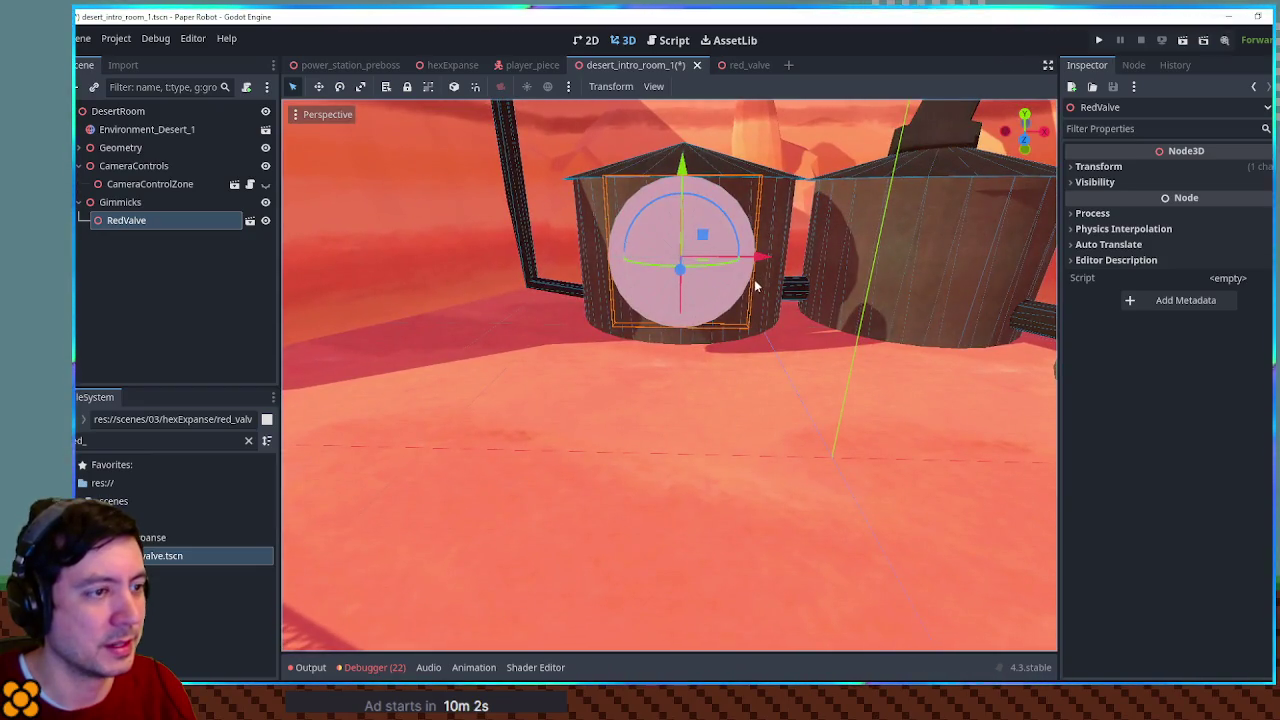
pyautogui.scroll(5, 755, 287)
pyautogui.scroll(-2, 845, 245)
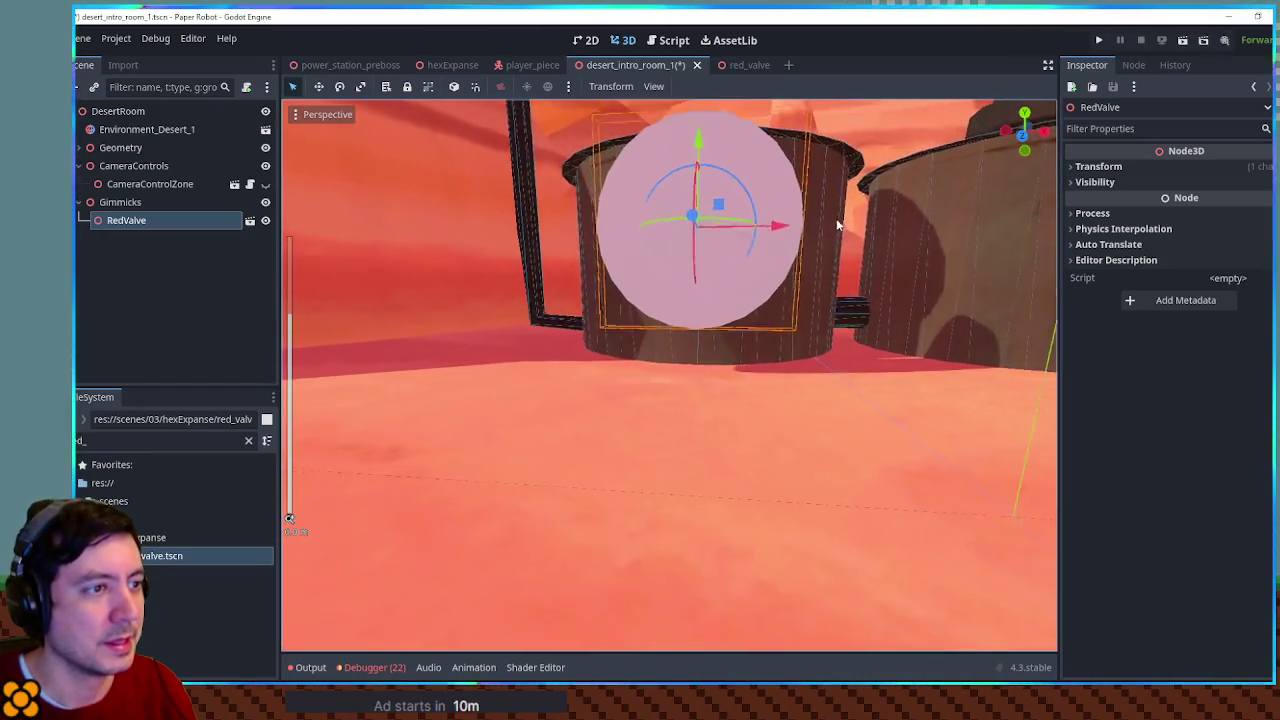
pyautogui.scroll(-3, 838, 225)
pyautogui.moveTo(780, 366)
pyautogui.mouseDown()
pyautogui.moveTo(591, 394)
pyautogui.moveTo(479, 355)
pyautogui.moveTo(788, 393)
pyautogui.moveTo(604, 384)
pyautogui.moveTo(640, 330)
pyautogui.mouseUp()
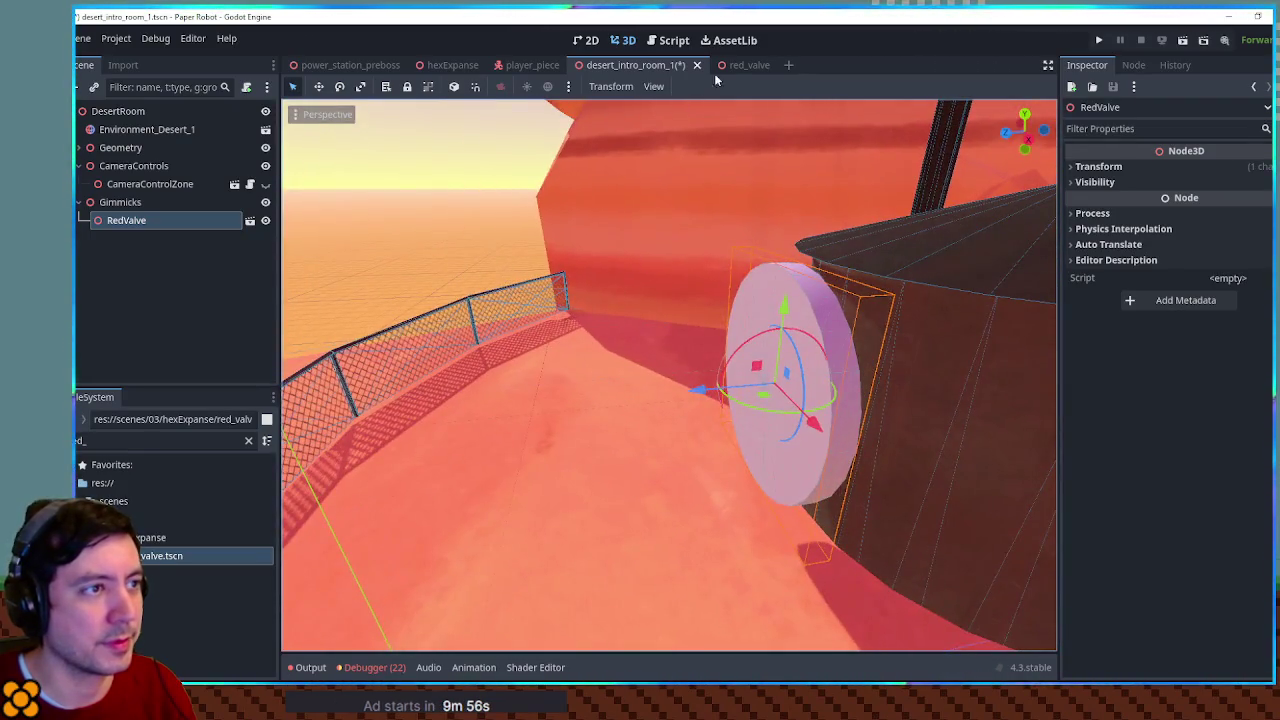
pyautogui.click(740, 67)
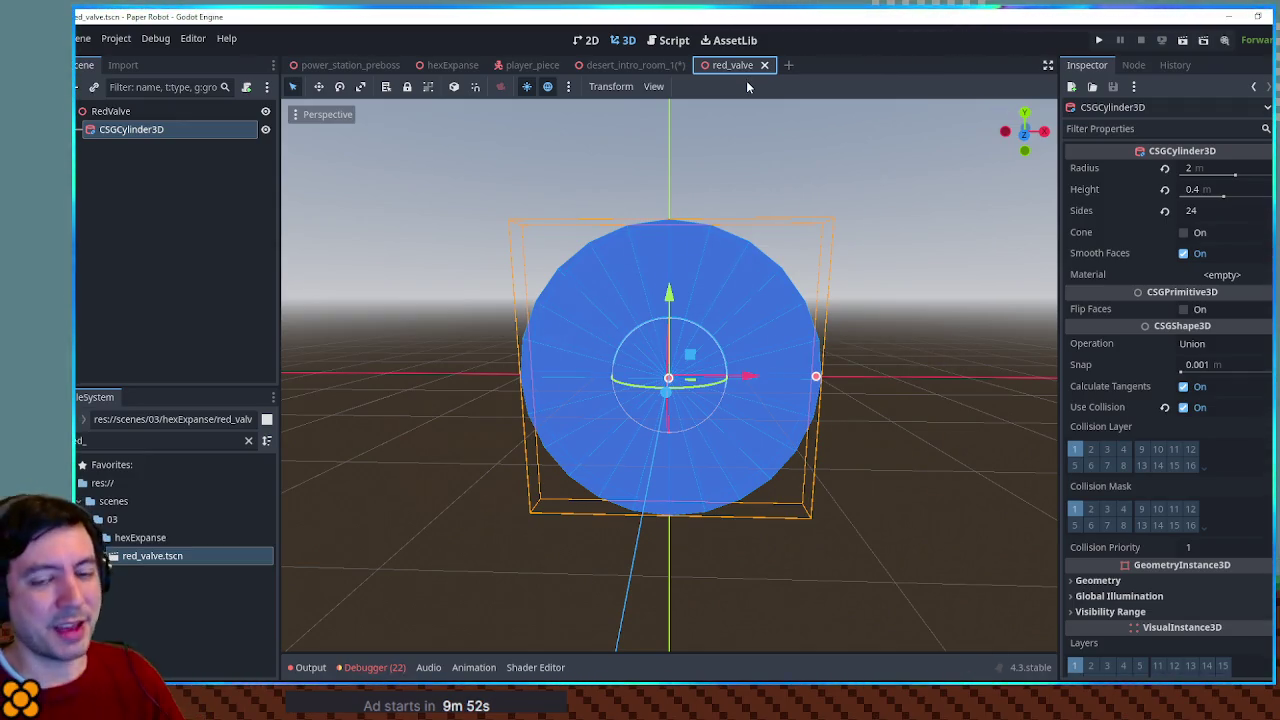
# Duplicate the cylinder and make the copy a Subtraction, radius about 1.575 m, height 1.258 m
pyautogui.moveTo(772, 262)
pyautogui.mouseDown()
pyautogui.moveTo(788, 300)
pyautogui.moveTo(577, 346)
pyautogui.moveTo(594, 330)
pyautogui.moveTo(270, 207)
pyautogui.mouseUp()
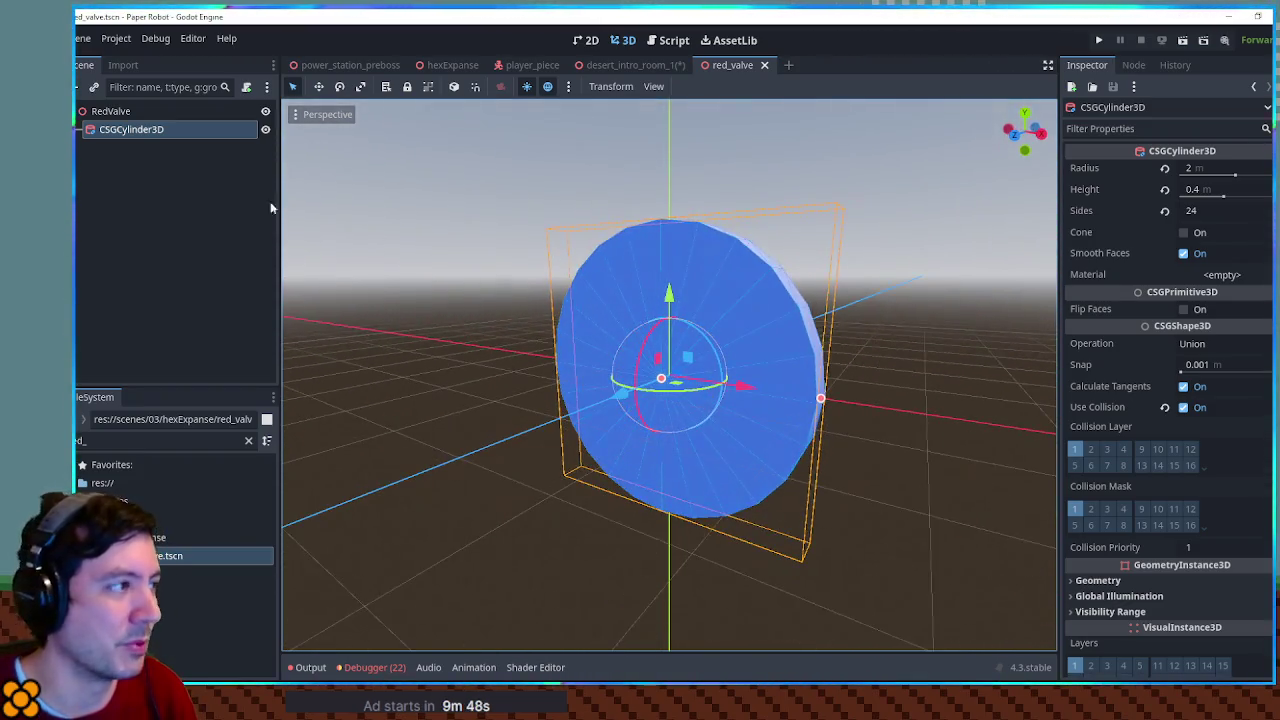
pyautogui.click(130, 132)
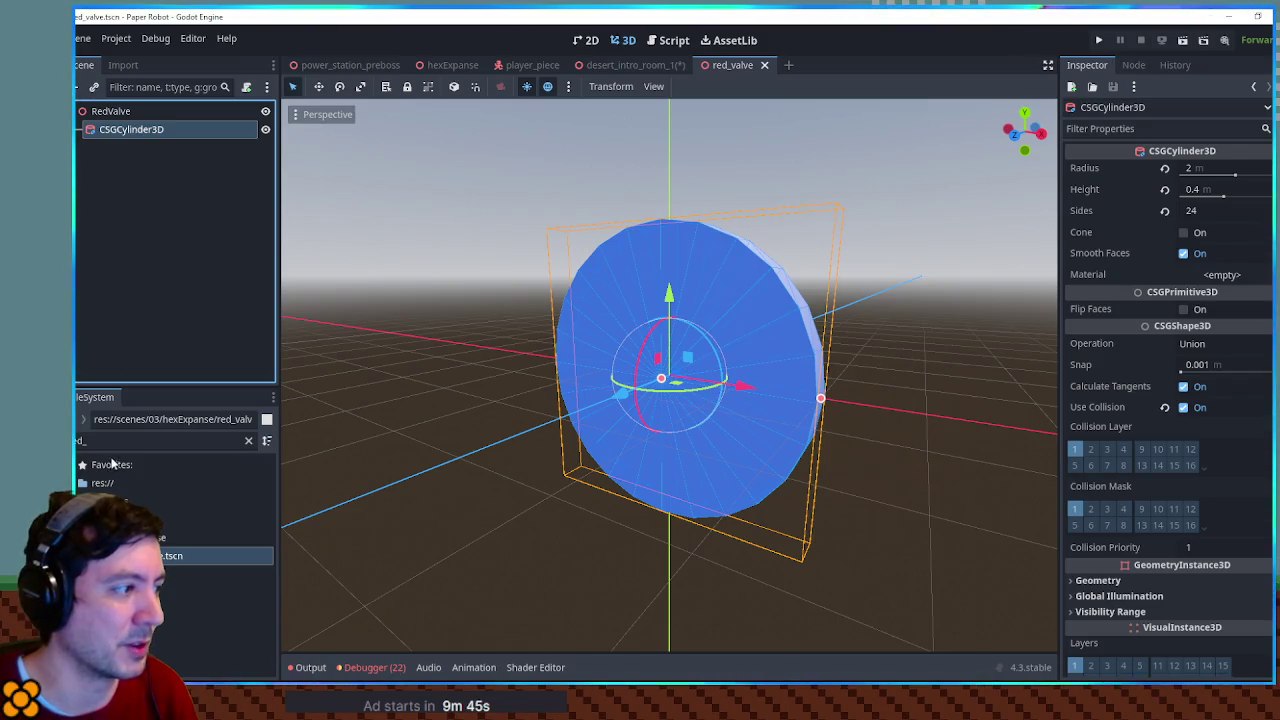
pyautogui.hotkey('ctrl', 'd')
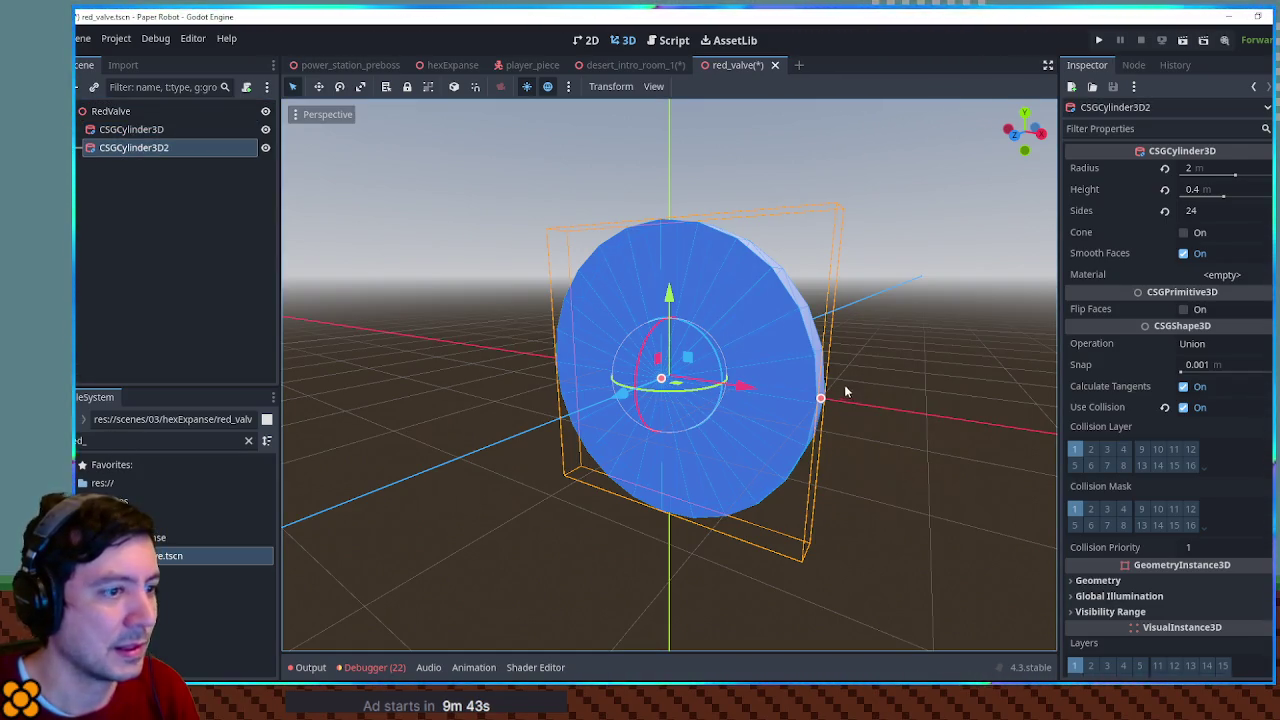
pyautogui.moveTo(821, 399); pyautogui.dragTo(784, 393)
pyautogui.moveTo(641, 381); pyautogui.dragTo(642, 385)
pyautogui.click(1200, 343)
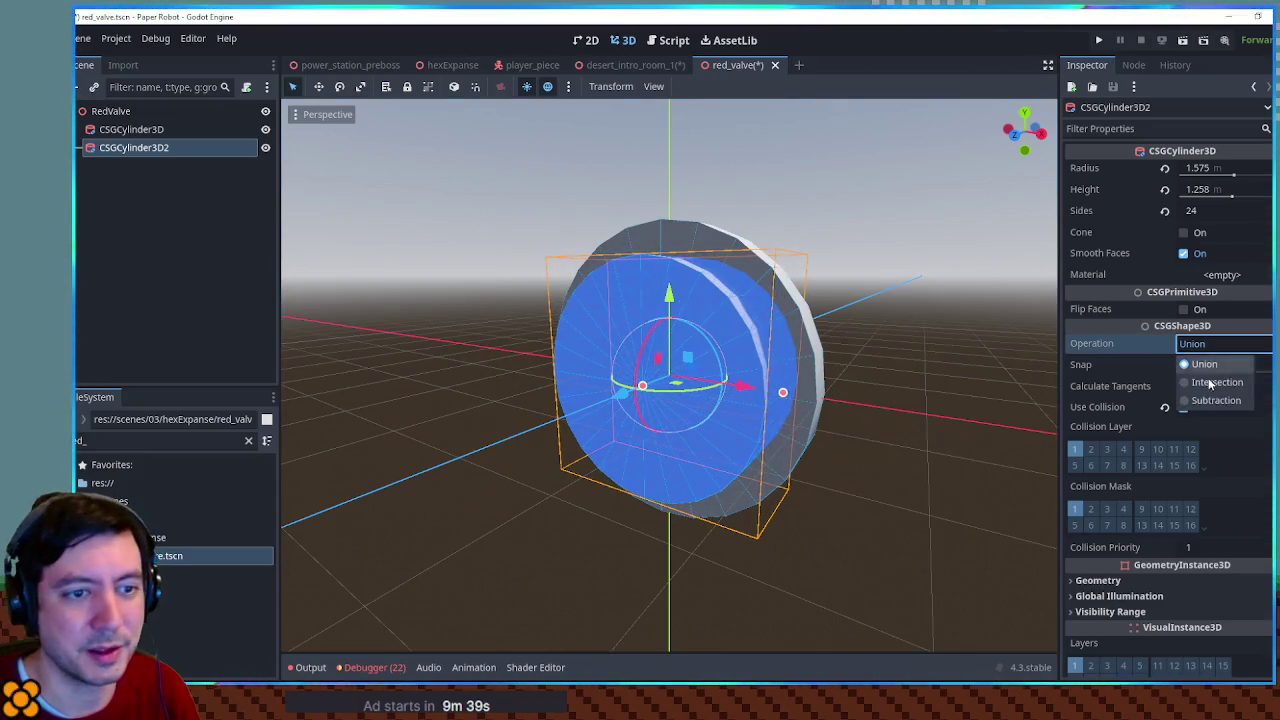
pyautogui.click(1216, 400)
# Nest the subtraction cylinder under the outer valve cylinder to hollow it into a ring
pyautogui.click(880, 386)
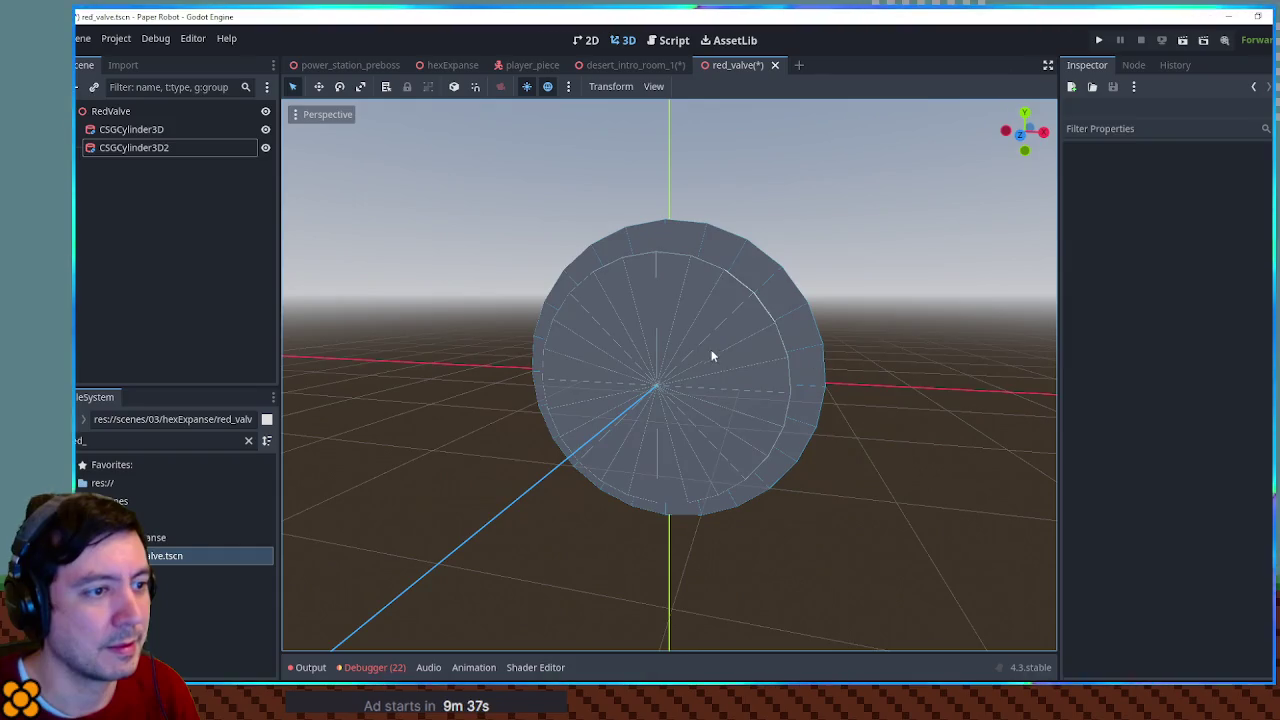
pyautogui.click(711, 355)
pyautogui.click(150, 147)
pyautogui.moveTo(501, 303)
pyautogui.mouseDown()
pyautogui.moveTo(777, 337)
pyautogui.moveTo(913, 325)
pyautogui.mouseUp()
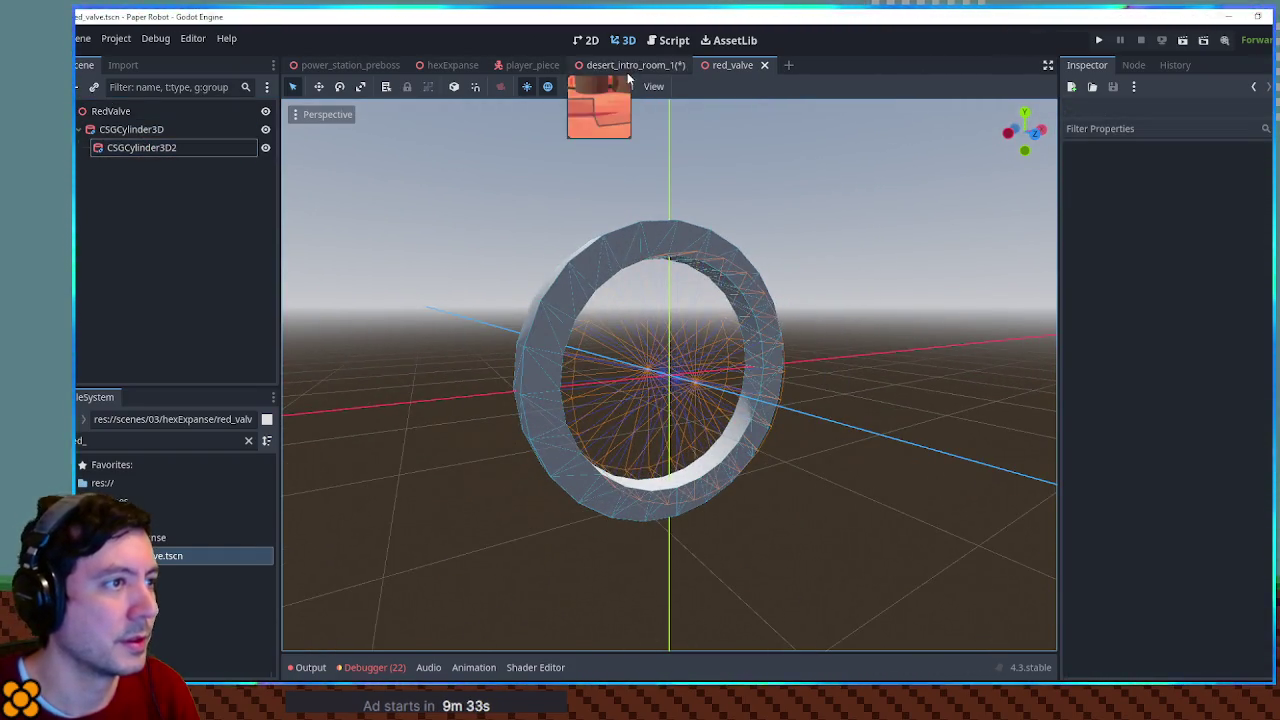
pyautogui.click(627, 66)
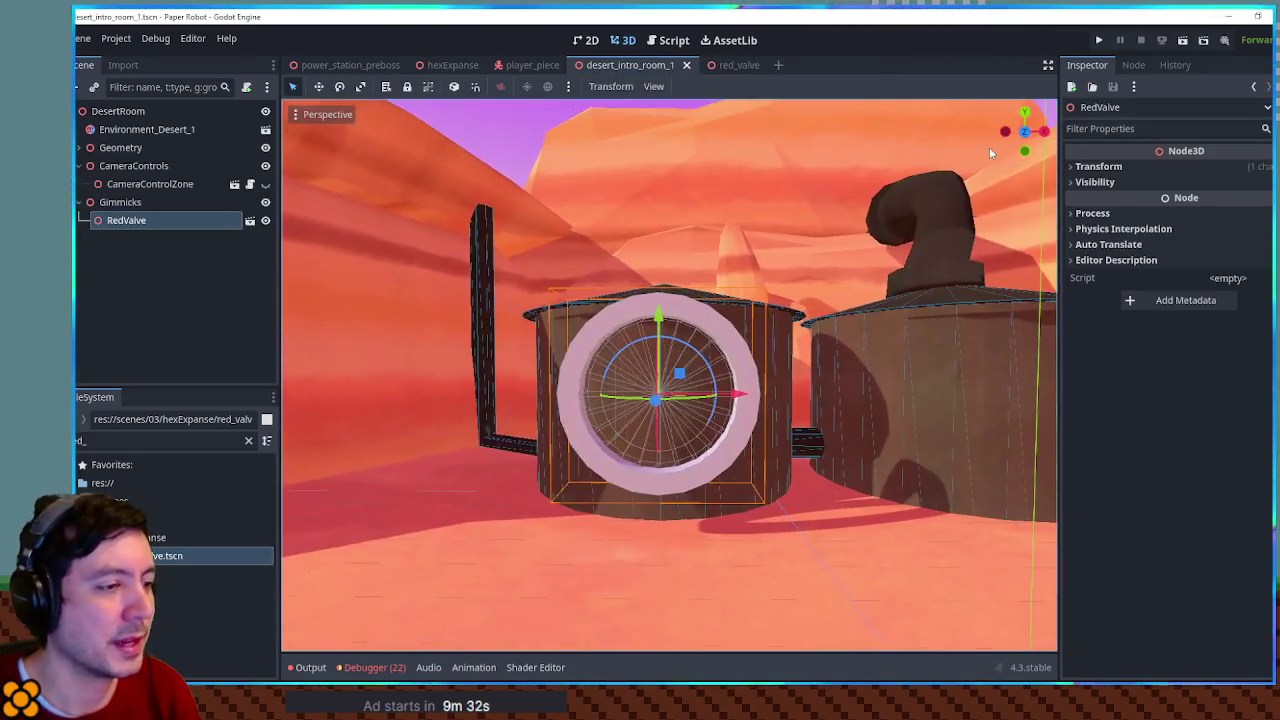
pyautogui.moveTo(826, 279)
pyautogui.mouseDown()
pyautogui.moveTo(737, 291)
pyautogui.moveTo(777, 406)
pyautogui.moveTo(739, 305)
pyautogui.mouseUp()
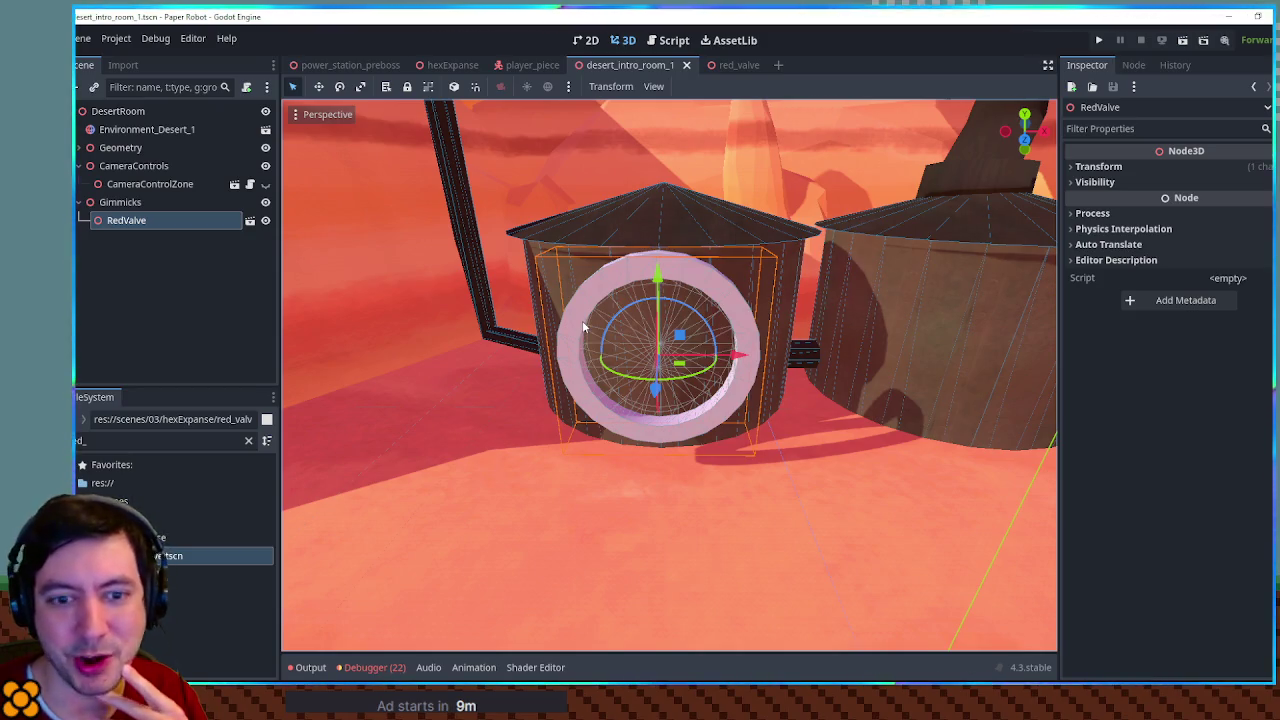
# In red_valve, drop dirt_gray.png onto the valve cylinder's Material Override
pyautogui.click(722, 66)
pyautogui.click(887, 237)
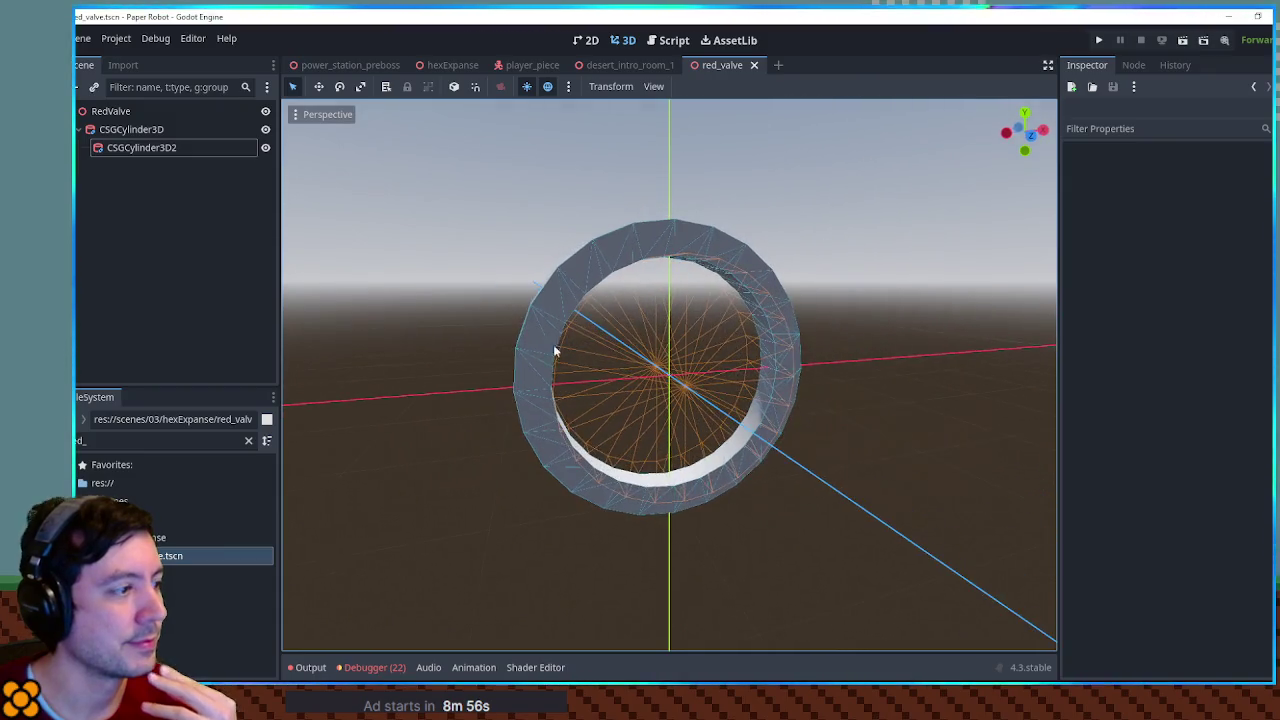
pyautogui.doubleClick(128, 441)
pyautogui.write('gray')
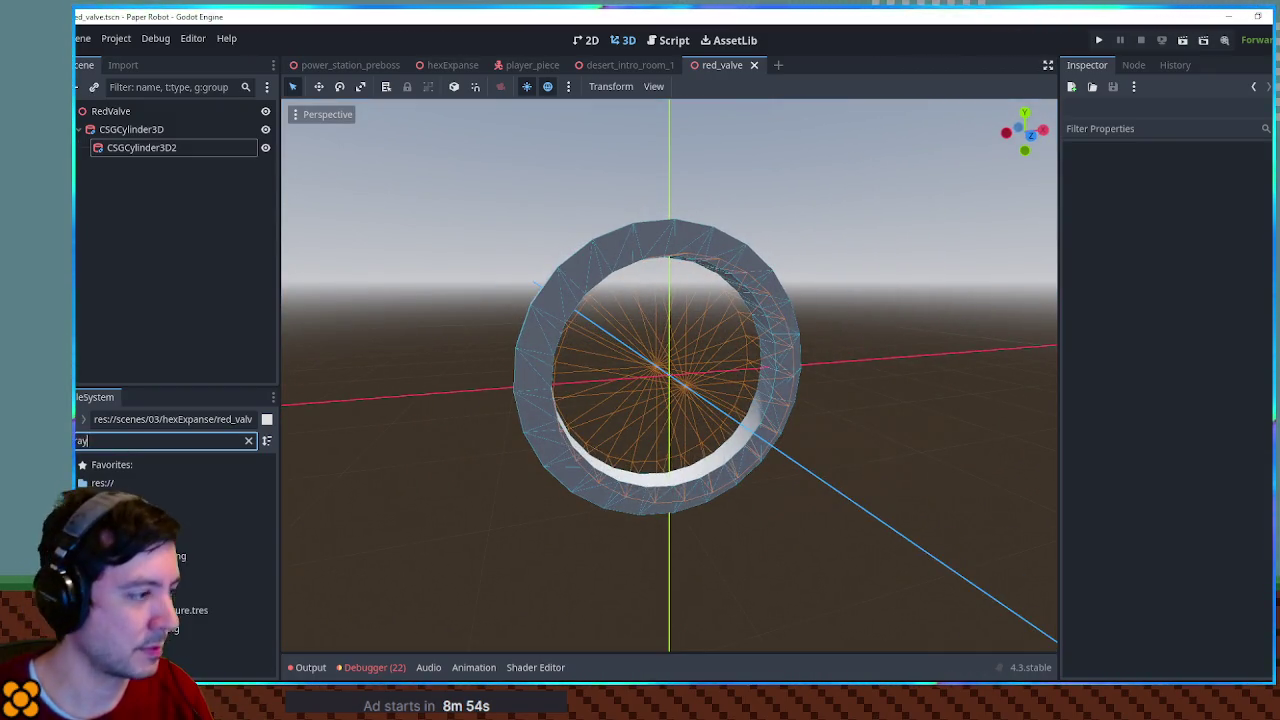
pyautogui.click(131, 129)
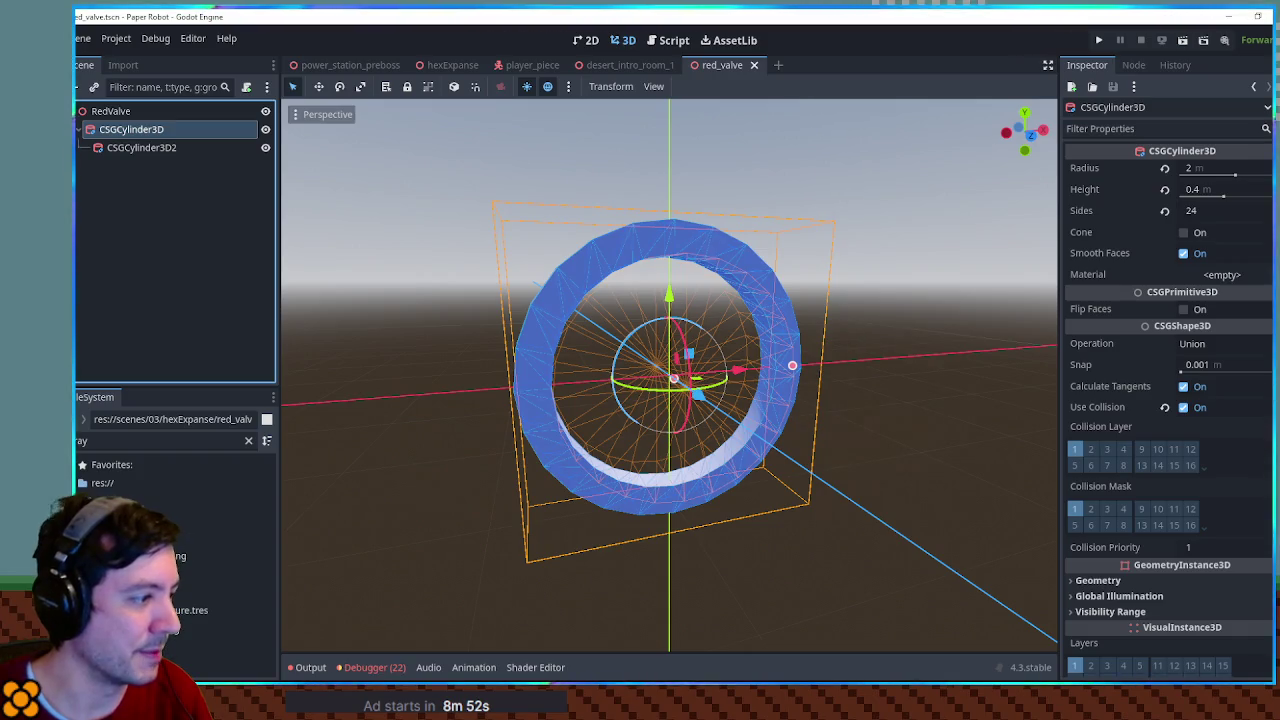
pyautogui.moveTo(160, 628)
pyautogui.mouseDown()
pyautogui.moveTo(700, 505)
pyautogui.moveTo(1170, 300)
pyautogui.moveTo(1190, 630)
pyautogui.mouseUp()
pyautogui.moveTo(1169, 583); pyautogui.dragTo(1215, 602)
# Set the material's albedo colour to fully saturated red
pyautogui.click(1230, 610)
pyautogui.scroll(-3, 1168, 456)
pyautogui.click(1143, 361)
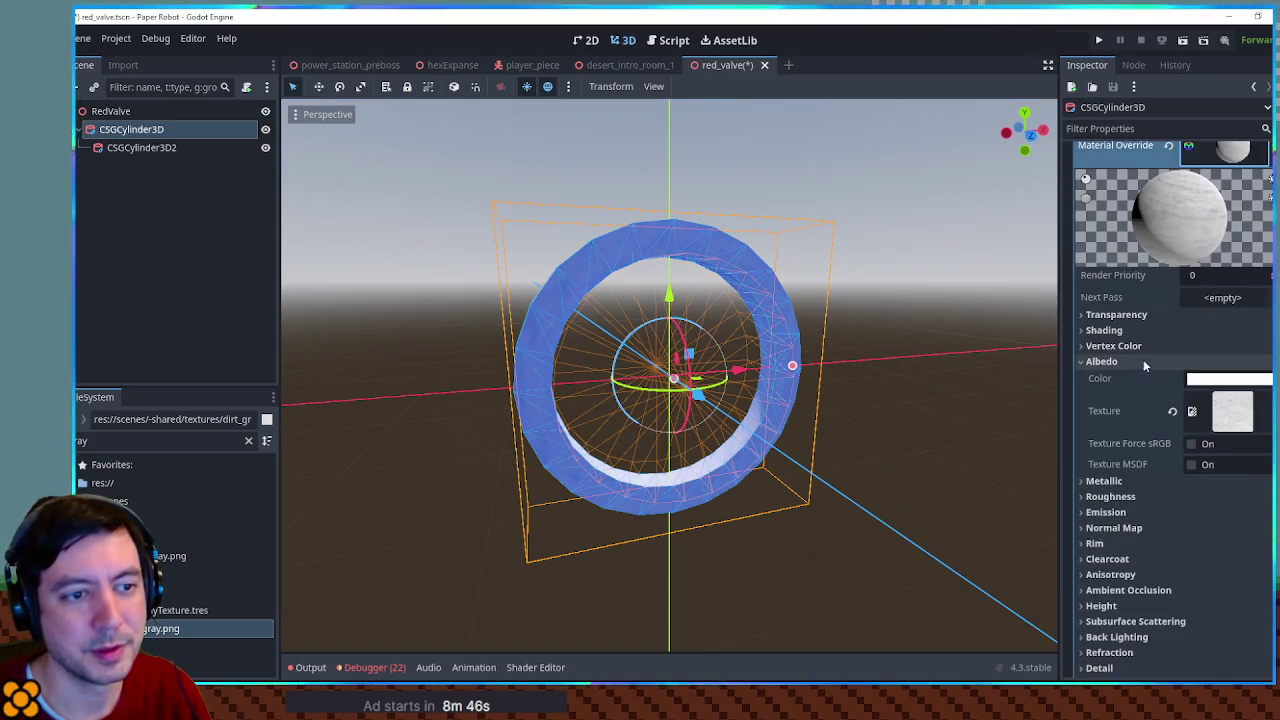
pyautogui.click(1200, 378)
pyautogui.moveTo(1236, 260); pyautogui.dragTo(1258, 263)
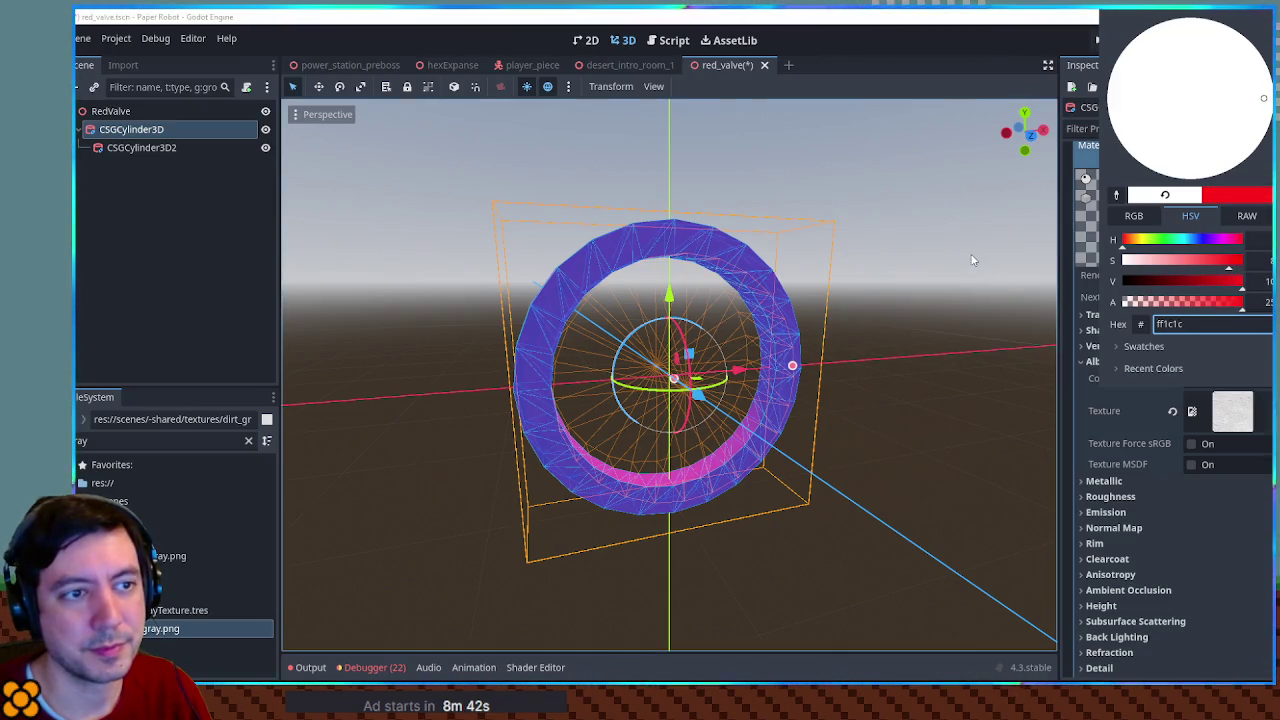
pyautogui.click(1140, 489)
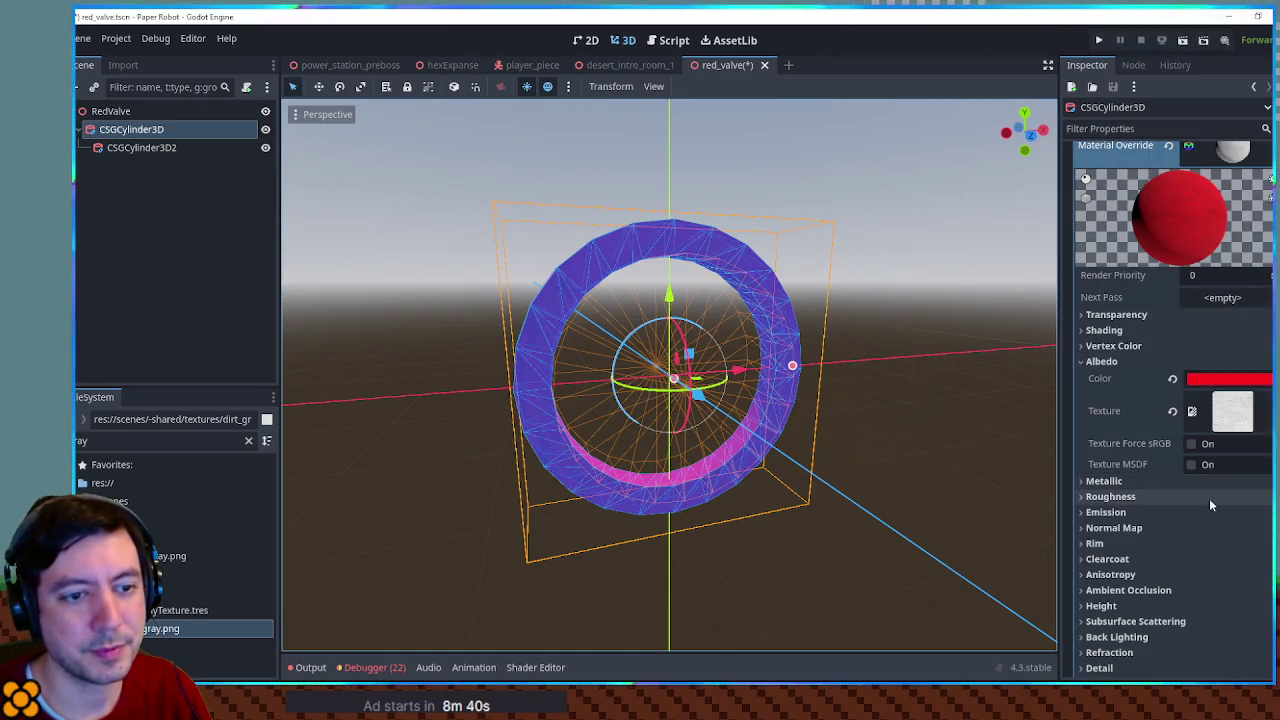
# Set the material's Metallic to 0.8 and Roughness to 0.8
pyautogui.click(1177, 486)
pyautogui.click(1221, 499)
pyautogui.write('.8')
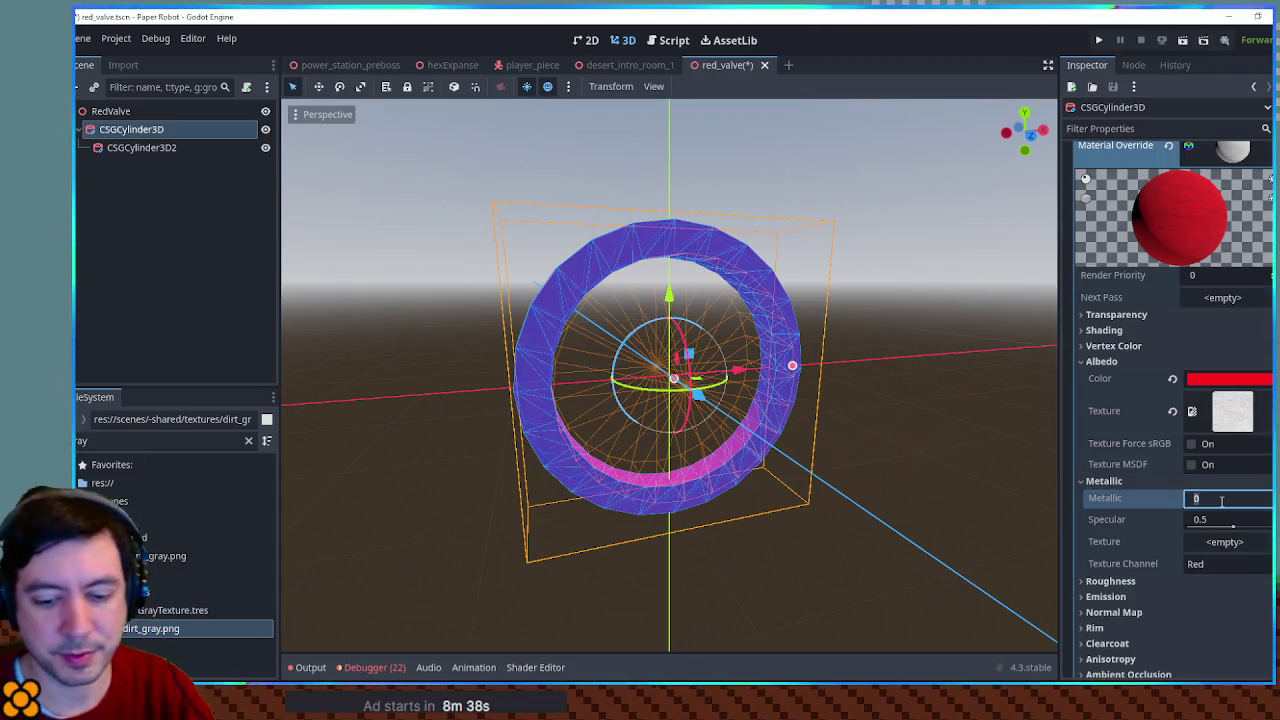
pyautogui.press('Return')
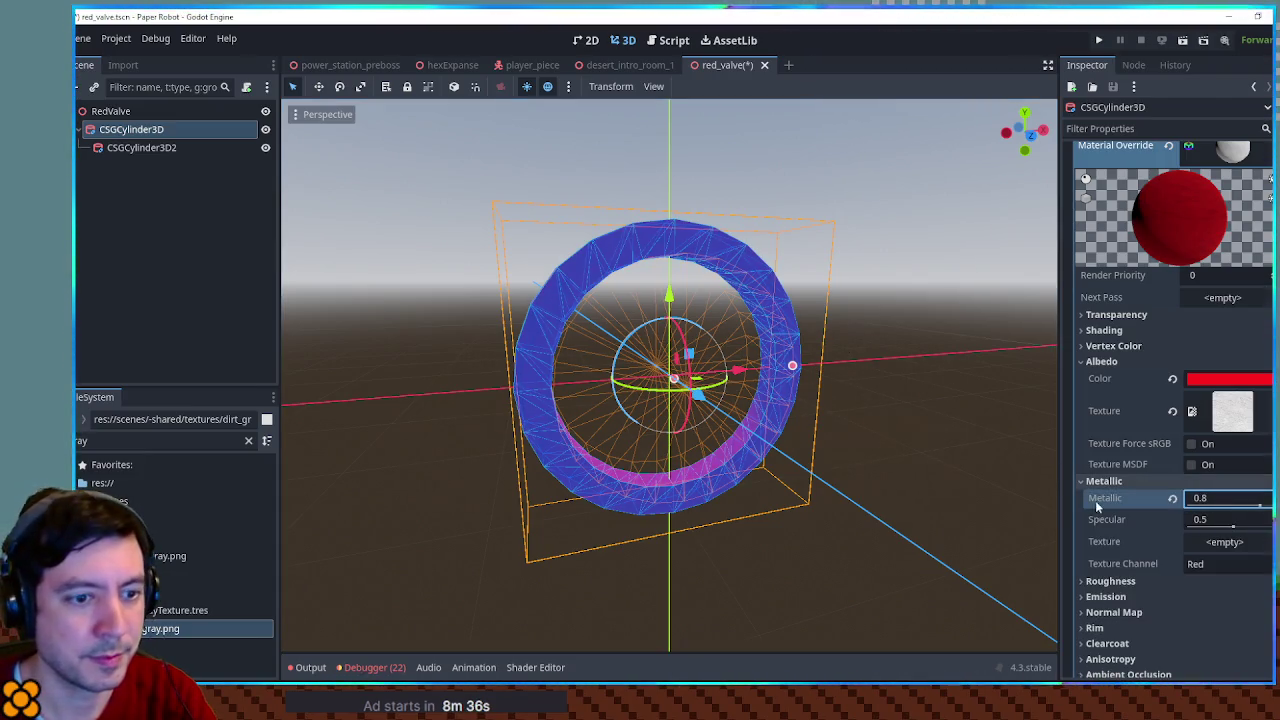
pyautogui.click(1112, 581)
pyautogui.click(1205, 598)
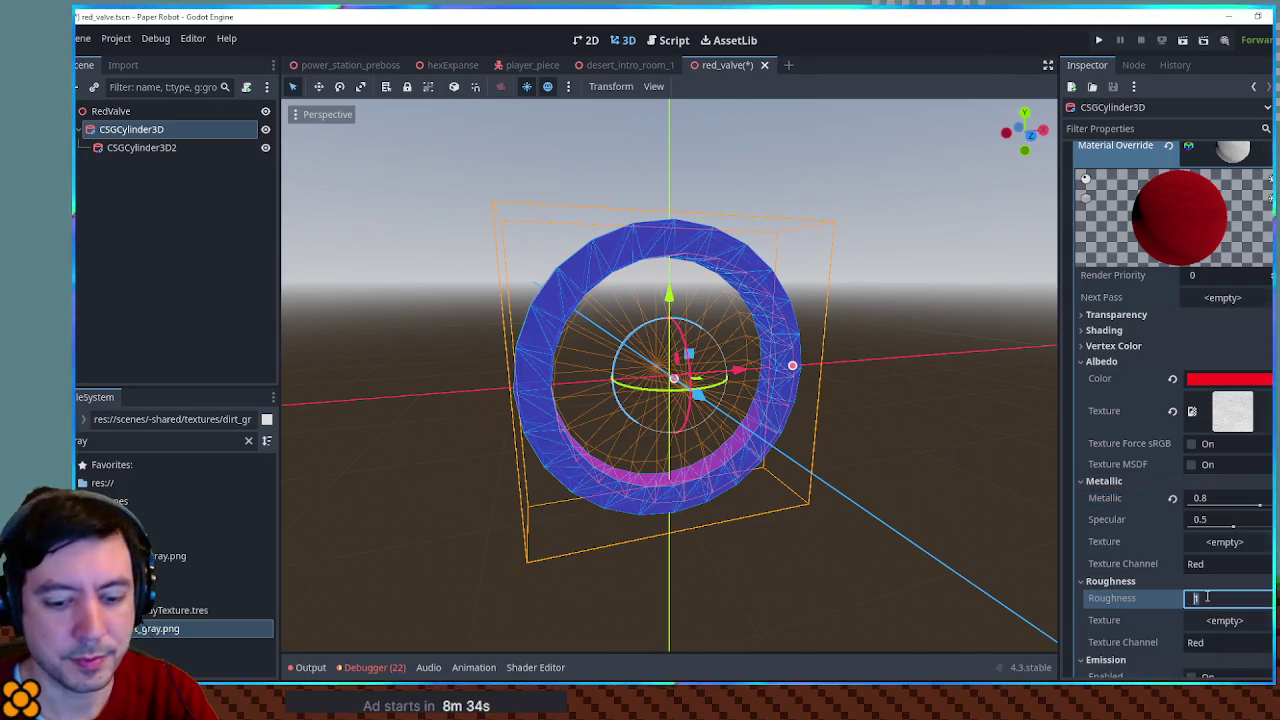
pyautogui.write('0.8')
# Enable UV1 Triplanar mapping and preview the red ring head-on
pyautogui.moveTo(1023, 510)
pyautogui.mouseDown()
pyautogui.moveTo(906, 306)
pyautogui.moveTo(1040, 337)
pyautogui.moveTo(360, 323)
pyautogui.moveTo(360, 280)
pyautogui.moveTo(929, 286)
pyautogui.moveTo(757, 304)
pyautogui.moveTo(614, 346)
pyautogui.moveTo(697, 349)
pyautogui.mouseUp()
pyautogui.click(697, 349)
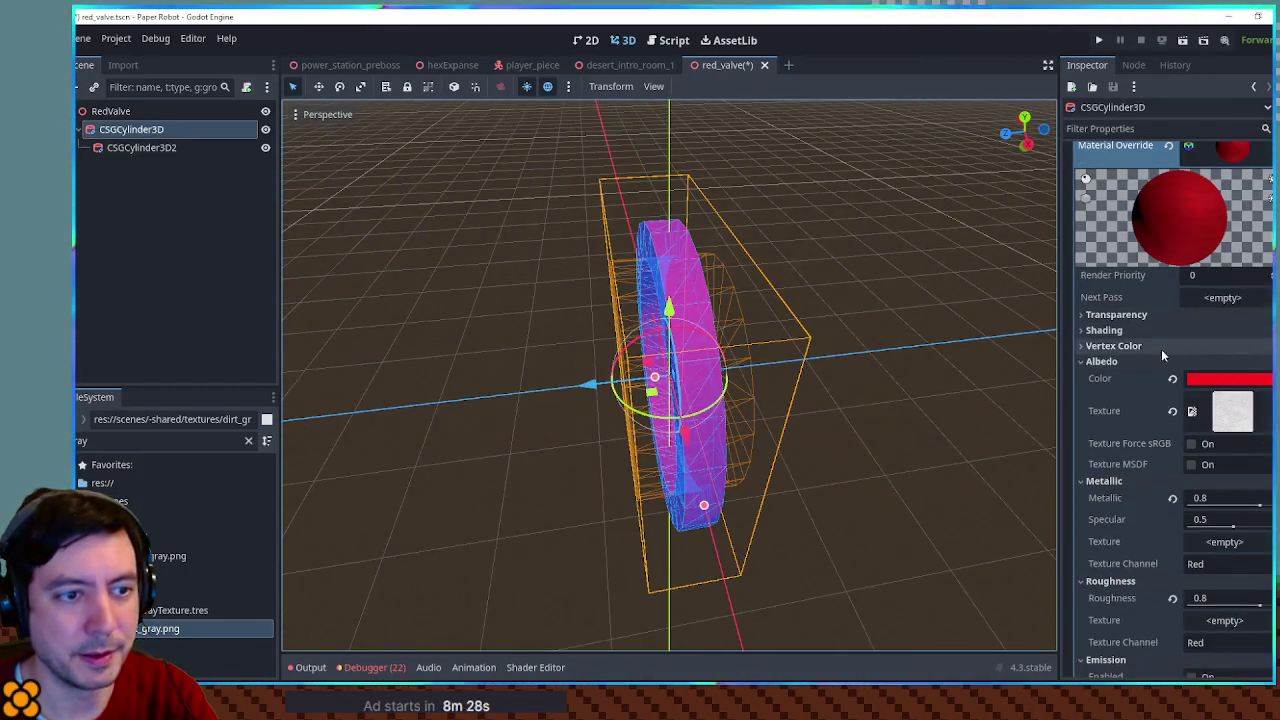
pyautogui.click(1100, 361)
pyautogui.click(1104, 377)
pyautogui.click(1110, 392)
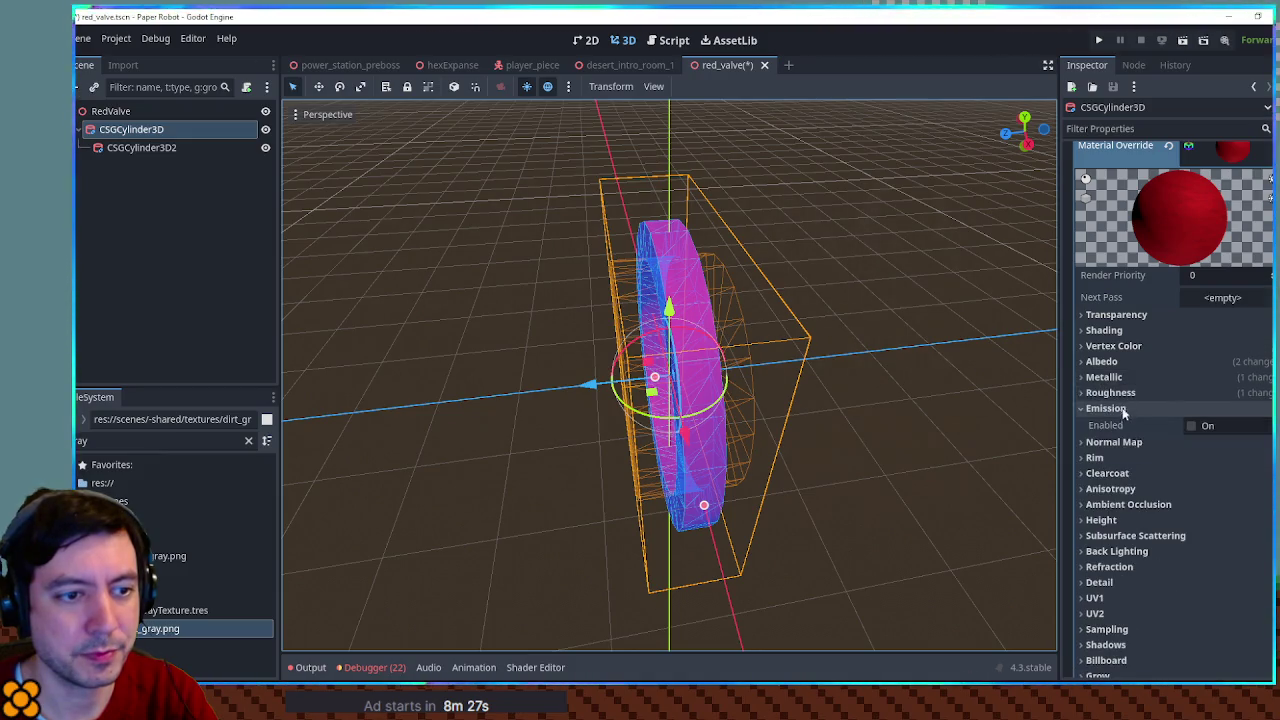
pyautogui.click(1120, 593)
pyautogui.scroll(-5, 1182, 554)
pyautogui.click(1192, 496)
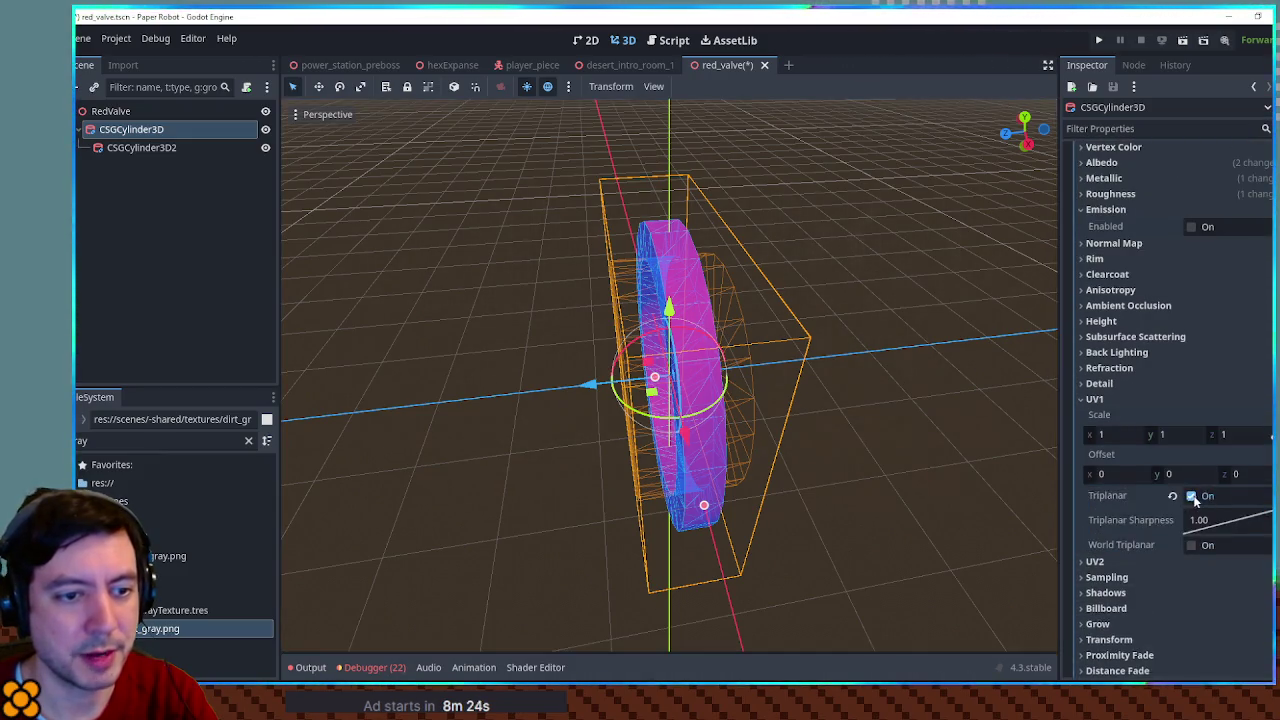
pyautogui.click(913, 373)
pyautogui.moveTo(755, 375)
pyautogui.mouseDown()
pyautogui.moveTo(964, 323)
pyautogui.moveTo(586, 334)
pyautogui.moveTo(651, 346)
pyautogui.moveTo(894, 337)
pyautogui.moveTo(990, 318)
pyautogui.moveTo(971, 282)
pyautogui.moveTo(859, 282)
pyautogui.mouseUp()
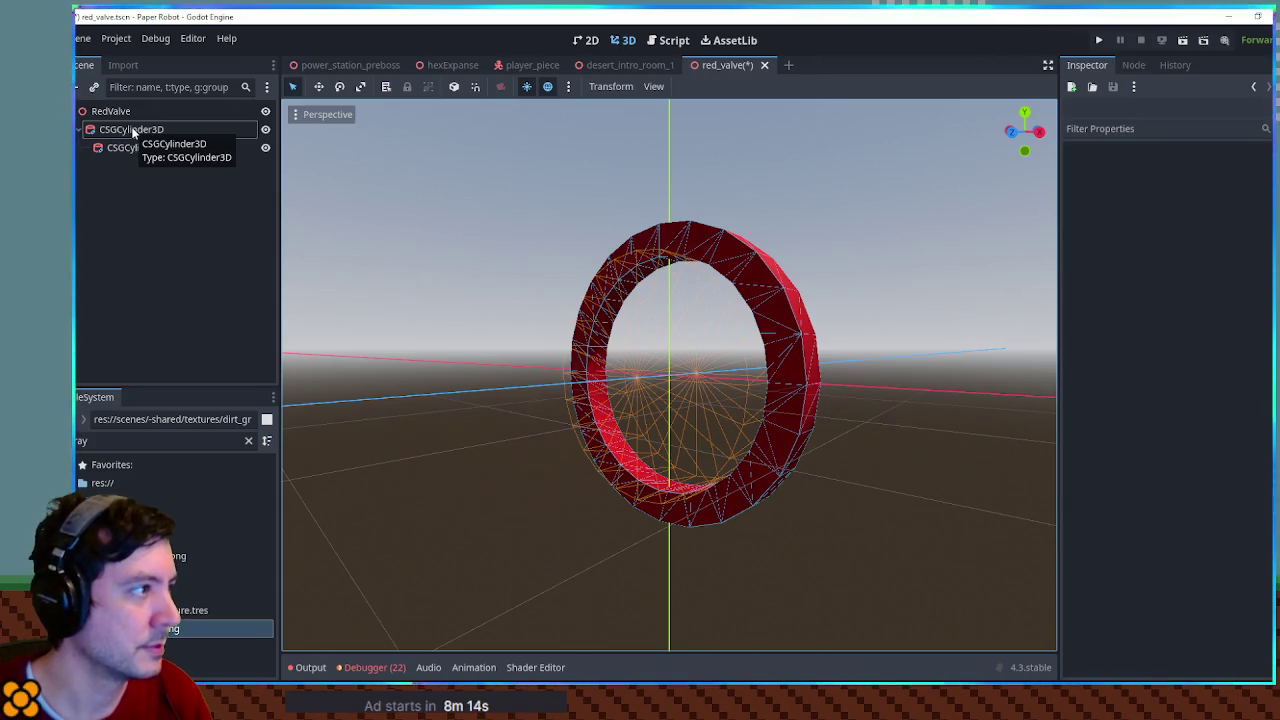
# Add a CSGBox3D child under RedValve
pyautogui.click(126, 115)
pyautogui.hotkey('ctrl', 'a')
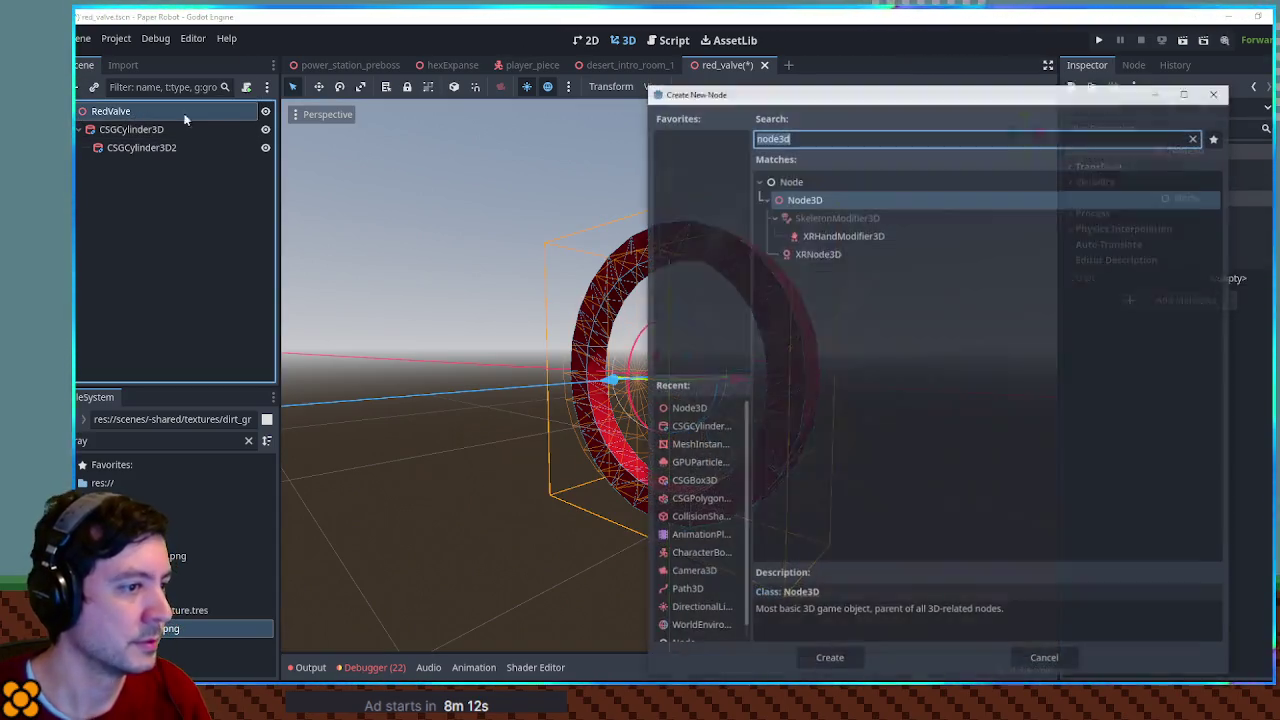
pyautogui.write('csgbox')
pyautogui.press('Return')
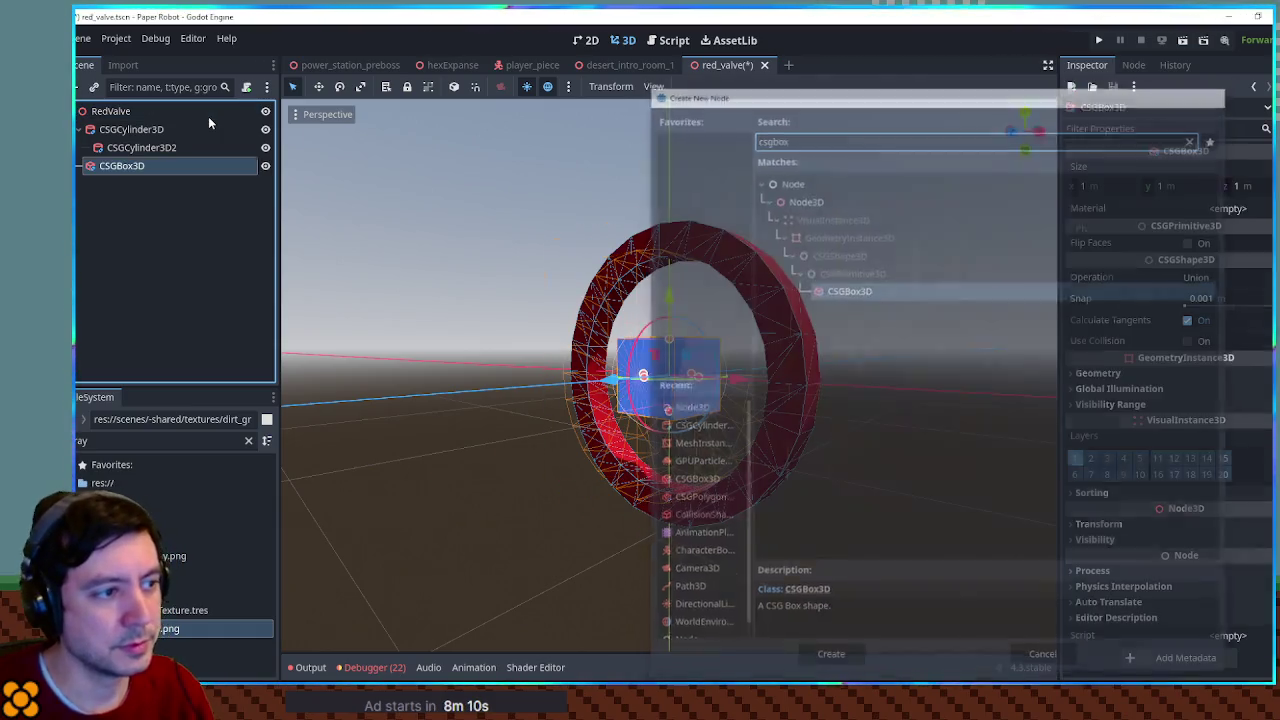
# Stretch the box along Z, check front and side views, and settle it at 1.5 m
pyautogui.moveTo(851, 343)
pyautogui.mouseDown()
pyautogui.moveTo(749, 357)
pyautogui.moveTo(755, 384)
pyautogui.mouseUp()
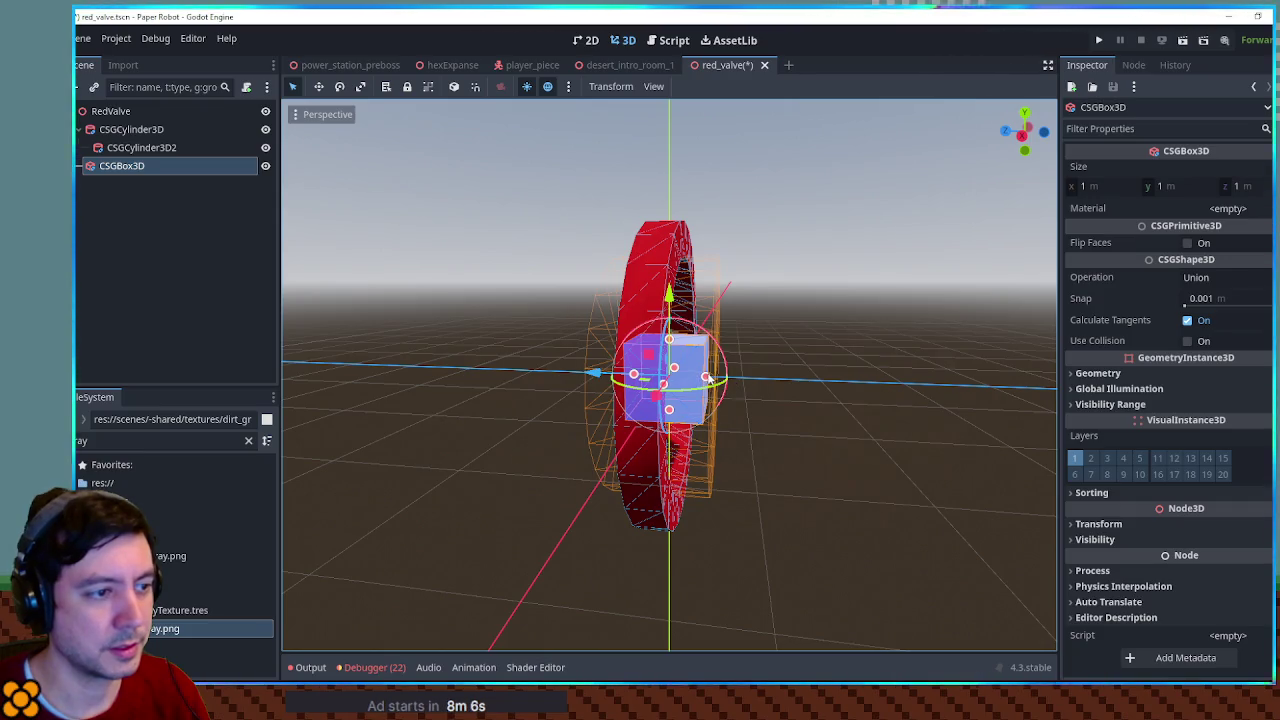
pyautogui.moveTo(708, 377); pyautogui.dragTo(785, 381)
pyautogui.press('KP_1')
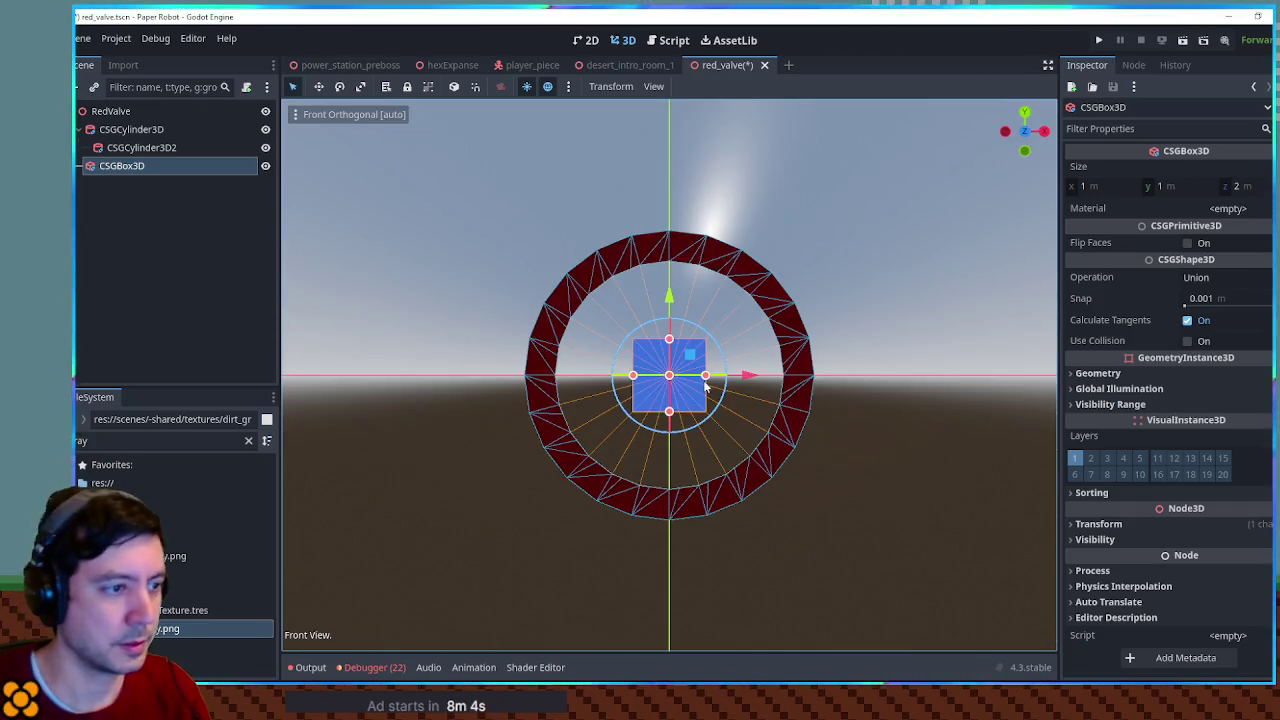
pyautogui.press('KP_3')
pyautogui.moveTo(640, 377)
pyautogui.mouseDown()
pyautogui.moveTo(765, 385)
pyautogui.moveTo(751, 343)
pyautogui.mouseUp()
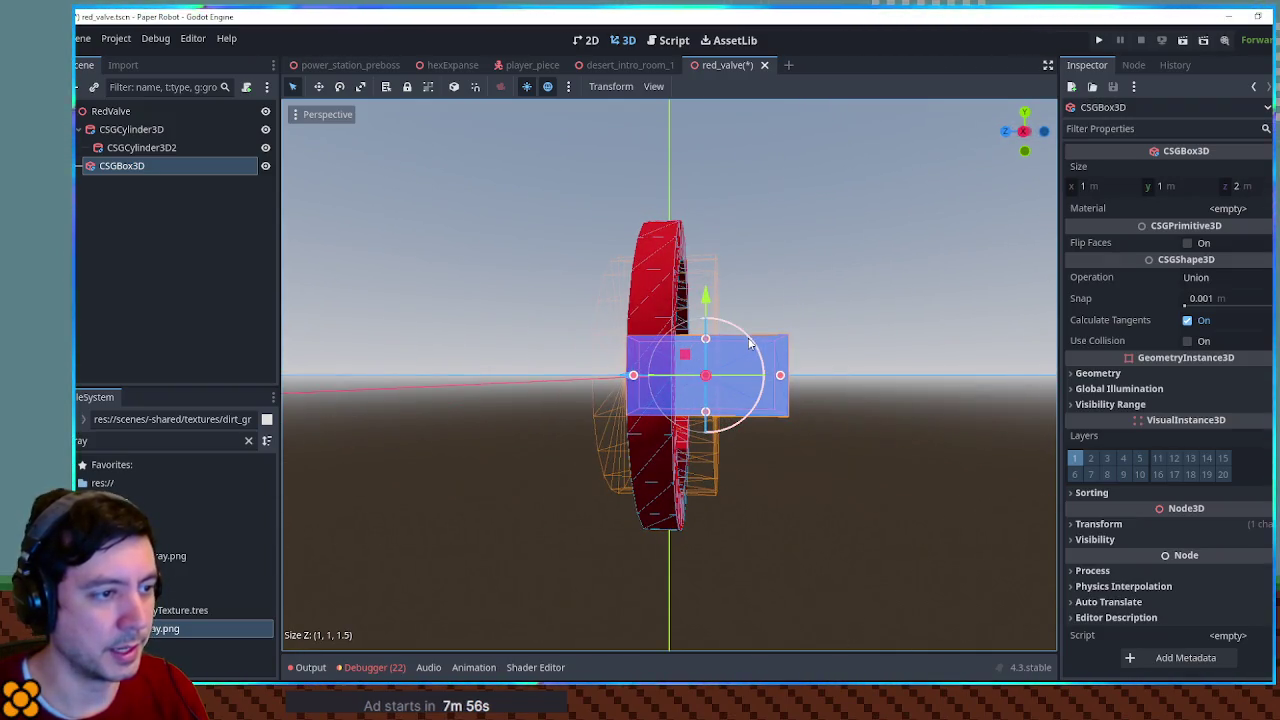
pyautogui.click(130, 114)
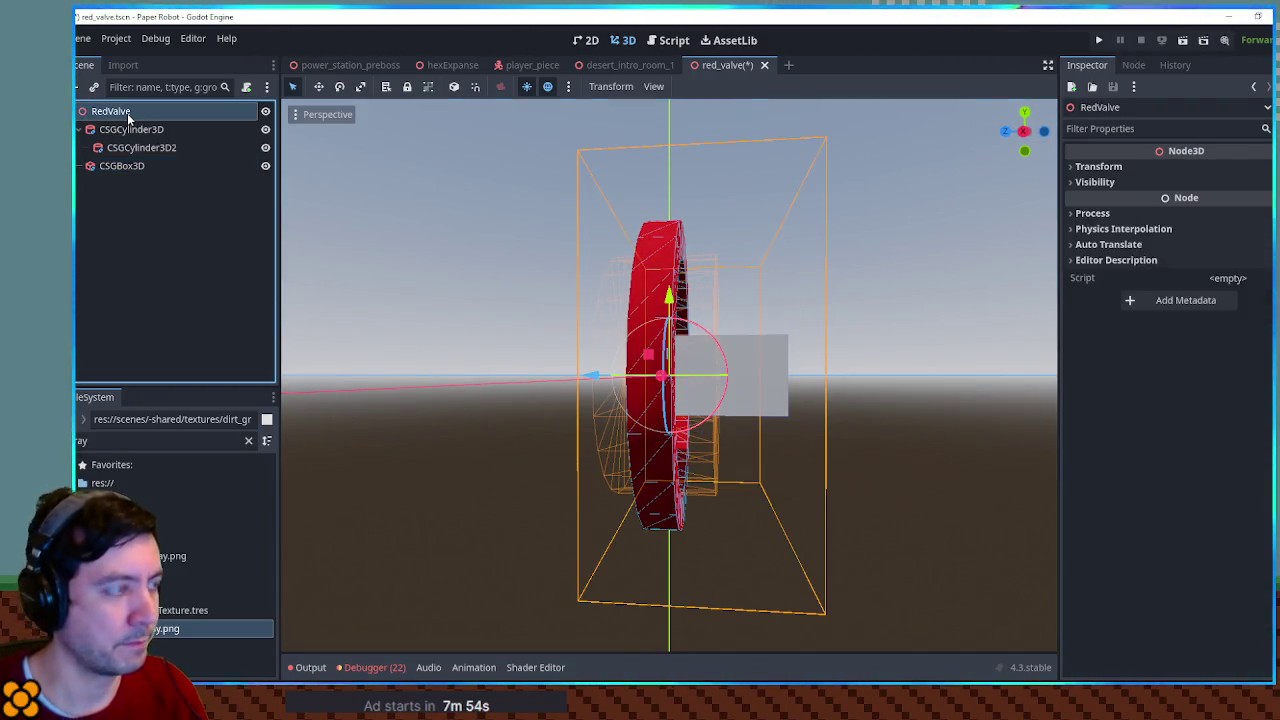
# Add a Node3D under RedValve and move CSGBox3D beneath it
pyautogui.hotkey('ctrl', 'a')
pyautogui.write('node3d')
pyautogui.press('Return')
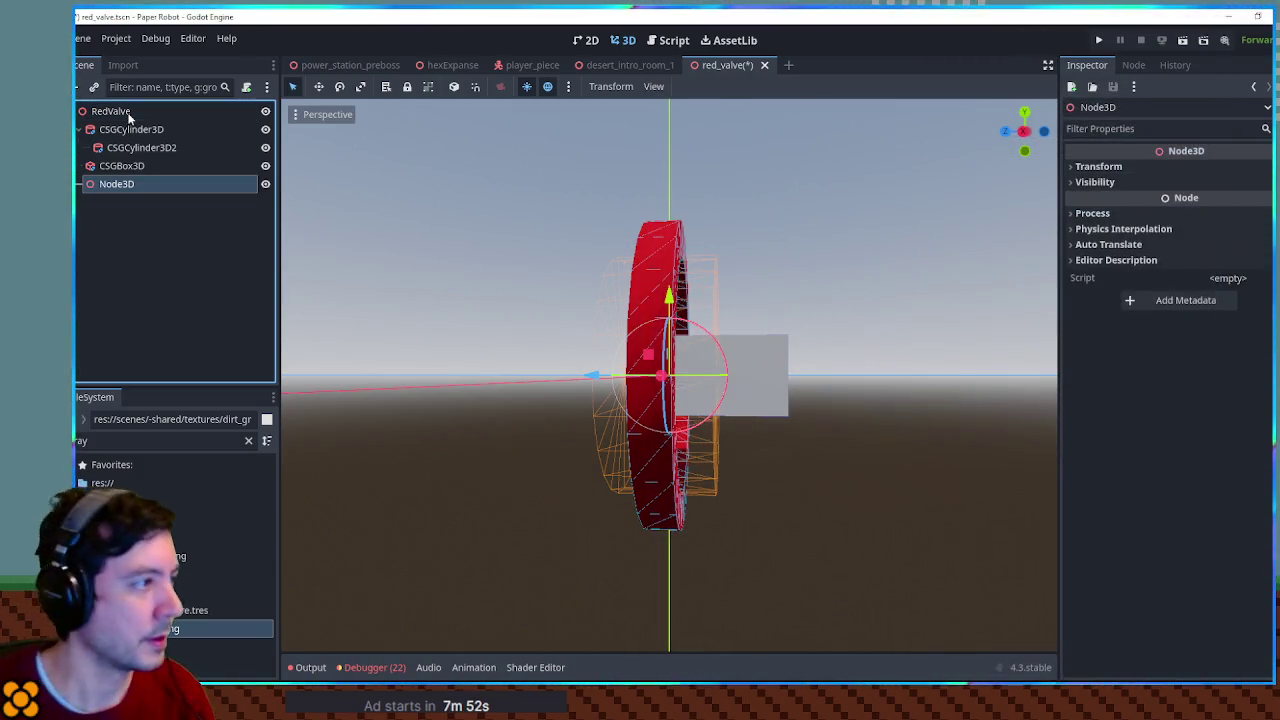
pyautogui.moveTo(117, 166); pyautogui.dragTo(119, 186)
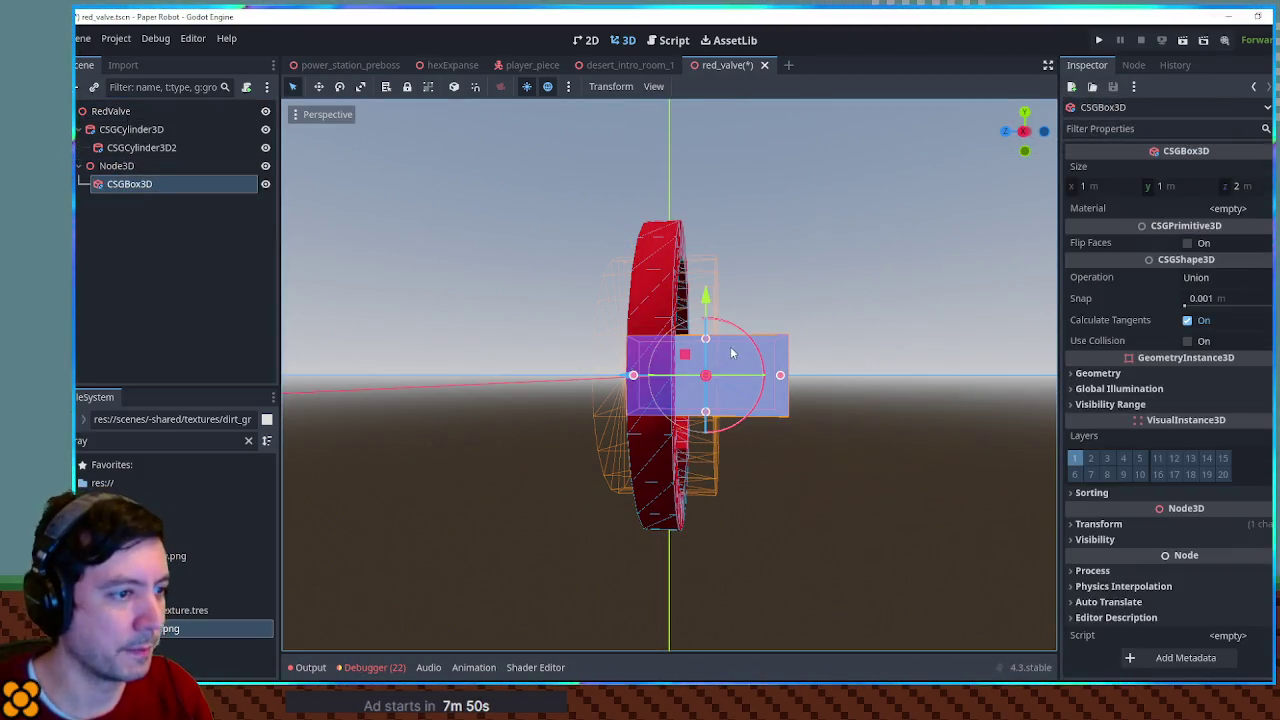
# Tilt the box about 30° and thin it to 0.2 m
pyautogui.moveTo(745, 338); pyautogui.dragTo(834, 447)
pyautogui.moveTo(757, 363); pyautogui.dragTo(743, 390)
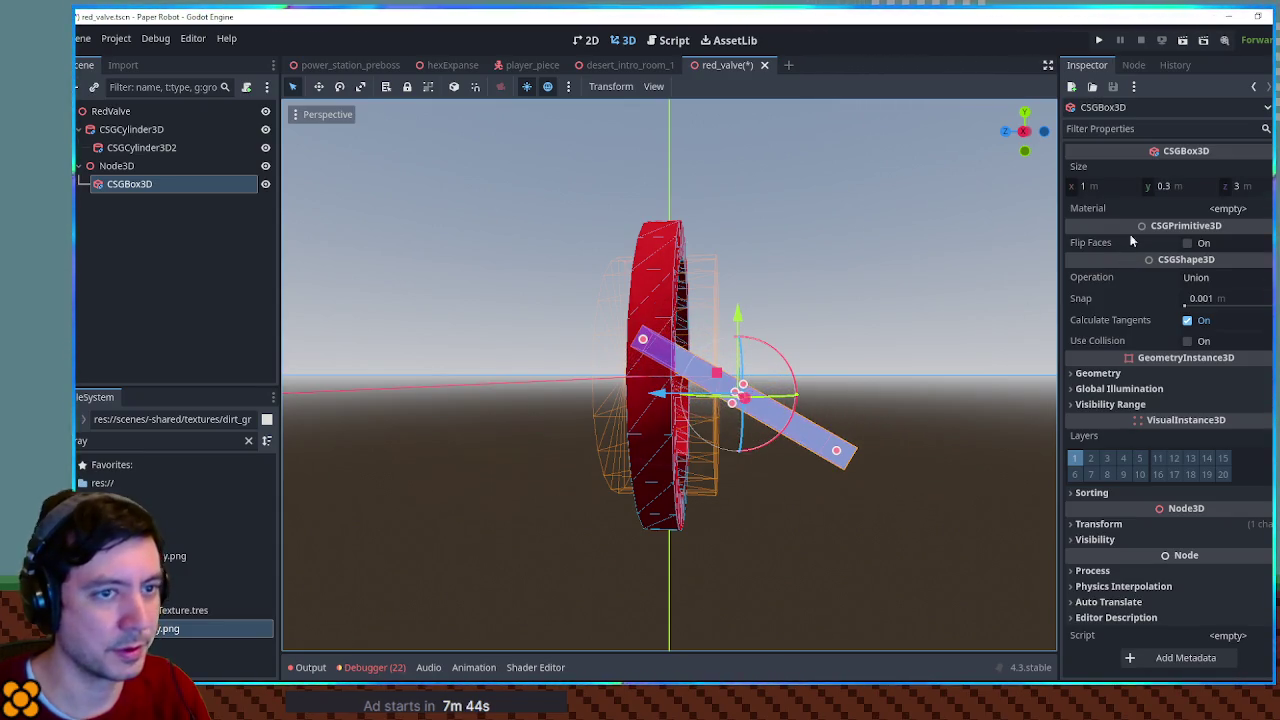
pyautogui.click(1174, 188)
pyautogui.click(1089, 190)
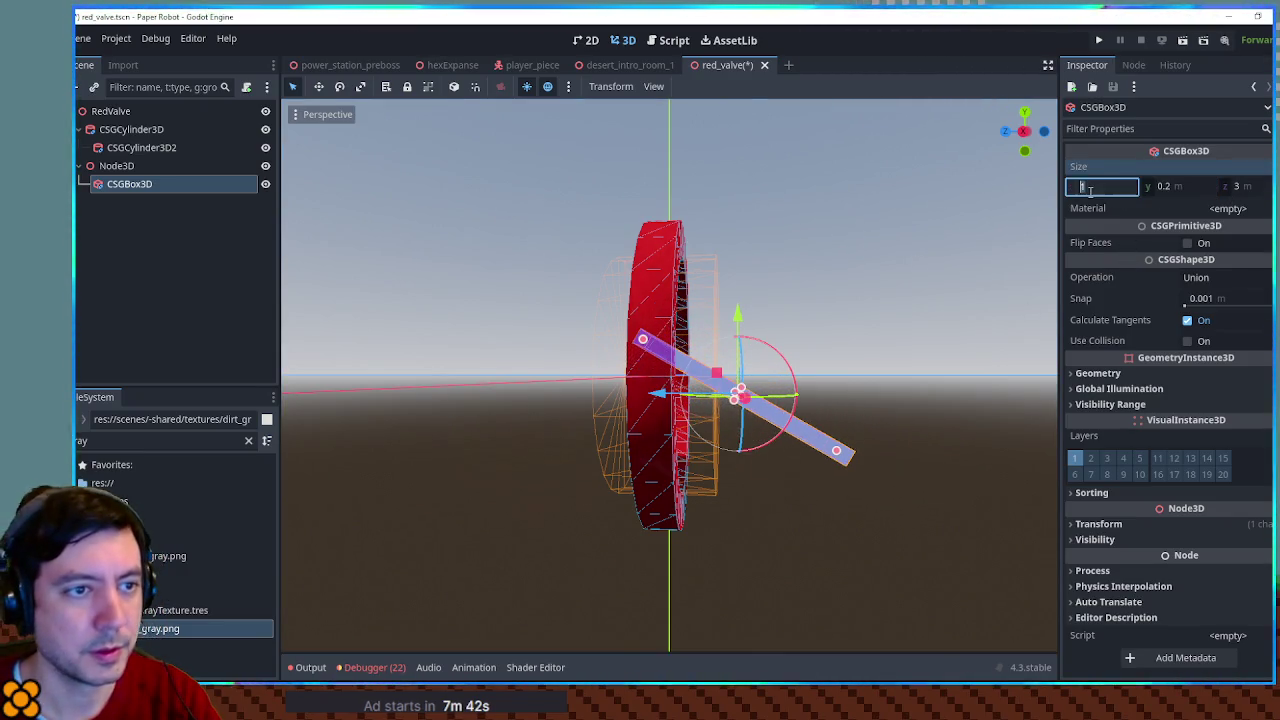
pyautogui.write('0.2')
# Move and stretch the bar to about 2.2 m, reaching from the ring's rim to its centre
pyautogui.moveTo(738, 284); pyautogui.dragTo(906, 312)
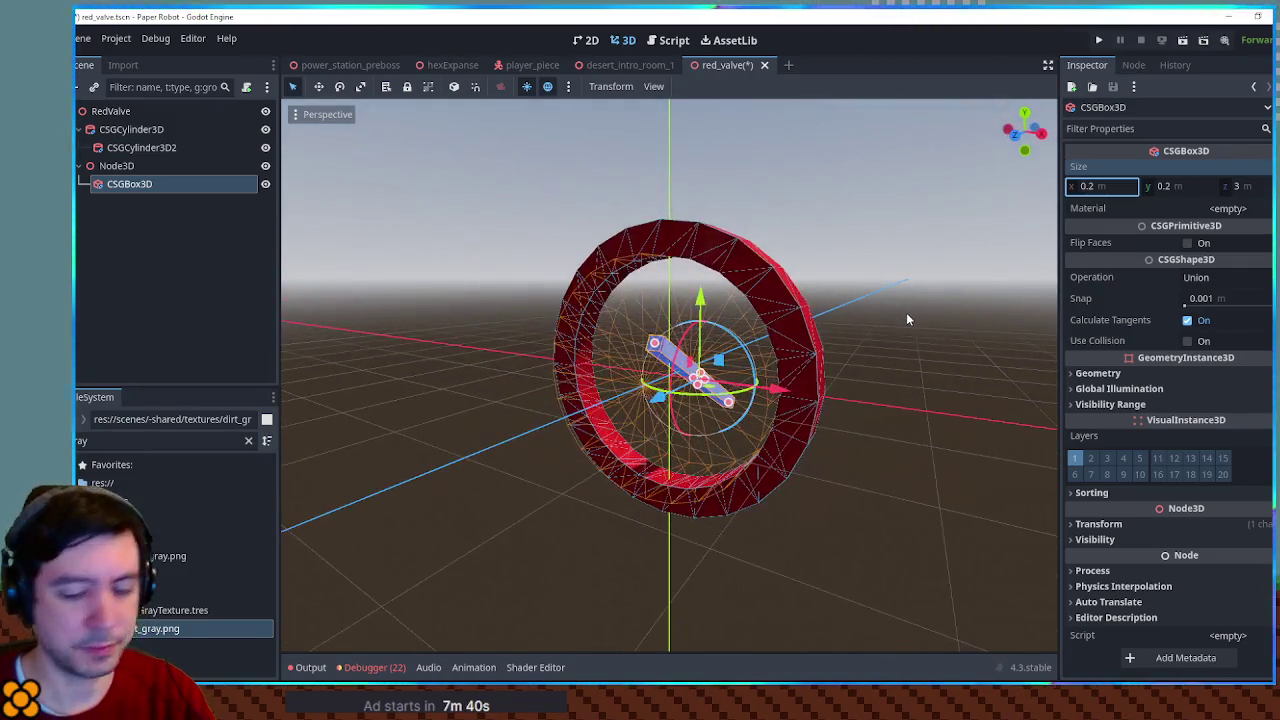
pyautogui.press('KP_3')
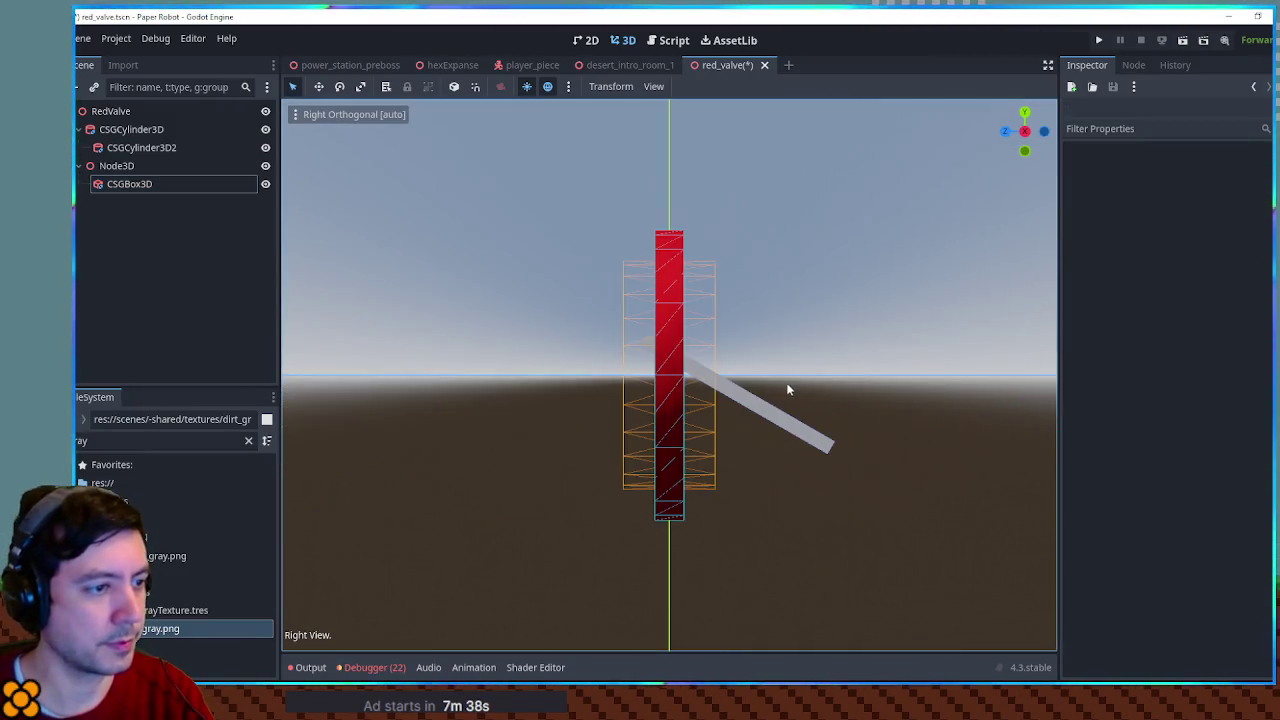
pyautogui.click(762, 402)
pyautogui.moveTo(747, 325); pyautogui.dragTo(759, 224)
pyautogui.moveTo(831, 350); pyautogui.dragTo(823, 347)
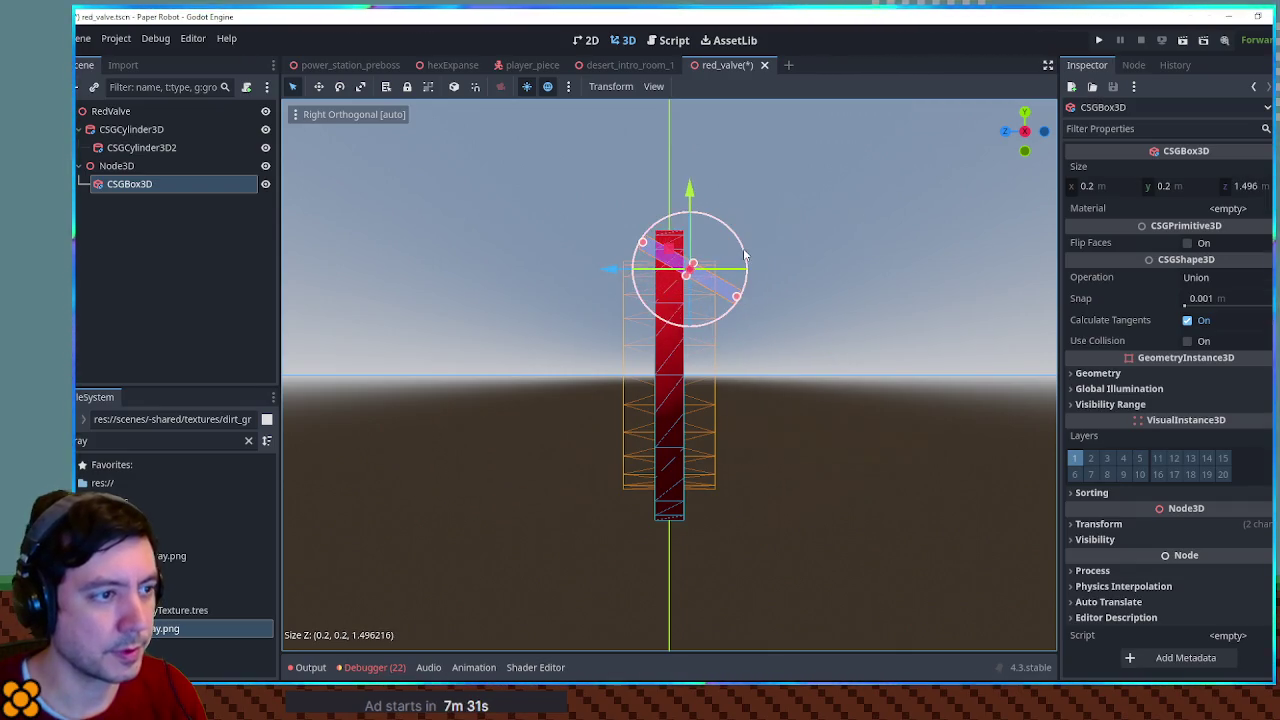
pyautogui.moveTo(675, 262); pyautogui.dragTo(685, 281)
pyautogui.moveTo(731, 336); pyautogui.dragTo(765, 383)
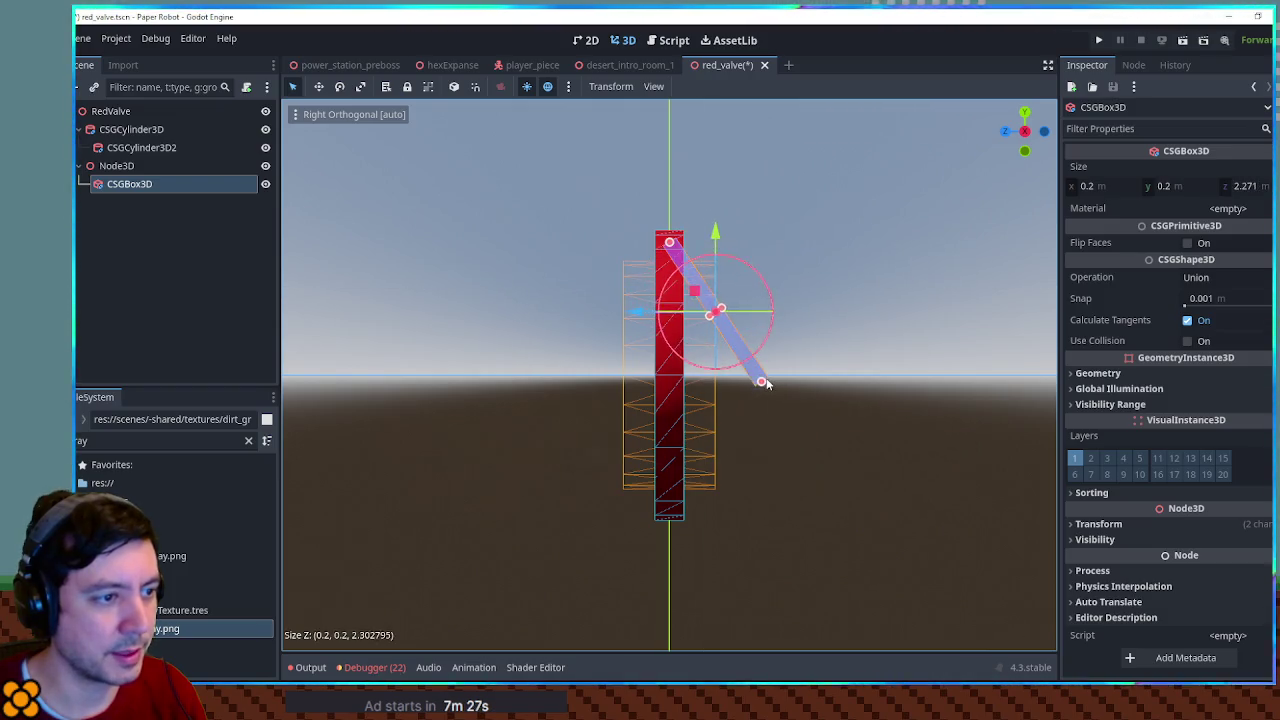
pyautogui.moveTo(668, 350); pyautogui.dragTo(771, 334)
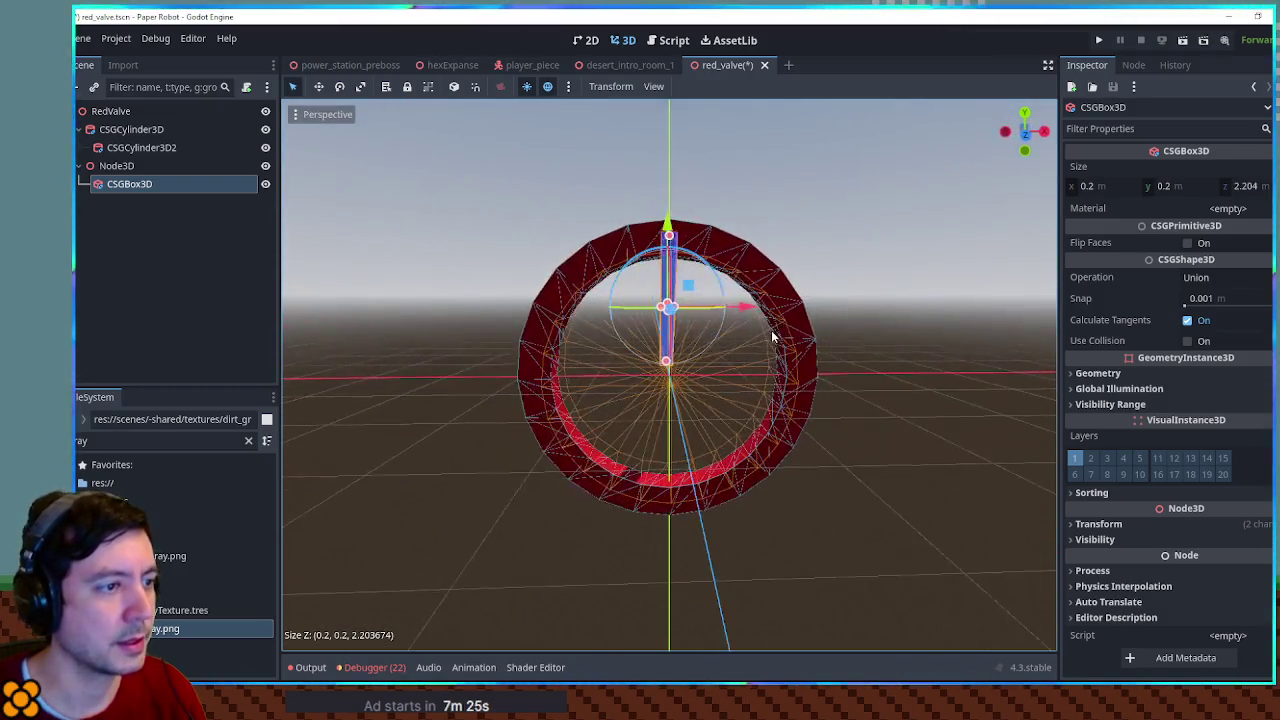
pyautogui.moveTo(659, 310); pyautogui.dragTo(535, 300)
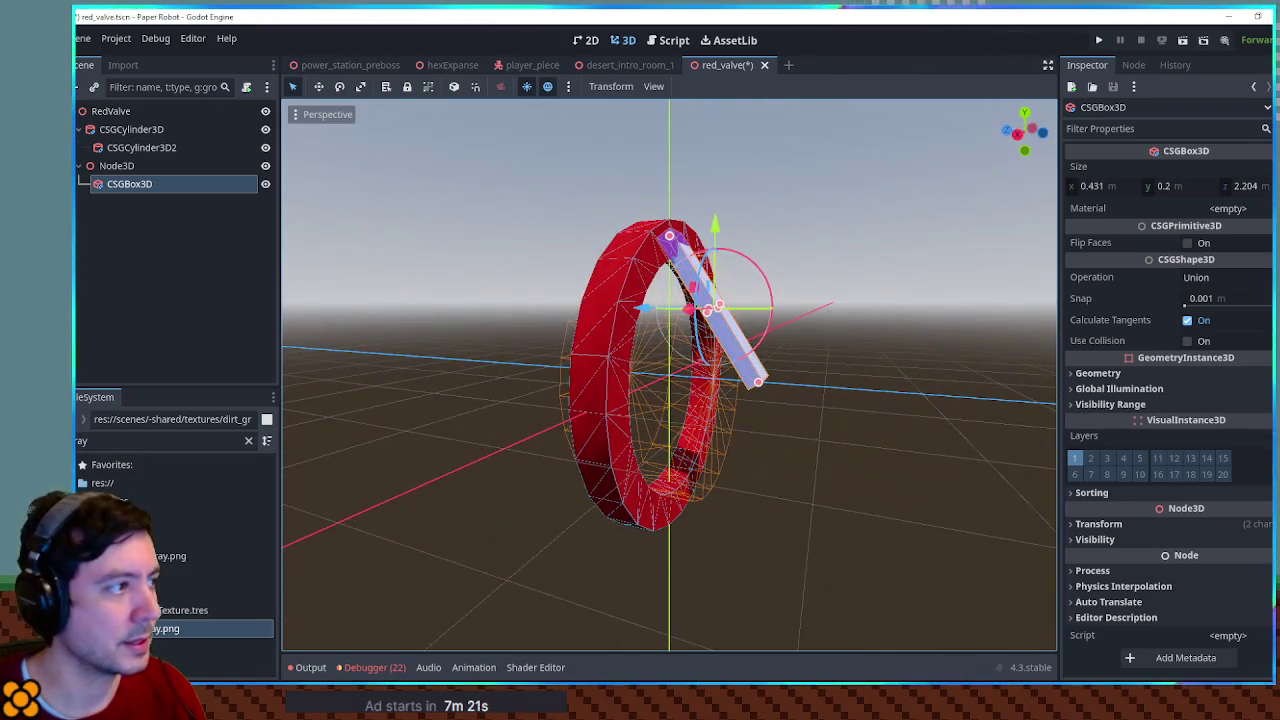
# Copy the ring's red material and paste it onto the spoke box
pyautogui.click(118, 131)
pyautogui.scroll(-5, 1188, 360)
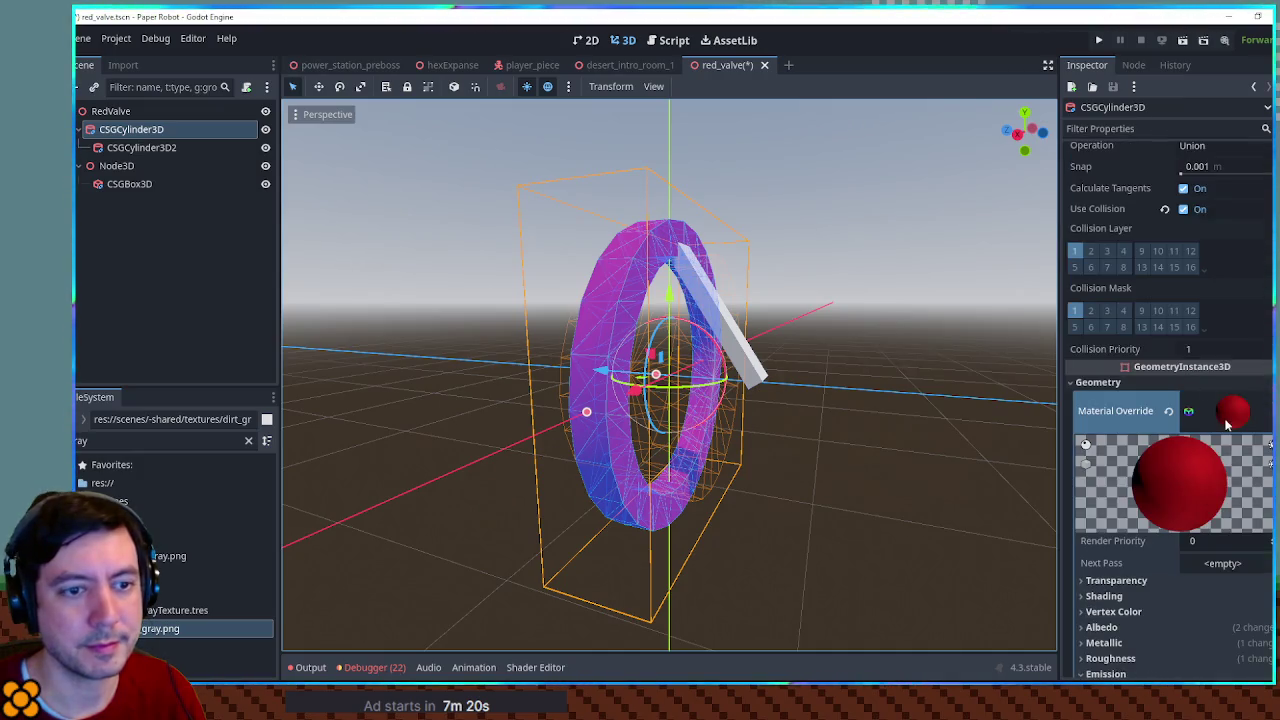
pyautogui.click(1262, 411)
pyautogui.click(1222, 631)
pyautogui.click(129, 184)
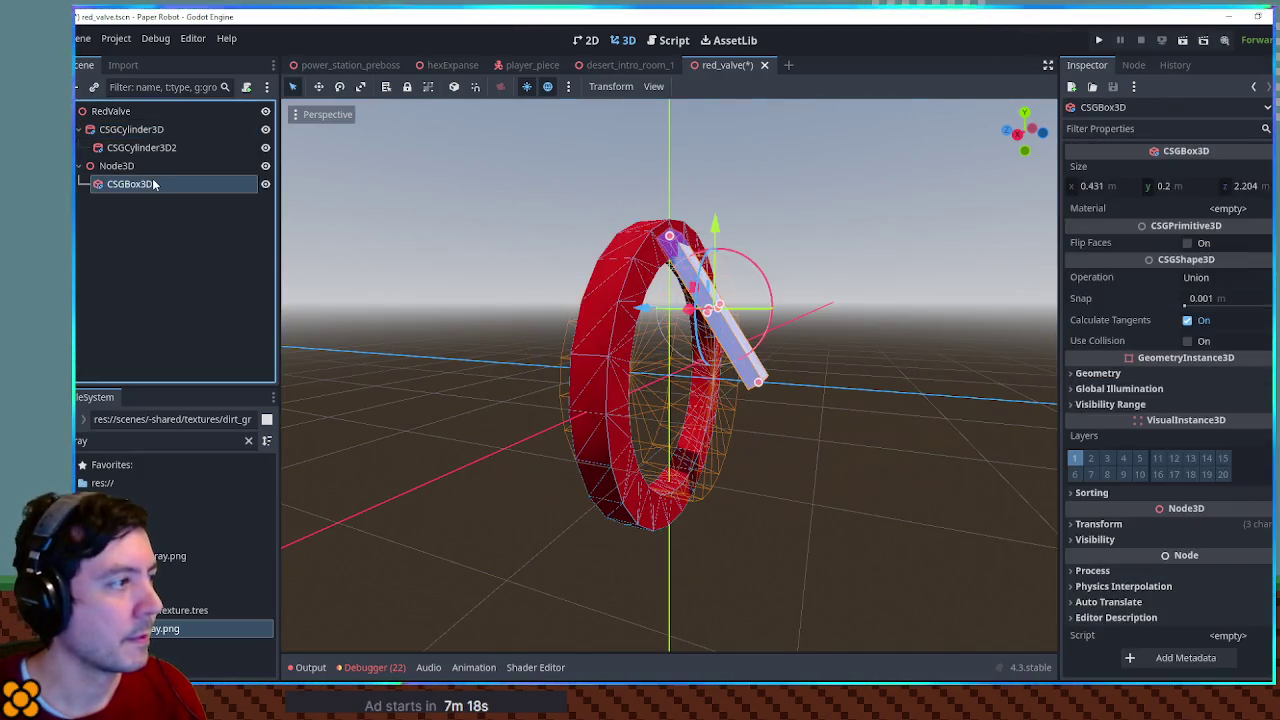
pyautogui.click(1200, 277)
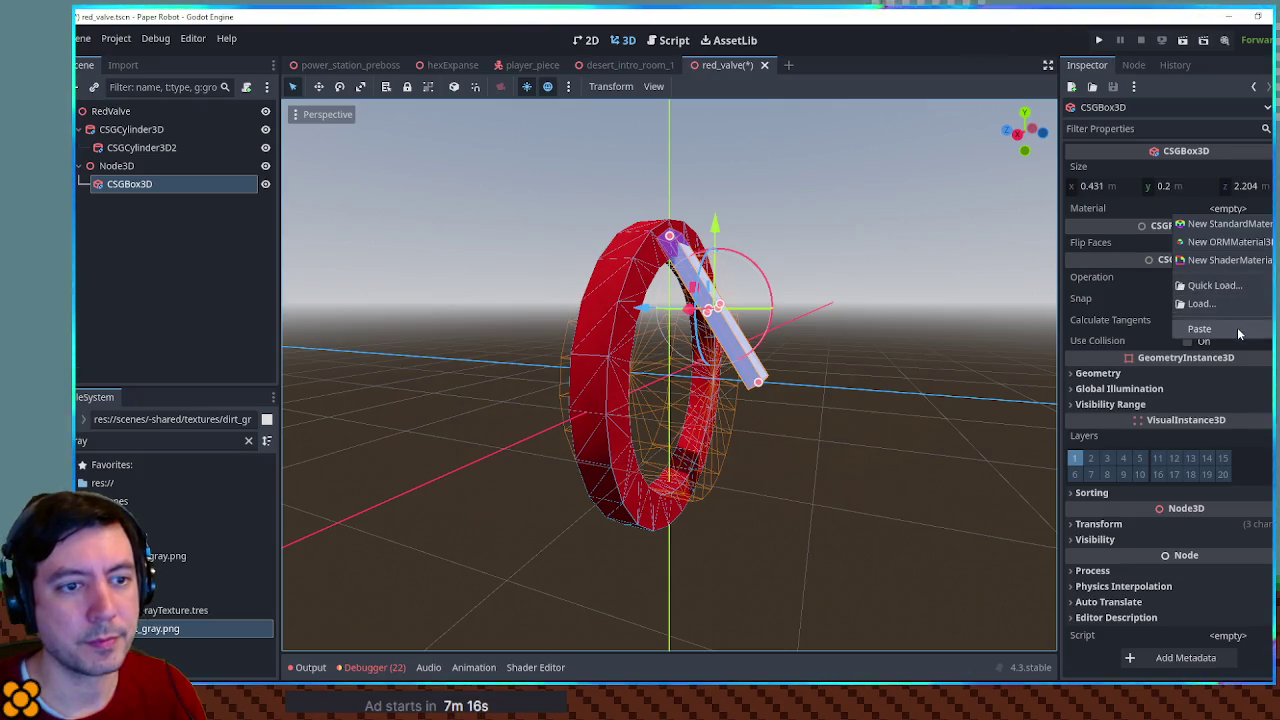
pyautogui.click(1200, 328)
pyautogui.click(923, 257)
pyautogui.moveTo(923, 257)
pyautogui.mouseDown()
pyautogui.moveTo(720, 248)
pyautogui.moveTo(712, 236)
pyautogui.moveTo(1005, 238)
pyautogui.mouseUp()
# Duplicate the spoke's Node3D three times, rotating the copies into four crossing spokes
pyautogui.click(150, 166)
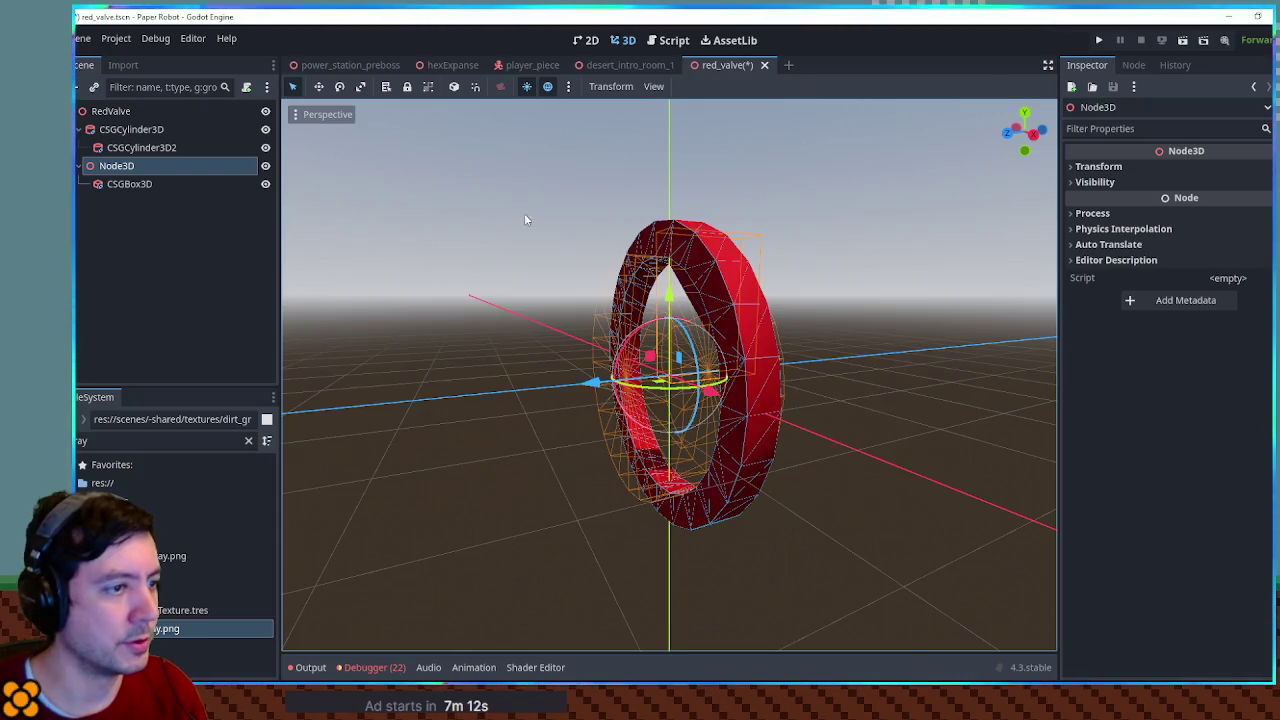
pyautogui.moveTo(524, 213); pyautogui.dragTo(714, 210)
pyautogui.hotkey('ctrl', 'd')
pyautogui.moveTo(700, 313)
pyautogui.mouseDown()
pyautogui.moveTo(621, 324)
pyautogui.moveTo(611, 347)
pyautogui.mouseUp()
pyautogui.hotkey('ctrl', 'd')
pyautogui.moveTo(700, 333)
pyautogui.mouseDown()
pyautogui.moveTo(630, 330)
pyautogui.moveTo(612, 347)
pyautogui.moveTo(640, 325)
pyautogui.moveTo(600, 350)
pyautogui.mouseUp()
pyautogui.hotkey('ctrl', 'd')
pyautogui.click(912, 285)
pyautogui.moveTo(912, 285); pyautogui.dragTo(640, 295)
# Move the three copied boxes under Node3D and delete the empty Node3D copies
pyautogui.click(80, 166)
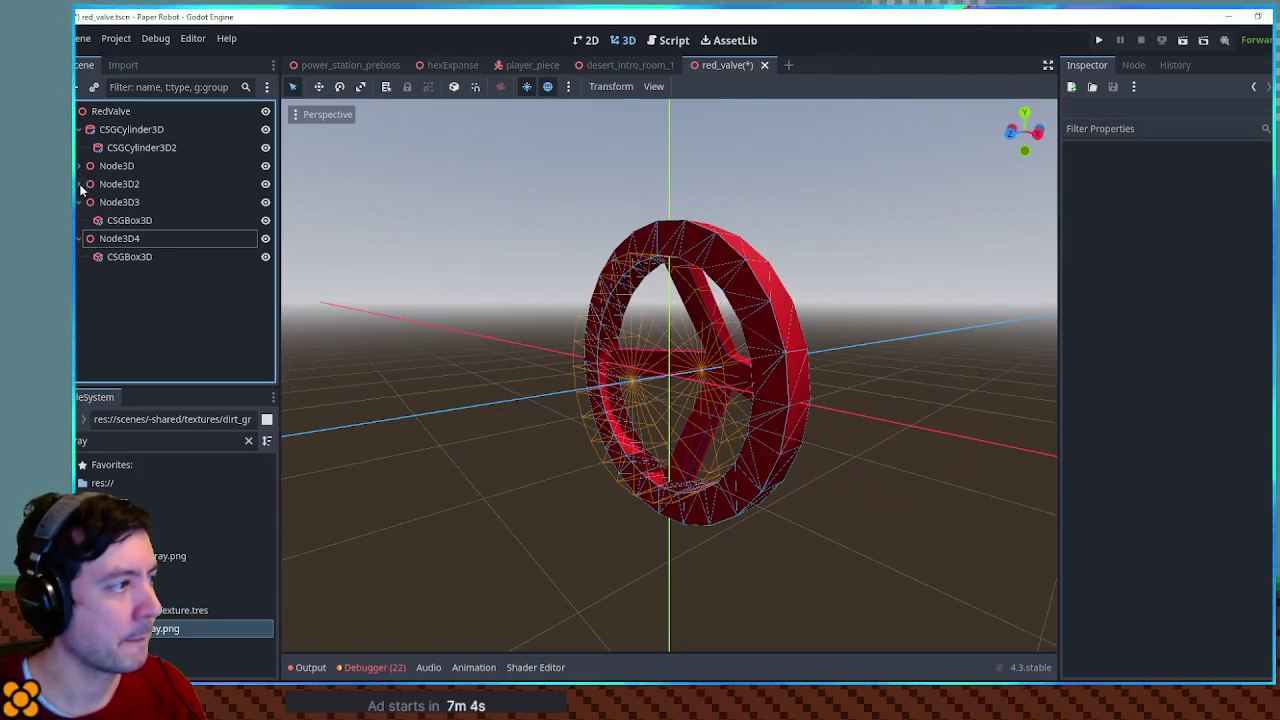
pyautogui.click(116, 166)
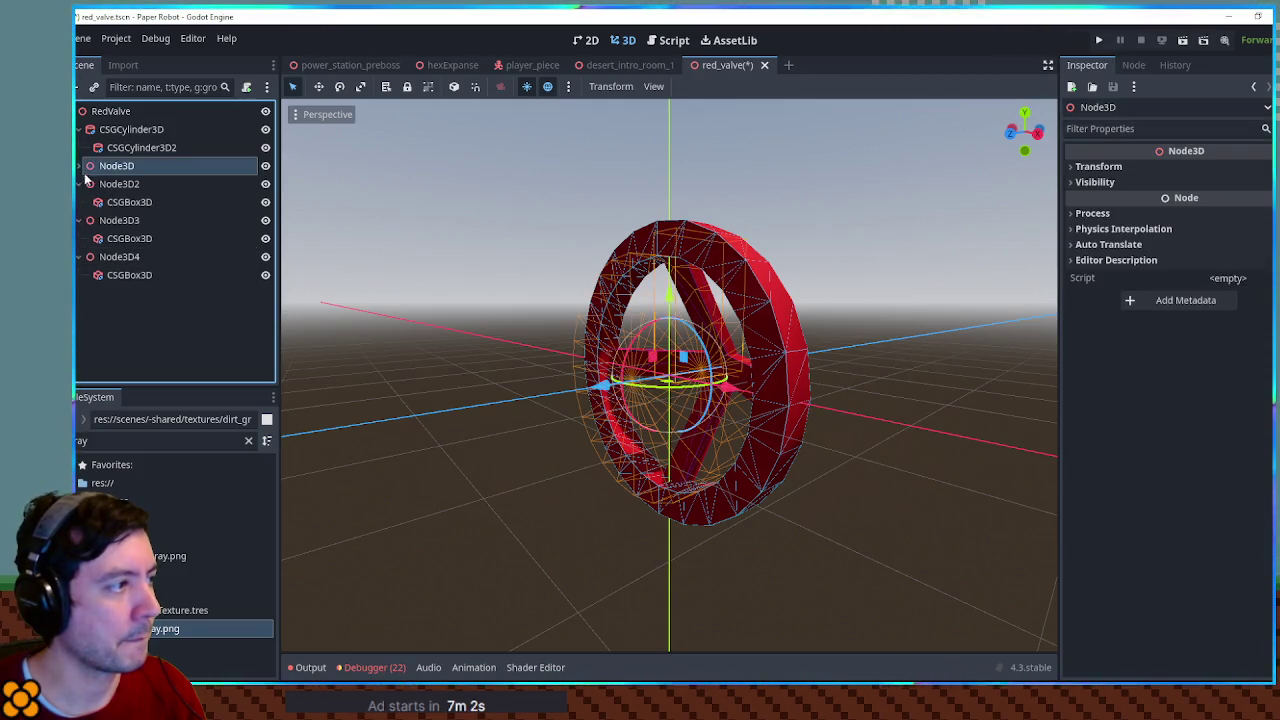
pyautogui.click(80, 166)
pyautogui.click(129, 220)
pyautogui.keyDown('ctrl'); pyautogui.click(129, 256); pyautogui.keyUp('ctrl')
pyautogui.keyDown('ctrl'); pyautogui.click(129, 293); pyautogui.keyUp('ctrl')
pyautogui.moveTo(129, 293)
pyautogui.mouseDown()
pyautogui.moveTo(126, 177)
pyautogui.moveTo(128, 190)
pyautogui.mouseUp()
pyautogui.click(119, 256)
pyautogui.keyDown('shift'); pyautogui.click(112, 291); pyautogui.keyUp('shift')
pyautogui.press('Delete')
# Make one extra copy of the first spoke box under Node3D
pyautogui.moveTo(413, 274); pyautogui.dragTo(311, 264)
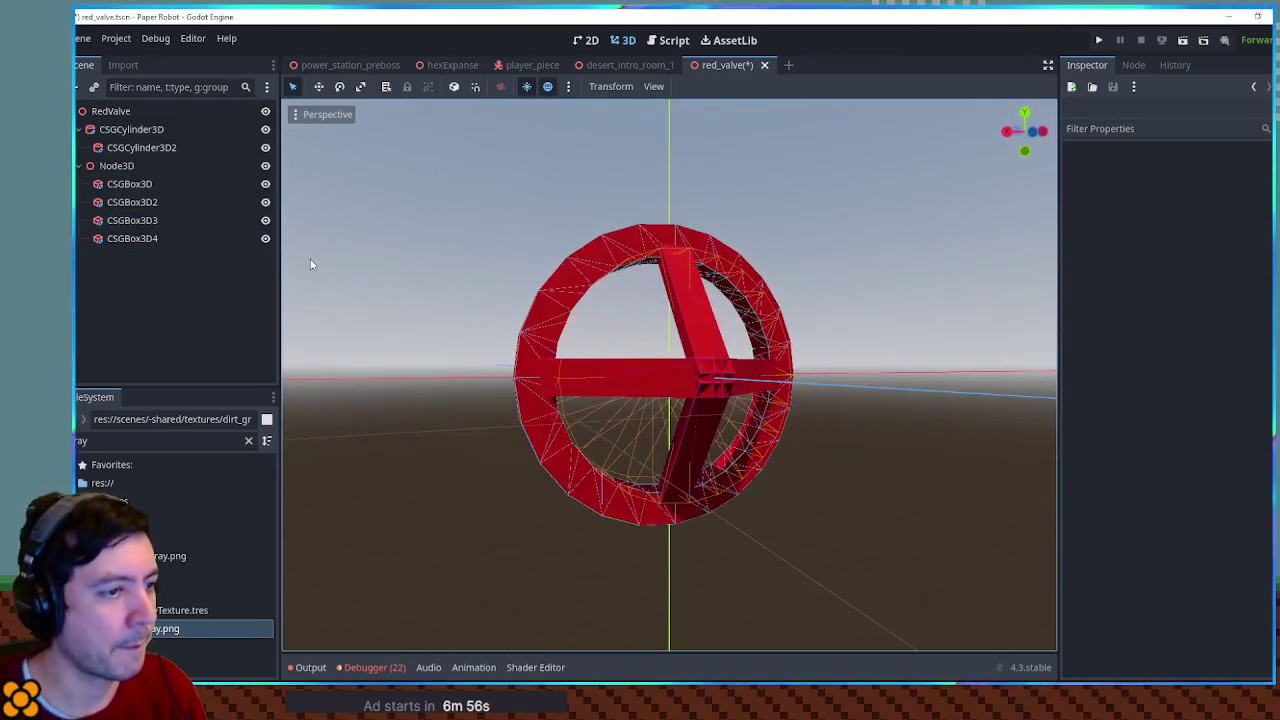
pyautogui.click(117, 166)
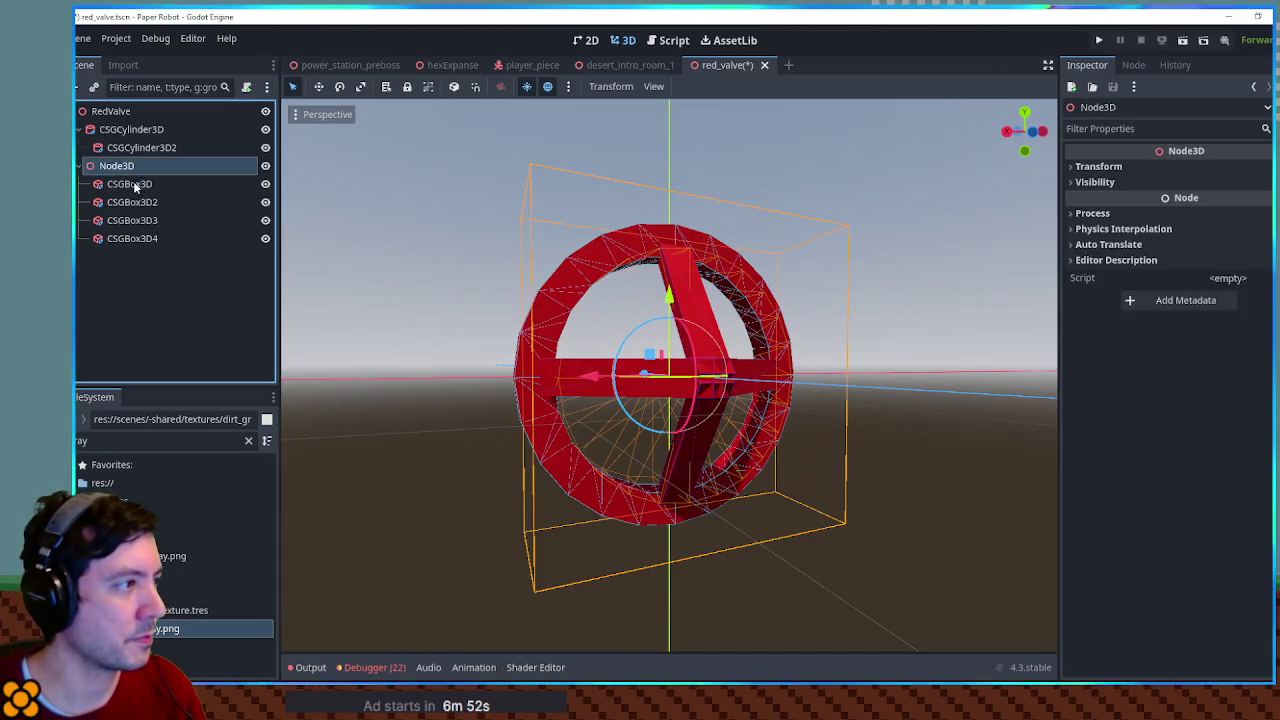
pyautogui.click(135, 187)
pyautogui.hotkey('ctrl', 'd')
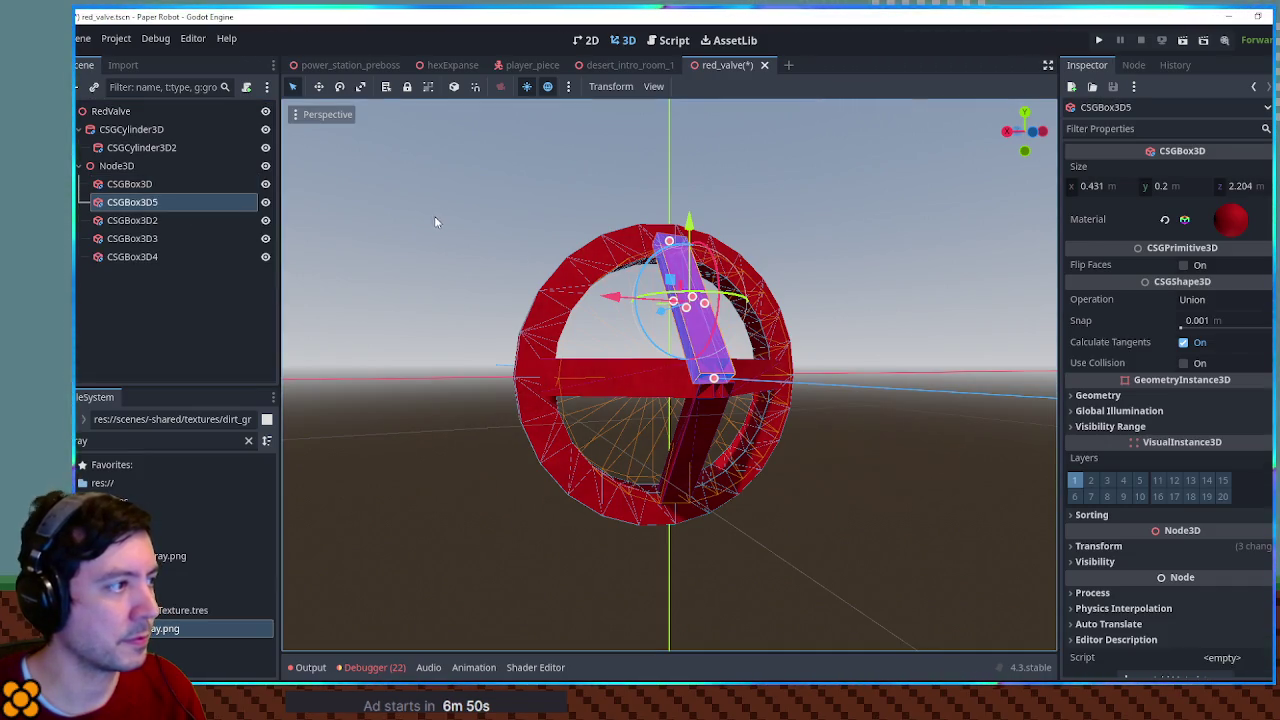
# Move the copied box to the top of Node3D's children and zero its position and rotation
pyautogui.moveTo(156, 200); pyautogui.dragTo(150, 177)
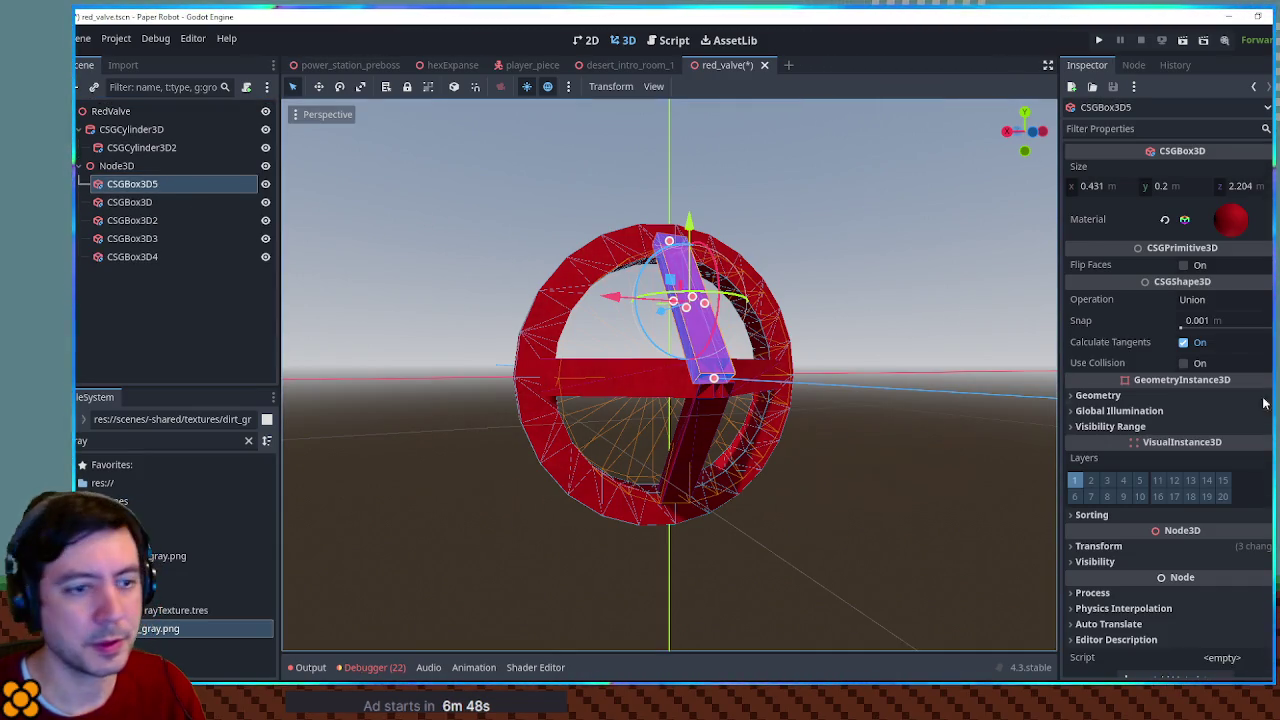
pyautogui.click(1168, 545)
pyautogui.click(1262, 581)
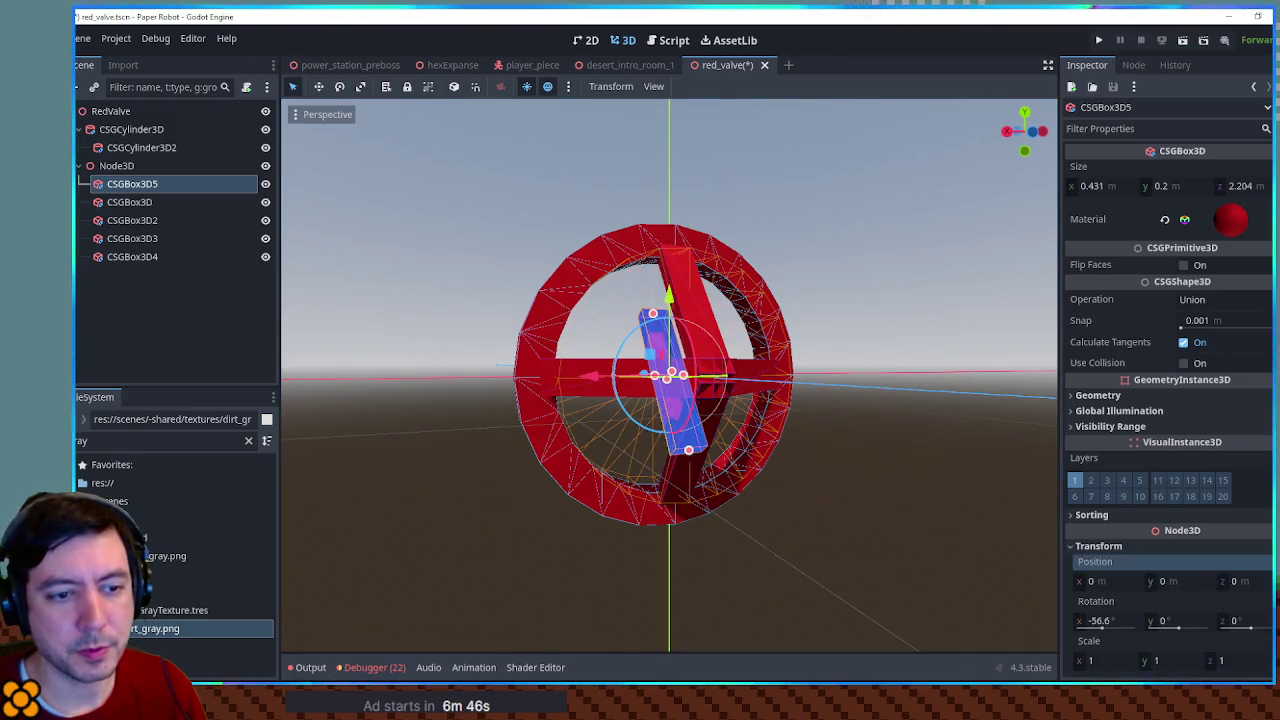
pyautogui.click(1262, 621)
pyautogui.moveTo(960, 440); pyautogui.dragTo(843, 391)
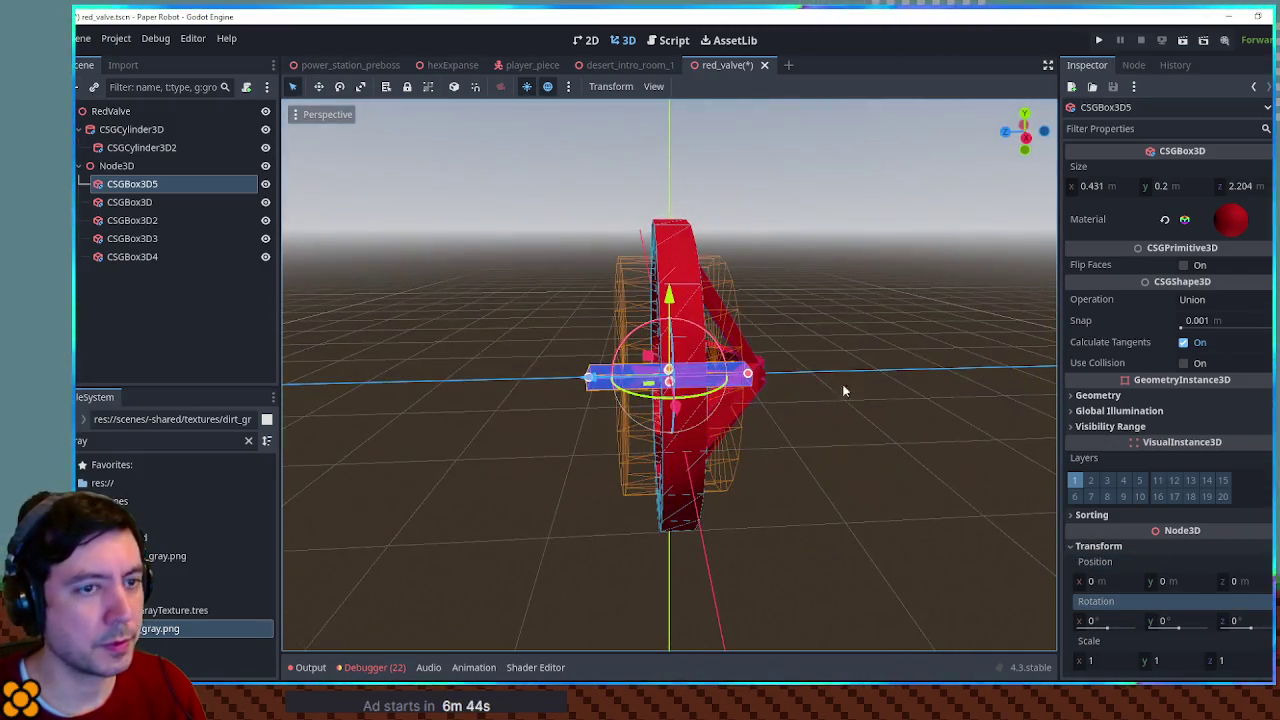
# Set the copy's Y size to 0.5 and Z size to 1, then adjust its length and thickness
pyautogui.click(1169, 187)
pyautogui.write('.5')
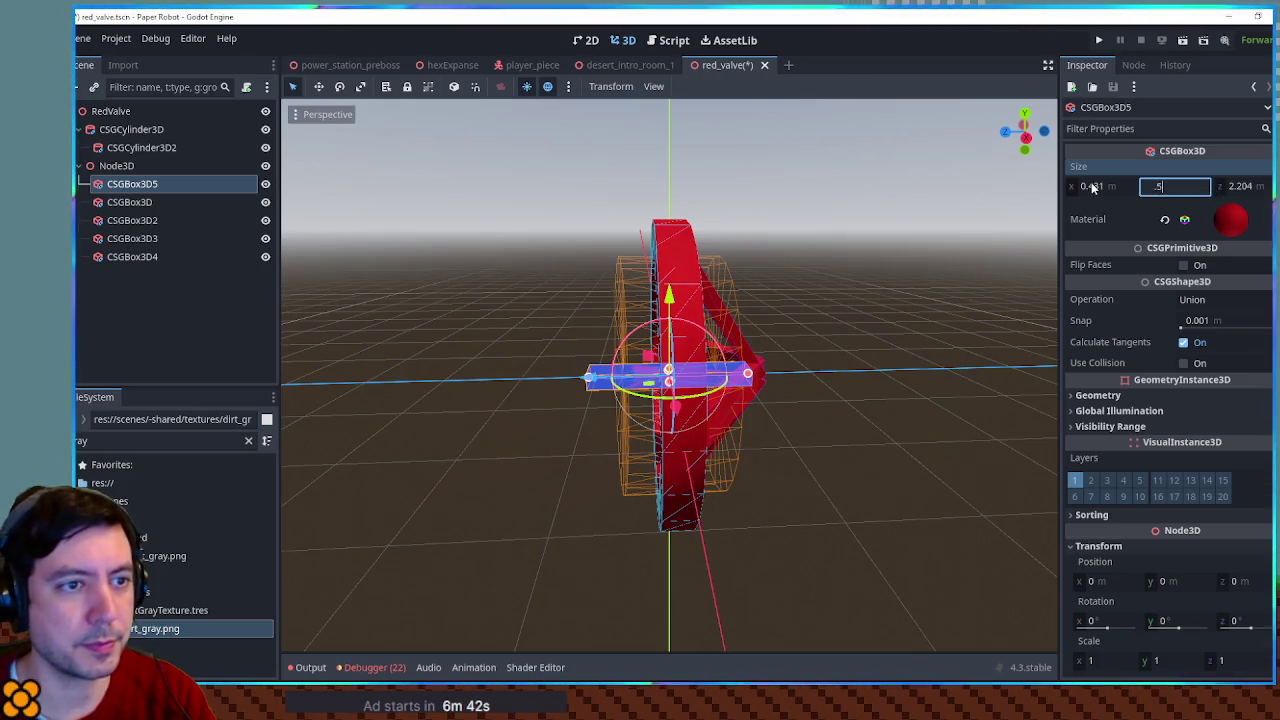
pyautogui.press('Tab')
pyautogui.write('1')
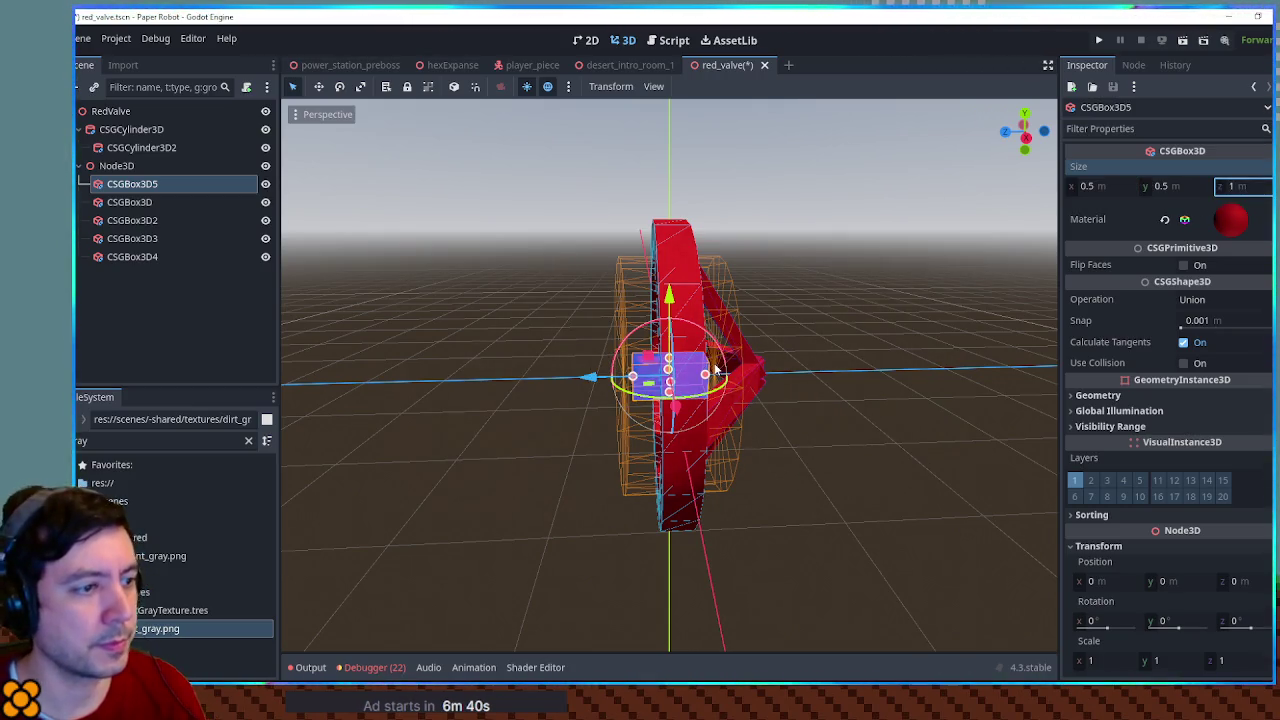
pyautogui.moveTo(708, 375)
pyautogui.mouseDown()
pyautogui.moveTo(884, 372)
pyautogui.moveTo(845, 378)
pyautogui.mouseUp()
pyautogui.moveTo(635, 385)
pyautogui.mouseDown()
pyautogui.moveTo(770, 383)
pyautogui.moveTo(800, 371)
pyautogui.moveTo(740, 371)
pyautogui.moveTo(836, 358)
pyautogui.mouseUp()
pyautogui.scroll(-3, 836, 358)
pyautogui.click(874, 298)
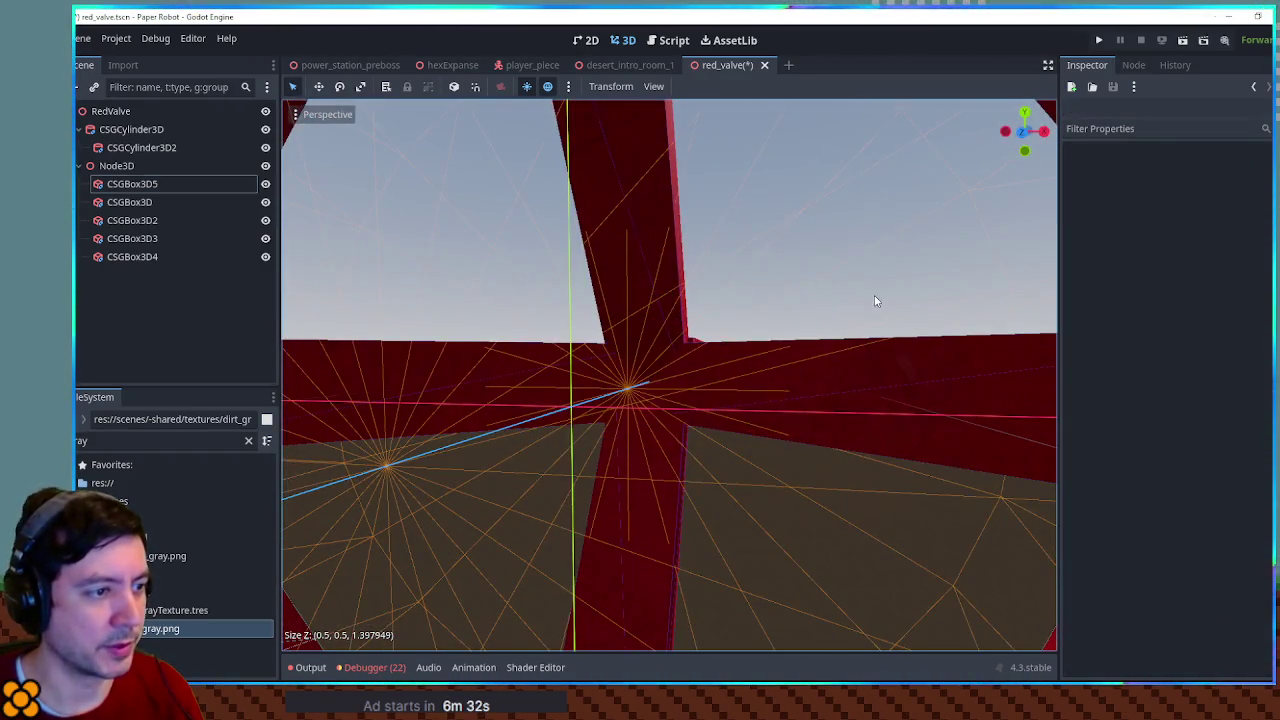
pyautogui.moveTo(638, 355); pyautogui.dragTo(694, 351)
pyautogui.click(717, 360)
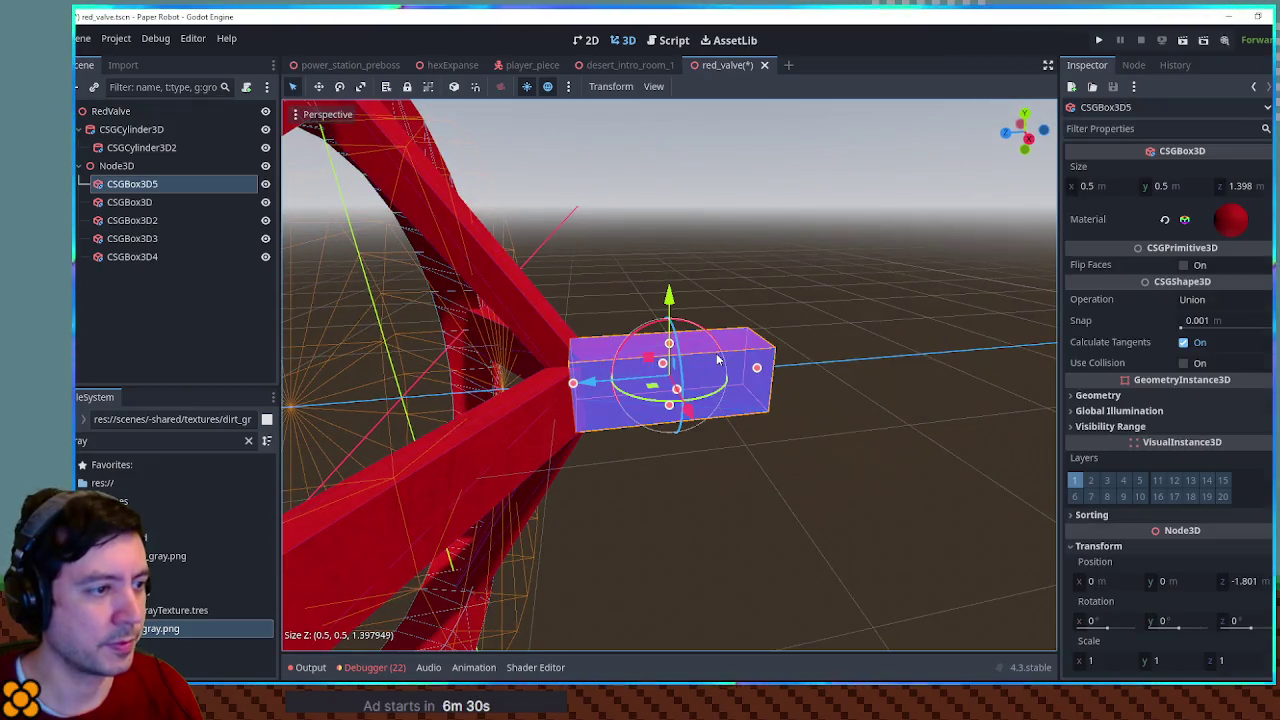
pyautogui.moveTo(1163, 186); pyautogui.dragTo(1140, 186)
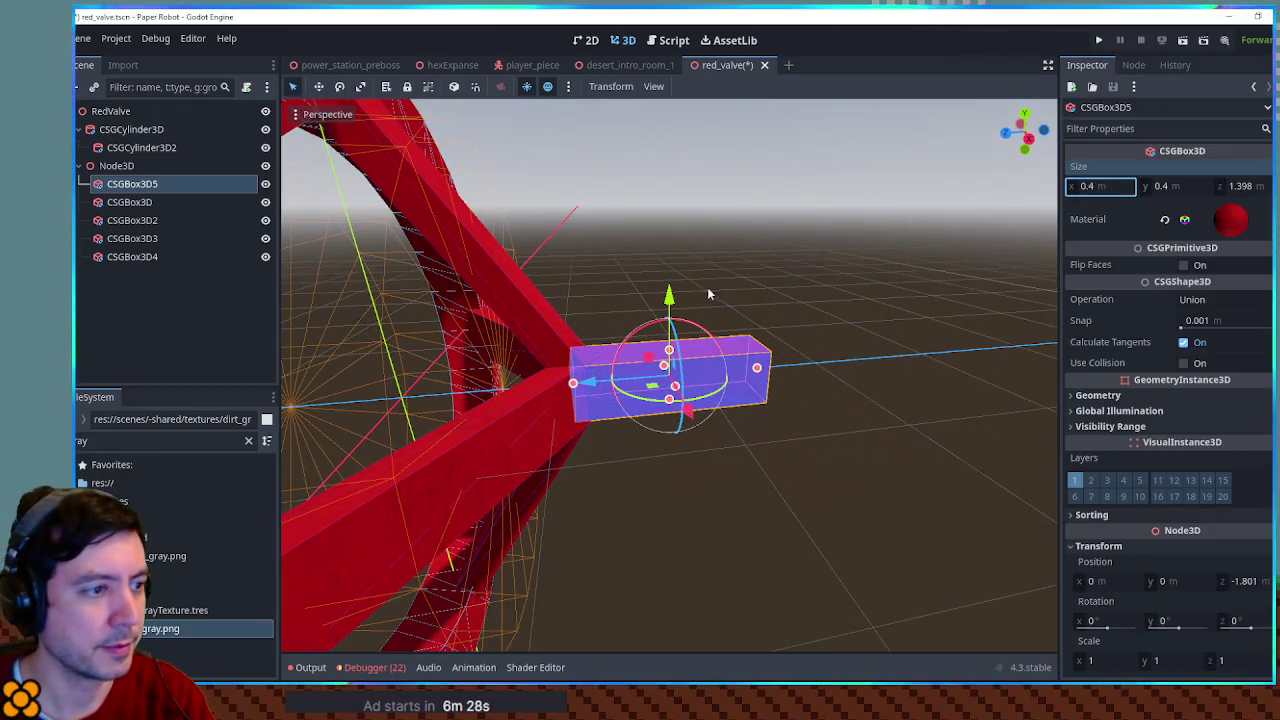
pyautogui.click(775, 266)
# Delete the extra CSGBox3D5 box and open the add-node list under Node3D
pyautogui.click(732, 358)
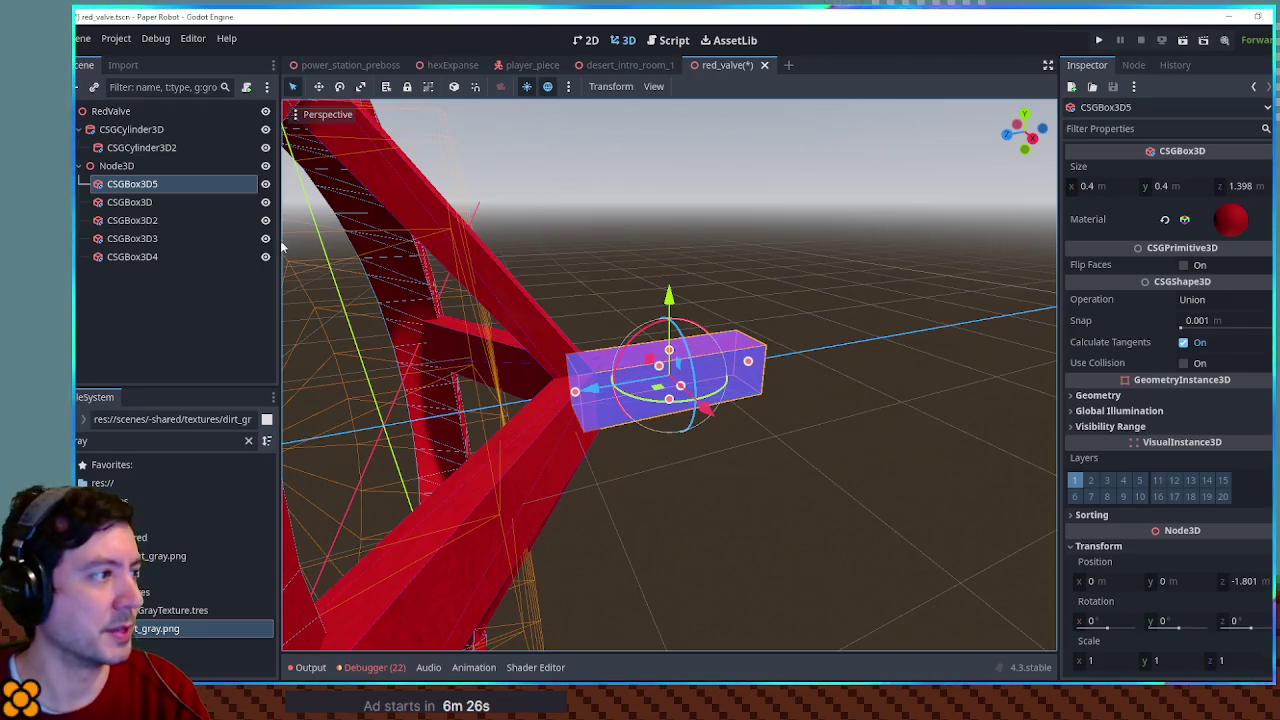
pyautogui.press('Delete')
pyautogui.click(116, 166)
pyautogui.hotkey('ctrl', 'a')
# Create a CSGCylinder3D under Node3D and paste the red material onto it
pyautogui.write('csgcy')
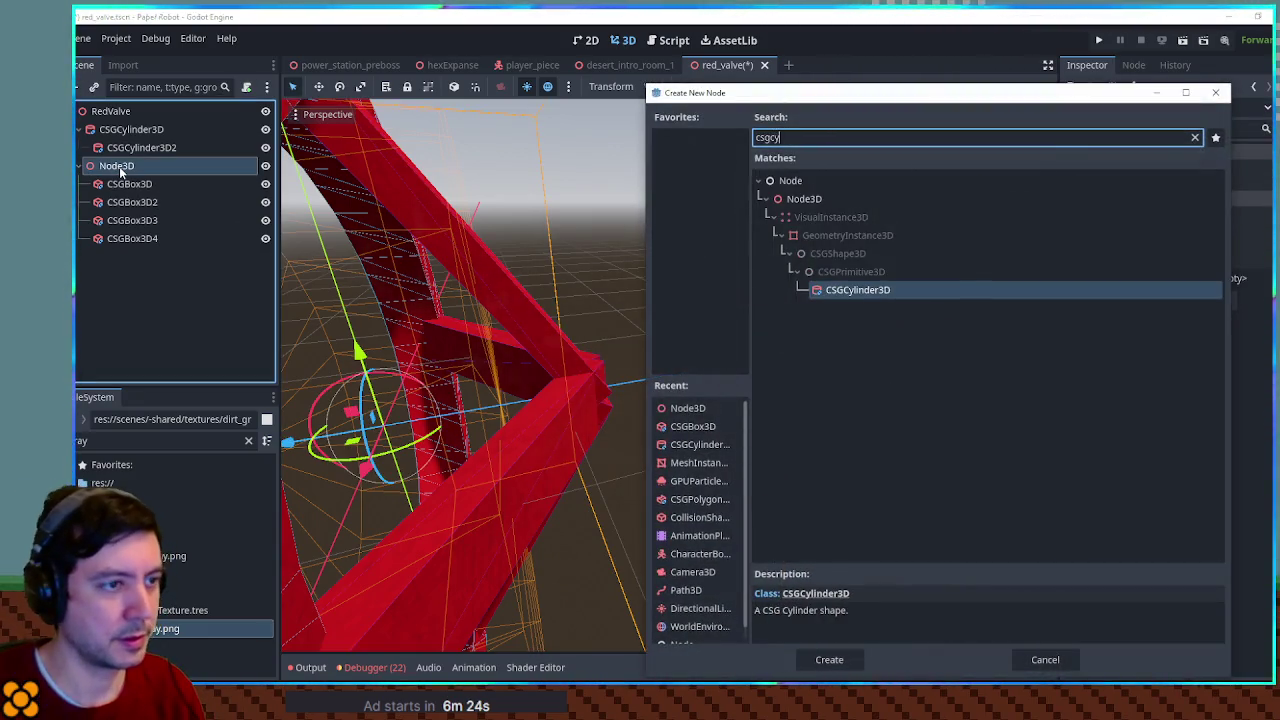
pyautogui.press('Return')
pyautogui.click(1230, 274)
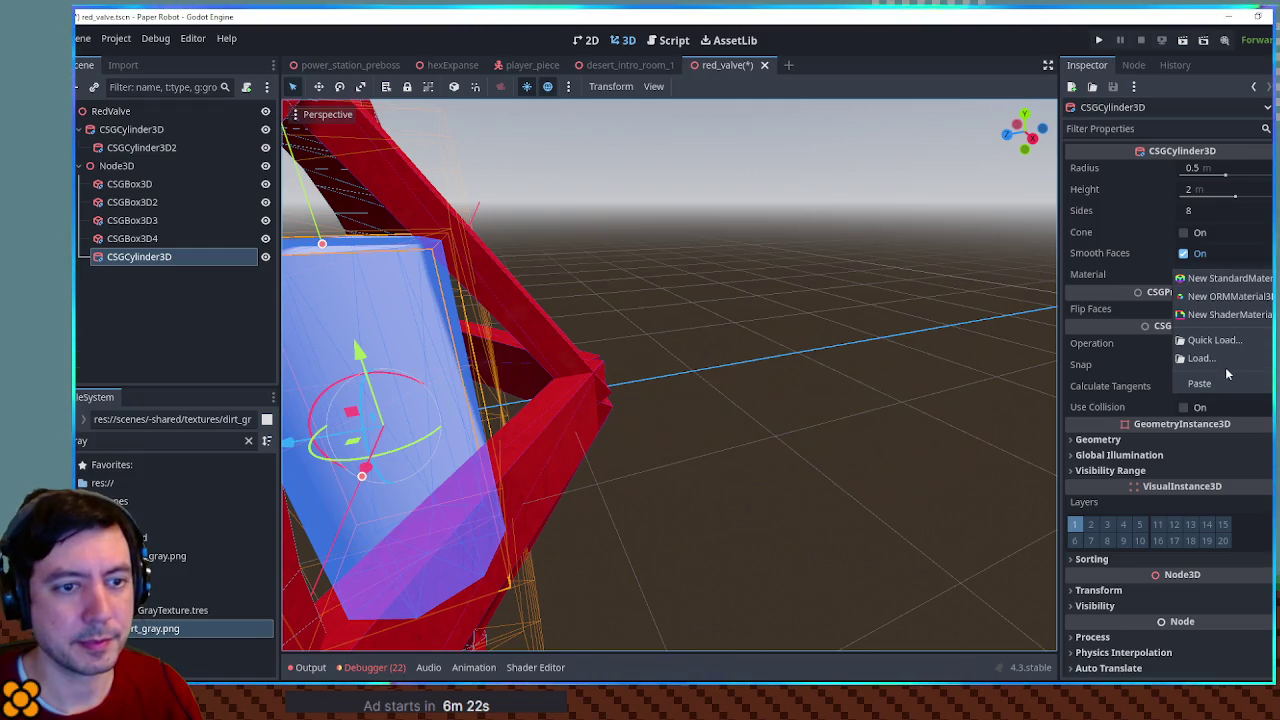
pyautogui.click(1217, 384)
# Rotate the cylinder to run through the wheel and slide it along X to the centre
pyautogui.moveTo(500, 330); pyautogui.dragTo(428, 345)
pyautogui.press('KP_1')
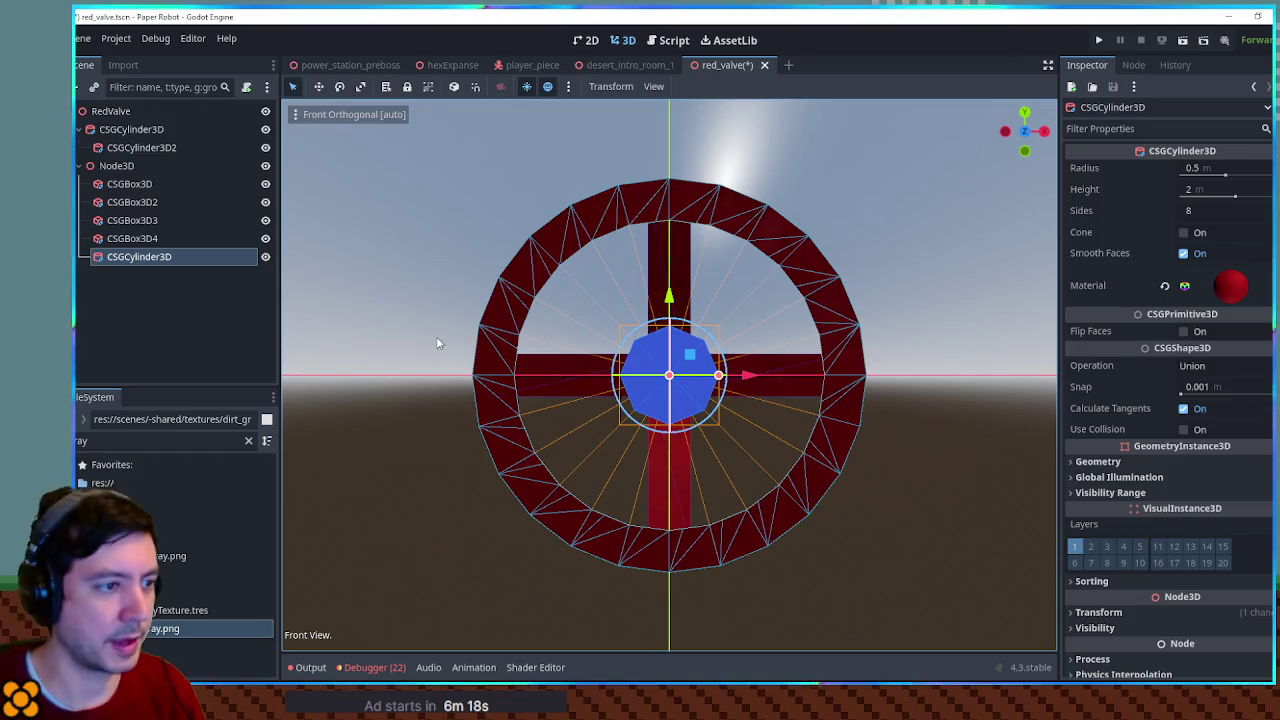
pyautogui.moveTo(786, 354)
pyautogui.mouseDown()
pyautogui.moveTo(634, 380)
pyautogui.moveTo(474, 376)
pyautogui.mouseUp()
pyautogui.moveTo(383, 389)
pyautogui.mouseDown()
pyautogui.moveTo(631, 385)
pyautogui.moveTo(619, 385)
pyautogui.mouseUp()
pyautogui.press('KP_3')
pyautogui.press('KP_1')
# Shrink the cylinder's radius to about 0.3 m as the hub
pyautogui.moveTo(714, 376)
pyautogui.mouseDown()
pyautogui.moveTo(697, 376)
pyautogui.moveTo(742, 348)
pyautogui.mouseUp()
pyautogui.click(693, 380)
pyautogui.press('f')
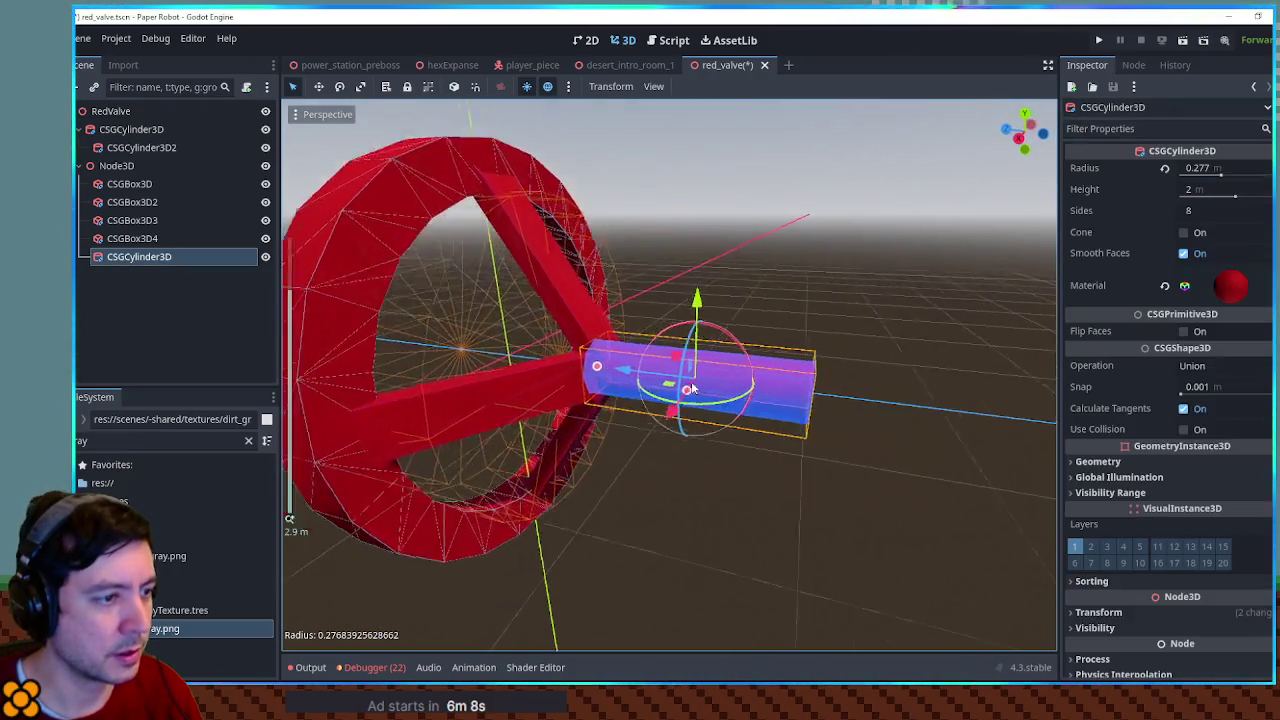
pyautogui.moveTo(706, 413); pyautogui.dragTo(705, 414)
pyautogui.click(810, 259)
pyautogui.moveTo(810, 259)
pyautogui.mouseDown()
pyautogui.moveTo(571, 286)
pyautogui.moveTo(750, 254)
pyautogui.moveTo(818, 306)
pyautogui.moveTo(886, 326)
pyautogui.moveTo(696, 253)
pyautogui.mouseUp()
pyautogui.scroll(-5, 748, 254)
pyautogui.moveTo(637, 63)
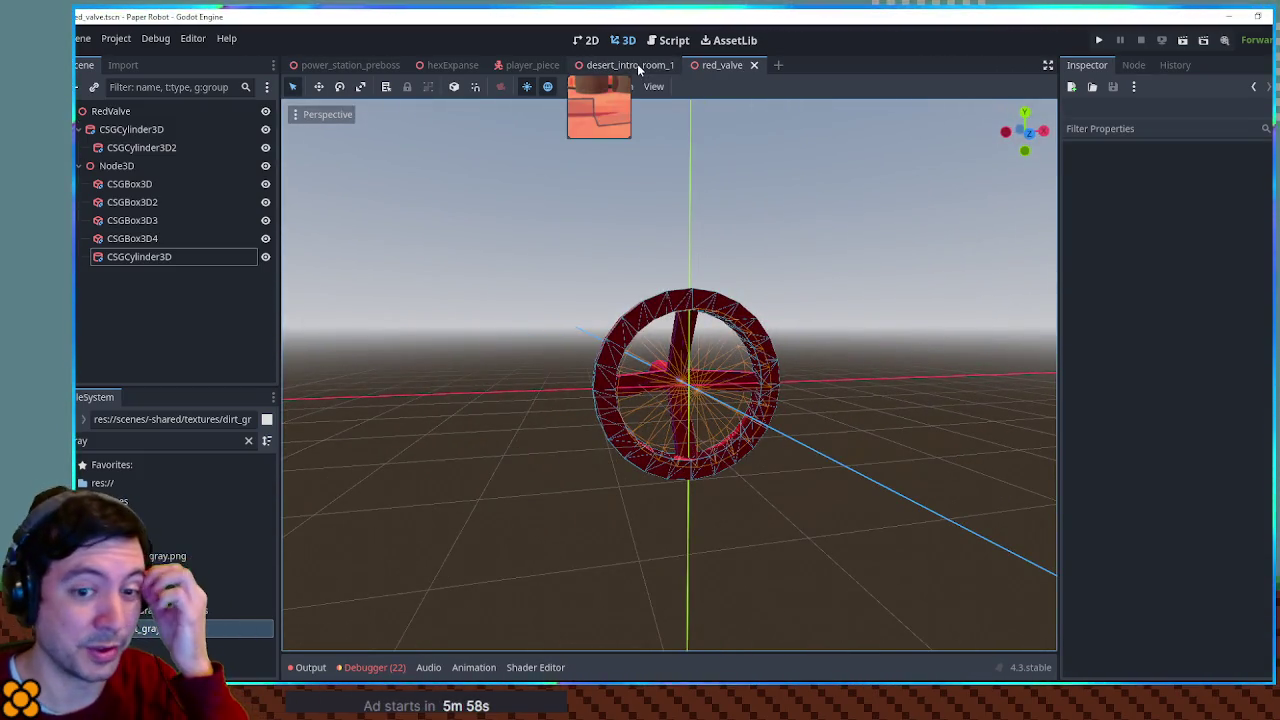
# Close the red_valve scene and delete the RedValve instance from the desert room
pyautogui.middleClick(710, 66)
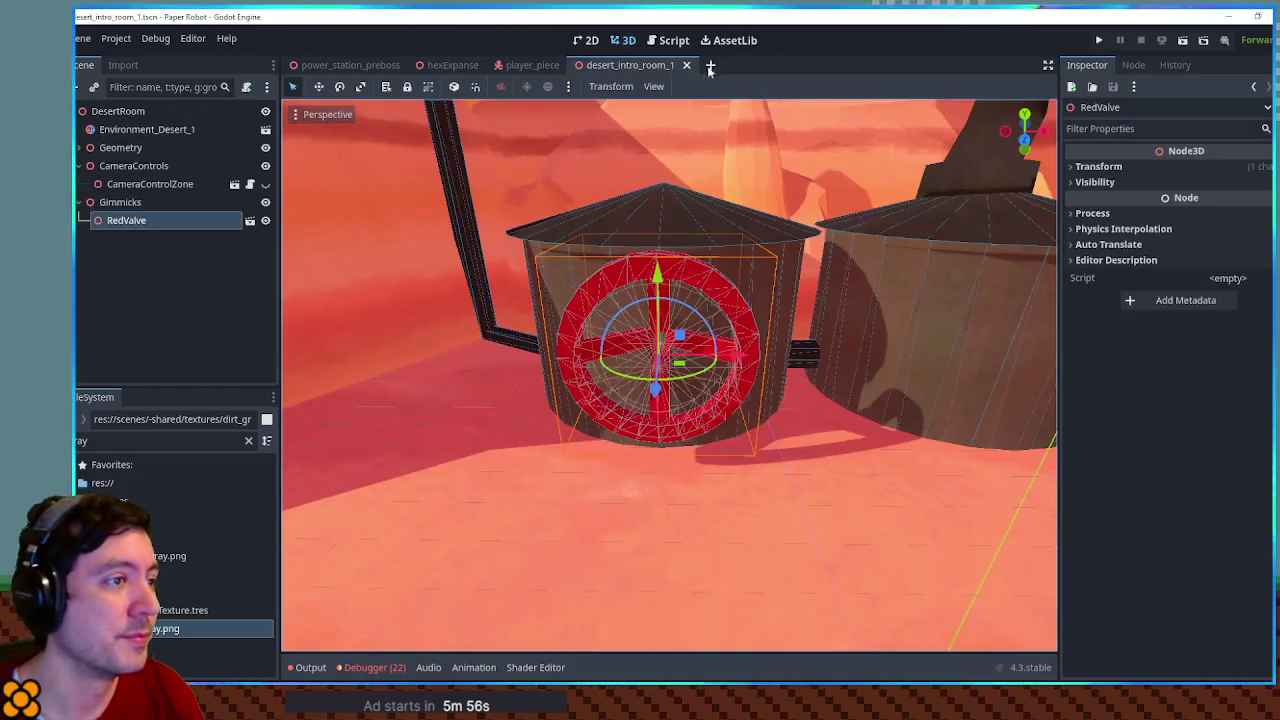
pyautogui.moveTo(733, 289); pyautogui.dragTo(620, 219)
pyautogui.moveTo(838, 339); pyautogui.dragTo(716, 338)
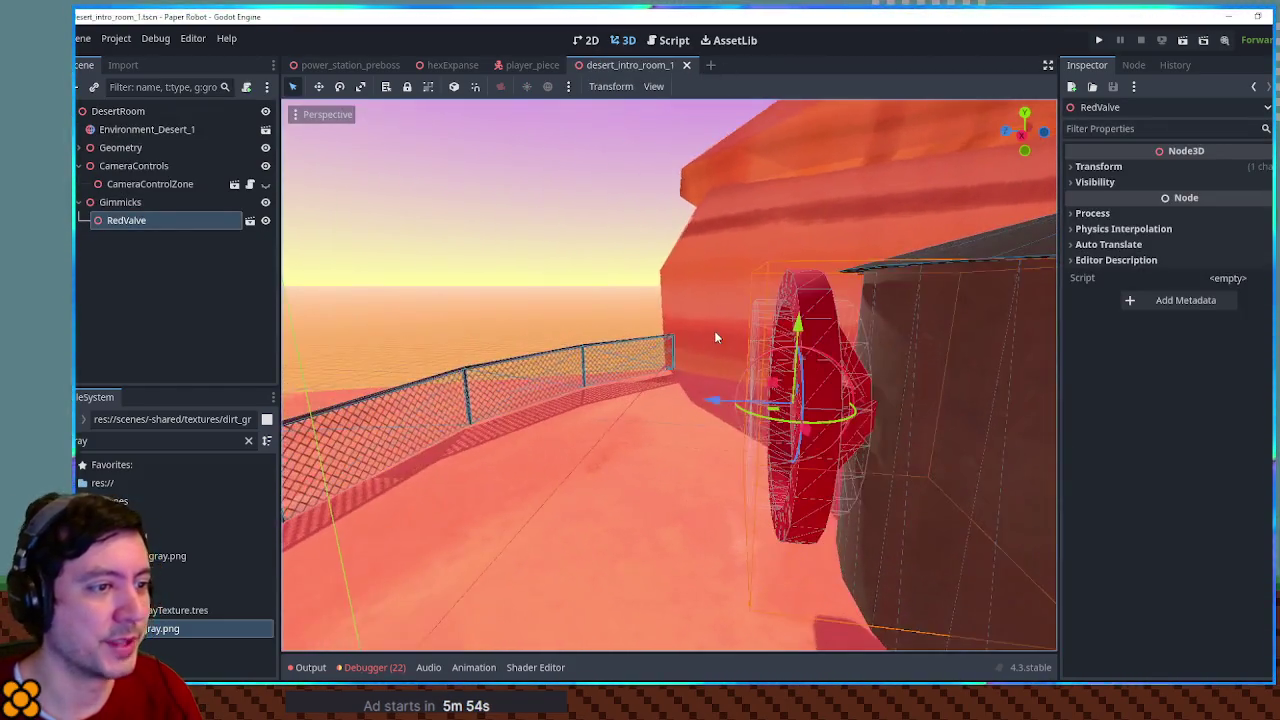
pyautogui.press('Delete')
# Select the Gimmicks group and open its add-node list
pyautogui.moveTo(762, 298)
pyautogui.mouseDown()
pyautogui.moveTo(1004, 334)
pyautogui.moveTo(886, 305)
pyautogui.moveTo(905, 317)
pyautogui.moveTo(797, 329)
pyautogui.moveTo(871, 354)
pyautogui.moveTo(606, 346)
pyautogui.moveTo(797, 351)
pyautogui.moveTo(686, 283)
pyautogui.moveTo(619, 318)
pyautogui.moveTo(824, 320)
pyautogui.mouseUp()
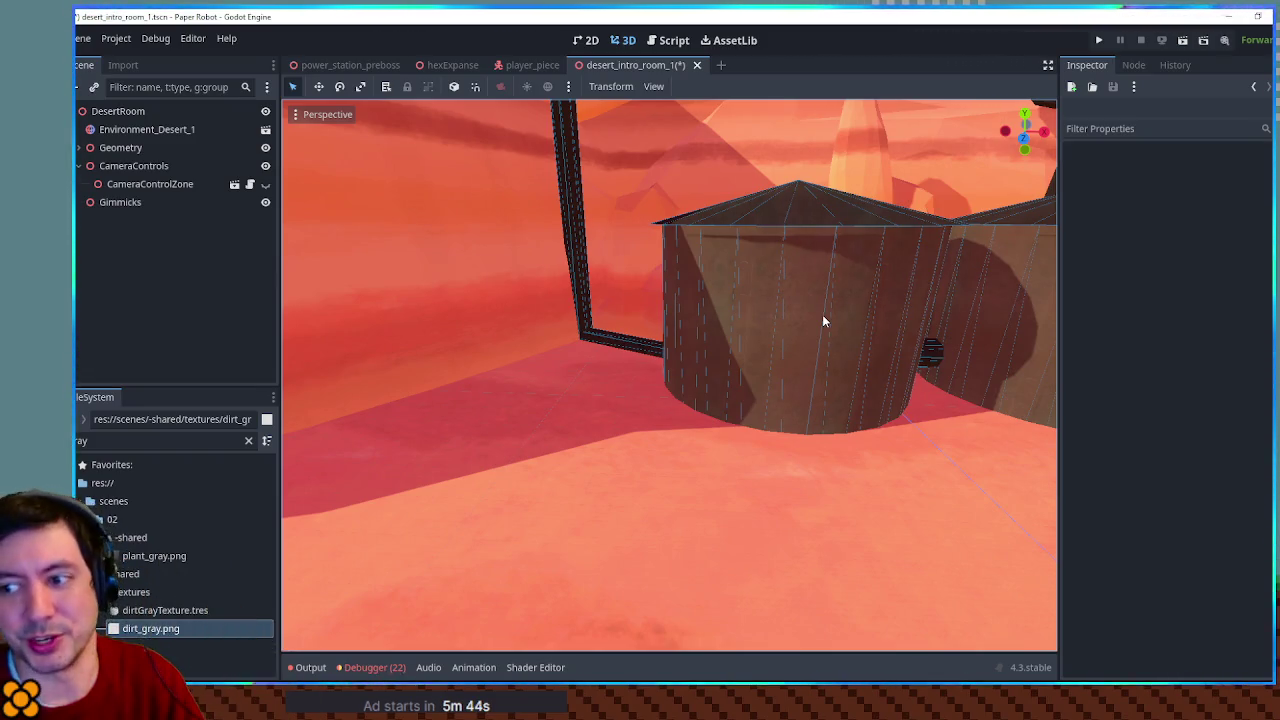
pyautogui.moveTo(823, 317); pyautogui.dragTo(699, 309)
pyautogui.scroll(2, 691, 270)
pyautogui.moveTo(713, 220)
pyautogui.mouseDown()
pyautogui.moveTo(734, 374)
pyautogui.moveTo(461, 245)
pyautogui.mouseUp()
pyautogui.click(120, 200)
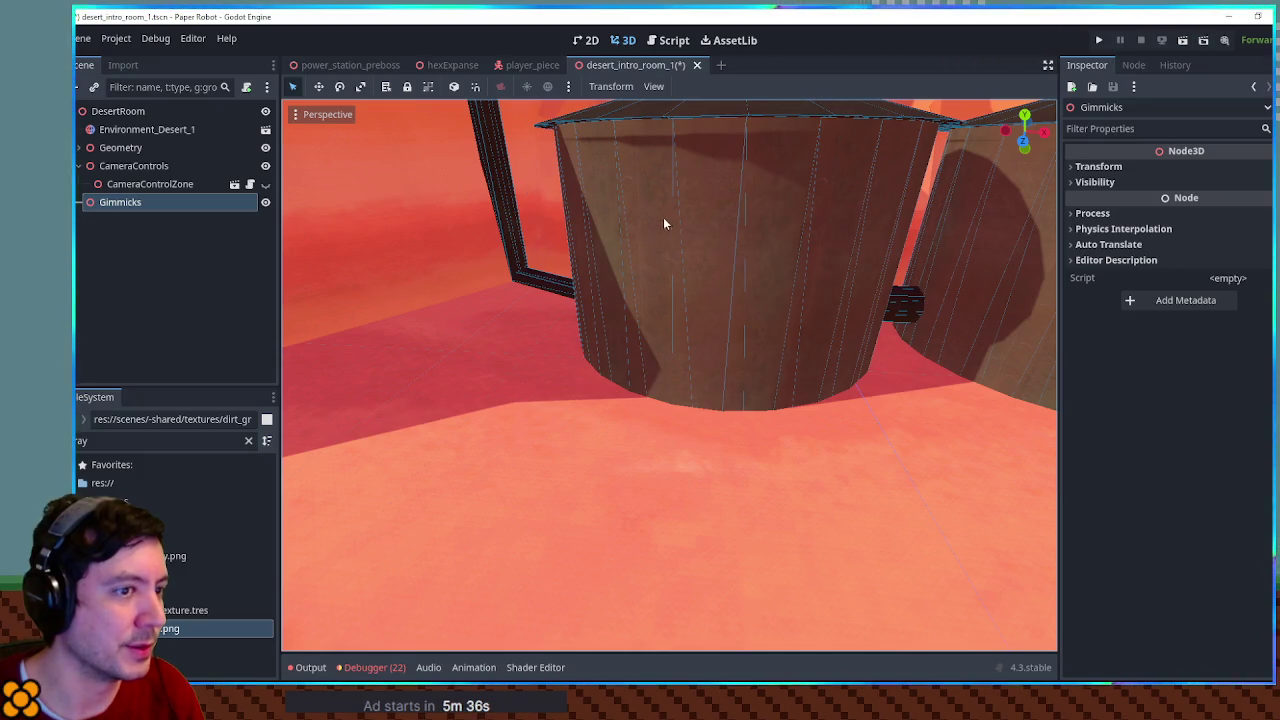
pyautogui.hotkey('ctrl', 'a')
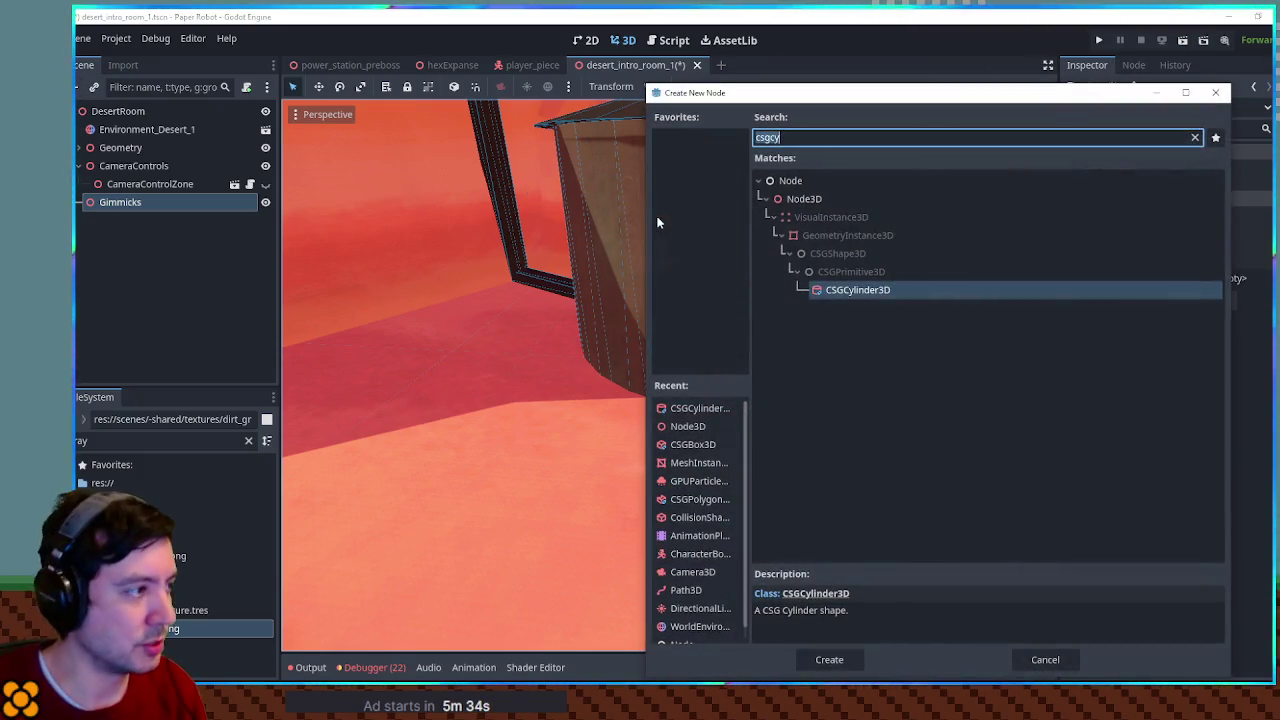
# Expand Geometry, collapse its Rocks, WaterTanks and Fence groups, and select Geometry
pyautogui.press('Escape')
pyautogui.click(78, 147)
pyautogui.click(87, 184)
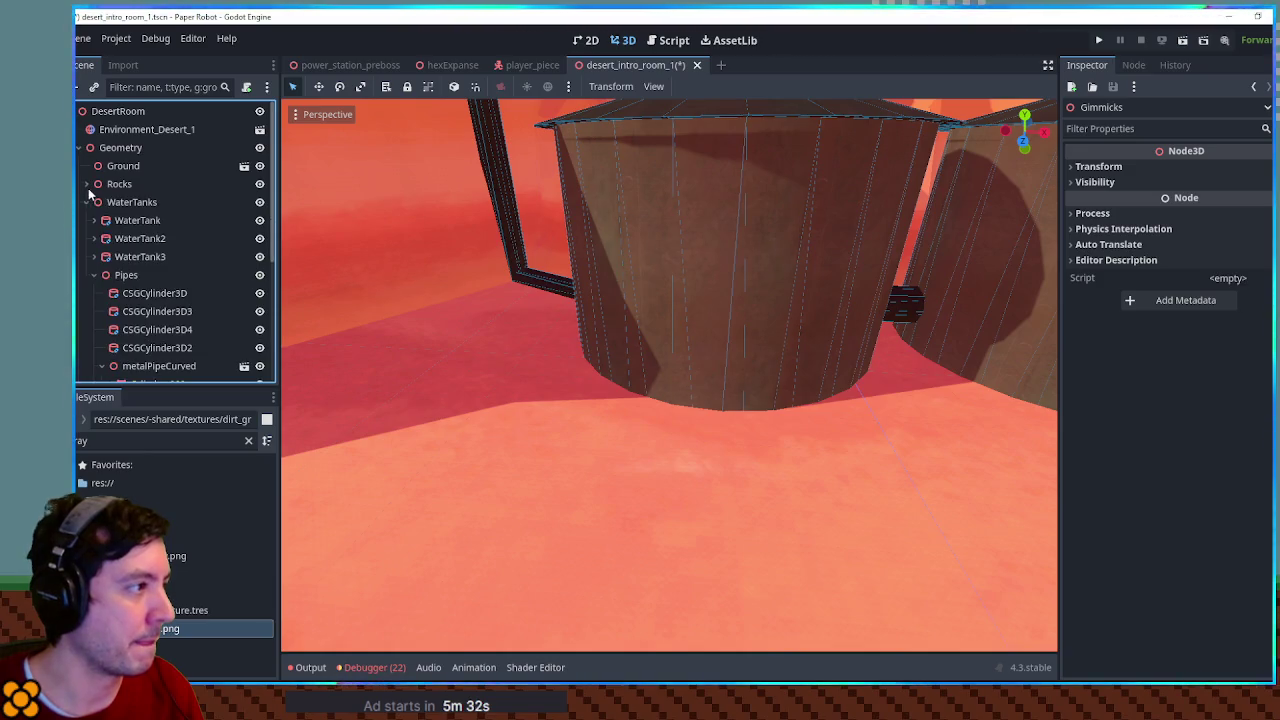
pyautogui.click(86, 202)
pyautogui.click(86, 220)
pyautogui.click(120, 147)
# Add a Node3D under Geometry named Platforming
pyautogui.hotkey('ctrl', 'a')
pyautogui.write('node3d')
pyautogui.press('Return')
pyautogui.write('Platform')
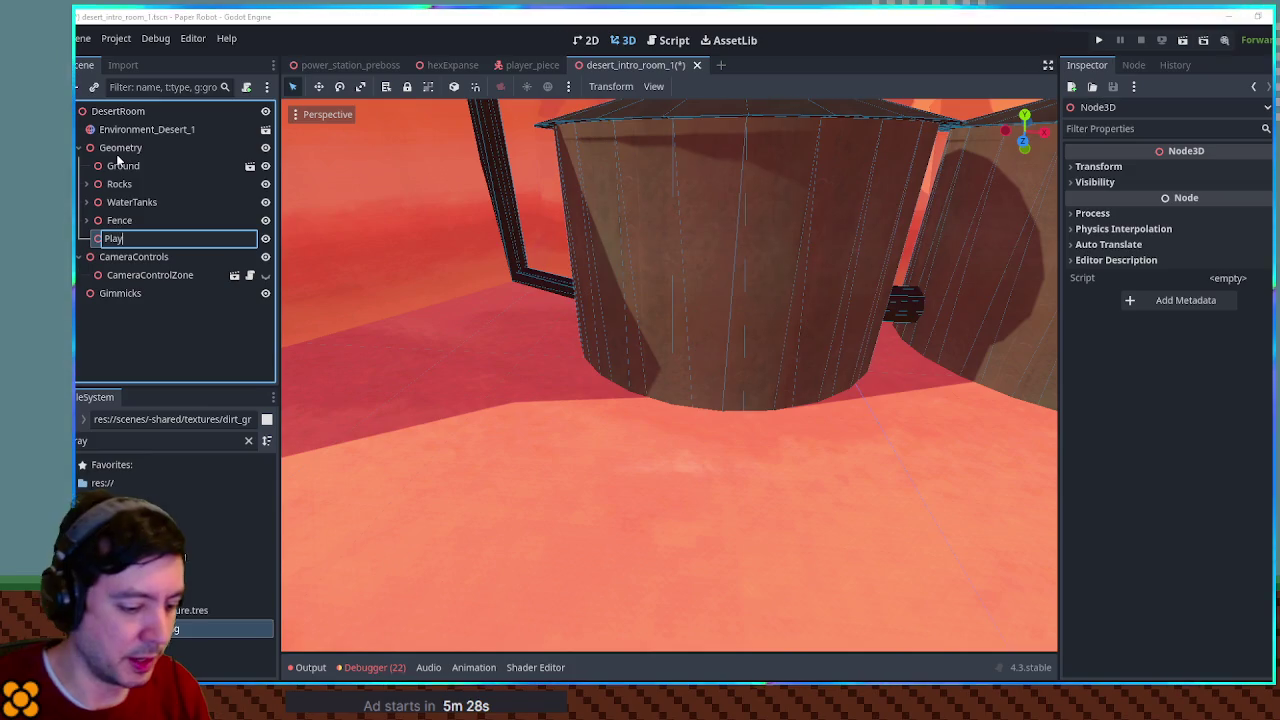
pyautogui.press('BackSpace')
pyautogui.write('uining')
pyautogui.press('Return')
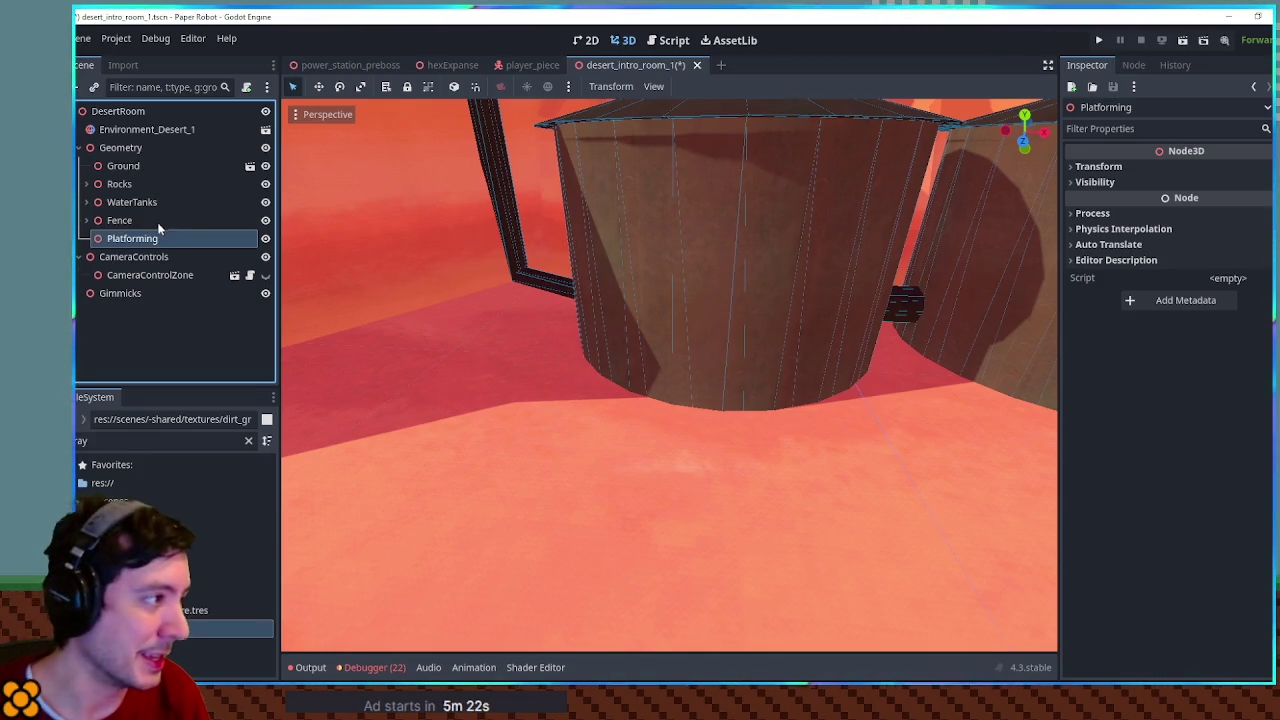
# Add a CSGBox3D under Platforming, stretch it to about 7 m and move it toward the tanks
pyautogui.hotkey('ctrl', 'a')
pyautogui.write('csgbox')
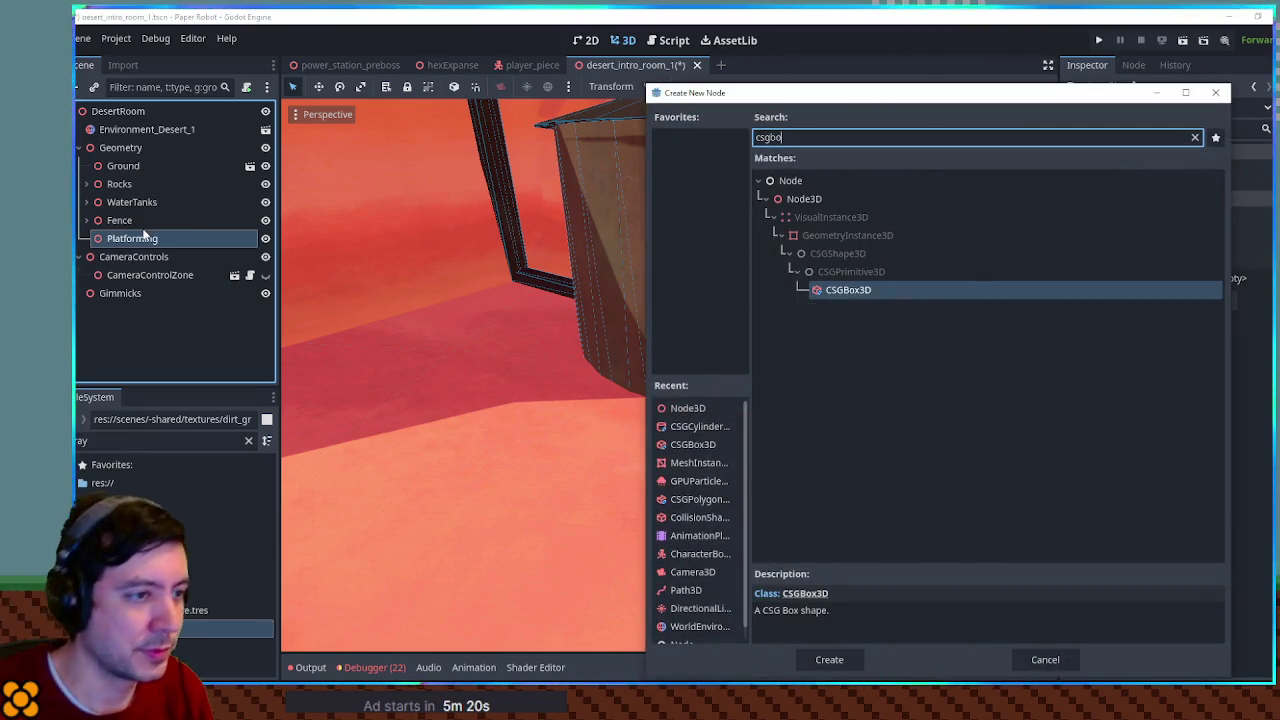
pyautogui.press('Return')
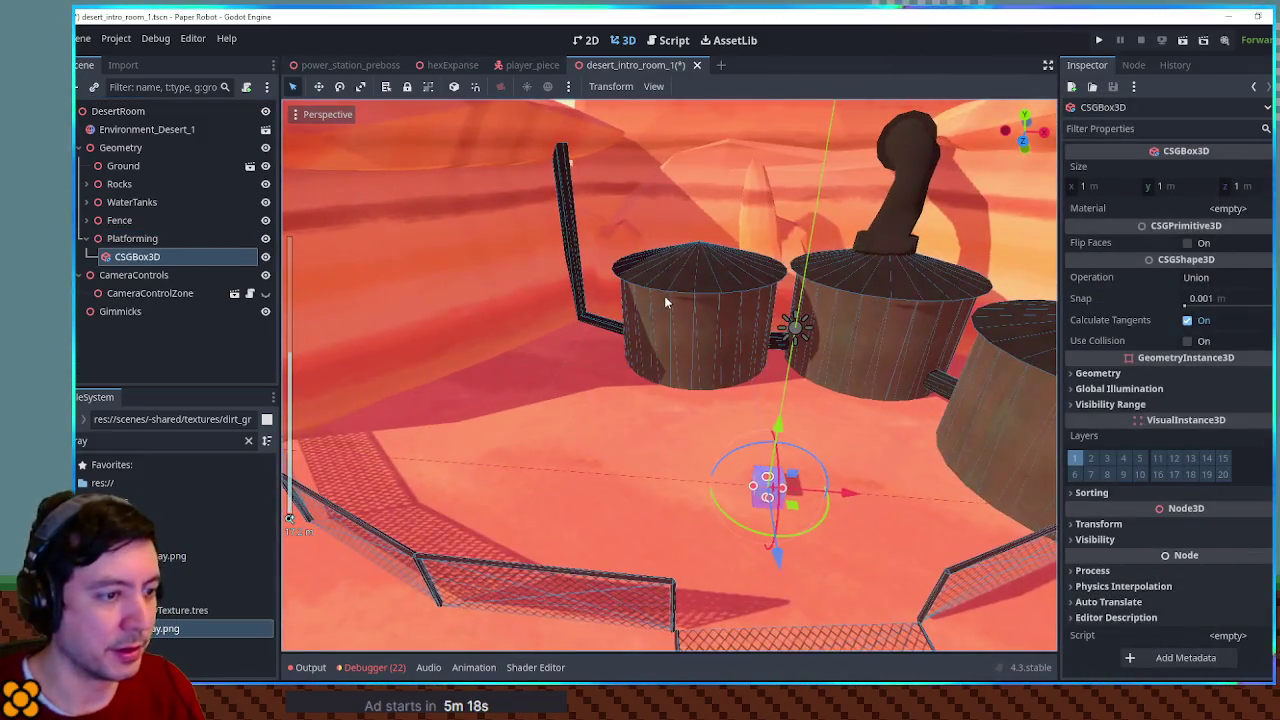
pyautogui.press('KP_7')
pyautogui.moveTo(748, 480); pyautogui.dragTo(620, 483)
pyautogui.moveTo(713, 487); pyautogui.dragTo(713, 347)
# Raise the box up between the water tanks and flatten it to 0.1 m thick
pyautogui.moveTo(731, 305)
pyautogui.mouseDown()
pyautogui.moveTo(700, 380)
pyautogui.moveTo(777, 466)
pyautogui.moveTo(645, 406)
pyautogui.moveTo(741, 413)
pyautogui.moveTo(519, 407)
pyautogui.moveTo(541, 381)
pyautogui.moveTo(604, 410)
pyautogui.moveTo(749, 424)
pyautogui.moveTo(692, 396)
pyautogui.moveTo(549, 390)
pyautogui.moveTo(604, 395)
pyautogui.mouseUp()
pyautogui.scroll(3, 777, 466)
pyautogui.scroll(2, 524, 396)
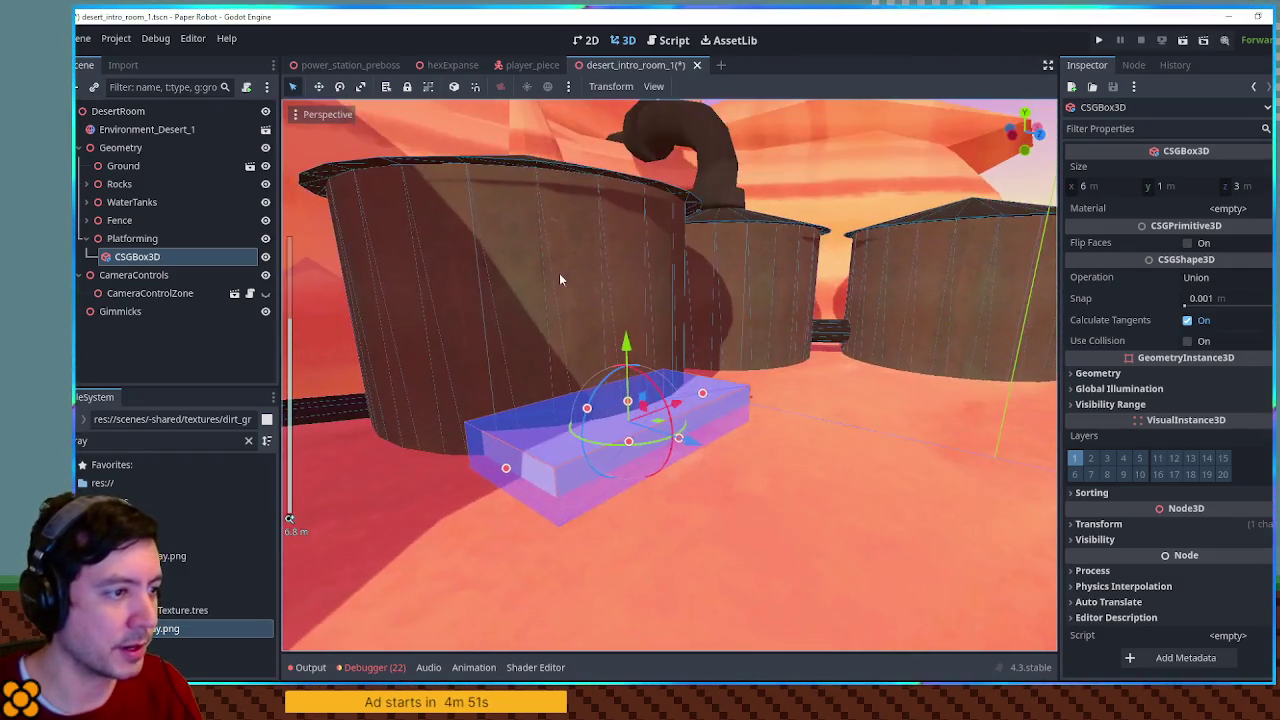
pyautogui.moveTo(628, 336)
pyautogui.mouseDown()
pyautogui.moveTo(636, 198)
pyautogui.moveTo(673, 234)
pyautogui.mouseUp()
pyautogui.scroll(4, 640, 220)
pyautogui.moveTo(673, 241); pyautogui.dragTo(671, 242)
pyautogui.scroll(-8, 709, 254)
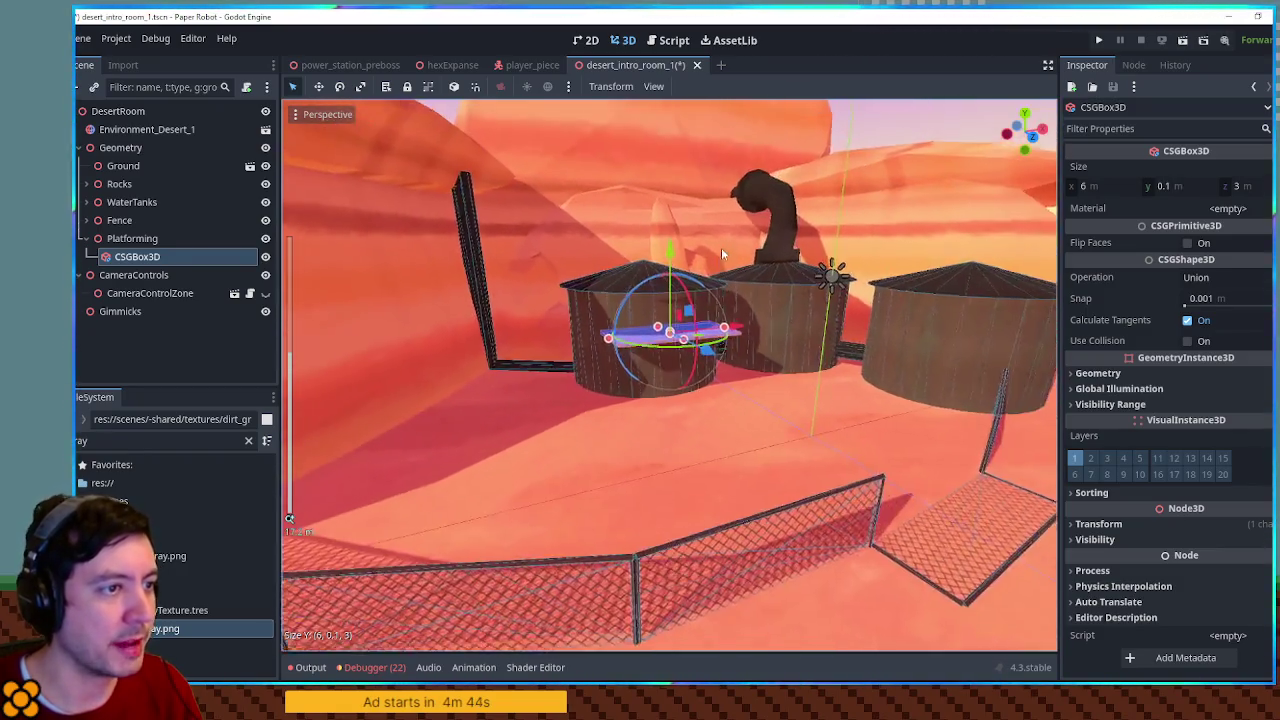
pyautogui.scroll(6, 755, 272)
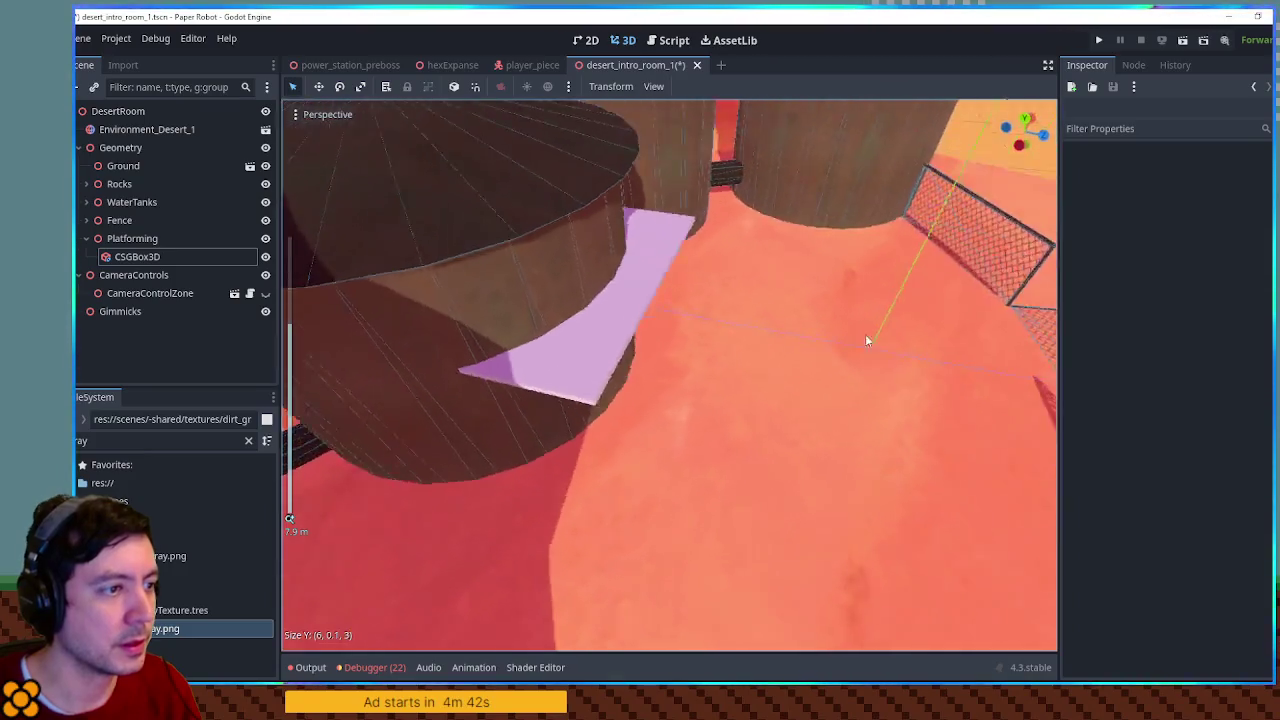
pyautogui.scroll(5, 471, 357)
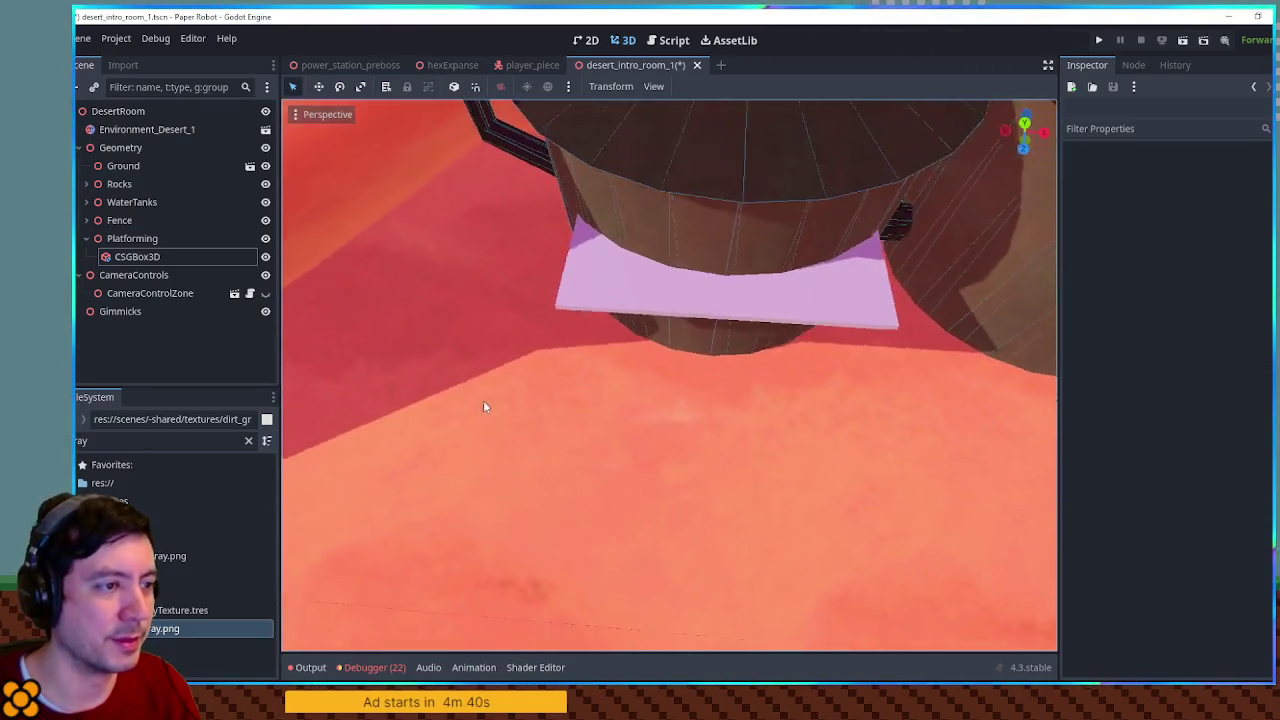
pyautogui.scroll(-3, 606, 226)
pyautogui.scroll(4, 477, 343)
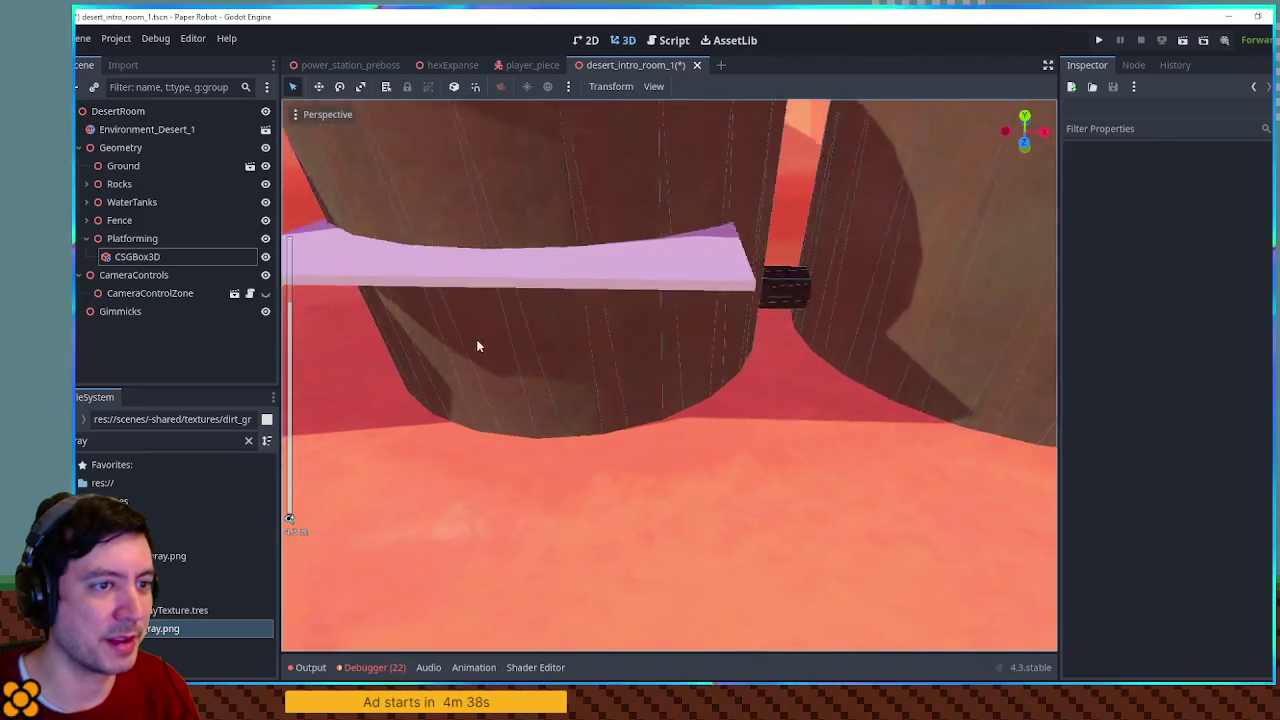
pyautogui.scroll(-2, 777, 379)
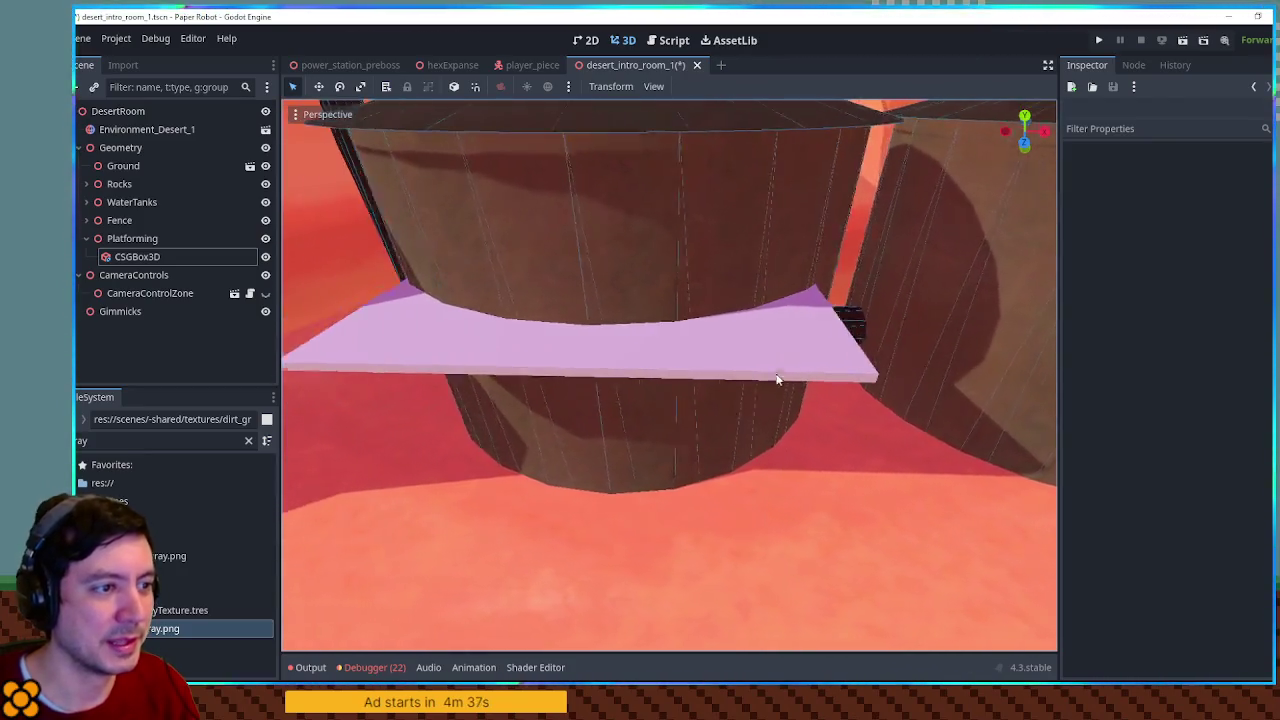
pyautogui.scroll(3, 777, 379)
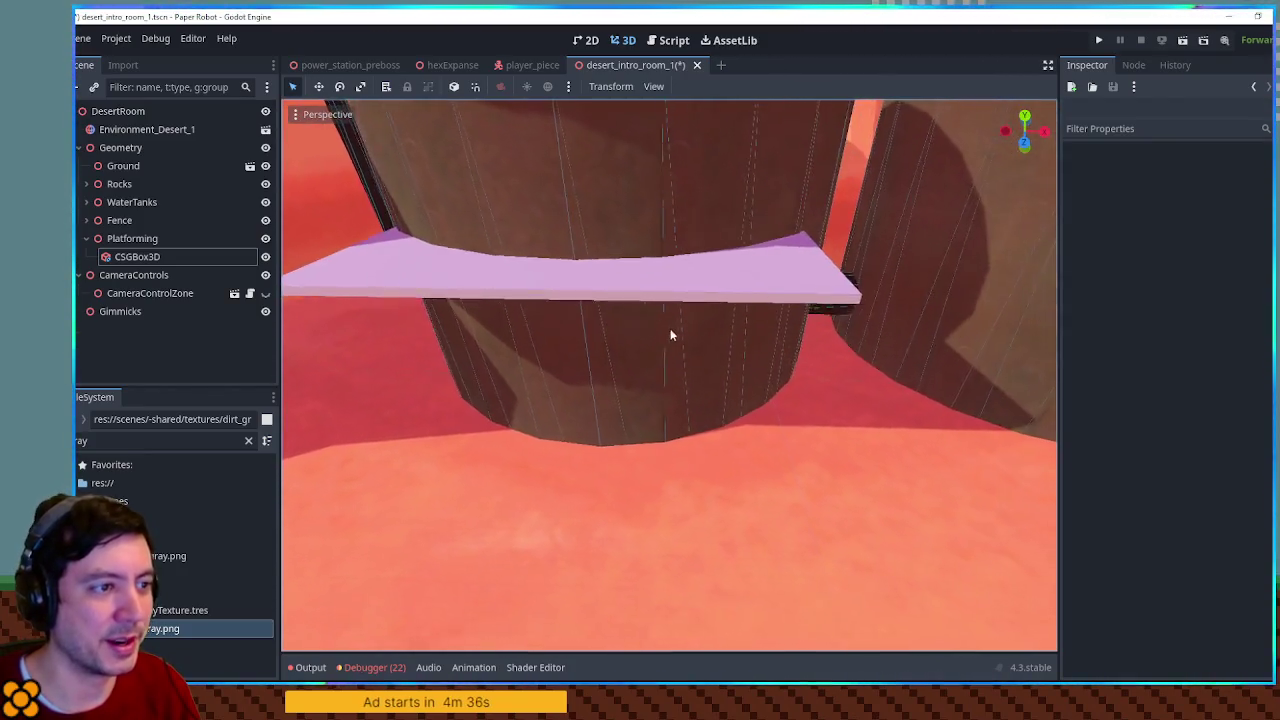
pyautogui.scroll(-4, 671, 337)
pyautogui.scroll(3, 709, 234)
pyautogui.scroll(3, 691, 322)
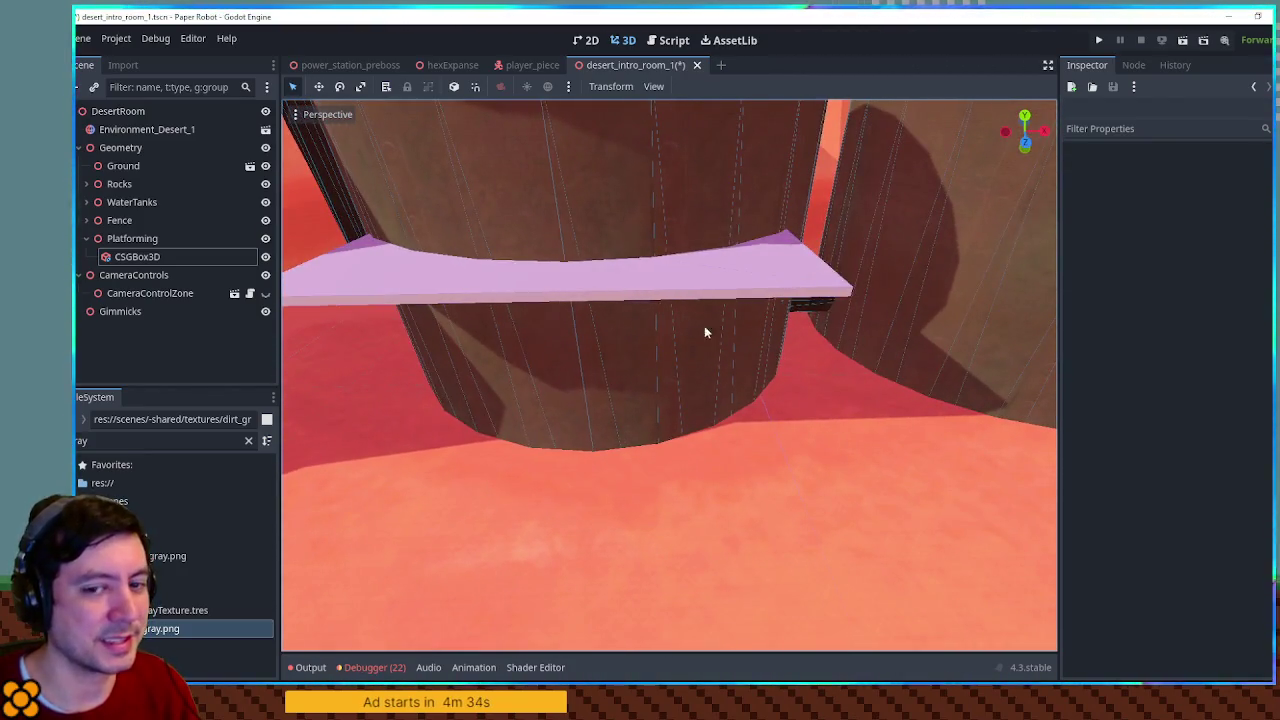
pyautogui.scroll(-2, 704, 325)
pyautogui.scroll(3, 654, 373)
pyautogui.scroll(-4, 757, 329)
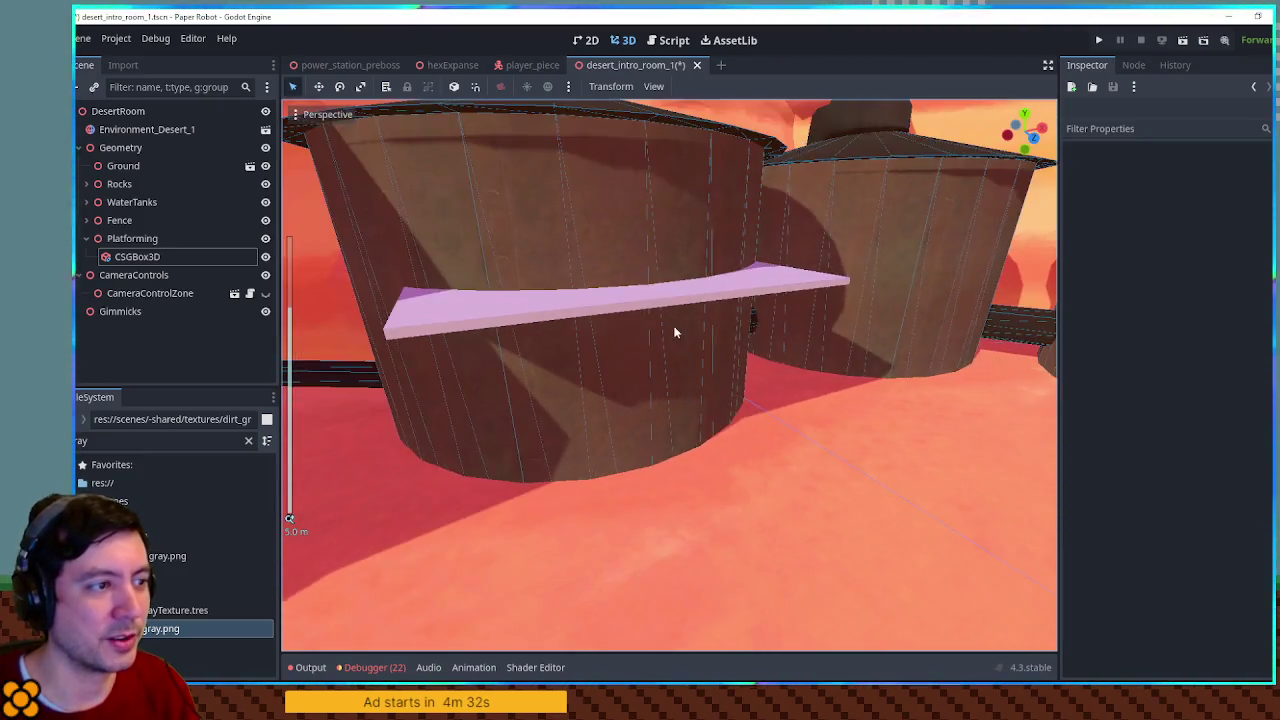
pyautogui.scroll(3, 666, 291)
# Make the block 4 m tall and 4 m deep, positioned between the tanks
pyautogui.click(670, 300)
pyautogui.moveTo(670, 300)
pyautogui.mouseDown()
pyautogui.moveTo(601, 302)
pyautogui.moveTo(632, 516)
pyautogui.mouseUp()
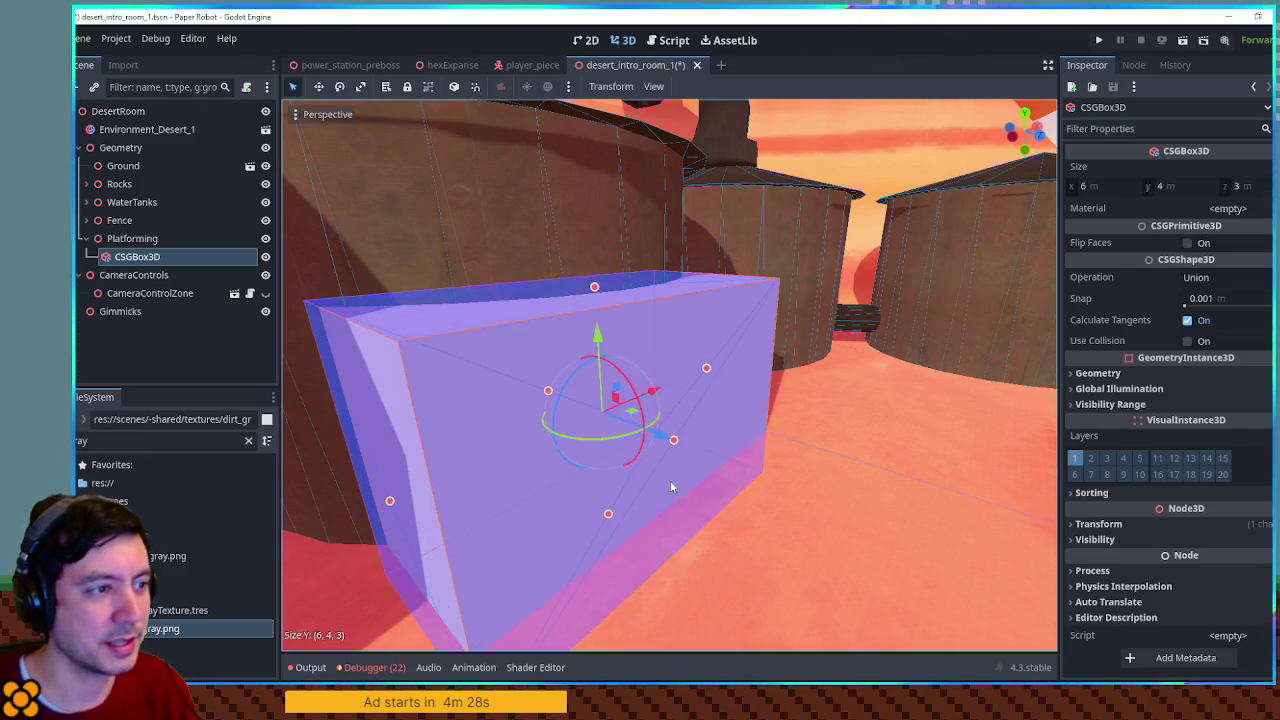
pyautogui.scroll(-5, 670, 487)
pyautogui.press('Escape')
pyautogui.scroll(1, 657, 362)
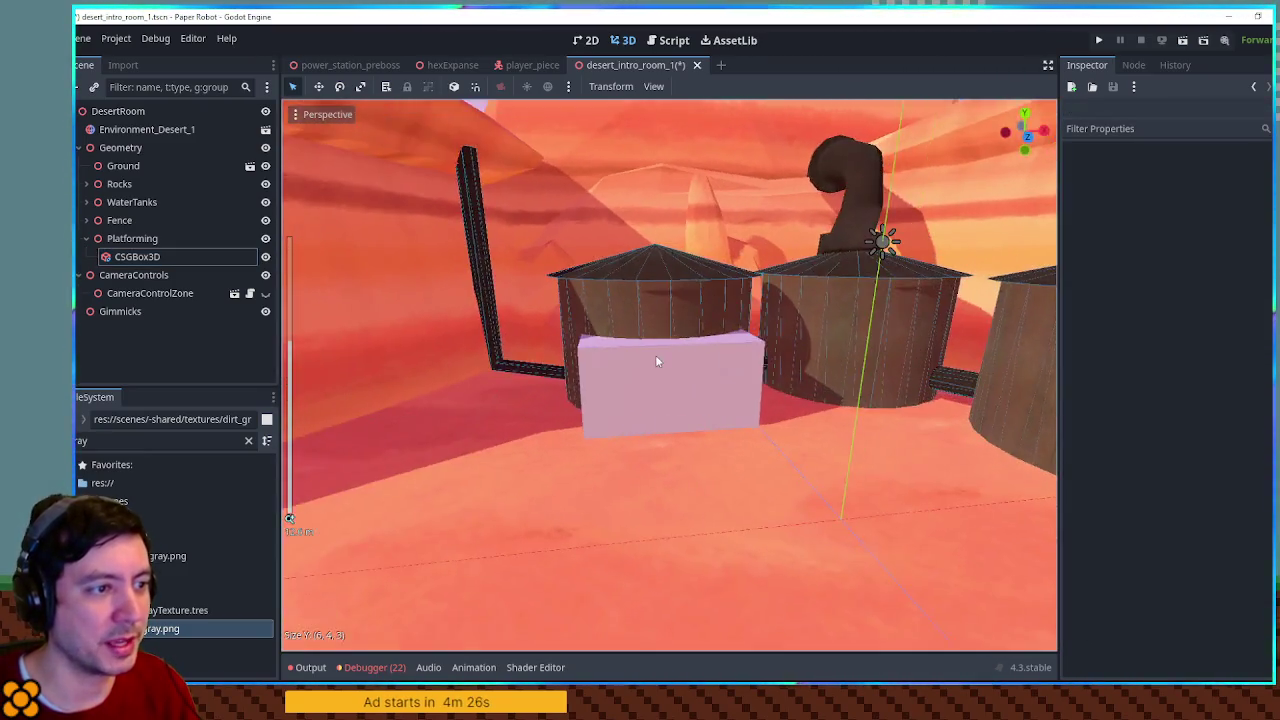
pyautogui.scroll(3, 657, 362)
pyautogui.moveTo(663, 374)
pyautogui.mouseDown()
pyautogui.moveTo(766, 371)
pyautogui.moveTo(641, 403)
pyautogui.moveTo(671, 374)
pyautogui.moveTo(849, 357)
pyautogui.moveTo(634, 366)
pyautogui.mouseUp()
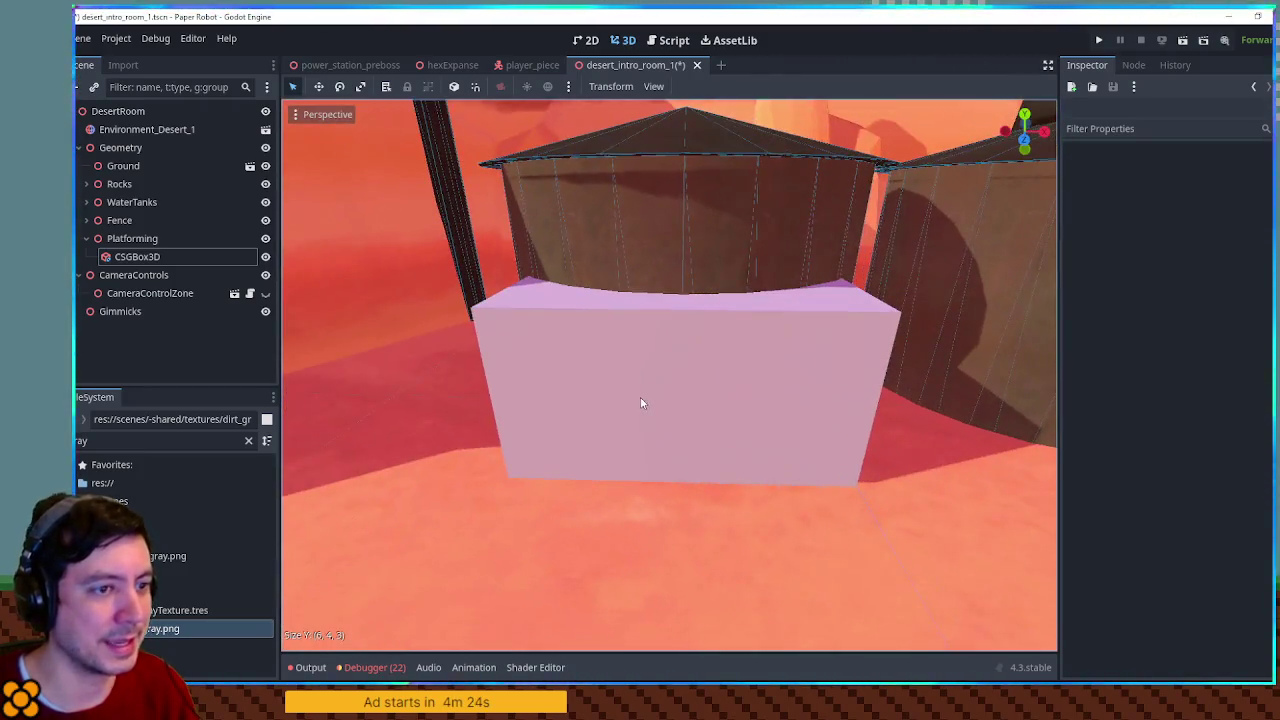
pyautogui.click(640, 370)
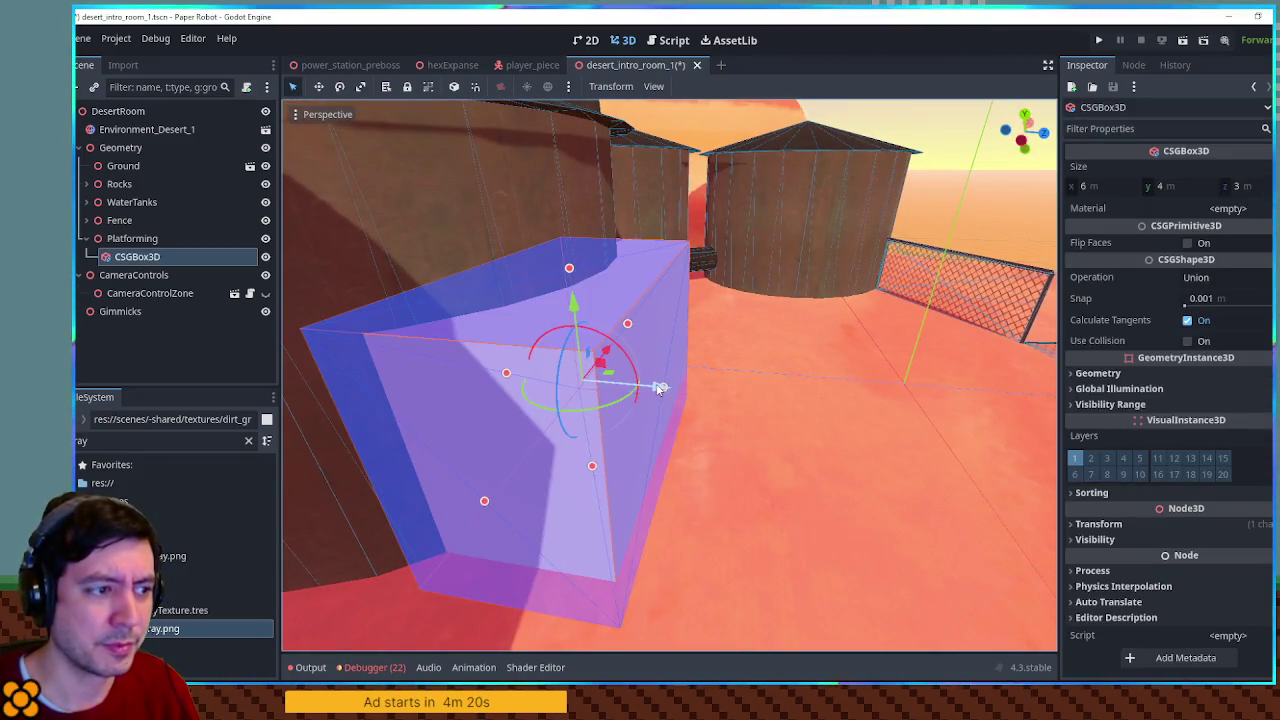
pyautogui.moveTo(659, 387); pyautogui.dragTo(714, 392)
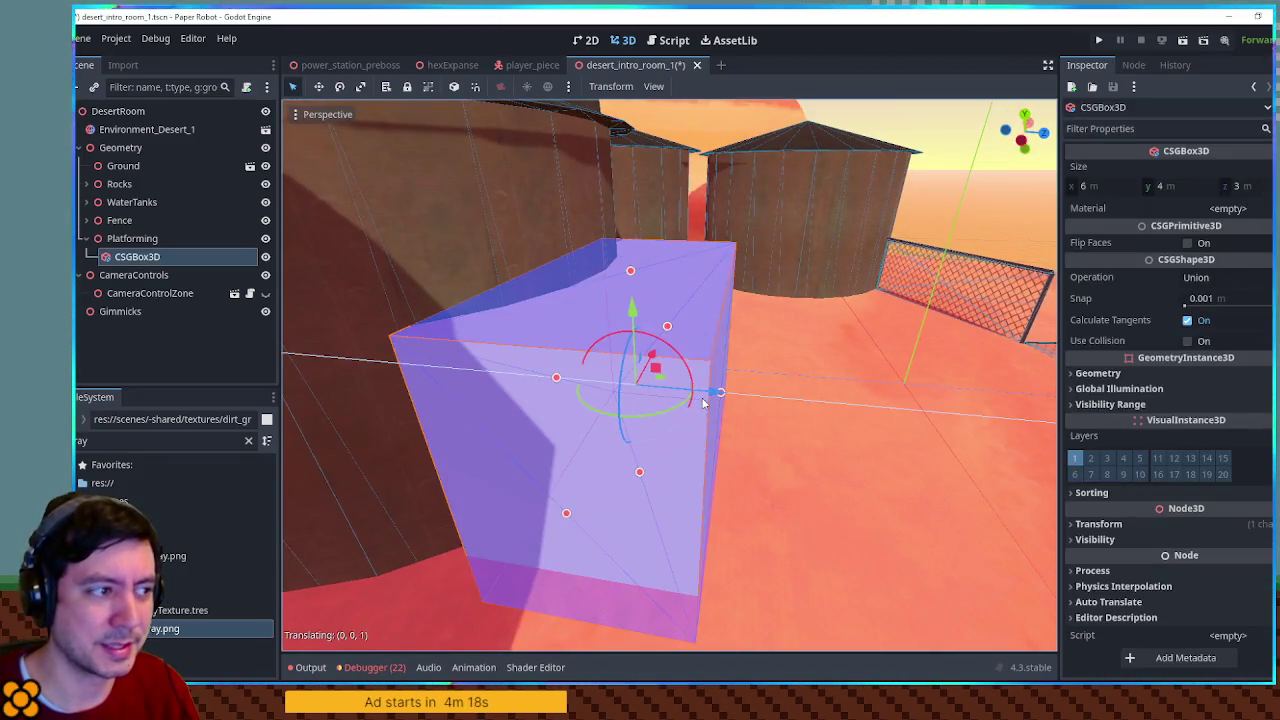
pyautogui.moveTo(522, 378); pyautogui.dragTo(449, 337)
pyautogui.moveTo(607, 393); pyautogui.dragTo(545, 398)
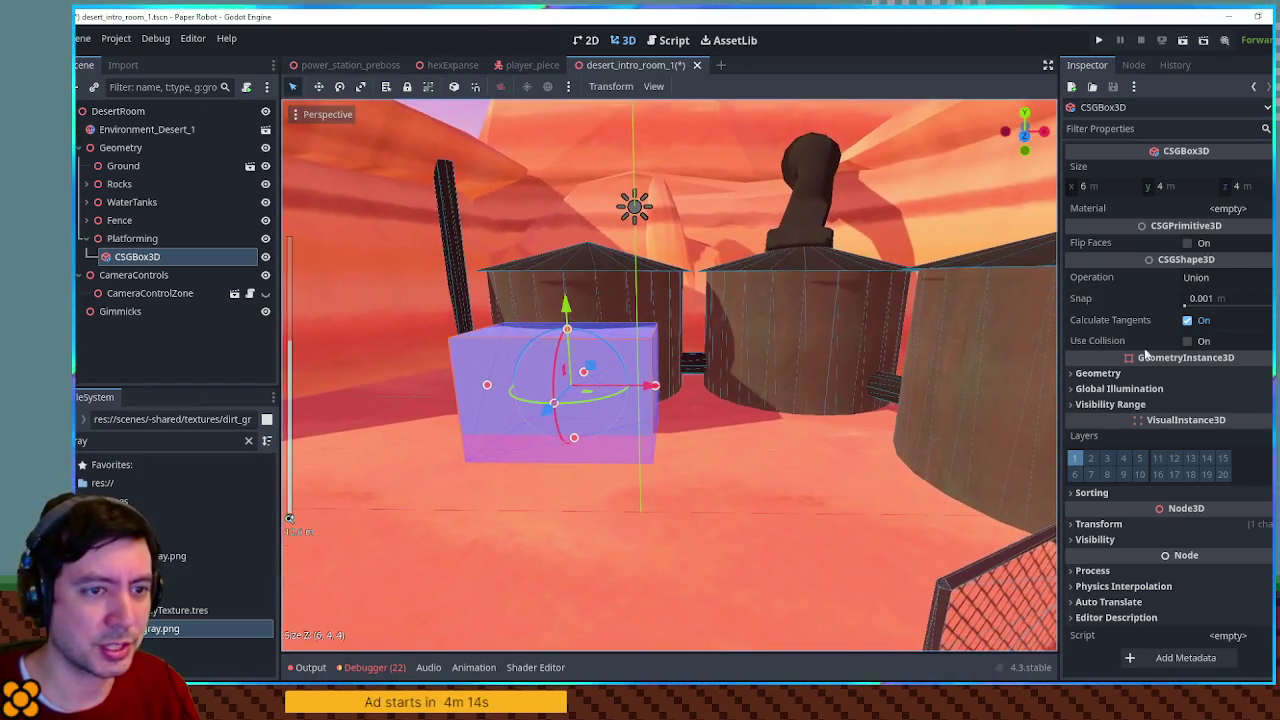
# Enable Use Collision on the block, save the scene and run it with F6
pyautogui.click(1183, 341)
pyautogui.hotkey('ctrl', 's')
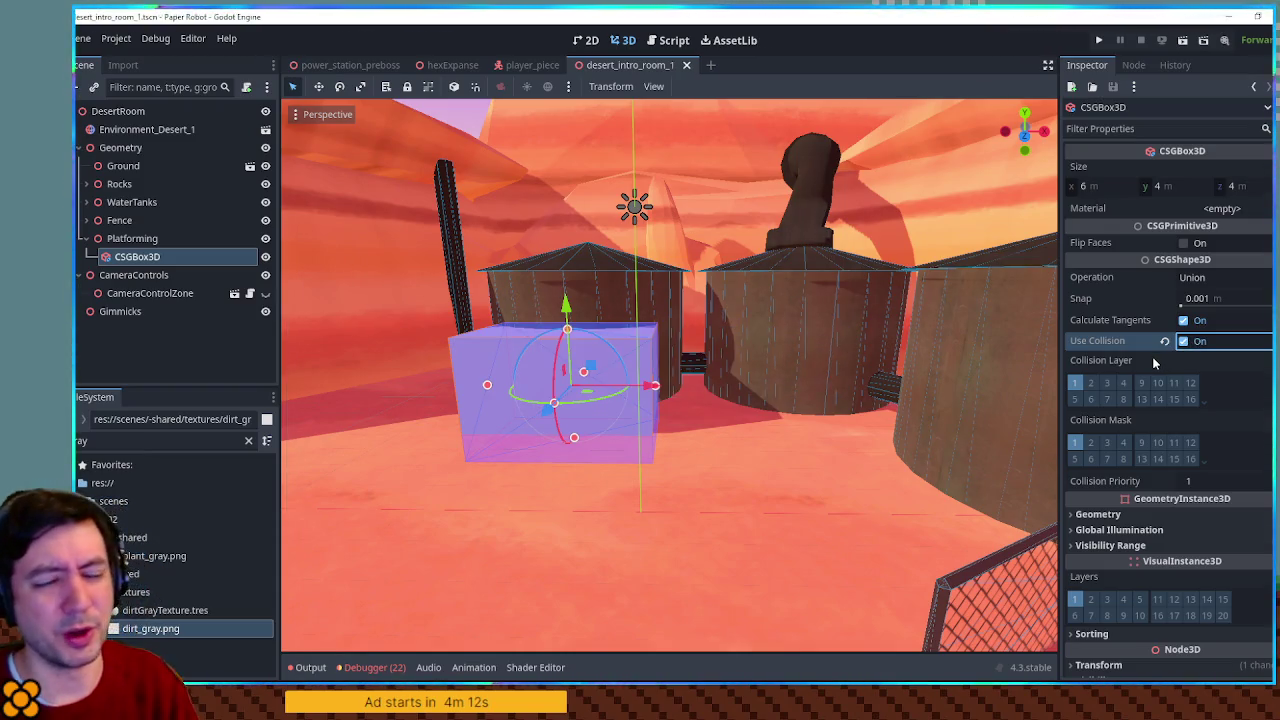
pyautogui.press('F6')
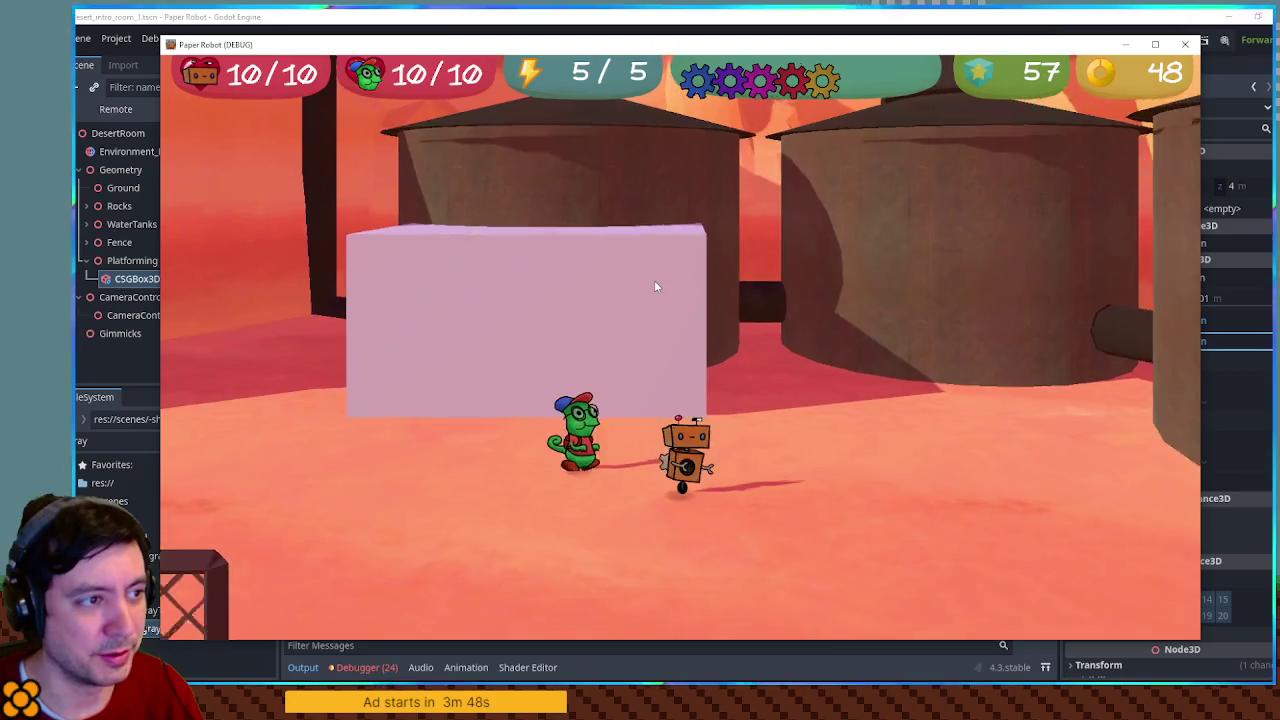
# Close the running game window after checking the block between the tanks
pyautogui.click(1185, 48)
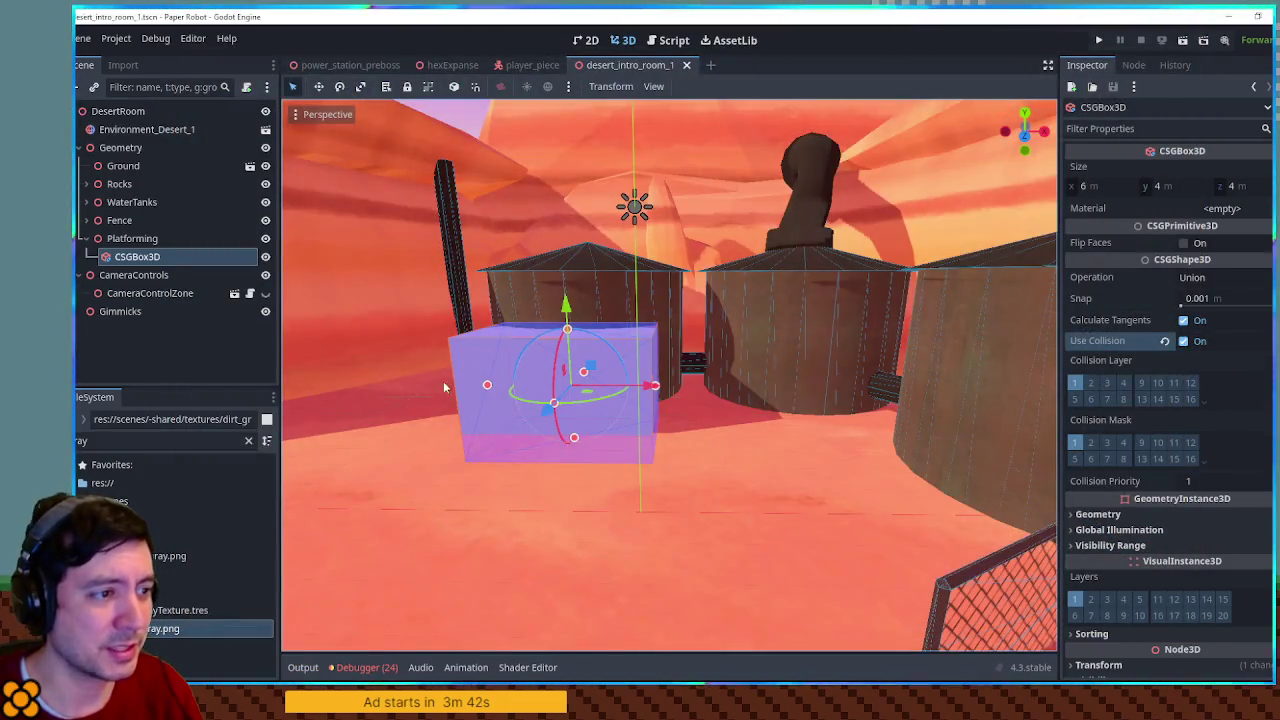
# Duplicate the 0.1 m-thin CSGBox3D wall
pyautogui.scroll(6, 443, 381)
pyautogui.moveTo(733, 343)
pyautogui.mouseDown()
pyautogui.moveTo(737, 446)
pyautogui.moveTo(890, 432)
pyautogui.moveTo(742, 426)
pyautogui.moveTo(863, 392)
pyautogui.moveTo(697, 388)
pyautogui.mouseUp()
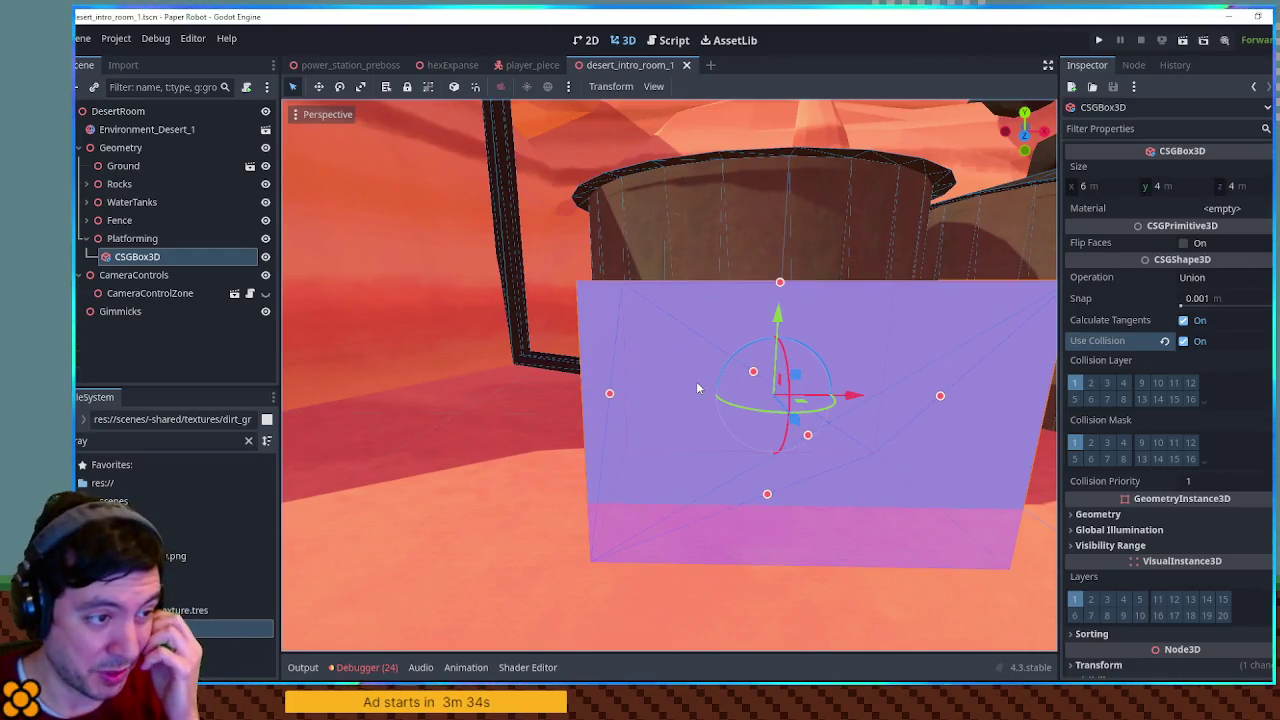
pyautogui.moveTo(720, 395)
pyautogui.mouseDown()
pyautogui.moveTo(725, 458)
pyautogui.moveTo(708, 447)
pyautogui.moveTo(725, 501)
pyautogui.moveTo(720, 472)
pyautogui.moveTo(863, 474)
pyautogui.moveTo(1005, 404)
pyautogui.moveTo(996, 350)
pyautogui.moveTo(851, 368)
pyautogui.moveTo(612, 370)
pyautogui.moveTo(631, 368)
pyautogui.mouseUp()
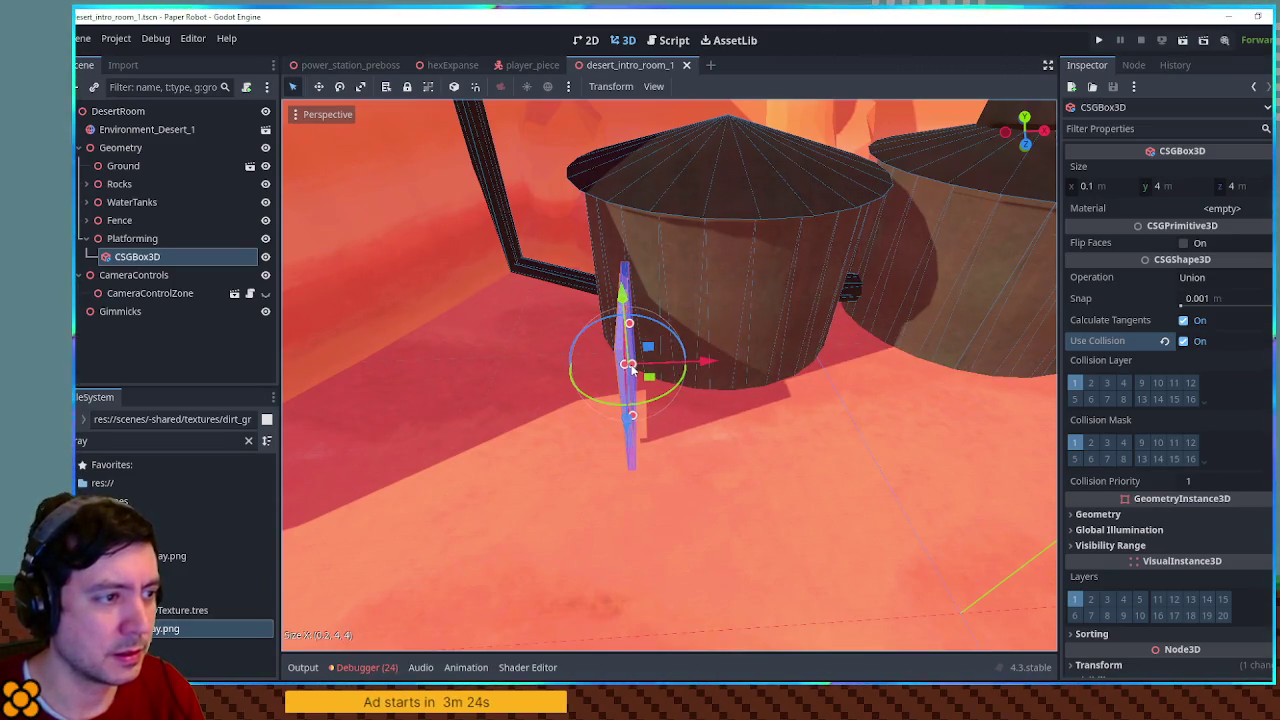
pyautogui.moveTo(724, 380)
pyautogui.mouseDown()
pyautogui.moveTo(643, 397)
pyautogui.moveTo(835, 381)
pyautogui.moveTo(648, 349)
pyautogui.moveTo(813, 405)
pyautogui.moveTo(867, 386)
pyautogui.moveTo(560, 379)
pyautogui.moveTo(709, 505)
pyautogui.mouseUp()
pyautogui.hotkey('ctrl', 'd')
pyautogui.hotkey('ctrl', 'd')
# Reshape the third box into a 5.2×4×0.2 wall and shift it along Z
pyautogui.moveTo(739, 369); pyautogui.dragTo(556, 370)
pyautogui.moveTo(760, 389)
pyautogui.mouseDown()
pyautogui.moveTo(488, 372)
pyautogui.moveTo(627, 386)
pyautogui.mouseUp()
pyautogui.press('g')
pyautogui.press('z')
pyautogui.click(622, 390)
pyautogui.moveTo(786, 401)
pyautogui.mouseDown()
pyautogui.moveTo(630, 394)
pyautogui.moveTo(846, 319)
pyautogui.mouseUp()
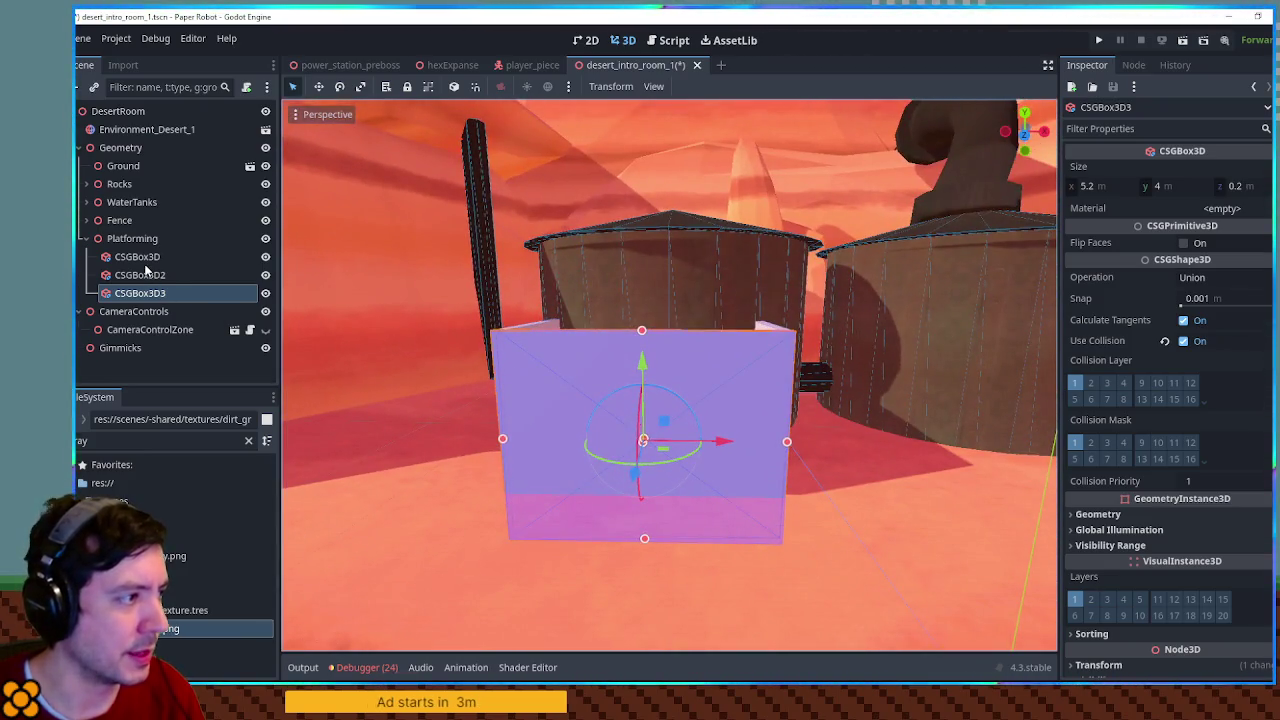
# Select all three wall boxes and lower them 1 m on Y
pyautogui.keyDown('shift'); pyautogui.click(138, 257); pyautogui.keyUp('shift')
pyautogui.moveTo(649, 341)
pyautogui.mouseDown()
pyautogui.moveTo(650, 382)
pyautogui.moveTo(651, 368)
pyautogui.mouseUp()
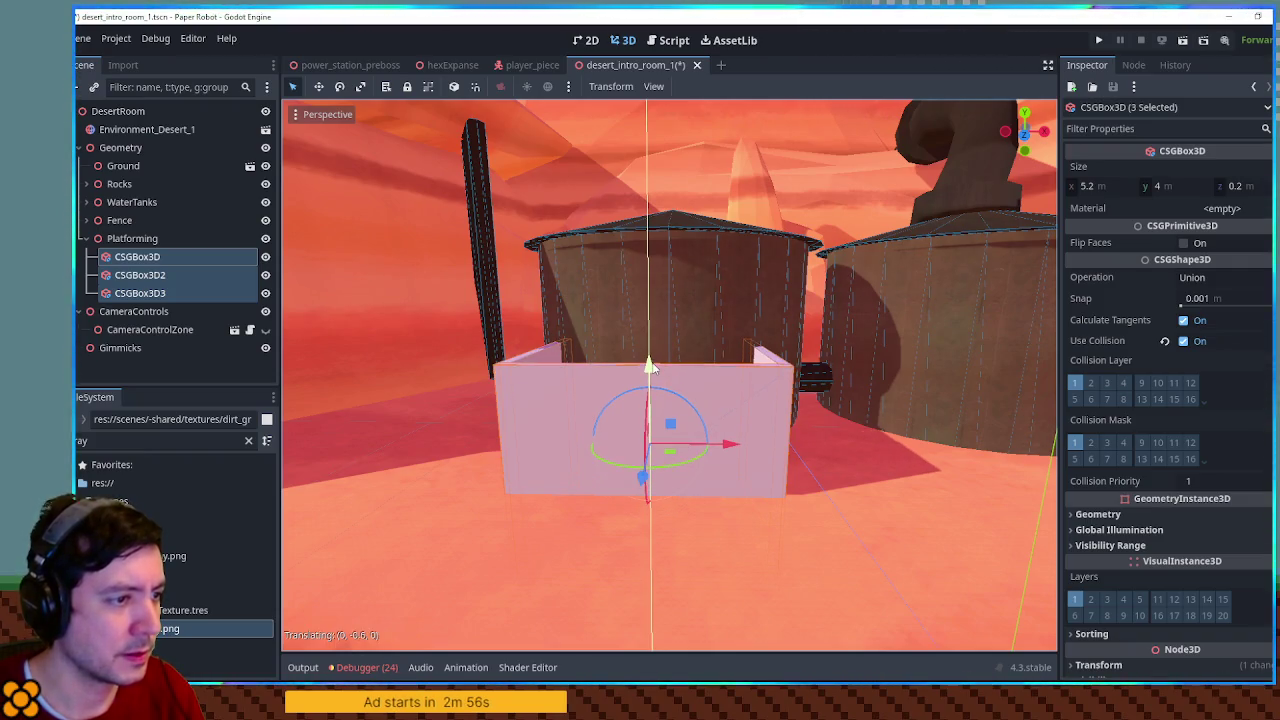
pyautogui.scroll(-3, 626, 375)
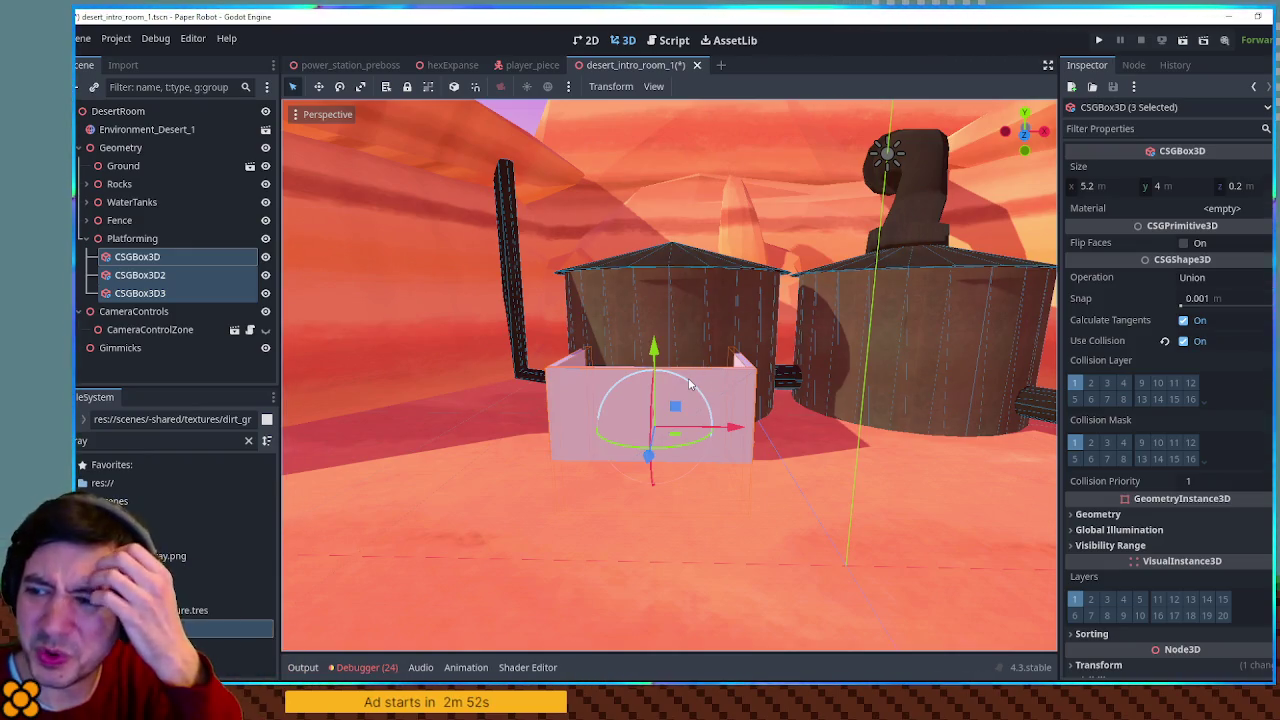
pyautogui.scroll(5, 685, 400)
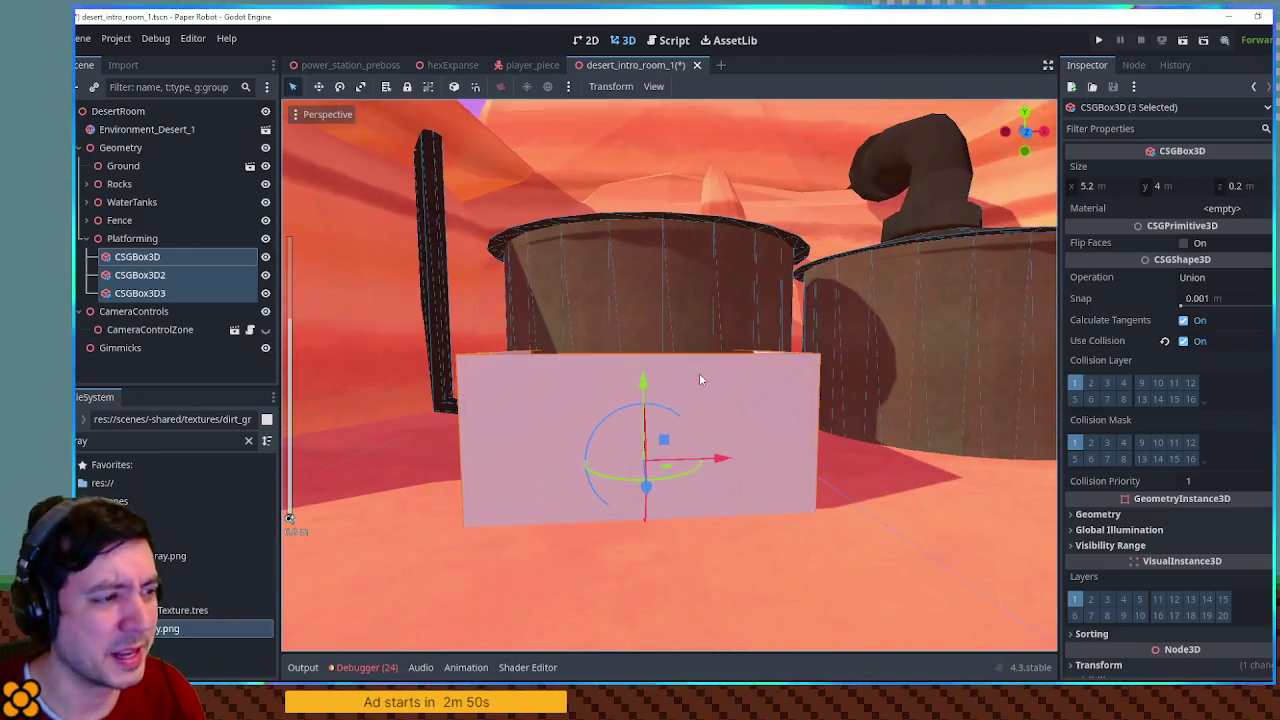
pyautogui.moveTo(655, 392)
pyautogui.mouseDown()
pyautogui.moveTo(630, 405)
pyautogui.moveTo(691, 410)
pyautogui.moveTo(700, 387)
pyautogui.mouseUp()
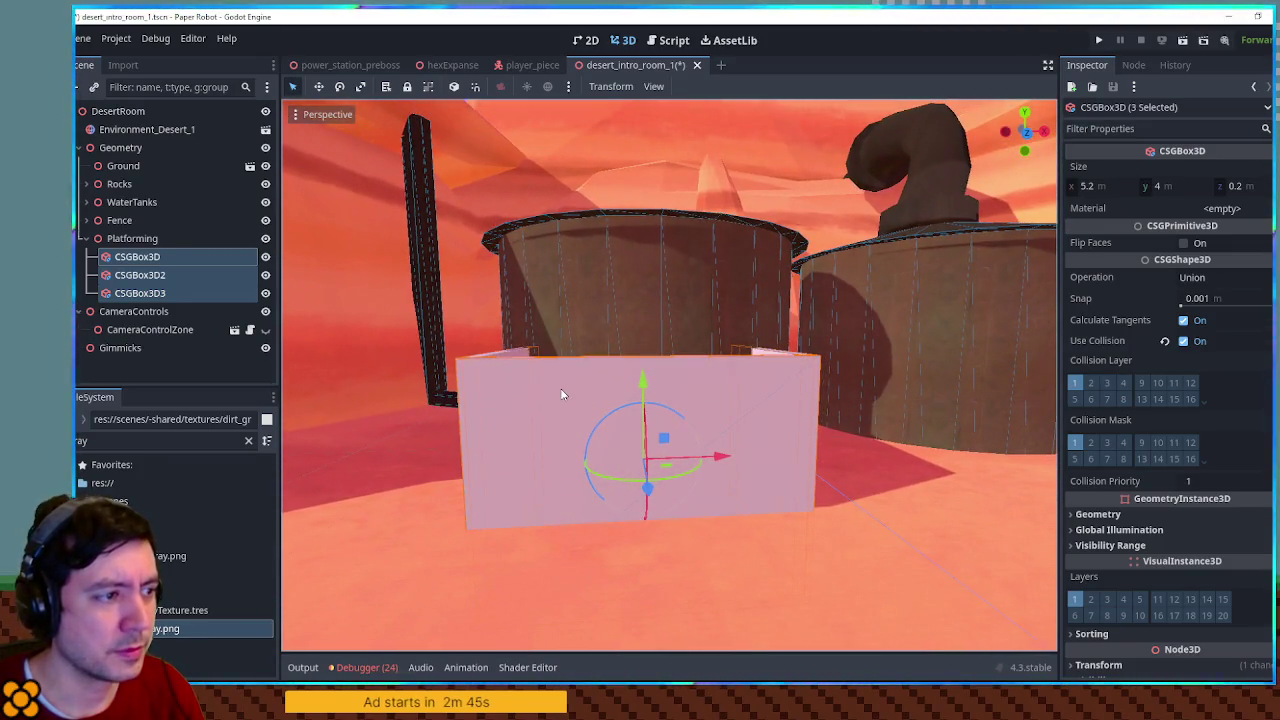
# Check the walls edge-on, ending with the back wall box selected
pyautogui.click(585, 328)
pyautogui.click(480, 447)
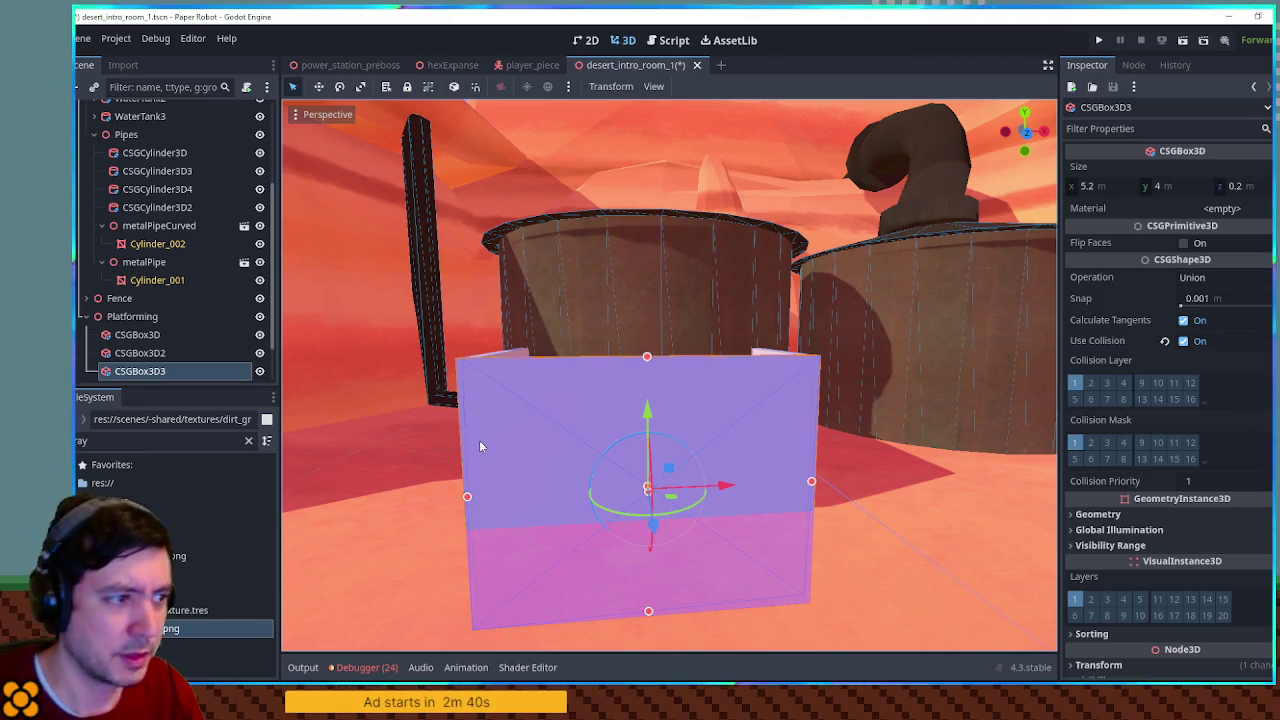
pyautogui.moveTo(714, 374); pyautogui.dragTo(550, 434)
pyautogui.click(629, 335)
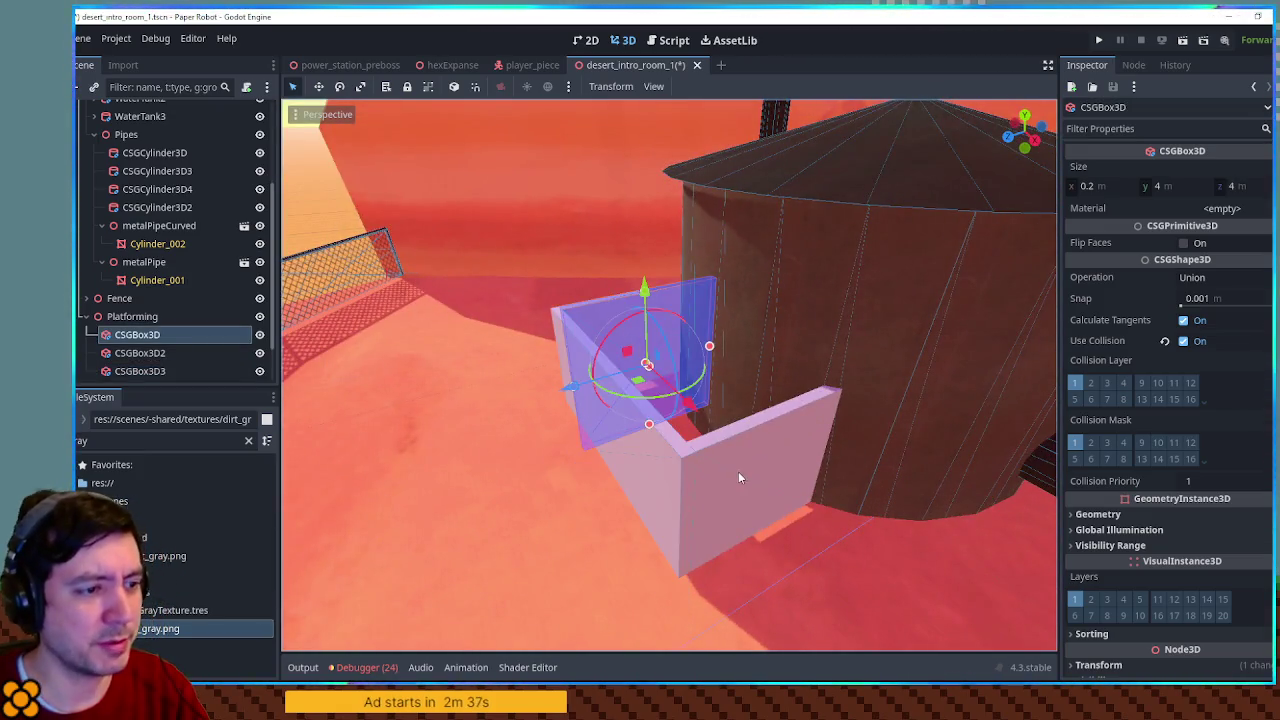
# Delete all three CSGBox3D wall boxes
pyautogui.press('Delete')
pyautogui.press('Return')
pyautogui.click(740, 480)
pyautogui.press('Delete')
pyautogui.press('Return')
pyautogui.press('Delete')
pyautogui.press('Return')
# In Front view, add a CSGPolygon3D under Platforming and move it -3 on X
pyautogui.press('KP_1')
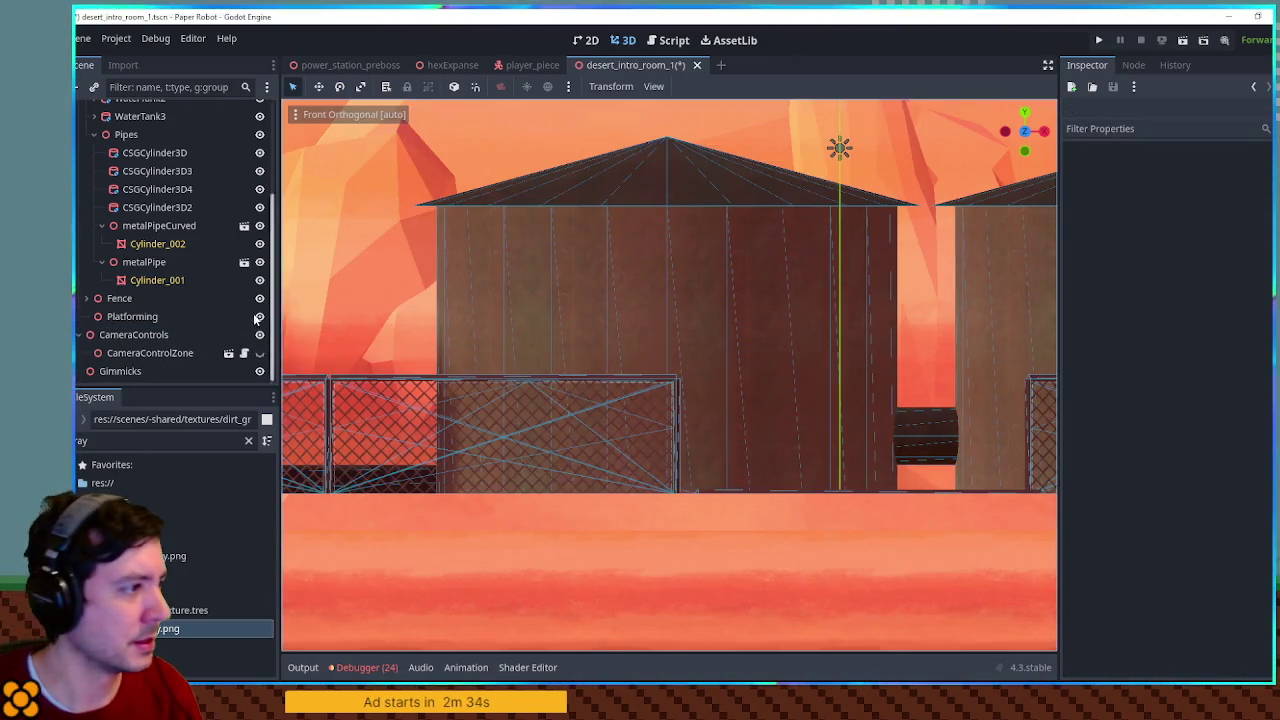
pyautogui.click(128, 318)
pyautogui.hotkey('ctrl', 'a')
pyautogui.write('csgpo')
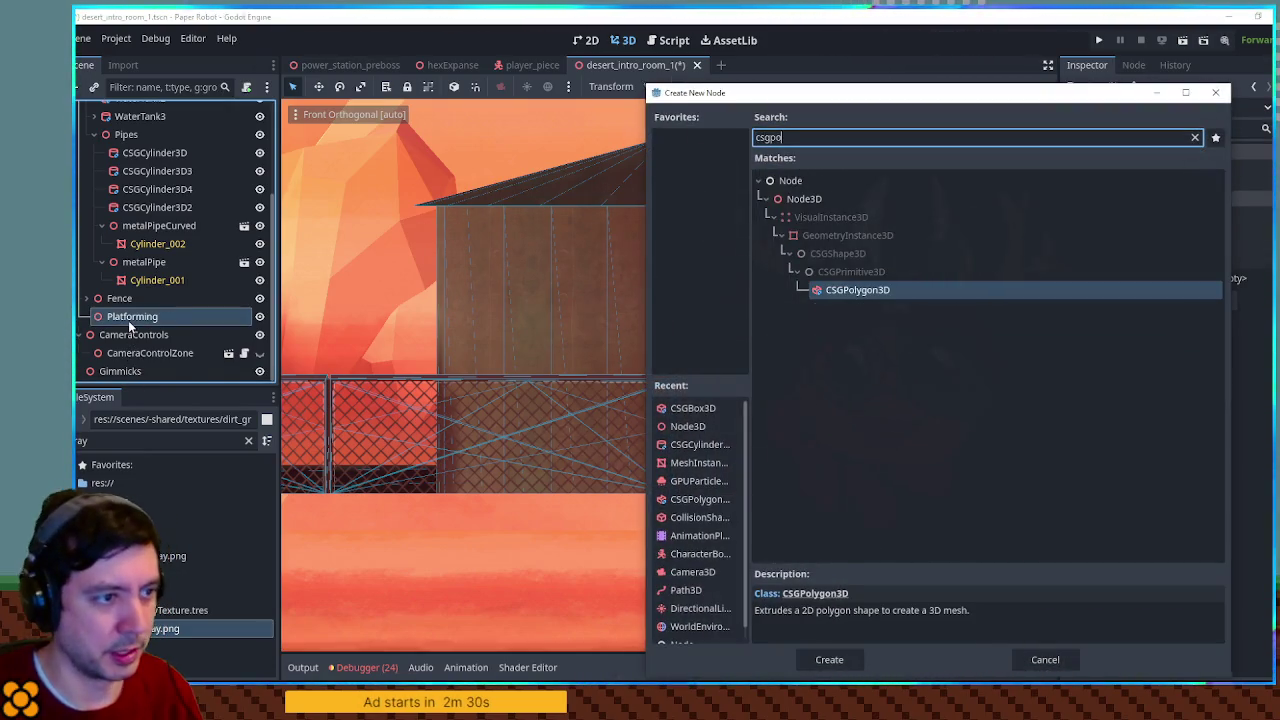
pyautogui.press('Return')
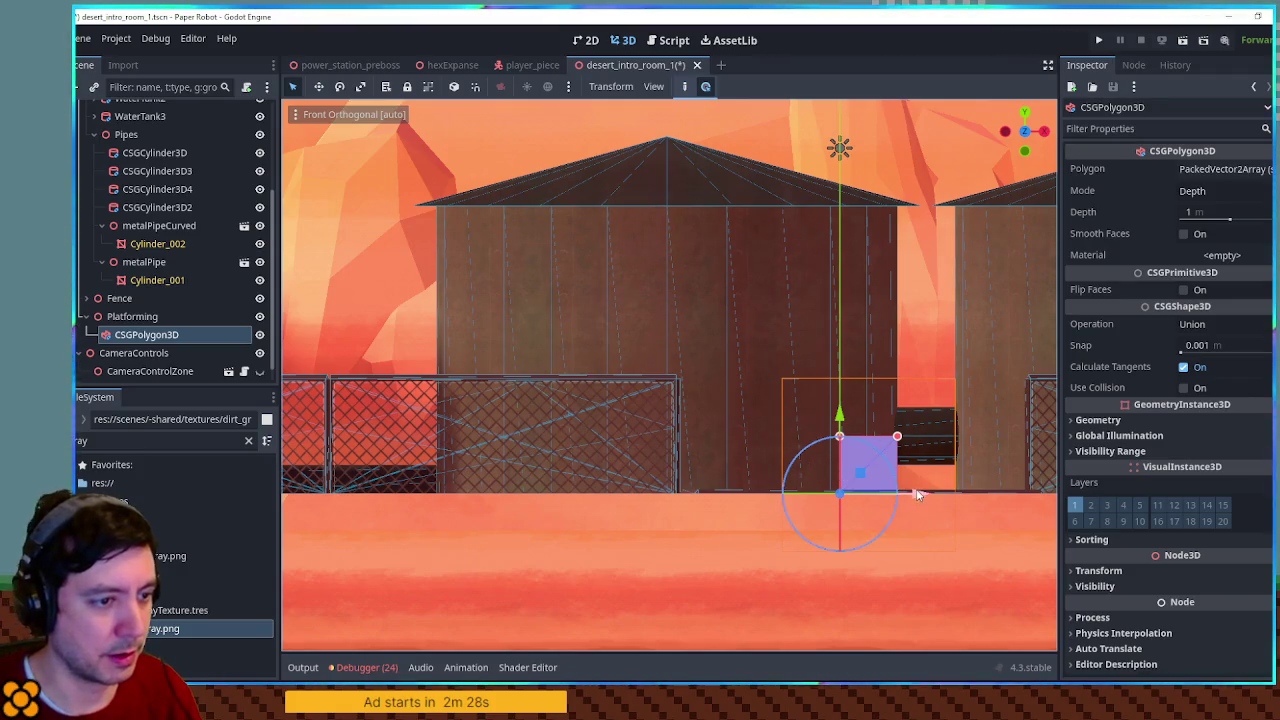
pyautogui.moveTo(918, 494); pyautogui.dragTo(741, 497)
# Draw the polygon's four-point outline with a top sloping down to the right
pyautogui.click(680, 88)
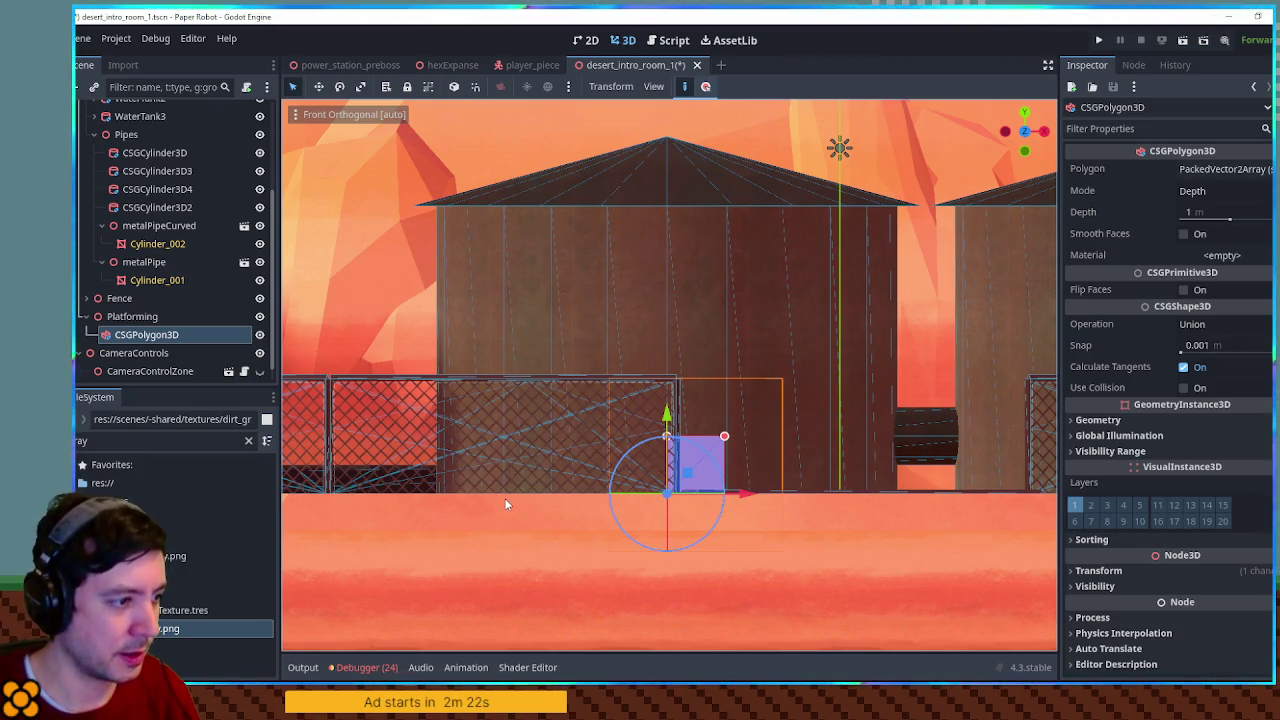
pyautogui.moveTo(506, 498)
pyautogui.mouseDown()
pyautogui.moveTo(505, 313)
pyautogui.moveTo(505, 341)
pyautogui.mouseUp()
pyautogui.moveTo(652, 304)
pyautogui.mouseDown()
pyautogui.moveTo(674, 297)
pyautogui.moveTo(823, 357)
pyautogui.moveTo(466, 294)
pyautogui.moveTo(827, 368)
pyautogui.moveTo(510, 288)
pyautogui.moveTo(503, 299)
pyautogui.moveTo(505, 287)
pyautogui.moveTo(506, 303)
pyautogui.mouseUp()
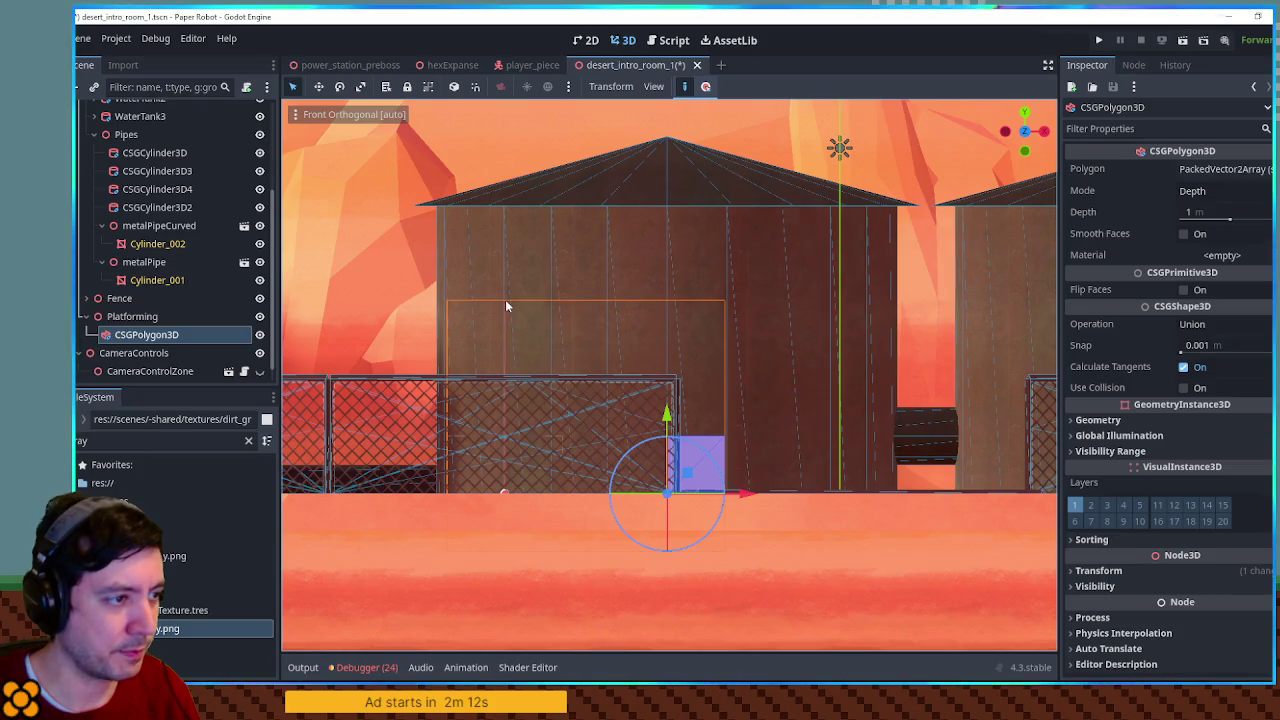
pyautogui.click(505, 300)
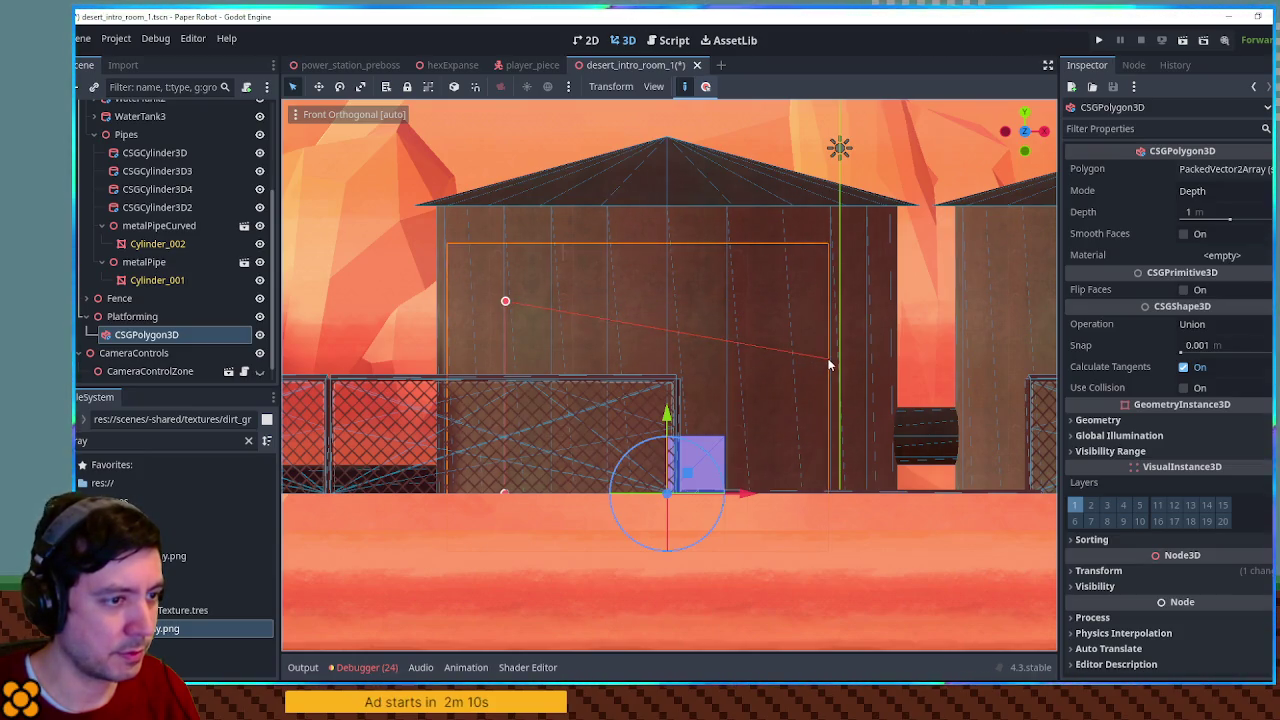
pyautogui.click(829, 359)
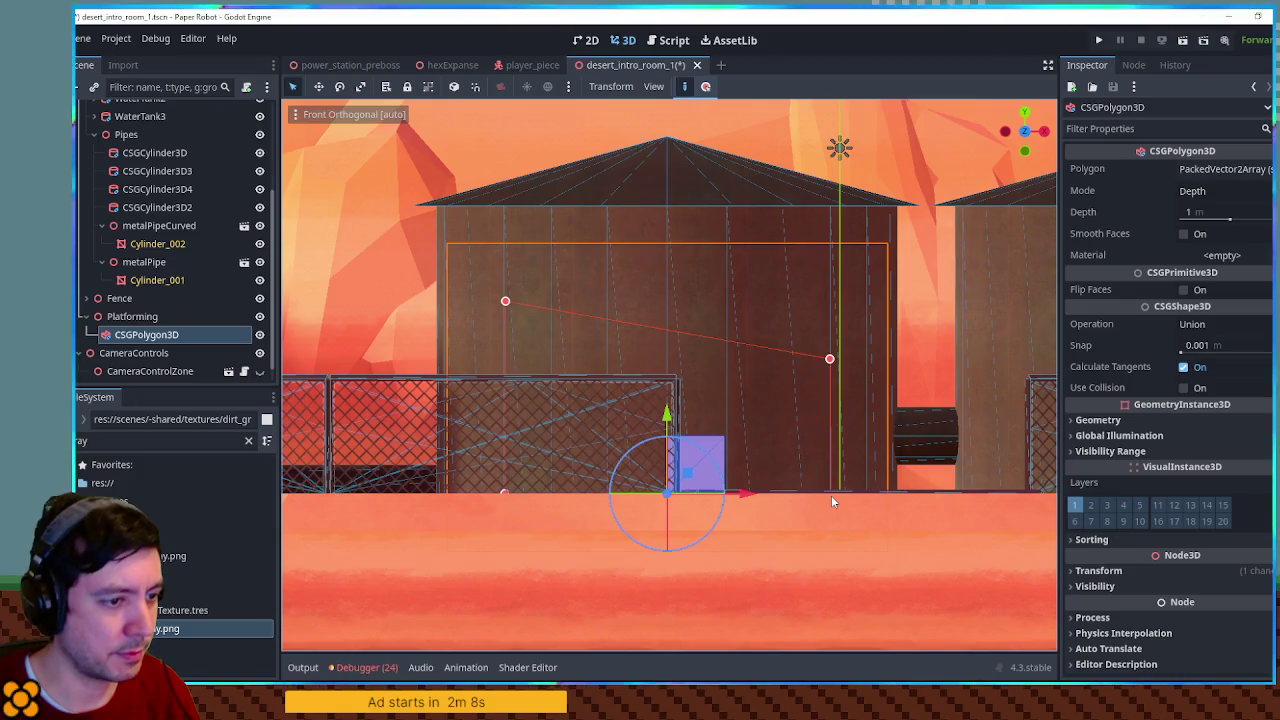
pyautogui.click(830, 497)
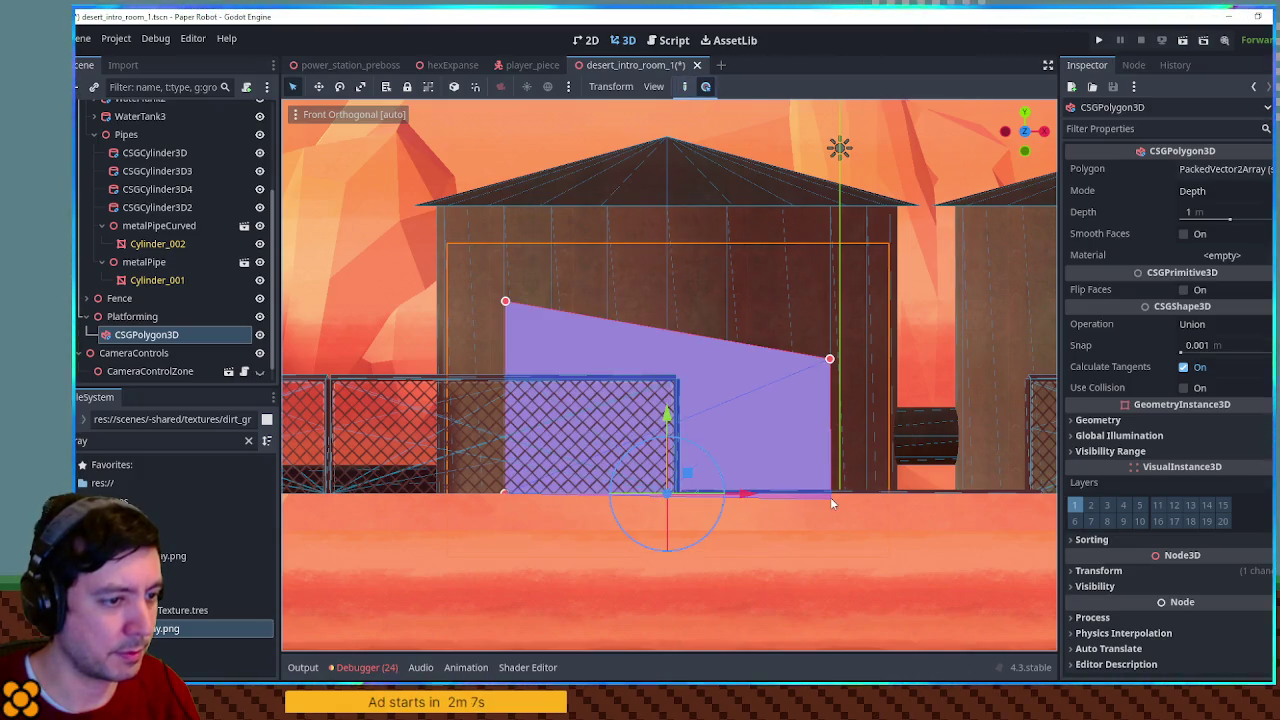
pyautogui.click(1222, 169)
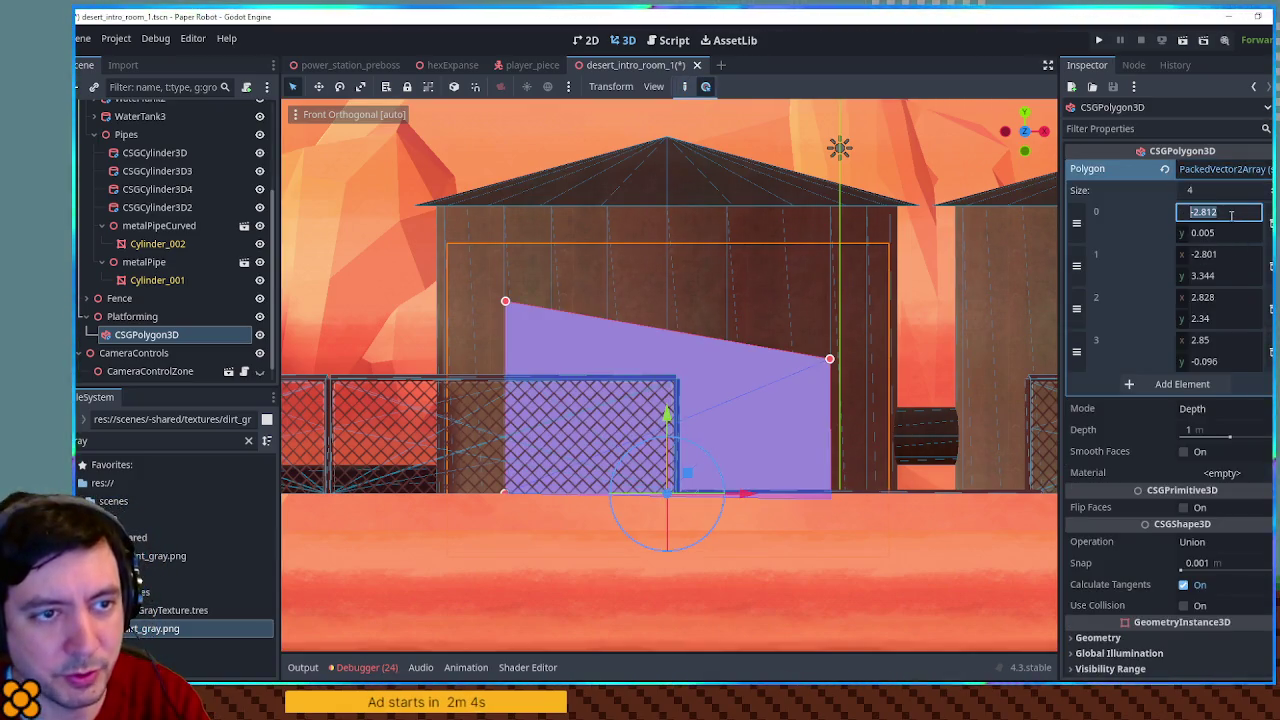
# Snap the polygon points to (-3,0) and (-3,3.5), with the right points at x 3
pyautogui.click(1219, 254)
pyautogui.click(1215, 233)
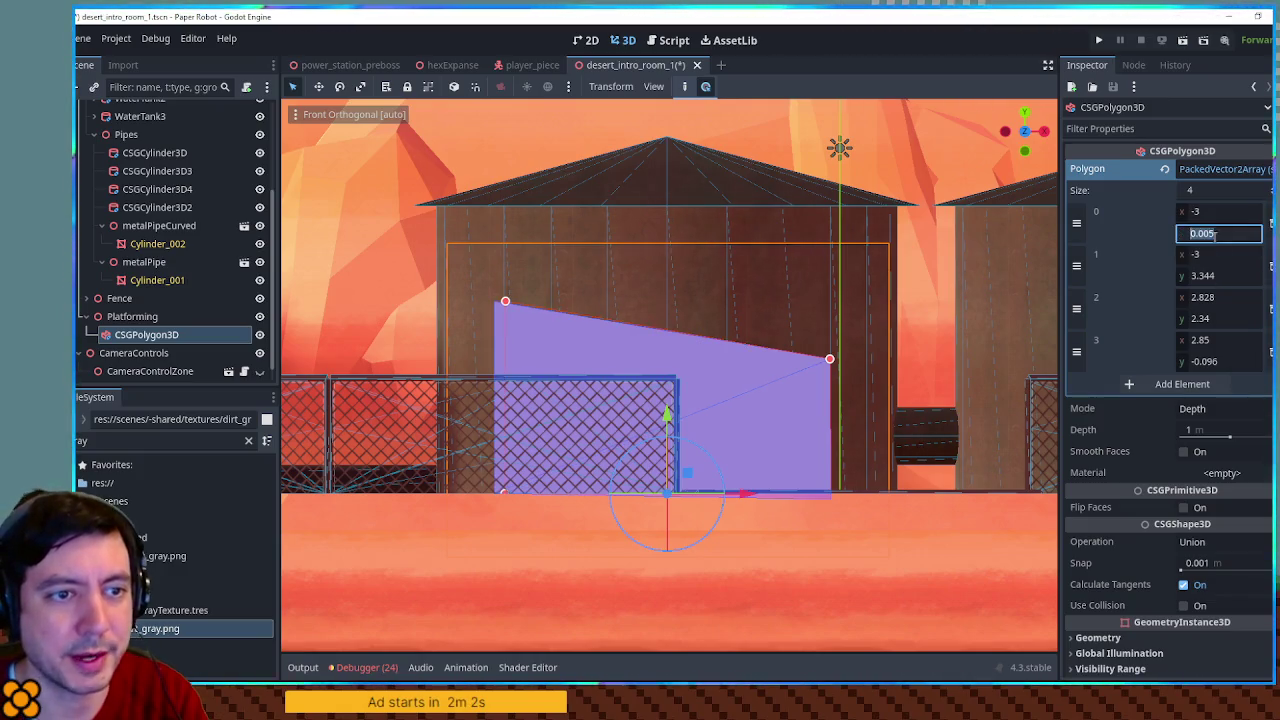
pyautogui.click(1212, 362)
pyautogui.write('0')
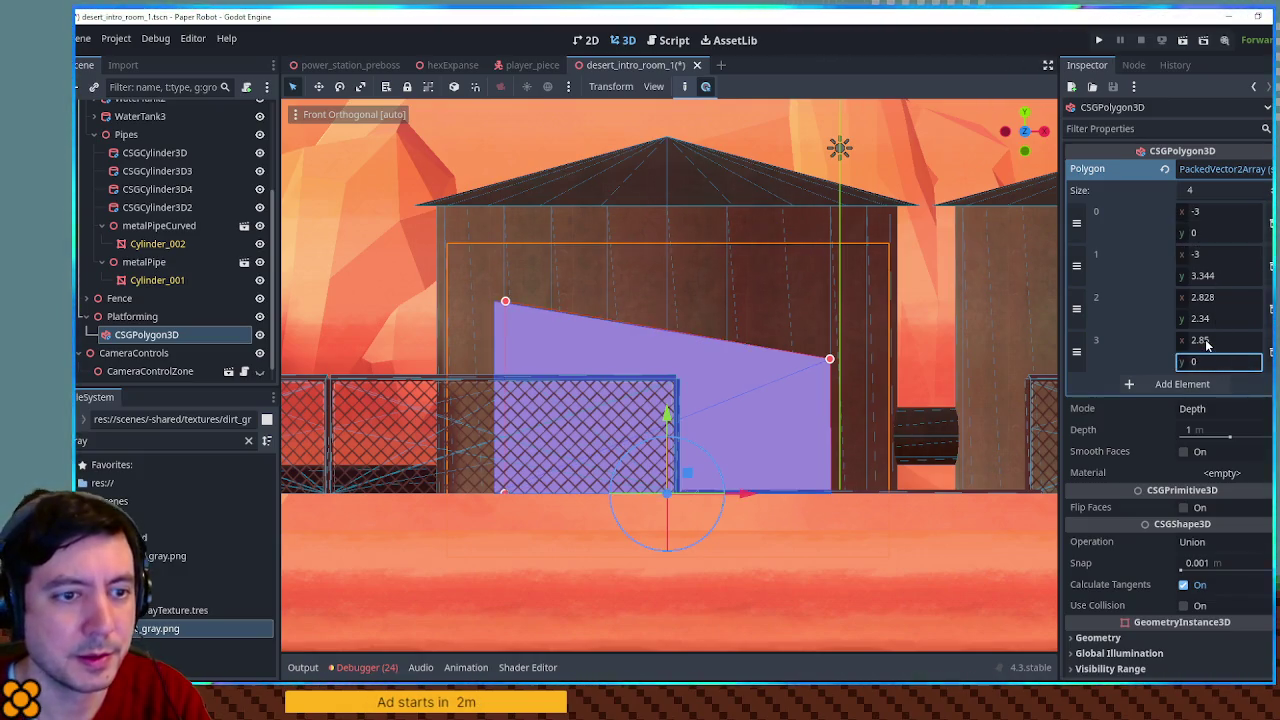
pyautogui.click(1206, 279)
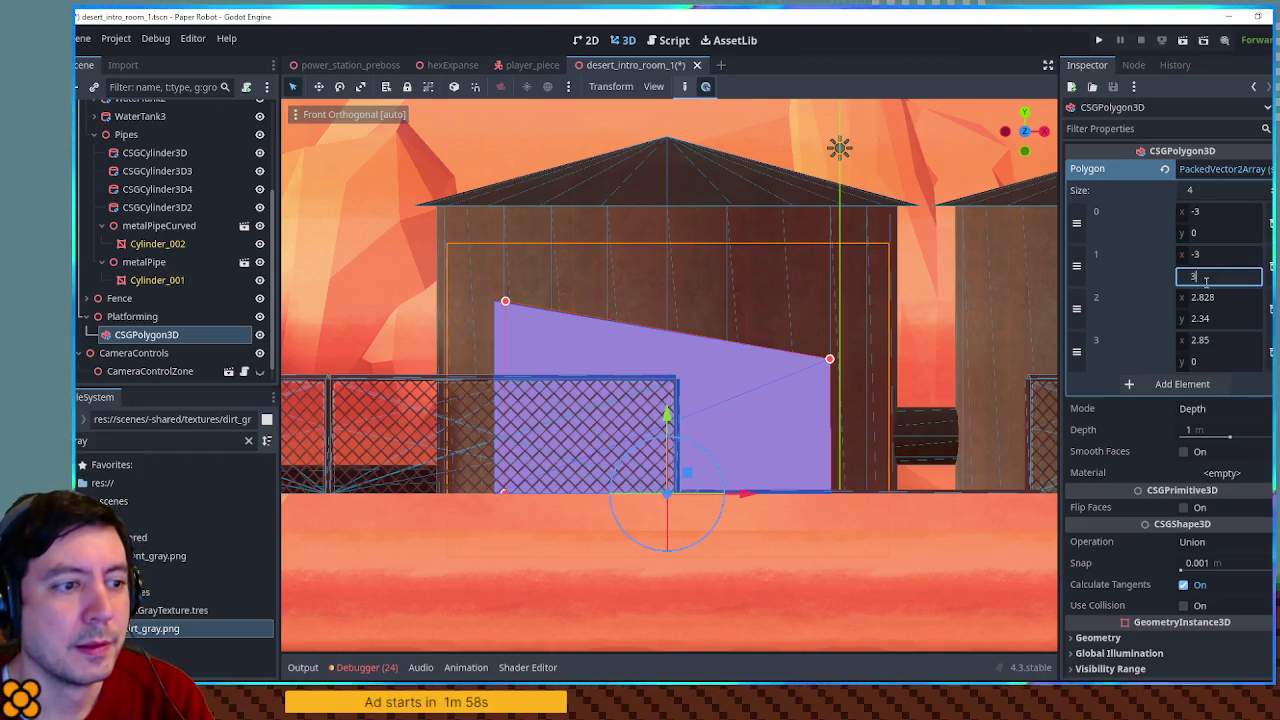
pyautogui.write('.5')
pyautogui.press('Return')
pyautogui.click(1212, 297)
pyautogui.write('3')
pyautogui.click(1209, 340)
pyautogui.write('3')
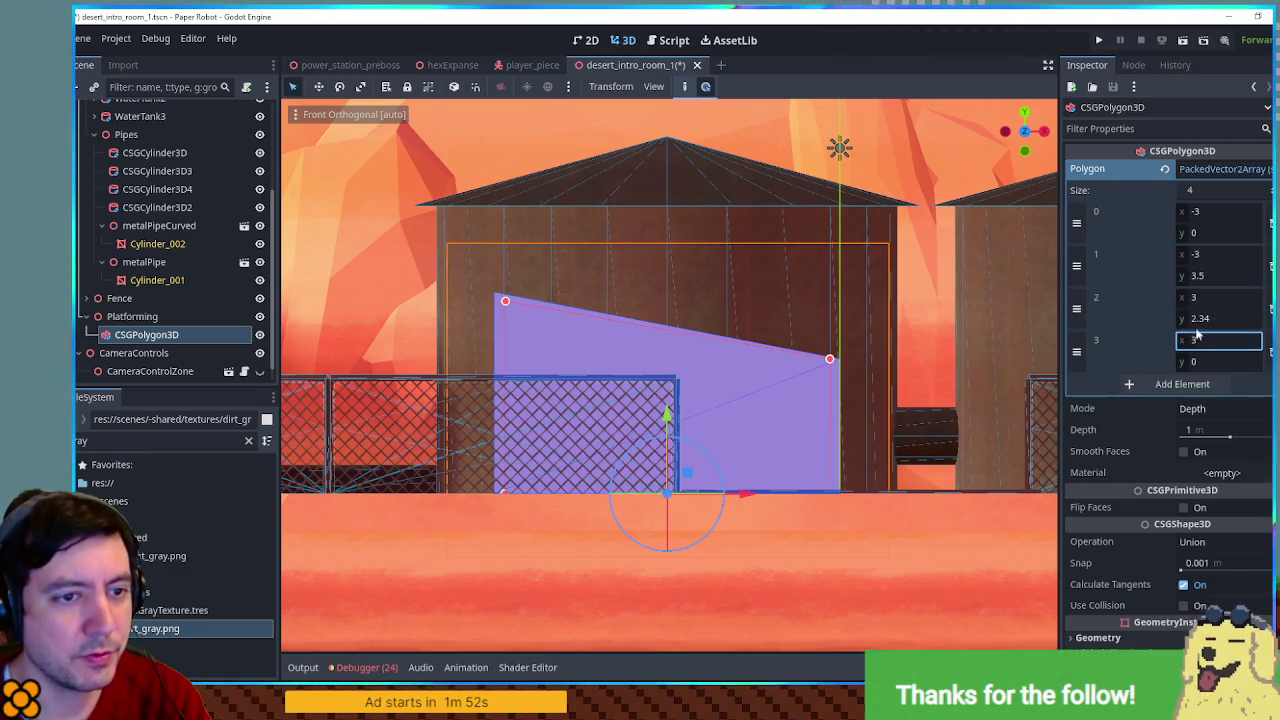
# Set the polygon's extrusion Depth to 4 m
pyautogui.moveTo(969, 296); pyautogui.dragTo(790, 340)
pyautogui.moveTo(512, 520); pyautogui.dragTo(886, 535)
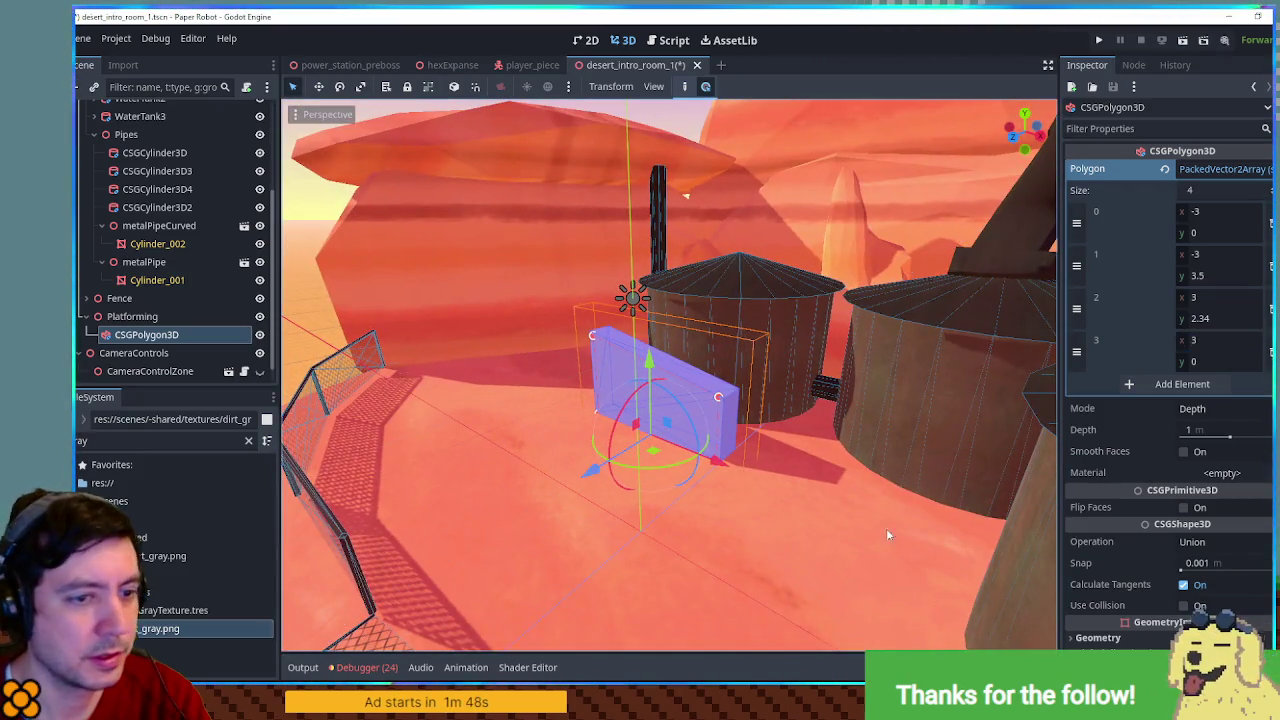
pyautogui.click(1221, 430)
pyautogui.write('3')
pyautogui.press('Return')
pyautogui.write('f')
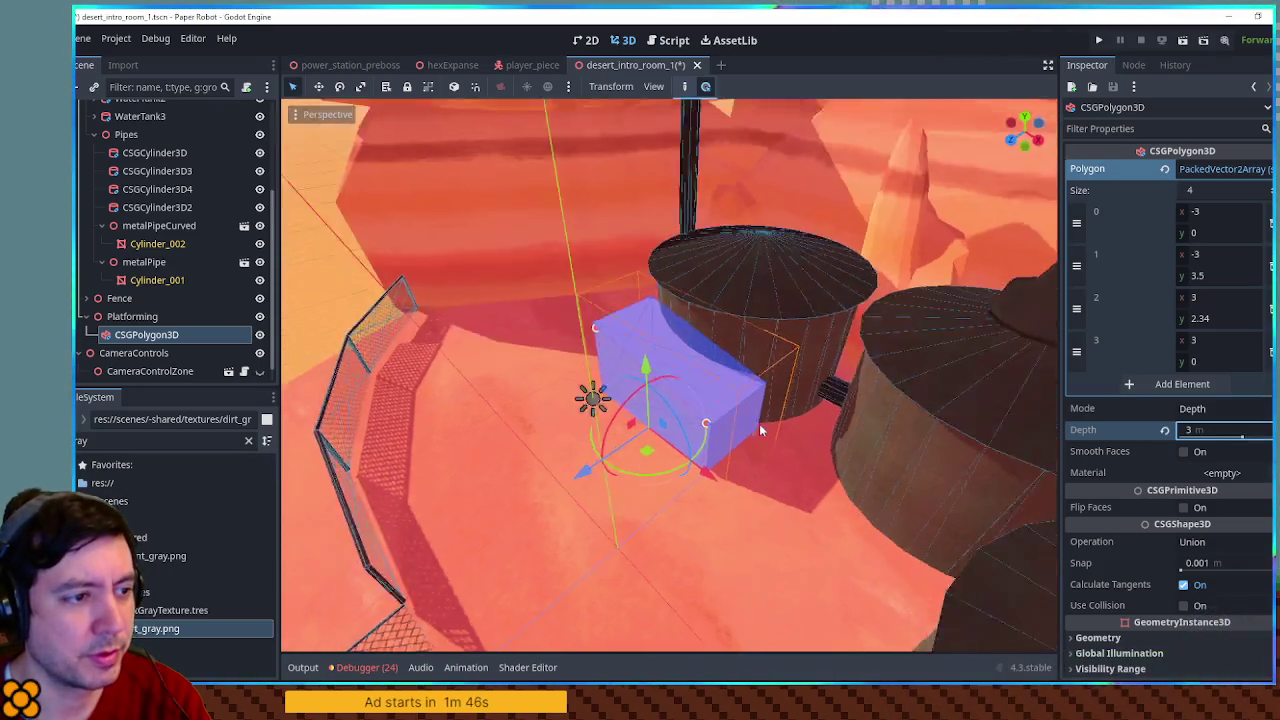
pyautogui.write('4')
pyautogui.press('Return')
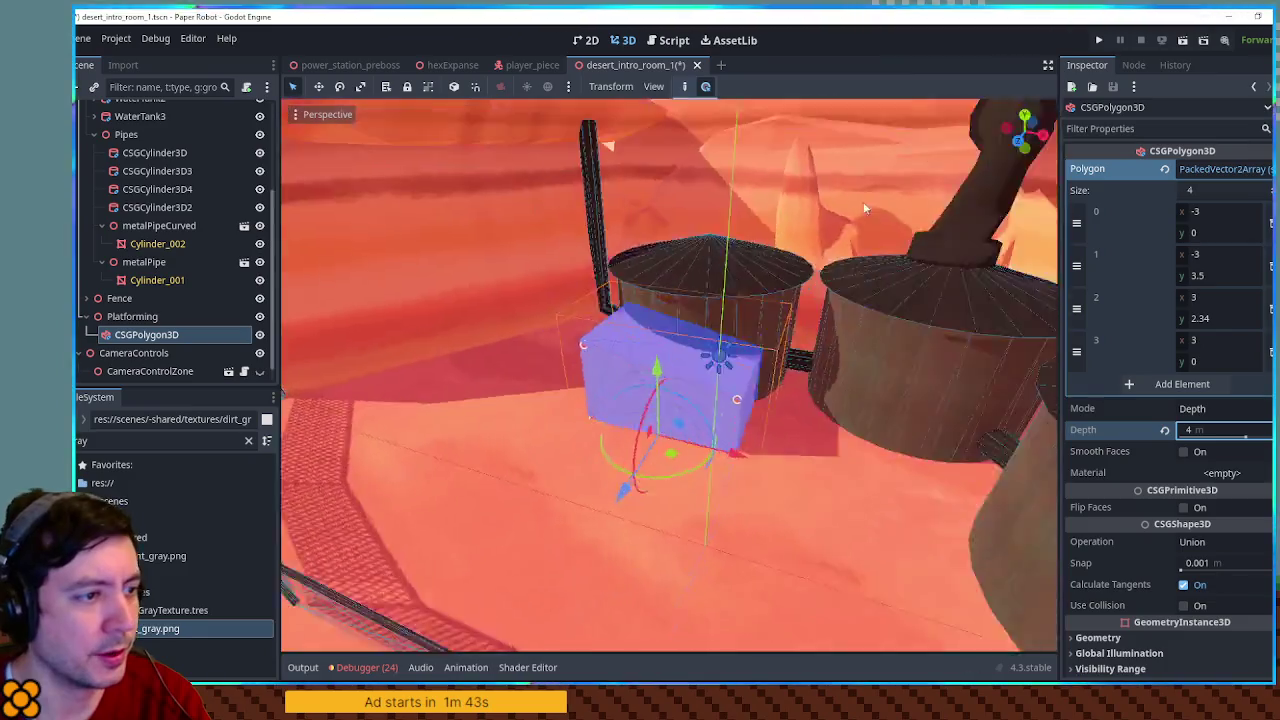
# Narrow the block by setting points 2 and 3 x to 2
pyautogui.moveTo(866, 208)
pyautogui.mouseDown()
pyautogui.moveTo(1042, 340)
pyautogui.moveTo(714, 370)
pyautogui.moveTo(929, 352)
pyautogui.mouseUp()
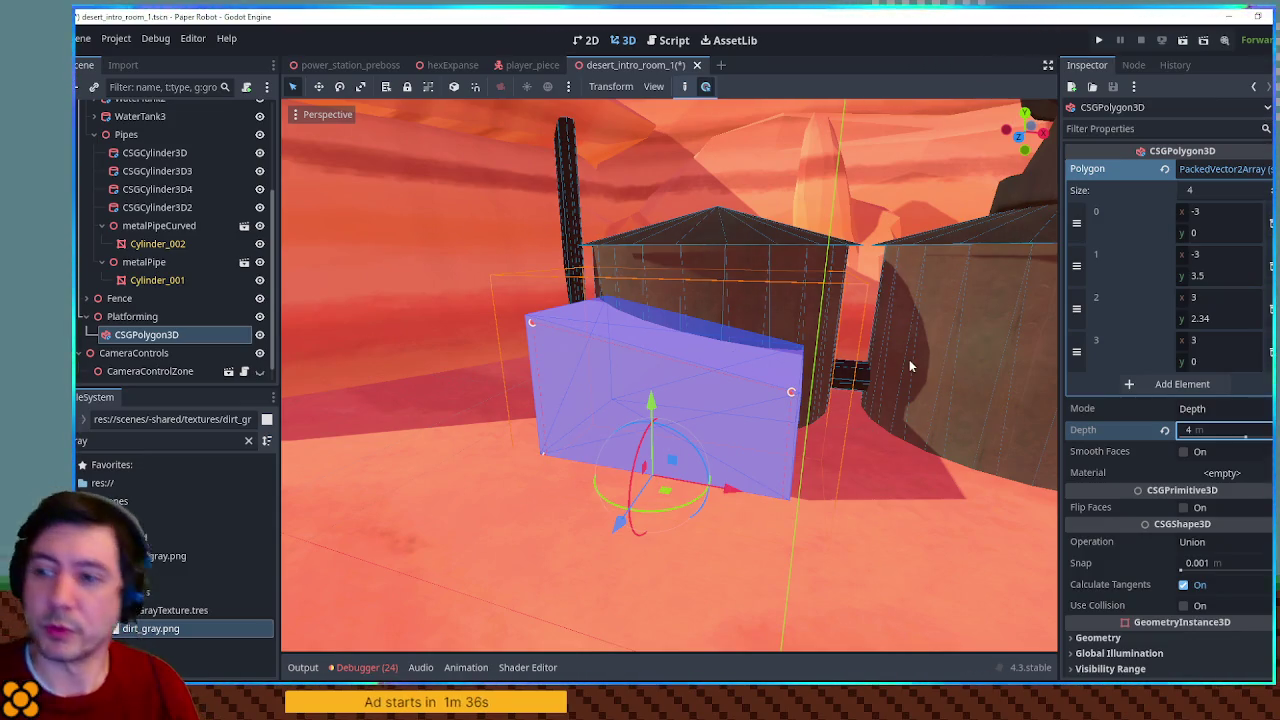
pyautogui.moveTo(909, 359)
pyautogui.mouseDown()
pyautogui.moveTo(898, 340)
pyautogui.moveTo(732, 425)
pyautogui.moveTo(665, 359)
pyautogui.moveTo(931, 346)
pyautogui.moveTo(928, 327)
pyautogui.moveTo(853, 343)
pyautogui.moveTo(837, 360)
pyautogui.moveTo(857, 348)
pyautogui.mouseUp()
pyautogui.click(649, 478)
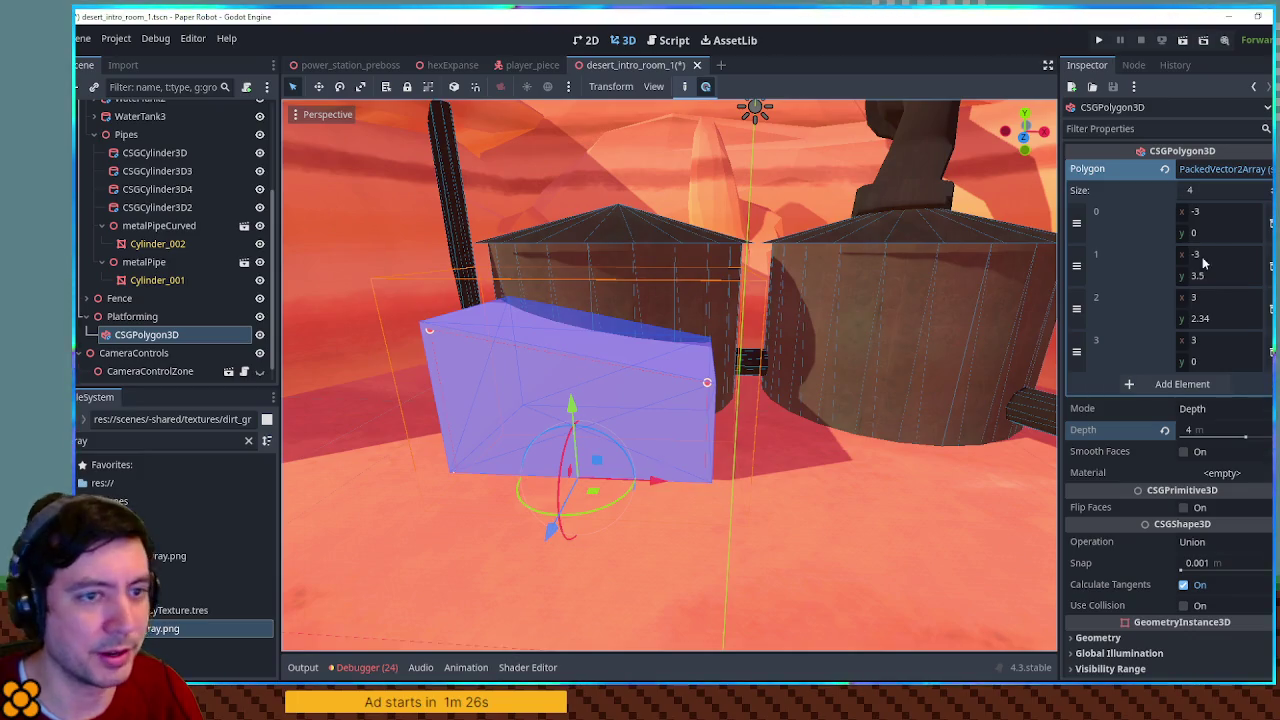
pyautogui.click(1216, 297)
pyautogui.write('2')
pyautogui.press('Return')
pyautogui.click(1205, 340)
pyautogui.write('2')
pyautogui.press('Return')
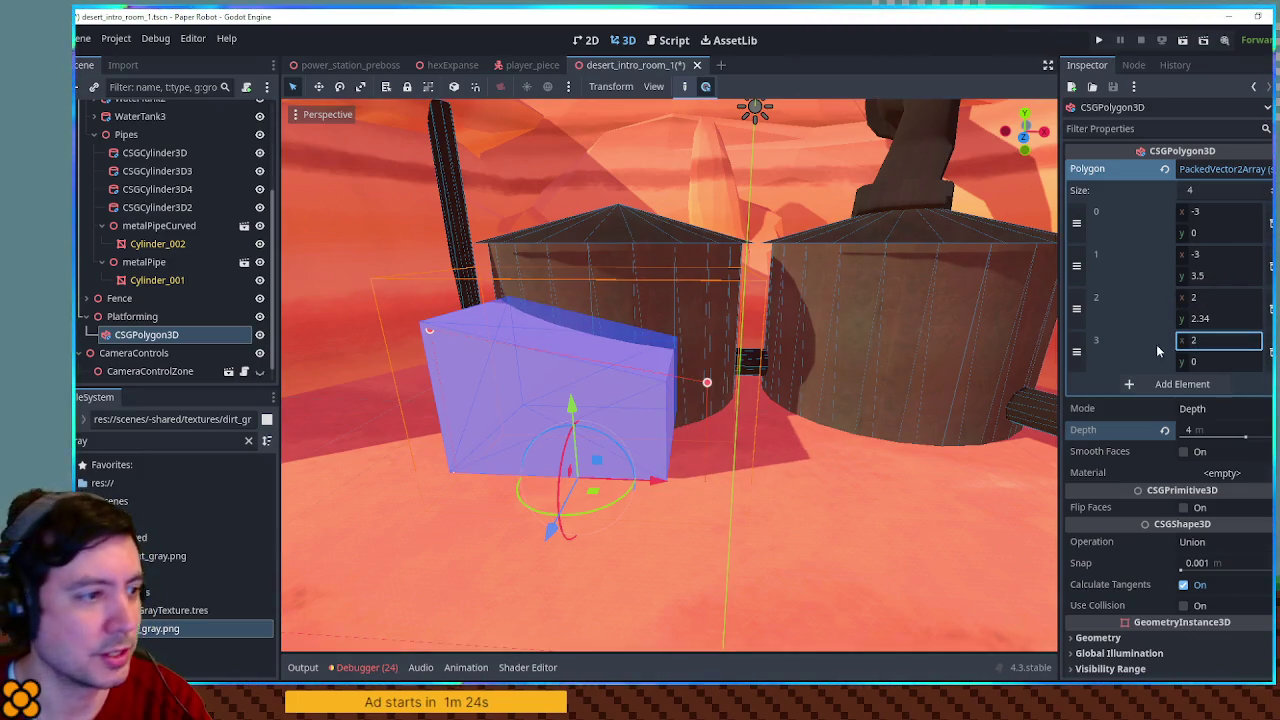
pyautogui.moveTo(867, 330); pyautogui.dragTo(843, 342)
pyautogui.moveTo(596, 387)
pyautogui.mouseDown()
pyautogui.moveTo(744, 385)
pyautogui.moveTo(694, 362)
pyautogui.moveTo(683, 398)
pyautogui.moveTo(685, 385)
pyautogui.mouseUp()
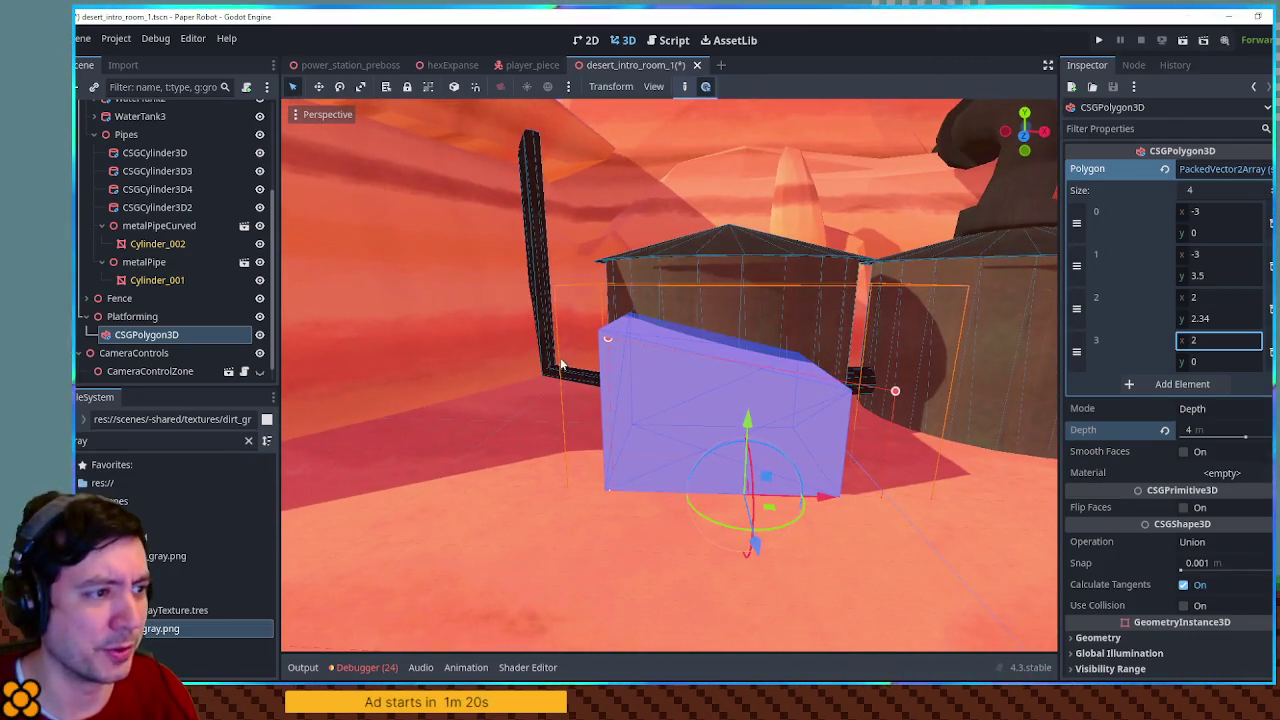
# Add a CSGBox3D child node under Platforming
pyautogui.click(144, 316)
pyautogui.hotkey('ctrl', 'a')
pyautogui.write('csgbox')
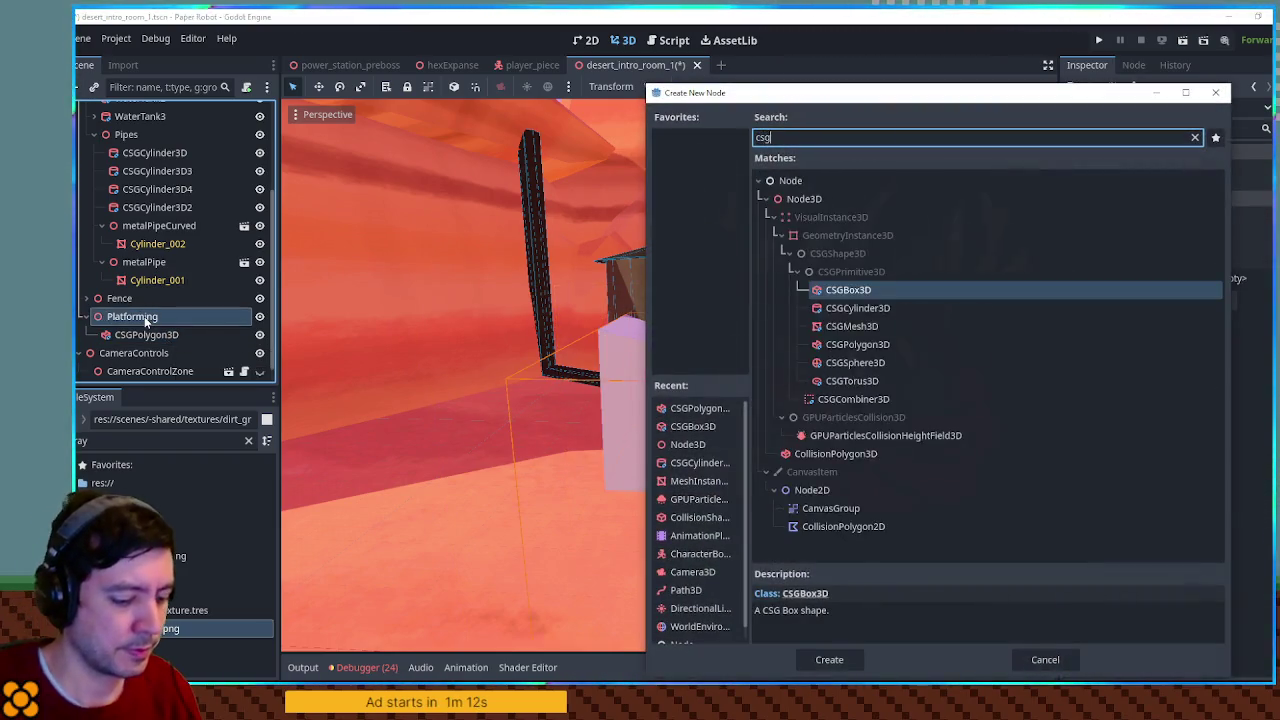
pyautogui.press('Return')
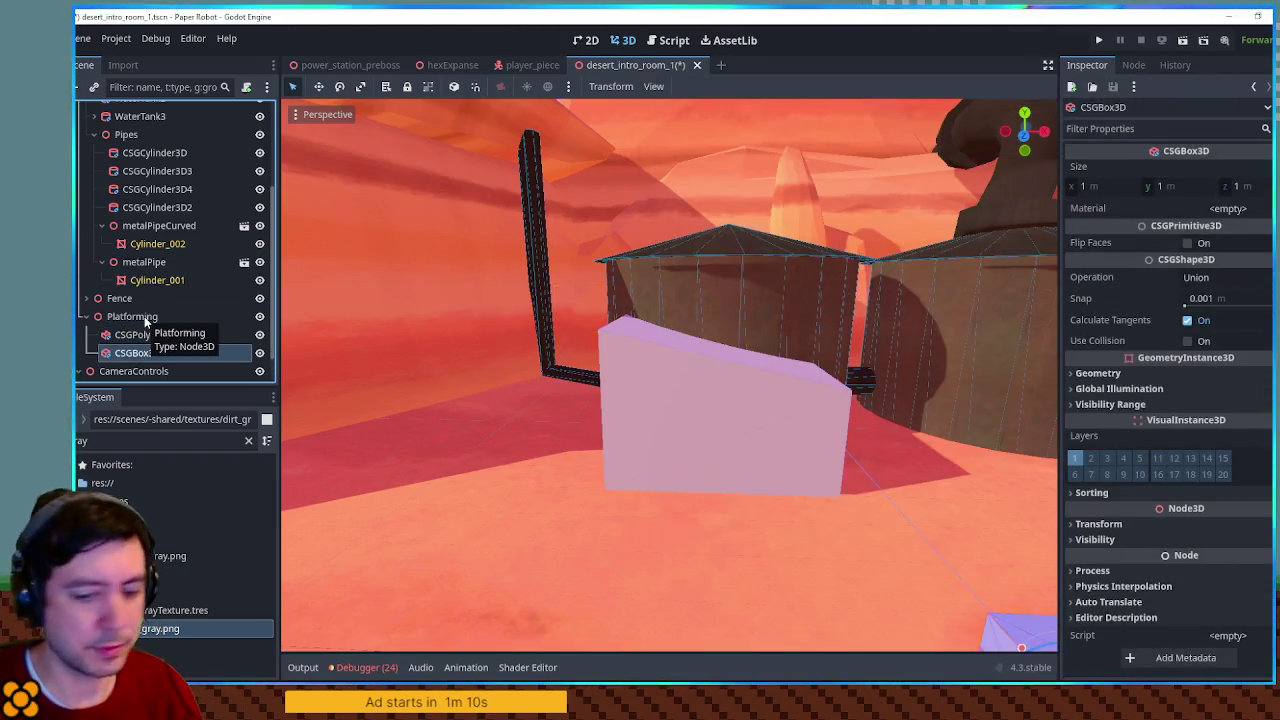
# Move the new box up onto the wall top, widen it and flatten it into a thin slab
pyautogui.click(596, 460)
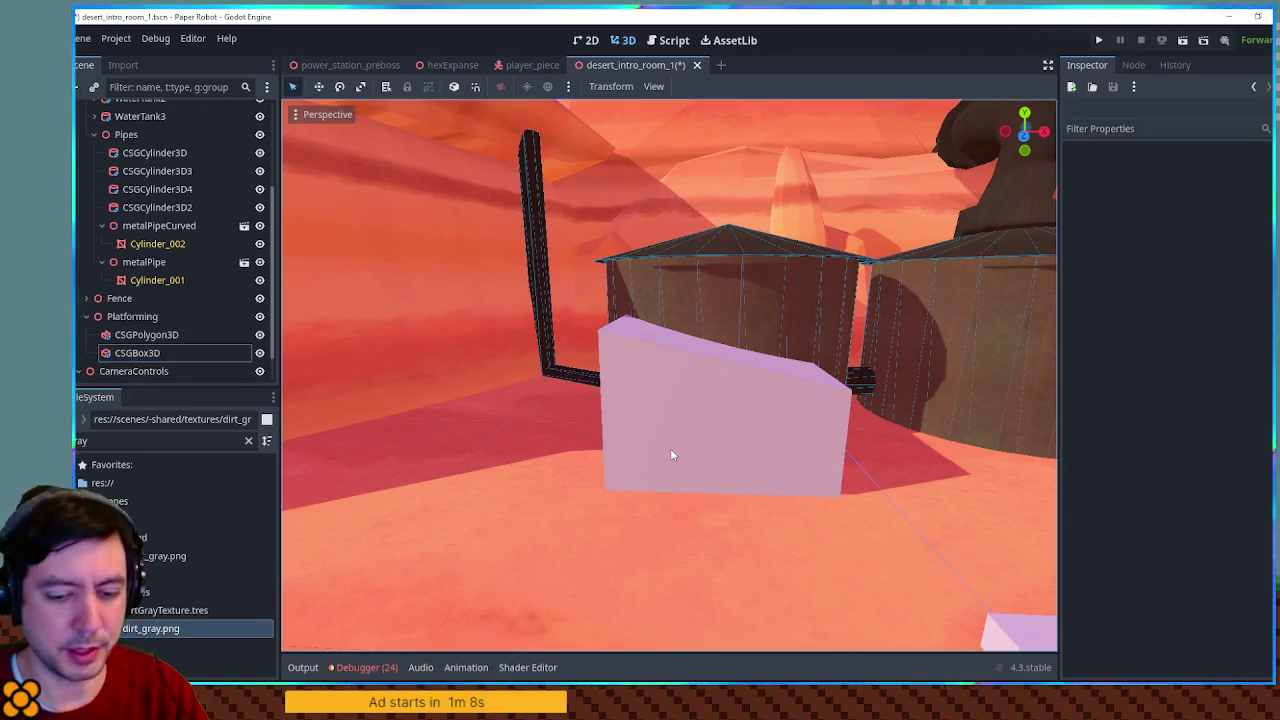
pyautogui.press('KP_7')
pyautogui.press('KP_1')
pyautogui.click(135, 355)
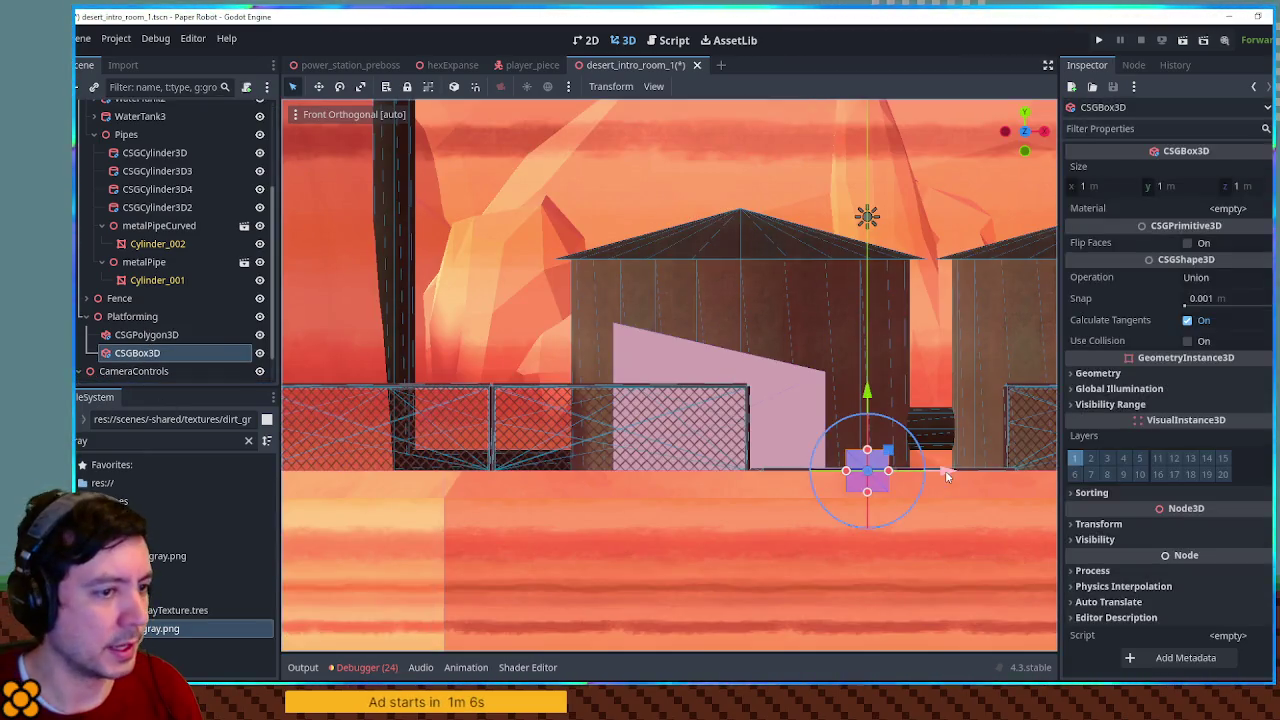
pyautogui.moveTo(939, 464); pyautogui.dragTo(802, 480)
pyautogui.moveTo(740, 393); pyautogui.dragTo(742, 283)
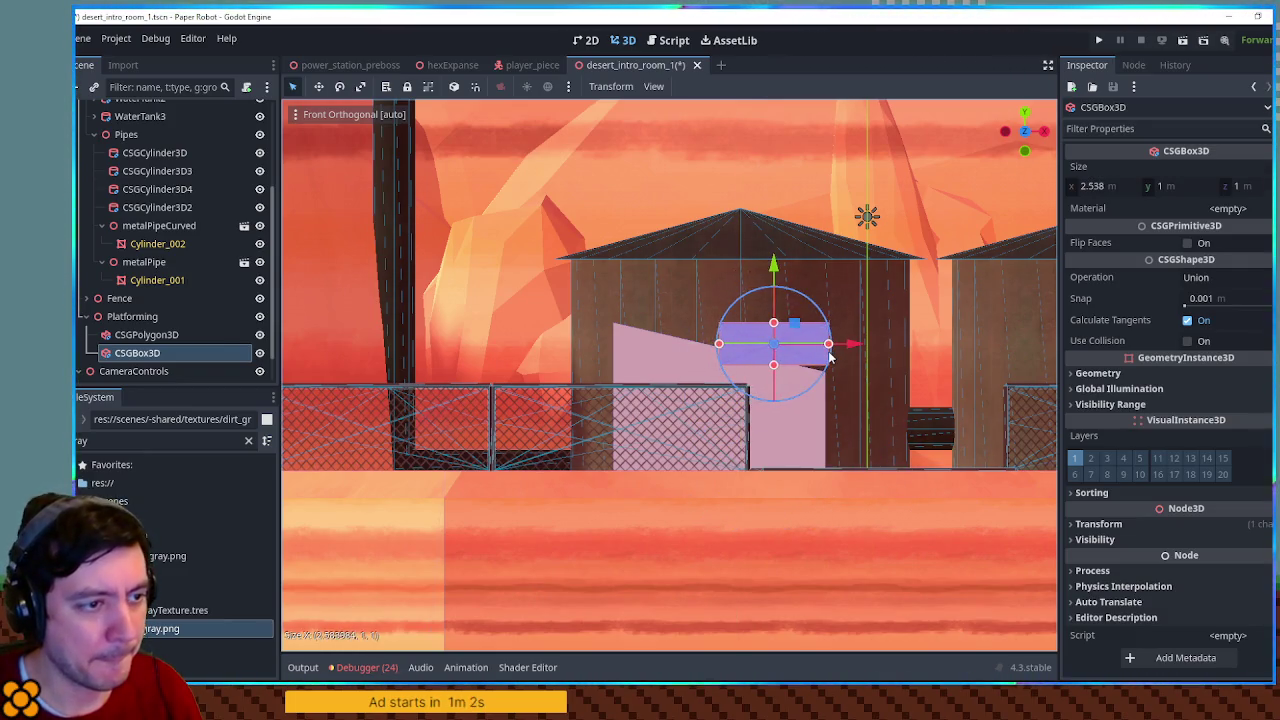
pyautogui.moveTo(673, 353); pyautogui.dragTo(613, 352)
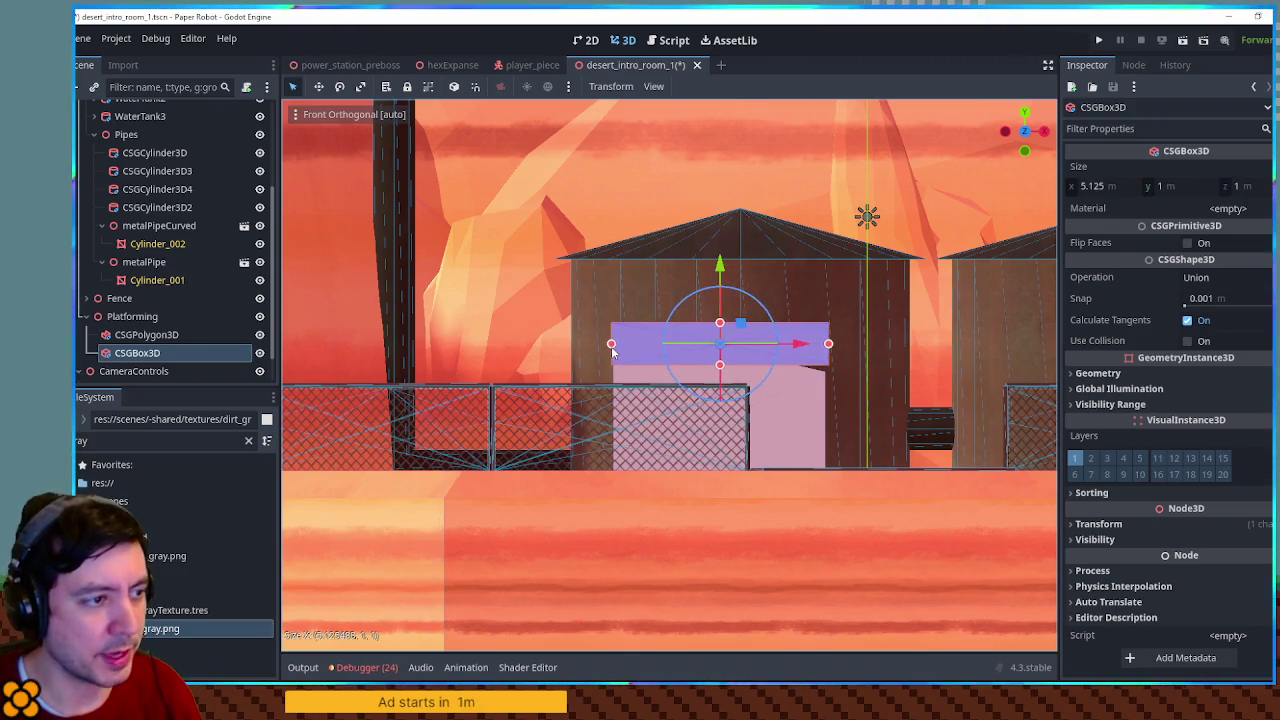
pyautogui.moveTo(721, 367); pyautogui.dragTo(722, 322)
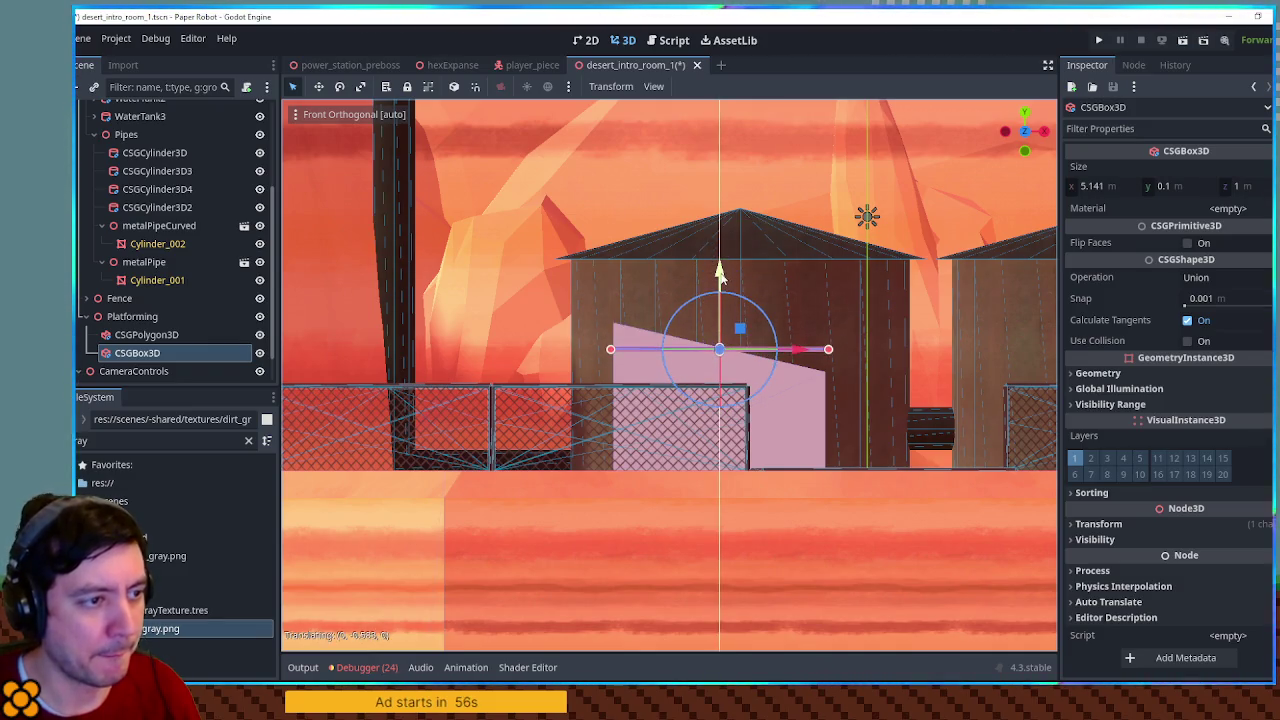
# Tilt the slab to the sloped wall top and stretch it to 5.287 × 0.1 × 4.236 m
pyautogui.scroll(4, 719, 268)
pyautogui.moveTo(856, 332); pyautogui.dragTo(849, 348)
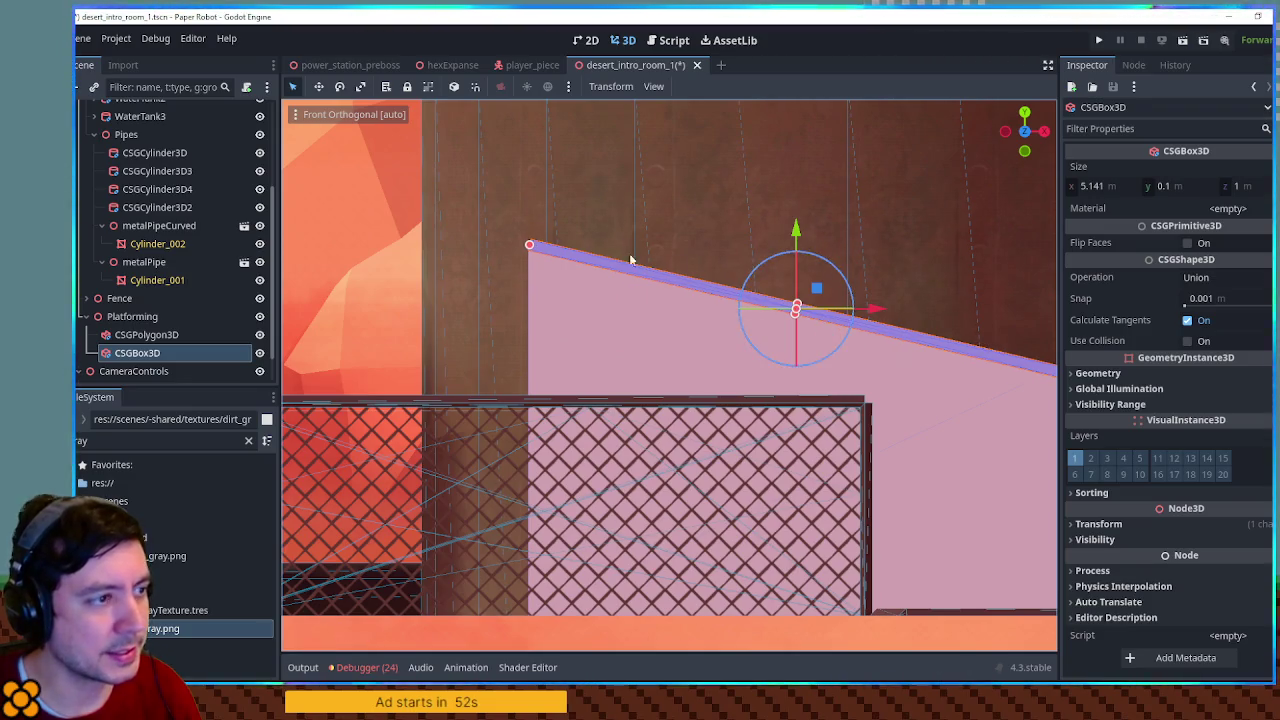
pyautogui.hscroll(5, 718, 334)
pyautogui.moveTo(718, 334)
pyautogui.mouseDown()
pyautogui.moveTo(603, 426)
pyautogui.moveTo(486, 403)
pyautogui.moveTo(452, 420)
pyautogui.mouseUp()
pyautogui.moveTo(318, 453)
pyautogui.mouseDown()
pyautogui.moveTo(547, 404)
pyautogui.moveTo(643, 413)
pyautogui.moveTo(616, 378)
pyautogui.mouseUp()
pyautogui.scroll(5, 643, 413)
pyautogui.moveTo(709, 375); pyautogui.dragTo(940, 370)
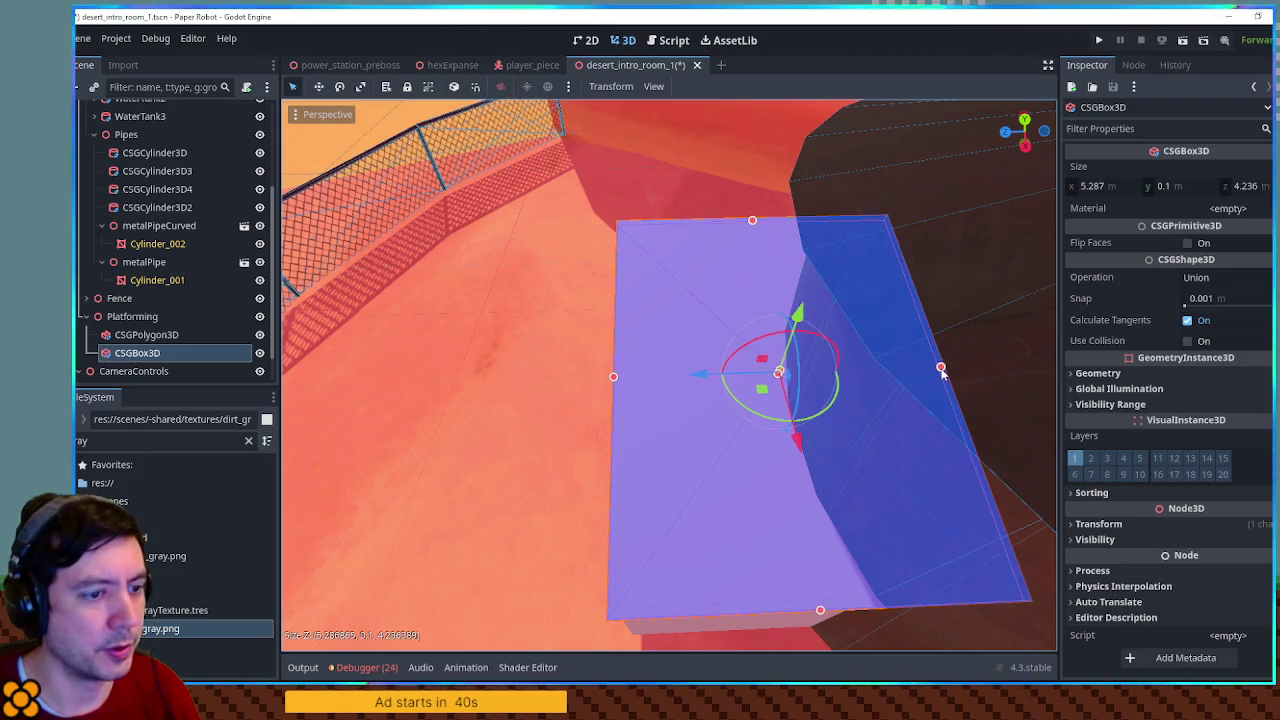
pyautogui.scroll(-3, 940, 370)
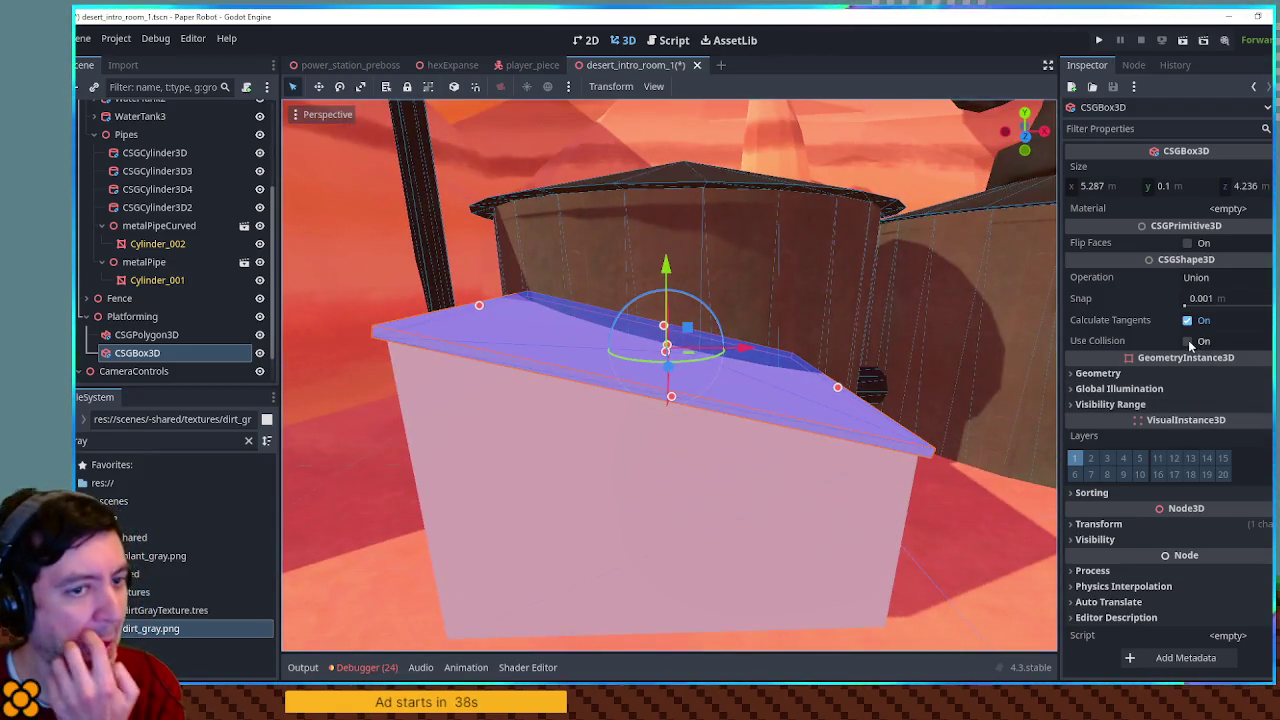
# Enable Use Collision on the roof slab
pyautogui.click(1188, 341)
pyautogui.scroll(-5, 876, 322)
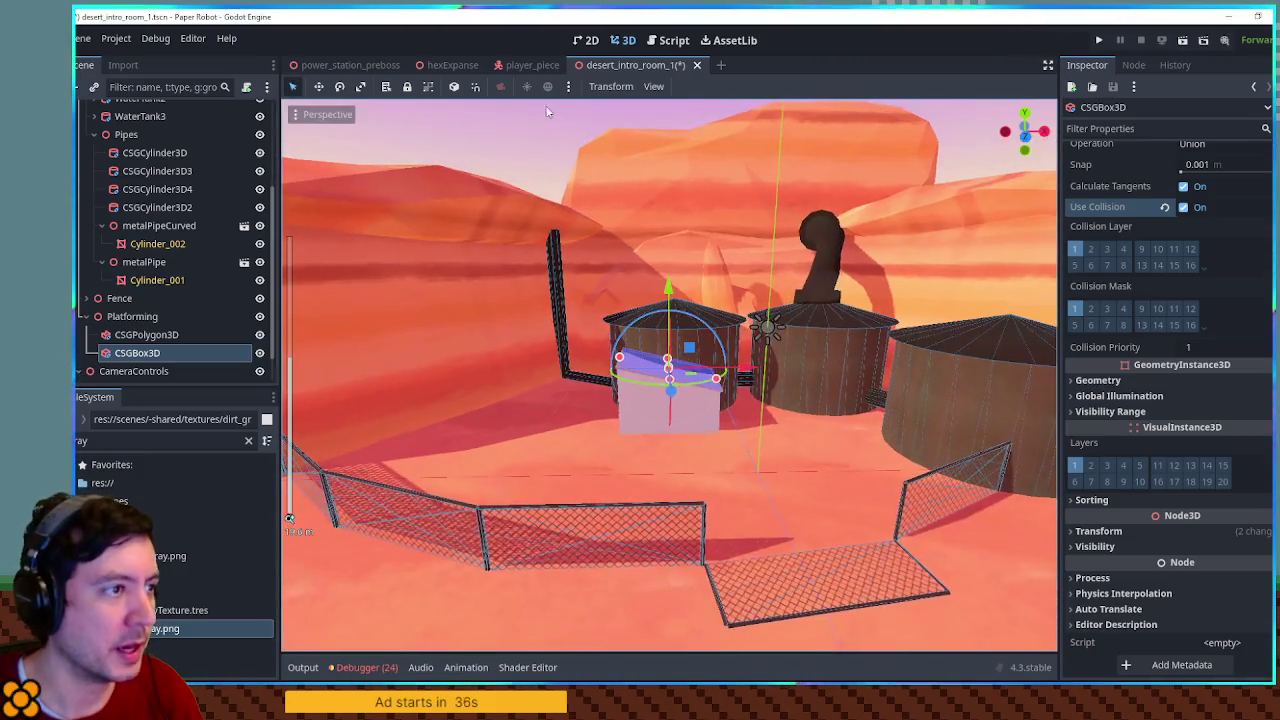
pyautogui.click(548, 112)
pyautogui.scroll(6, 694, 310)
pyautogui.moveTo(768, 306)
pyautogui.mouseDown()
pyautogui.moveTo(806, 309)
pyautogui.moveTo(640, 349)
pyautogui.moveTo(606, 326)
pyautogui.mouseUp()
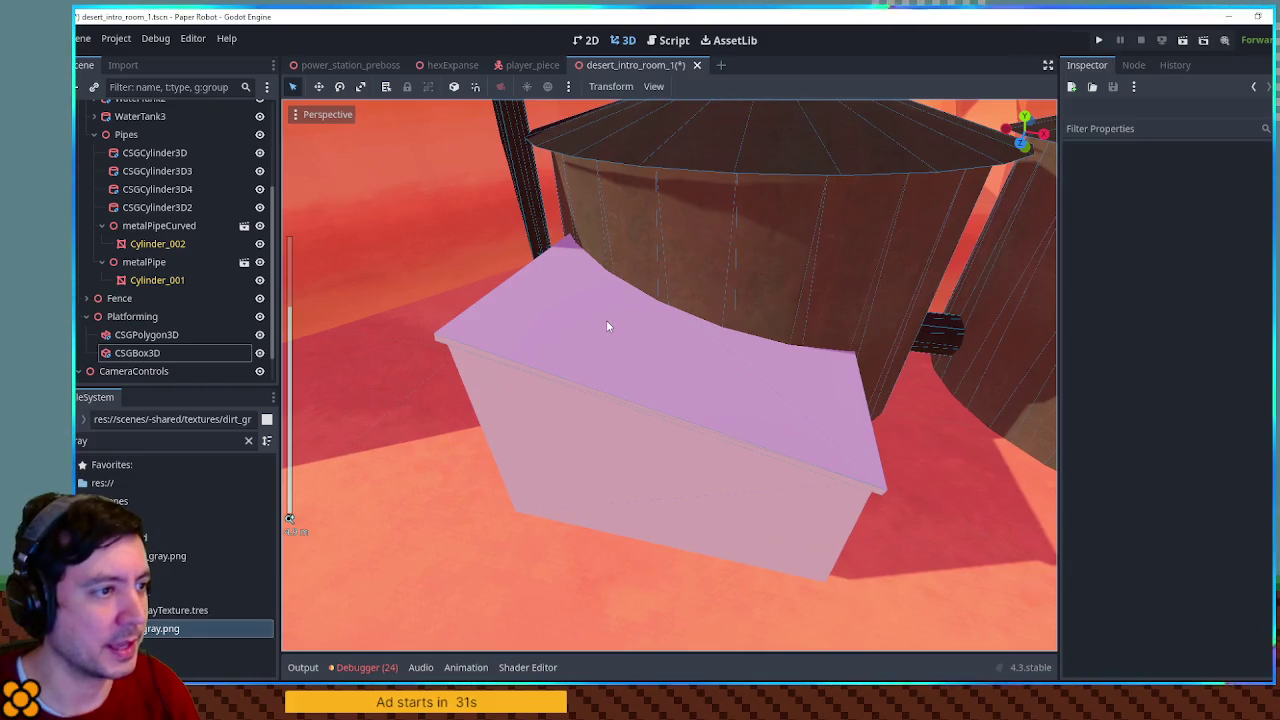
# Filter the FileSystem for 'corru' and try the corrugated triplanar material on the roof, then undo it
pyautogui.click(606, 326)
pyautogui.doubleClick(132, 441)
pyautogui.write('corru')
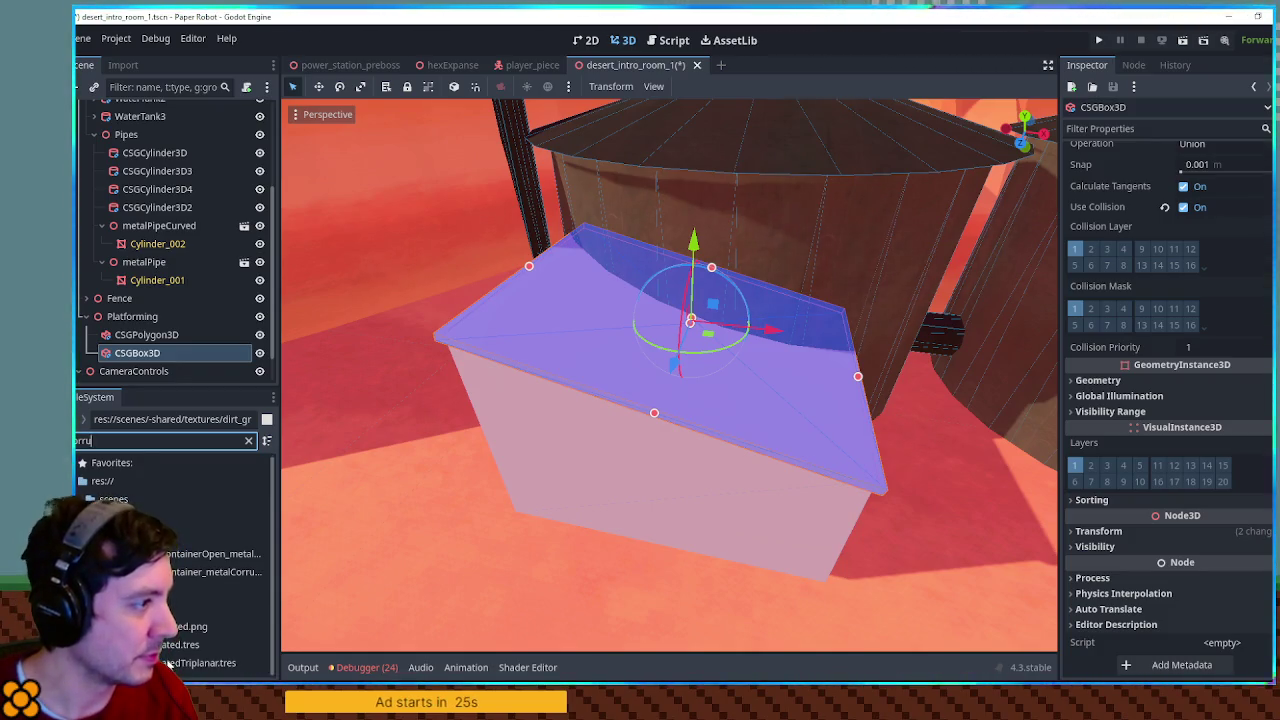
pyautogui.moveTo(170, 663); pyautogui.dragTo(1256, 270)
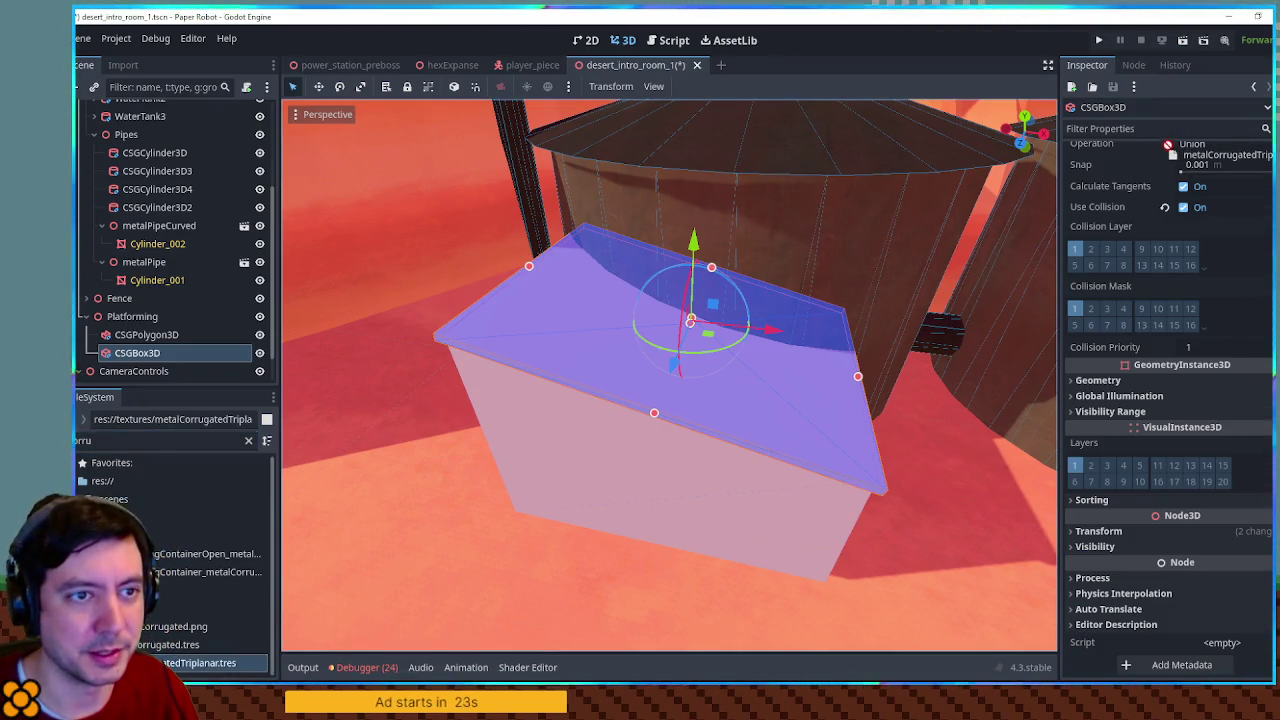
pyautogui.moveTo(1165, 138)
pyautogui.mouseDown()
pyautogui.moveTo(283, 603)
pyautogui.moveTo(155, 595)
pyautogui.mouseUp()
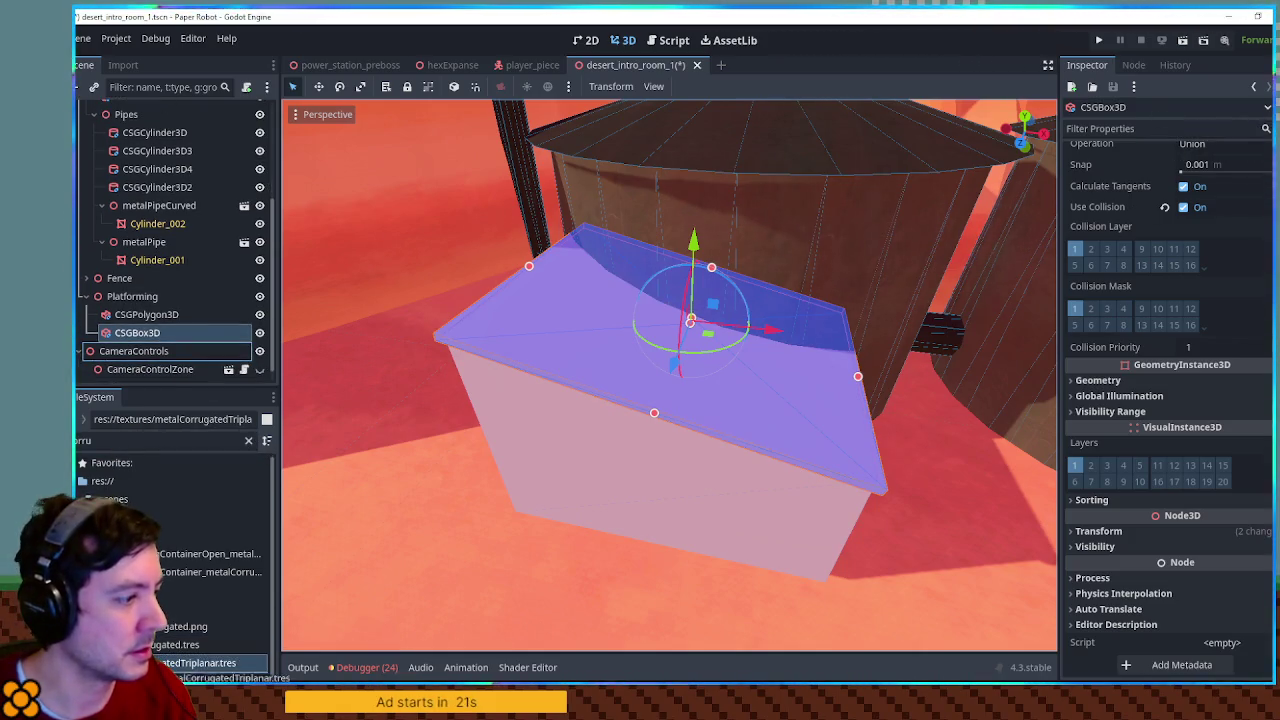
pyautogui.scroll(3, 1163, 307)
pyautogui.moveTo(200, 663)
pyautogui.mouseDown()
pyautogui.moveTo(789, 509)
pyautogui.moveTo(1222, 208)
pyautogui.mouseUp()
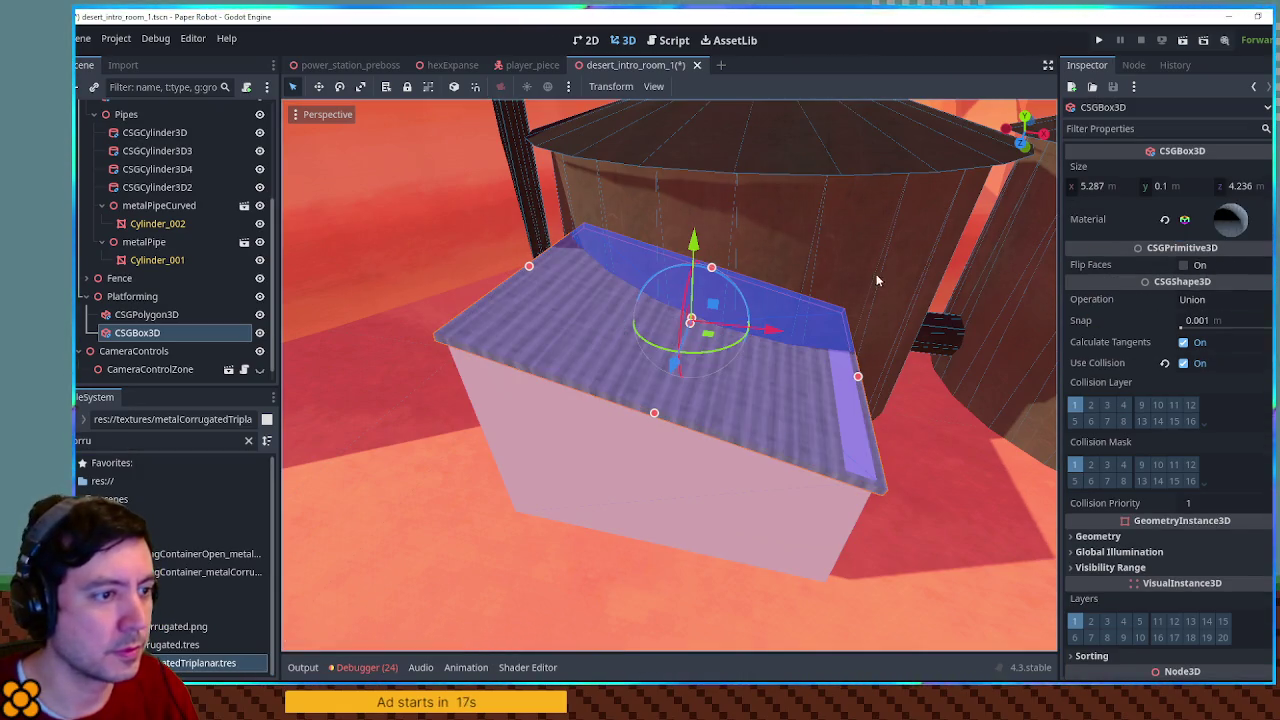
pyautogui.hotkey('ctrl', 'z')
# Apply metalCorrugated.tres to the roof slab's Material slot
pyautogui.click(162, 645)
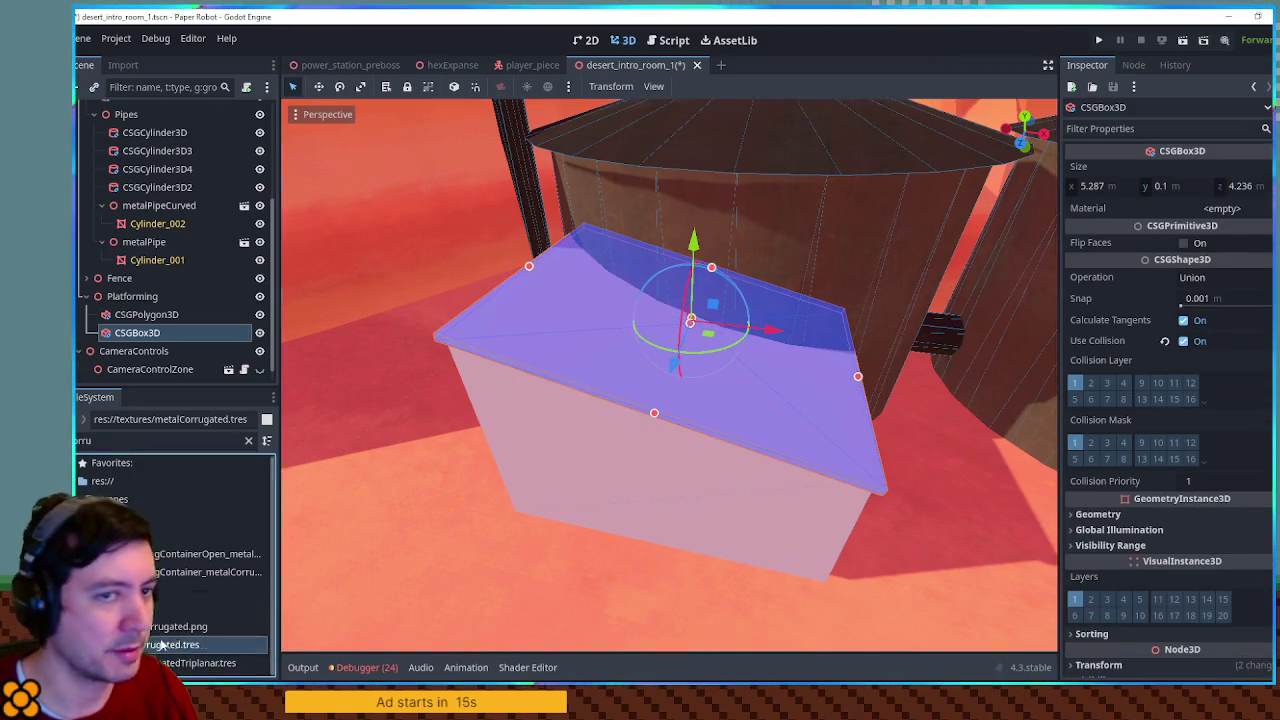
pyautogui.moveTo(1256, 210); pyautogui.dragTo(1247, 217)
pyautogui.scroll(-3, 730, 388)
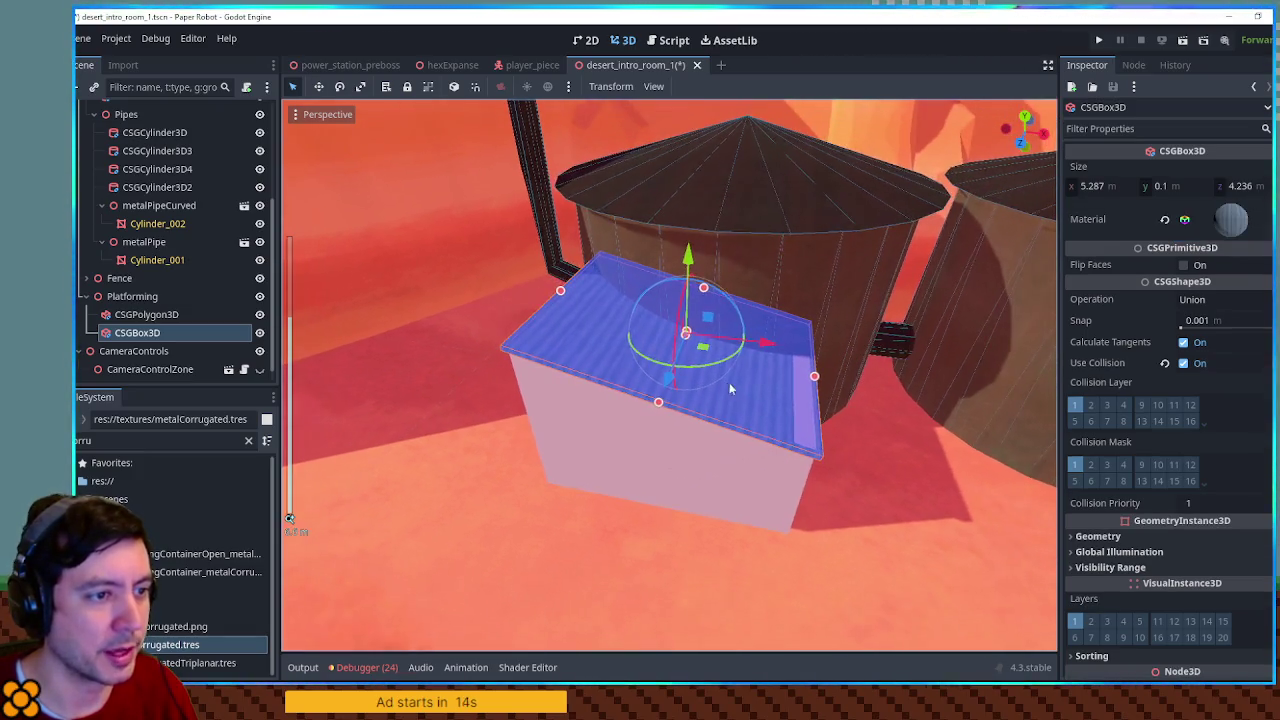
pyautogui.scroll(5, 750, 337)
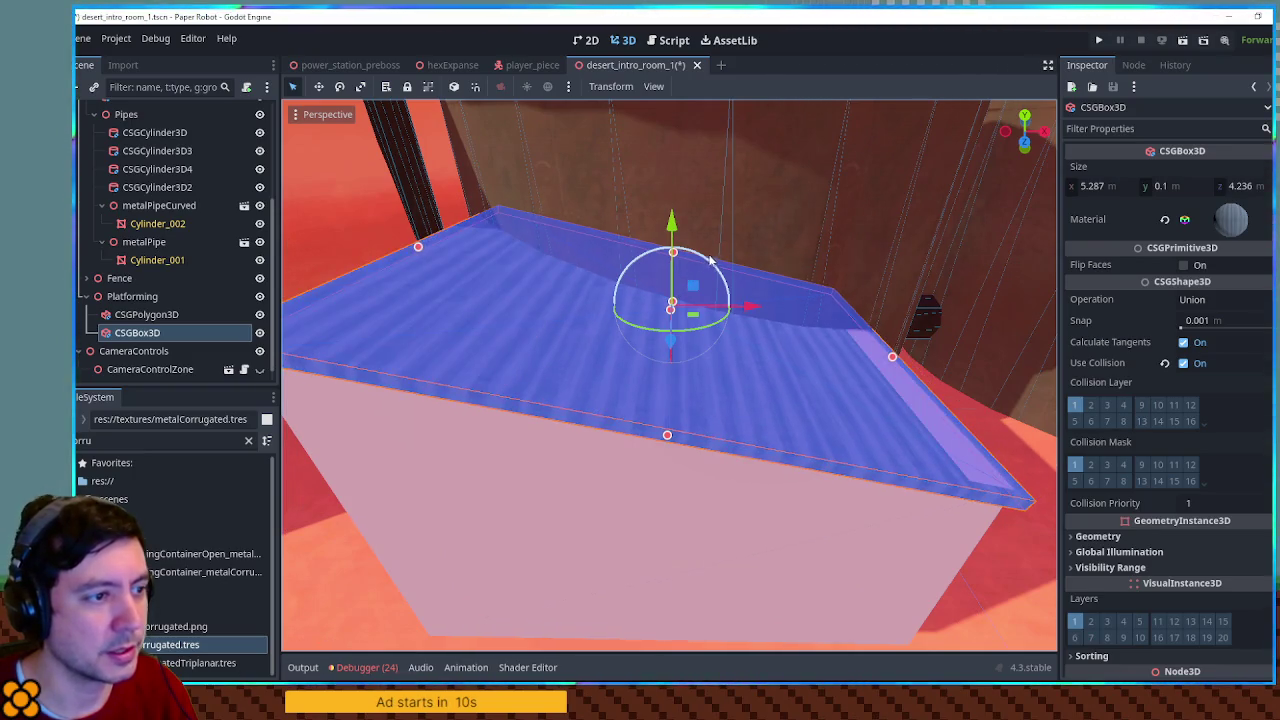
# Make the roof slab slightly thicker
pyautogui.moveTo(677, 233)
pyautogui.mouseDown()
pyautogui.moveTo(722, 222)
pyautogui.moveTo(708, 266)
pyautogui.mouseUp()
pyautogui.moveTo(659, 381); pyautogui.dragTo(674, 374)
pyautogui.scroll(-5, 674, 374)
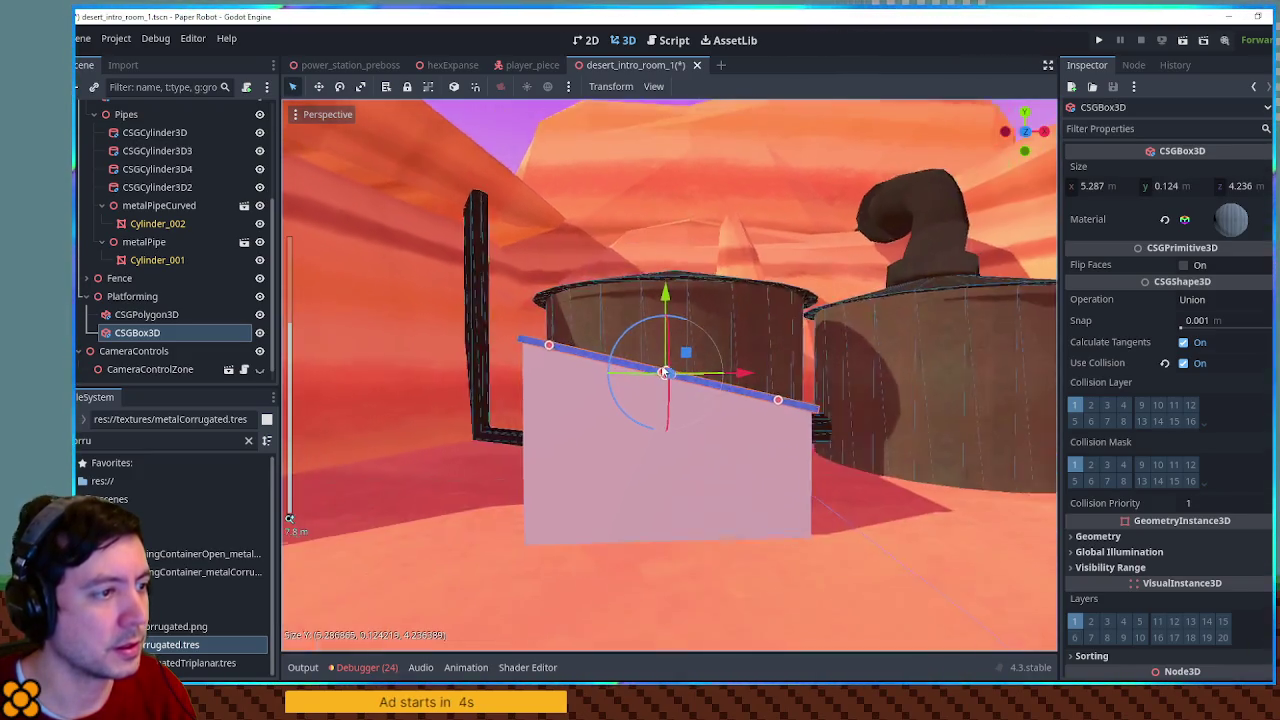
pyautogui.scroll(5, 686, 377)
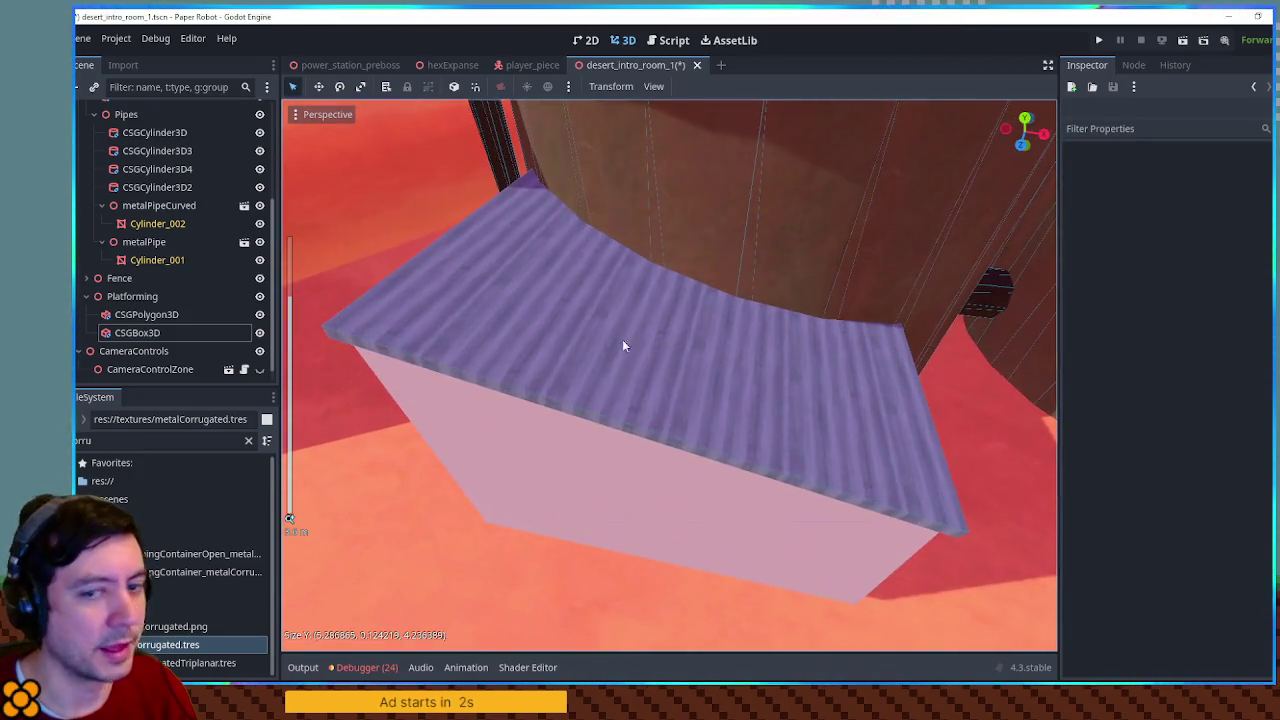
pyautogui.scroll(2, 734, 363)
pyautogui.scroll(-5, 637, 325)
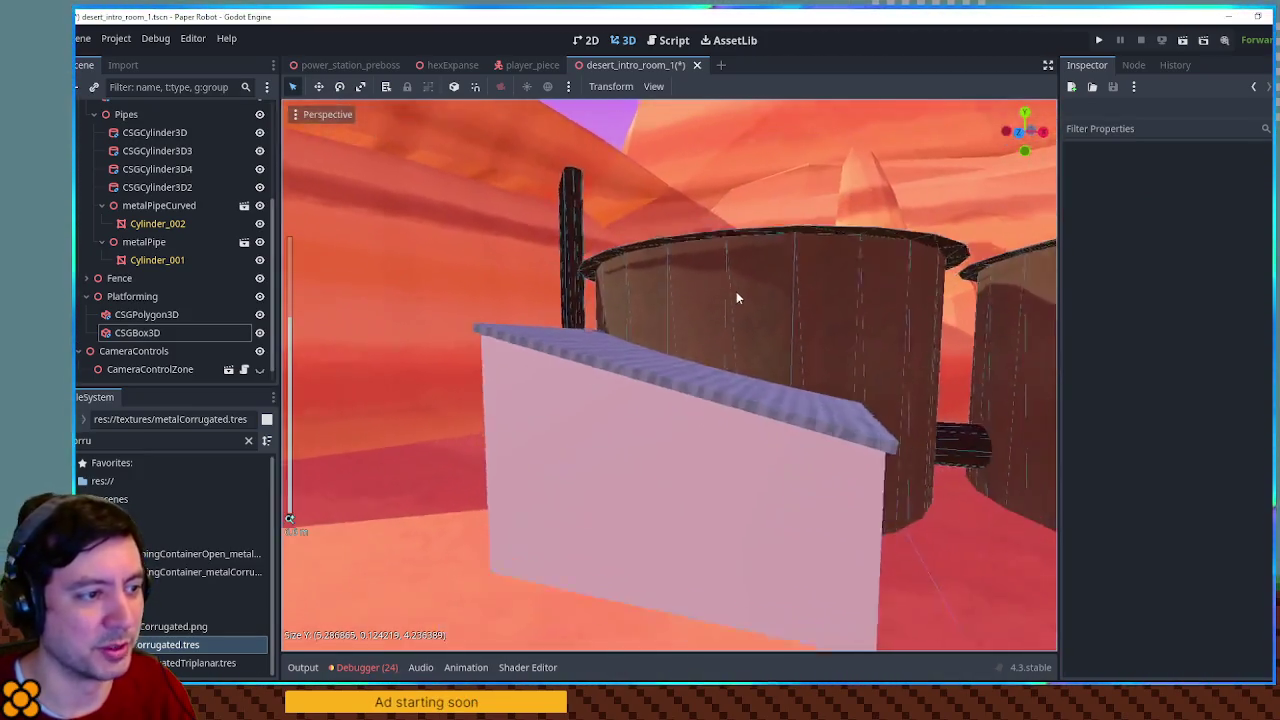
# Orbit around the pink wall to inspect the finished roof
pyautogui.moveTo(908, 347)
pyautogui.mouseDown()
pyautogui.moveTo(686, 337)
pyautogui.moveTo(683, 371)
pyautogui.moveTo(858, 400)
pyautogui.moveTo(706, 423)
pyautogui.moveTo(726, 486)
pyautogui.moveTo(558, 280)
pyautogui.mouseUp()
pyautogui.moveTo(689, 384)
pyautogui.mouseDown()
pyautogui.moveTo(763, 340)
pyautogui.moveTo(920, 366)
pyautogui.moveTo(477, 357)
pyautogui.moveTo(837, 389)
pyautogui.moveTo(654, 380)
pyautogui.mouseUp()
pyautogui.moveTo(769, 389)
pyautogui.mouseDown()
pyautogui.moveTo(609, 343)
pyautogui.moveTo(855, 350)
pyautogui.moveTo(566, 337)
pyautogui.moveTo(794, 343)
pyautogui.moveTo(611, 349)
pyautogui.mouseUp()
pyautogui.scroll(2, 594, 340)
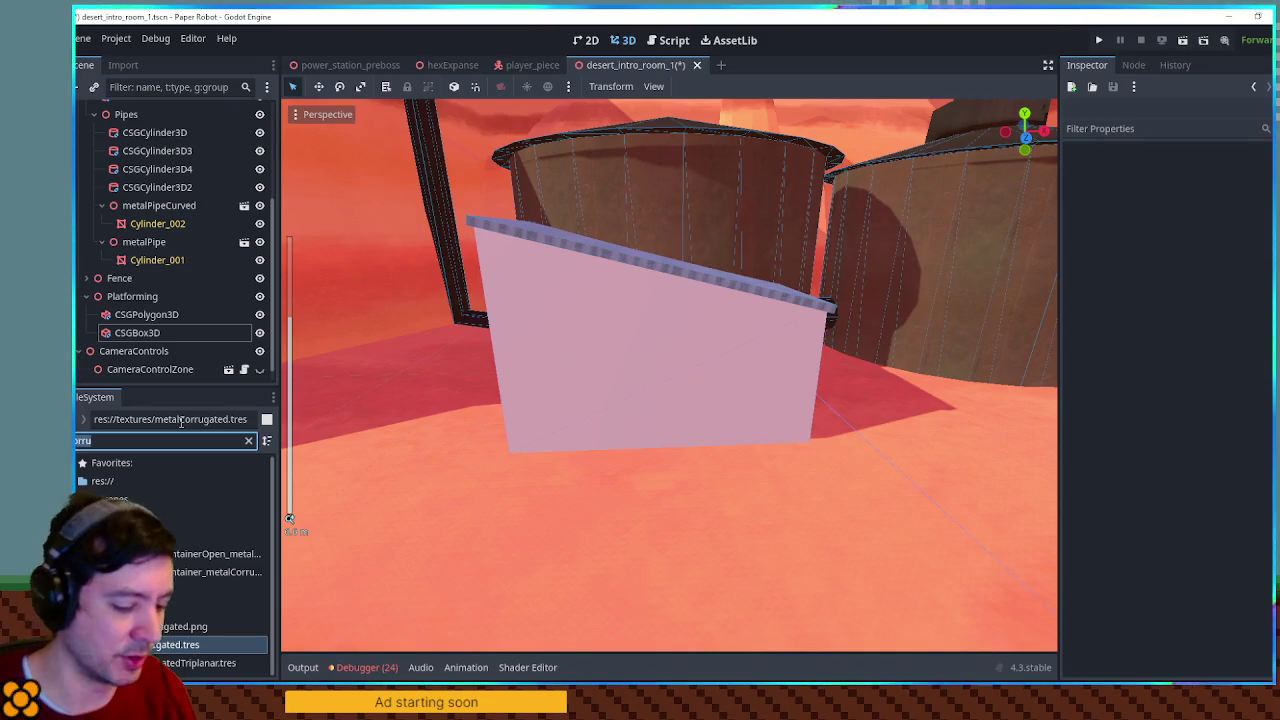
pyautogui.write('planks')
pyautogui.scroll(-5, 240, 565)
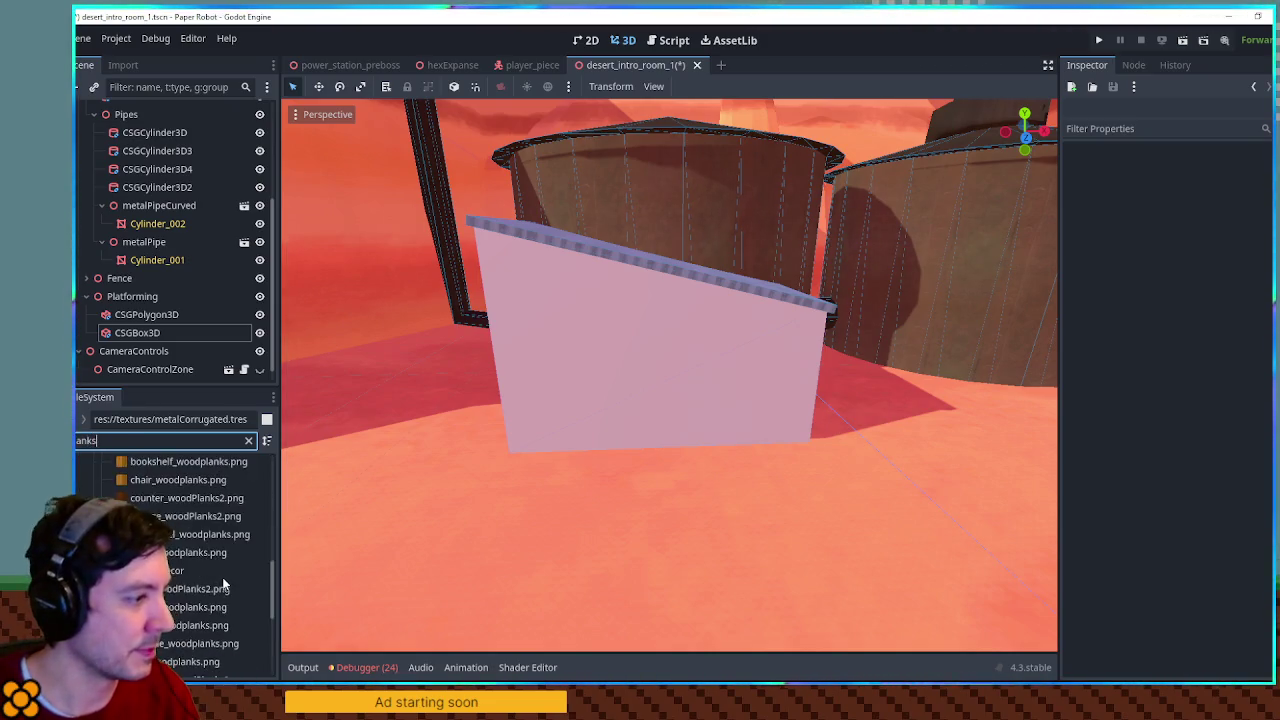
pyautogui.click(658, 352)
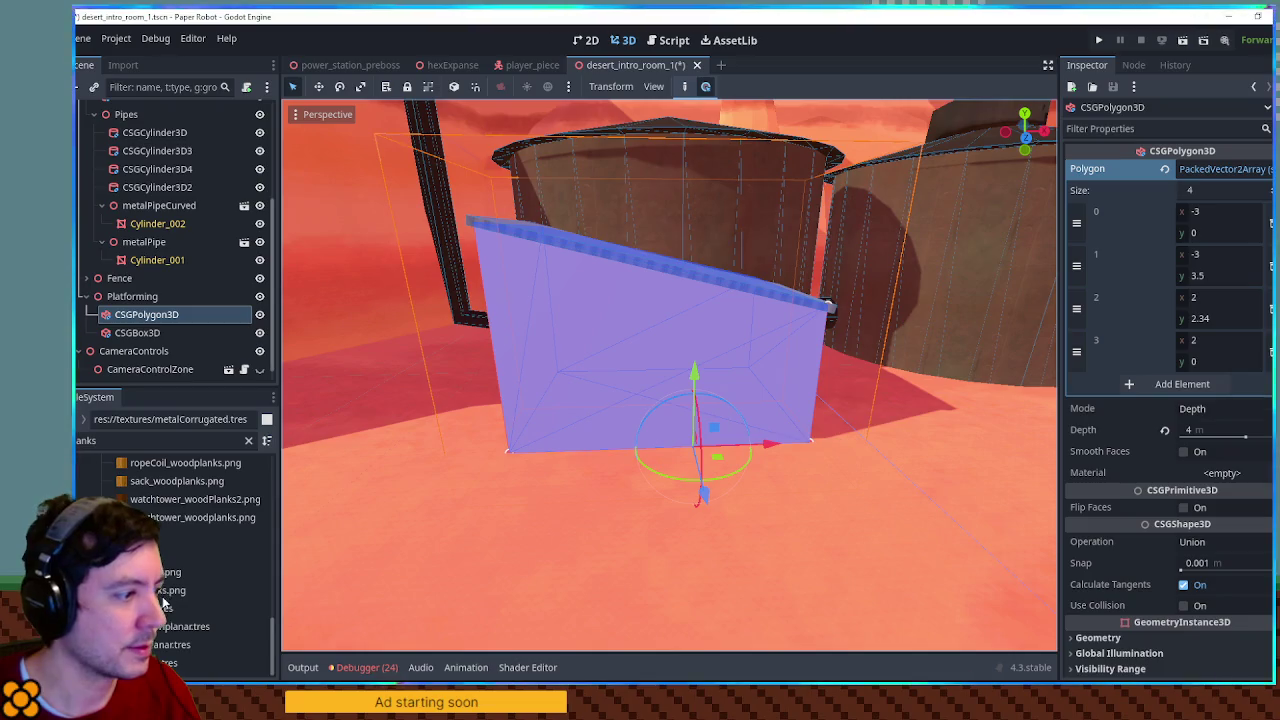
pyautogui.moveTo(180, 626); pyautogui.dragTo(1169, 408)
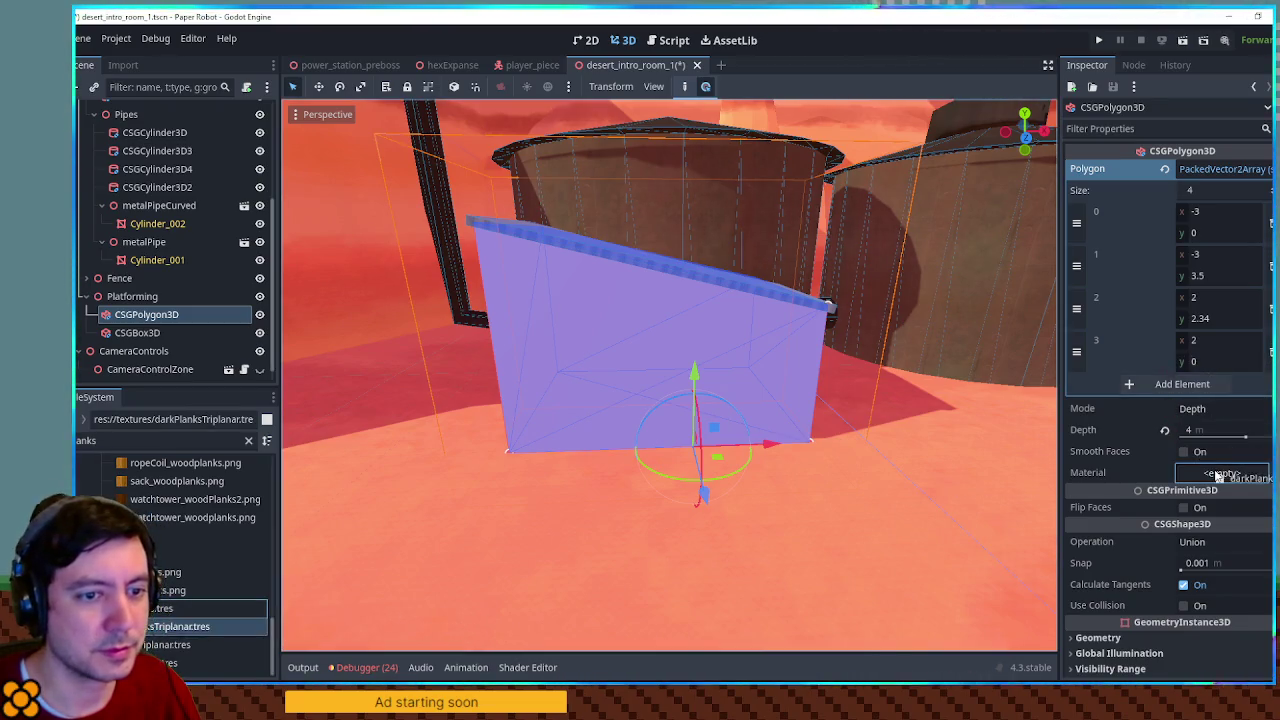
pyautogui.moveTo(1217, 477); pyautogui.dragTo(1217, 477)
pyautogui.moveTo(781, 347)
pyautogui.mouseDown()
pyautogui.moveTo(751, 310)
pyautogui.moveTo(820, 303)
pyautogui.moveTo(1030, 203)
pyautogui.moveTo(930, 218)
pyautogui.moveTo(566, 215)
pyautogui.moveTo(707, 231)
pyautogui.mouseUp()
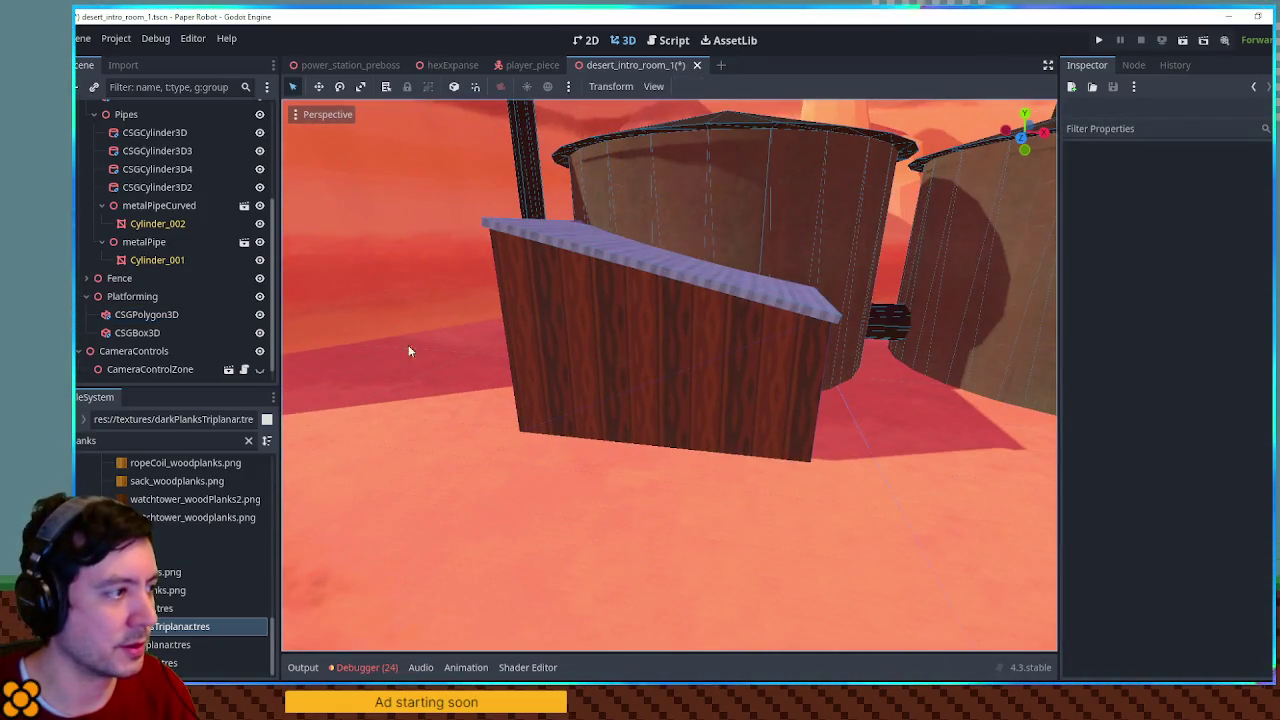
pyautogui.click(133, 333)
pyautogui.click(140, 314)
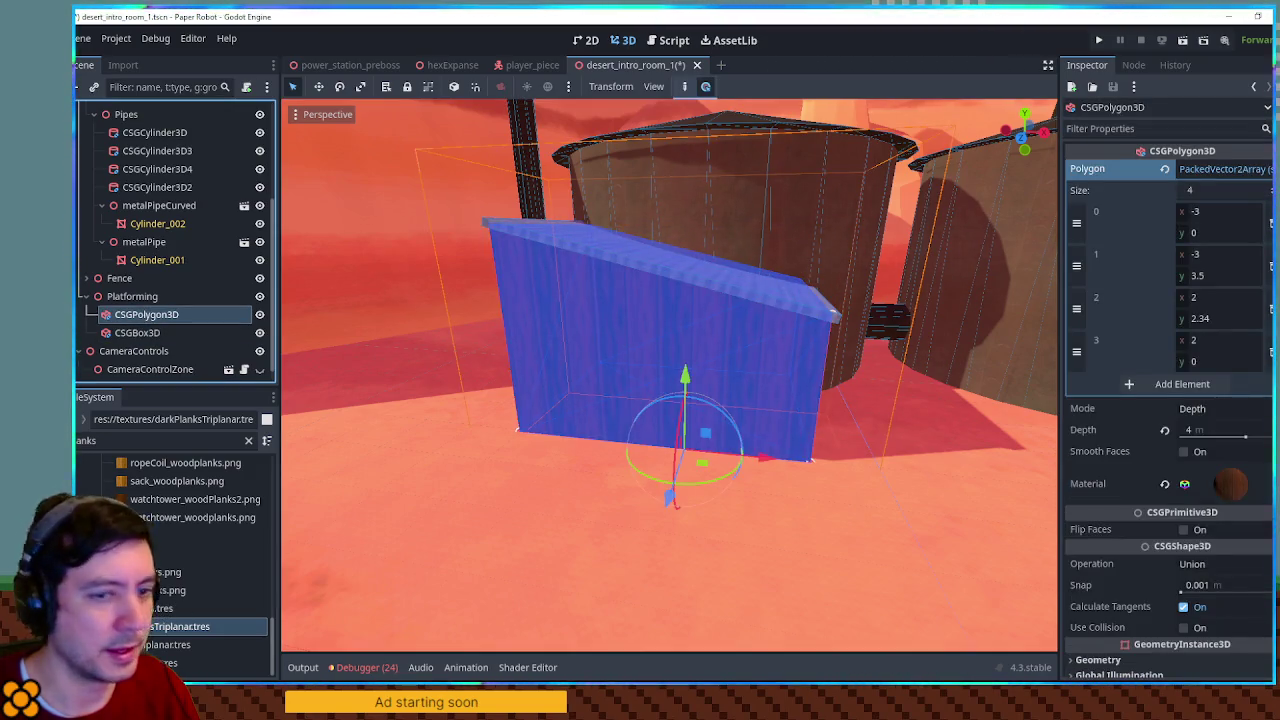
pyautogui.click(160, 626)
pyautogui.moveTo(160, 644)
pyautogui.mouseDown()
pyautogui.moveTo(1140, 484)
pyautogui.moveTo(1230, 484)
pyautogui.mouseUp()
pyautogui.scroll(-3, 876, 359)
pyautogui.scroll(-3, 888, 315)
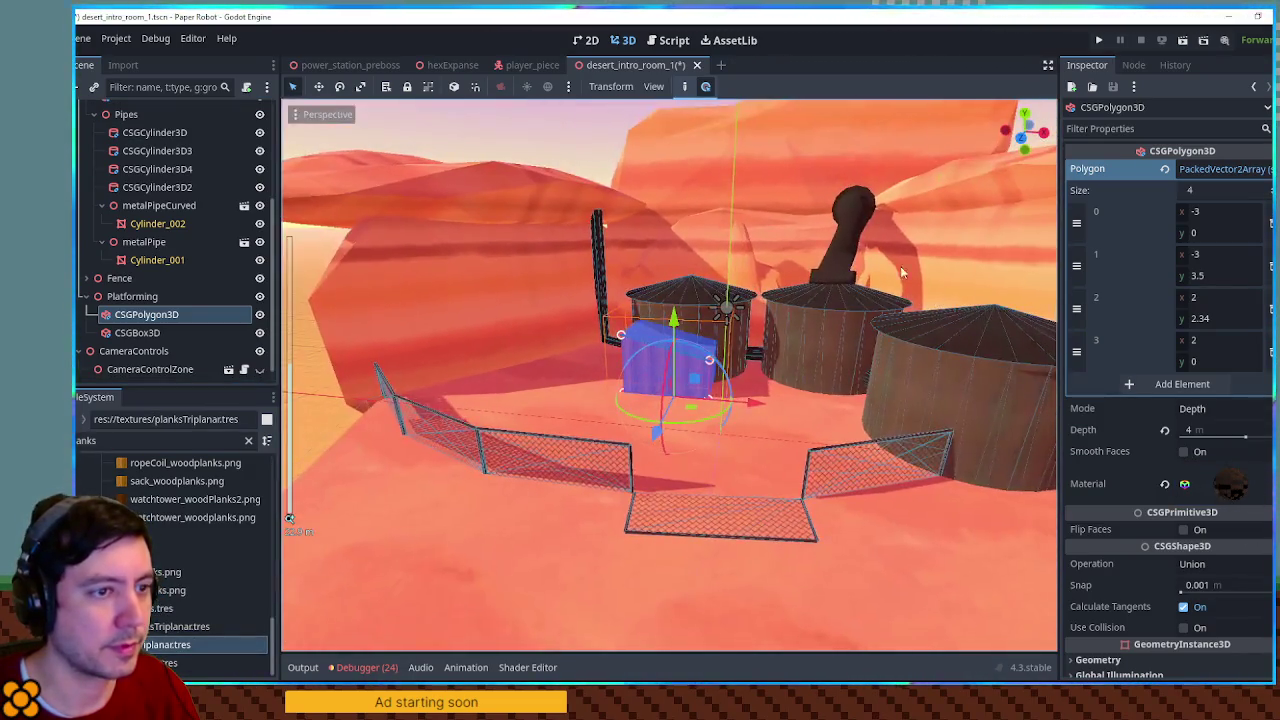
pyautogui.click(540, 135)
pyautogui.scroll(5, 540, 135)
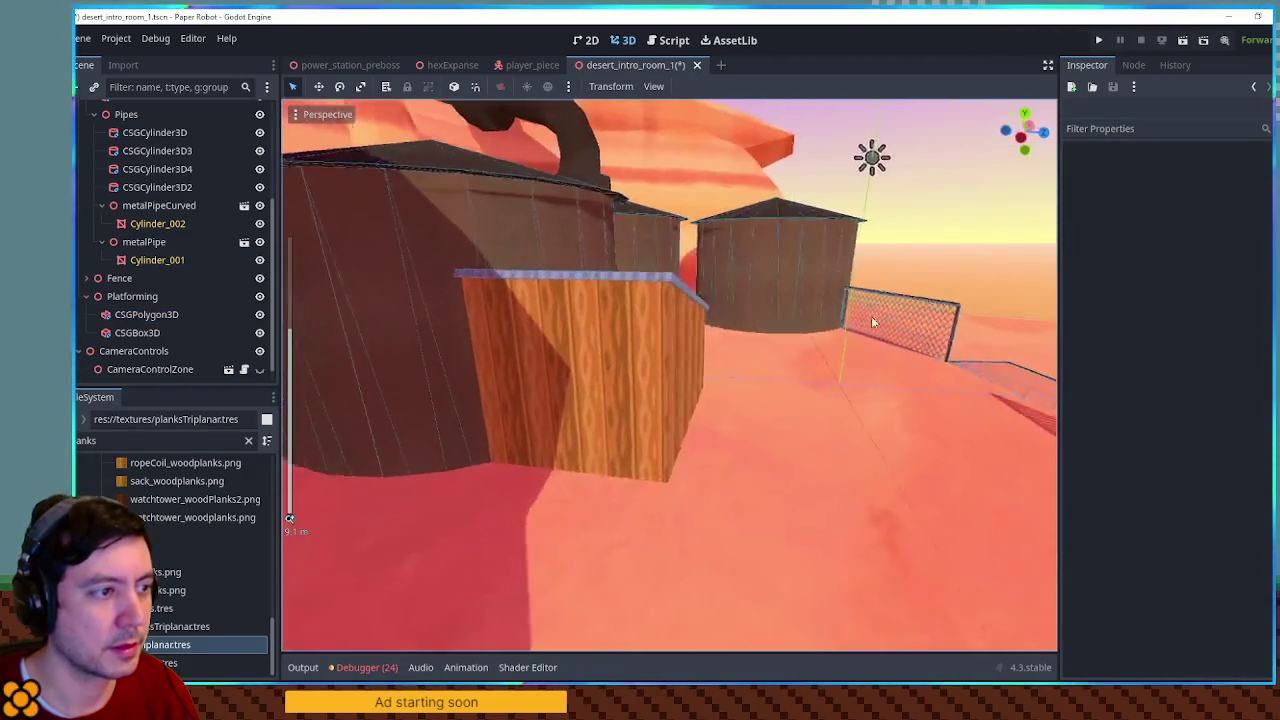
pyautogui.scroll(5, 632, 318)
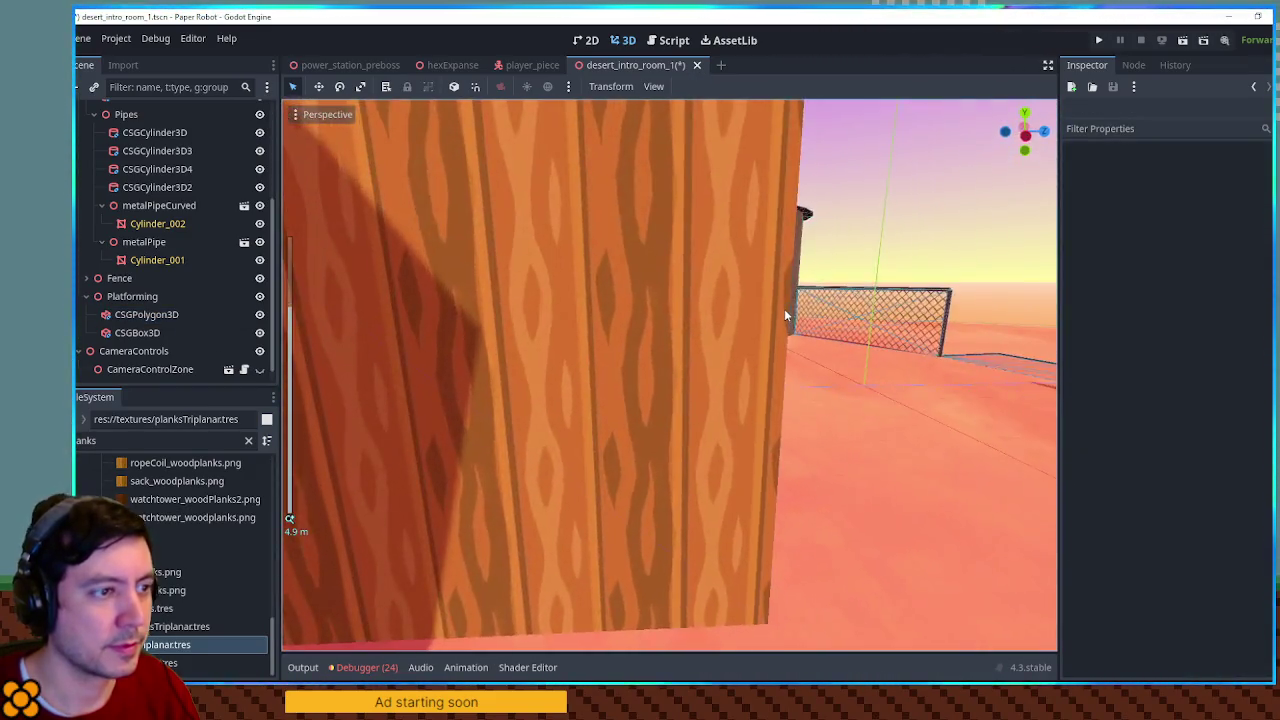
pyautogui.scroll(-3, 558, 311)
pyautogui.scroll(-3, 558, 311)
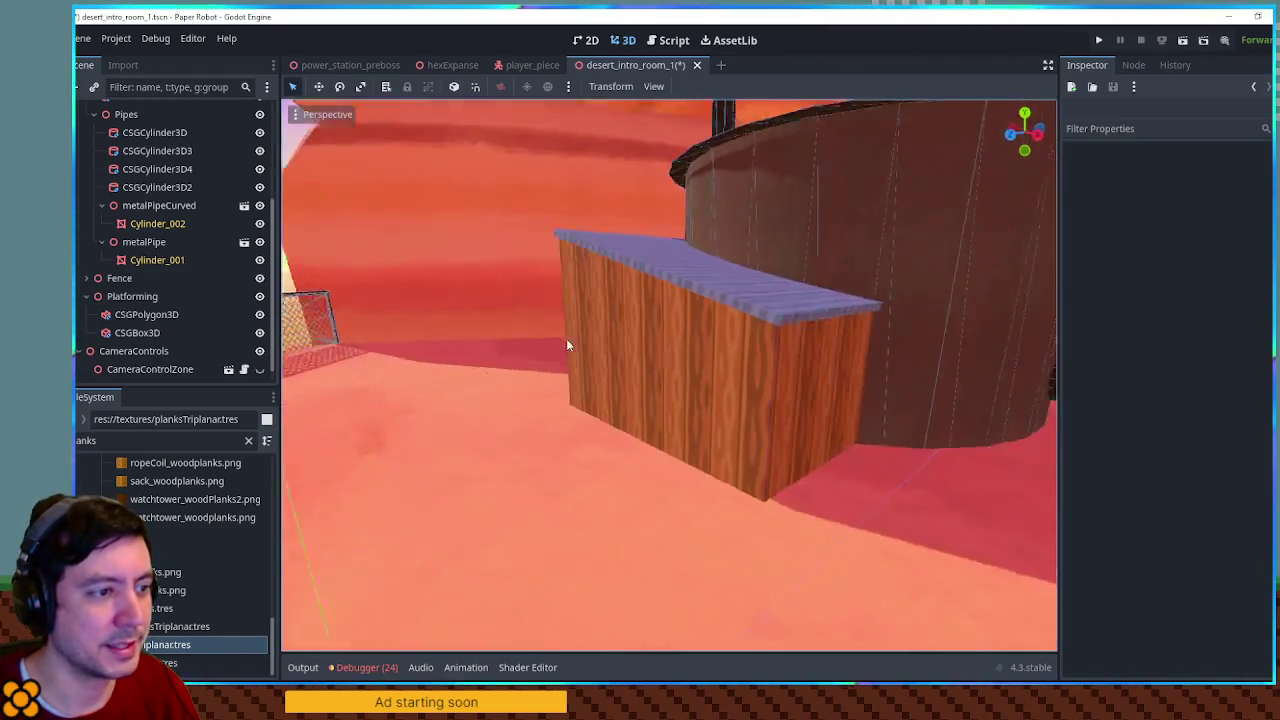
pyautogui.moveTo(566, 345)
pyautogui.mouseDown()
pyautogui.moveTo(726, 346)
pyautogui.moveTo(647, 405)
pyautogui.moveTo(760, 306)
pyautogui.moveTo(748, 343)
pyautogui.moveTo(657, 386)
pyautogui.moveTo(566, 400)
pyautogui.moveTo(663, 369)
pyautogui.mouseUp()
pyautogui.scroll(3, 661, 371)
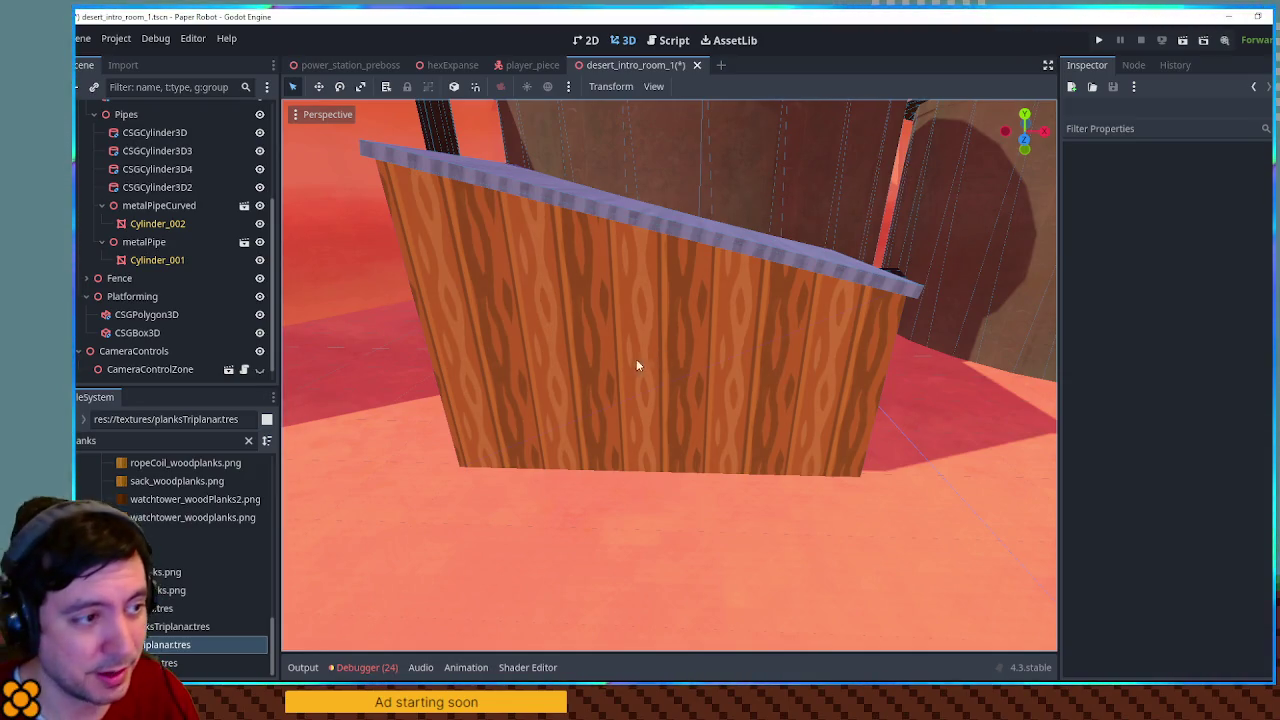
pyautogui.moveTo(802, 352)
pyautogui.mouseDown()
pyautogui.moveTo(594, 337)
pyautogui.moveTo(806, 346)
pyautogui.moveTo(499, 245)
pyautogui.moveTo(683, 258)
pyautogui.moveTo(597, 264)
pyautogui.moveTo(506, 259)
pyautogui.moveTo(937, 263)
pyautogui.moveTo(1000, 251)
pyautogui.moveTo(530, 230)
pyautogui.moveTo(454, 189)
pyautogui.moveTo(306, 191)
pyautogui.moveTo(468, 210)
pyautogui.moveTo(502, 267)
pyautogui.mouseUp()
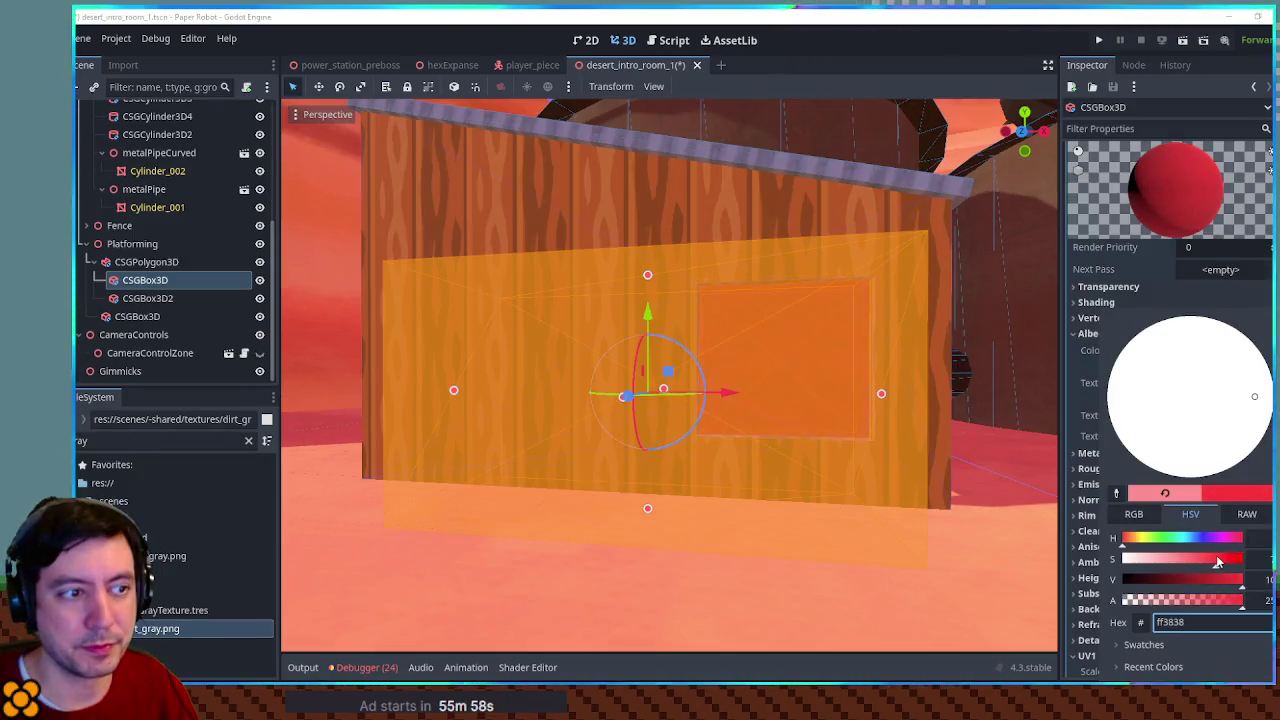
# Shift the cutout box colour from red to a paler green
pyautogui.moveTo(1183, 538); pyautogui.dragTo(1176, 541)
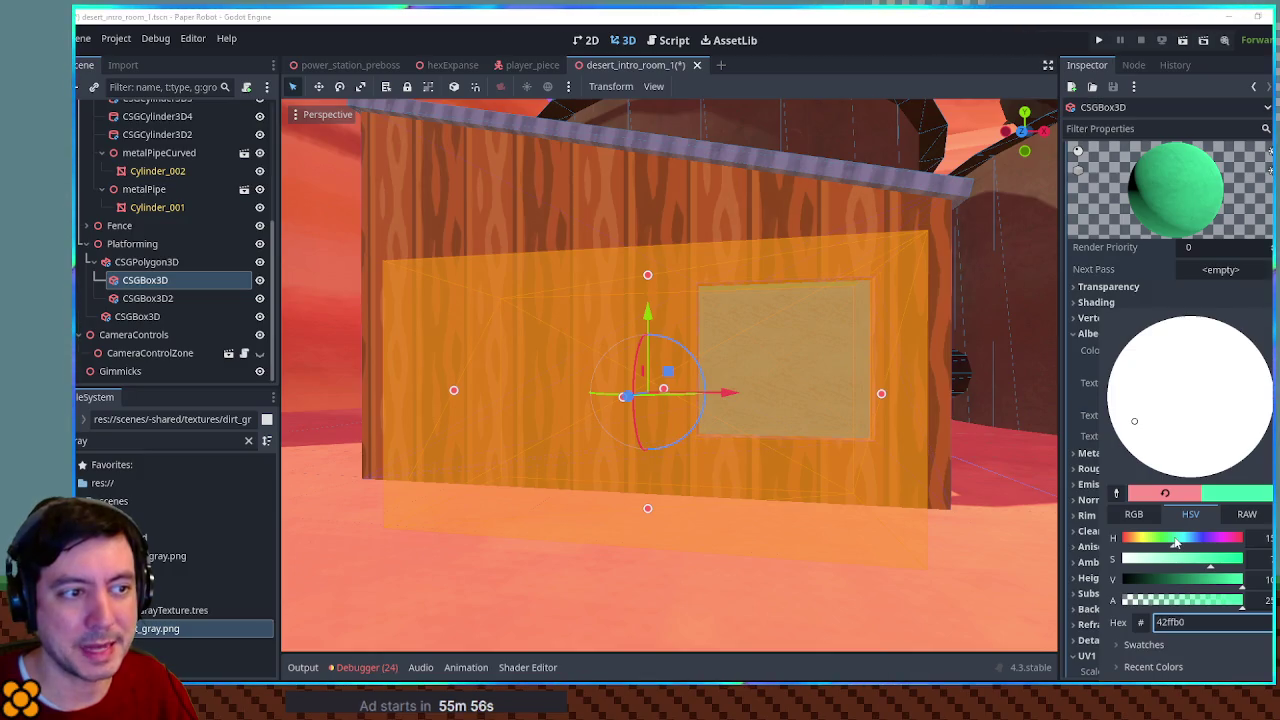
pyautogui.click(1181, 561)
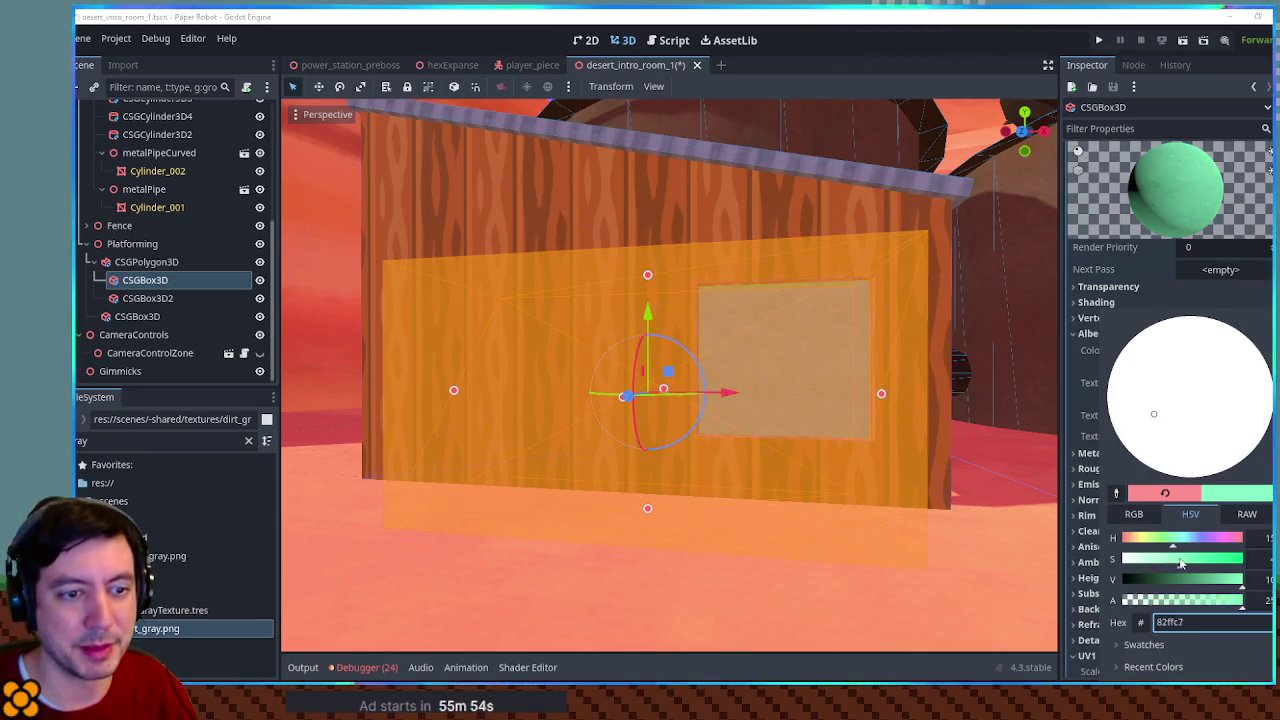
pyautogui.click(921, 524)
pyautogui.click(991, 557)
pyautogui.moveTo(991, 557)
pyautogui.mouseDown()
pyautogui.moveTo(954, 507)
pyautogui.moveTo(896, 518)
pyautogui.mouseUp()
pyautogui.scroll(6, 905, 478)
pyautogui.moveTo(899, 471)
pyautogui.mouseDown()
pyautogui.moveTo(743, 429)
pyautogui.moveTo(686, 392)
pyautogui.moveTo(621, 464)
pyautogui.moveTo(803, 446)
pyautogui.moveTo(675, 398)
pyautogui.mouseUp()
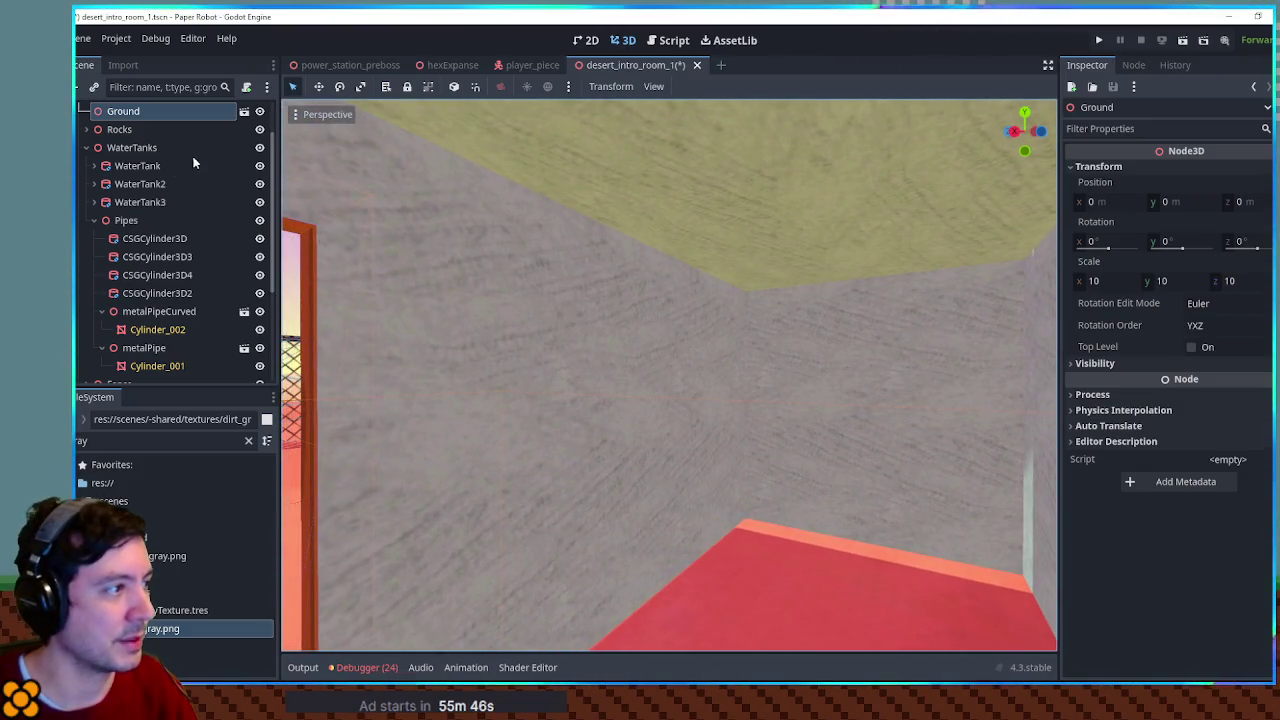
# Set the shed's CSGBox3D cutout Albedo Color to dark green 00553b
pyautogui.click(139, 238)
pyautogui.click(93, 220)
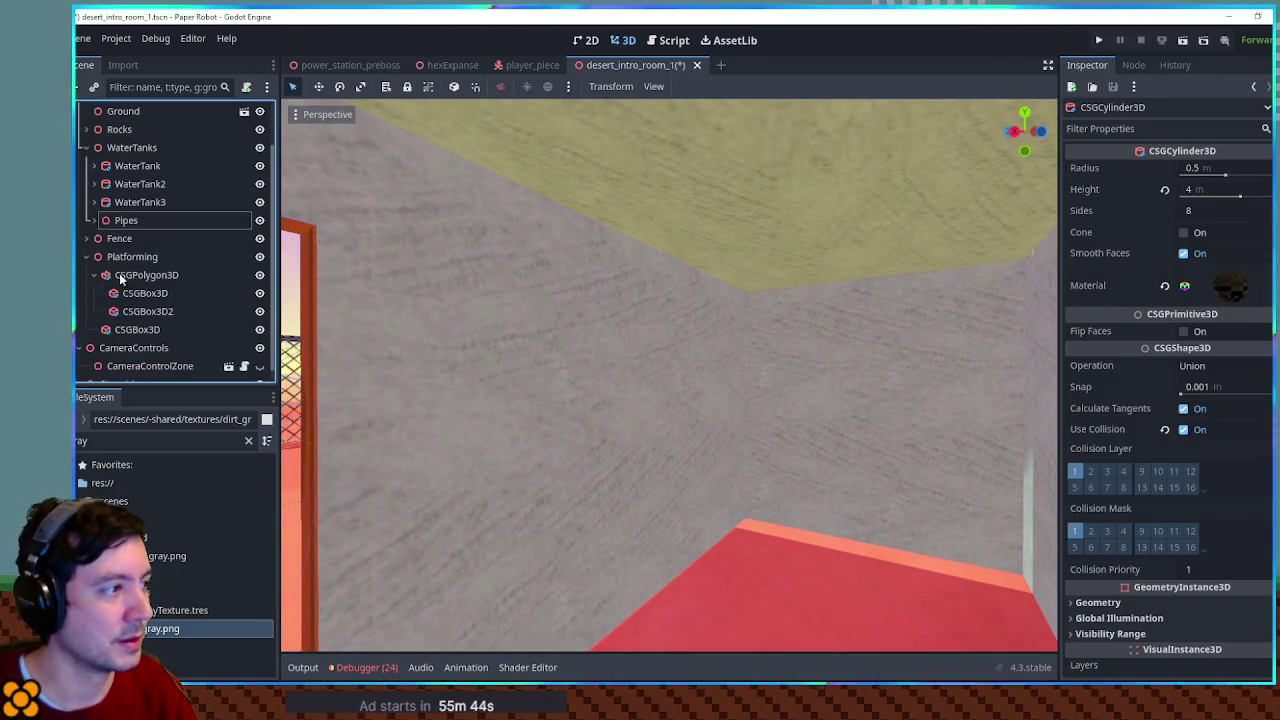
pyautogui.click(145, 293)
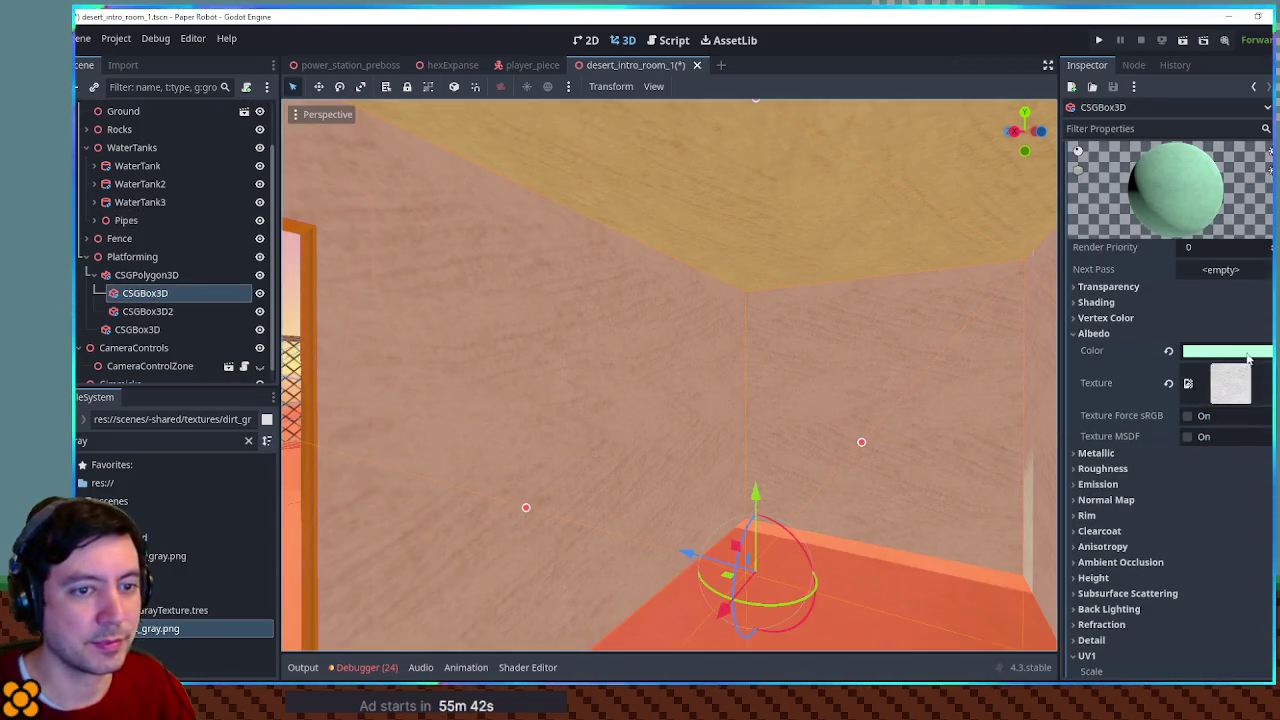
pyautogui.click(1248, 352)
pyautogui.click(1110, 416)
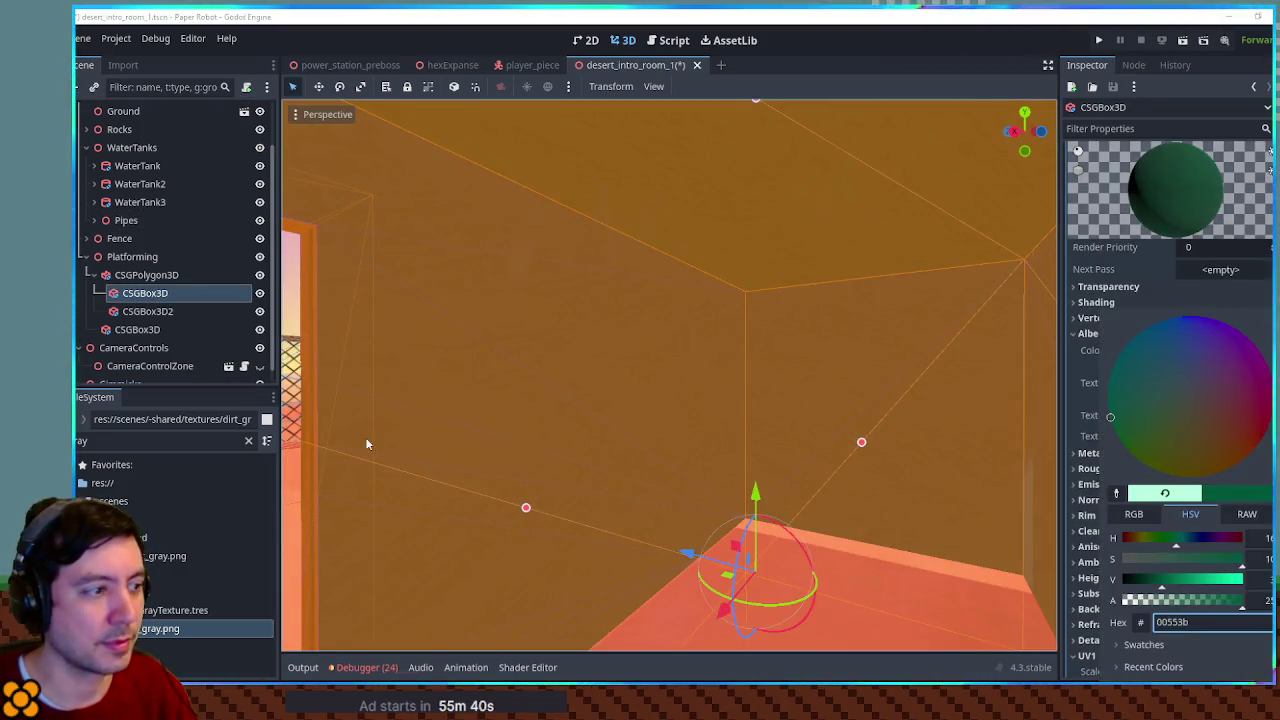
pyautogui.click(388, 466)
pyautogui.click(925, 620)
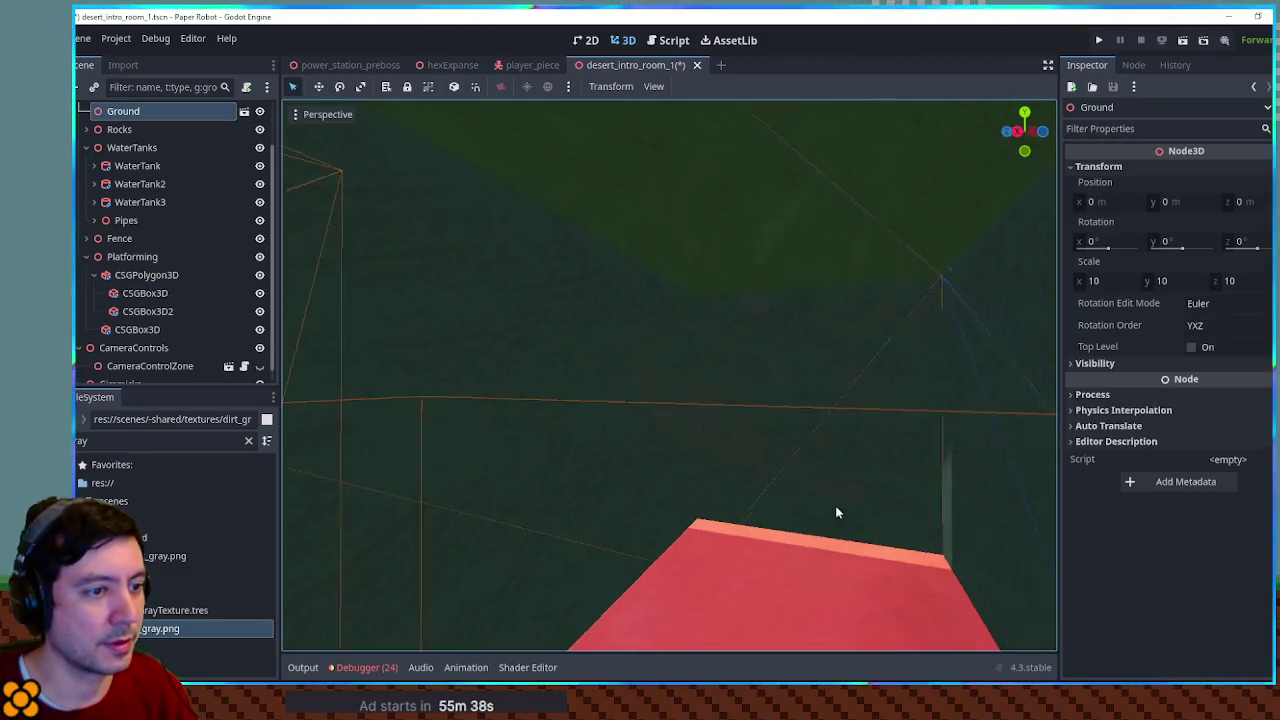
pyautogui.moveTo(843, 509)
pyautogui.mouseDown()
pyautogui.moveTo(534, 423)
pyautogui.moveTo(340, 478)
pyautogui.moveTo(876, 549)
pyautogui.moveTo(531, 547)
pyautogui.moveTo(628, 547)
pyautogui.moveTo(372, 486)
pyautogui.moveTo(589, 457)
pyautogui.moveTo(541, 459)
pyautogui.moveTo(654, 471)
pyautogui.moveTo(643, 489)
pyautogui.moveTo(500, 514)
pyautogui.moveTo(676, 452)
pyautogui.moveTo(694, 429)
pyautogui.mouseUp()
# Resize the shed's inner CSGBox3D to about 4.787 × 2.068 × 1.920 m
pyautogui.click(702, 314)
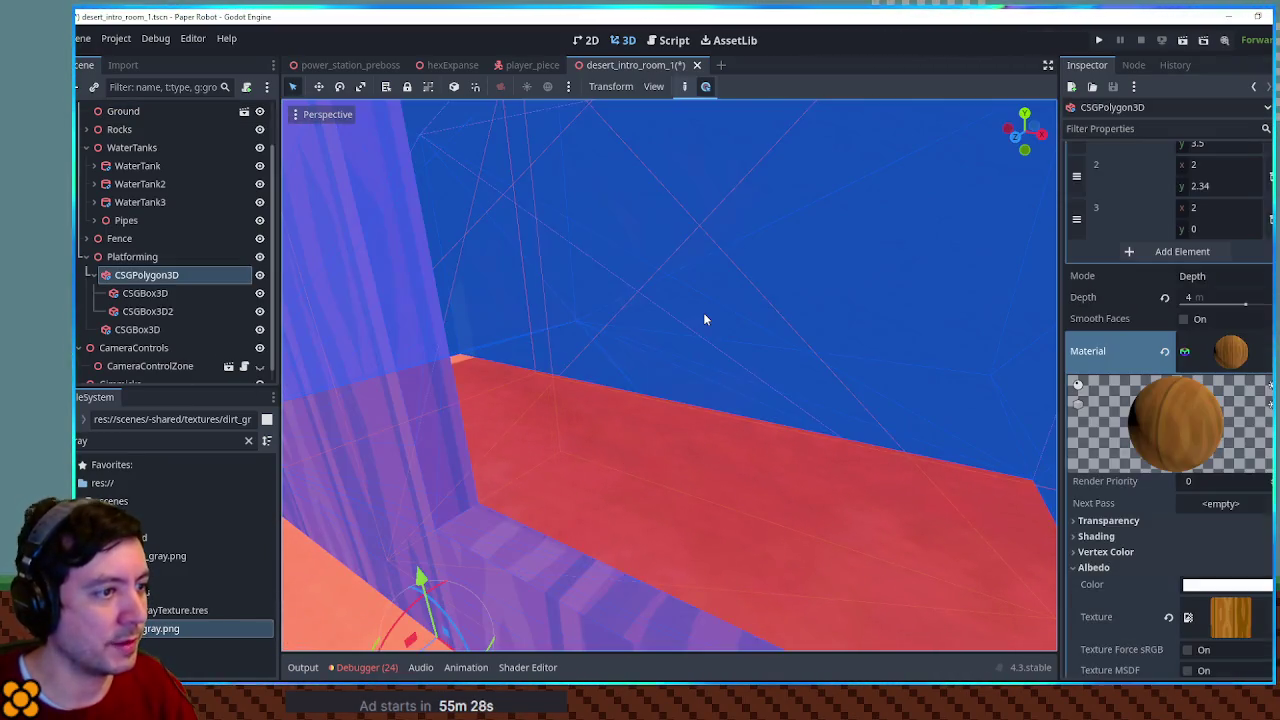
pyautogui.moveTo(513, 318)
pyautogui.mouseDown()
pyautogui.moveTo(579, 364)
pyautogui.moveTo(677, 286)
pyautogui.moveTo(643, 314)
pyautogui.moveTo(595, 418)
pyautogui.mouseUp()
pyautogui.moveTo(728, 375)
pyautogui.mouseDown()
pyautogui.moveTo(686, 427)
pyautogui.moveTo(698, 375)
pyautogui.mouseUp()
pyautogui.scroll(3, 688, 420)
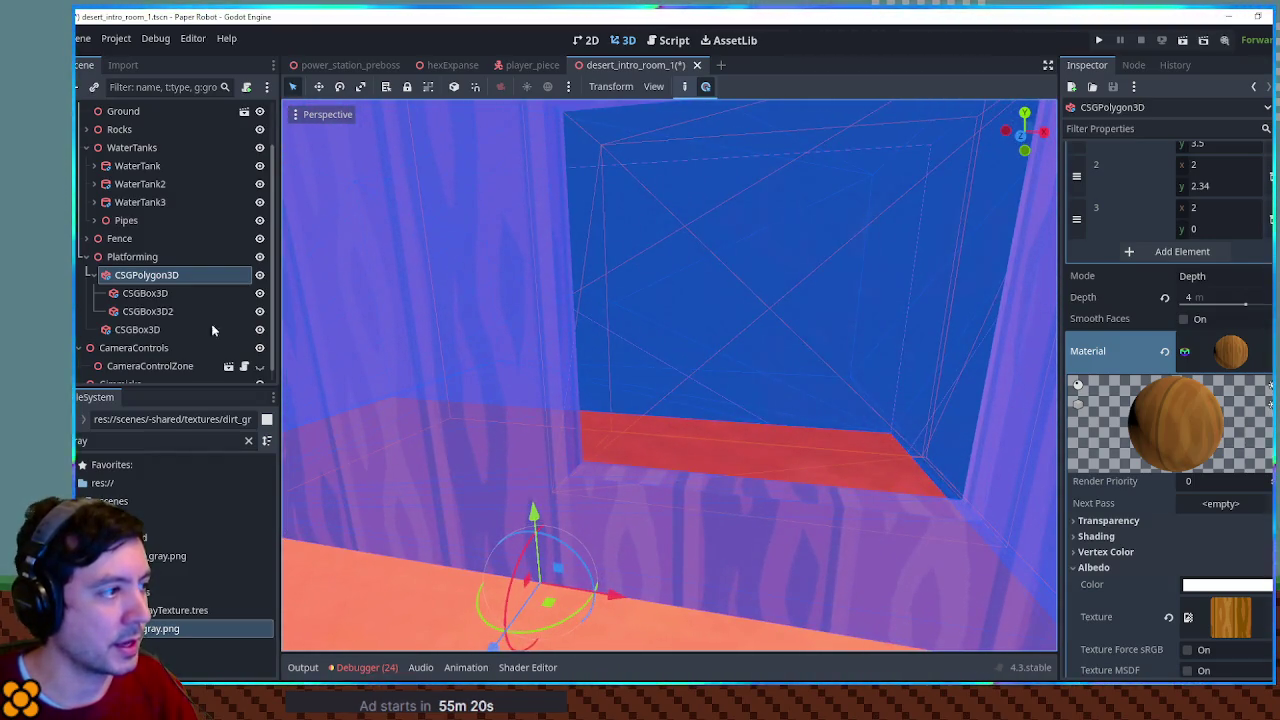
pyautogui.click(176, 294)
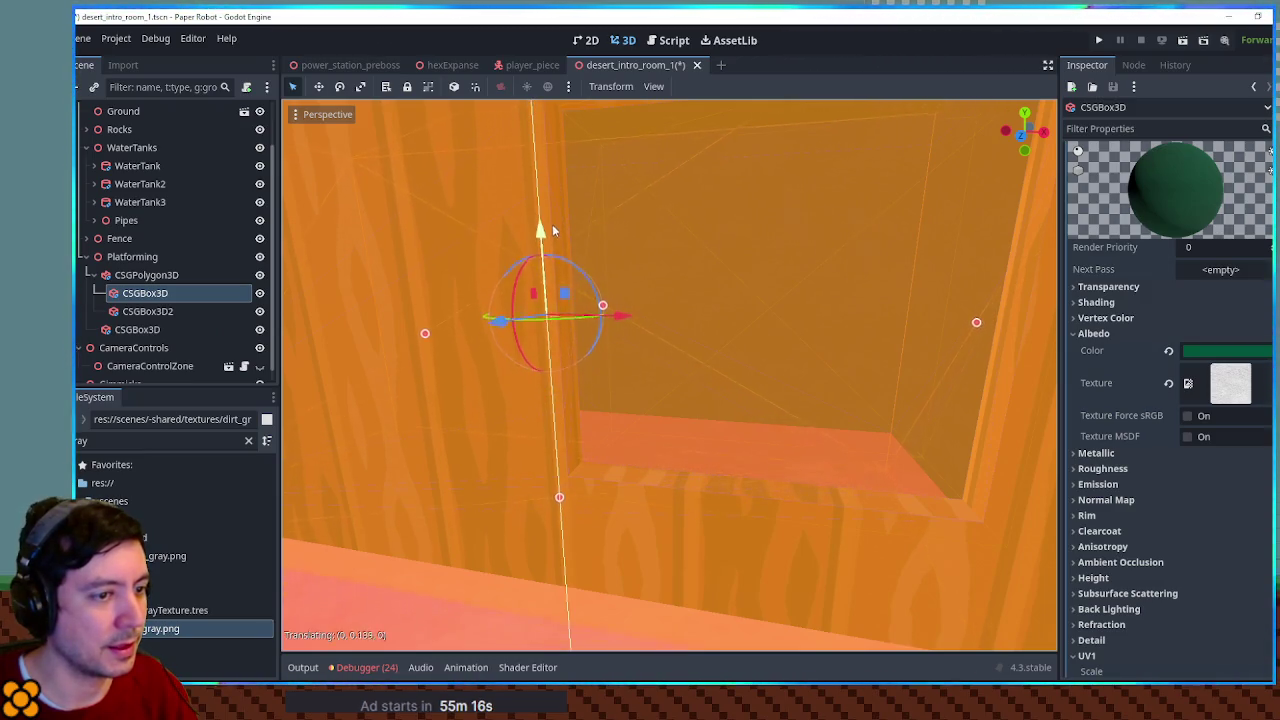
pyautogui.moveTo(562, 500); pyautogui.dragTo(561, 457)
pyautogui.scroll(-10, 561, 454)
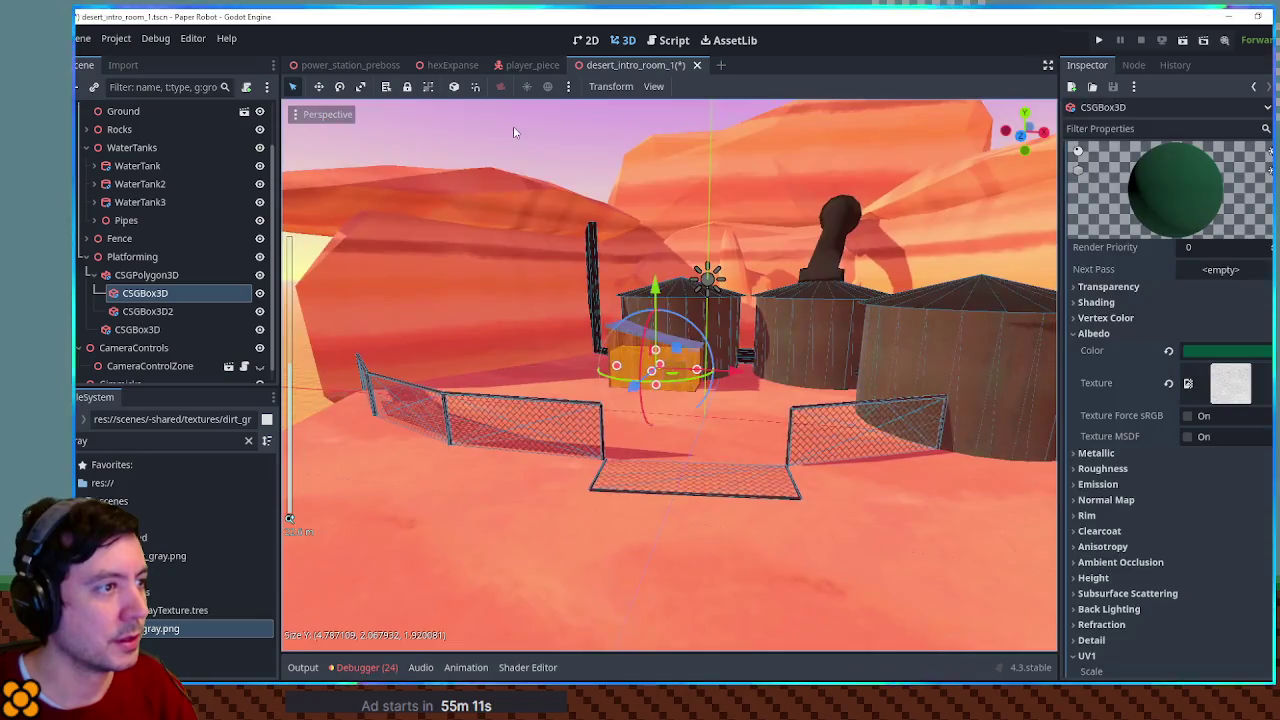
pyautogui.click(513, 126)
pyautogui.scroll(10, 754, 366)
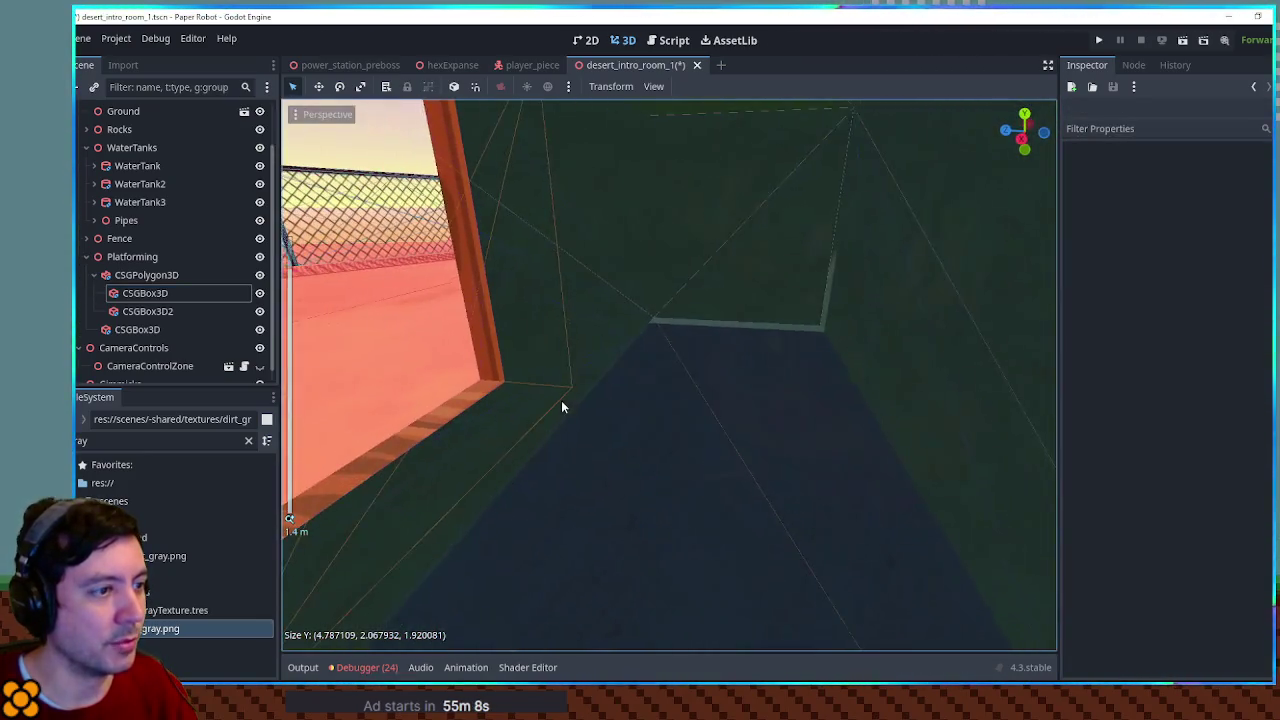
pyautogui.moveTo(561, 400)
pyautogui.mouseDown()
pyautogui.moveTo(637, 397)
pyautogui.moveTo(588, 354)
pyautogui.moveTo(495, 368)
pyautogui.moveTo(705, 373)
pyautogui.moveTo(608, 472)
pyautogui.moveTo(559, 415)
pyautogui.moveTo(712, 437)
pyautogui.mouseUp()
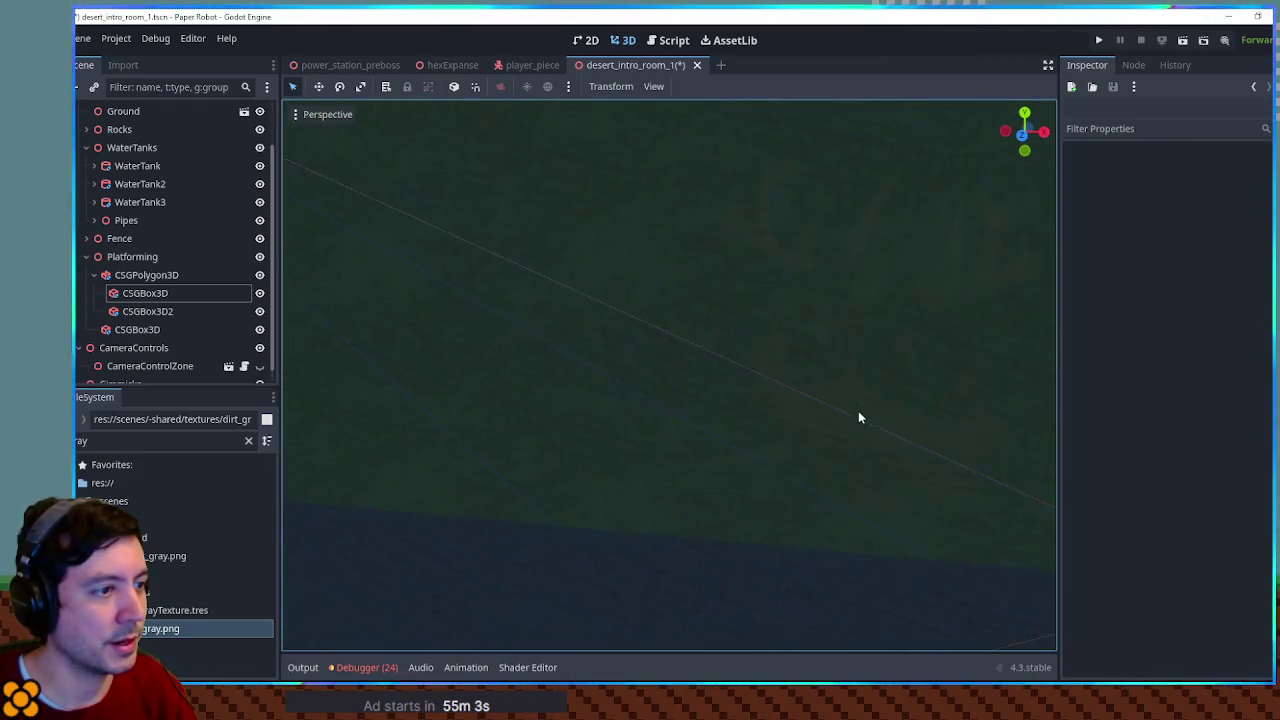
# Rename the window cutout box CSGBox3D2 to window
pyautogui.scroll(-6, 858, 418)
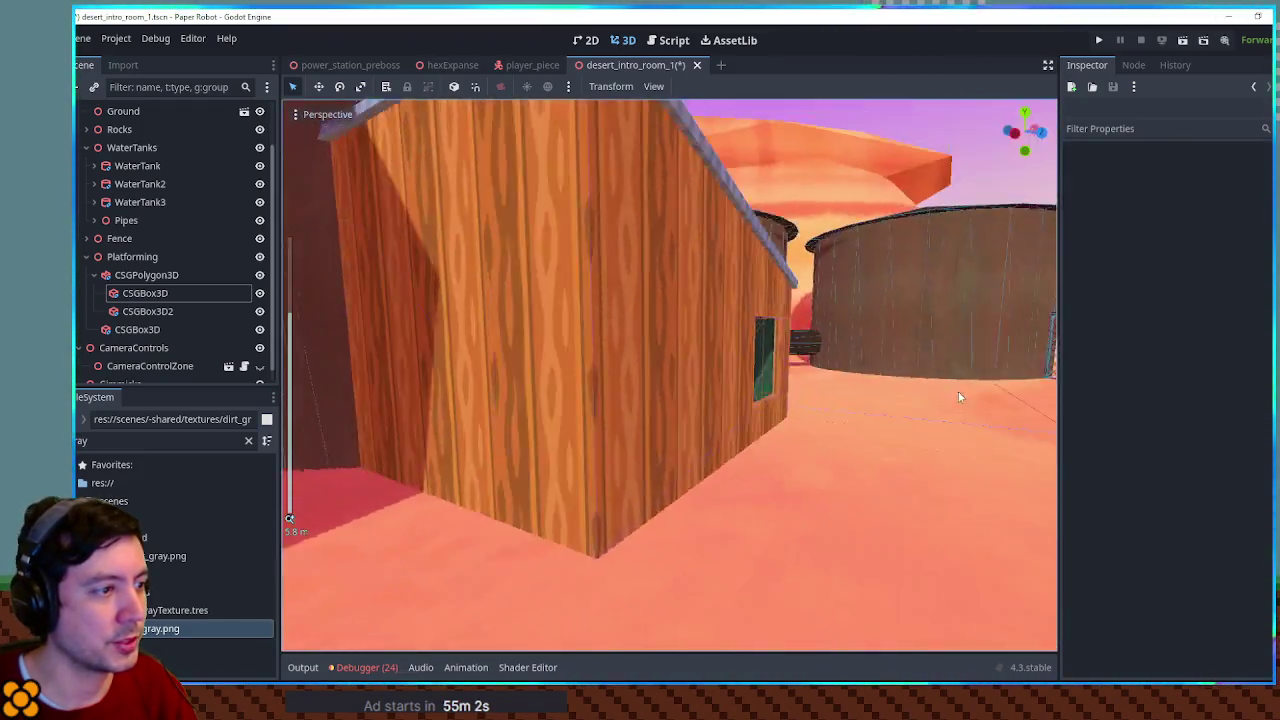
pyautogui.moveTo(958, 397)
pyautogui.mouseDown()
pyautogui.moveTo(803, 390)
pyautogui.moveTo(281, 308)
pyautogui.mouseUp()
pyautogui.click(150, 313)
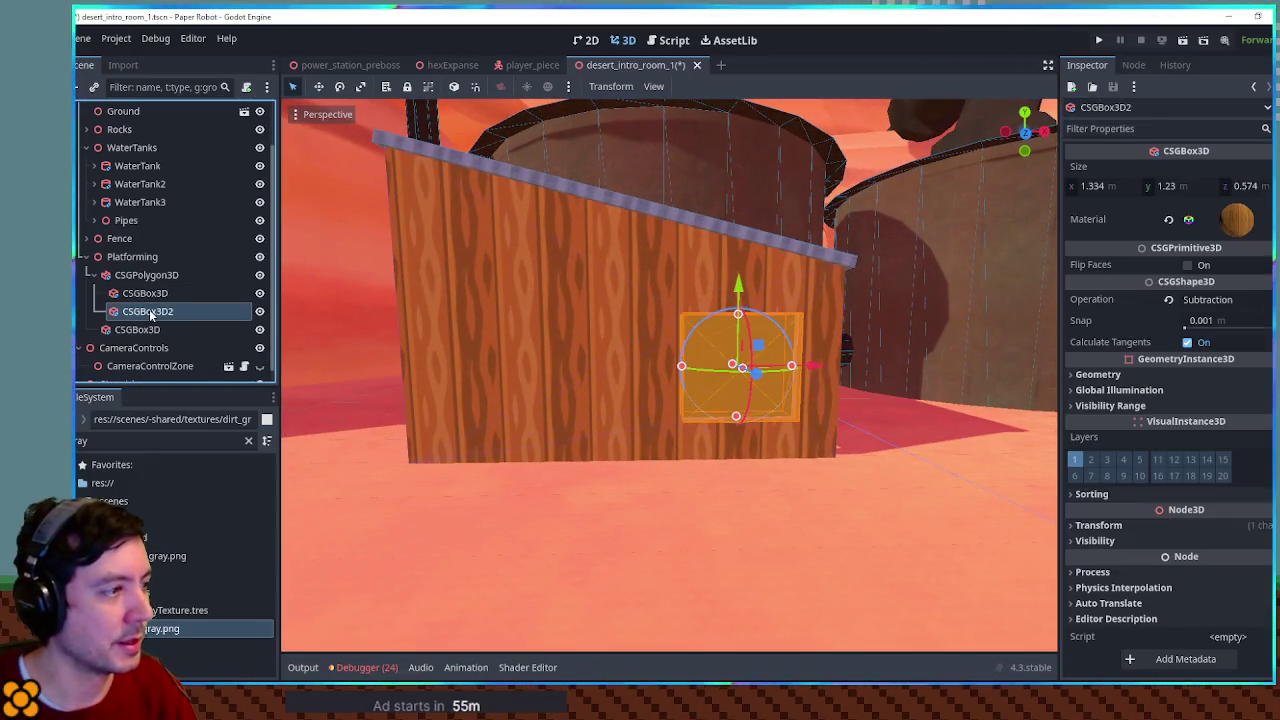
pyautogui.write('window')
pyautogui.press('Escape')
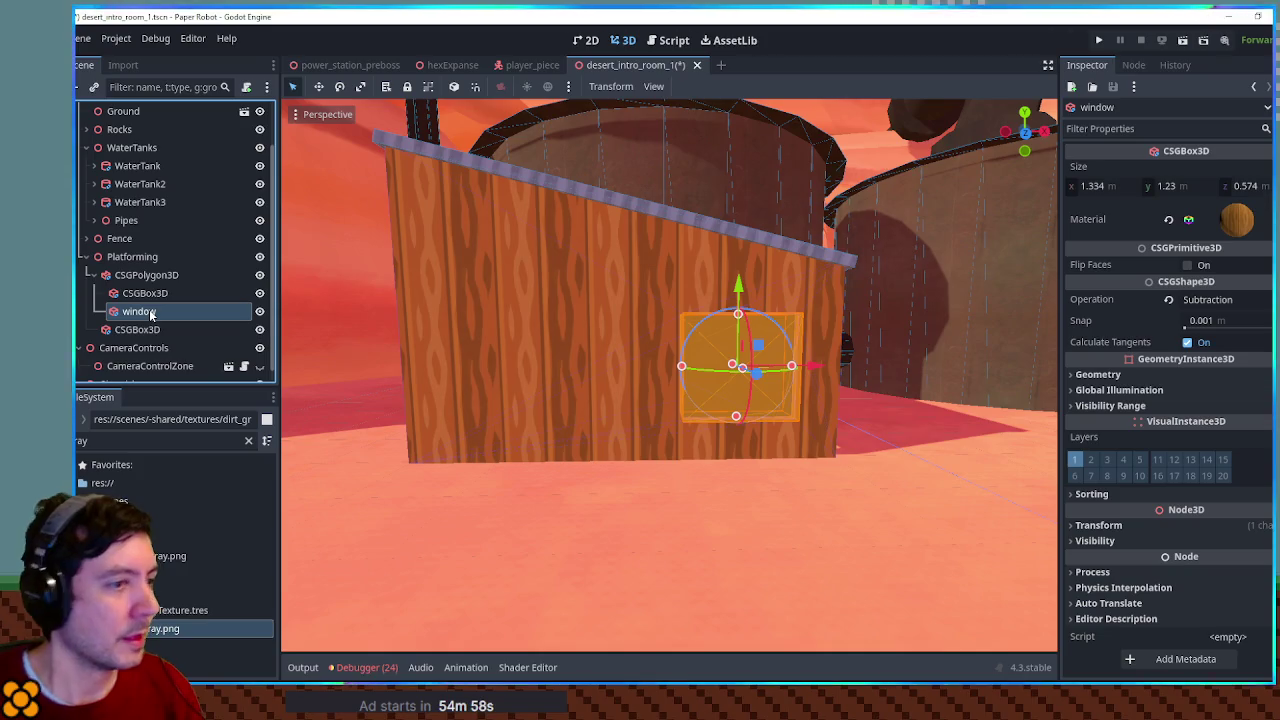
# Duplicate the window cutout and move the copy left, then undo the extra copy
pyautogui.hotkey('ctrl', 'd')
pyautogui.moveTo(815, 366)
pyautogui.mouseDown()
pyautogui.moveTo(560, 371)
pyautogui.moveTo(700, 366)
pyautogui.moveTo(690, 369)
pyautogui.mouseUp()
pyautogui.hotkey('ctrl', 'd')
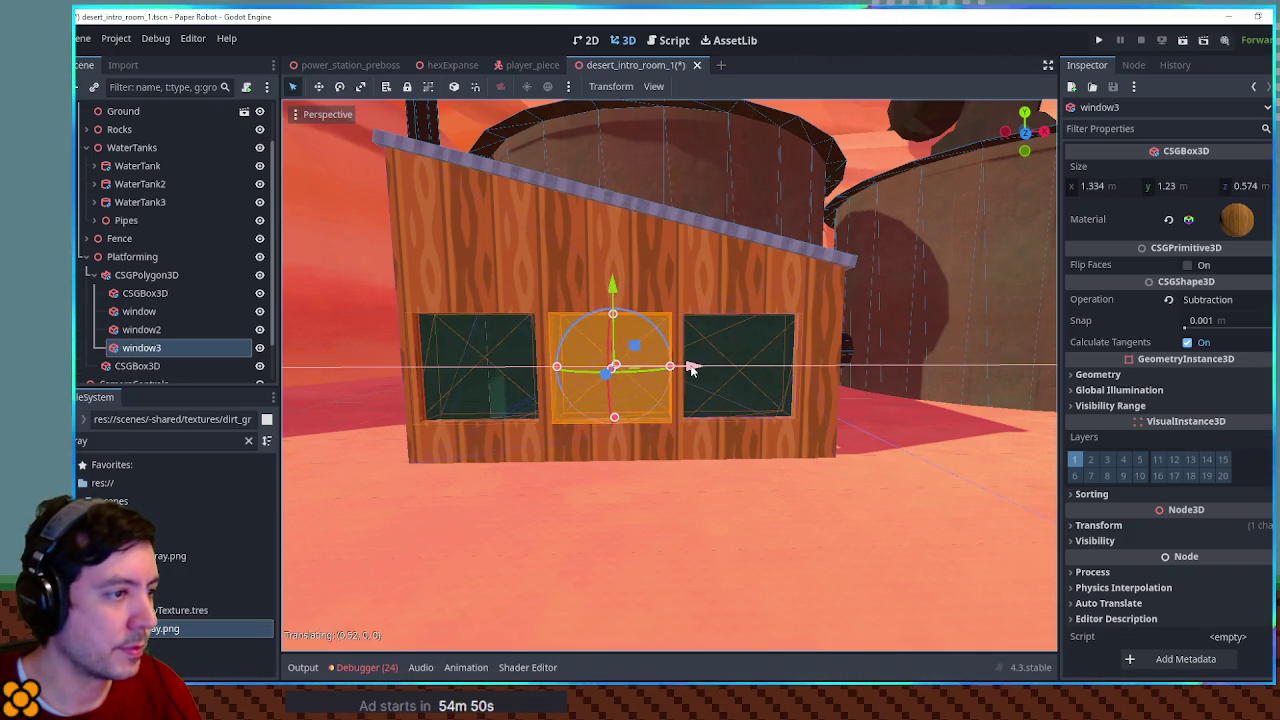
pyautogui.click(905, 132)
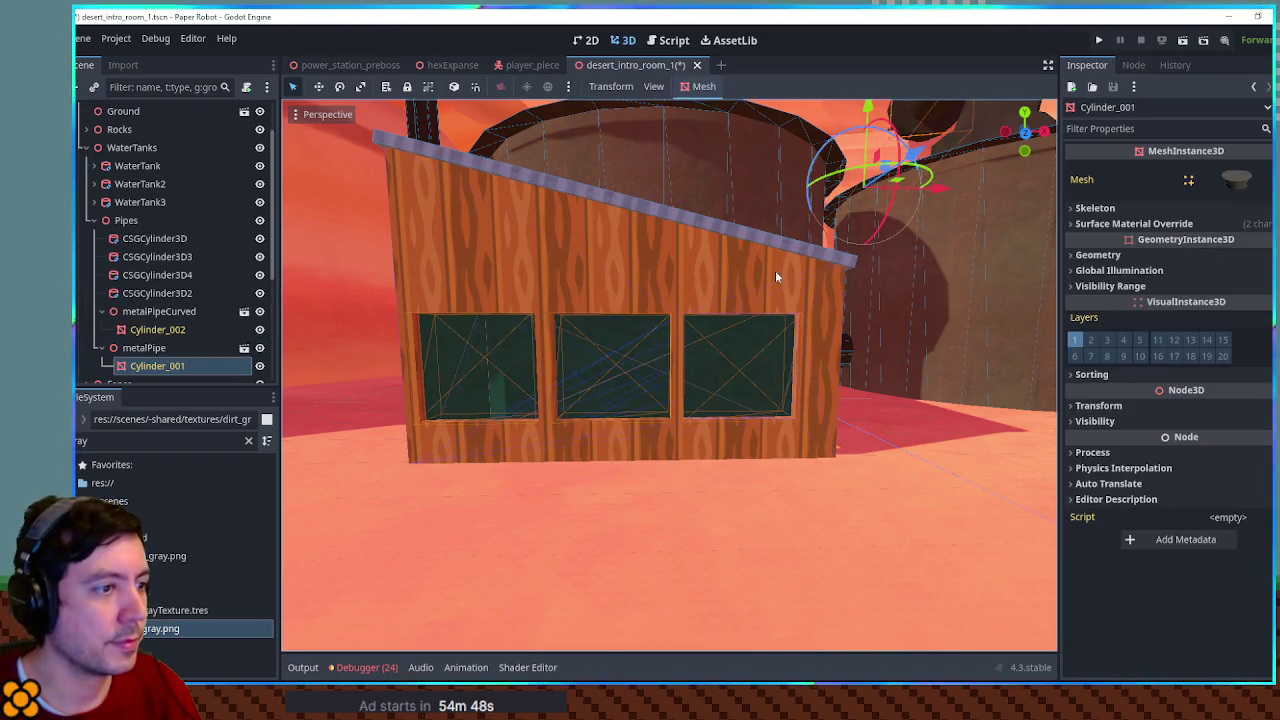
pyautogui.scroll(-4, 755, 308)
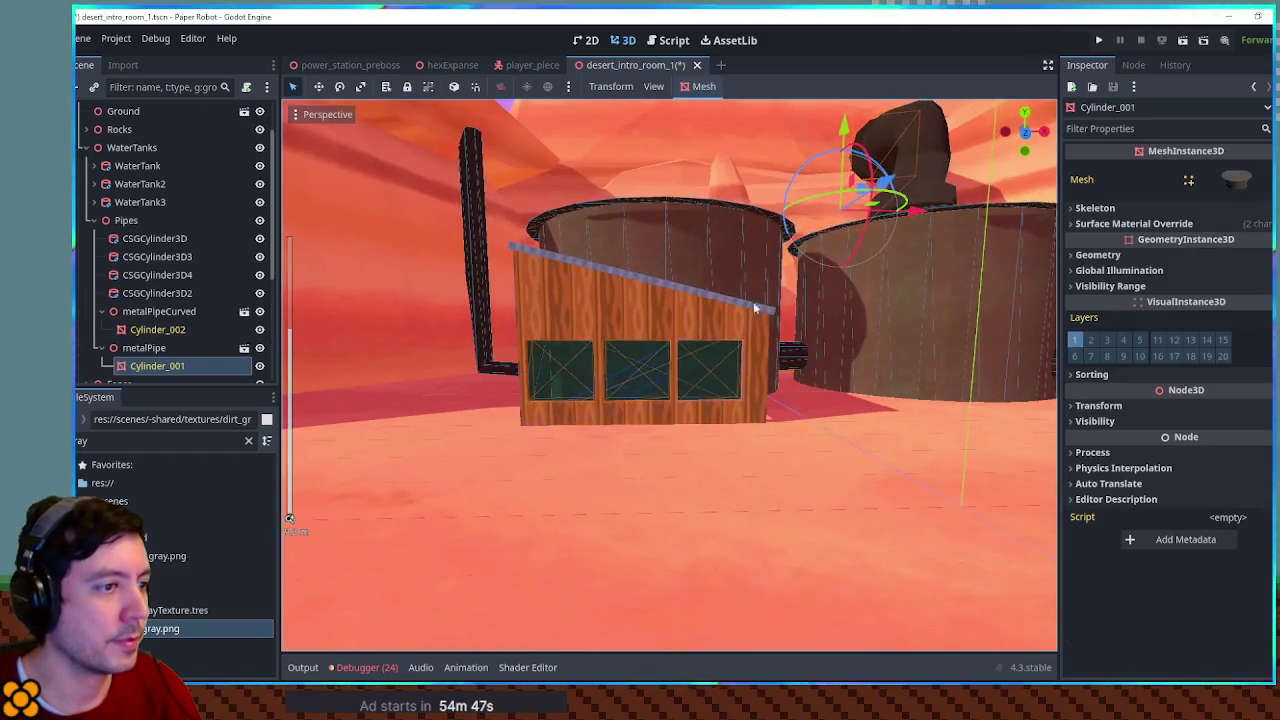
pyautogui.click(95, 221)
pyautogui.doubleClick(139, 311)
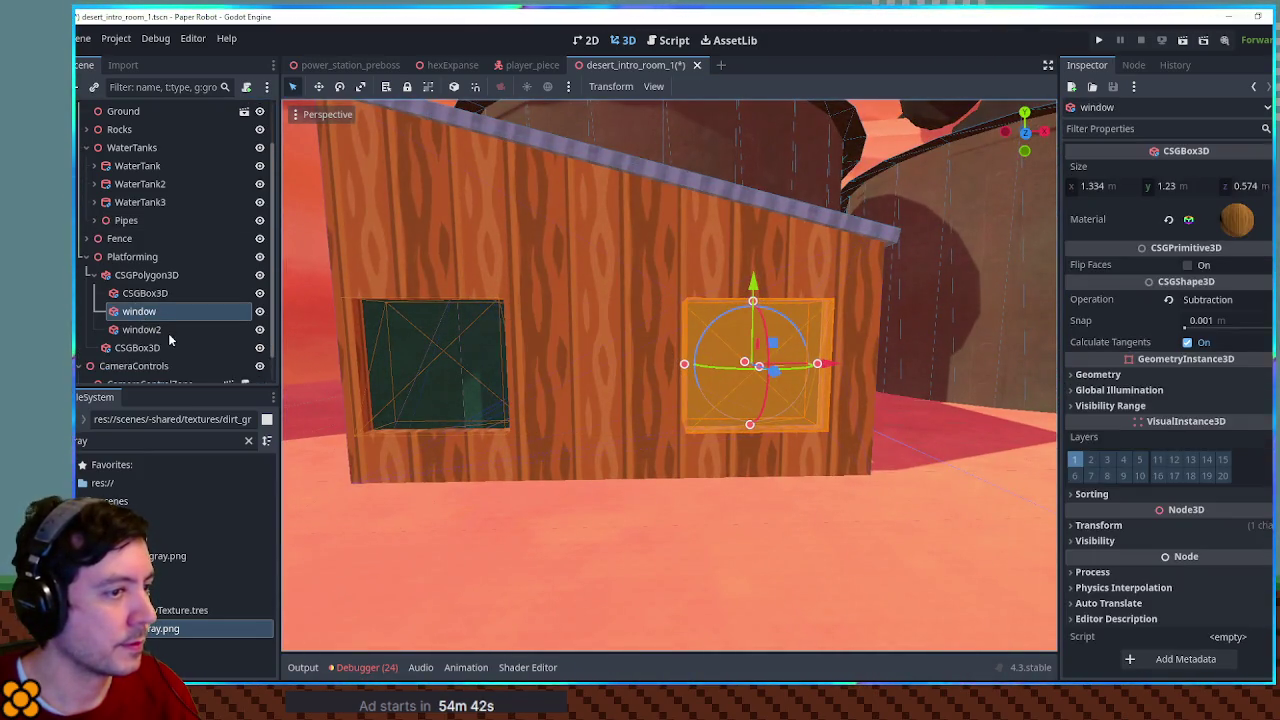
pyautogui.hotkey('ctrl', 'z')
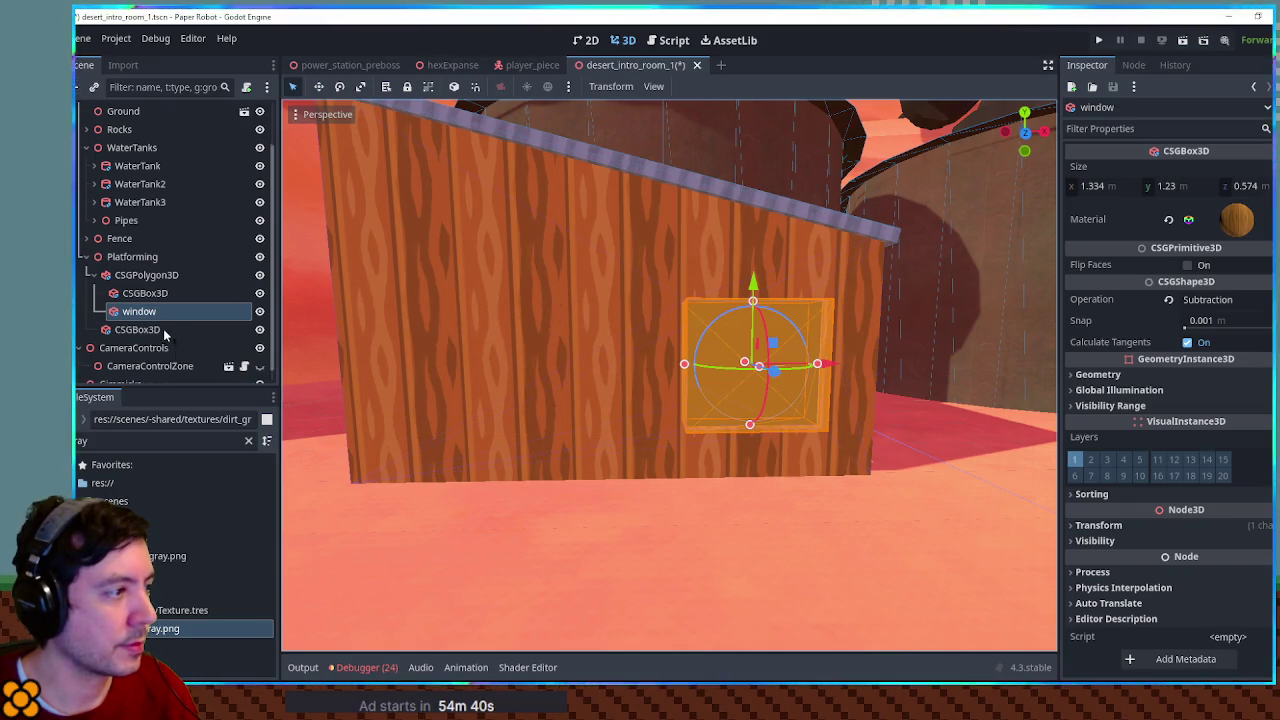
# Place window2 and window3 beside the first window, save the scene and run it
pyautogui.moveTo(820, 366); pyautogui.dragTo(843, 366)
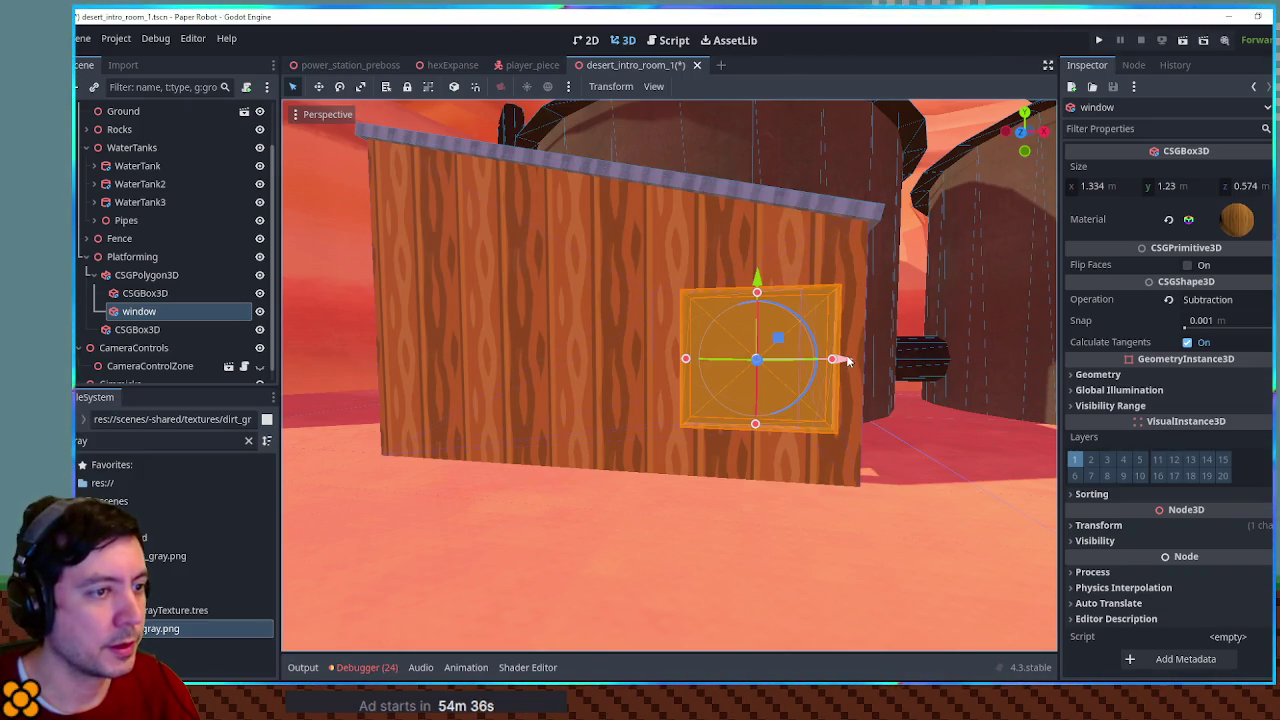
pyautogui.hotkey('ctrl', 'd')
pyautogui.moveTo(848, 362)
pyautogui.mouseDown()
pyautogui.moveTo(605, 362)
pyautogui.moveTo(676, 364)
pyautogui.moveTo(605, 367)
pyautogui.moveTo(686, 337)
pyautogui.moveTo(765, 349)
pyautogui.moveTo(700, 381)
pyautogui.mouseUp()
pyautogui.scroll(-3, 730, 355)
pyautogui.hotkey('ctrl', 'd')
pyautogui.scroll(-6, 700, 390)
pyautogui.click(811, 164)
pyautogui.scroll(6, 750, 324)
pyautogui.scroll(3, 750, 324)
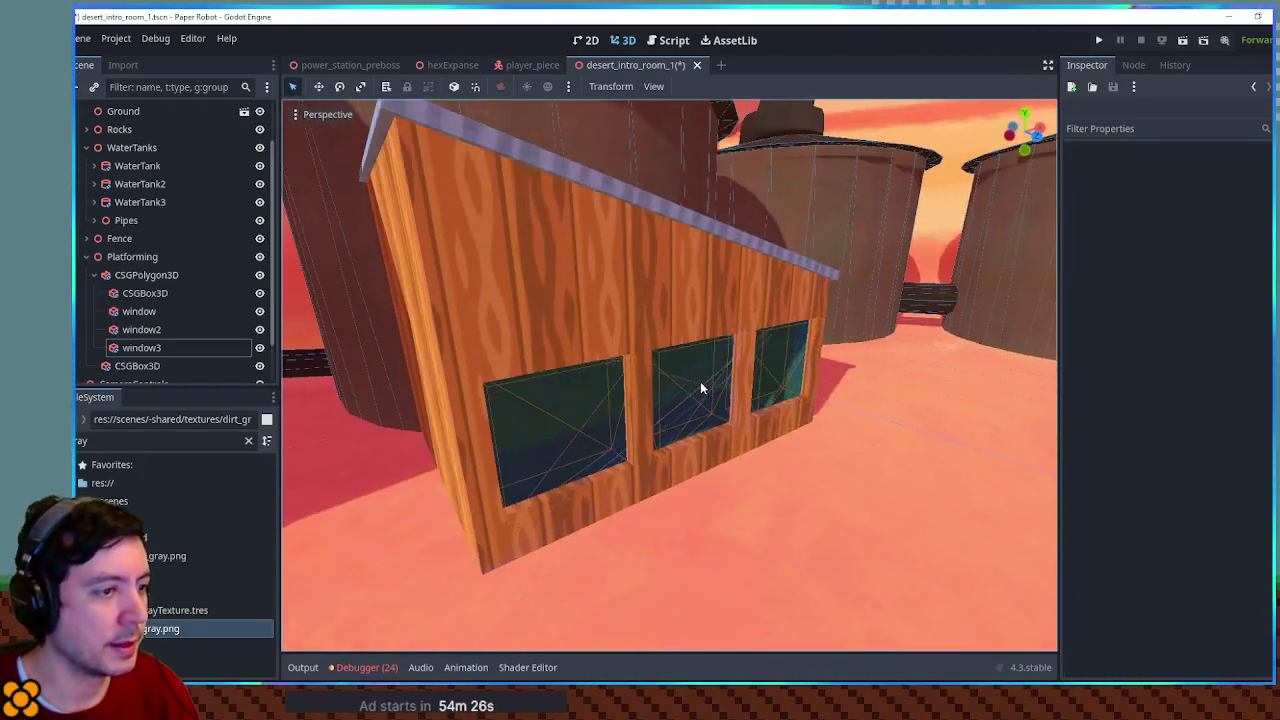
pyautogui.hotkey('ctrl', 's')
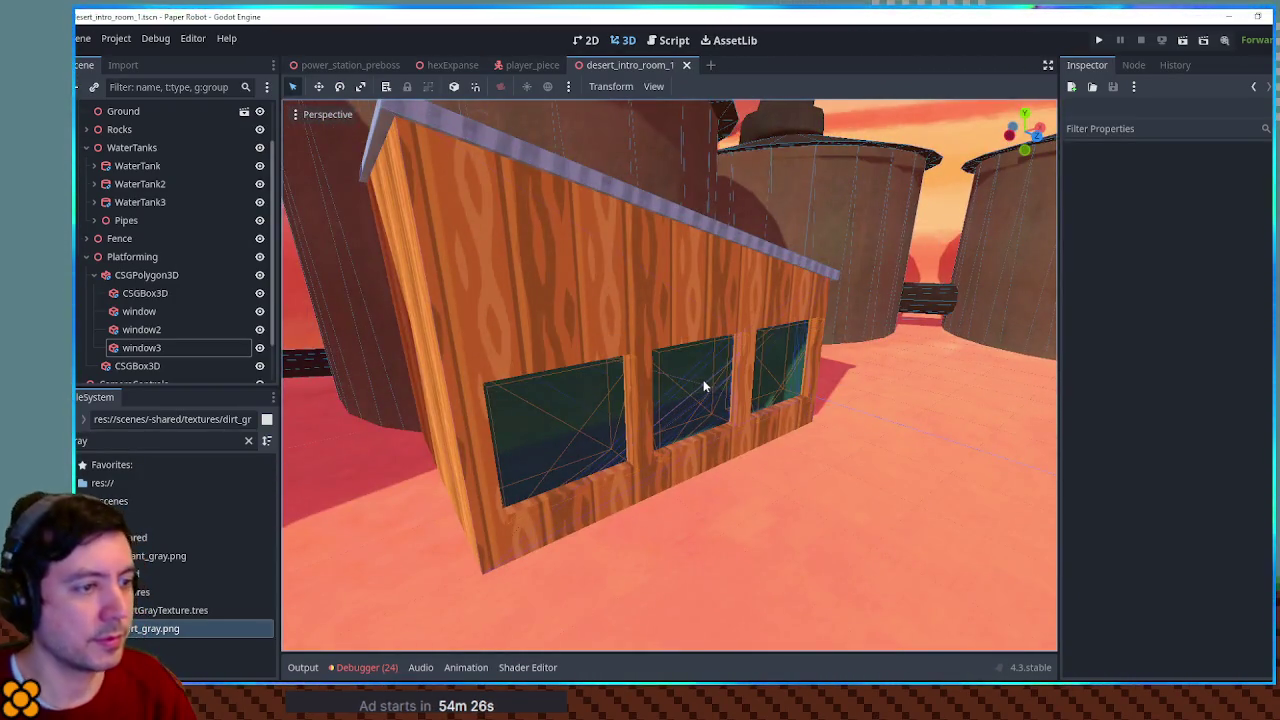
pyautogui.press('F5')
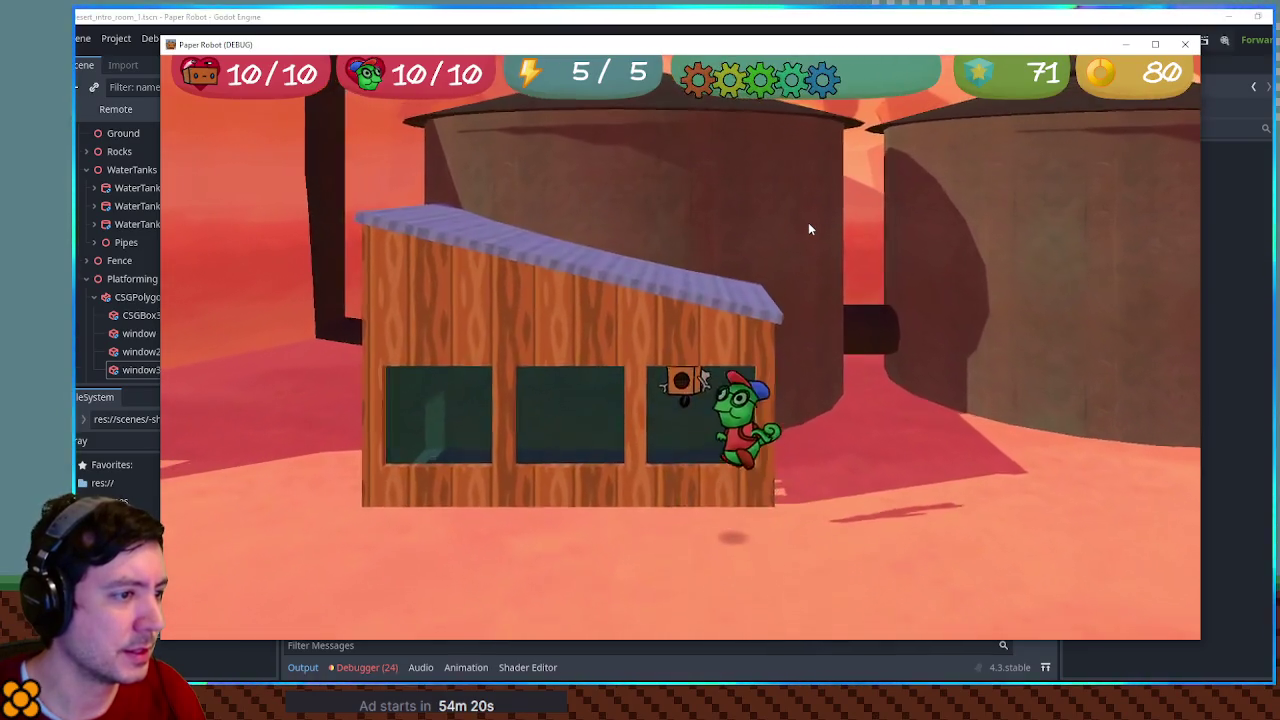
# Close the game, enable collision on the shed's CSGPolygon3D, and rerun with F6
pyautogui.click(1032, 20)
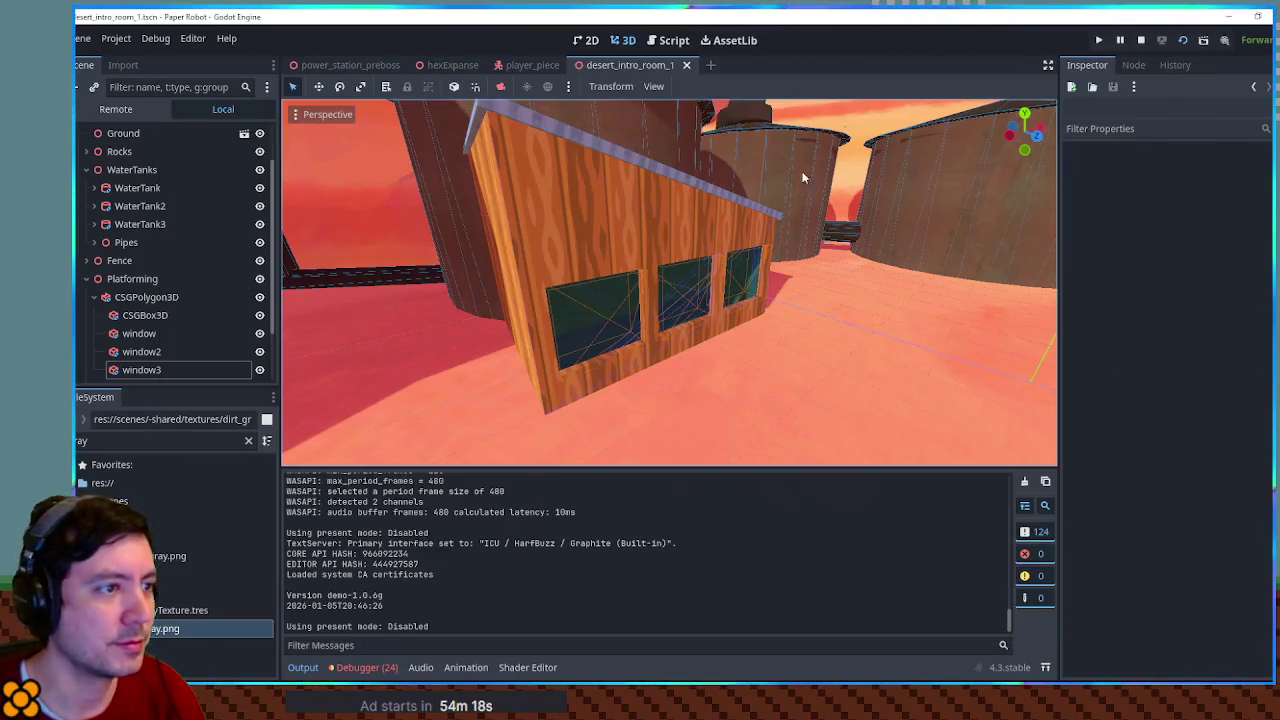
pyautogui.click(586, 249)
pyautogui.click(523, 206)
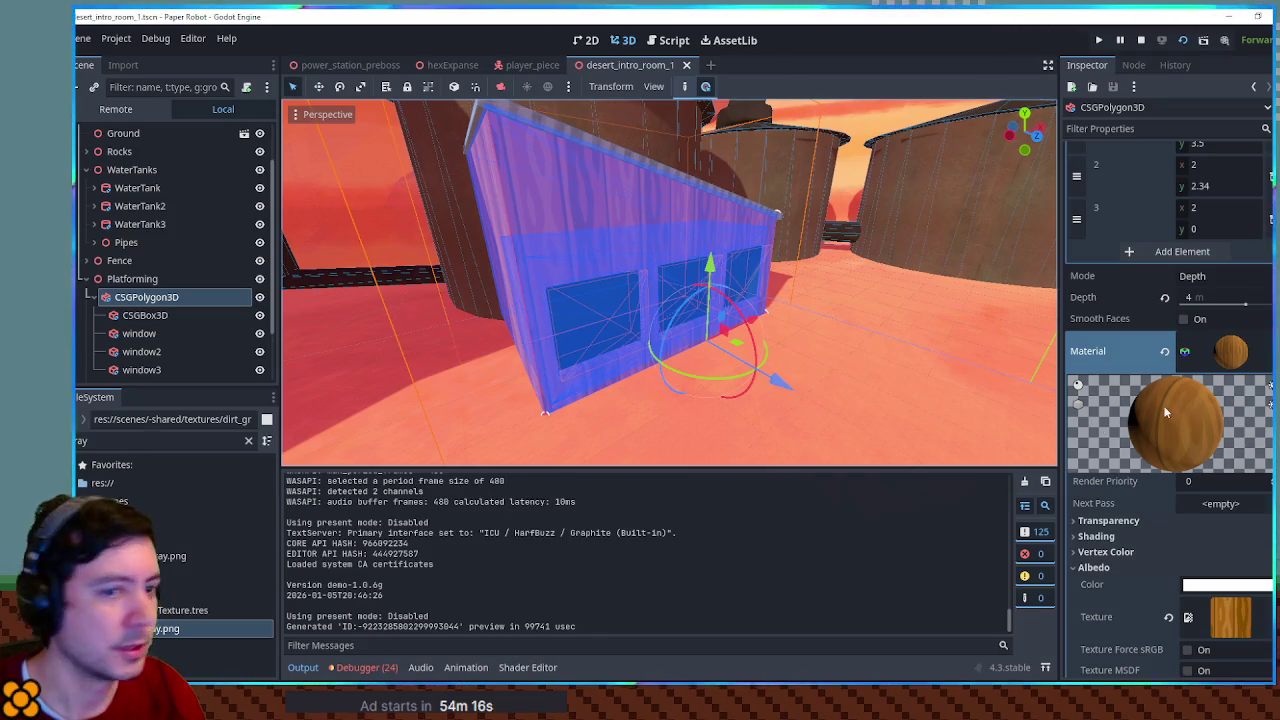
pyautogui.click(1236, 358)
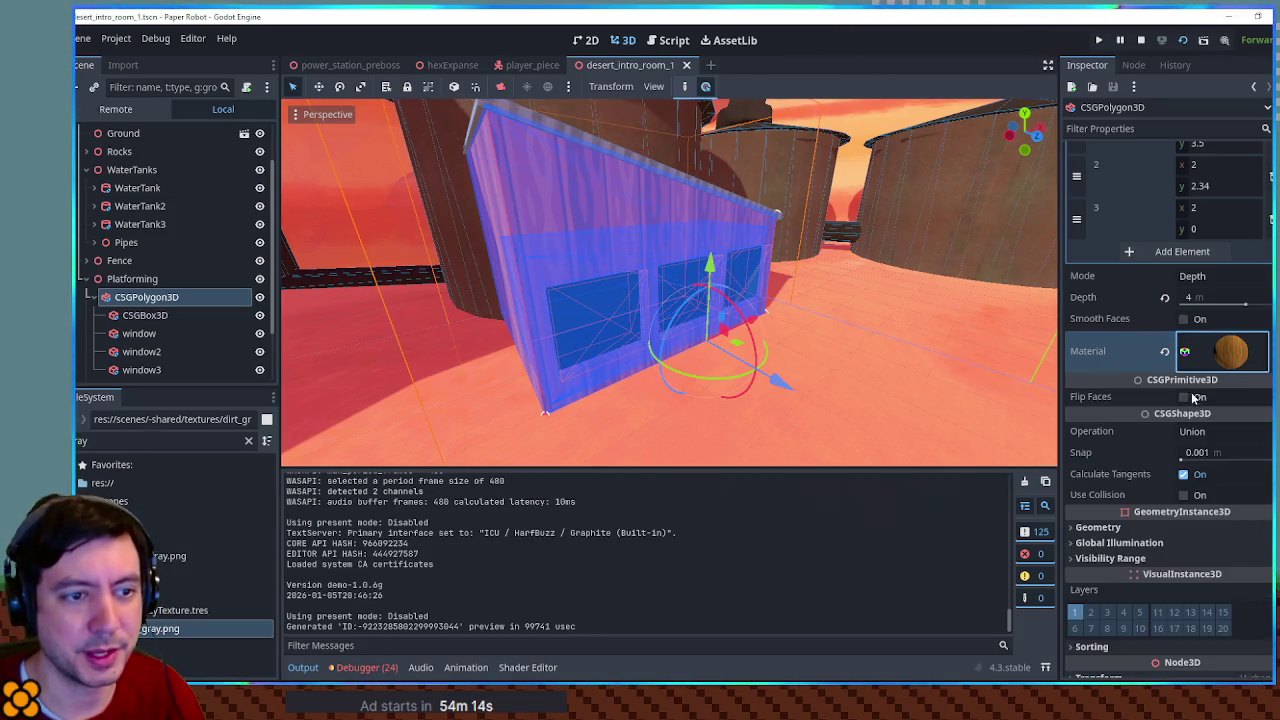
pyautogui.click(1184, 494)
pyautogui.press('F6')
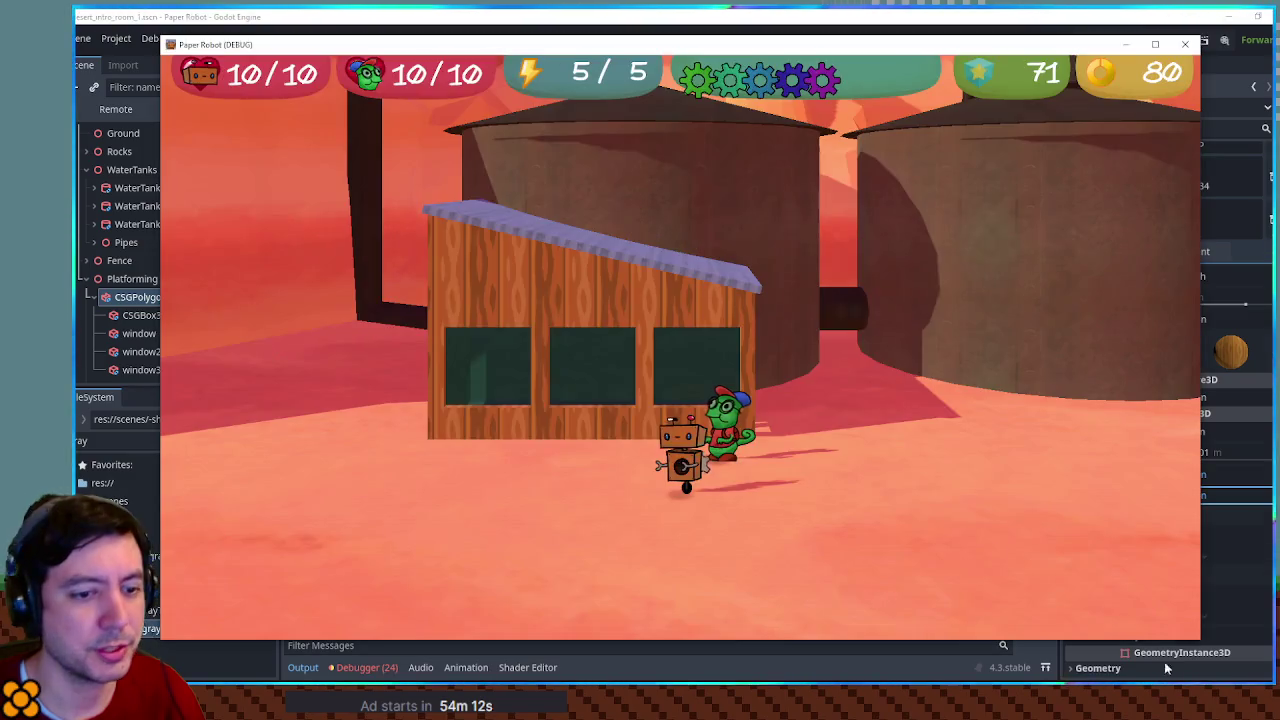
# Walk the robot around and behind the shack's windows, jumping beside it
pyautogui.press('Up')
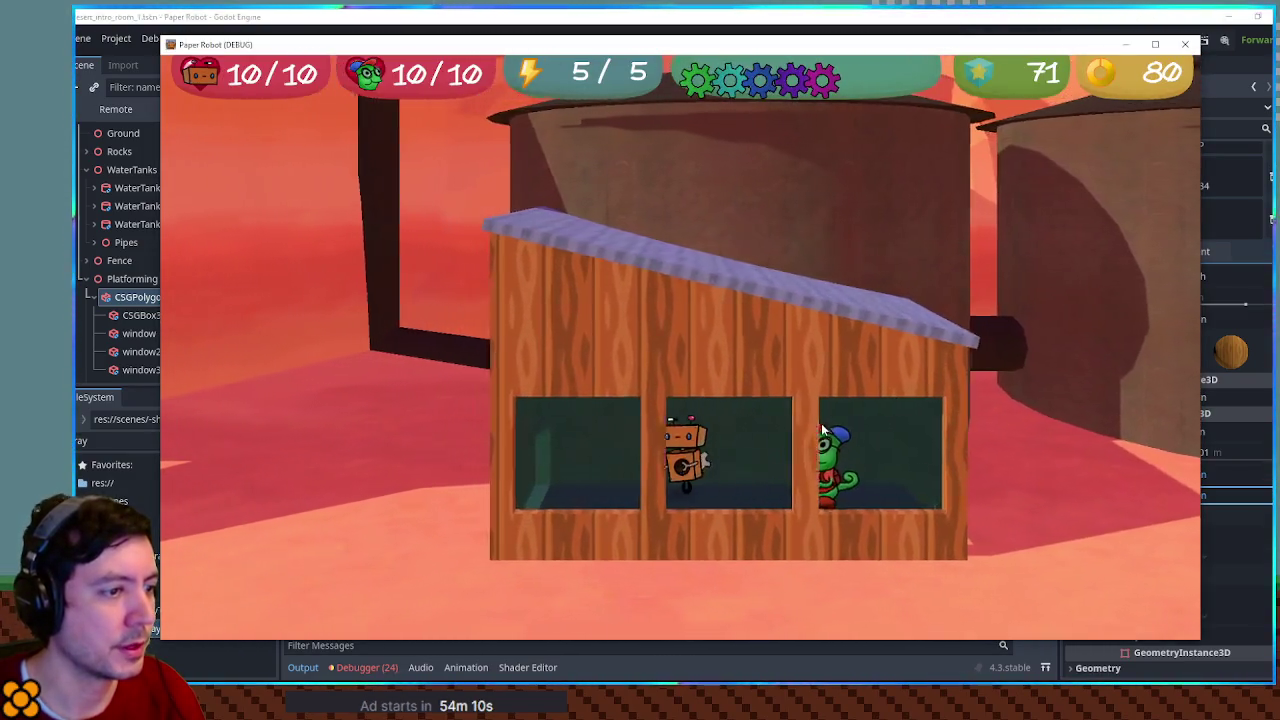
pyautogui.press('Right')
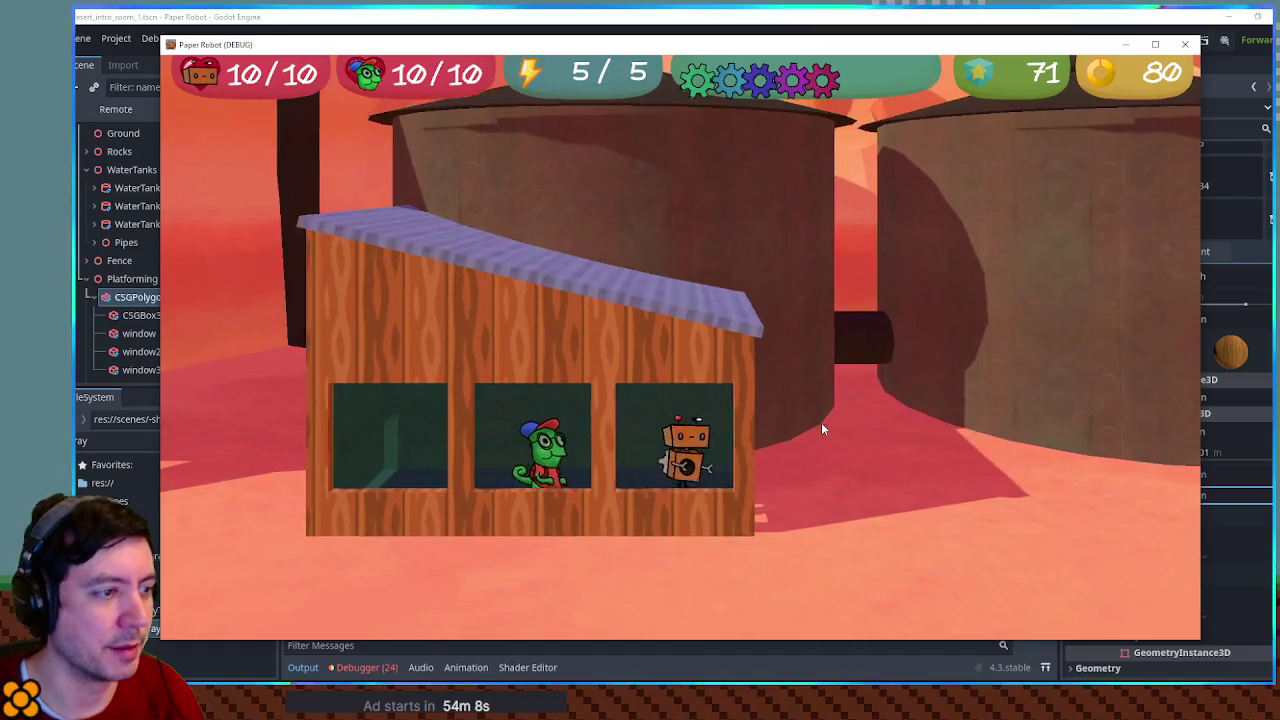
pyautogui.press('Down')
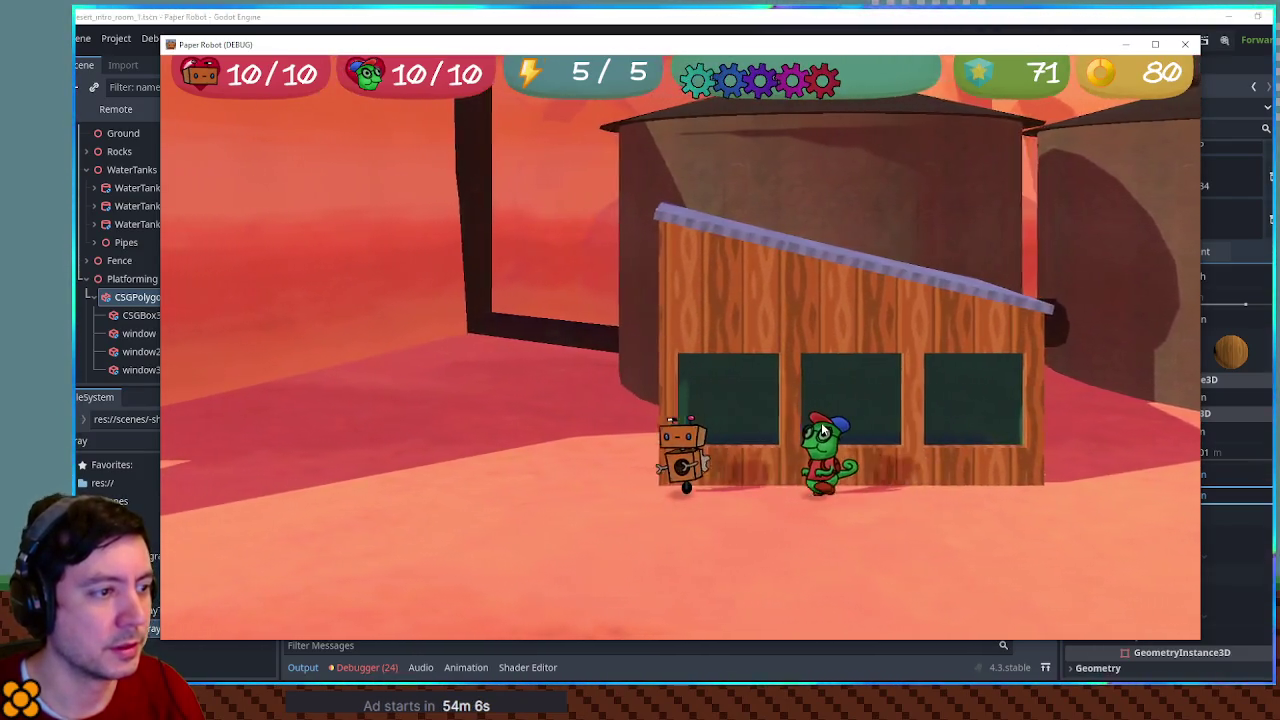
pyautogui.press('space')
pyautogui.press('Left')
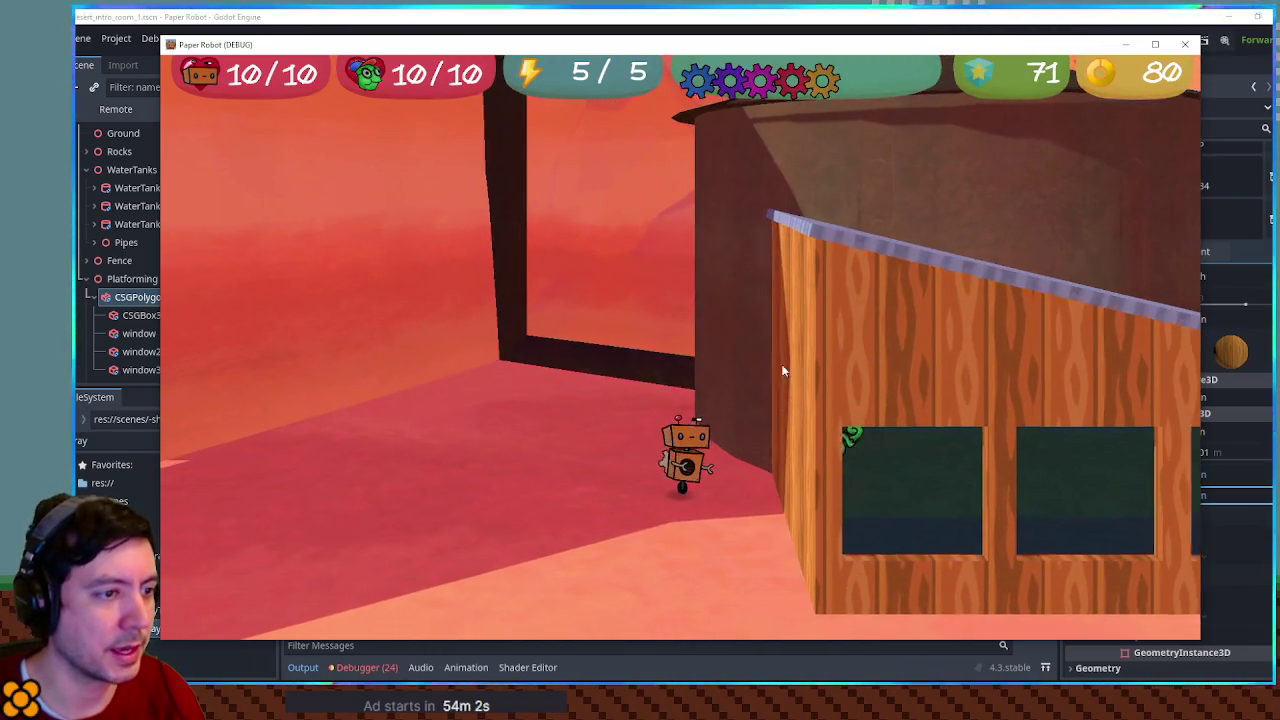
pyautogui.press('Right')
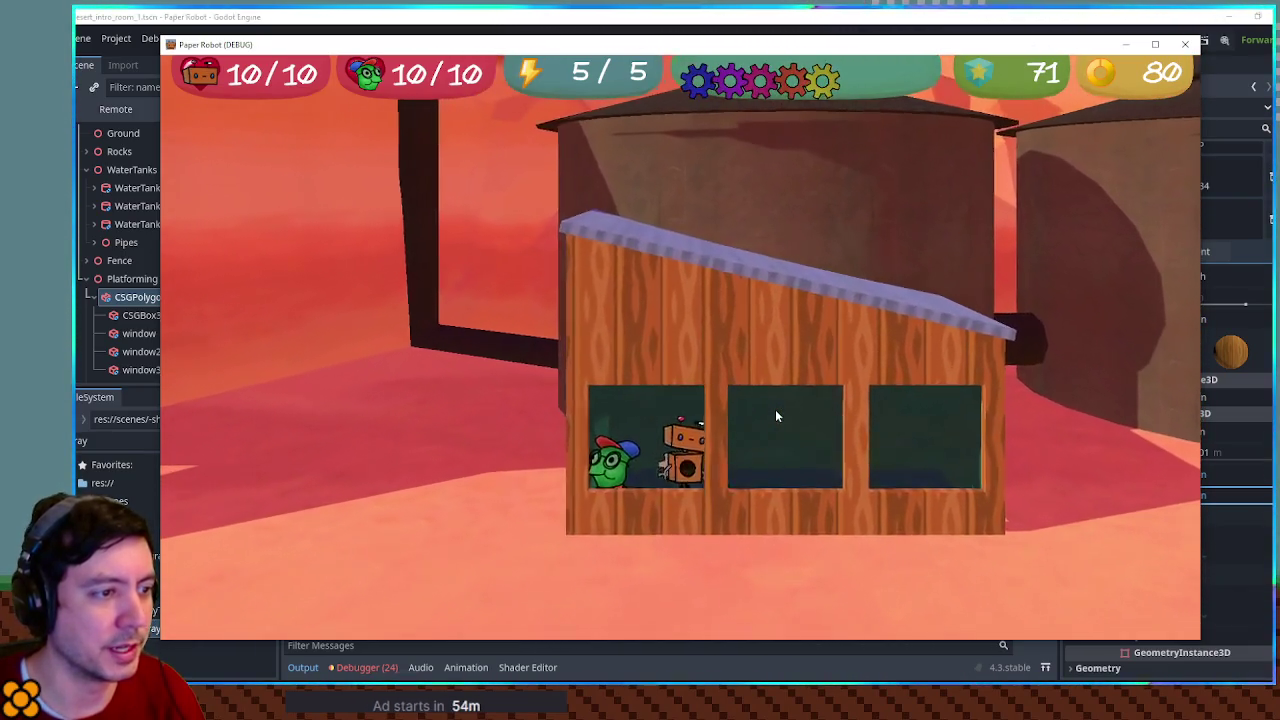
pyautogui.press('Down')
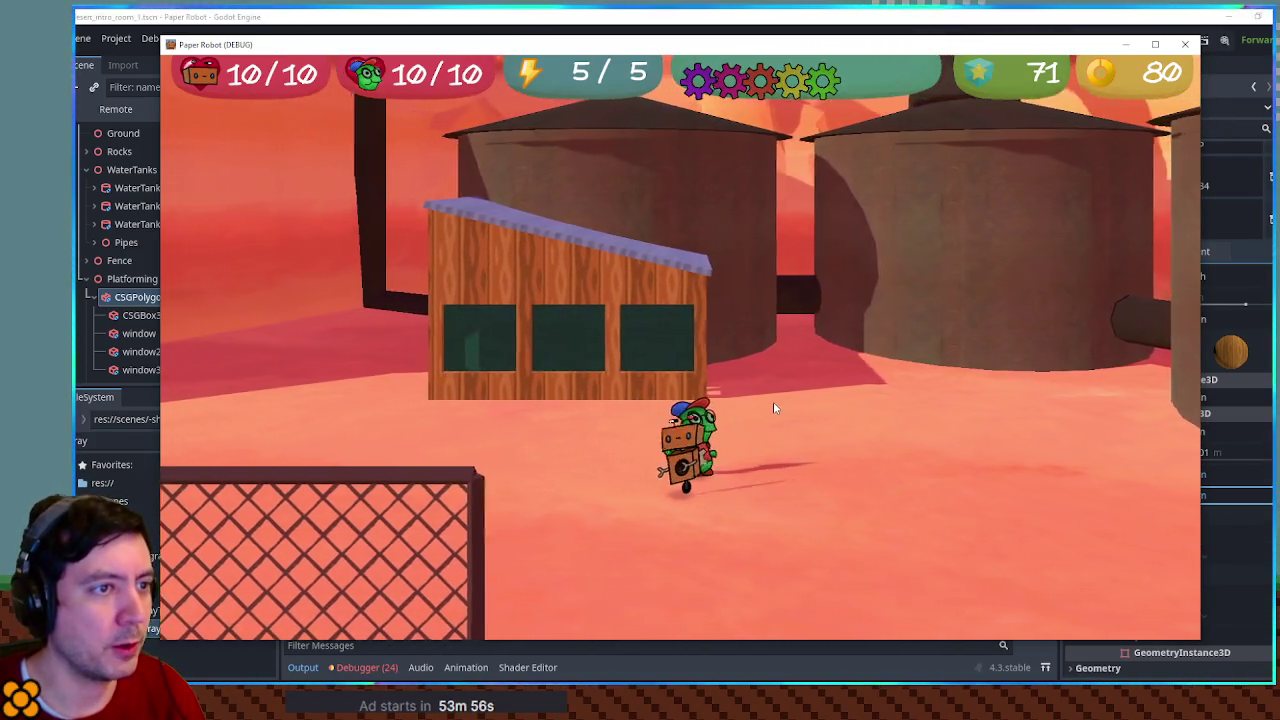
pyautogui.press('Left')
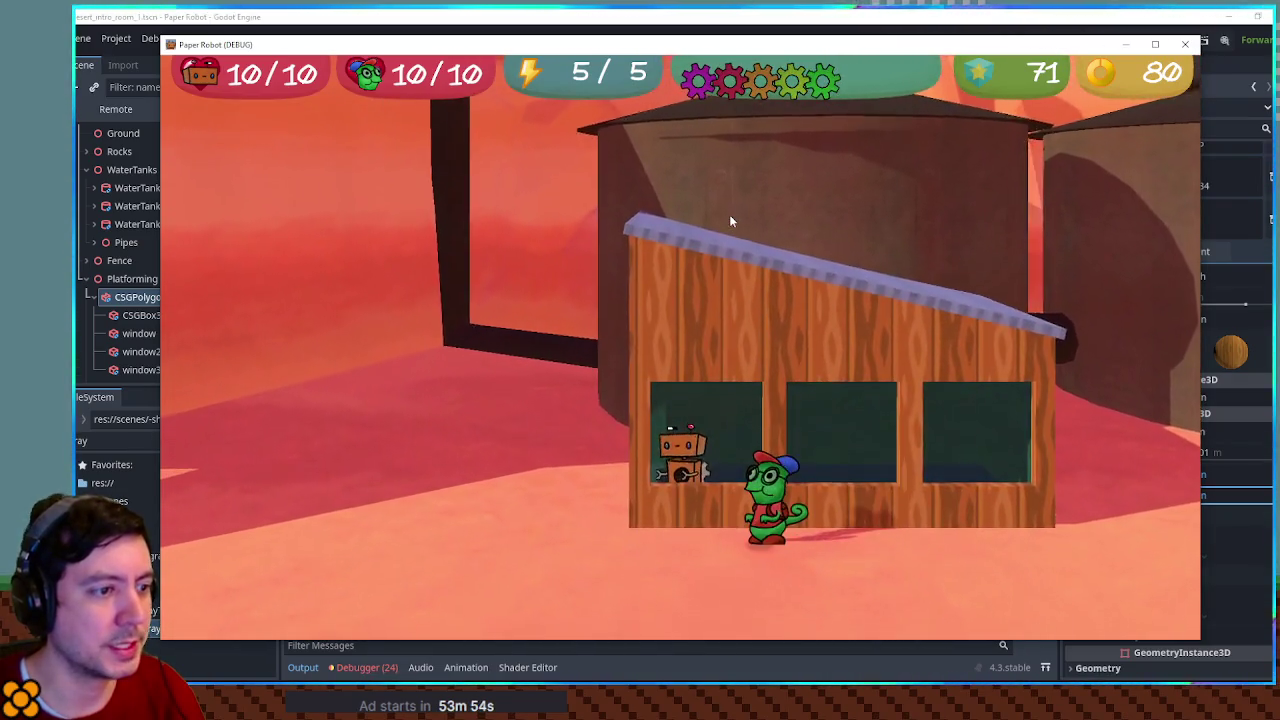
pyautogui.press('space')
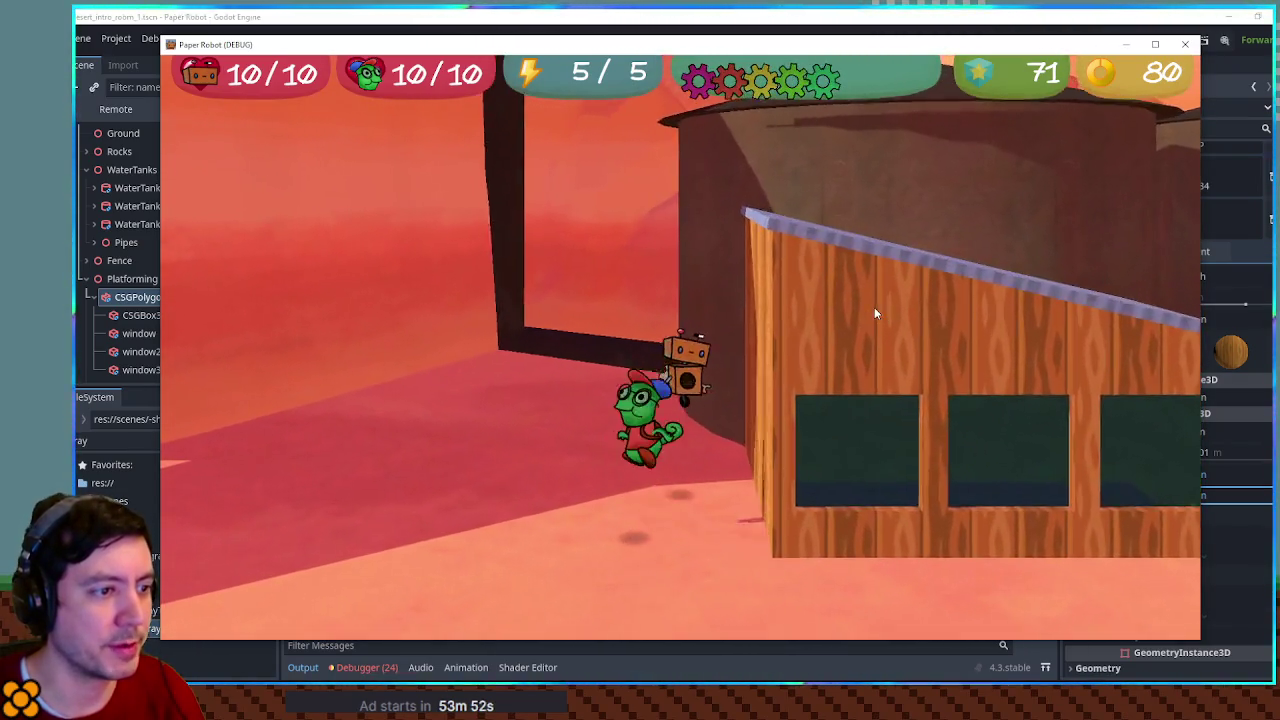
pyautogui.press('space')
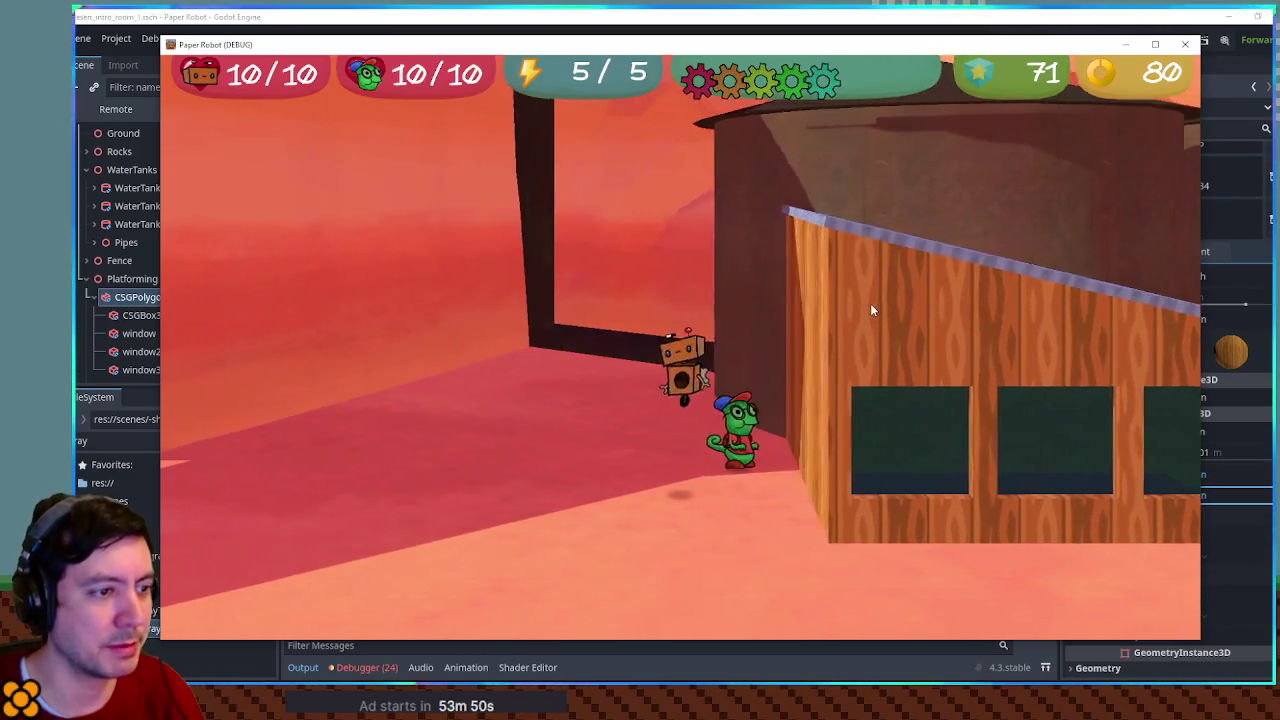
pyautogui.press('Right')
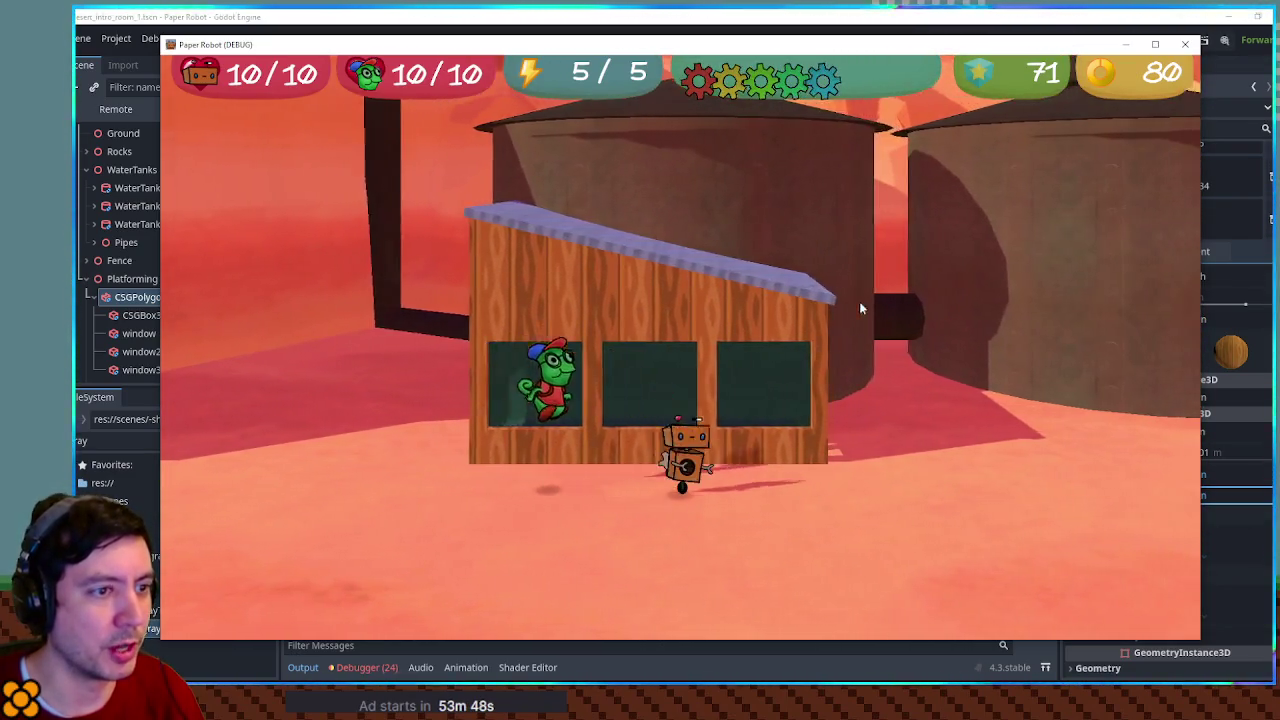
pyautogui.press('Left')
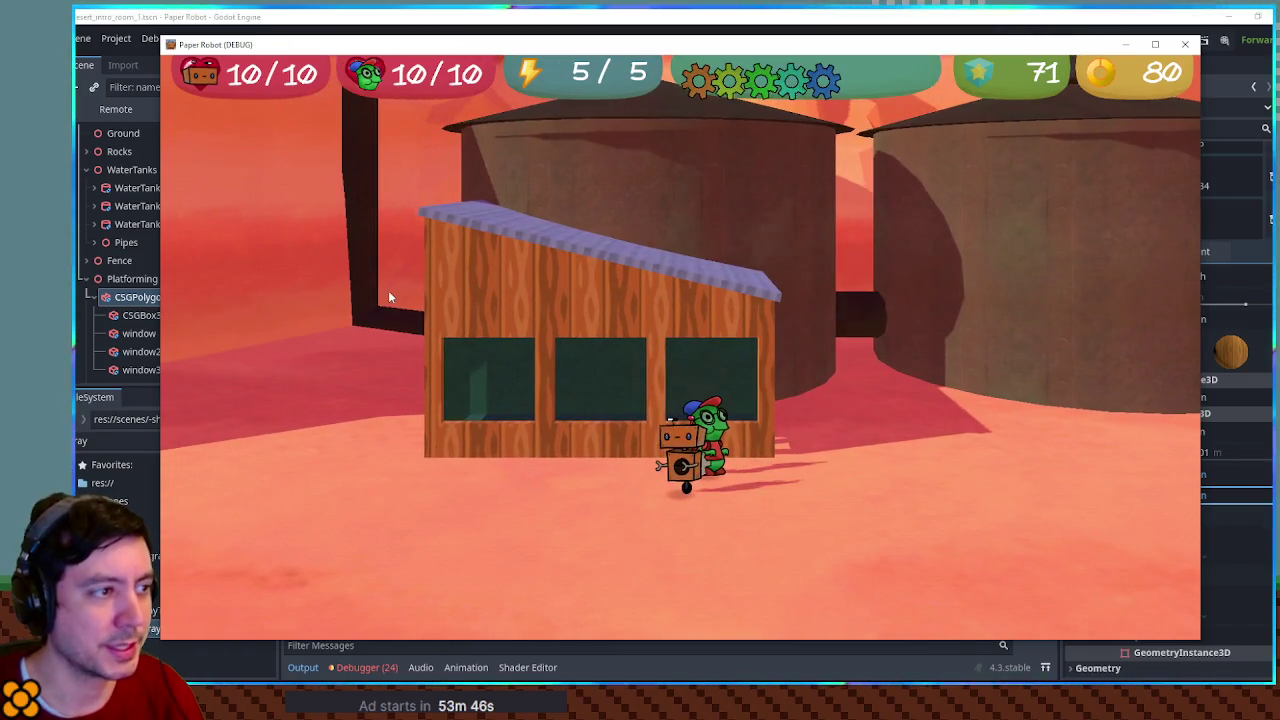
pyautogui.press('Right')
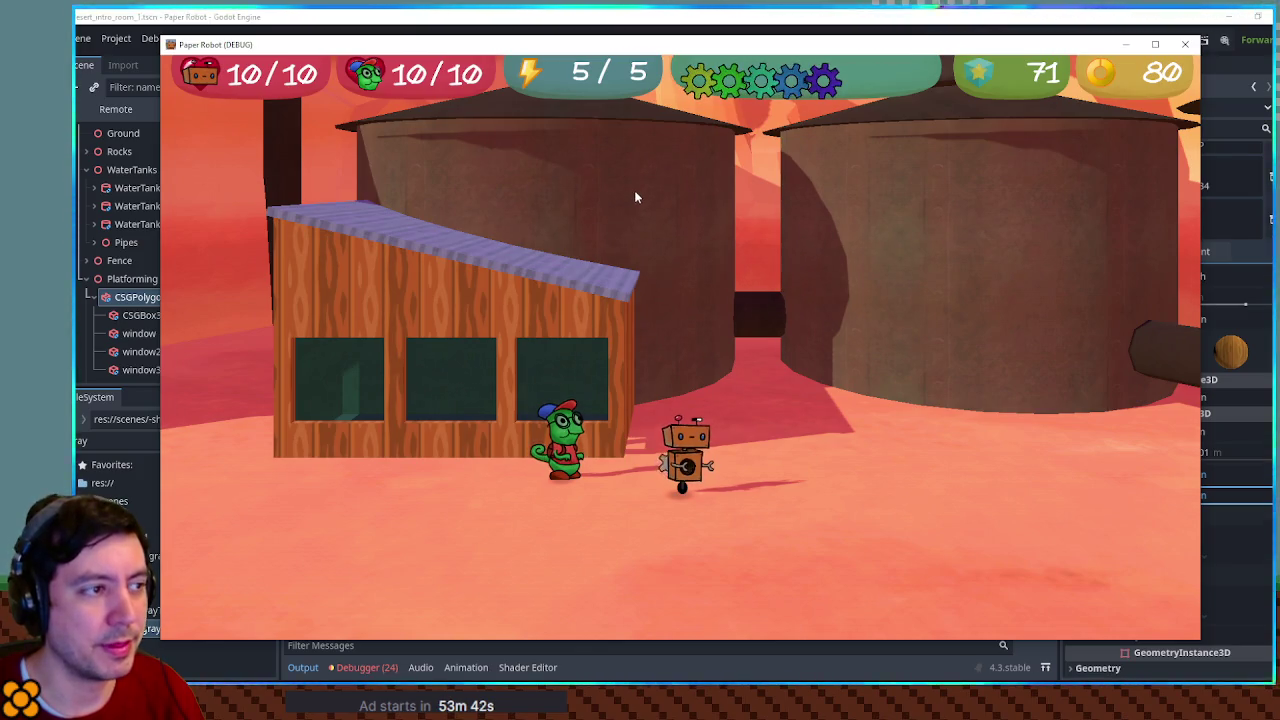
pyautogui.press('Right')
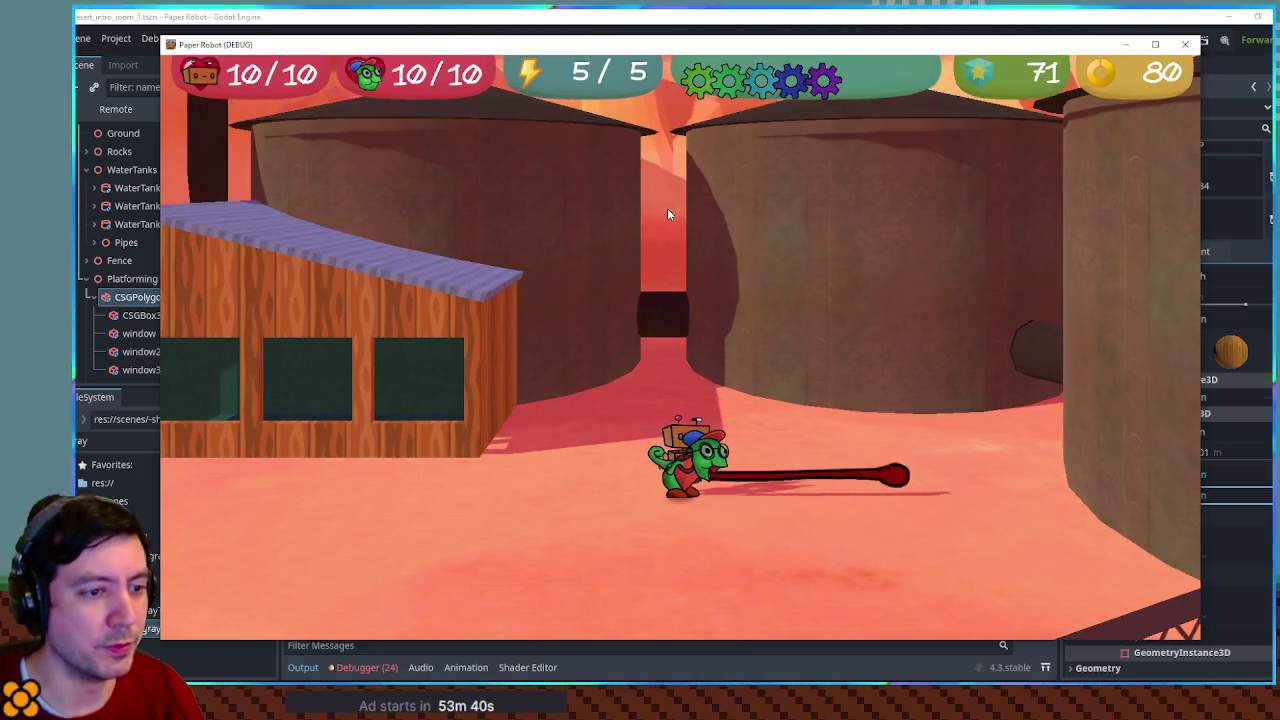
# Have the frog flick its tongue and jump to the robot, then stop the game with F8
pyautogui.press('Left')
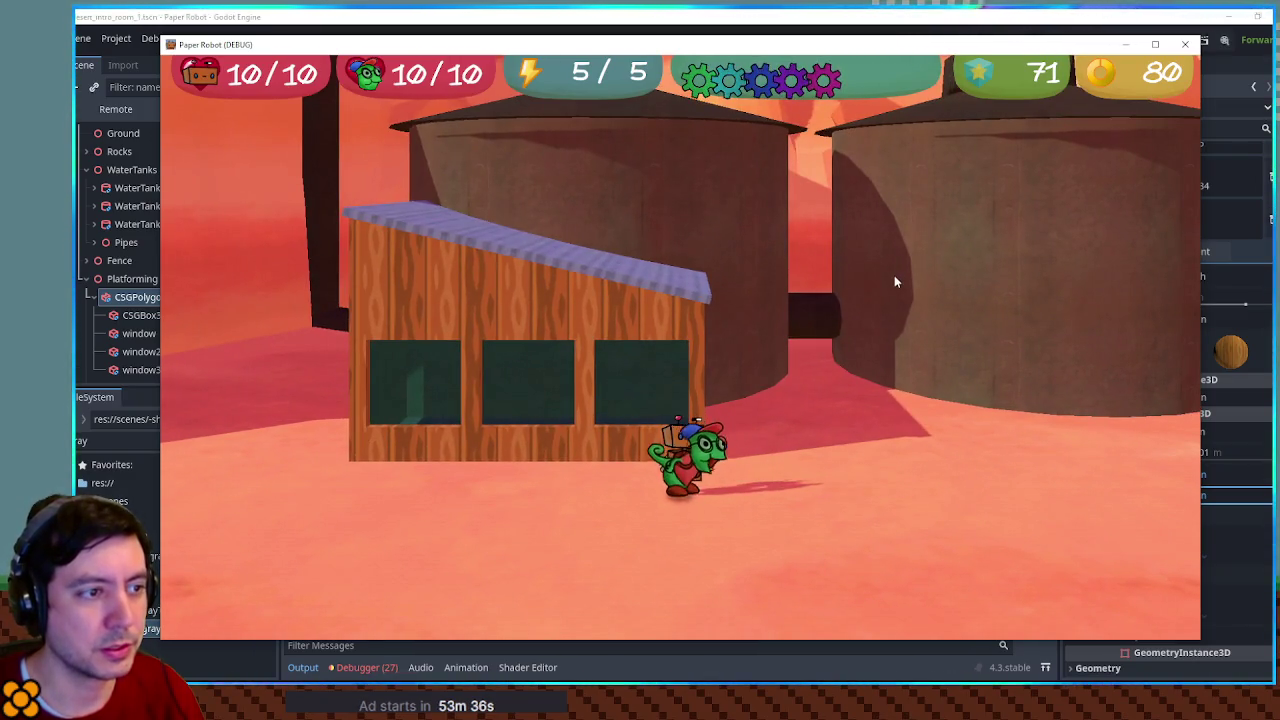
pyautogui.press('Left')
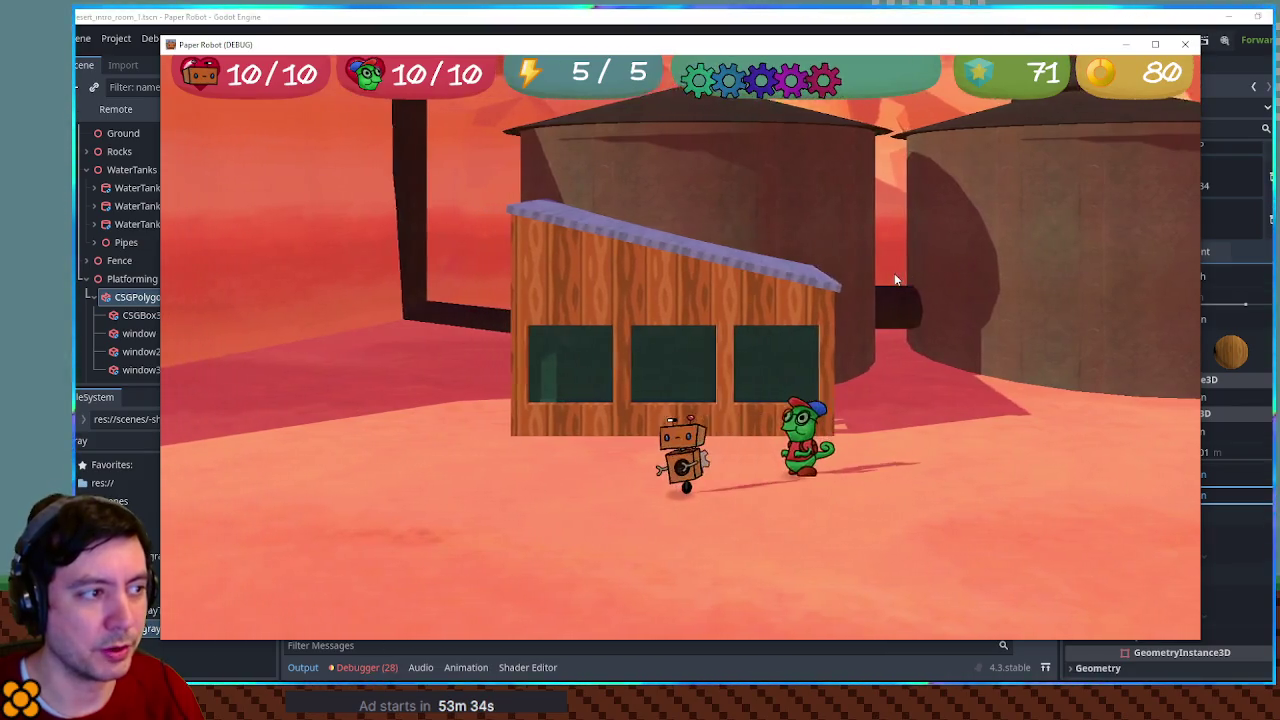
pyautogui.press('Left')
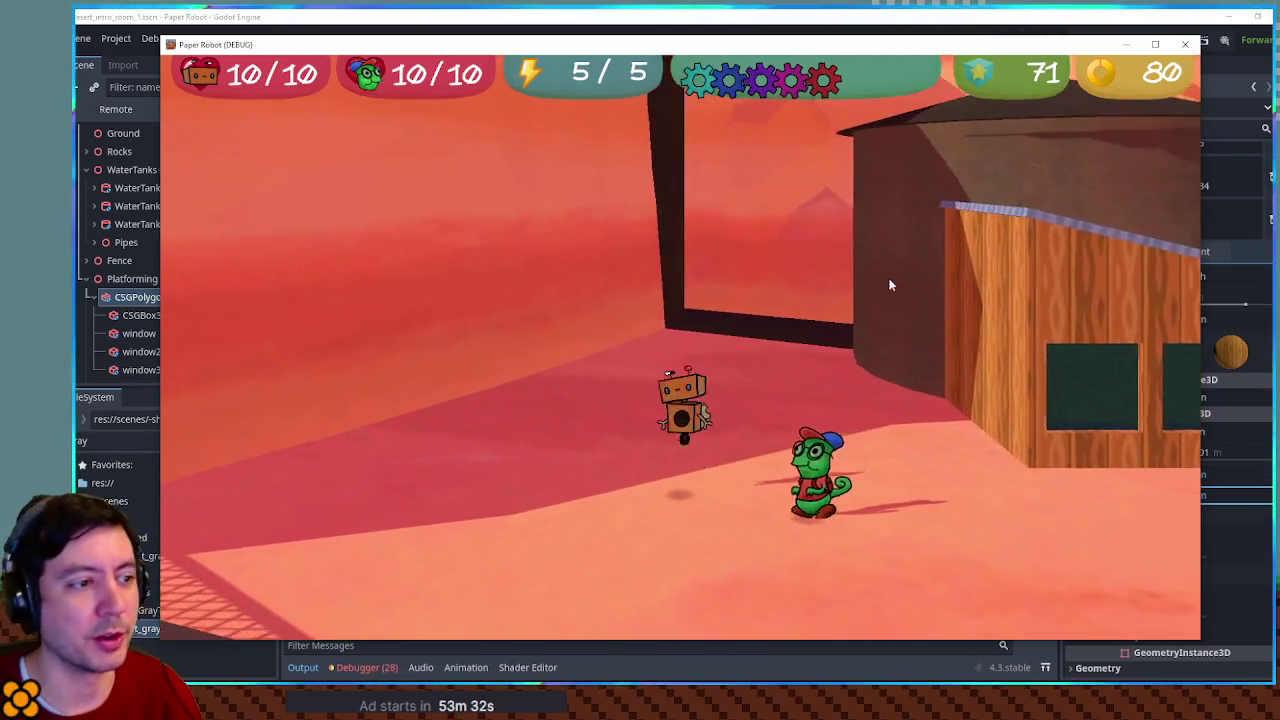
pyautogui.press('Left')
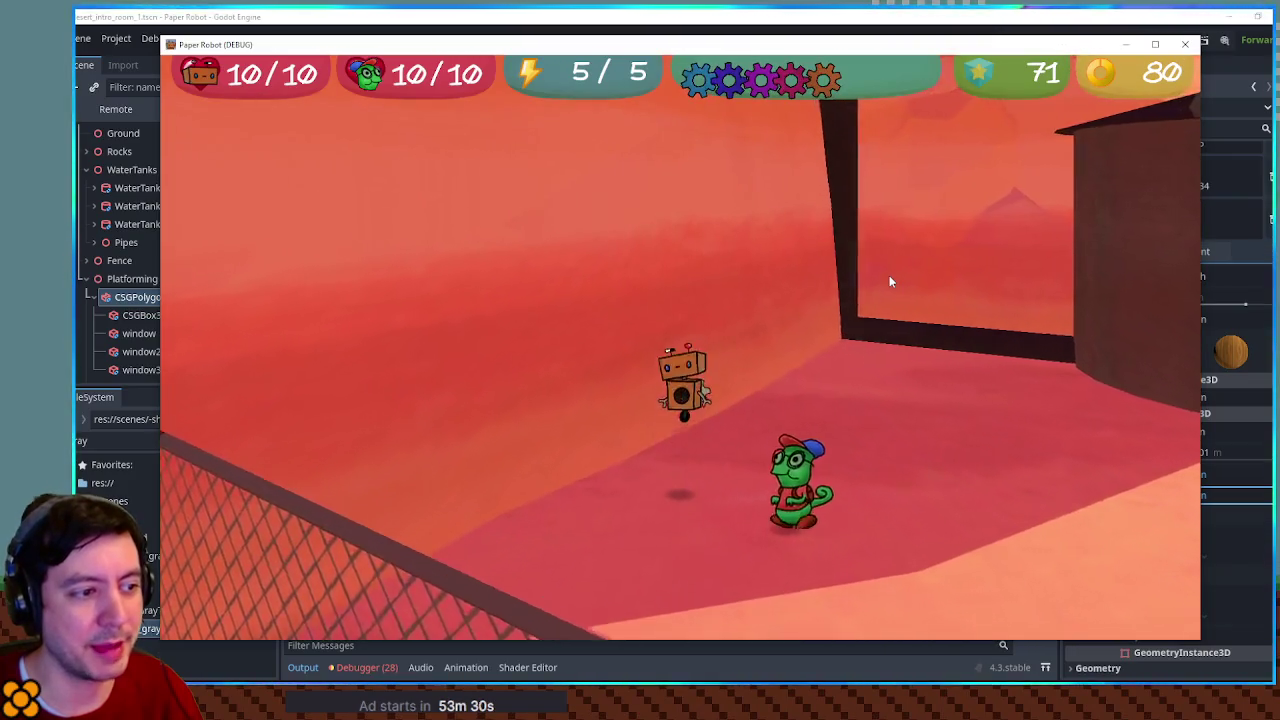
pyautogui.press('Left')
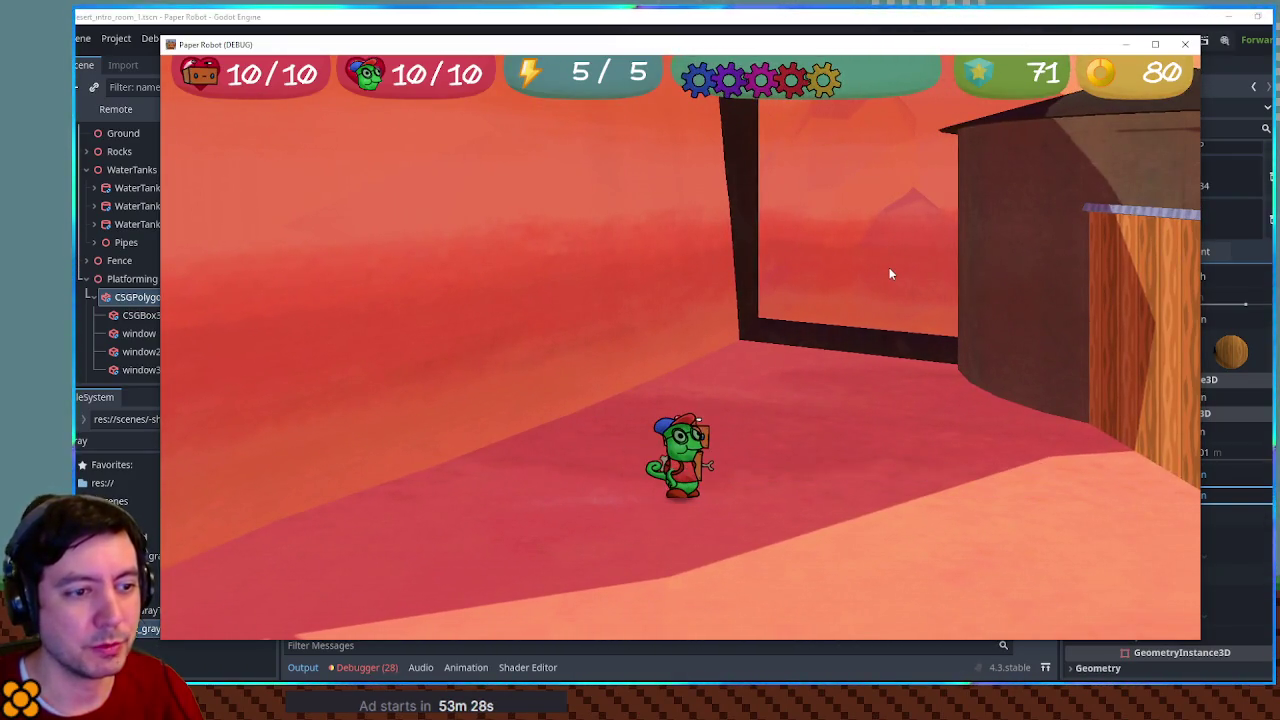
pyautogui.press('e')
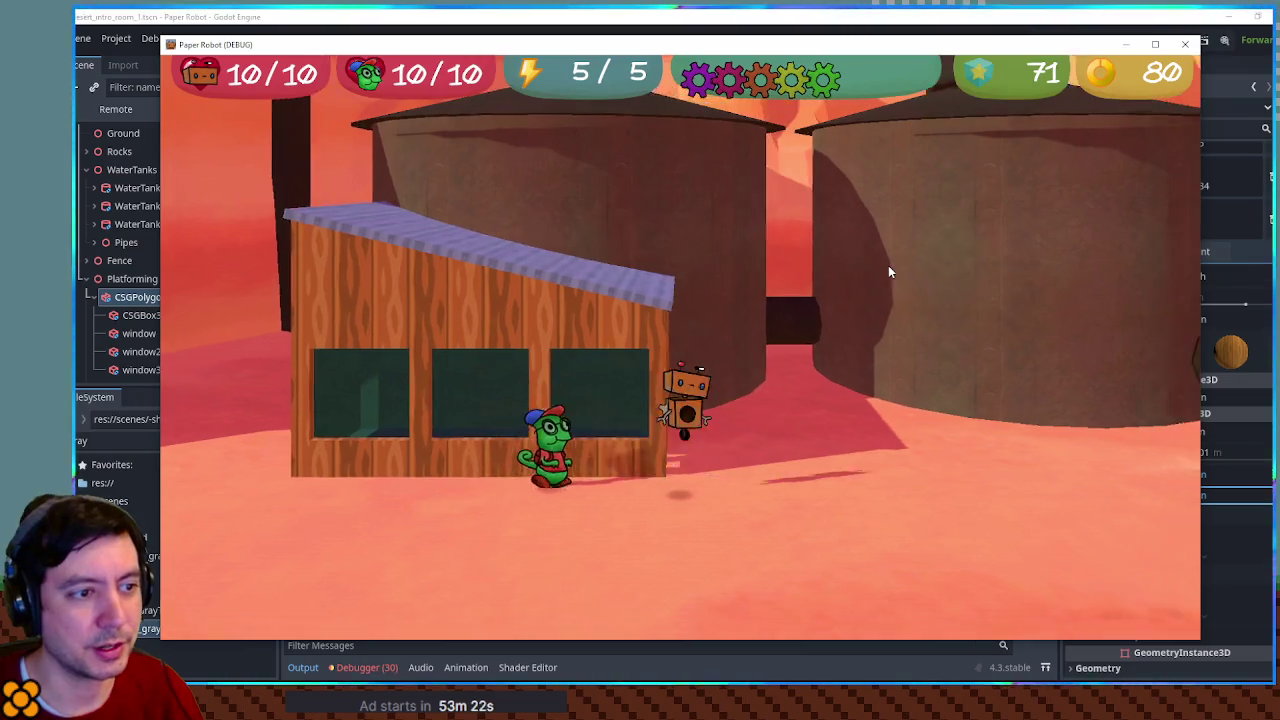
pyautogui.press('space')
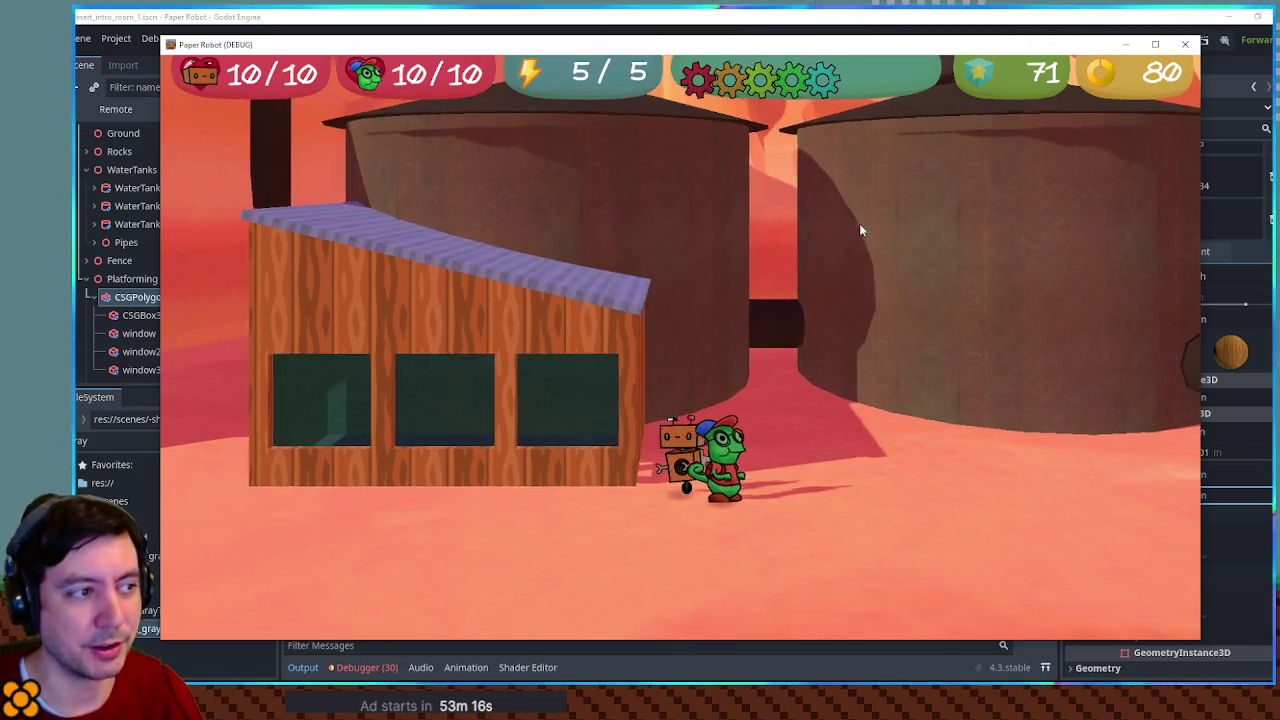
pyautogui.press('F8')
pyautogui.moveTo(788, 265)
pyautogui.mouseDown()
pyautogui.moveTo(674, 309)
pyautogui.moveTo(818, 286)
pyautogui.moveTo(848, 328)
pyautogui.moveTo(750, 295)
pyautogui.moveTo(785, 307)
pyautogui.mouseUp()
# Set the roof box's z rotation to 13.5 so it tilts the other way
pyautogui.scroll(2, 848, 326)
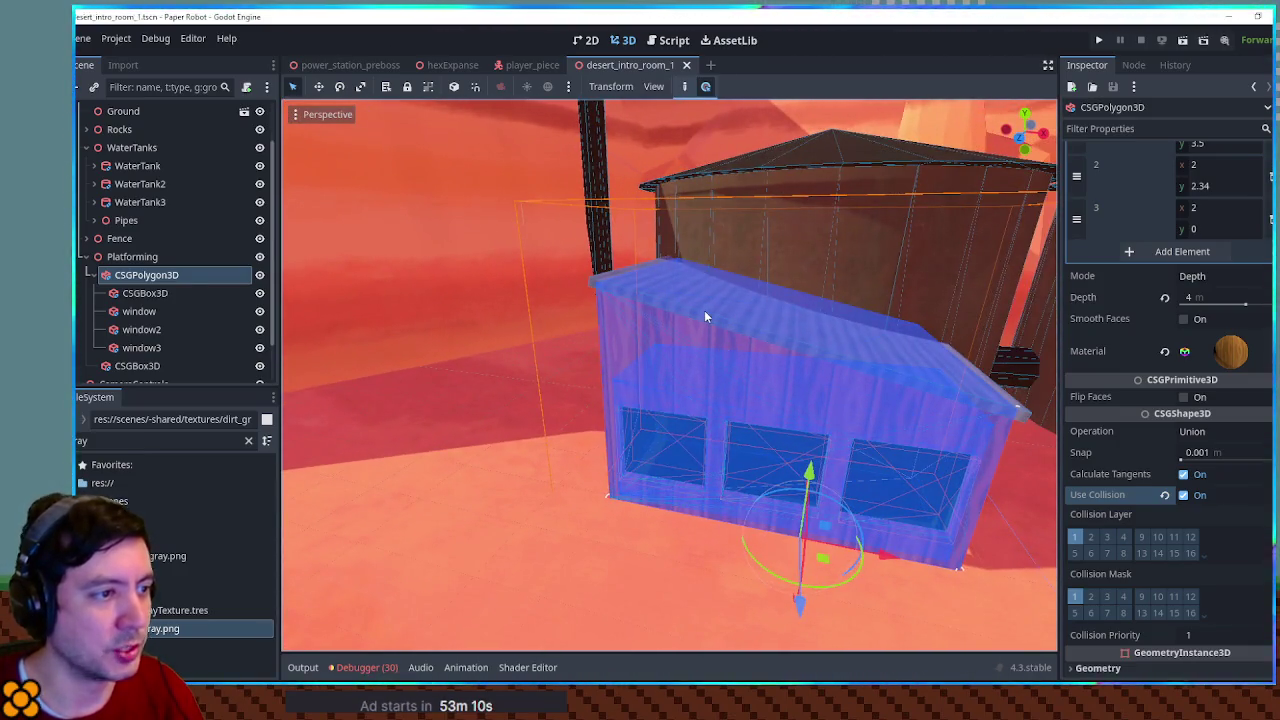
pyautogui.click(704, 310)
pyautogui.scroll(-5, 1106, 447)
pyautogui.click(1117, 531)
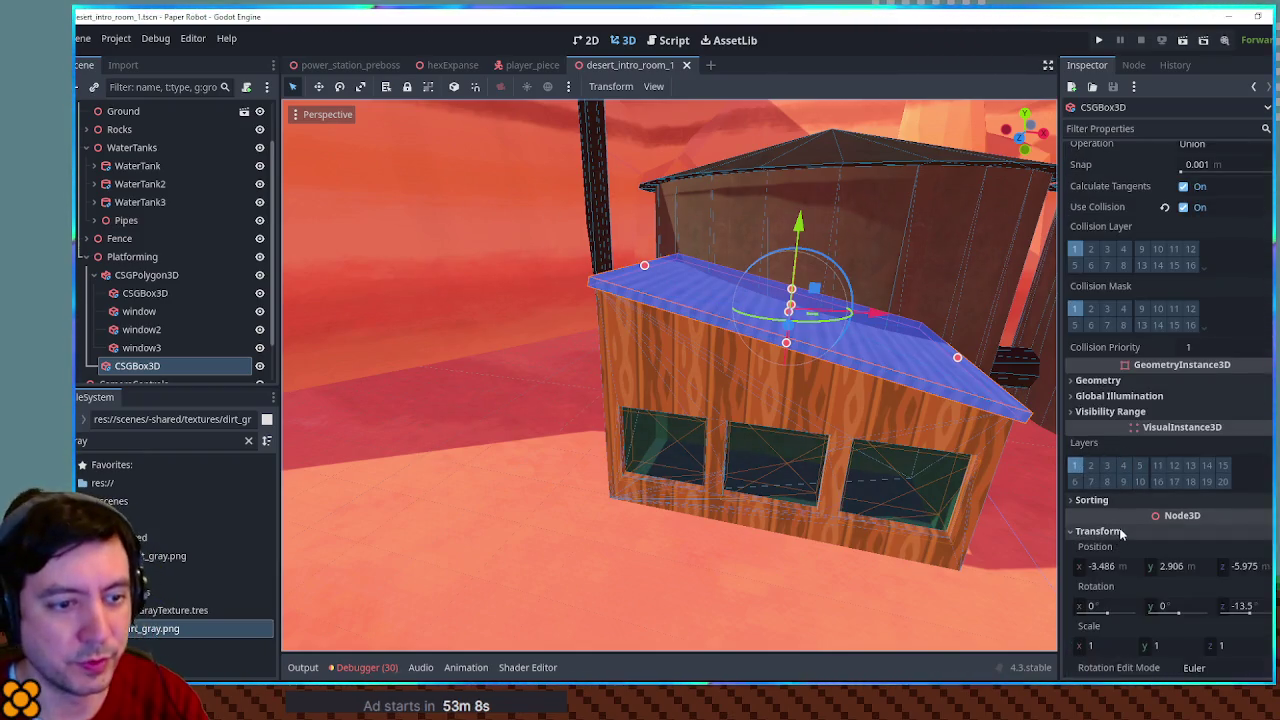
pyautogui.scroll(-2, 1122, 522)
pyautogui.click(1241, 473)
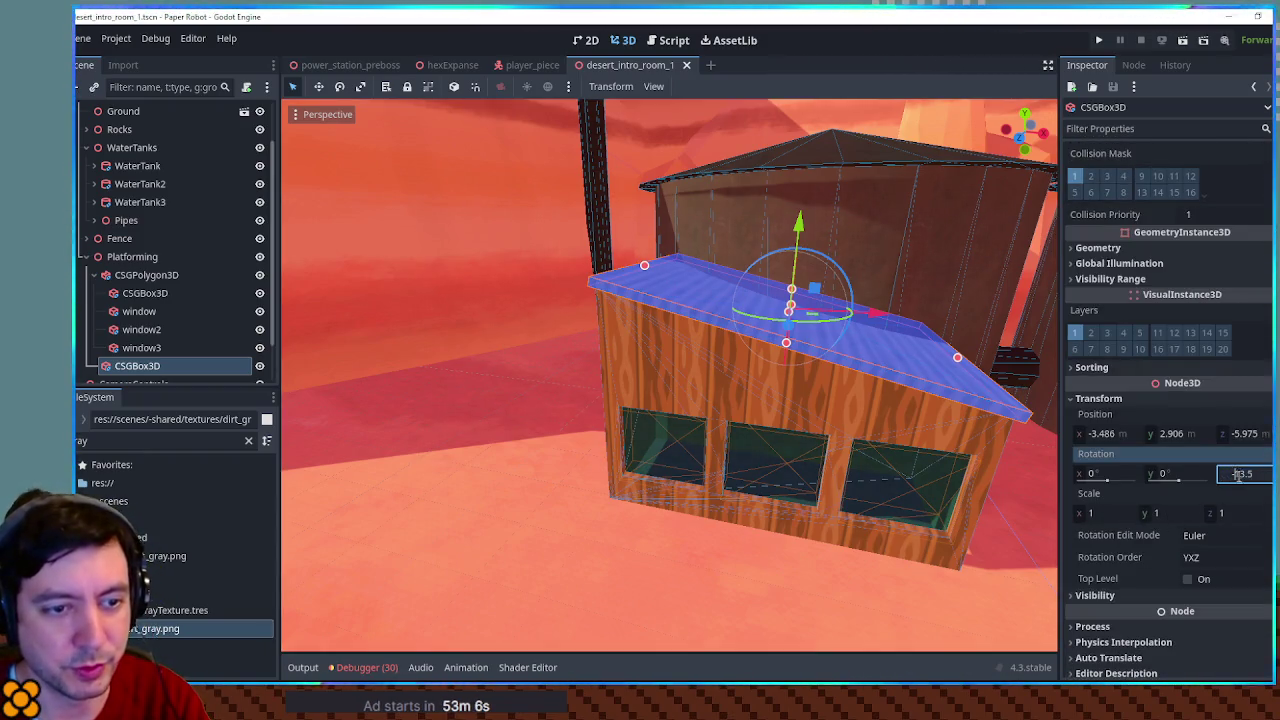
pyautogui.write('13.5')
pyautogui.press('Return')
# Set the shack polygon's second and third point heights to 2.34 and 3.5
pyautogui.click(809, 392)
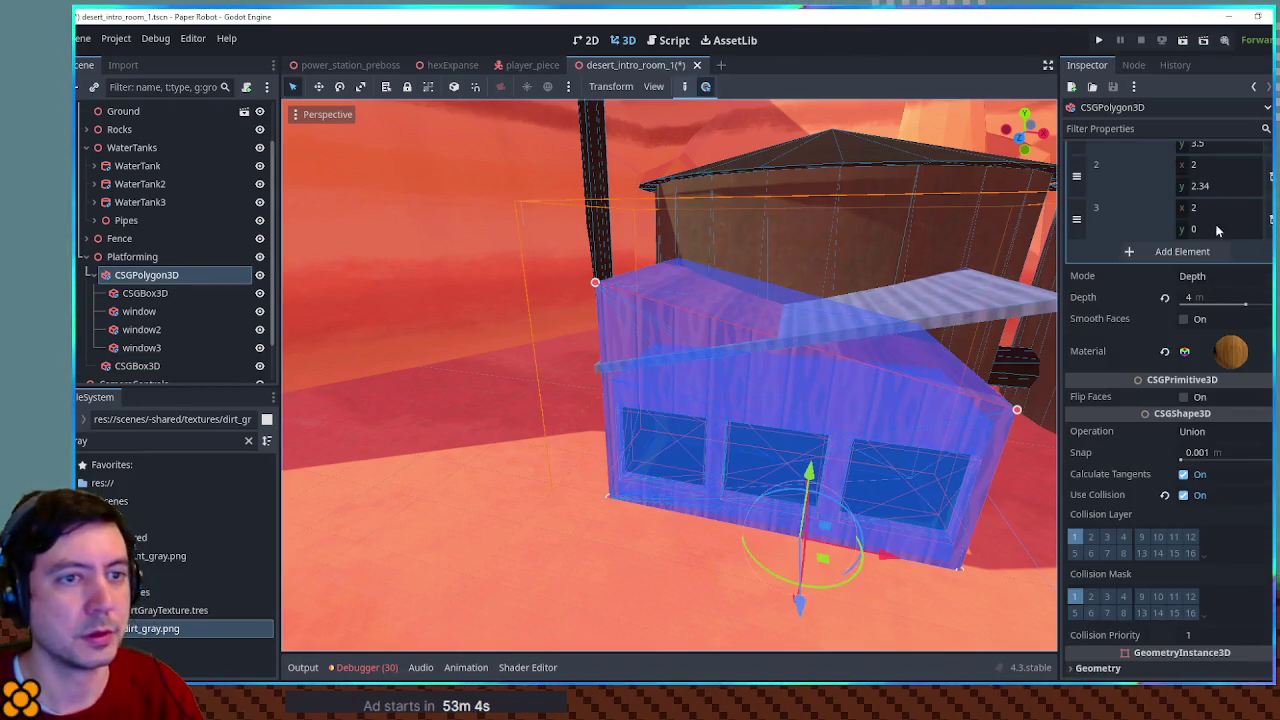
pyautogui.scroll(2, 1217, 230)
pyautogui.click(1211, 278)
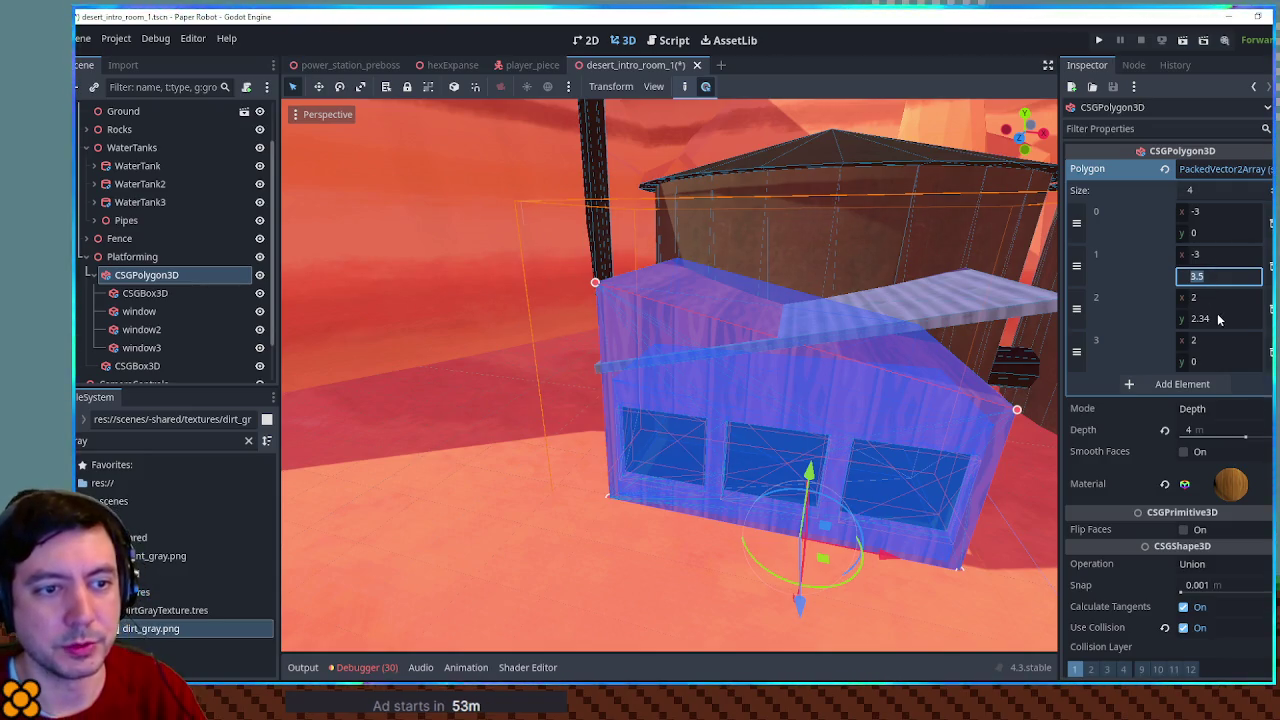
pyautogui.write('2.34')
pyautogui.click(1221, 316)
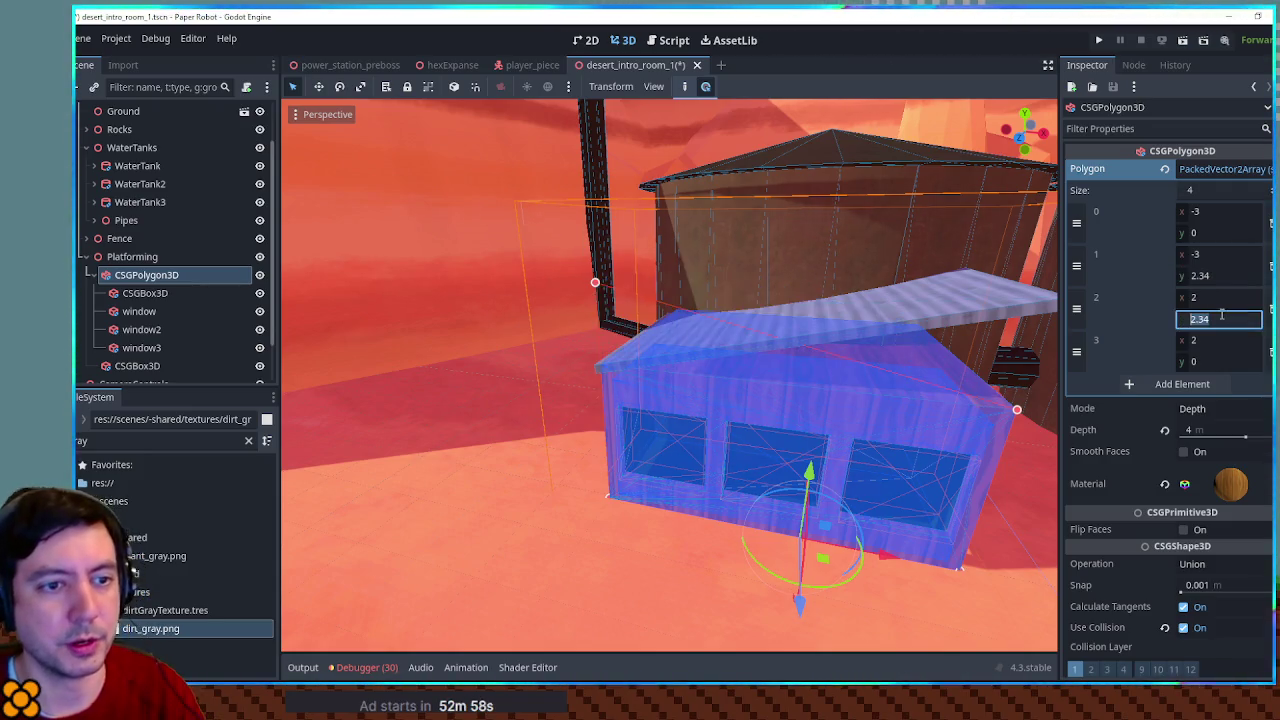
pyautogui.write('3.5')
pyautogui.press('Return')
pyautogui.scroll(-5, 869, 233)
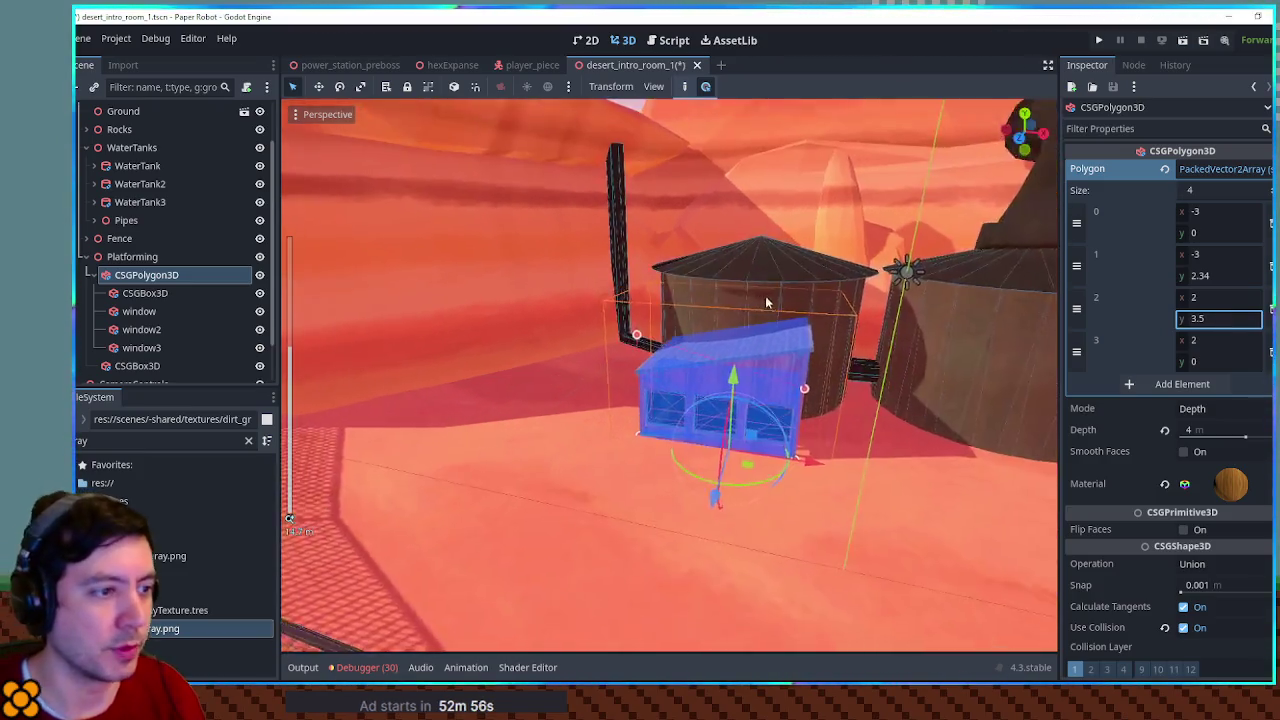
pyautogui.scroll(8, 774, 249)
pyautogui.scroll(6, 840, 327)
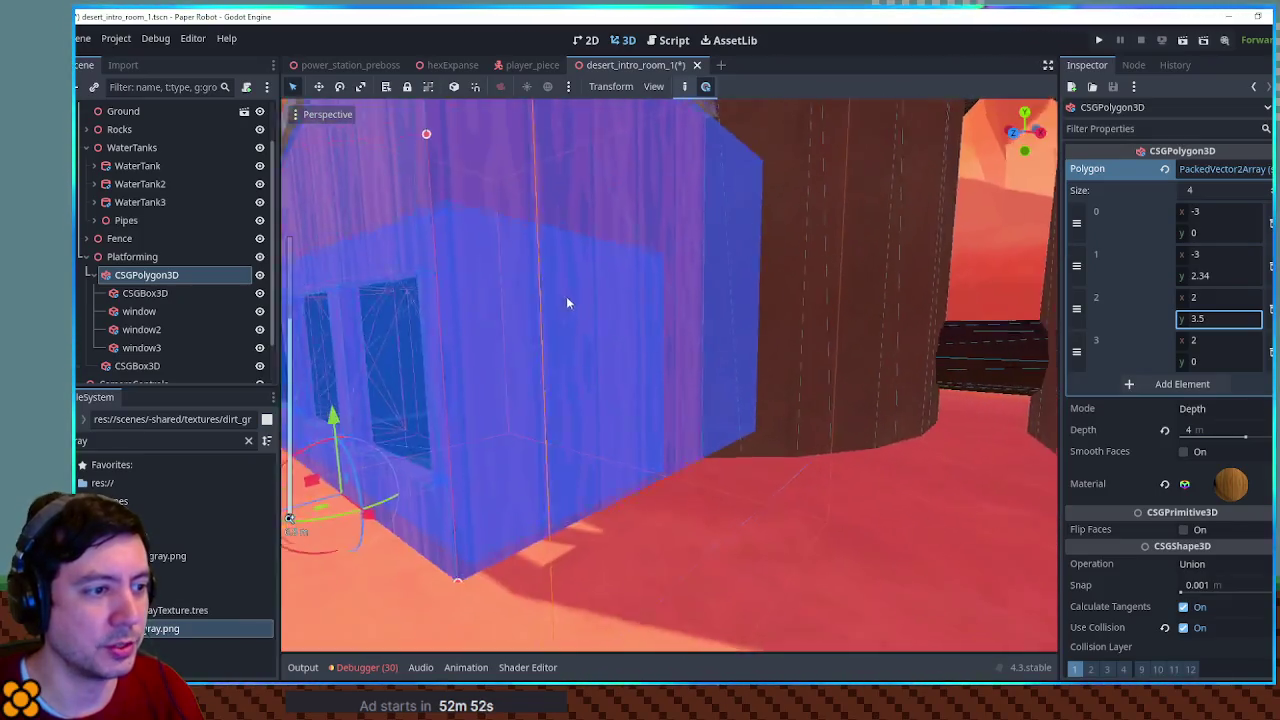
# Deselect the shack, collapse its polygon node, and open Create New Node on Platforming
pyautogui.moveTo(566, 296)
pyautogui.mouseDown()
pyautogui.moveTo(664, 314)
pyautogui.moveTo(549, 220)
pyautogui.mouseUp()
pyautogui.scroll(-3, 672, 313)
pyautogui.scroll(-5, 549, 220)
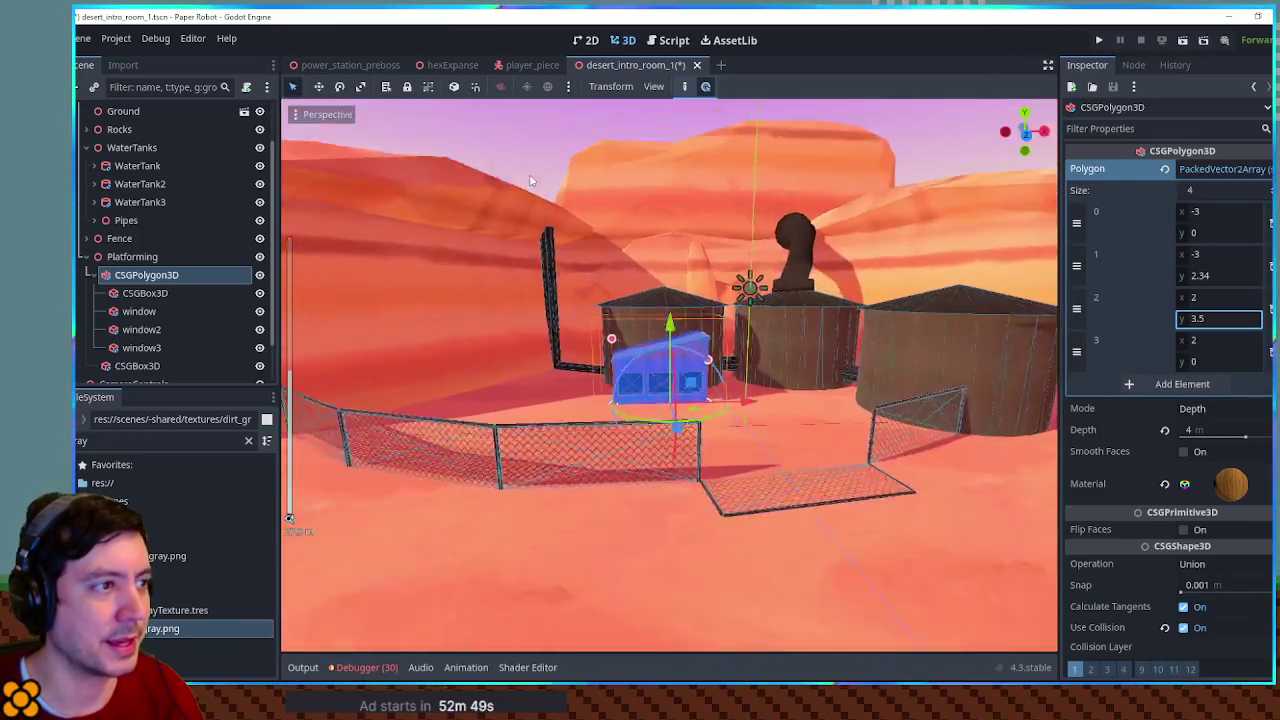
pyautogui.click(586, 257)
pyautogui.scroll(10, 657, 402)
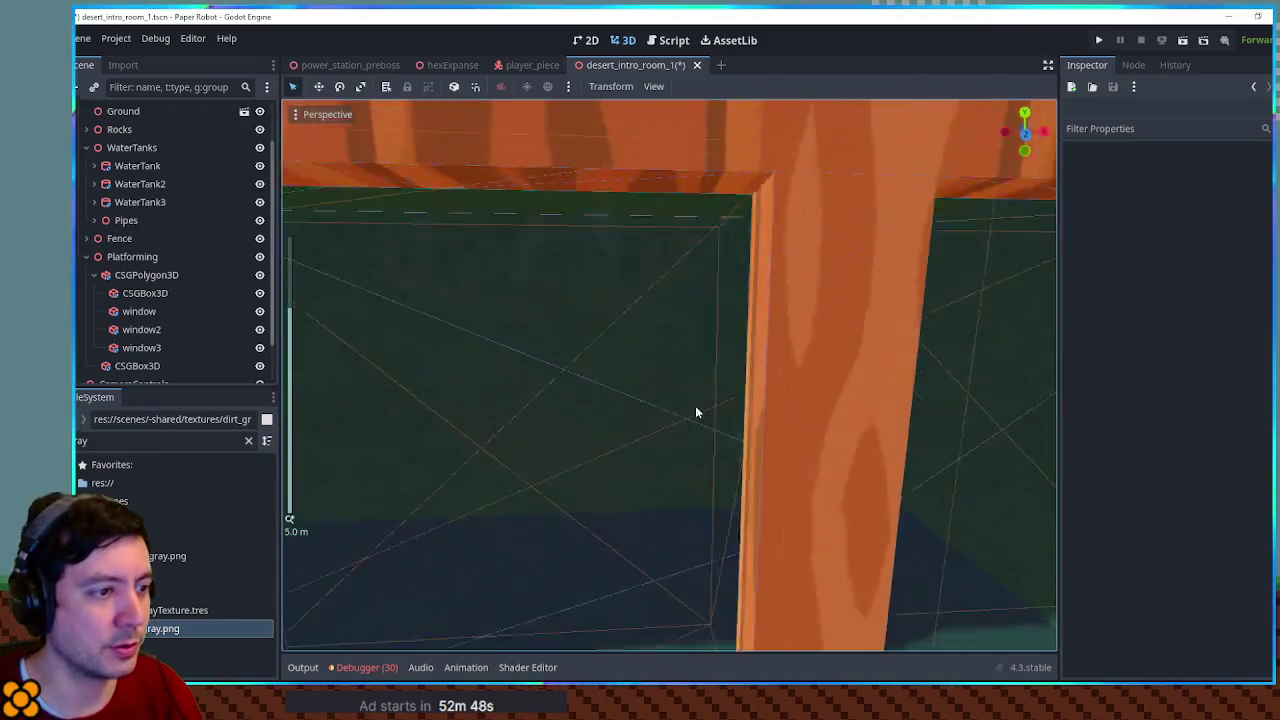
pyautogui.scroll(-5, 690, 405)
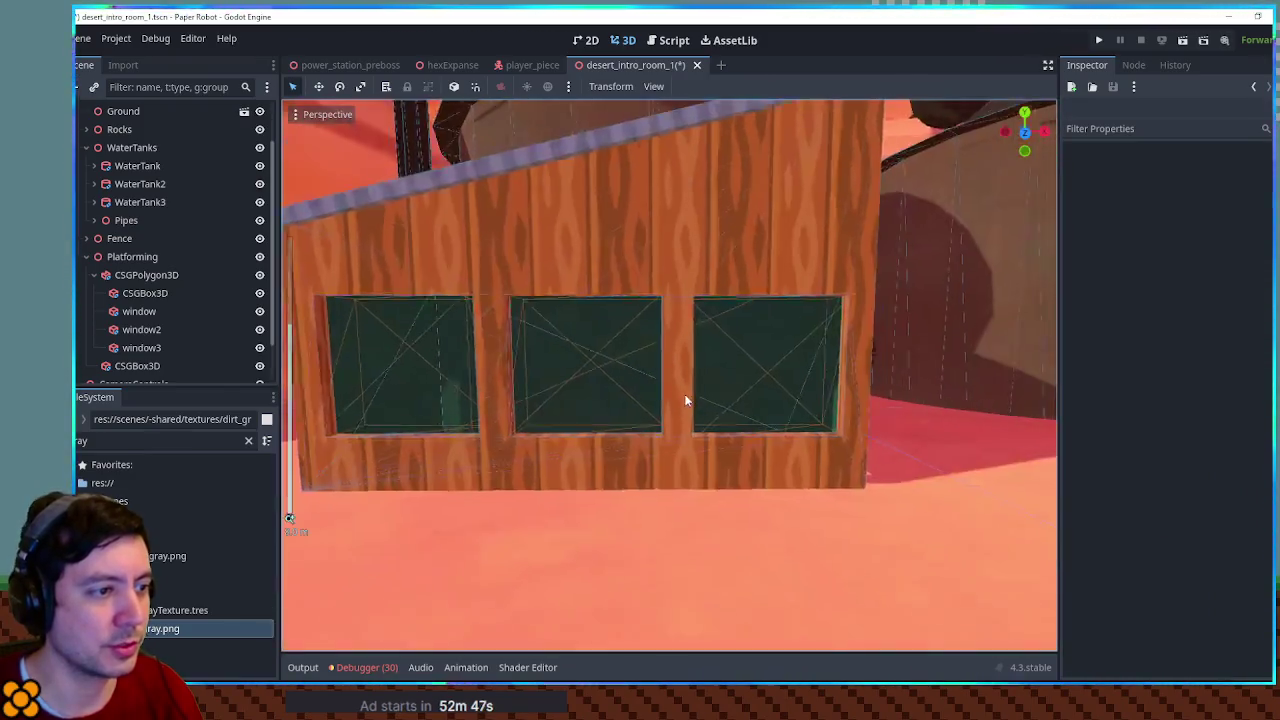
pyautogui.click(98, 275)
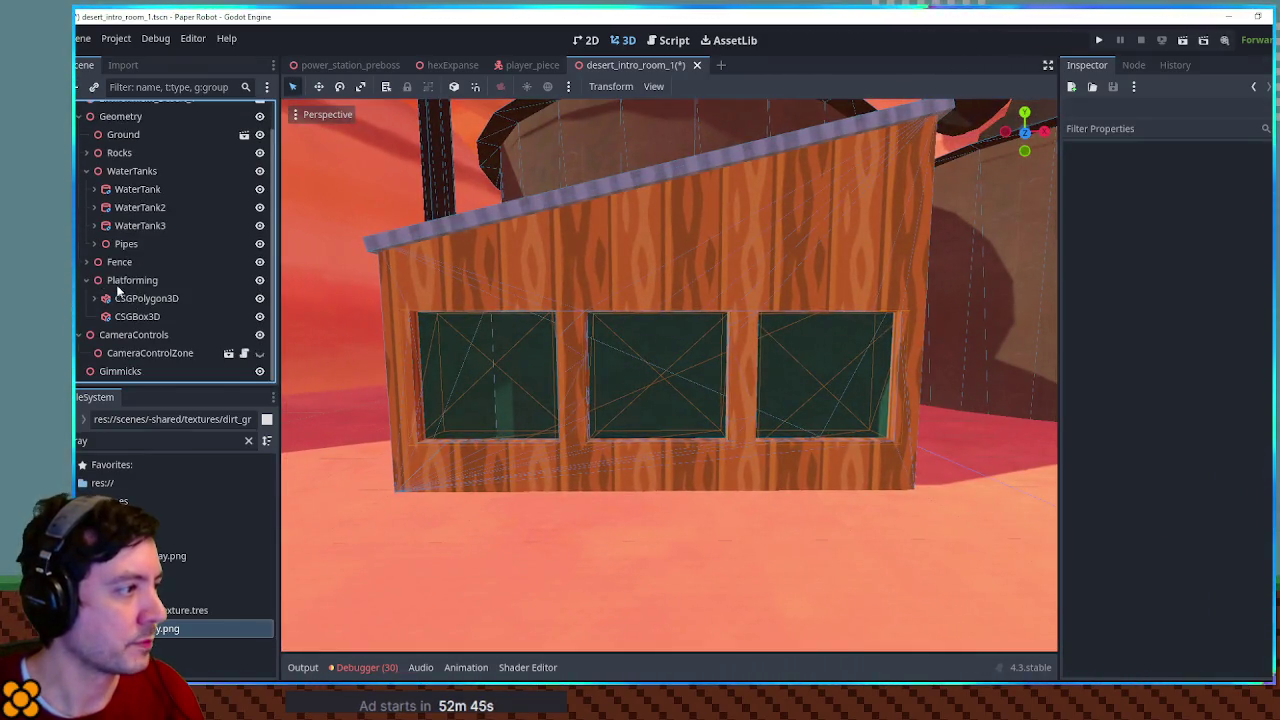
pyautogui.click(131, 282)
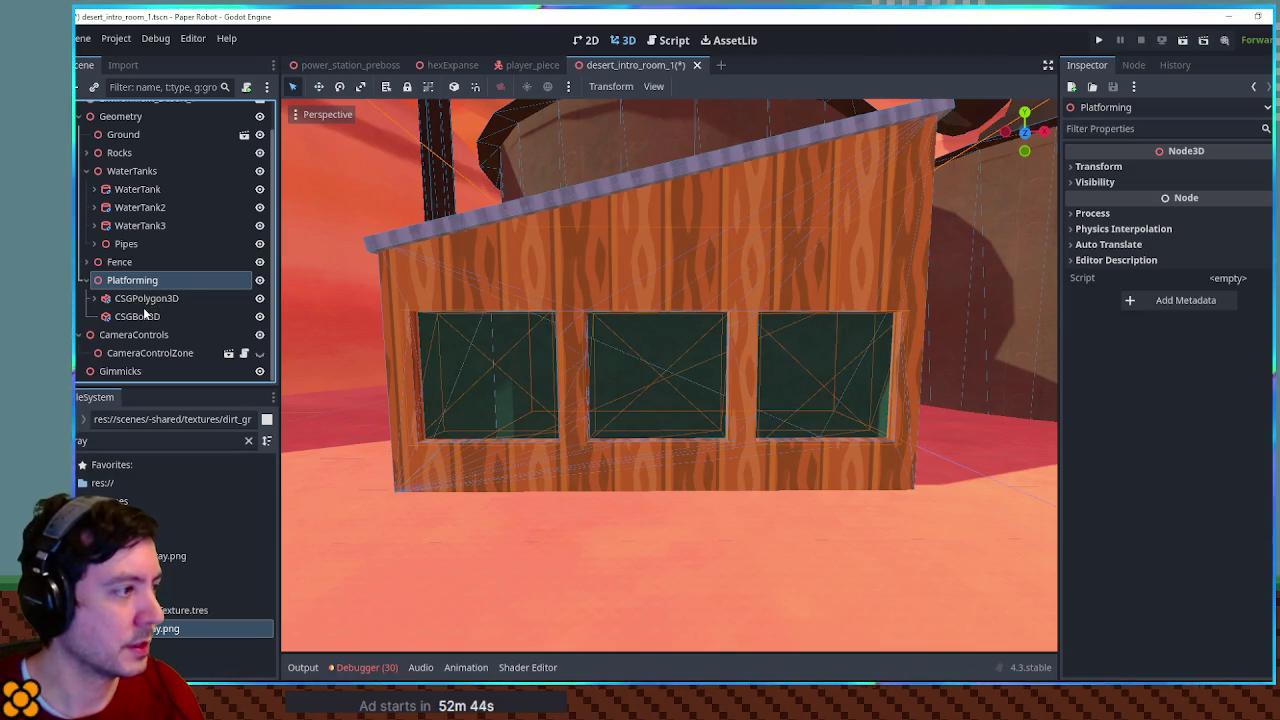
pyautogui.hotkey('ctrl', 'a')
# Add a Node3D under Platforming and name it Building
pyautogui.write('Node3D')
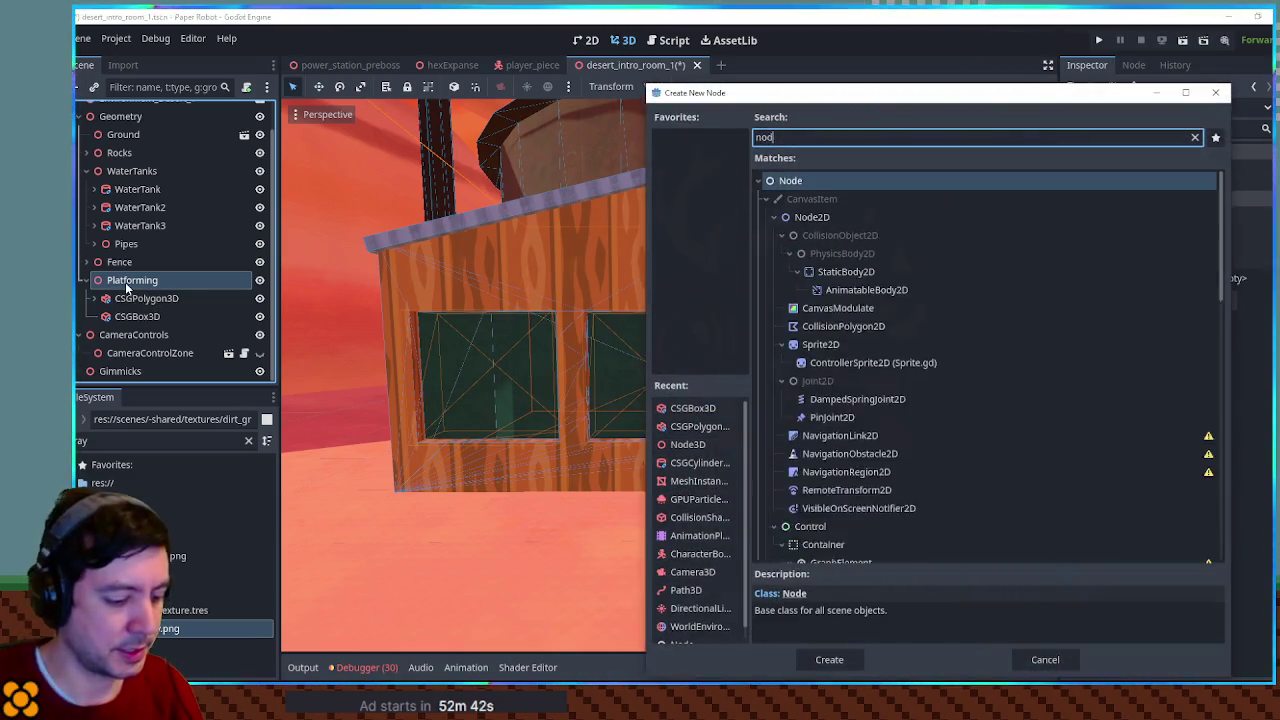
pyautogui.press('Return')
pyautogui.press('F2')
pyautogui.write('Building')
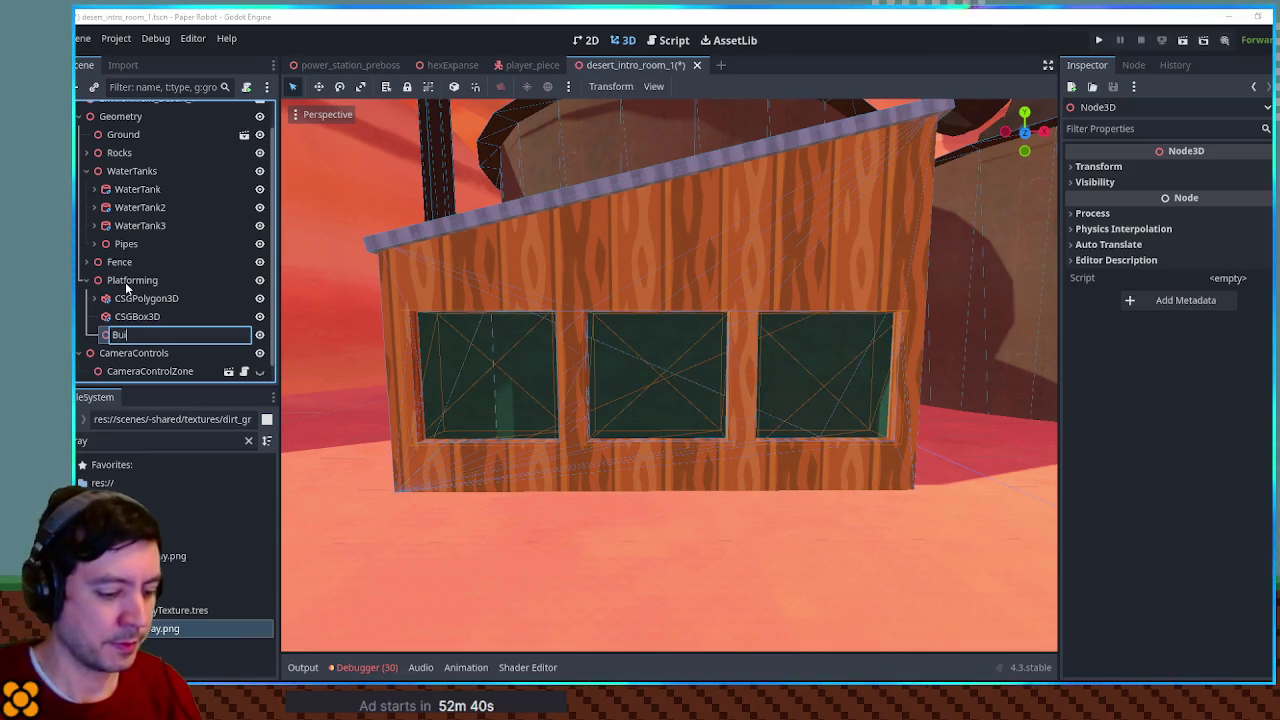
pyautogui.press('Return')
# Rename CSGBox3D to Roof and move it and CSGPolygon3D under Building
pyautogui.click(146, 298)
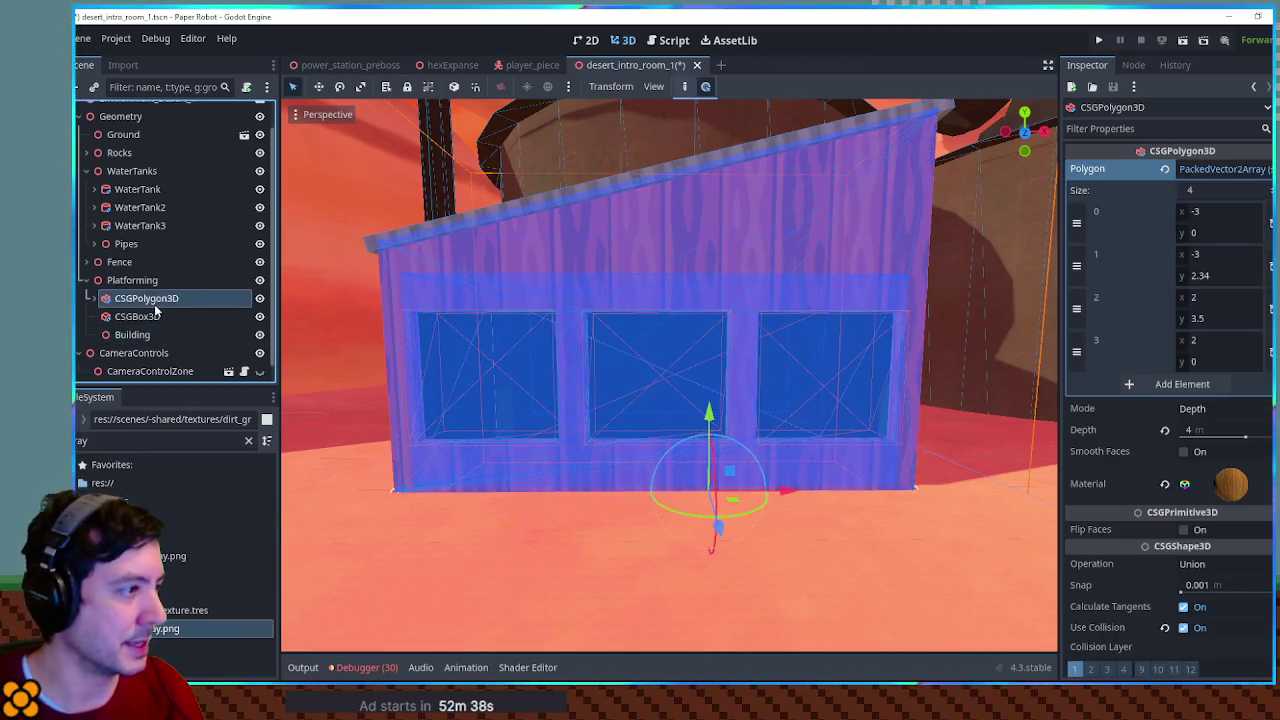
pyautogui.keyDown('shift'); pyautogui.click(137, 316); pyautogui.keyUp('shift')
pyautogui.doubleClick(146, 317)
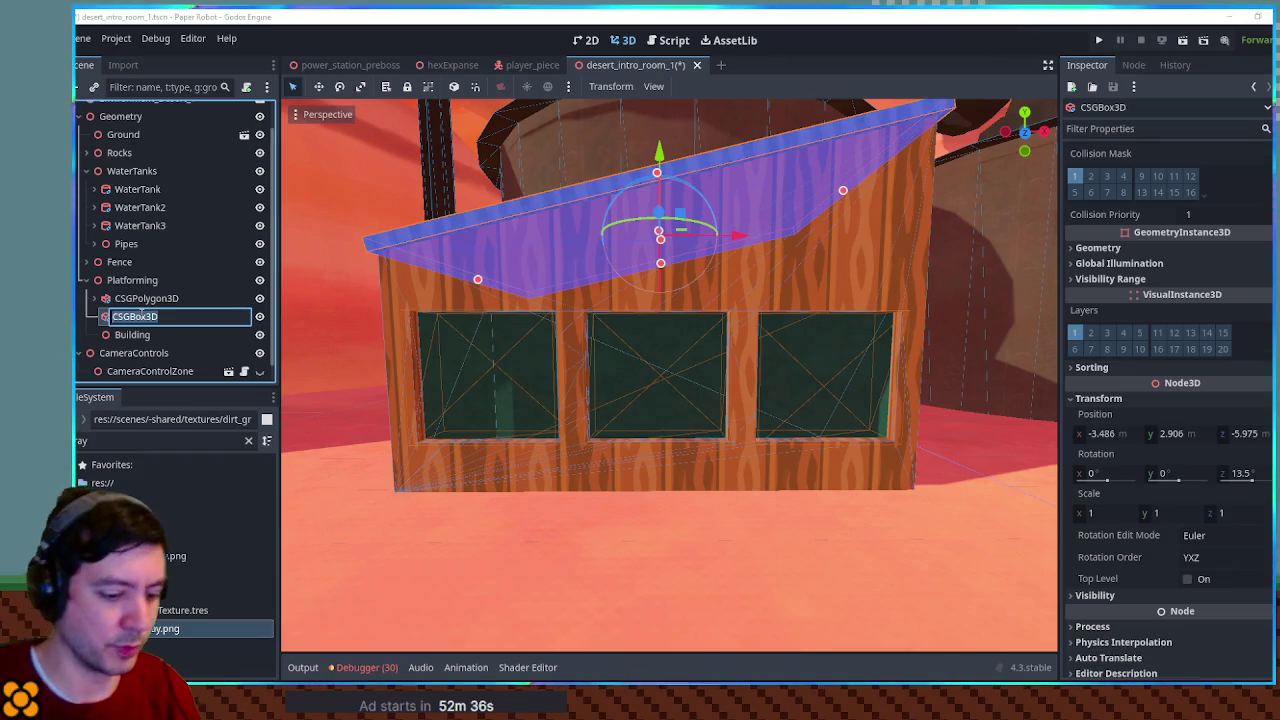
pyautogui.write('Roof')
pyautogui.press('Return')
pyautogui.keyDown('shift'); pyautogui.click(145, 299); pyautogui.keyUp('shift')
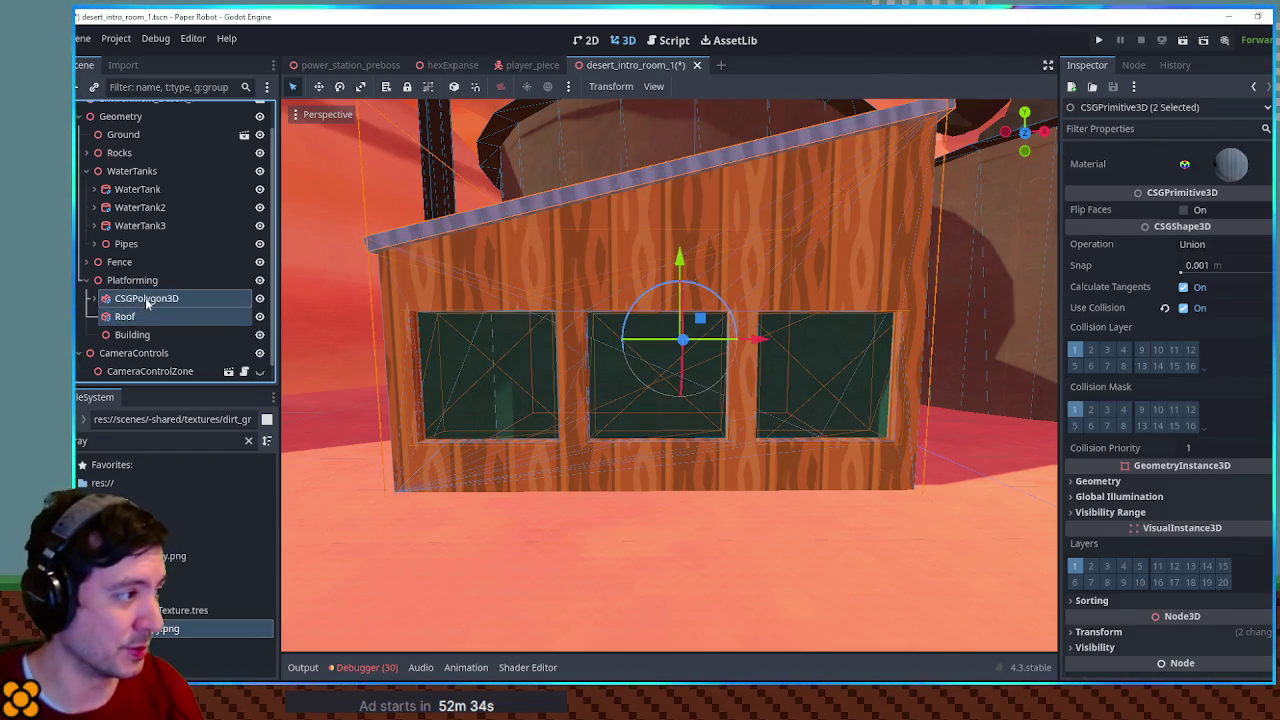
pyautogui.moveTo(141, 338); pyautogui.dragTo(138, 336)
pyautogui.click(120, 299)
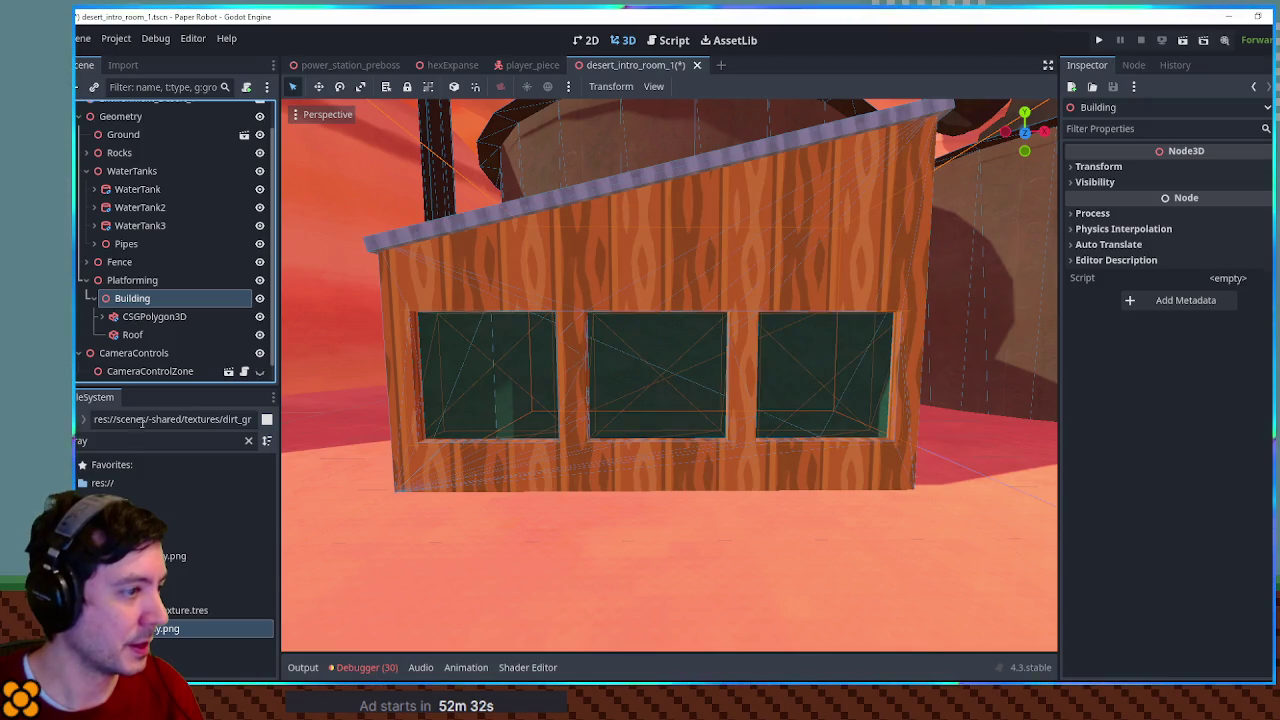
# Add a CSGBox3D under Building, then undo it and reselect Building
pyautogui.hotkey('ctrl', 'a')
pyautogui.write('csg')
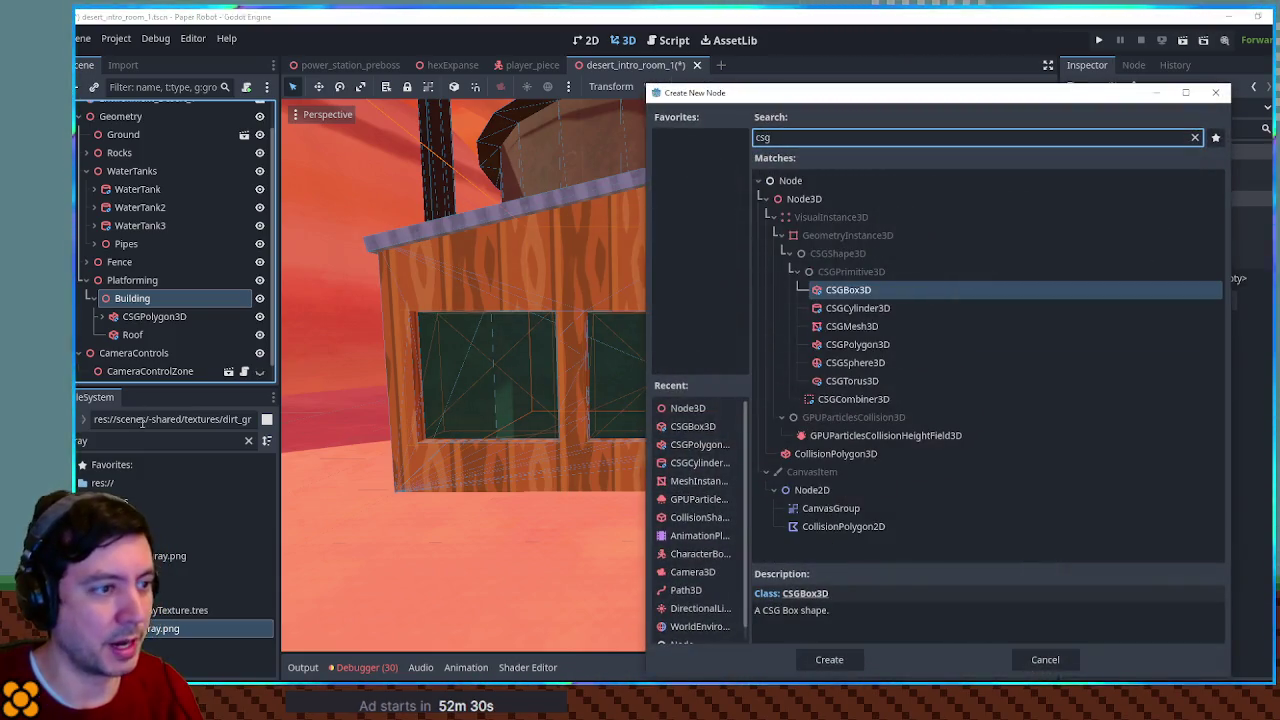
pyautogui.press('Return')
pyautogui.moveTo(352, 400)
pyautogui.mouseDown()
pyautogui.moveTo(575, 368)
pyautogui.moveTo(499, 393)
pyautogui.mouseUp()
pyautogui.hotkey('ctrl', 'z')
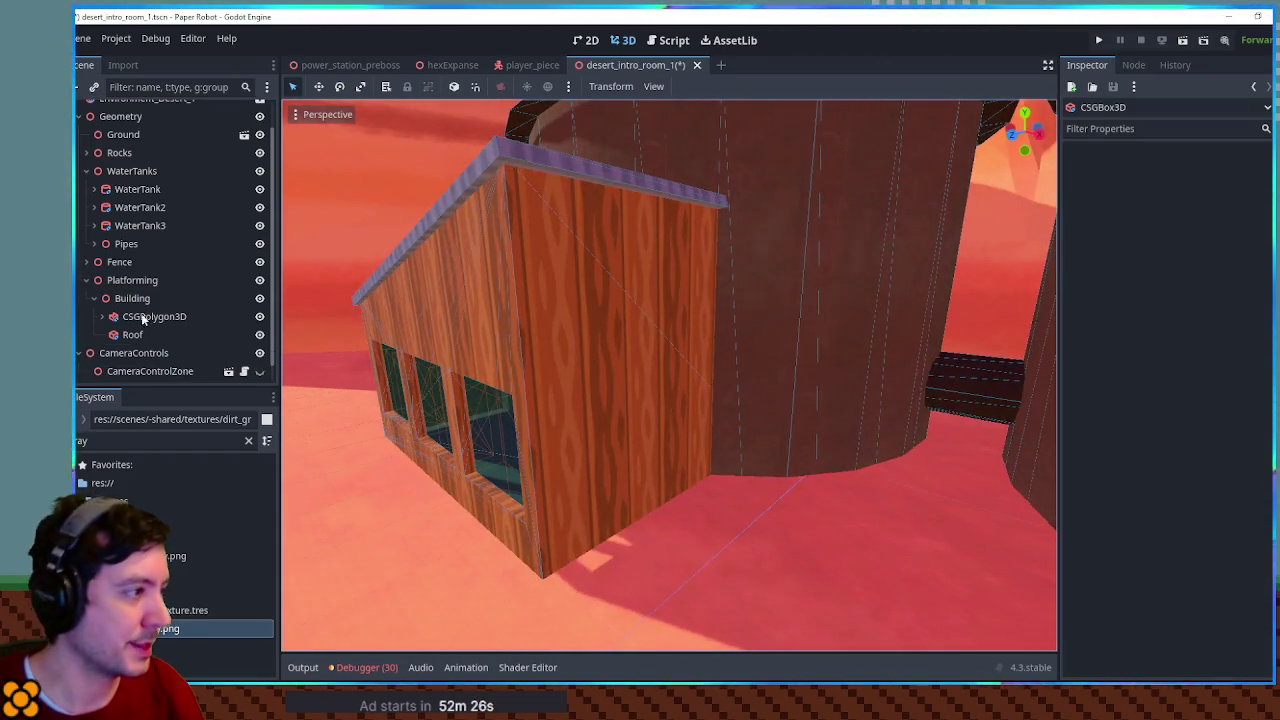
pyautogui.click(138, 299)
pyautogui.hotkey('ctrl', 'a')
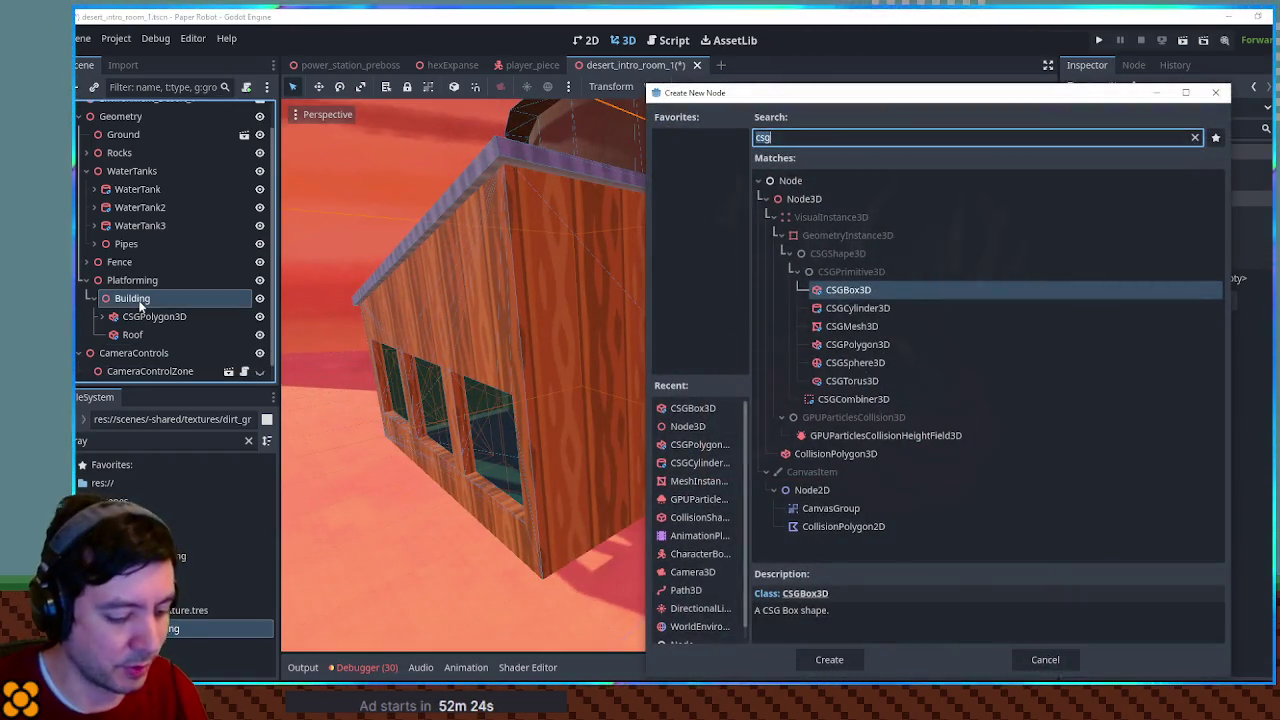
# Add a MeshInstance3D under Building with a new PlaneMesh facing Z
pyautogui.write('meshinst')
pyautogui.press('Return')
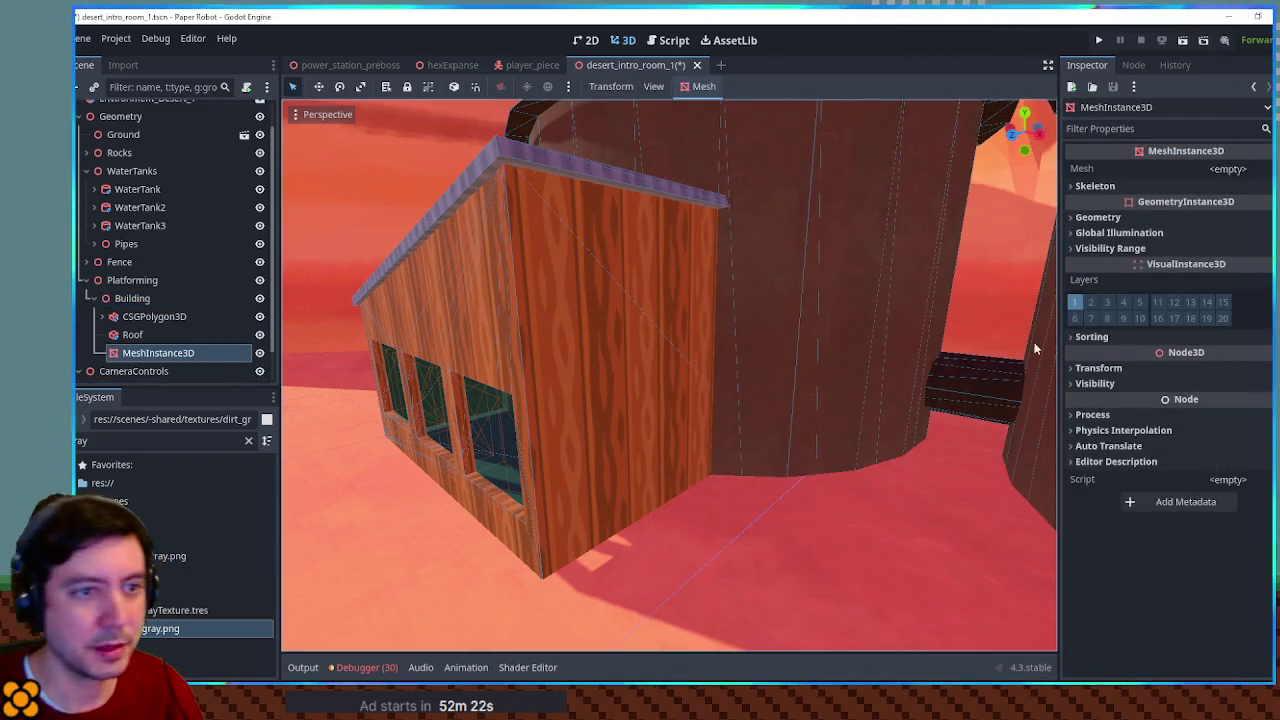
pyautogui.click(1230, 169)
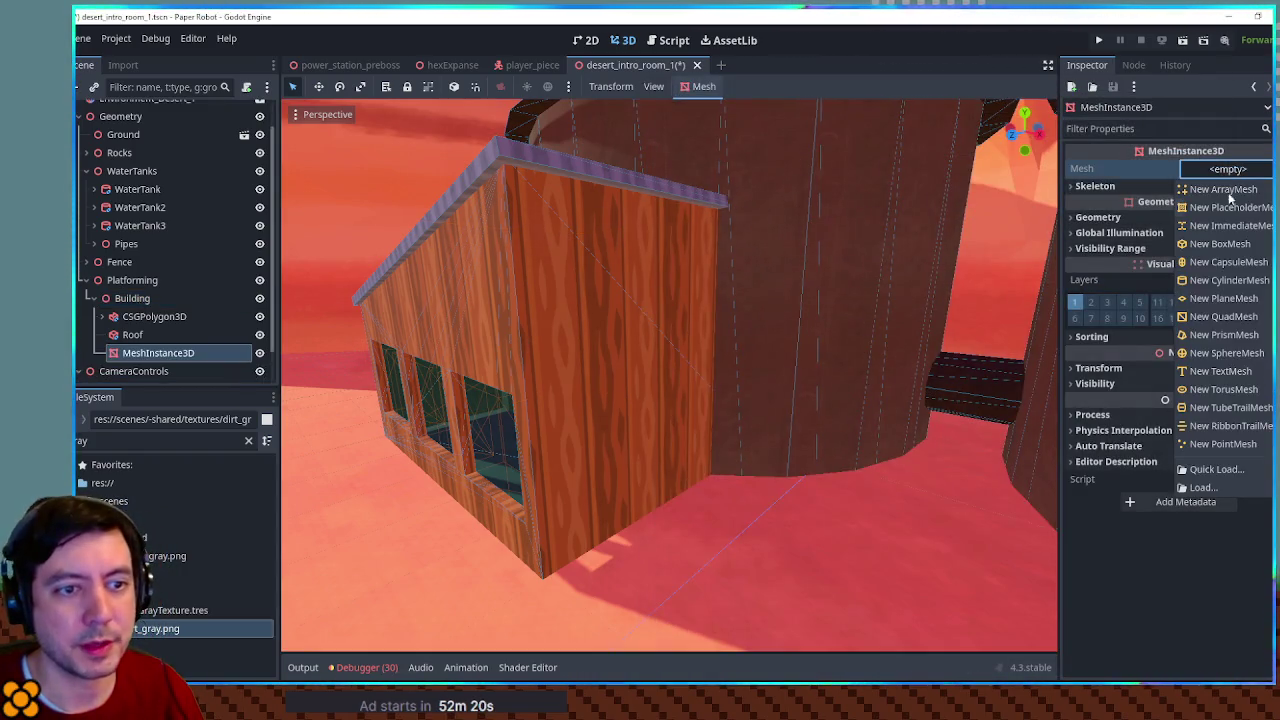
pyautogui.click(1226, 299)
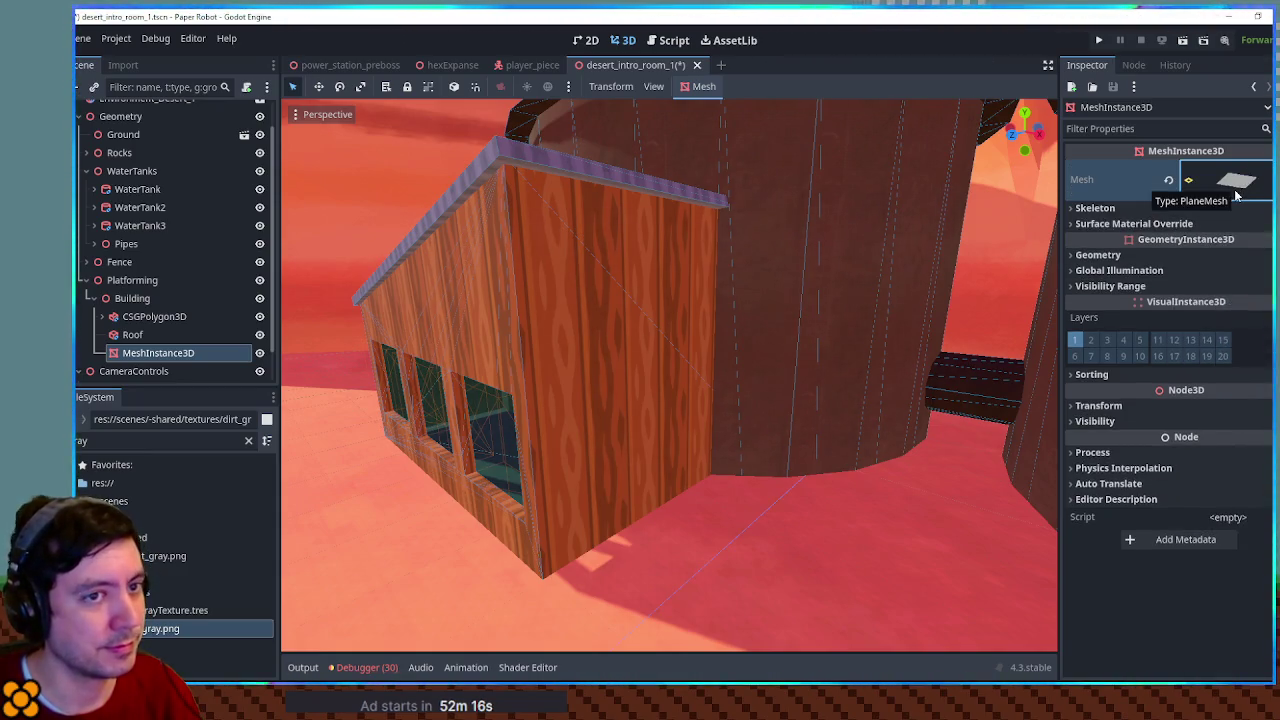
pyautogui.click(1236, 185)
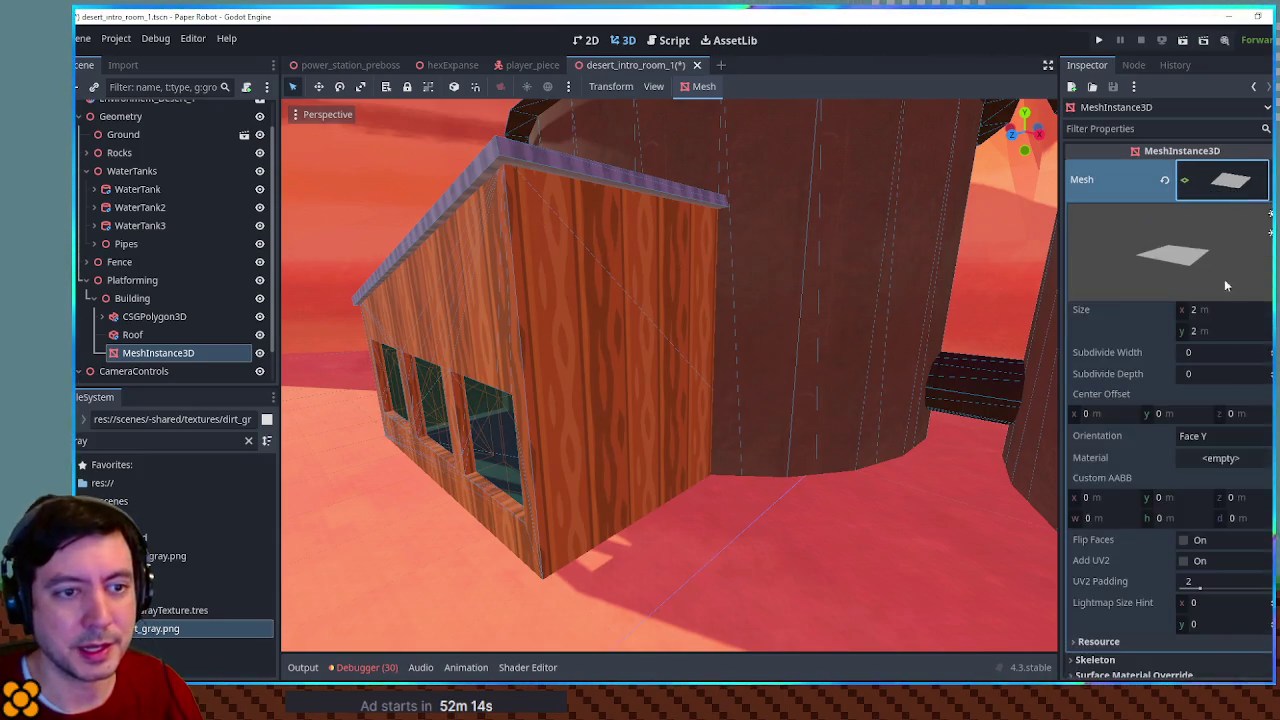
pyautogui.click(1217, 437)
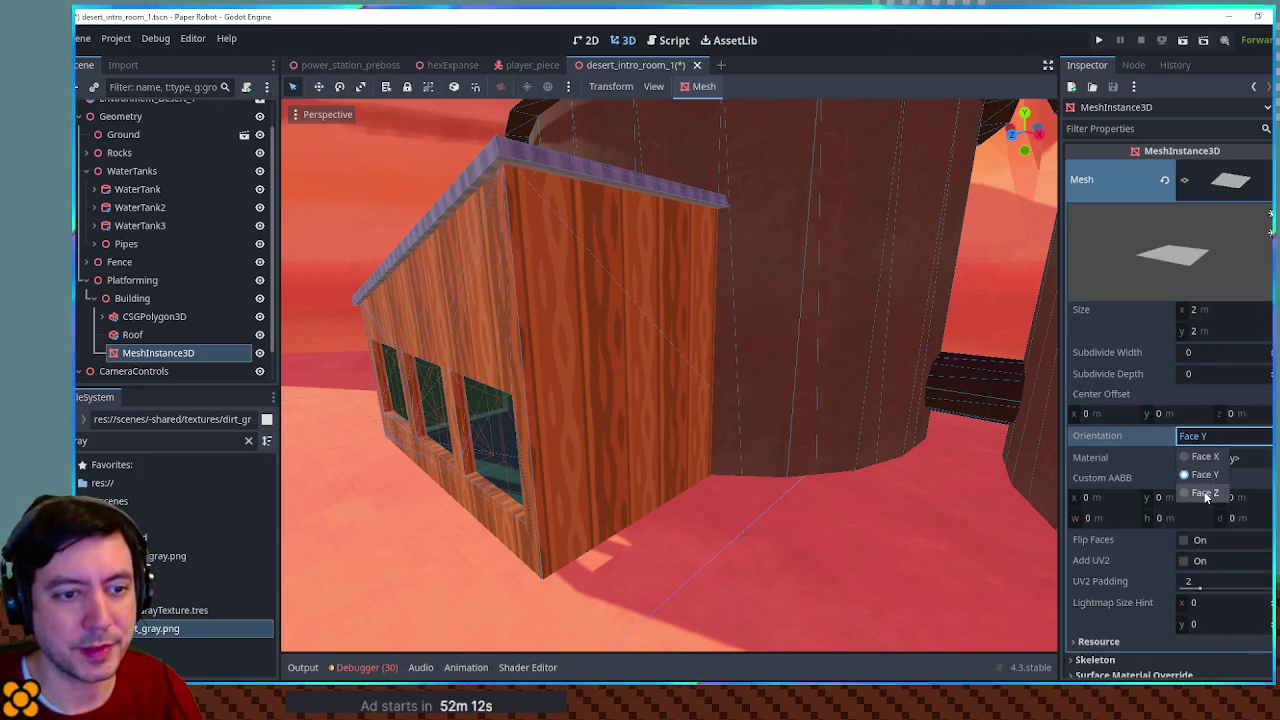
pyautogui.click(1206, 494)
# Move the plane in front of the building's windows and set its width to 5
pyautogui.press('f')
pyautogui.moveTo(770, 462)
pyautogui.mouseDown()
pyautogui.moveTo(752, 470)
pyautogui.moveTo(671, 419)
pyautogui.mouseUp()
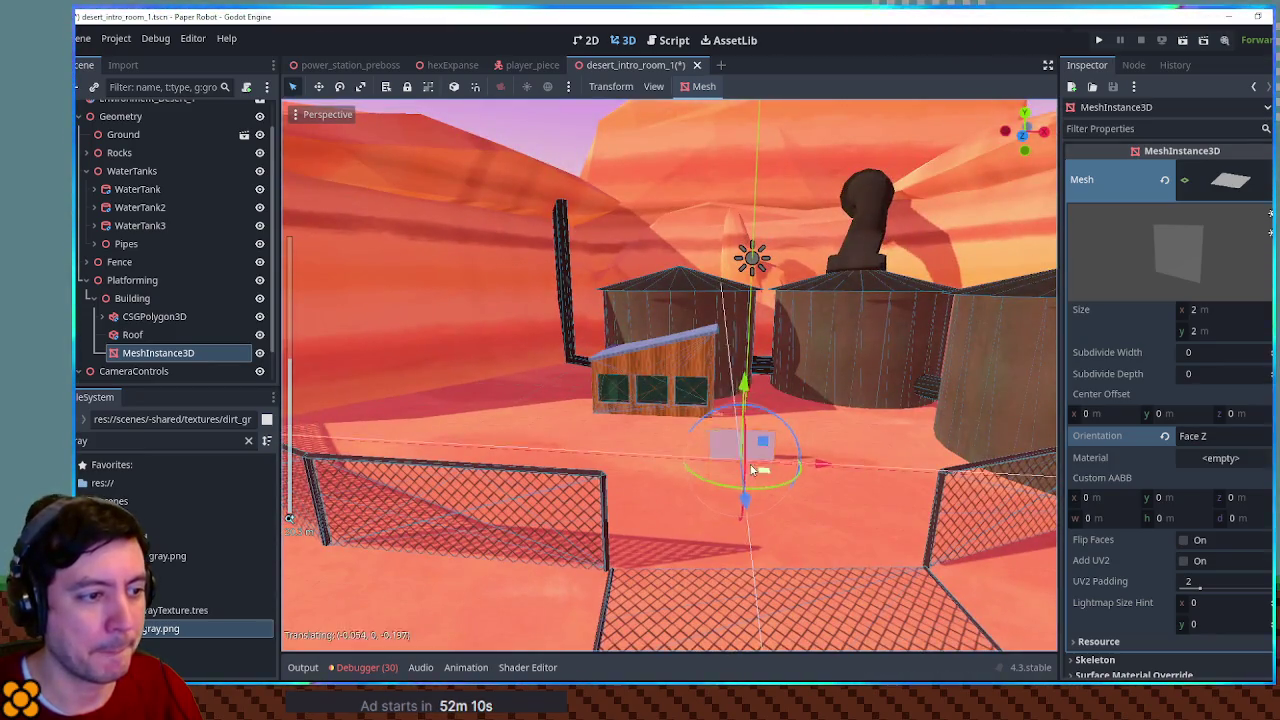
pyautogui.press('f')
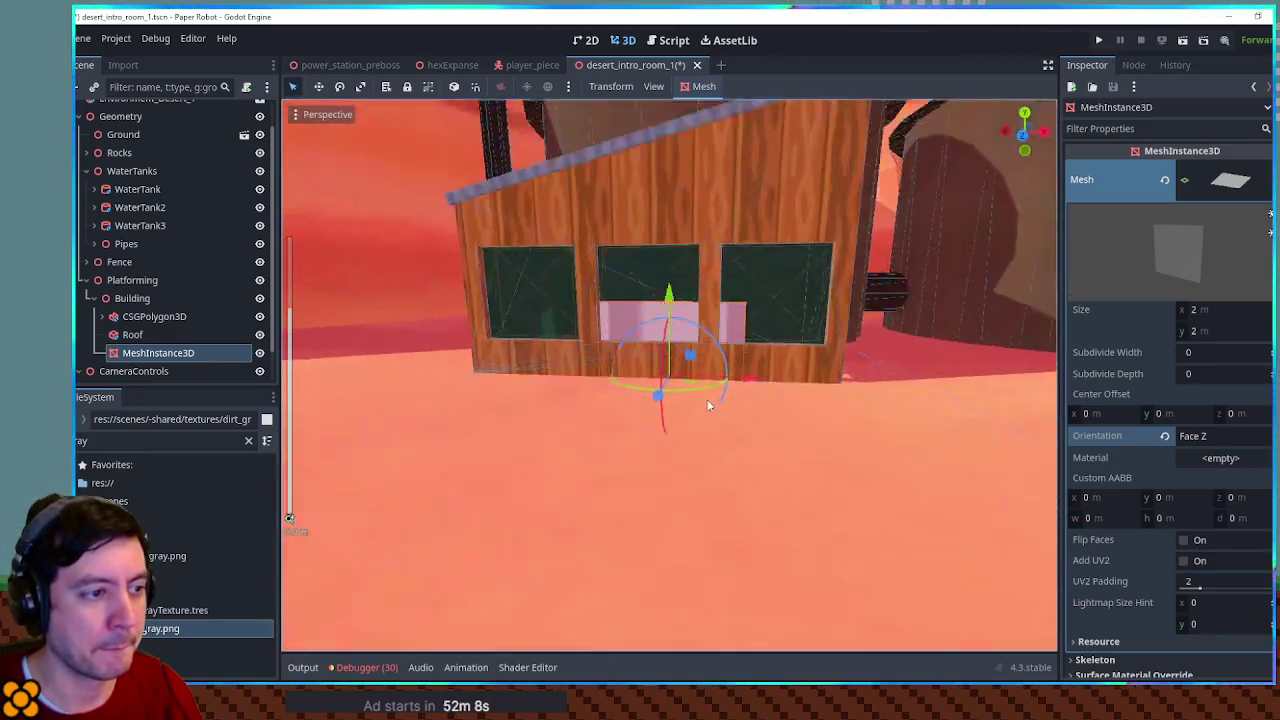
pyautogui.moveTo(580, 381)
pyautogui.mouseDown()
pyautogui.moveTo(556, 379)
pyautogui.moveTo(818, 337)
pyautogui.moveTo(1246, 319)
pyautogui.mouseUp()
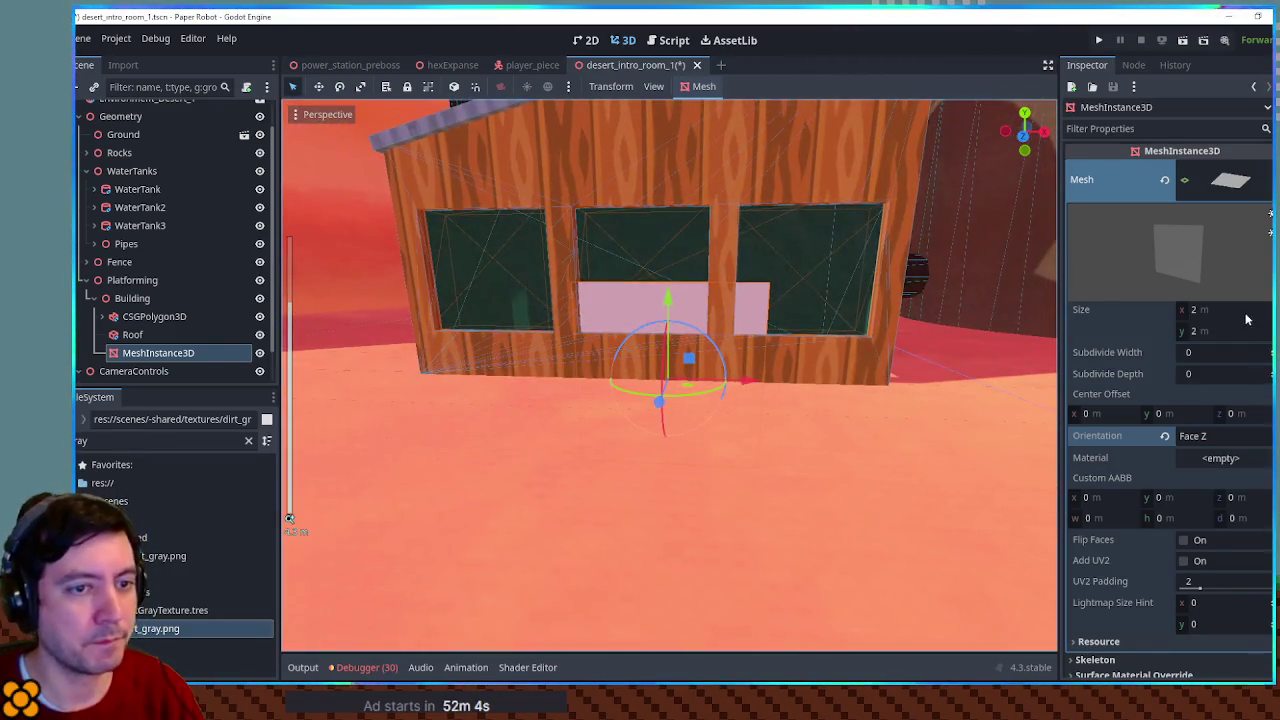
pyautogui.click(1230, 310)
pyautogui.write('5')
pyautogui.press('Return')
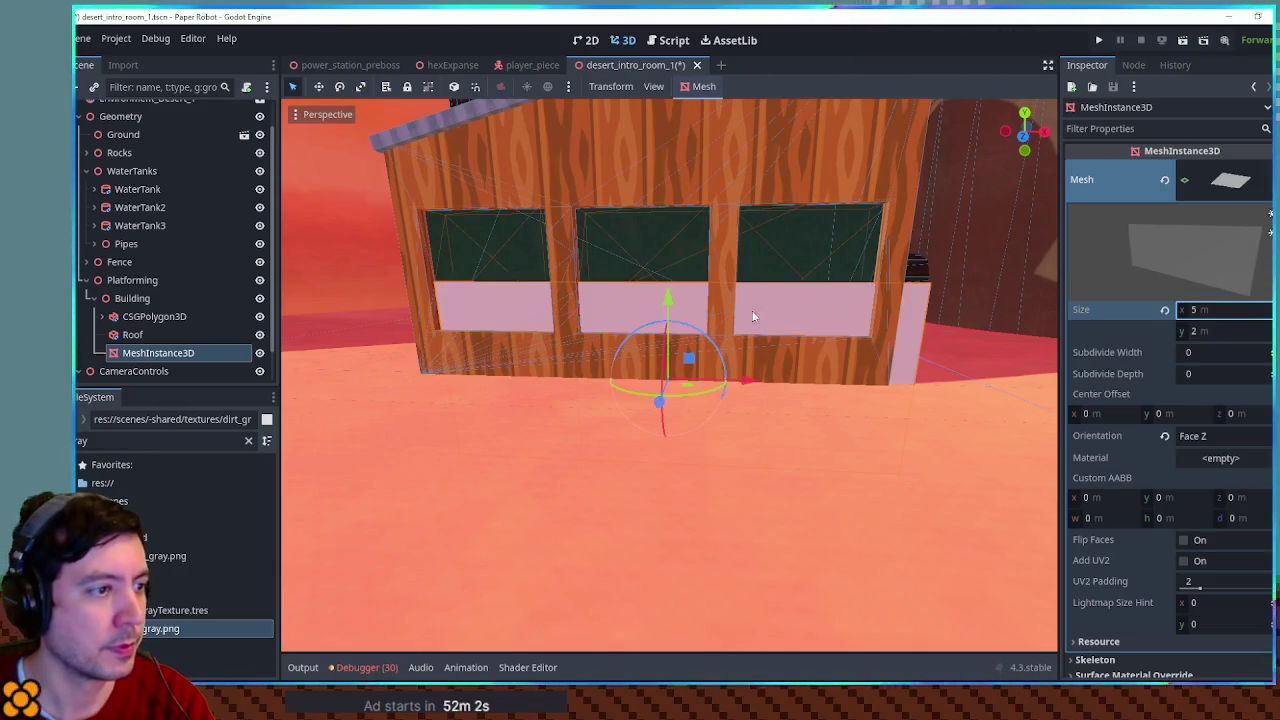
# In front view, nudge the plane into line and raise it over the window openings
pyautogui.moveTo(677, 354); pyautogui.dragTo(686, 348)
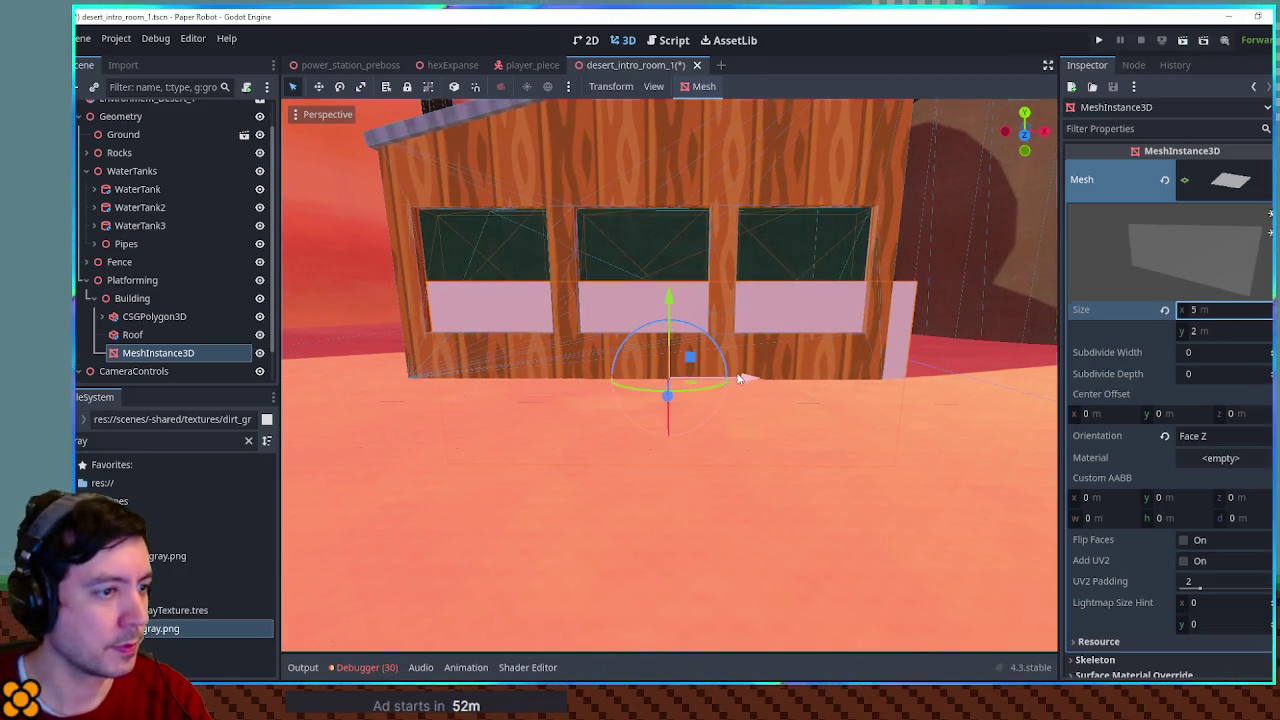
pyautogui.press('KP_1')
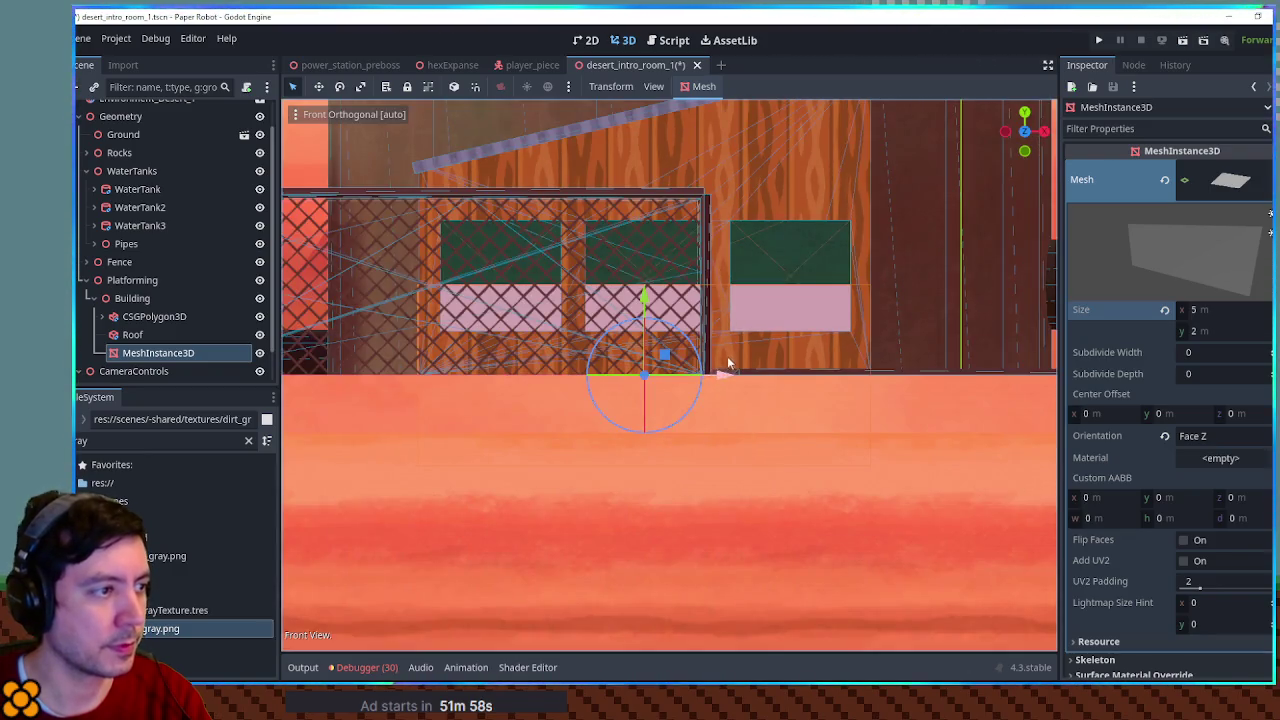
pyautogui.moveTo(713, 368); pyautogui.dragTo(720, 375)
pyautogui.click(1203, 318)
pyautogui.moveTo(749, 374); pyautogui.dragTo(742, 377)
pyautogui.moveTo(643, 298); pyautogui.dragTo(642, 213)
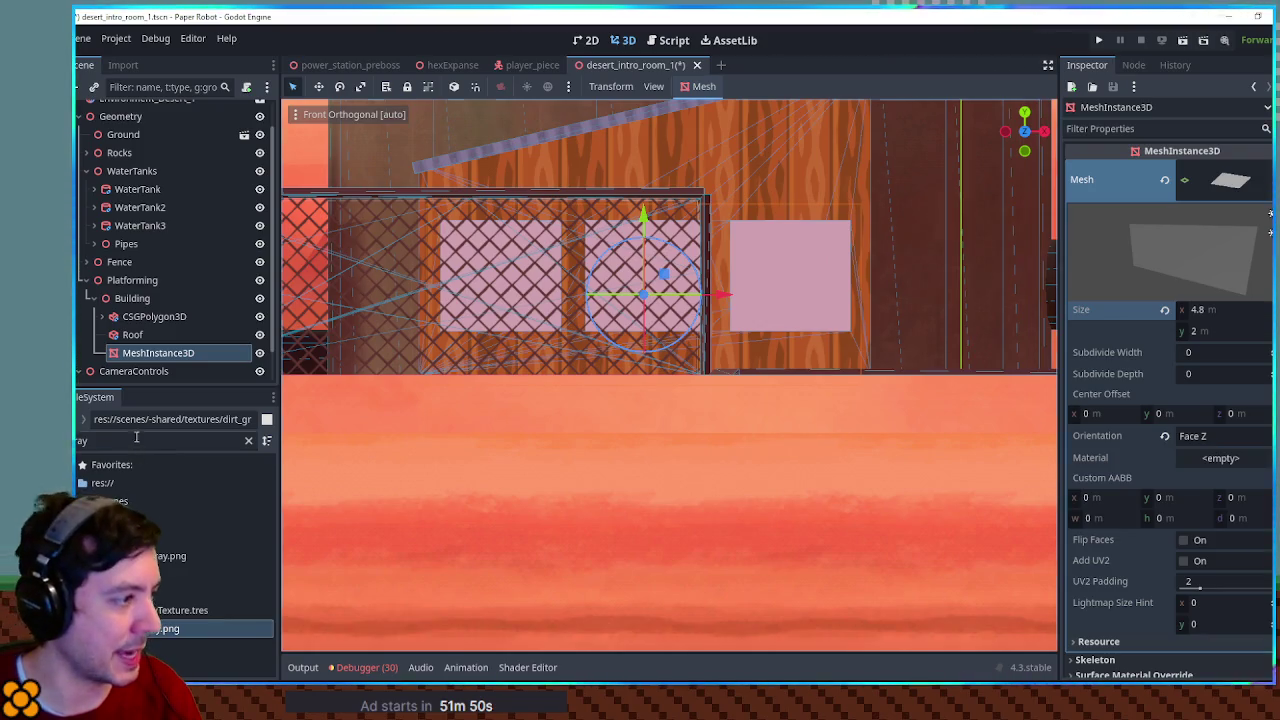
# Apply glass.tres to the plane, rename it Glass, then delete it
pyautogui.hotkey('ctrl', 'a')
pyautogui.press('BackSpace')
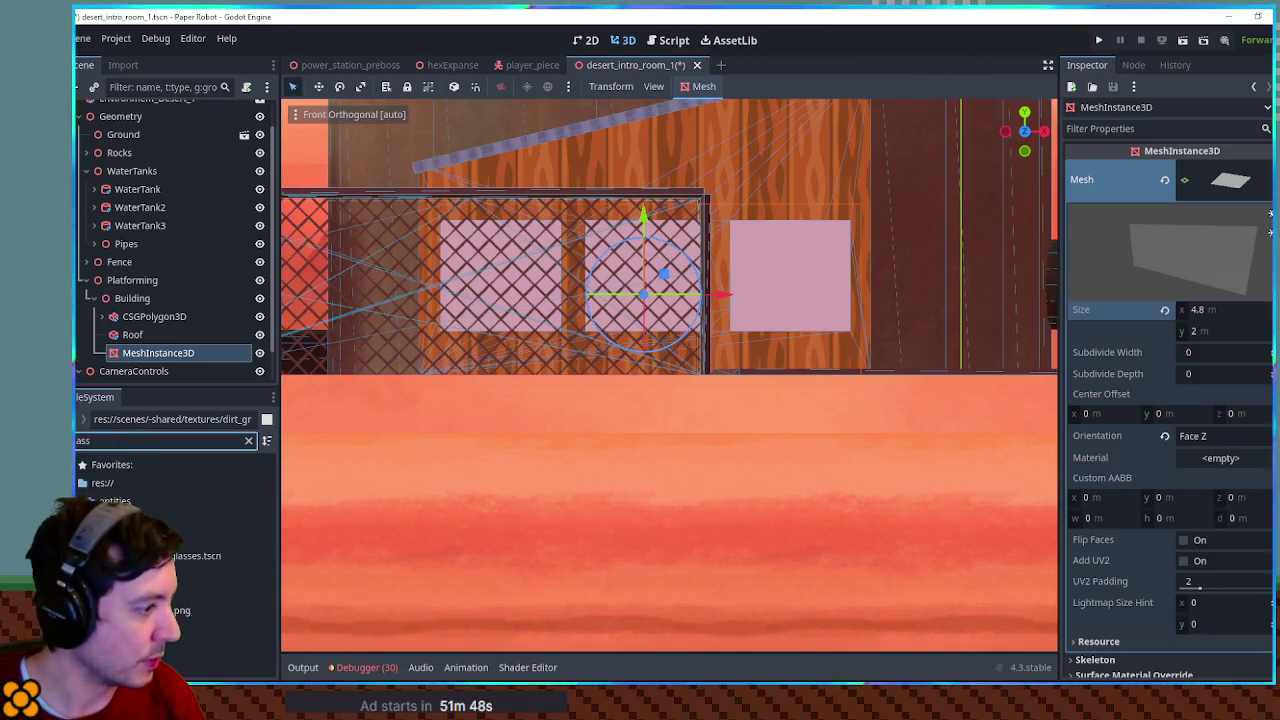
pyautogui.moveTo(200, 647)
pyautogui.mouseDown()
pyautogui.moveTo(520, 630)
pyautogui.moveTo(845, 328)
pyautogui.mouseUp()
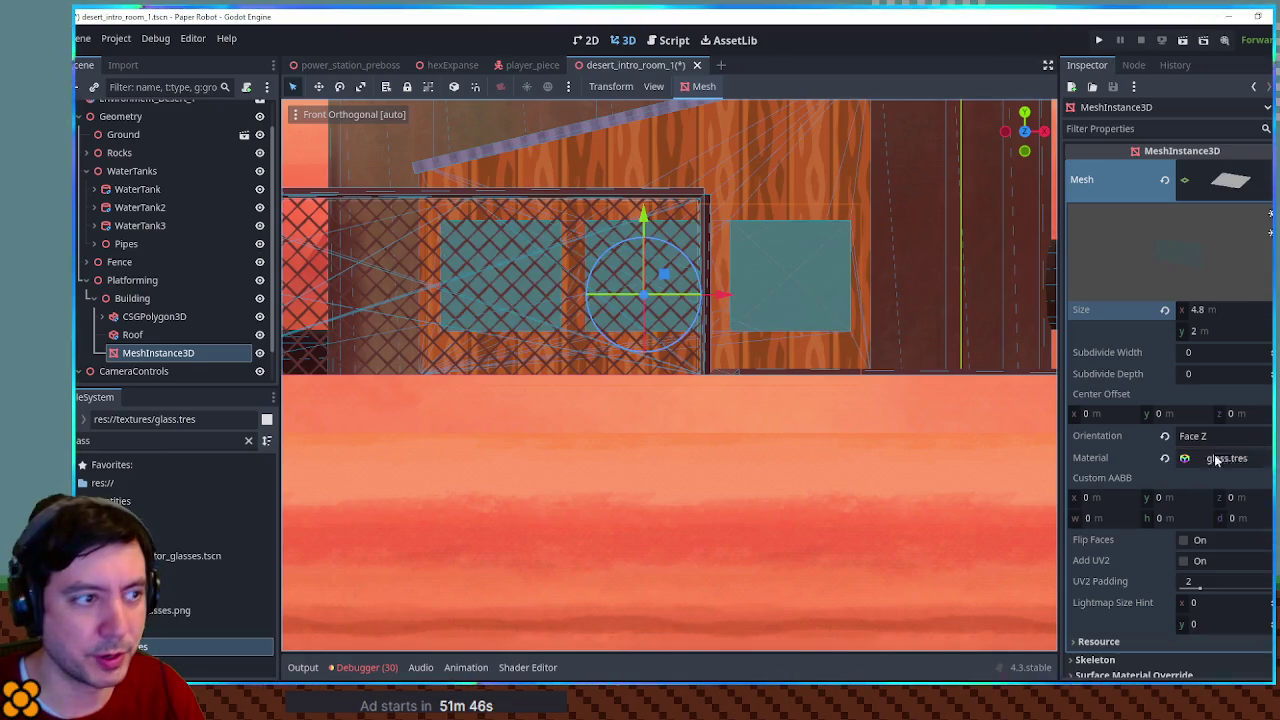
pyautogui.doubleClick(150, 355)
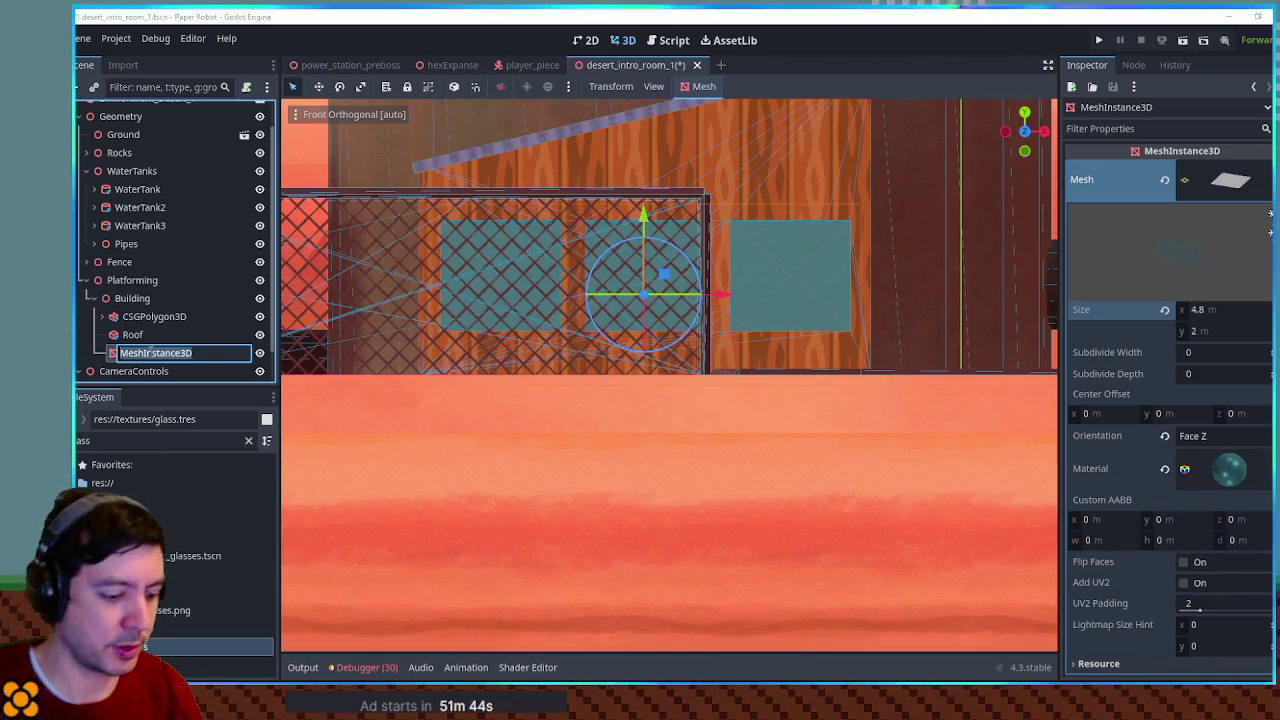
pyautogui.write('Glass')
pyautogui.moveTo(558, 236)
pyautogui.mouseDown()
pyautogui.moveTo(640, 300)
pyautogui.moveTo(703, 379)
pyautogui.moveTo(694, 337)
pyautogui.moveTo(764, 314)
pyautogui.mouseUp()
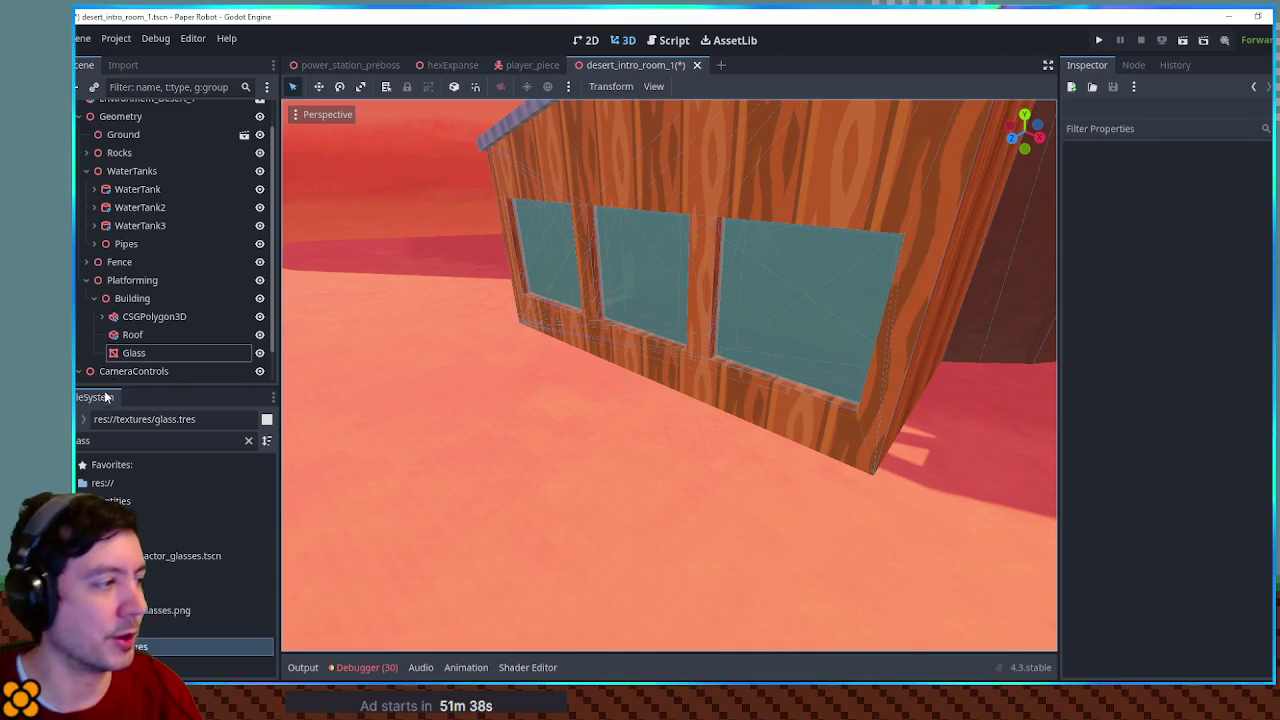
pyautogui.click(133, 352)
pyautogui.press('Delete')
# Add a CSGBox3D under Building and move it up to the windows
pyautogui.click(138, 298)
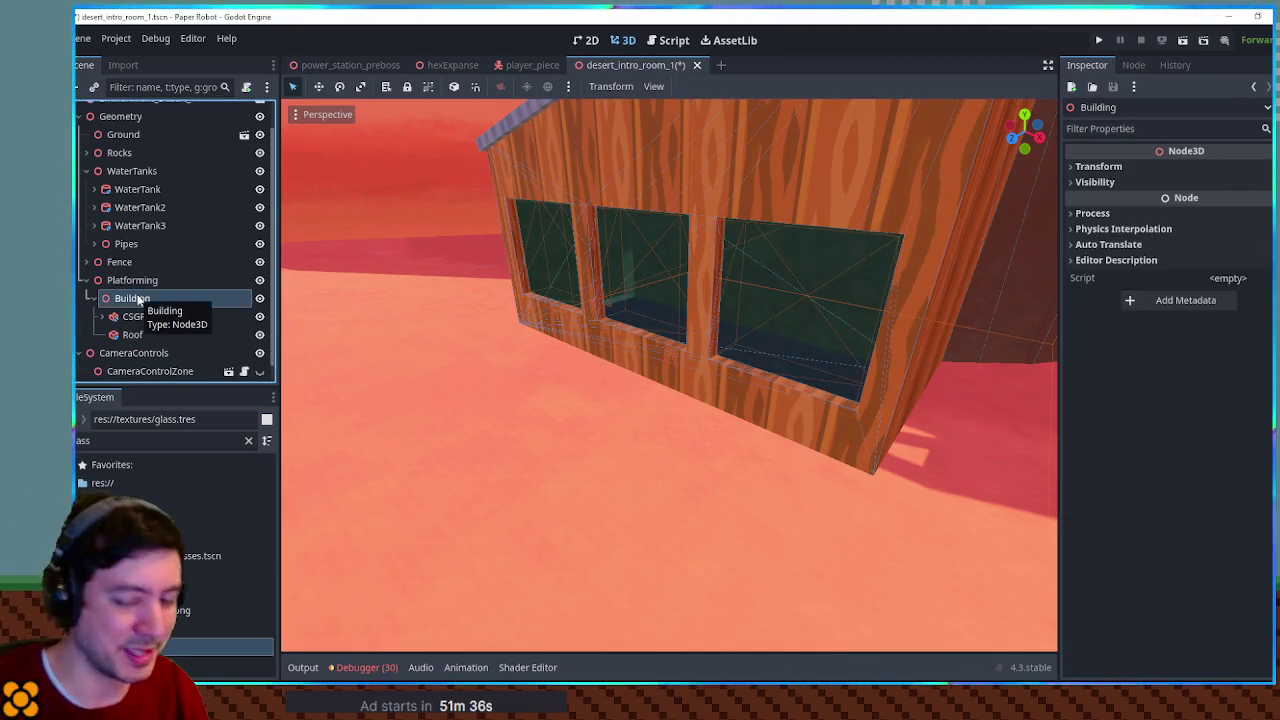
pyautogui.hotkey('ctrl', 'a')
pyautogui.write('csgbox')
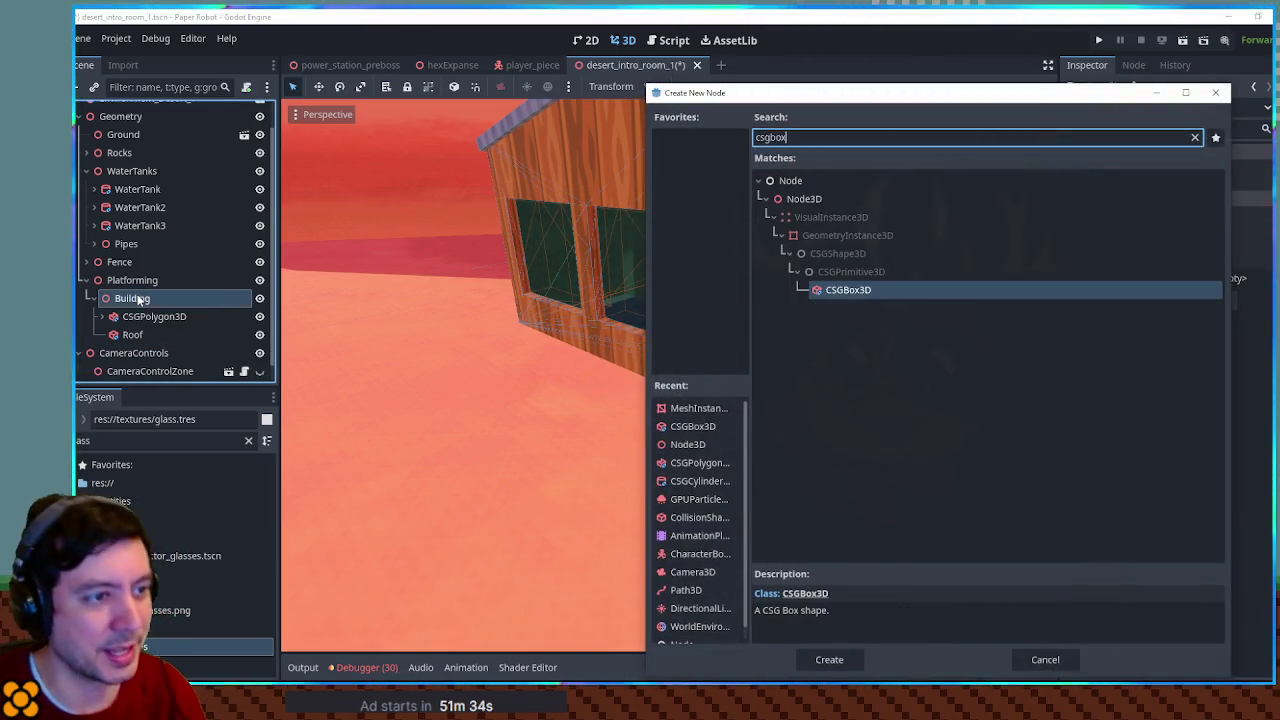
pyautogui.press('Return')
pyautogui.scroll(-5, 527, 393)
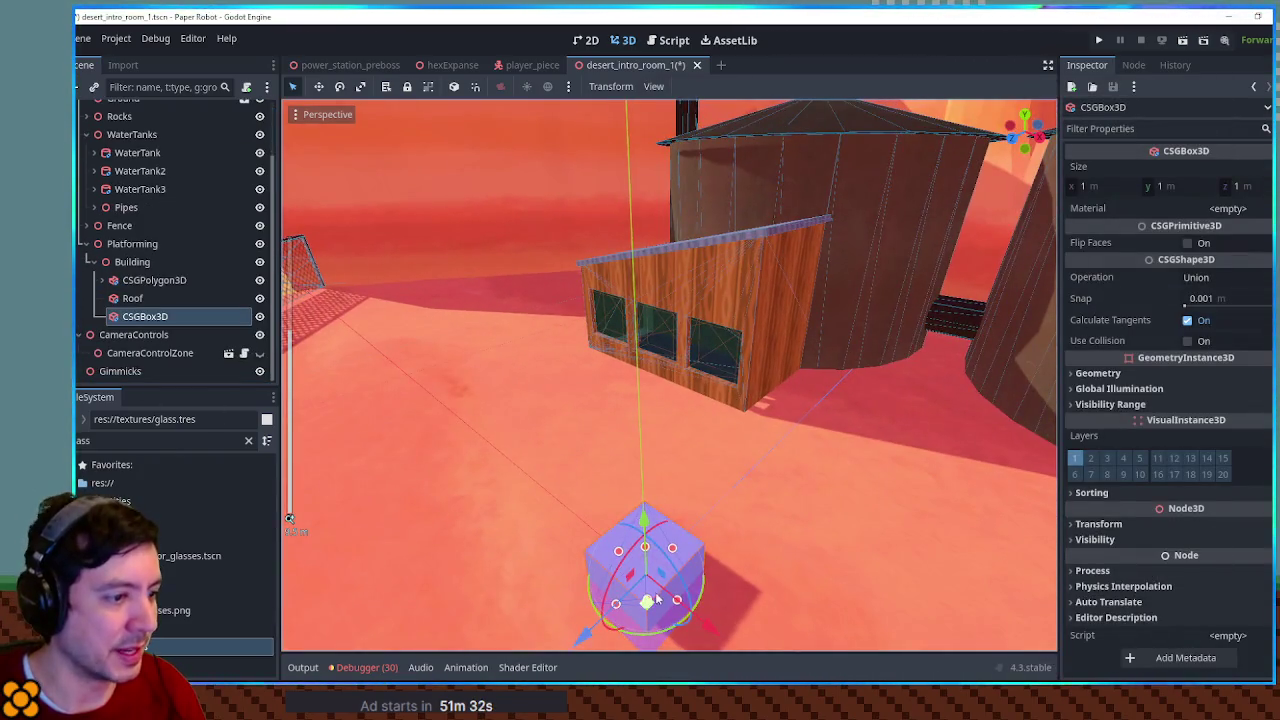
pyautogui.moveTo(650, 622)
pyautogui.mouseDown()
pyautogui.moveTo(677, 440)
pyautogui.moveTo(658, 385)
pyautogui.moveTo(640, 372)
pyautogui.moveTo(613, 380)
pyautogui.mouseUp()
pyautogui.scroll(5, 658, 385)
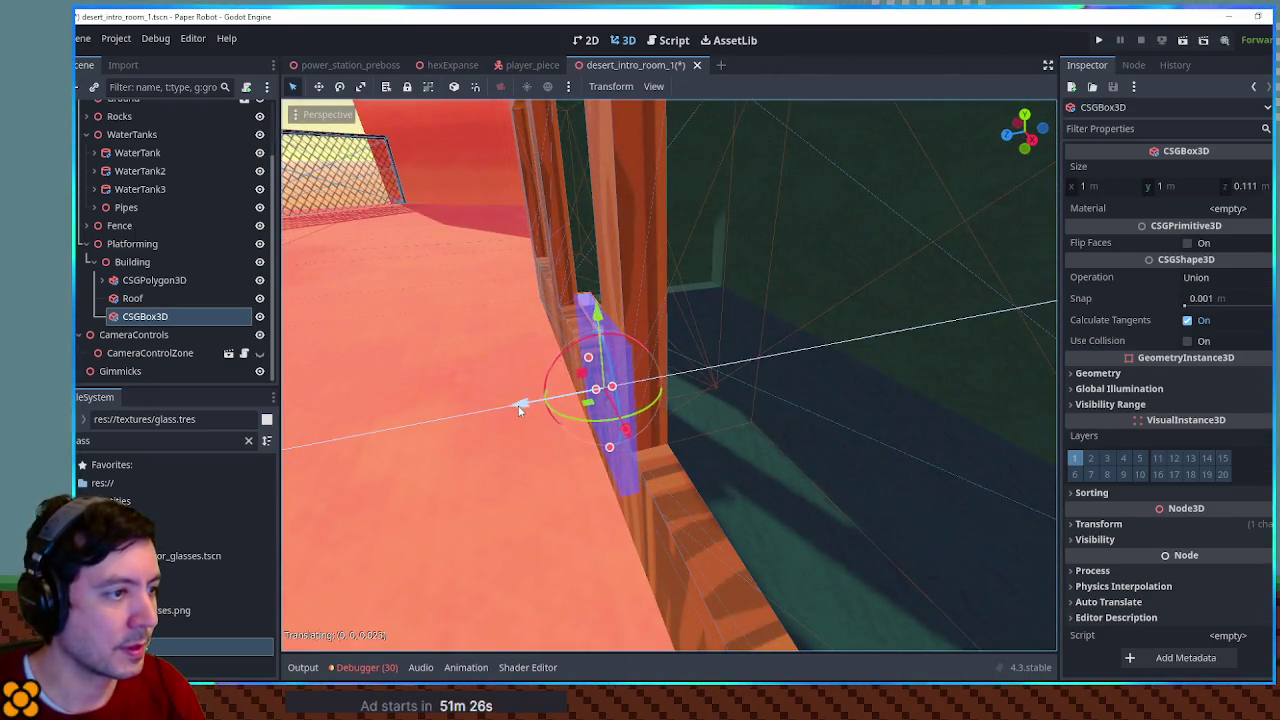
# Widen the box to about 5 m and stretch it tall enough to cover the windows
pyautogui.moveTo(514, 405); pyautogui.dragTo(693, 398)
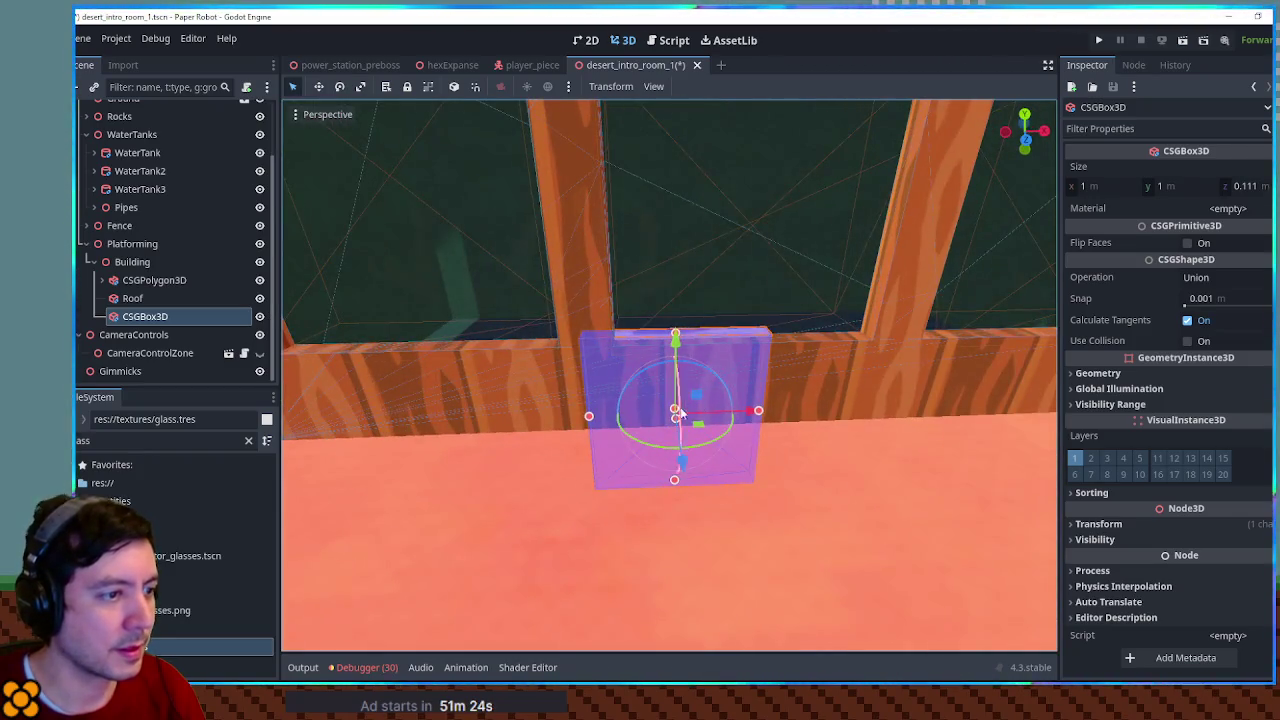
pyautogui.scroll(-5, 768, 420)
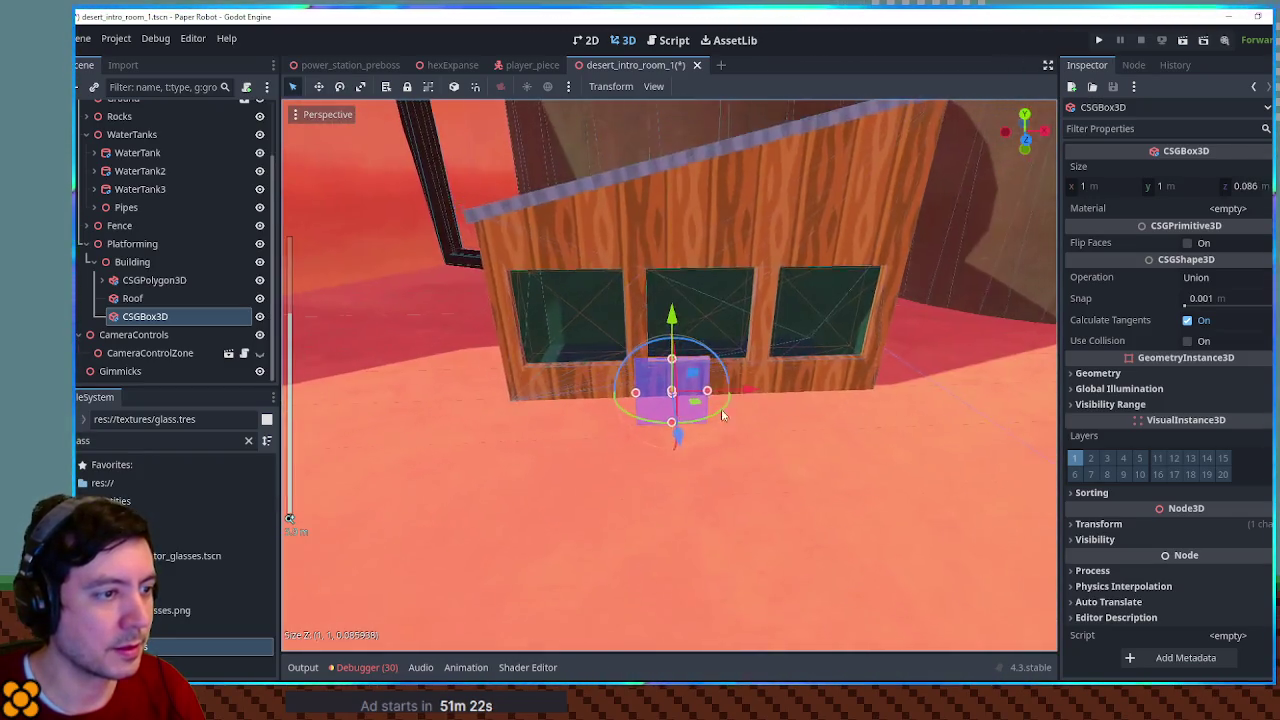
pyautogui.moveTo(632, 393); pyautogui.dragTo(520, 398)
pyautogui.moveTo(706, 390); pyautogui.dragTo(872, 388)
pyautogui.moveTo(697, 359); pyautogui.dragTo(703, 238)
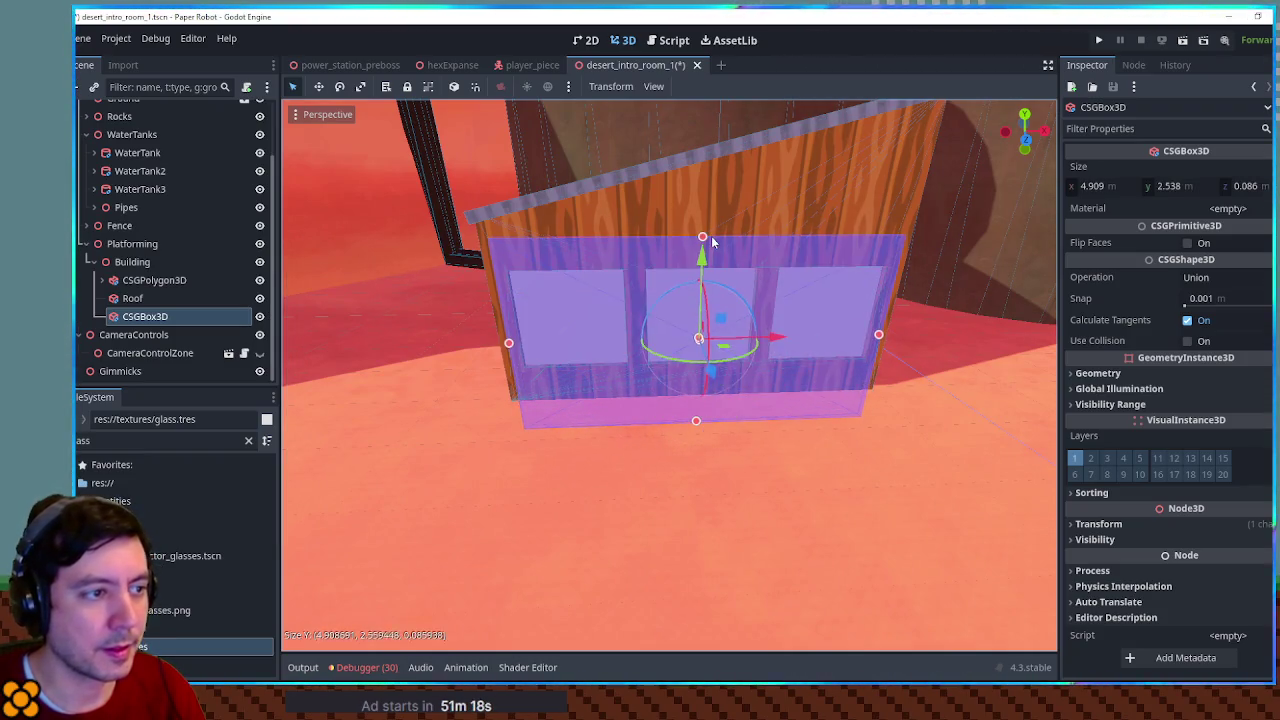
# Give the pane glass.tres and Use Collision, then select the third window cutout and paste
pyautogui.moveTo(698, 341); pyautogui.dragTo(1247, 229)
pyautogui.click(1183, 363)
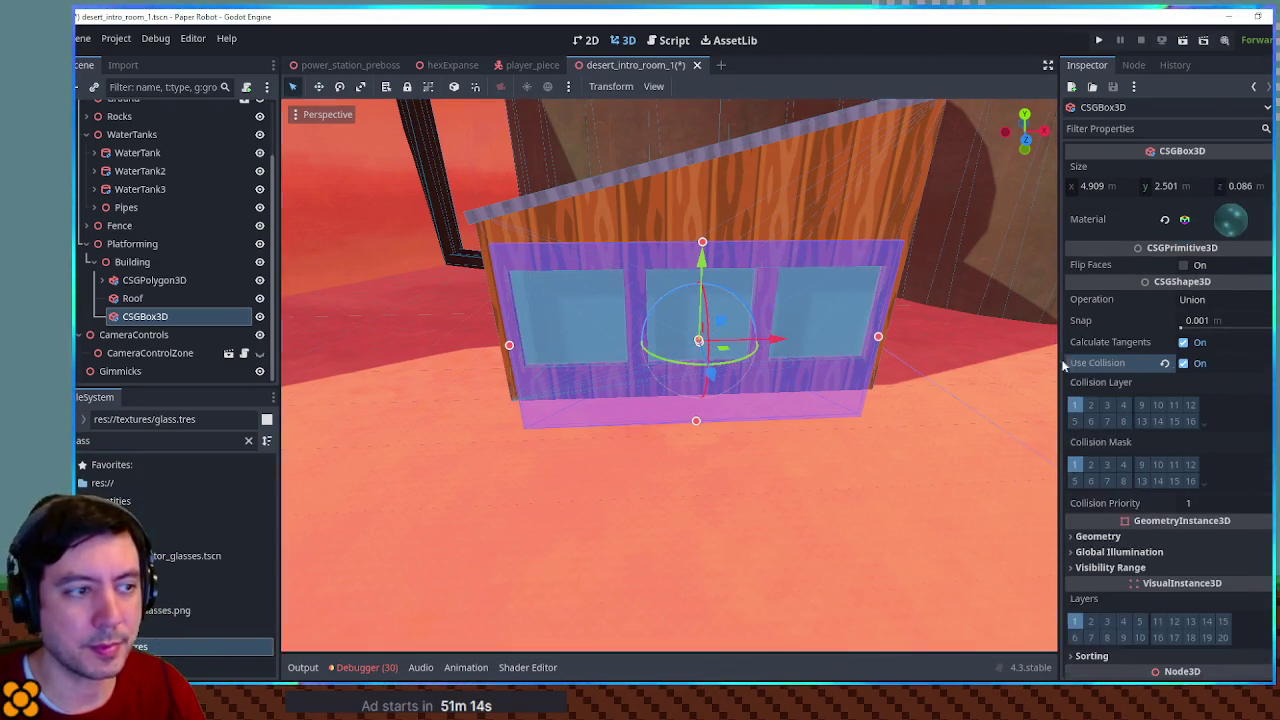
pyautogui.scroll(-10, 796, 408)
pyautogui.click(796, 408)
pyautogui.scroll(10, 796, 401)
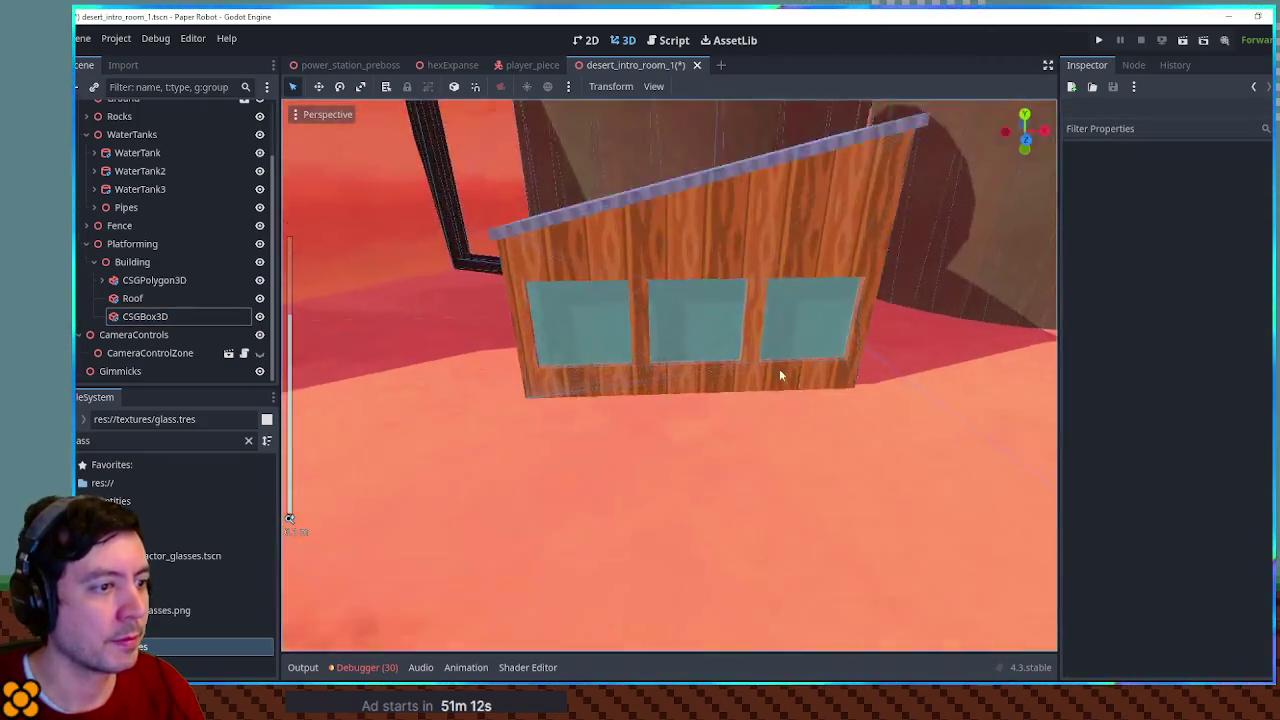
pyautogui.scroll(5, 868, 396)
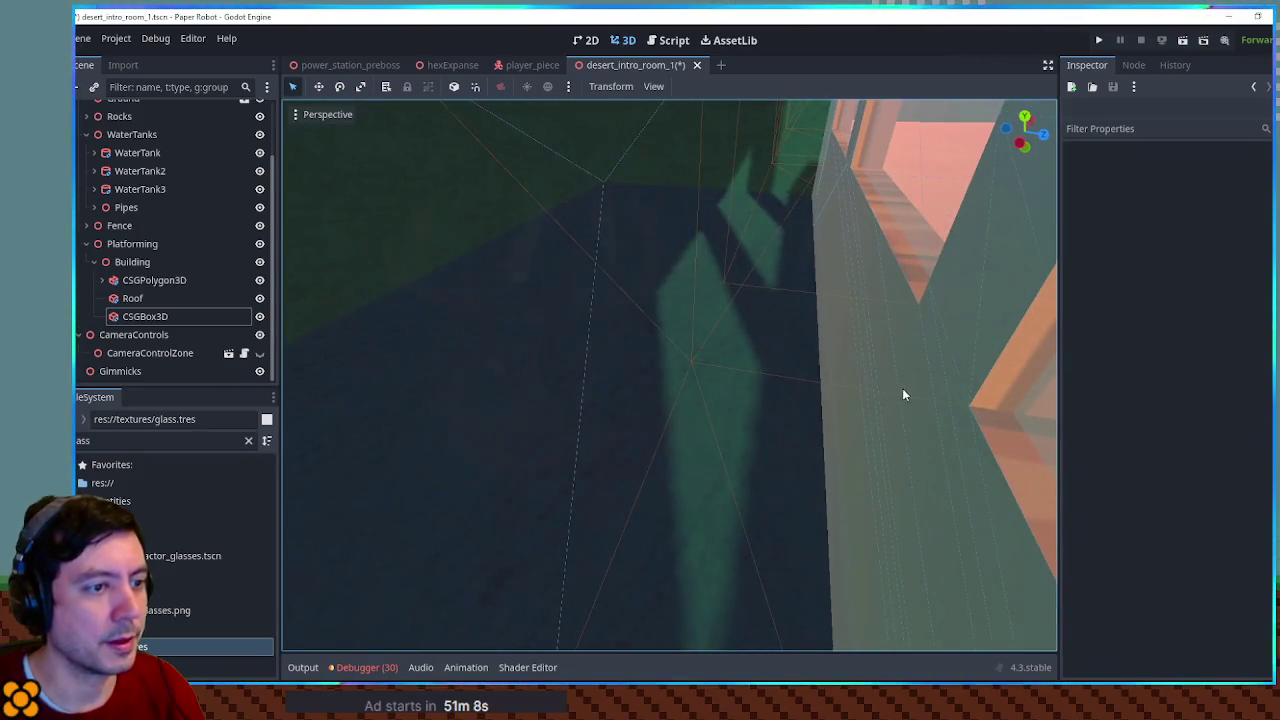
pyautogui.click(894, 390)
pyautogui.scroll(-3, 734, 378)
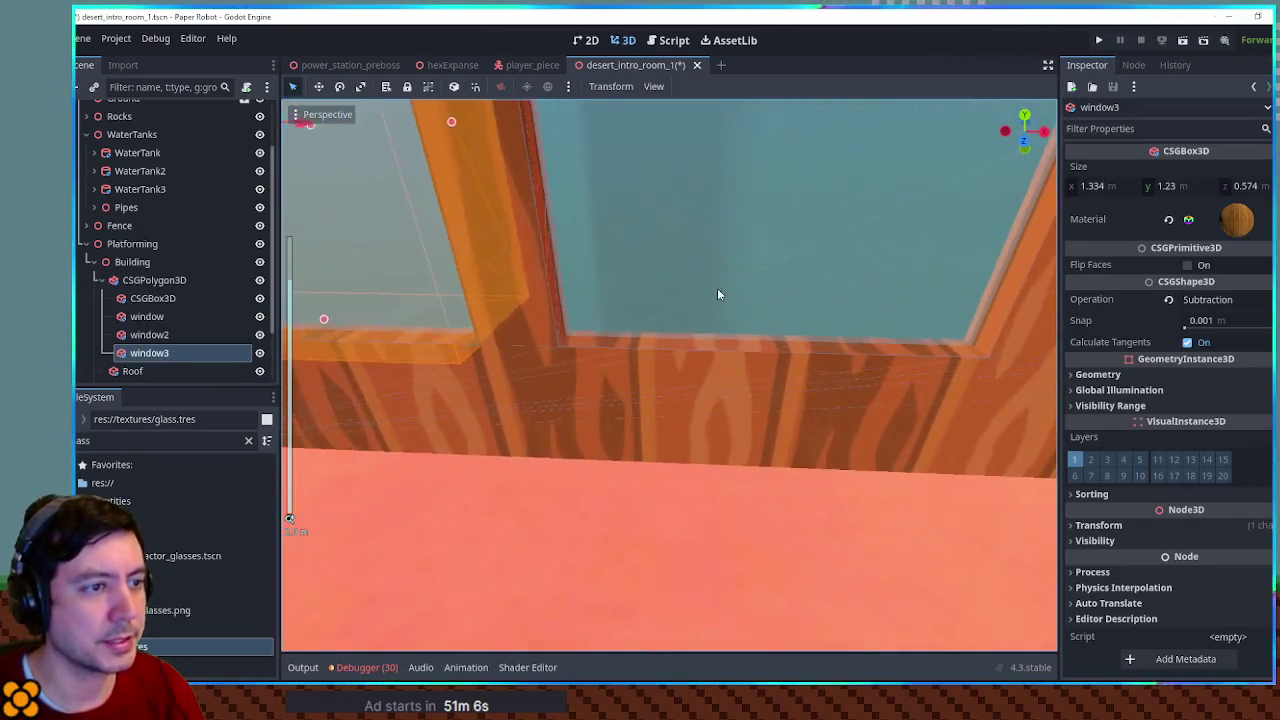
pyautogui.hotkey('ctrl', 'v')
# Make the glass box's material unique and set its Cull Mode to Back
pyautogui.click(1249, 160)
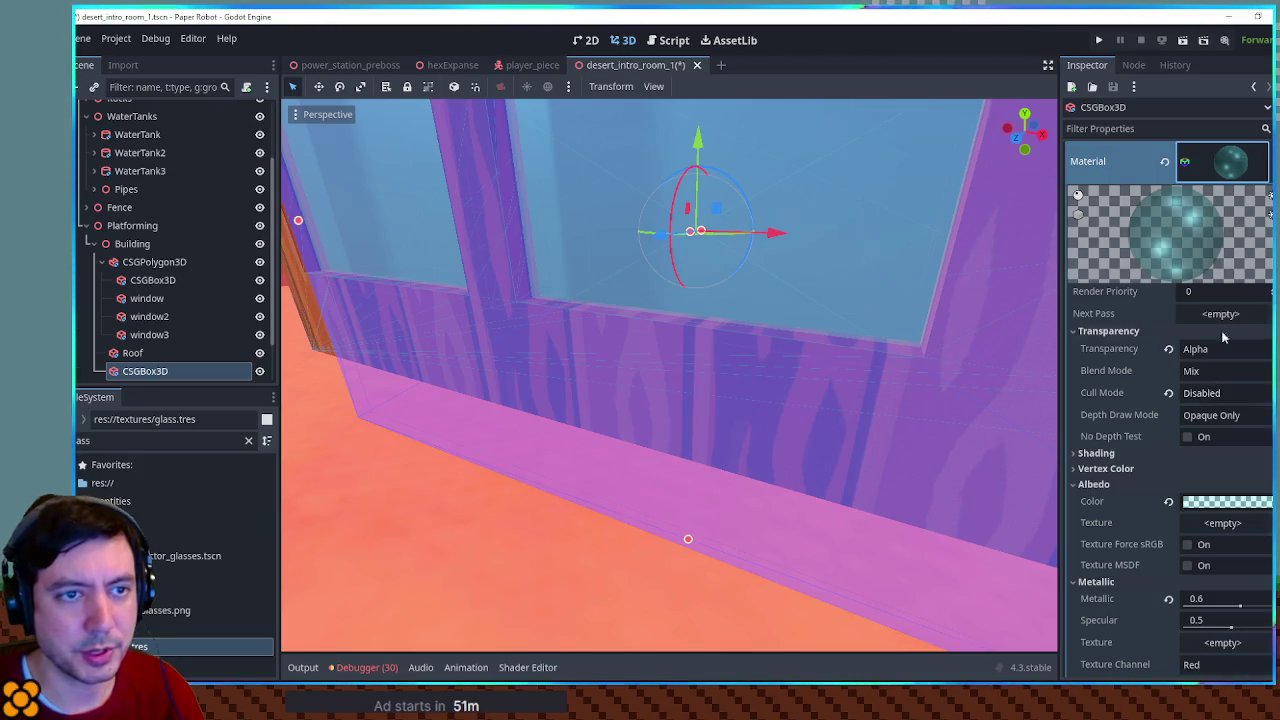
pyautogui.rightClick(1240, 163)
pyautogui.click(1232, 309)
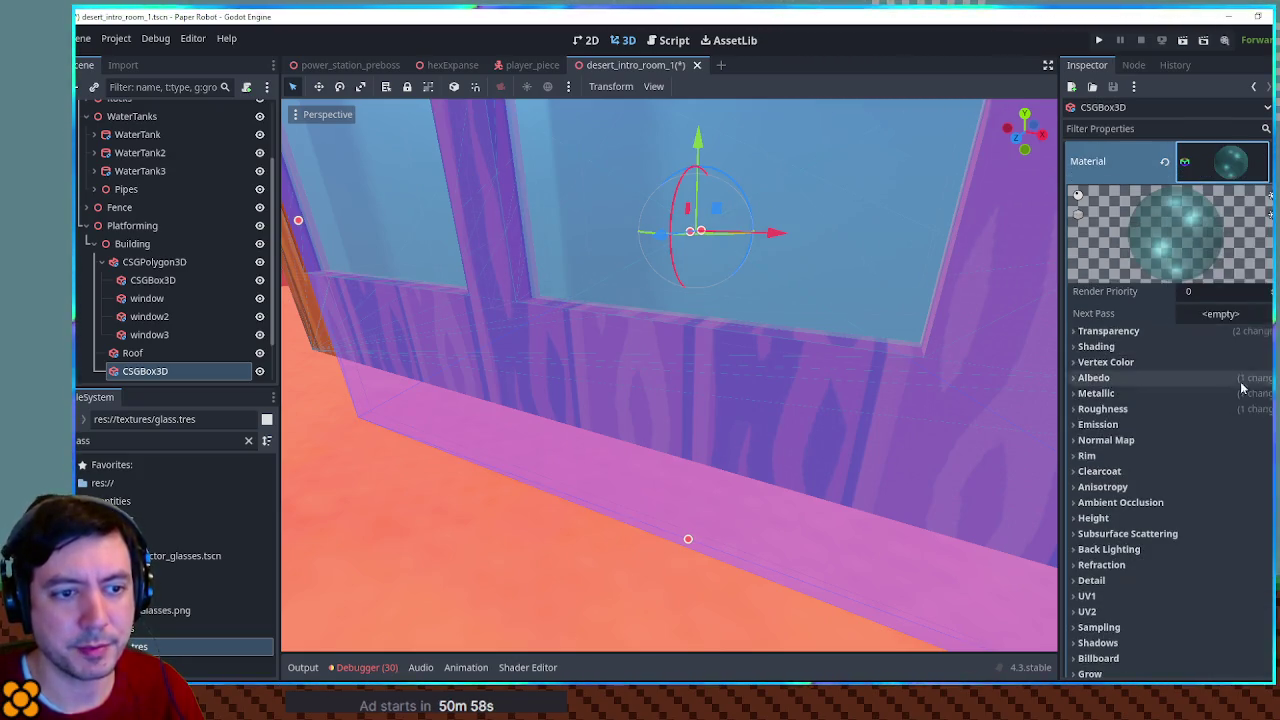
pyautogui.click(1148, 345)
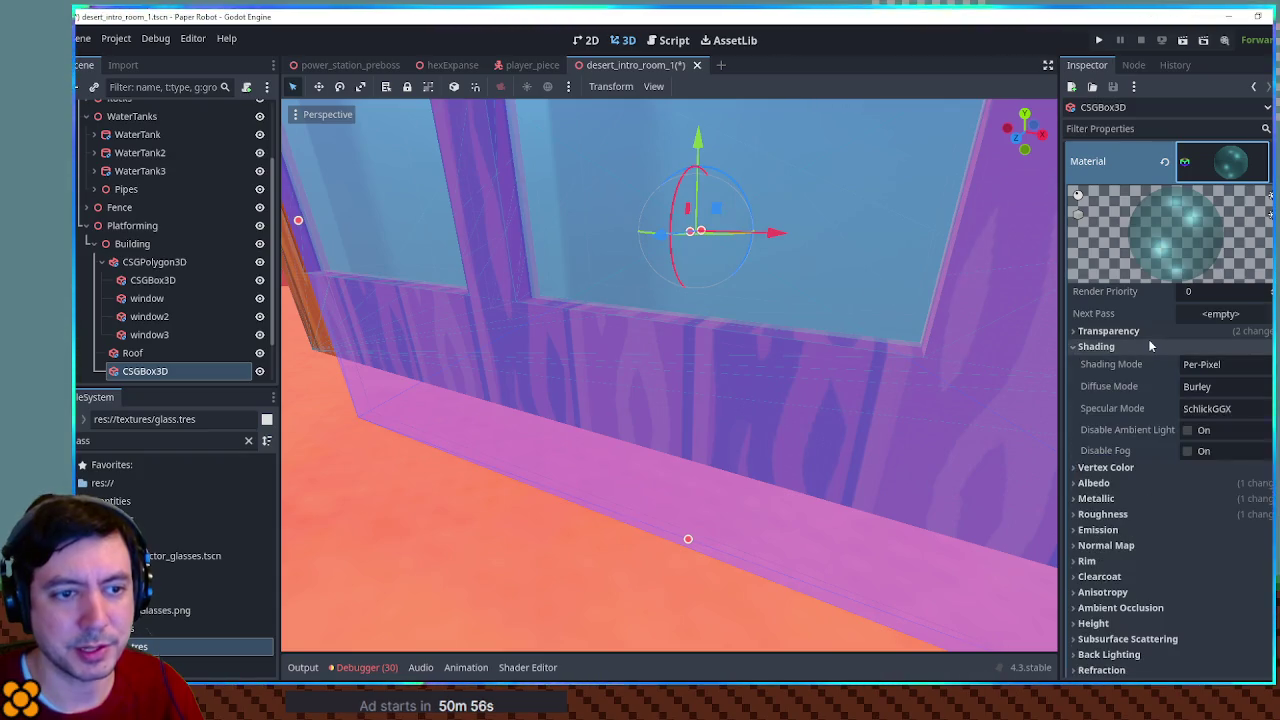
pyautogui.click(1209, 332)
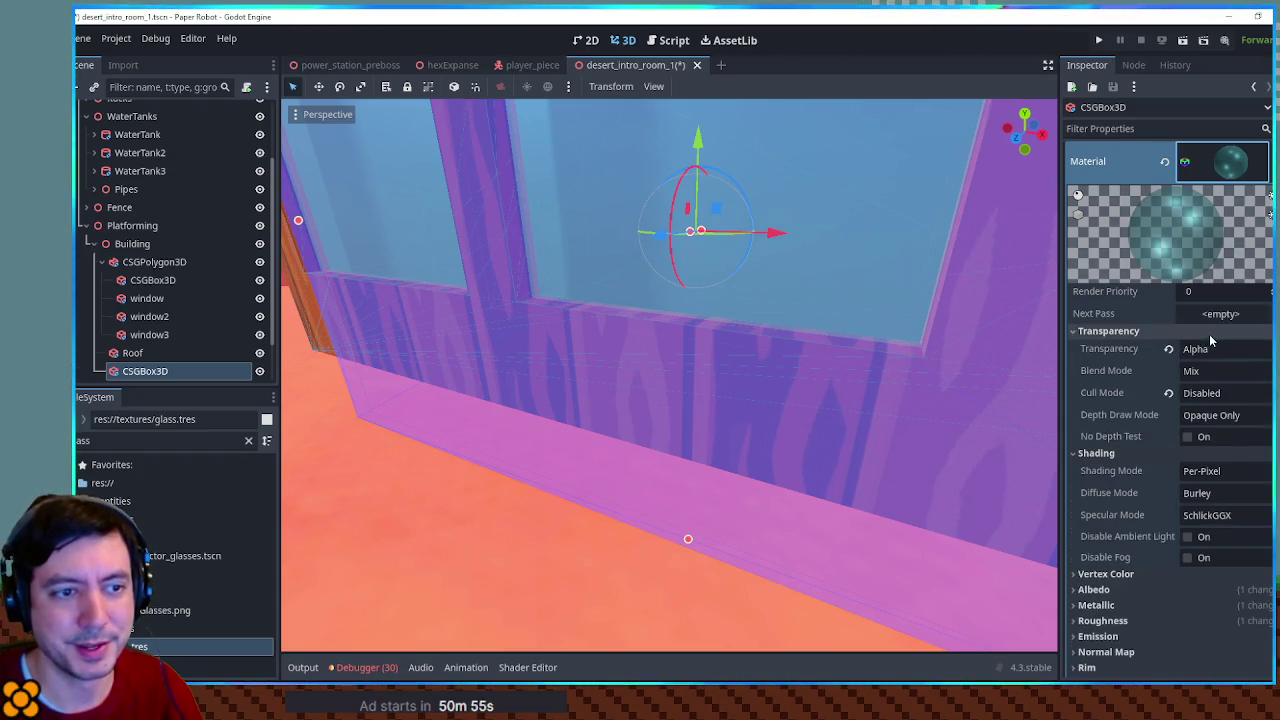
pyautogui.click(1225, 394)
pyautogui.click(1206, 413)
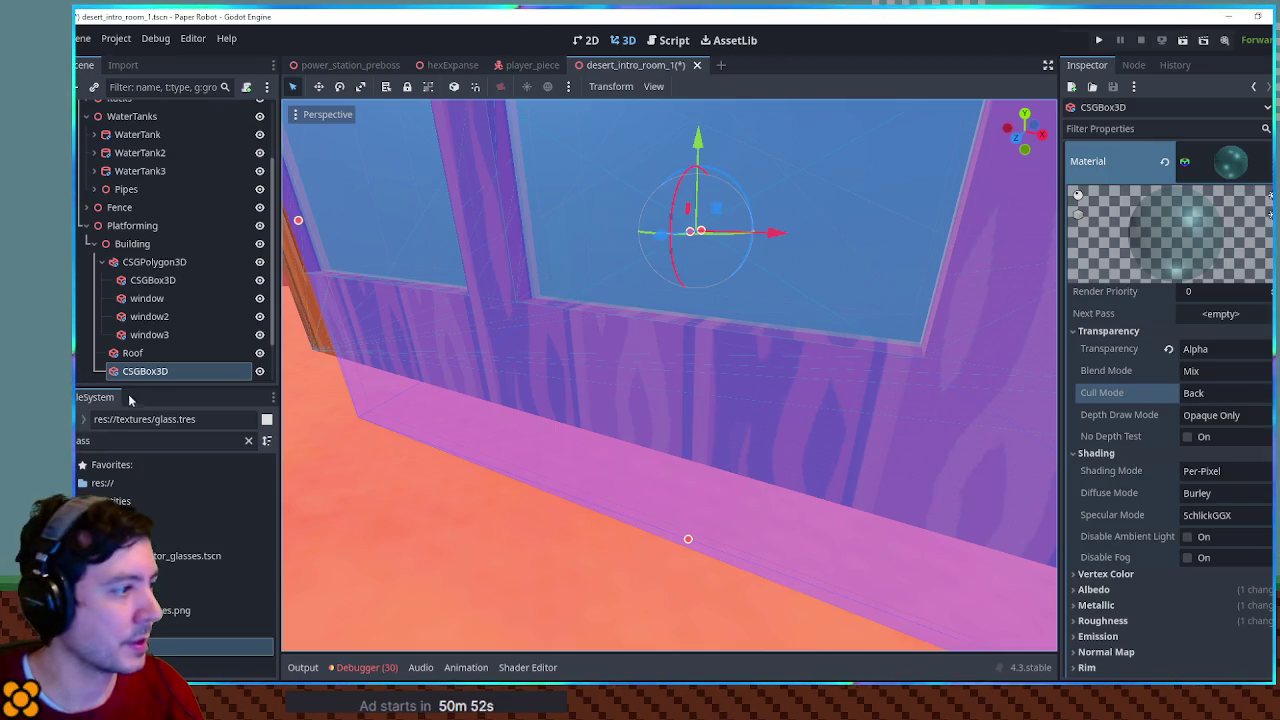
# Save the material as glass_with_cu in the res://textures folder
pyautogui.rightClick(1218, 171)
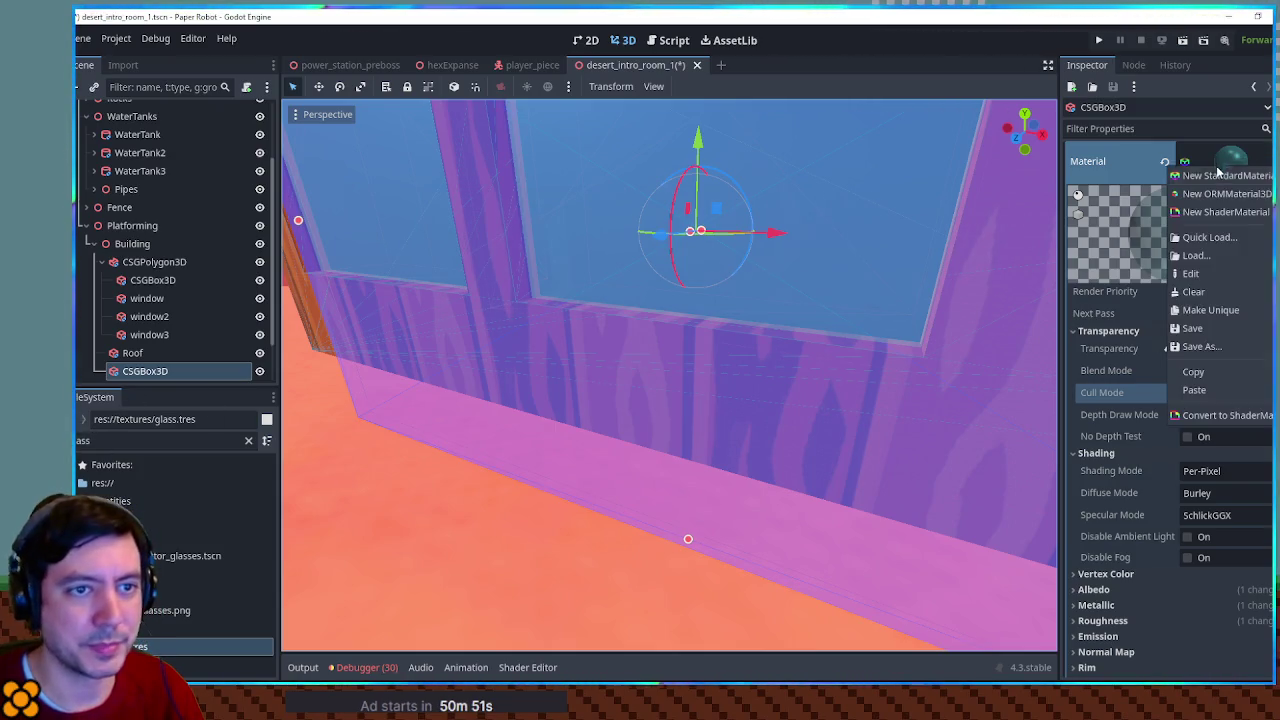
pyautogui.click(1219, 347)
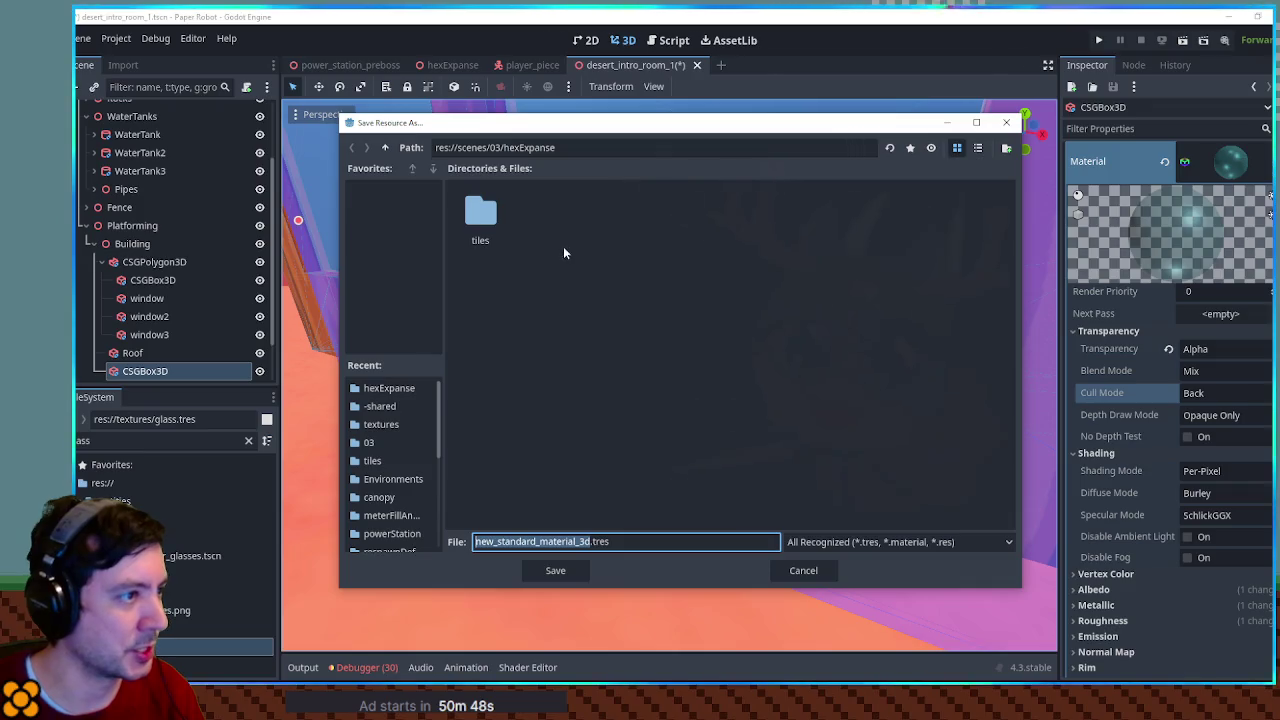
pyautogui.click(388, 424)
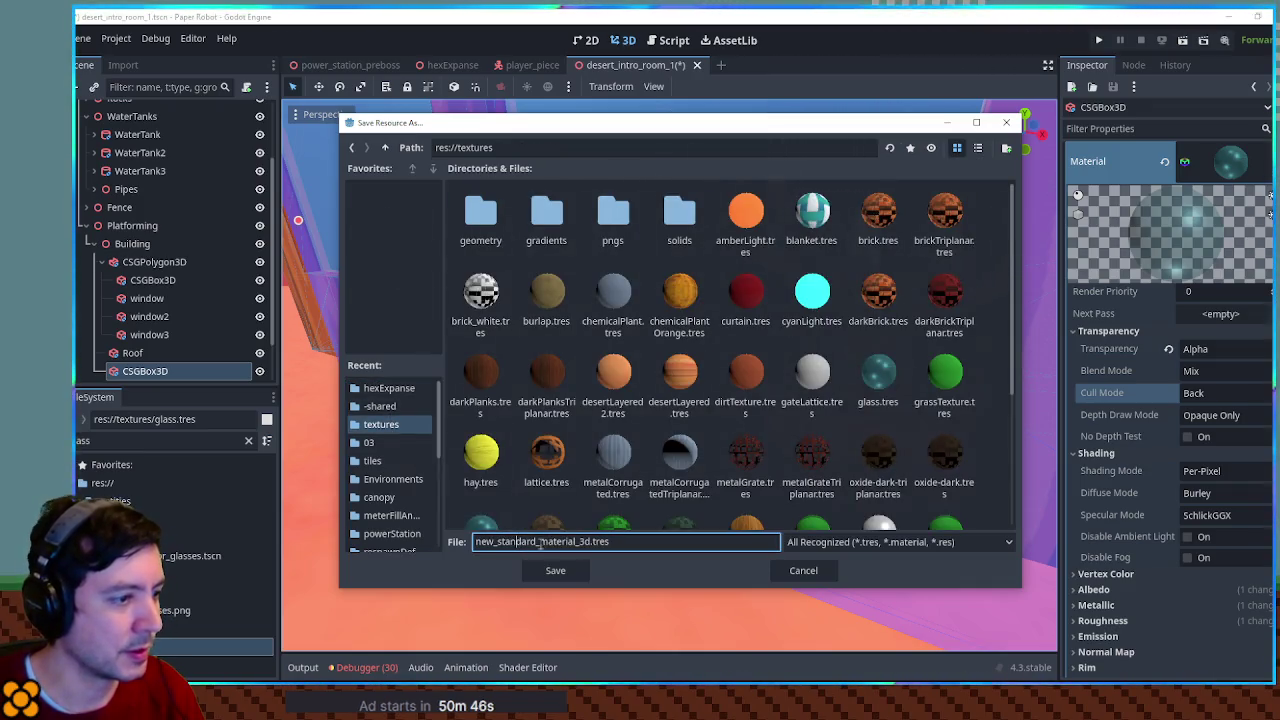
pyautogui.write('glass_with')
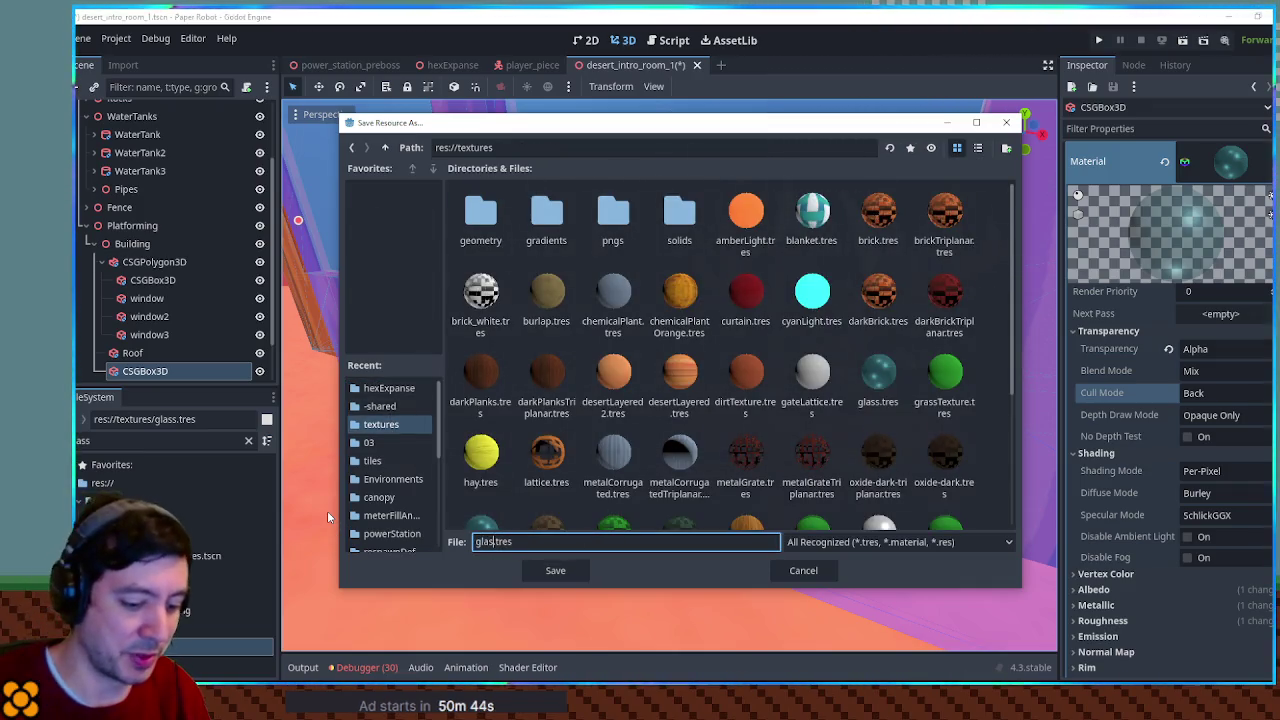
pyautogui.write('_culling')
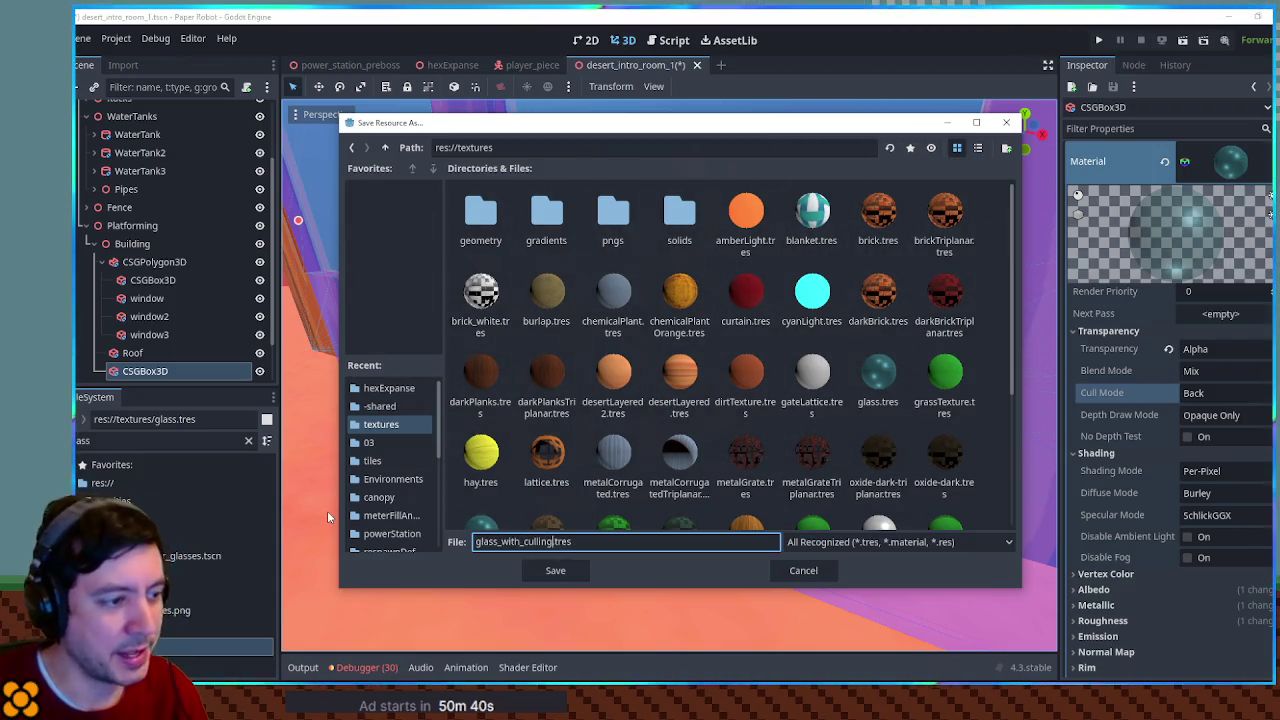
pyautogui.press('Return')
# Thin the glass pane box to about 0.026 m and run the scene with F6
pyautogui.scroll(-5, 404, 280)
pyautogui.scroll(-5, 404, 280)
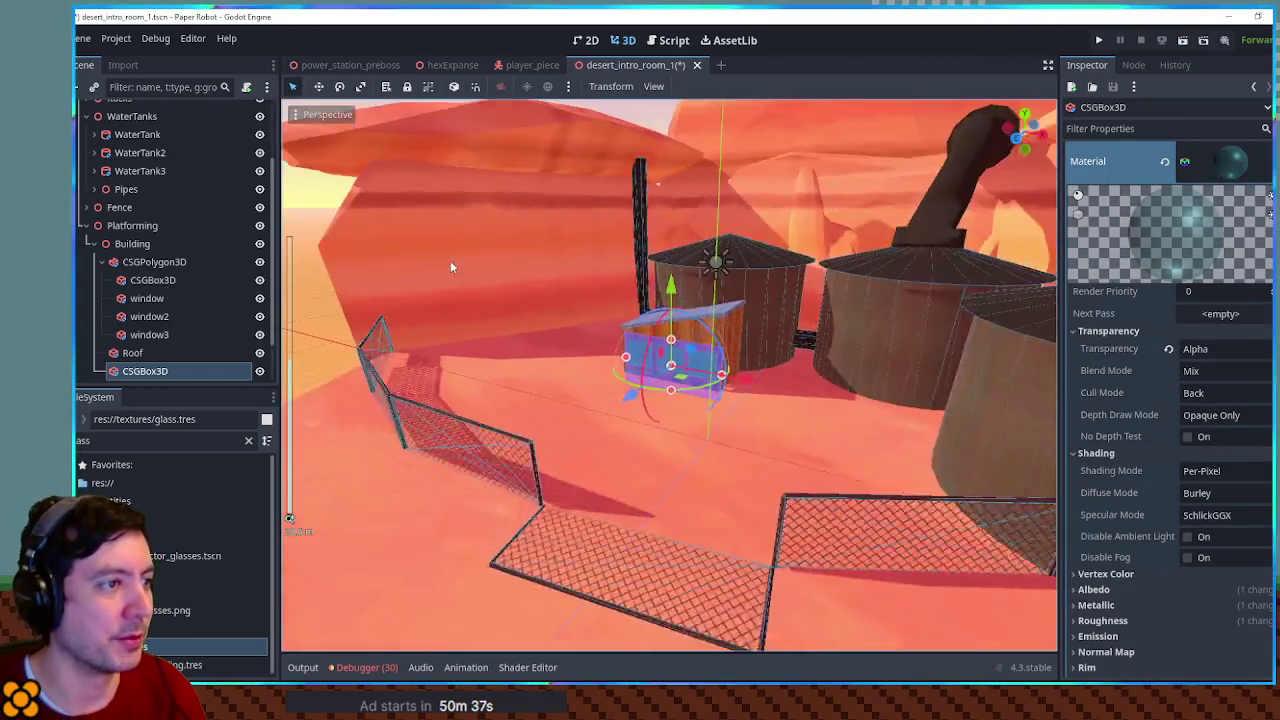
pyautogui.click(540, 273)
pyautogui.scroll(4, 603, 314)
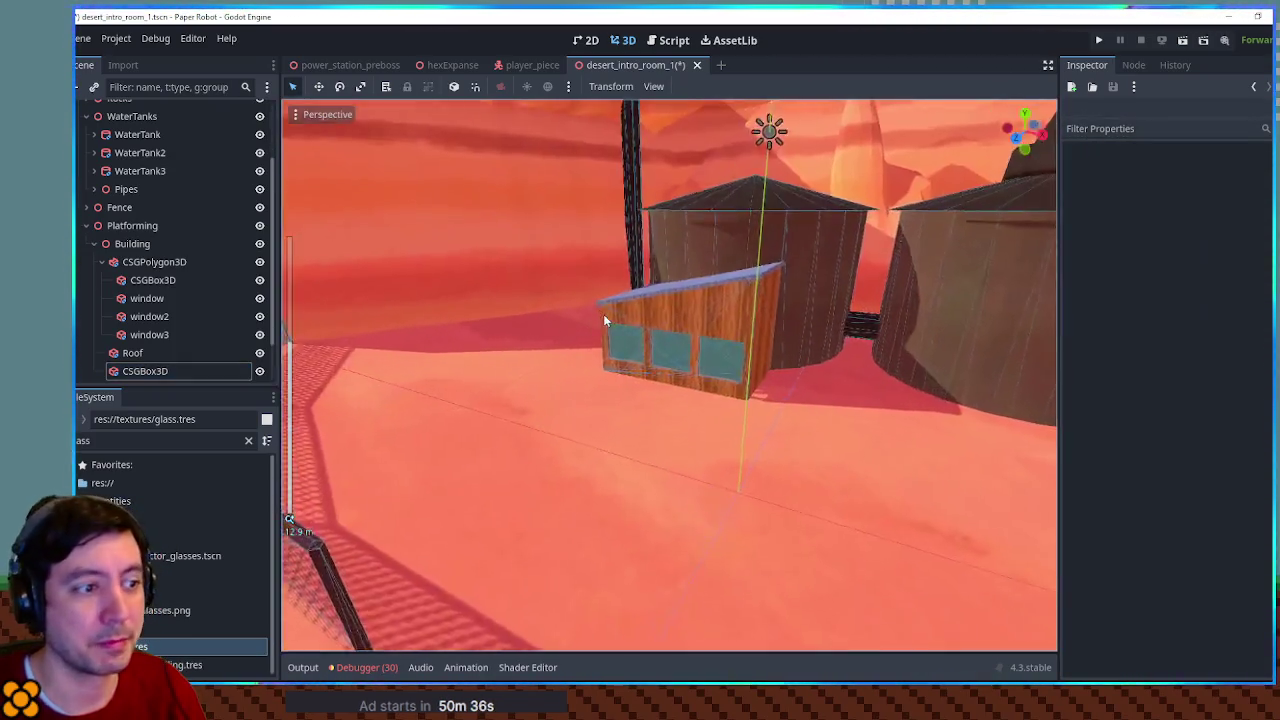
pyautogui.scroll(5, 603, 314)
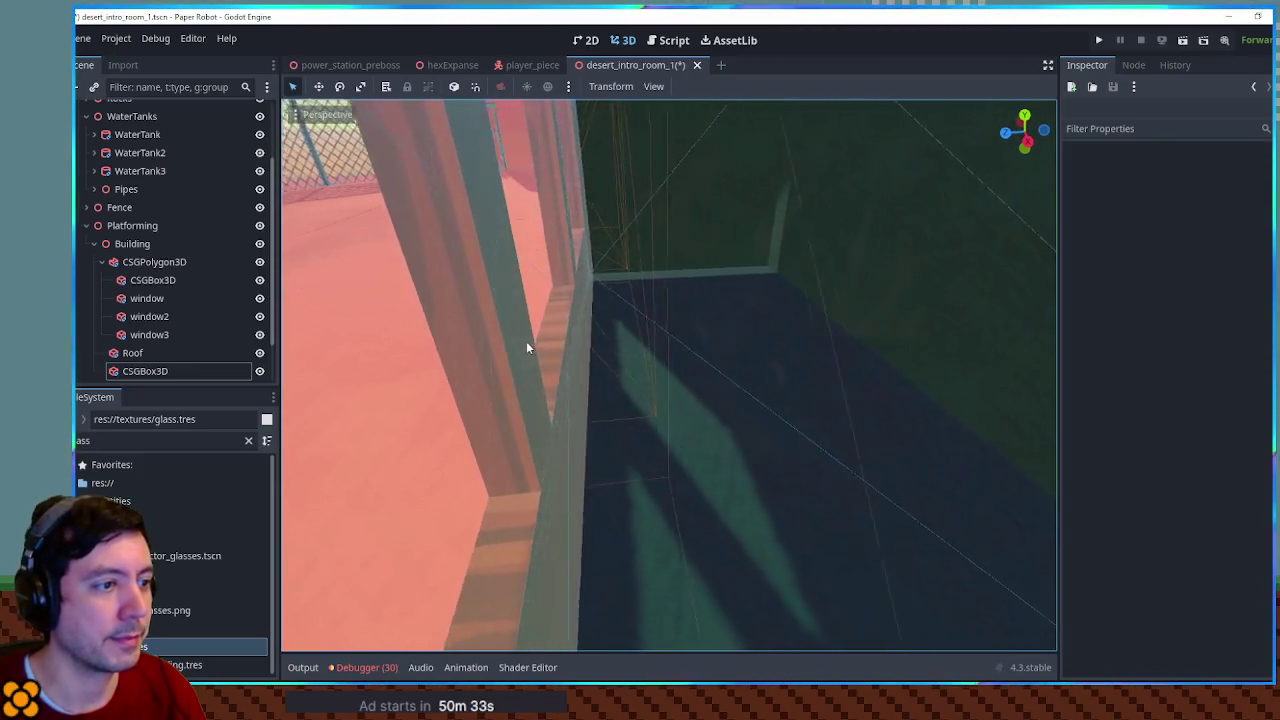
pyautogui.scroll(-3, 526, 341)
pyautogui.click(527, 378)
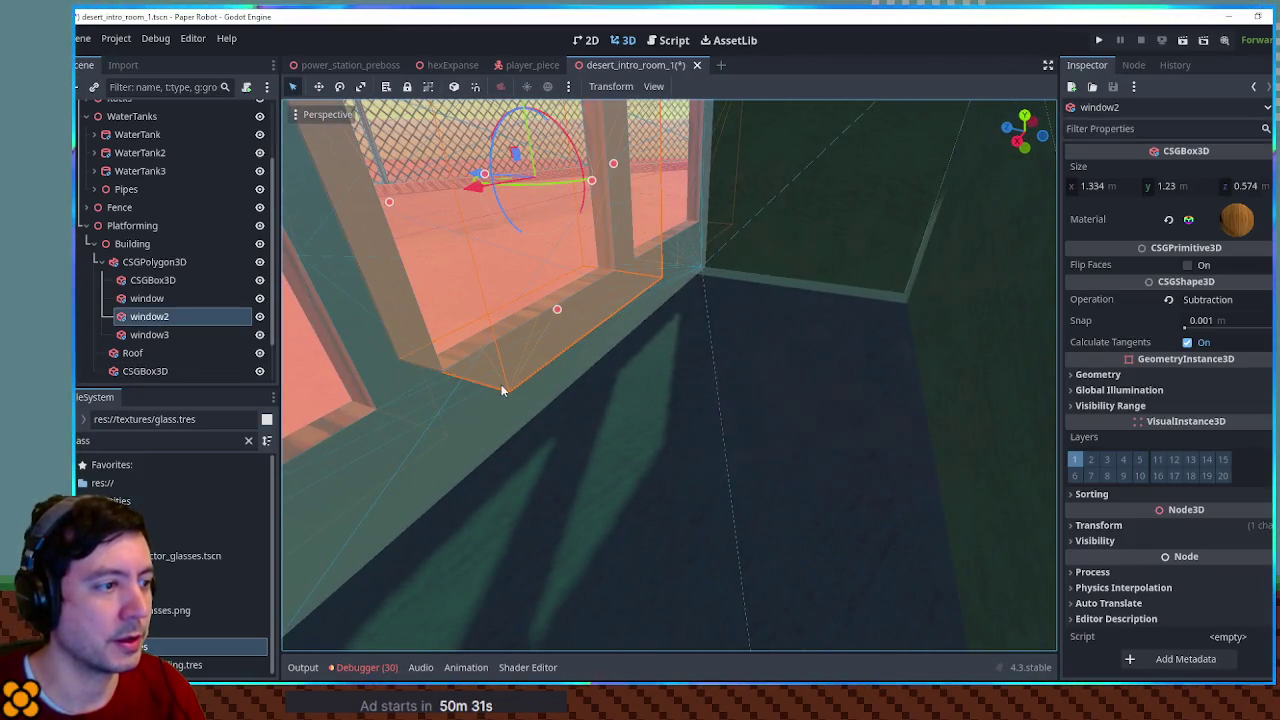
pyautogui.click(471, 424)
pyautogui.scroll(2, 620, 425)
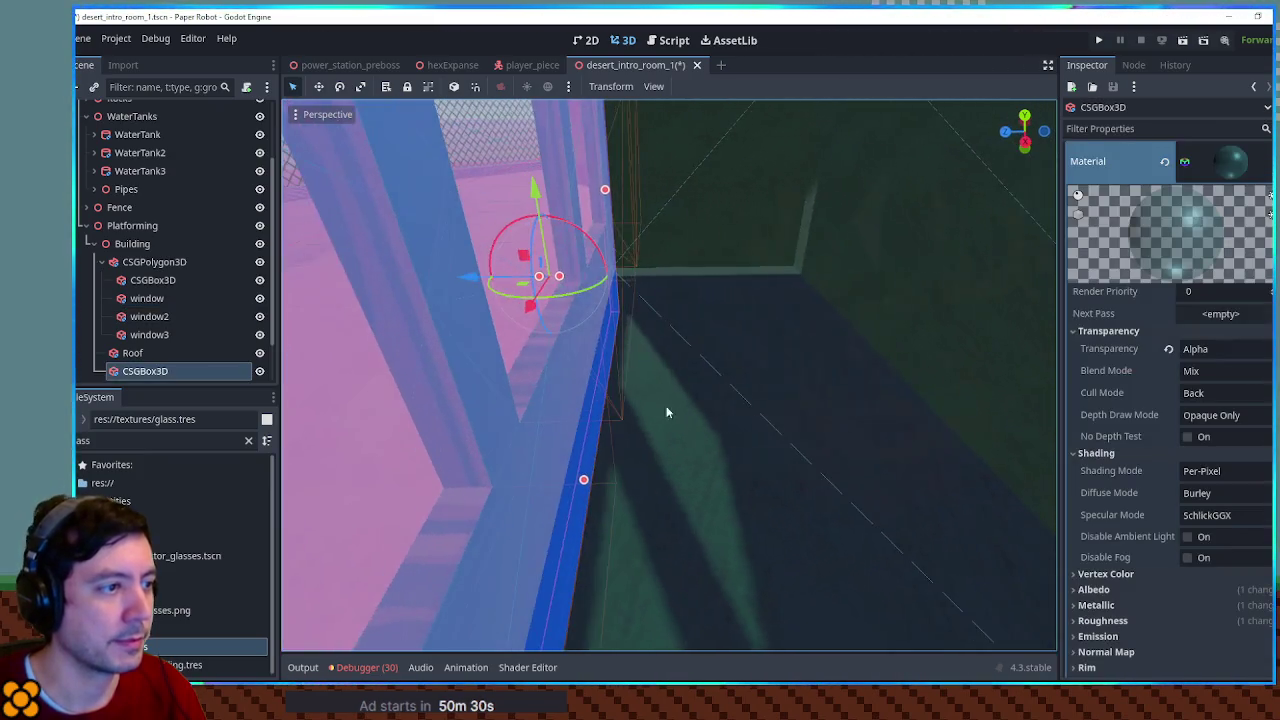
pyautogui.moveTo(559, 278); pyautogui.dragTo(545, 277)
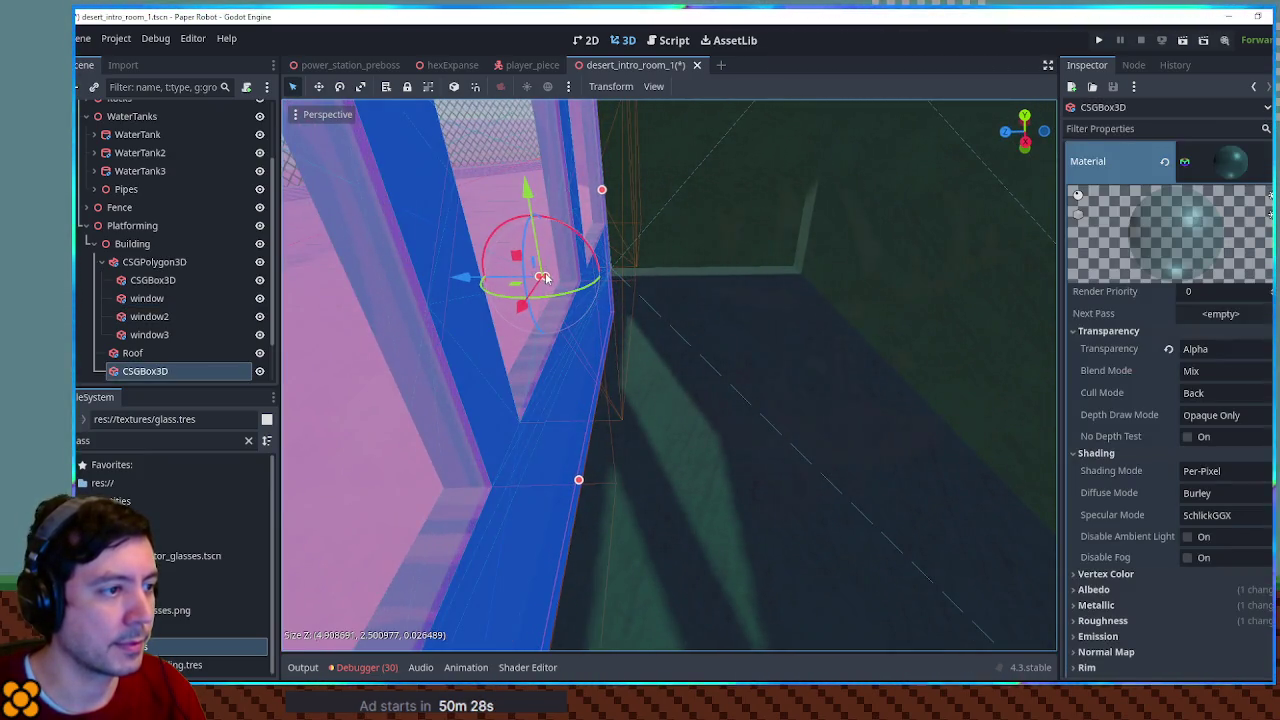
pyautogui.scroll(-10, 545, 277)
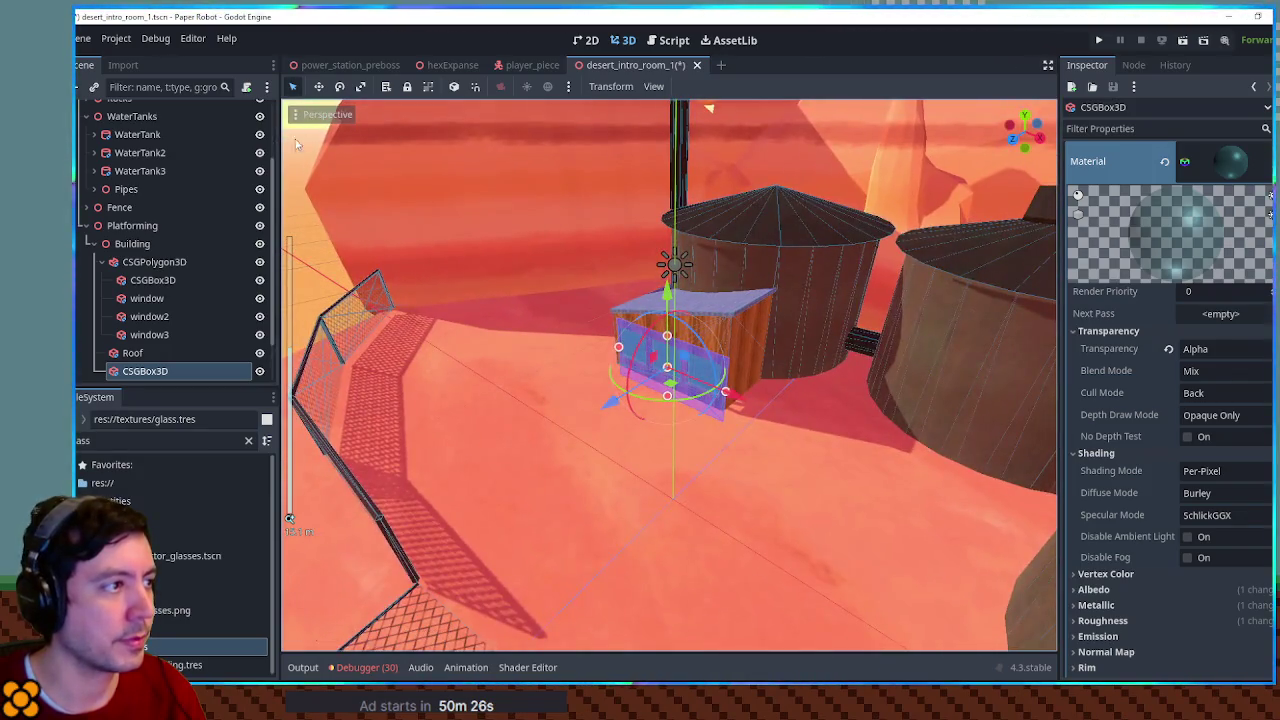
pyautogui.click(296, 145)
pyautogui.scroll(8, 494, 285)
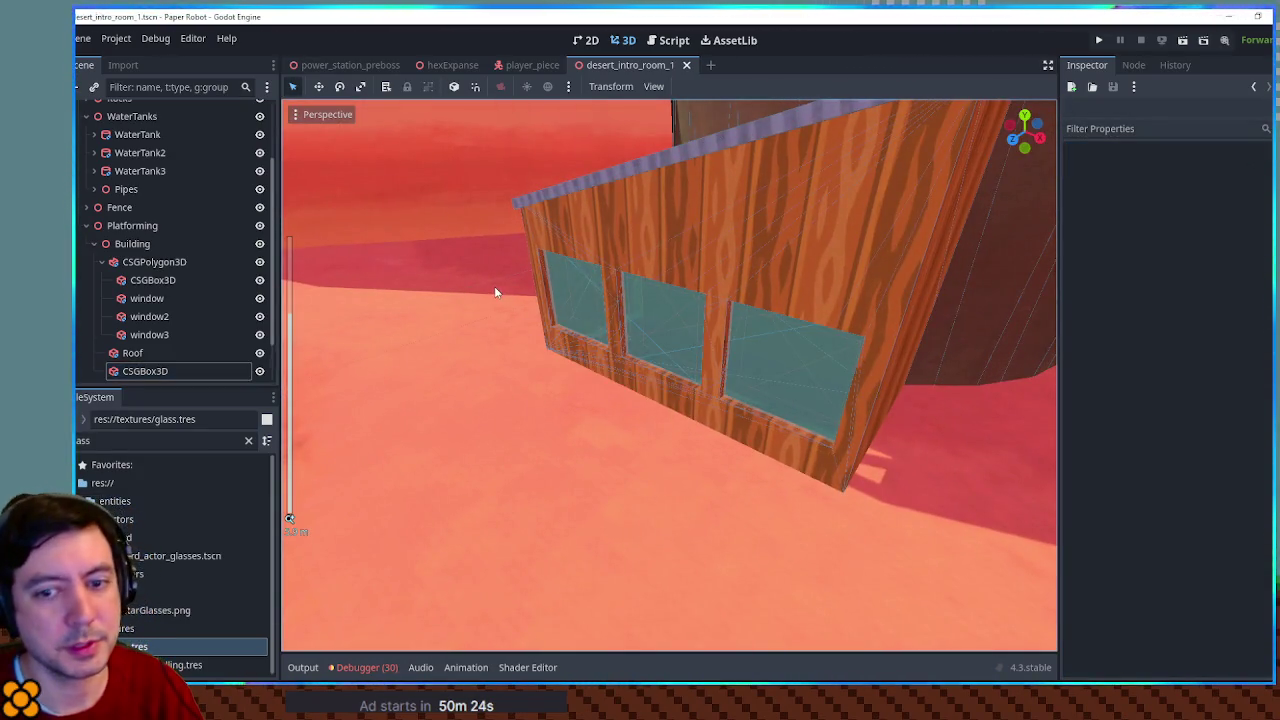
pyautogui.press('F6')
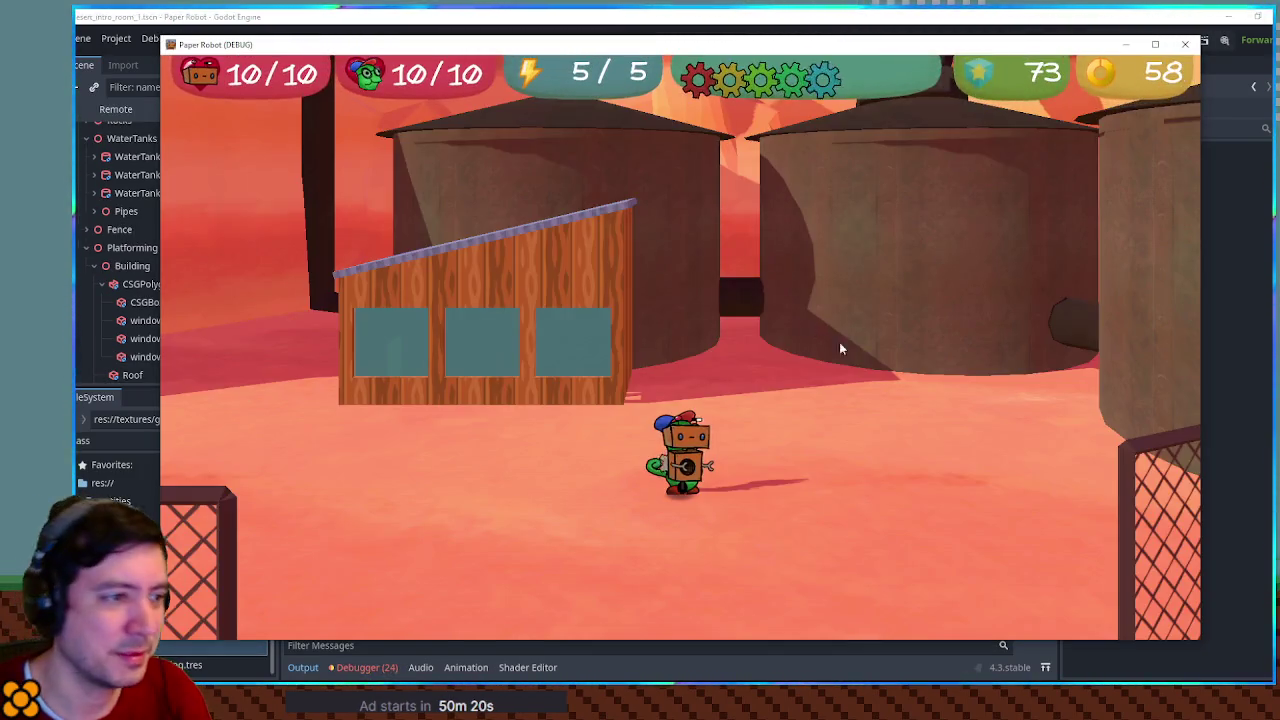
# Walk the chameleon and robot left and right past the shack, then quit with F8
pyautogui.press('a')
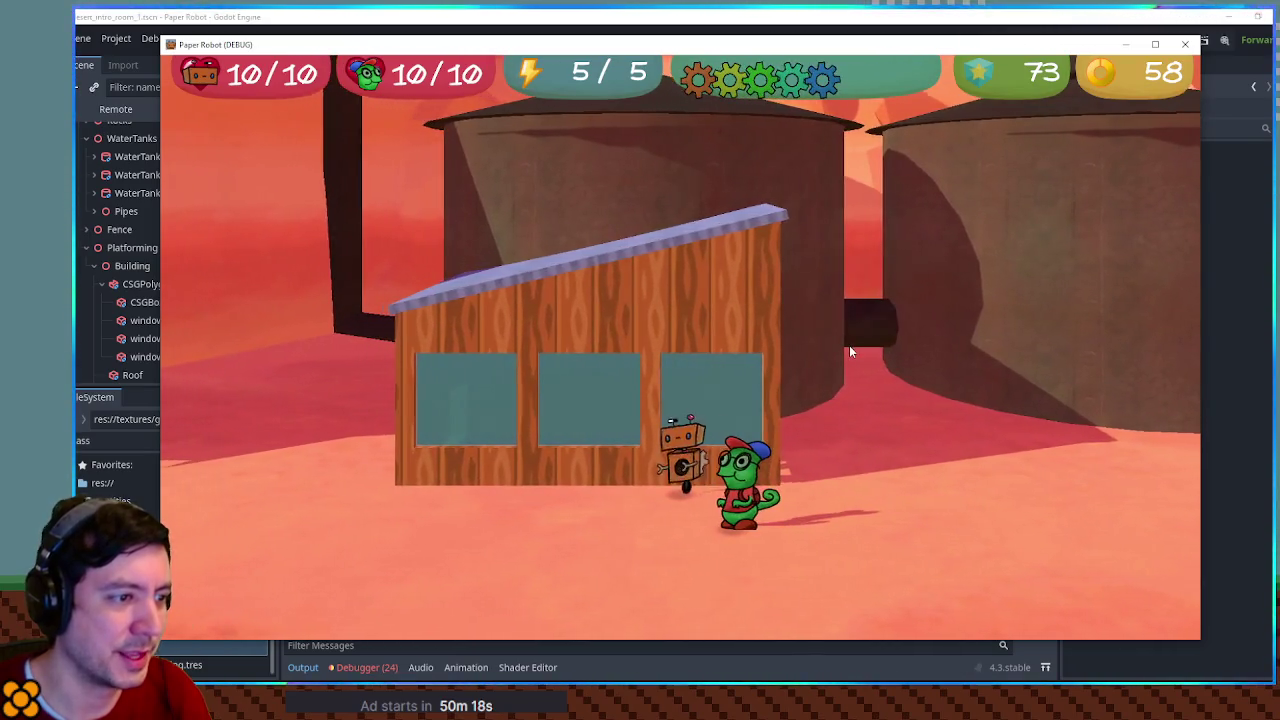
pyautogui.press('d')
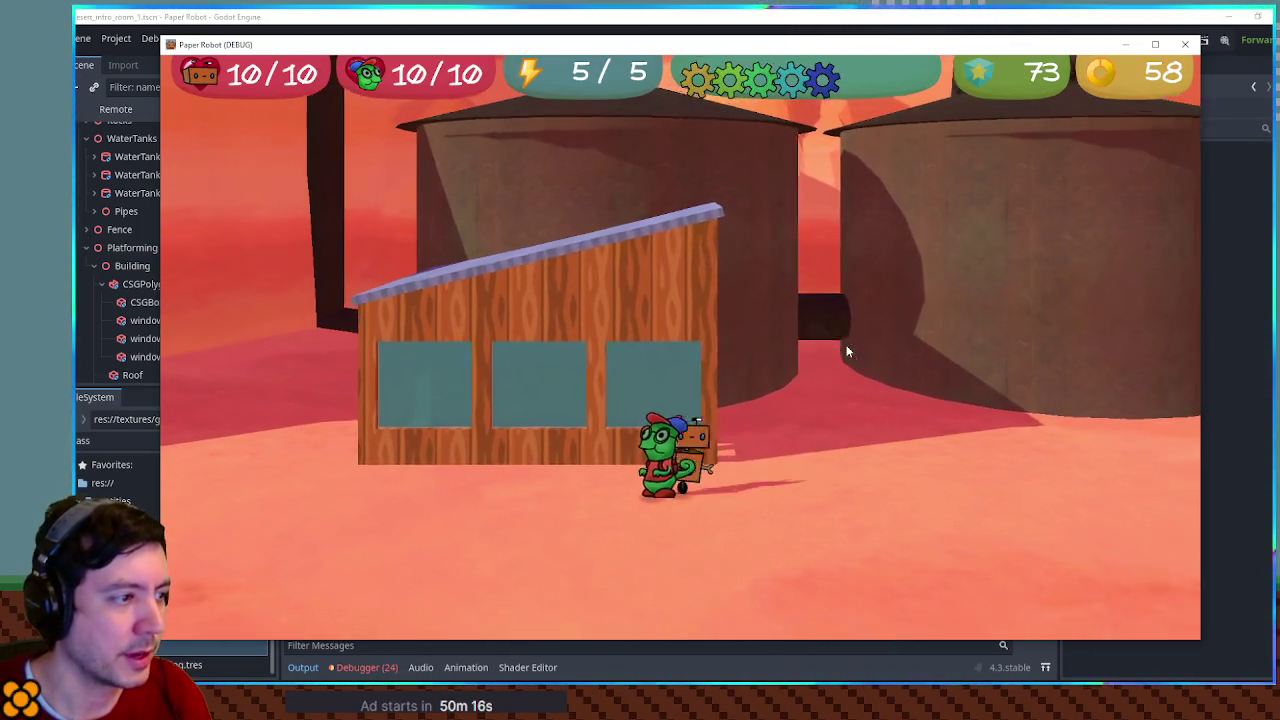
pyautogui.press('a')
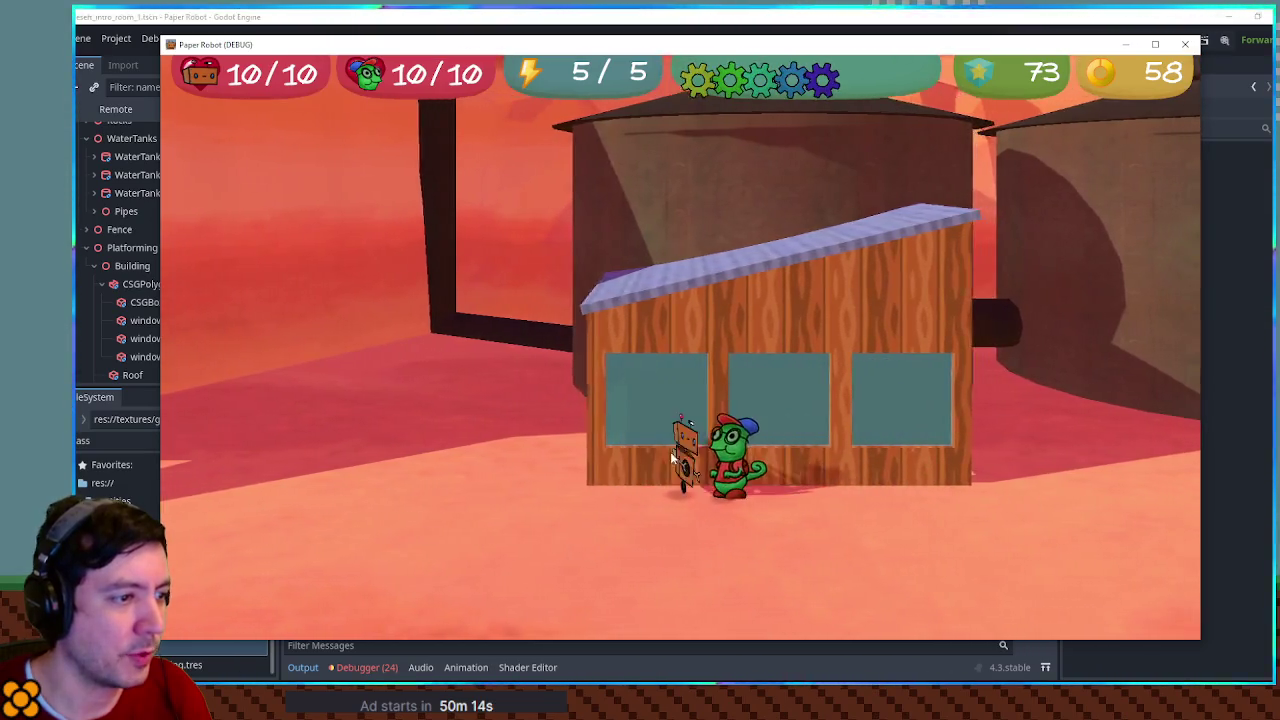
pyautogui.press('d')
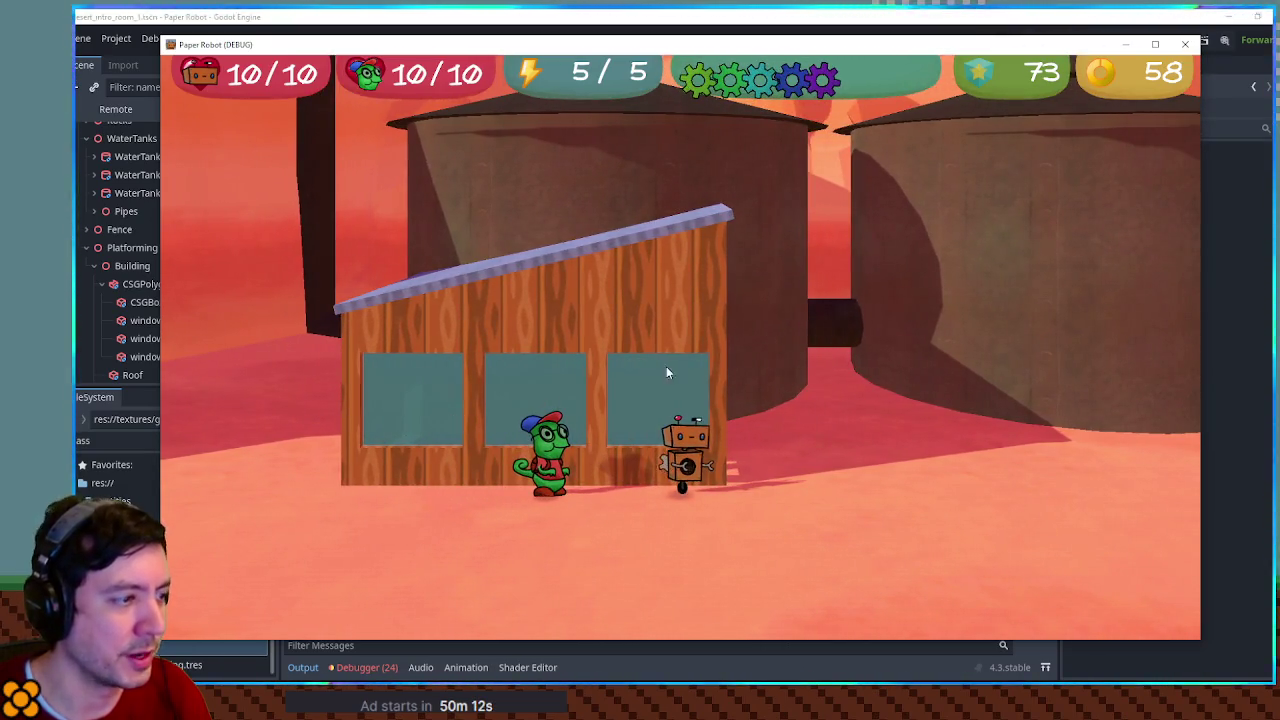
pyautogui.press('F8')
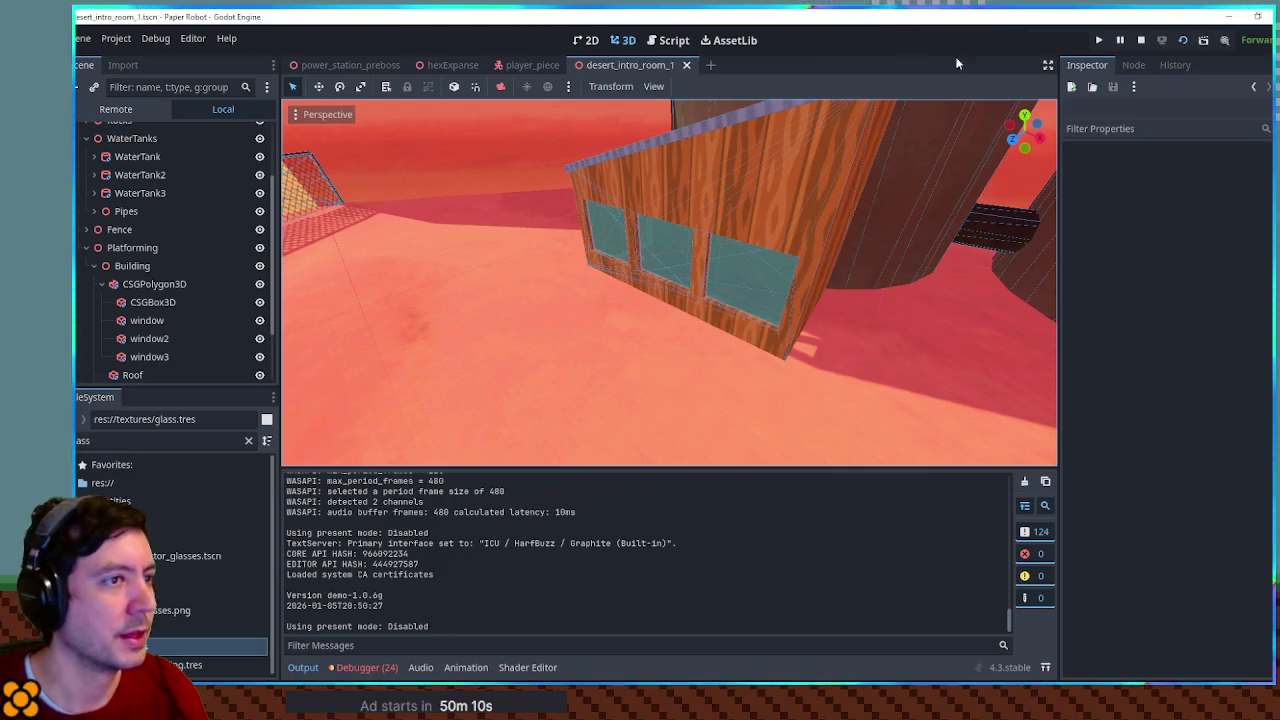
# Drop item_on_field.tscn into the level and slide it along Z inside the shack
pyautogui.scroll(5, 715, 300)
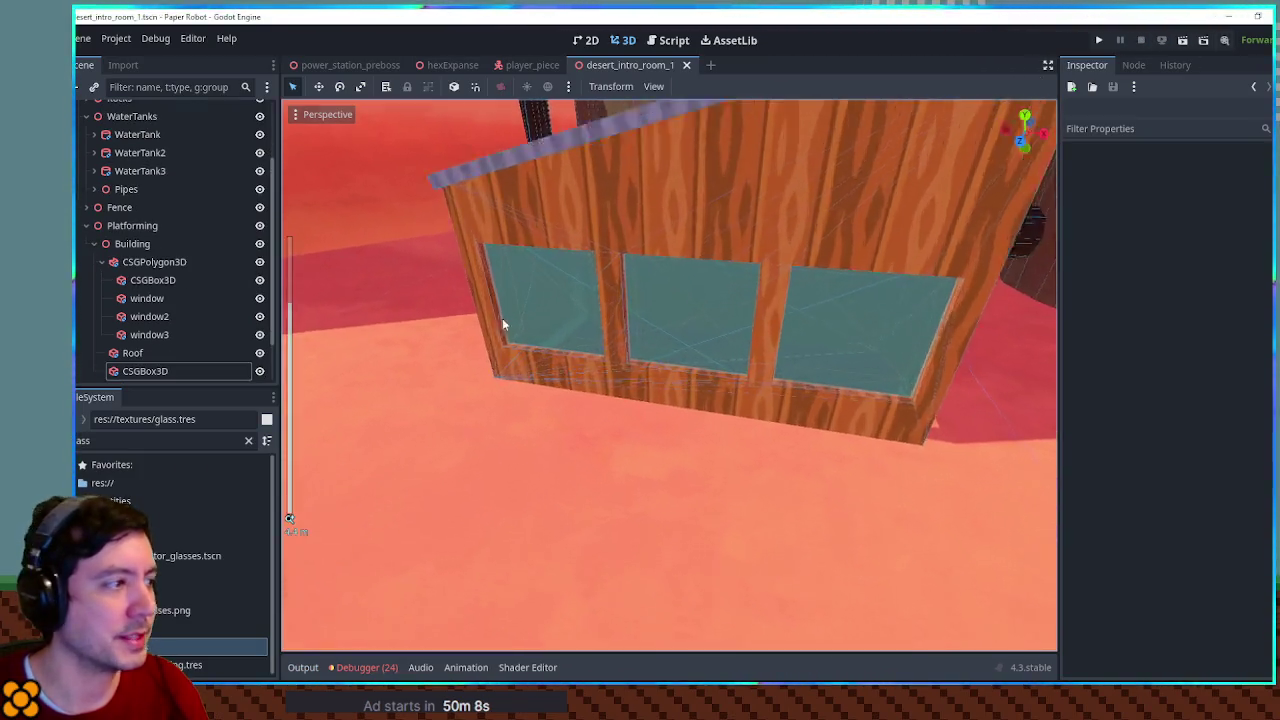
pyautogui.doubleClick(113, 441)
pyautogui.write('em on')
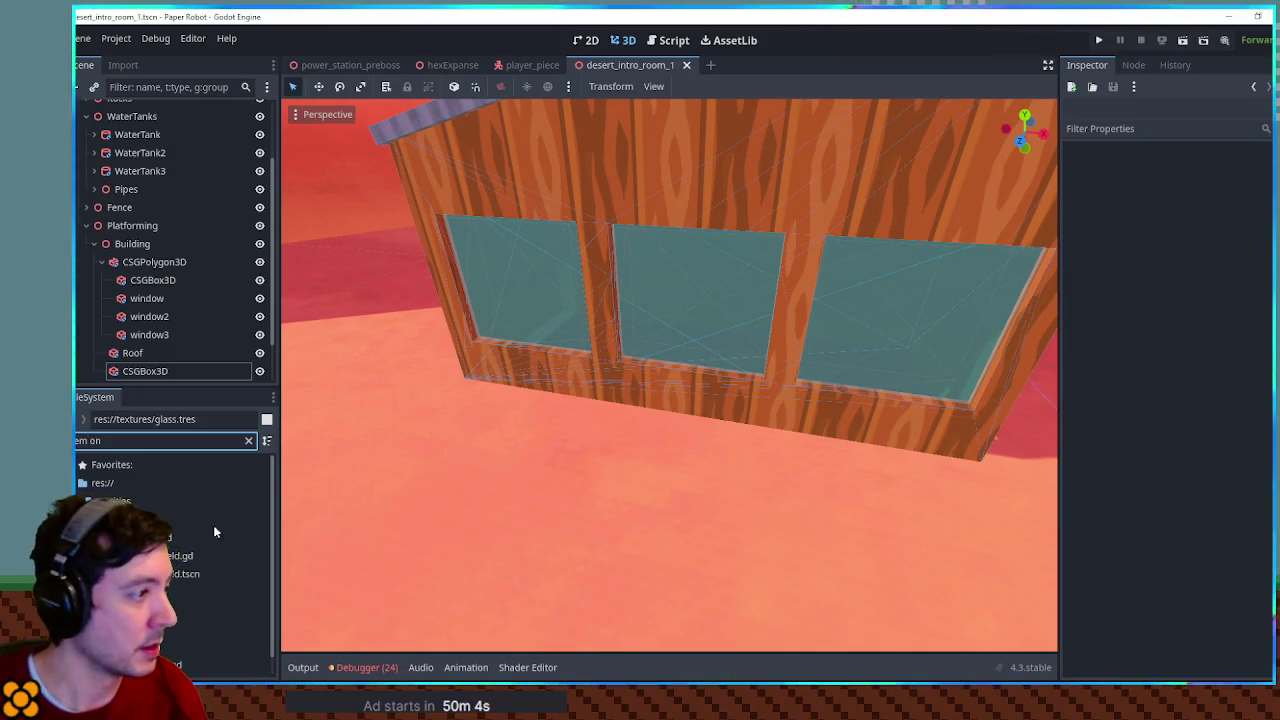
pyautogui.click(86, 226)
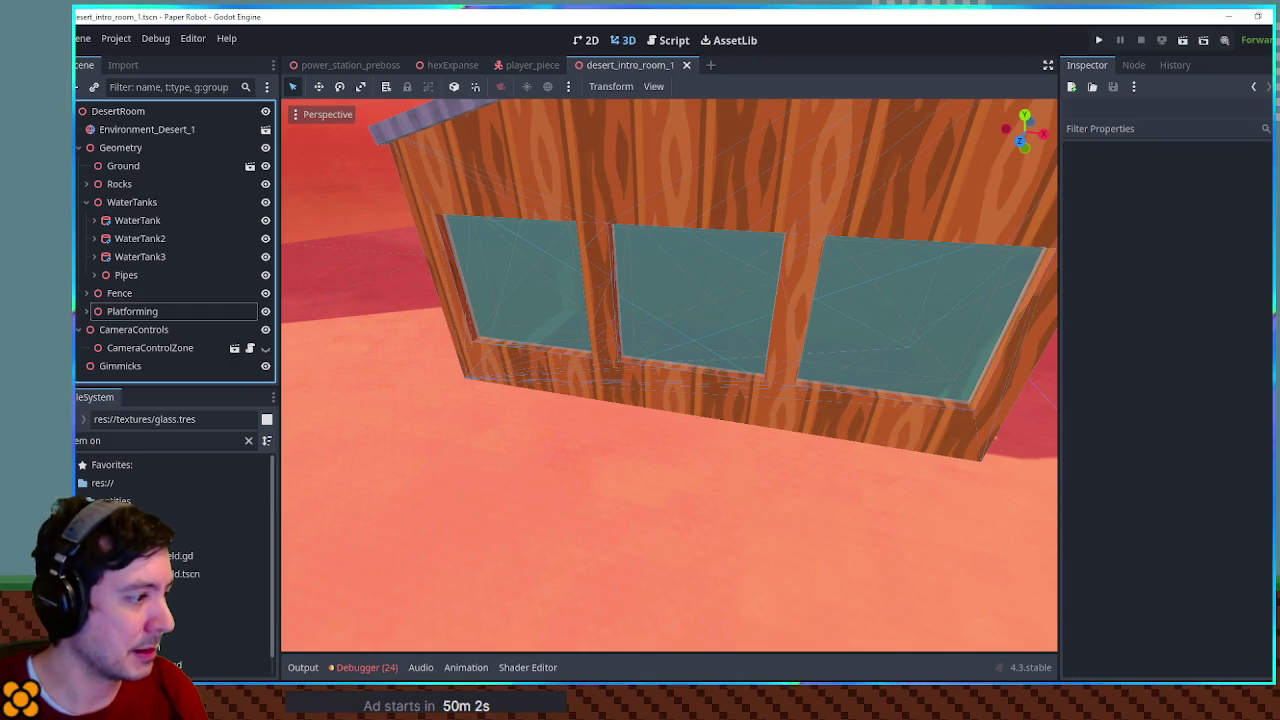
pyautogui.click(215, 574)
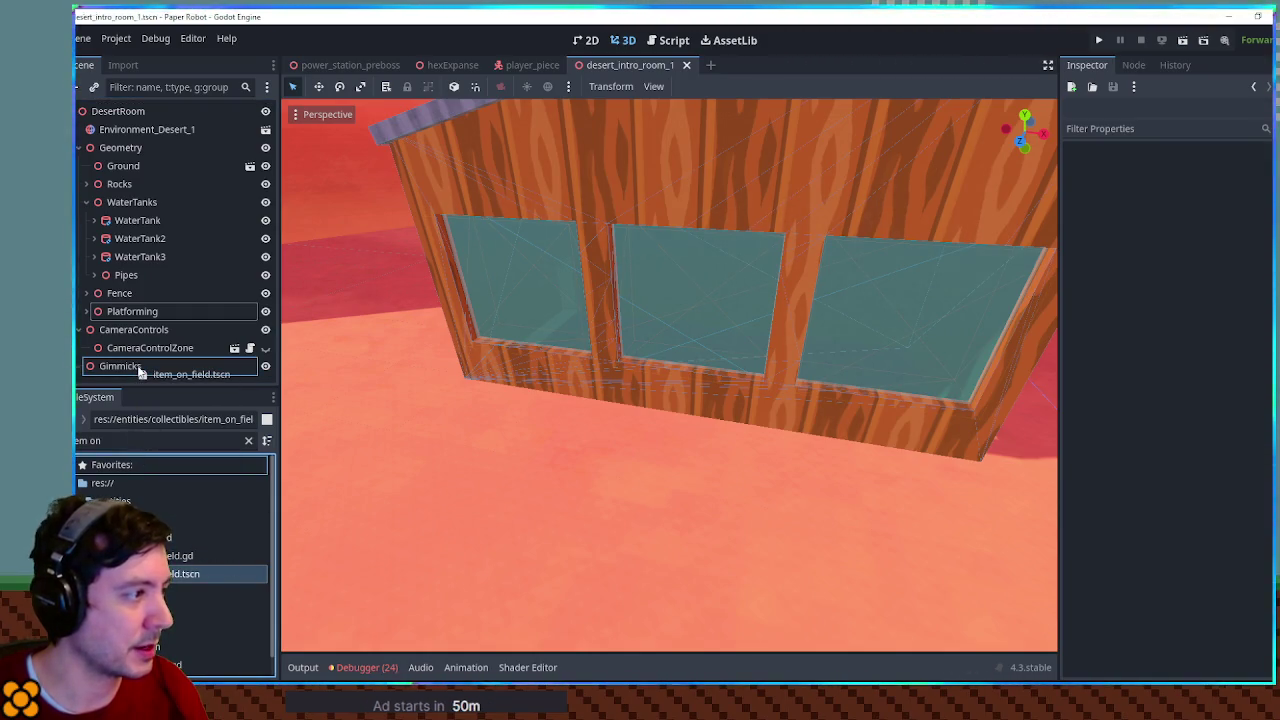
pyautogui.moveTo(135, 117); pyautogui.dragTo(140, 112)
pyautogui.scroll(-5, 660, 370)
pyautogui.moveTo(857, 571)
pyautogui.mouseDown()
pyautogui.moveTo(757, 508)
pyautogui.moveTo(662, 378)
pyautogui.mouseUp()
pyautogui.scroll(8, 660, 375)
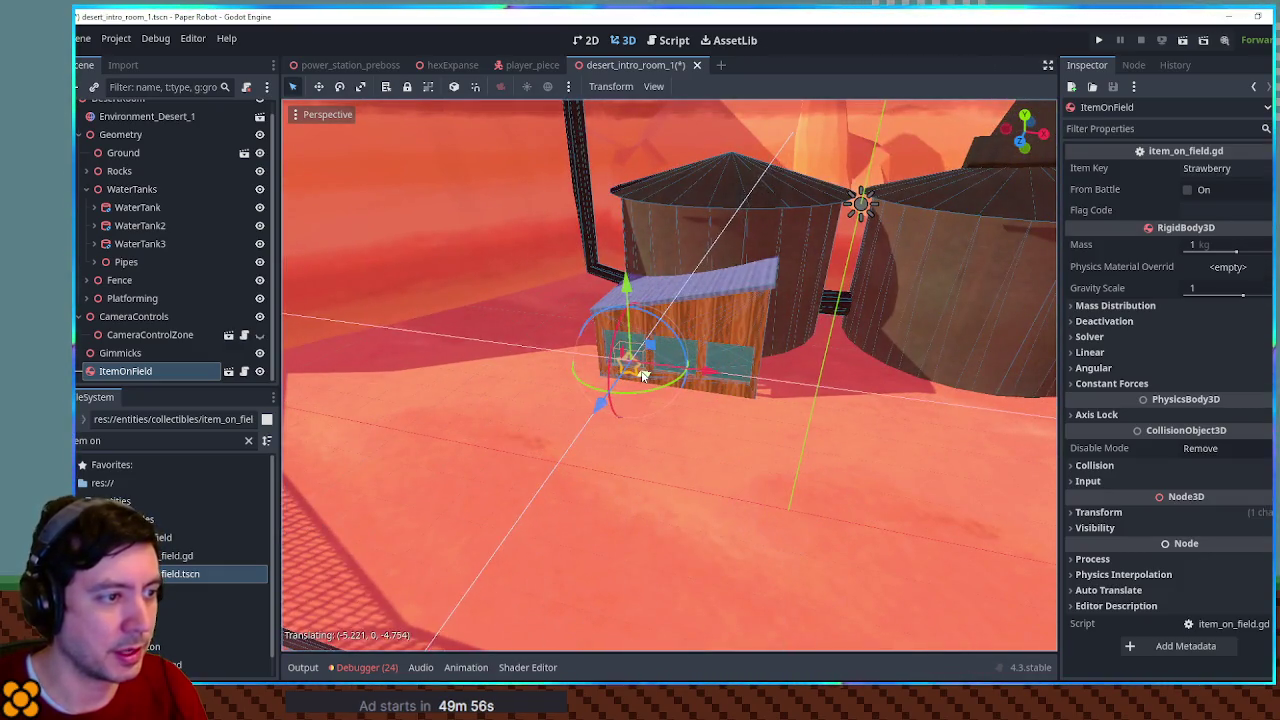
pyautogui.scroll(3, 551, 430)
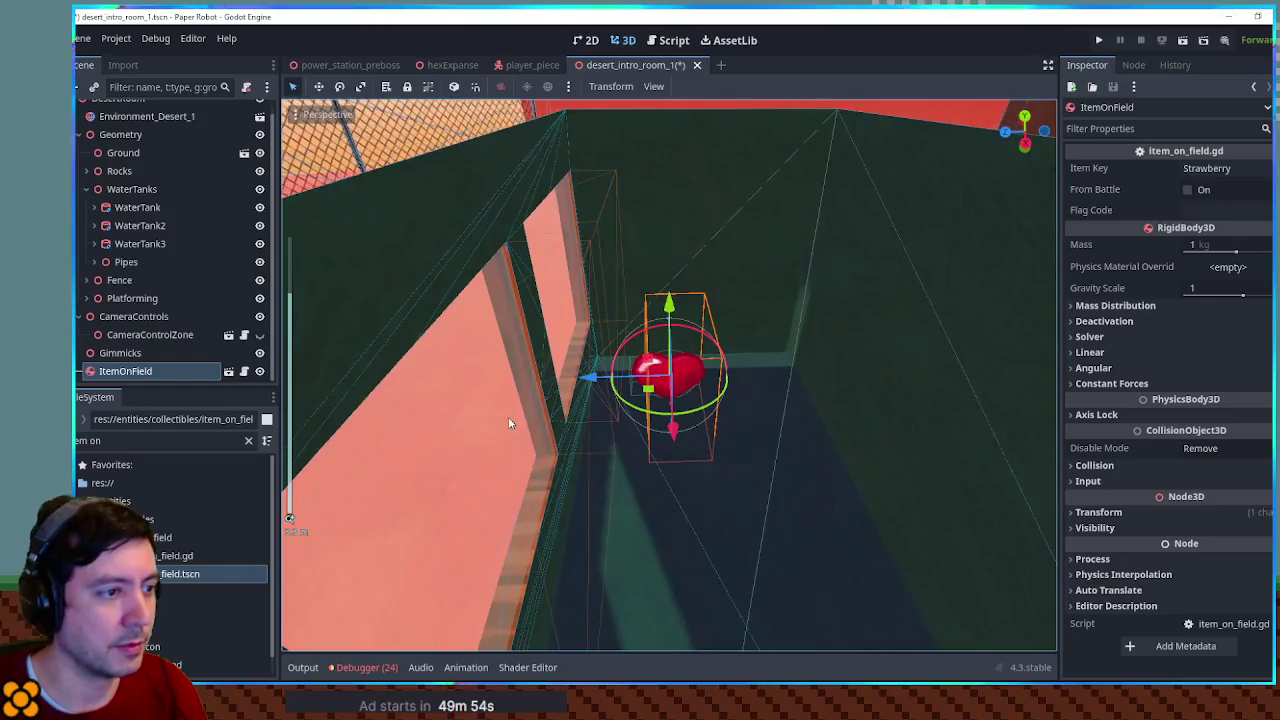
pyautogui.moveTo(591, 374)
pyautogui.mouseDown()
pyautogui.moveTo(657, 376)
pyautogui.moveTo(615, 378)
pyautogui.mouseUp()
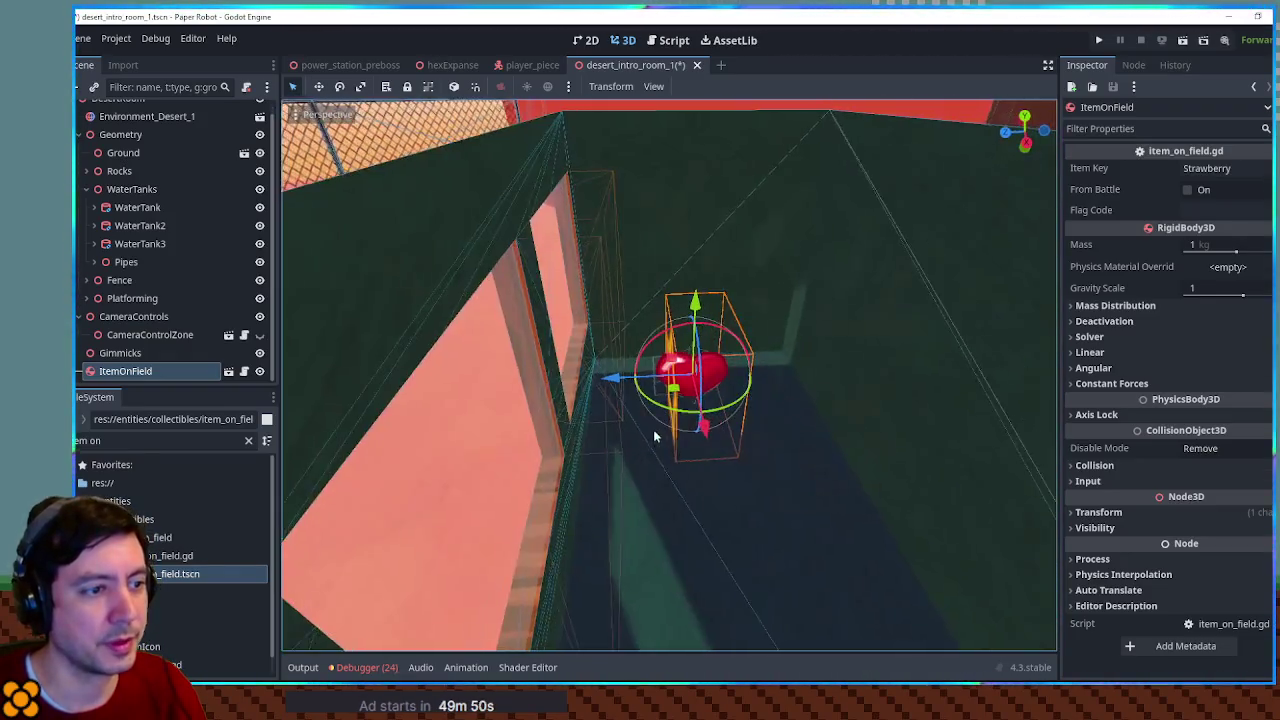
pyautogui.scroll(-4, 655, 436)
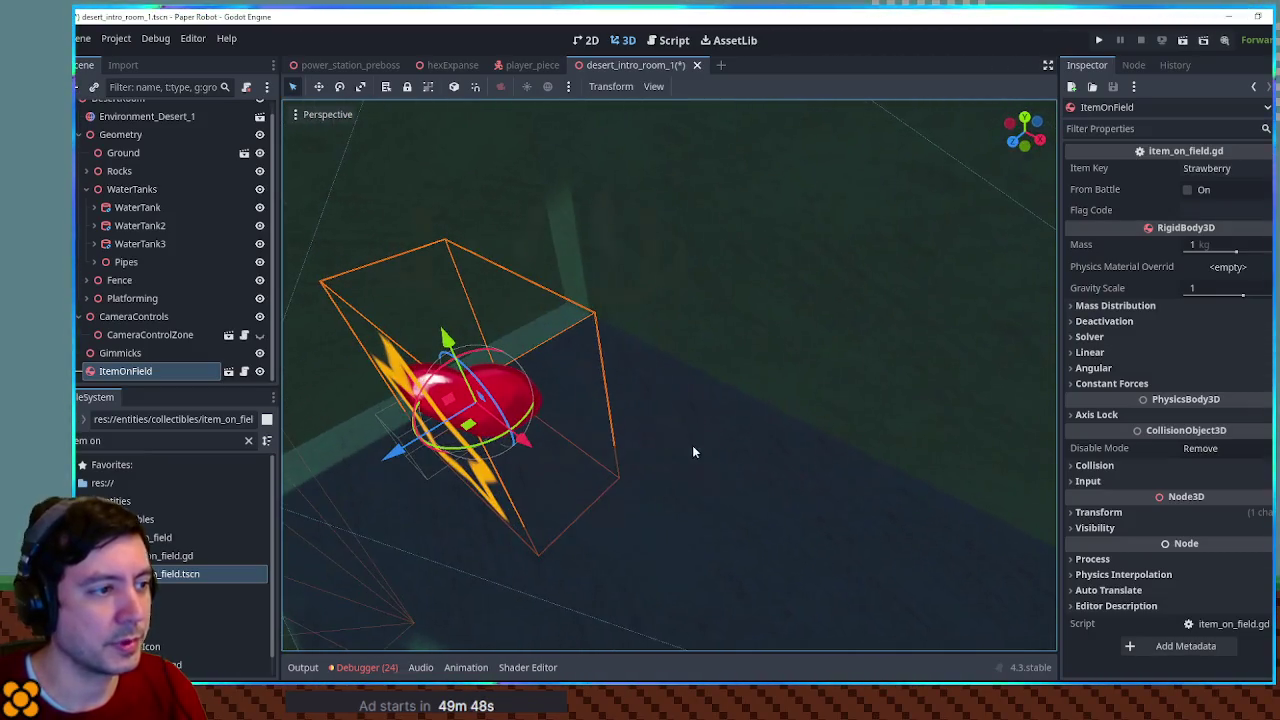
# Search the FileSystem for 'au' and select the Building node under Platforming
pyautogui.click(165, 440)
pyautogui.write('png')
pyautogui.write('eter')
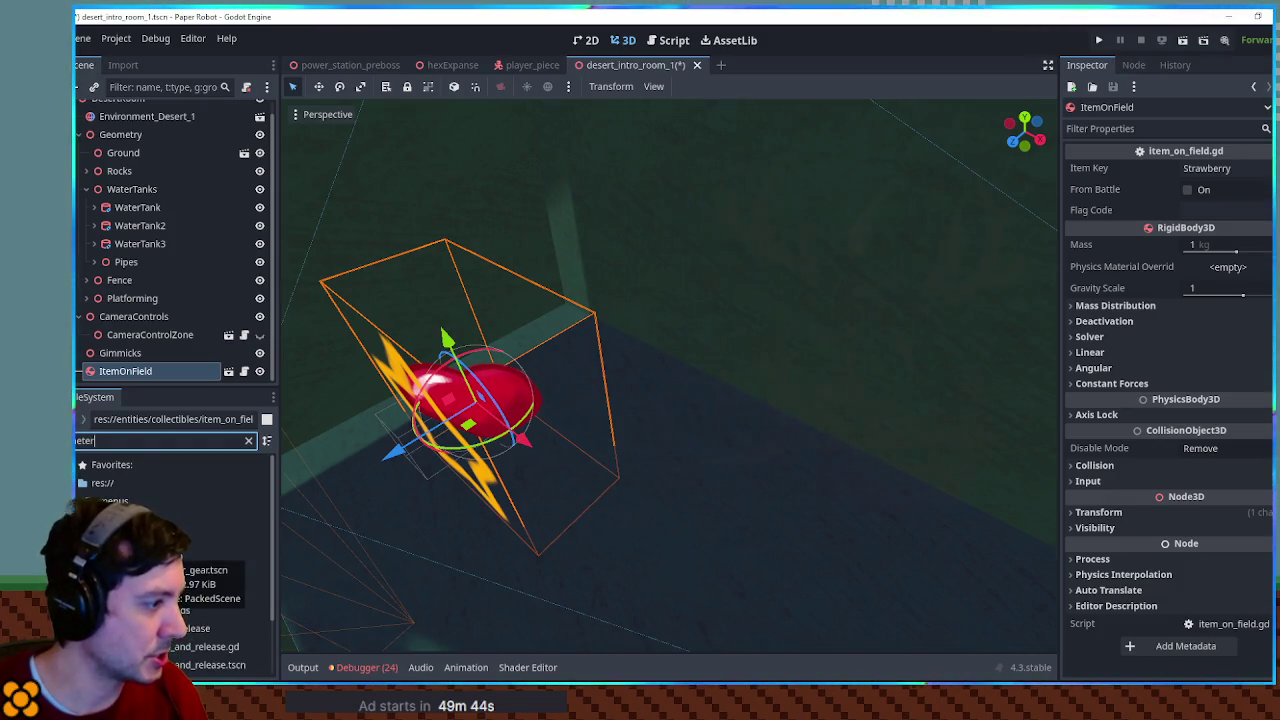
pyautogui.scroll(-2, 209, 586)
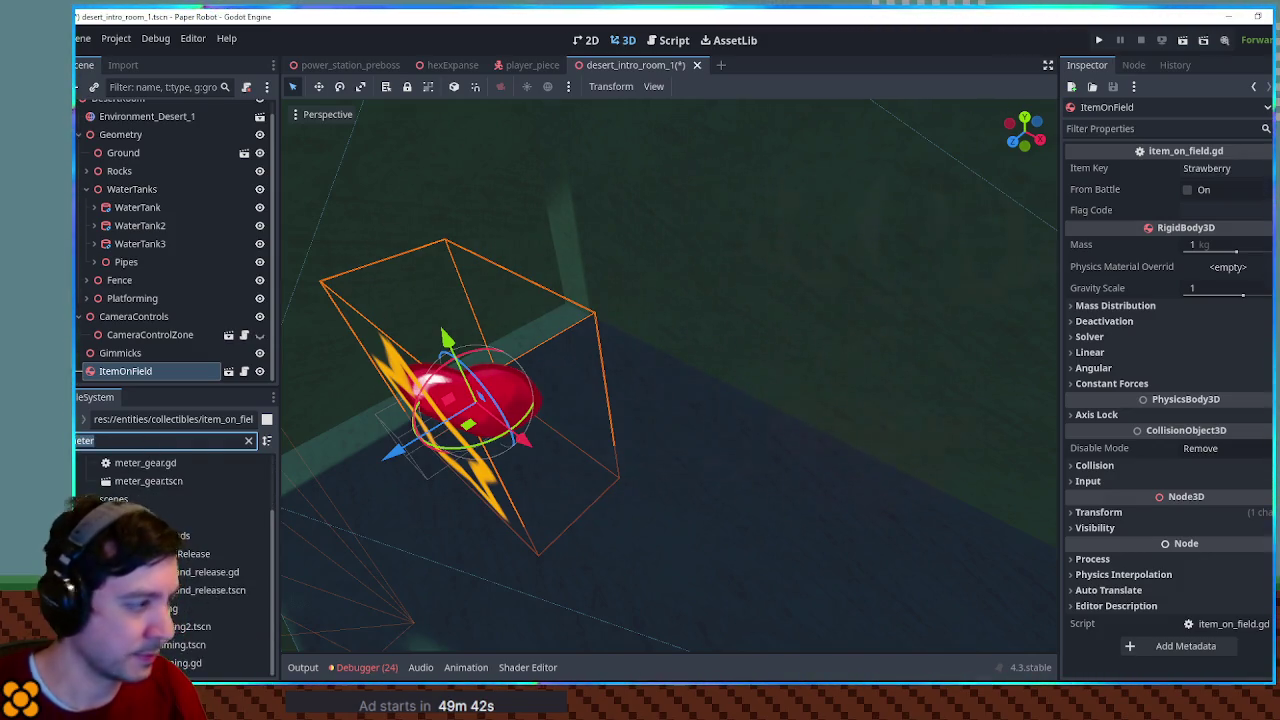
pyautogui.press('BackSpace')
pyautogui.press('BackSpace')
pyautogui.press('BackSpace')
pyautogui.write('au')
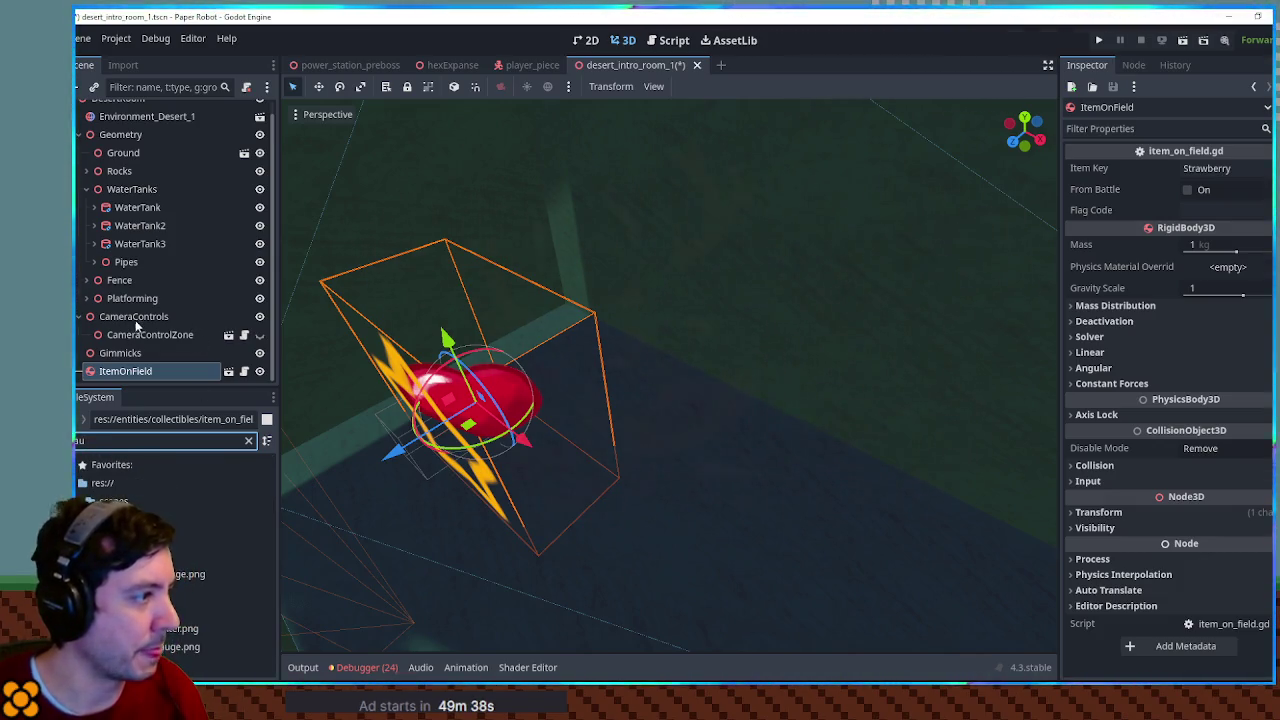
pyautogui.click(86, 190)
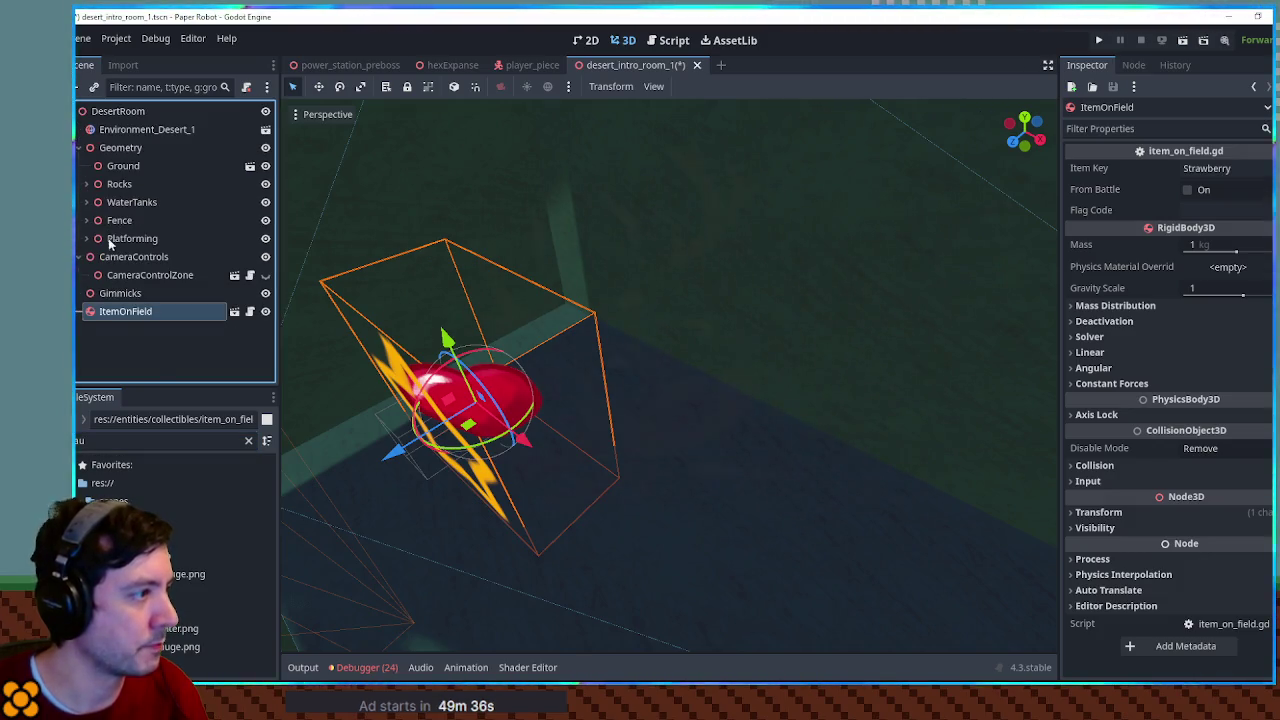
pyautogui.click(87, 238)
pyautogui.click(131, 244)
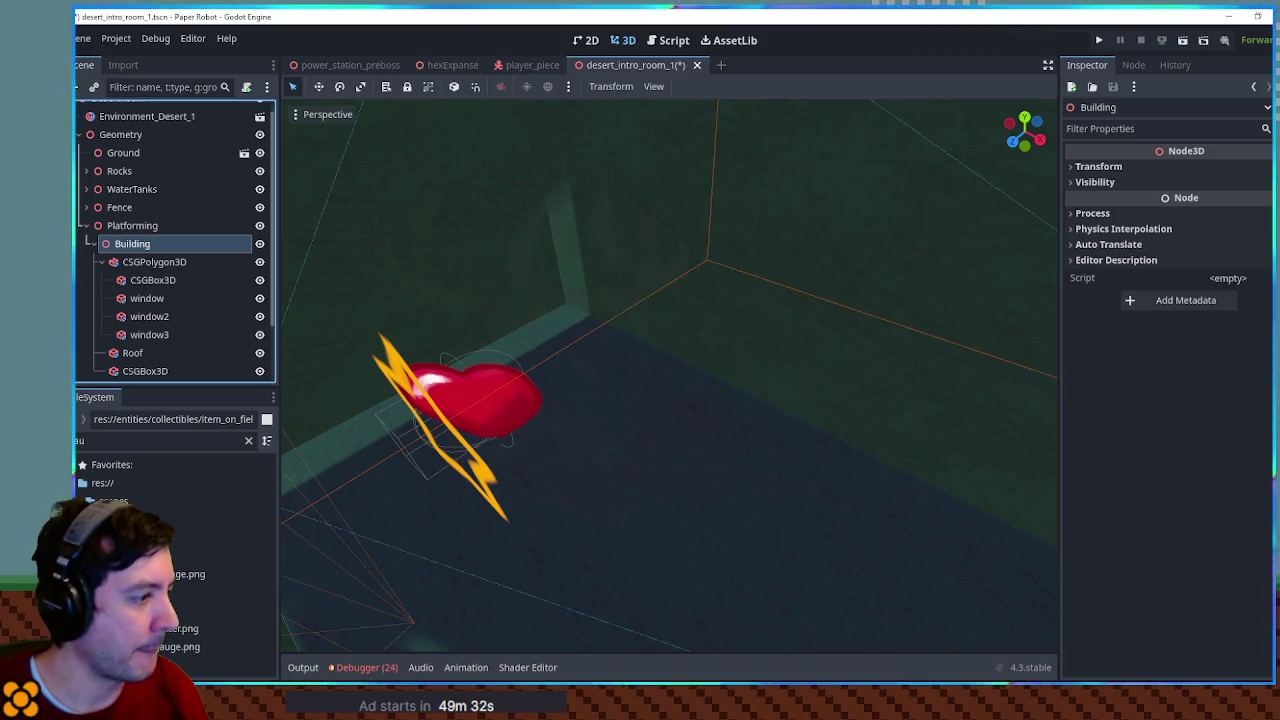
# Drop gauge.glb into the scene and set it on the shack wall facing outward
pyautogui.moveTo(200, 592)
pyautogui.mouseDown()
pyautogui.moveTo(453, 390)
pyautogui.moveTo(322, 408)
pyautogui.mouseUp()
pyautogui.scroll(-10, 360, 388)
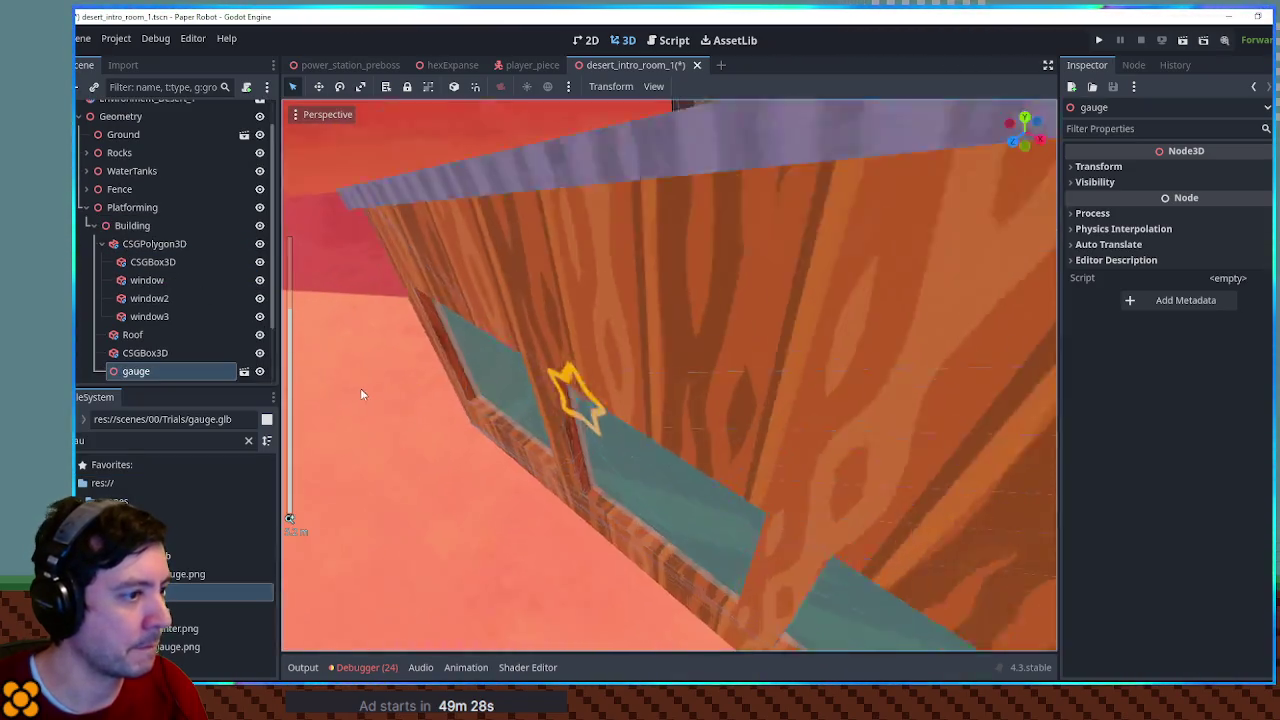
pyautogui.scroll(-4, 572, 408)
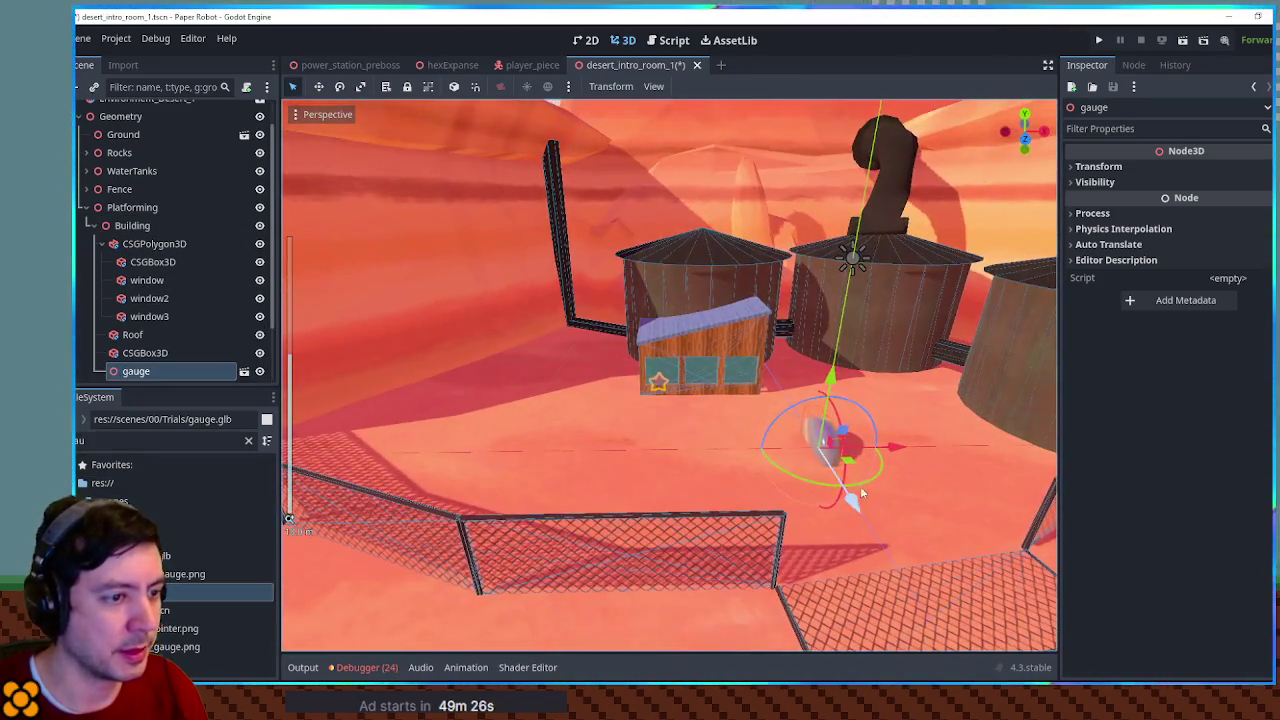
pyautogui.press('g')
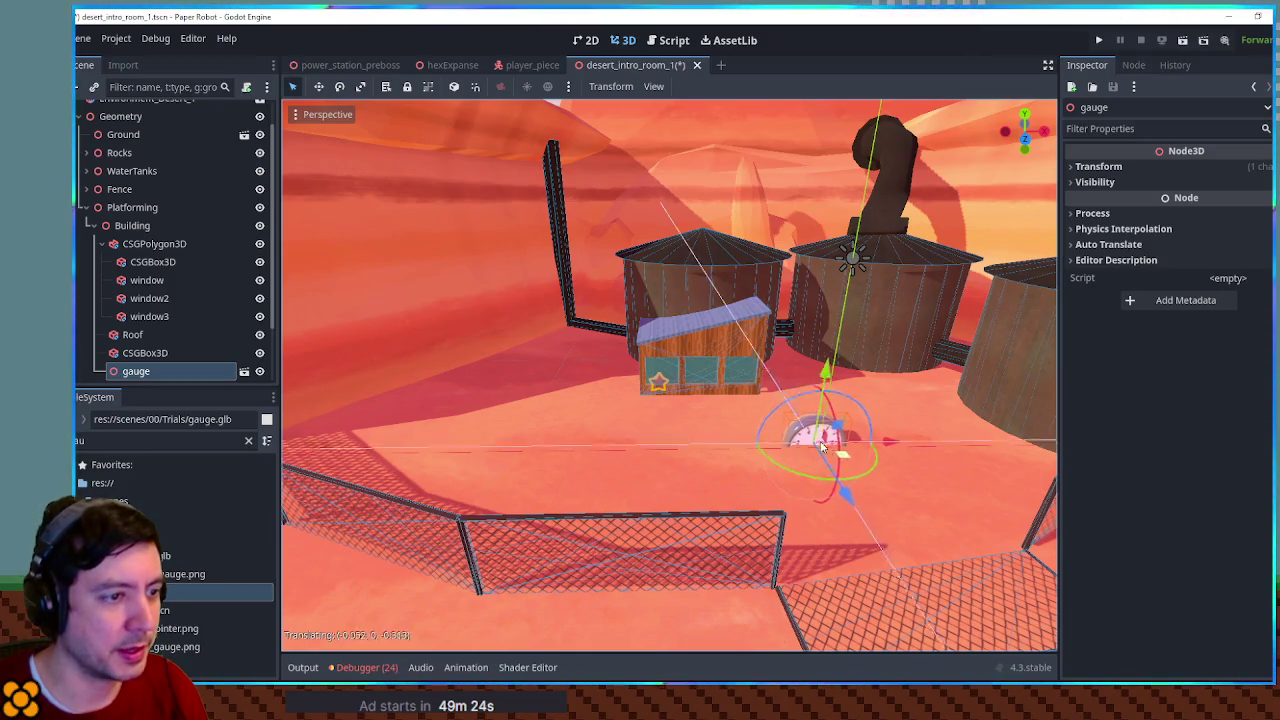
pyautogui.click(716, 390)
pyautogui.scroll(8, 716, 390)
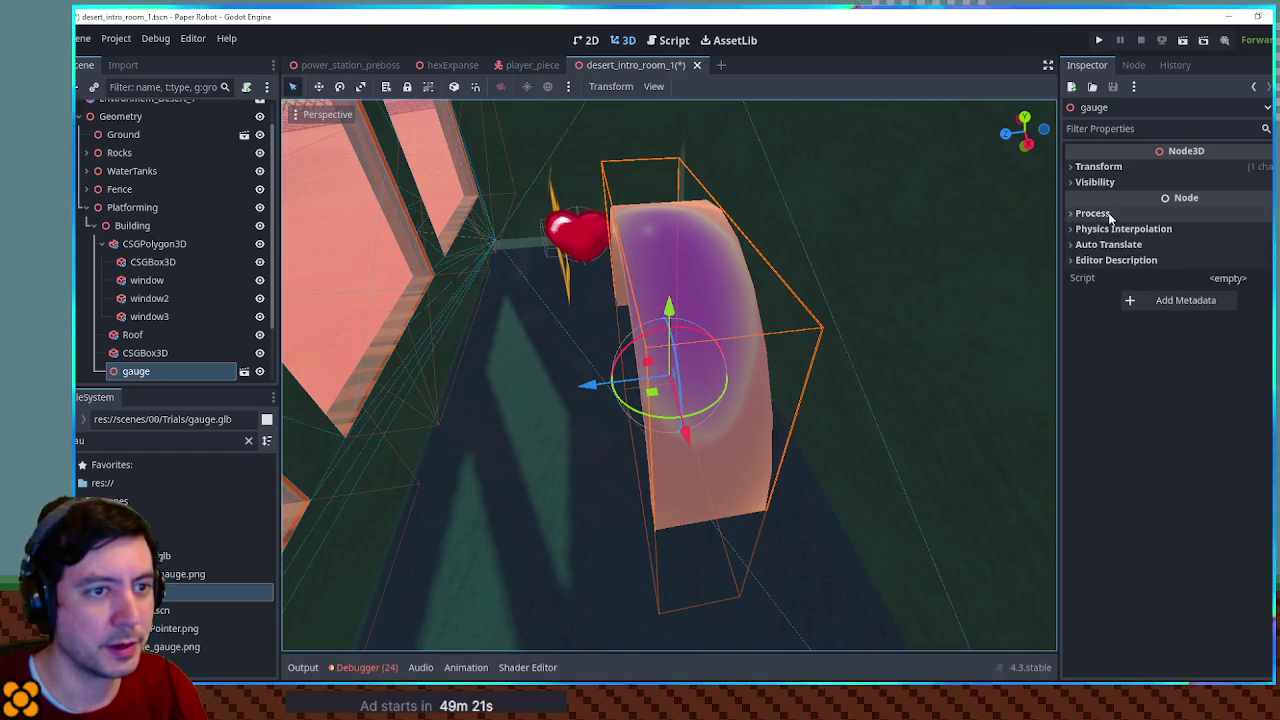
# Shrink the gauge to 0.34 scale and raise it to about 1.52 m on the wall
pyautogui.click(1100, 167)
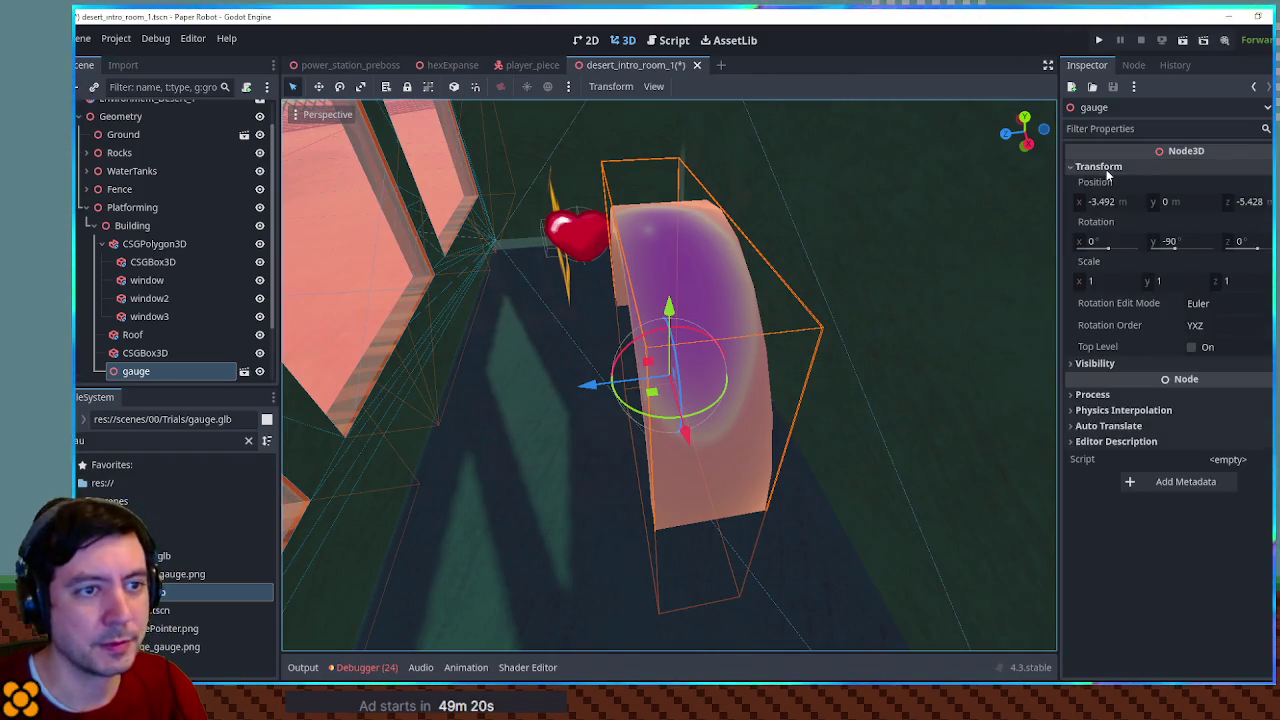
pyautogui.moveTo(1127, 285); pyautogui.dragTo(949, 334)
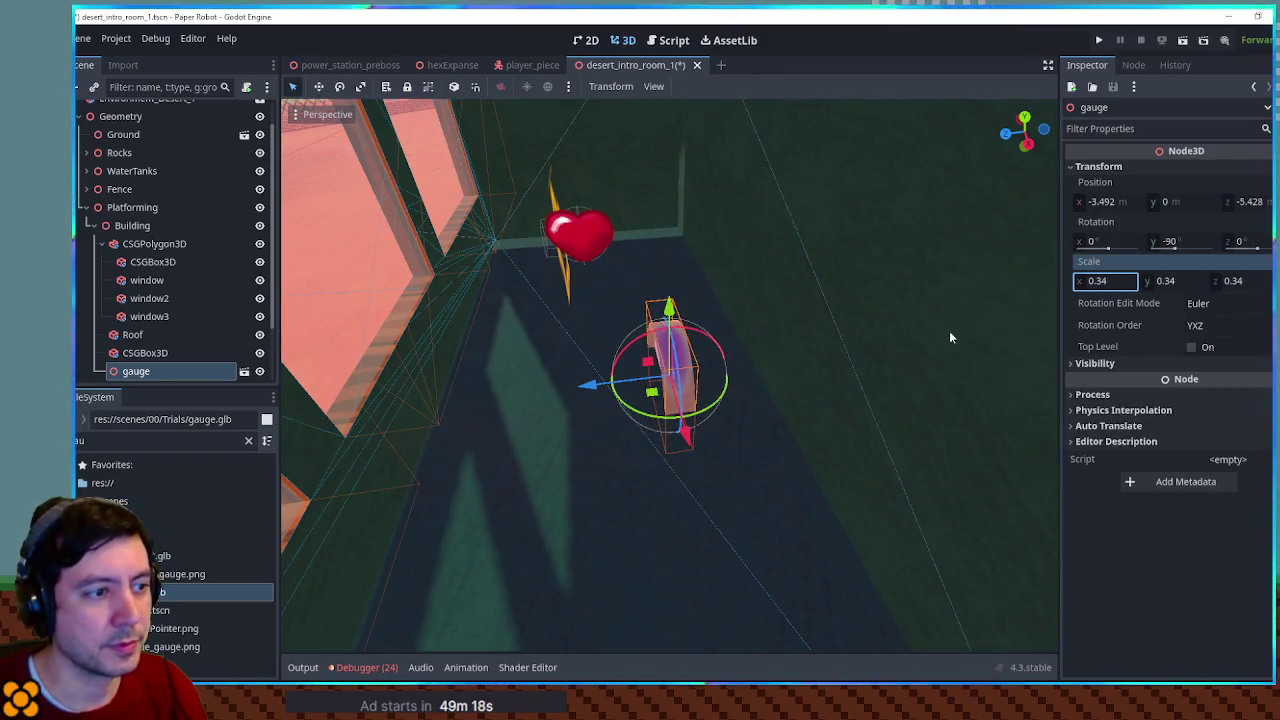
pyautogui.press('f')
pyautogui.moveTo(735, 430)
pyautogui.mouseDown()
pyautogui.moveTo(732, 197)
pyautogui.moveTo(600, 390)
pyautogui.moveTo(590, 310)
pyautogui.moveTo(600, 385)
pyautogui.moveTo(765, 367)
pyautogui.moveTo(797, 283)
pyautogui.moveTo(785, 130)
pyautogui.moveTo(845, 328)
pyautogui.mouseUp()
pyautogui.moveTo(686, 200)
pyautogui.mouseDown()
pyautogui.moveTo(560, 160)
pyautogui.moveTo(555, 178)
pyautogui.mouseUp()
pyautogui.click(143, 225)
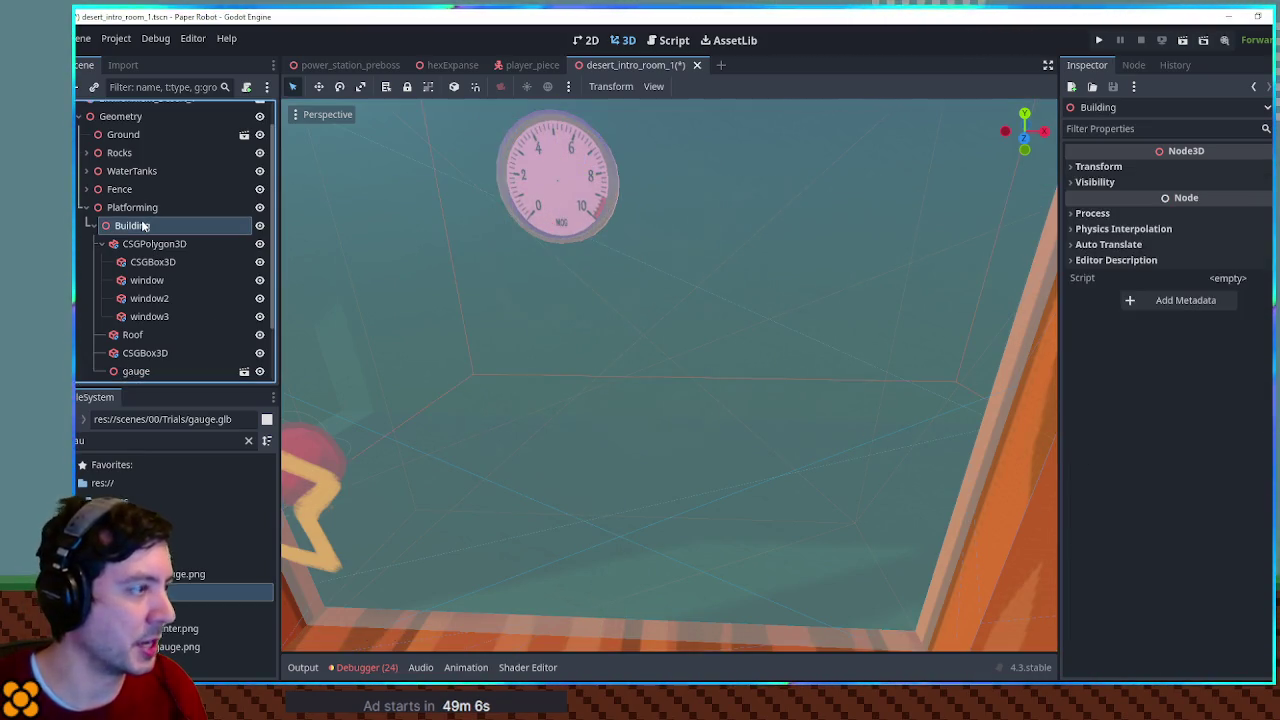
# Add a CSGBox3D child under Building and frame it beside the gauge
pyautogui.hotkey('ctrl', 'a')
pyautogui.write('csgbo')
pyautogui.press('Return')
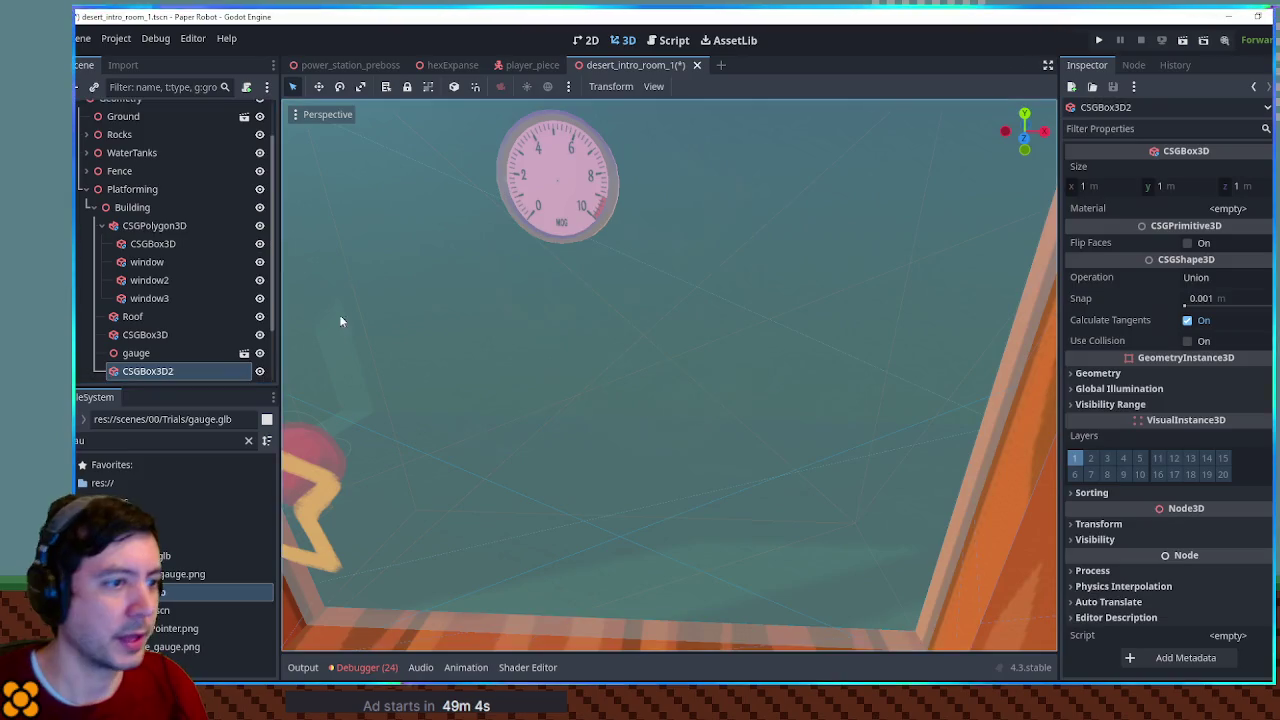
pyautogui.scroll(-5, 339, 314)
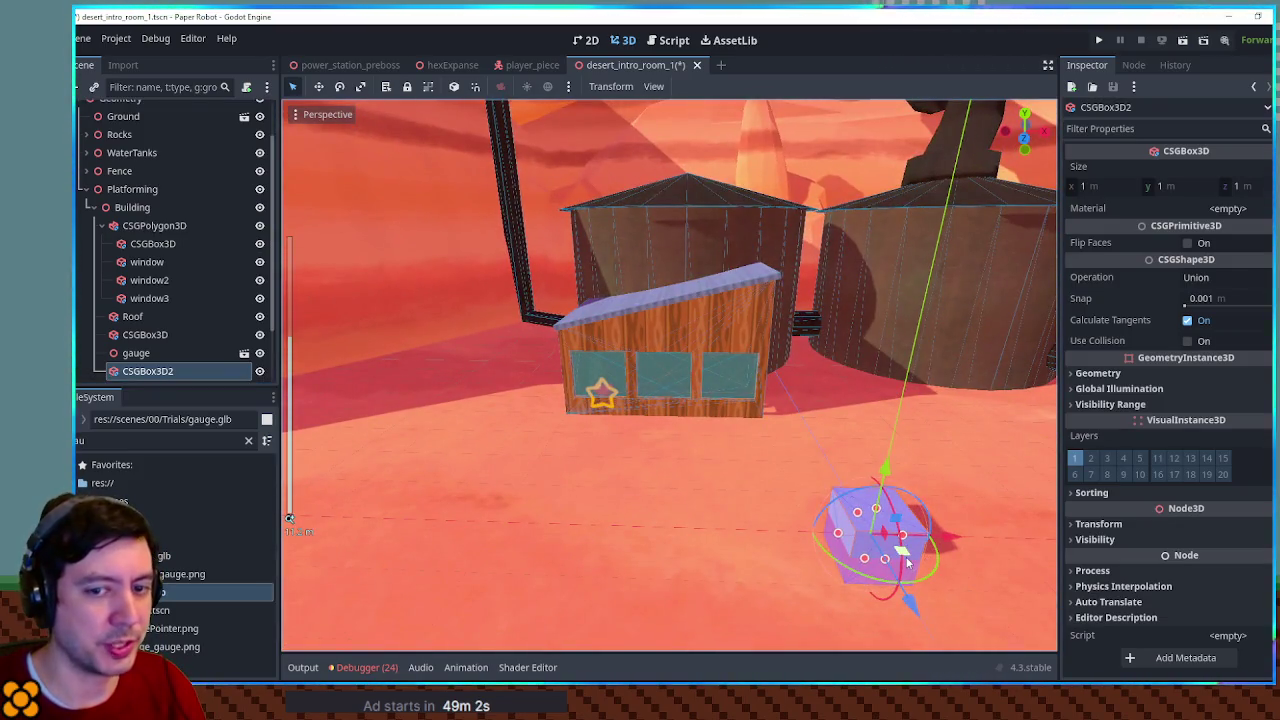
pyautogui.press('f')
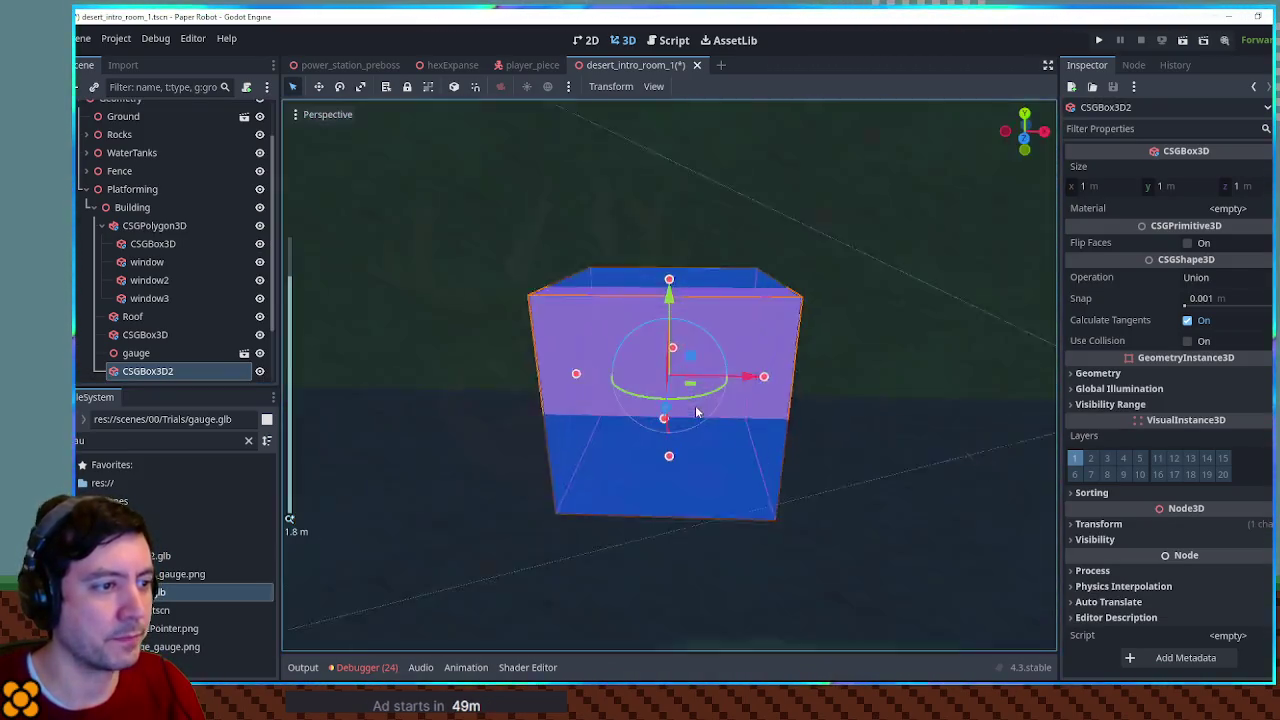
pyautogui.moveTo(697, 412)
pyautogui.mouseDown()
pyautogui.moveTo(514, 457)
pyautogui.moveTo(621, 455)
pyautogui.mouseUp()
pyautogui.moveTo(742, 422)
pyautogui.mouseDown()
pyautogui.moveTo(640, 372)
pyautogui.moveTo(798, 423)
pyautogui.moveTo(733, 372)
pyautogui.mouseUp()
pyautogui.scroll(-2, 637, 371)
# Move the box along X beside the gauge, stretch it to Size Y 2.113, and open gauge2.glb's import settings
pyautogui.press('g')
pyautogui.press('x')
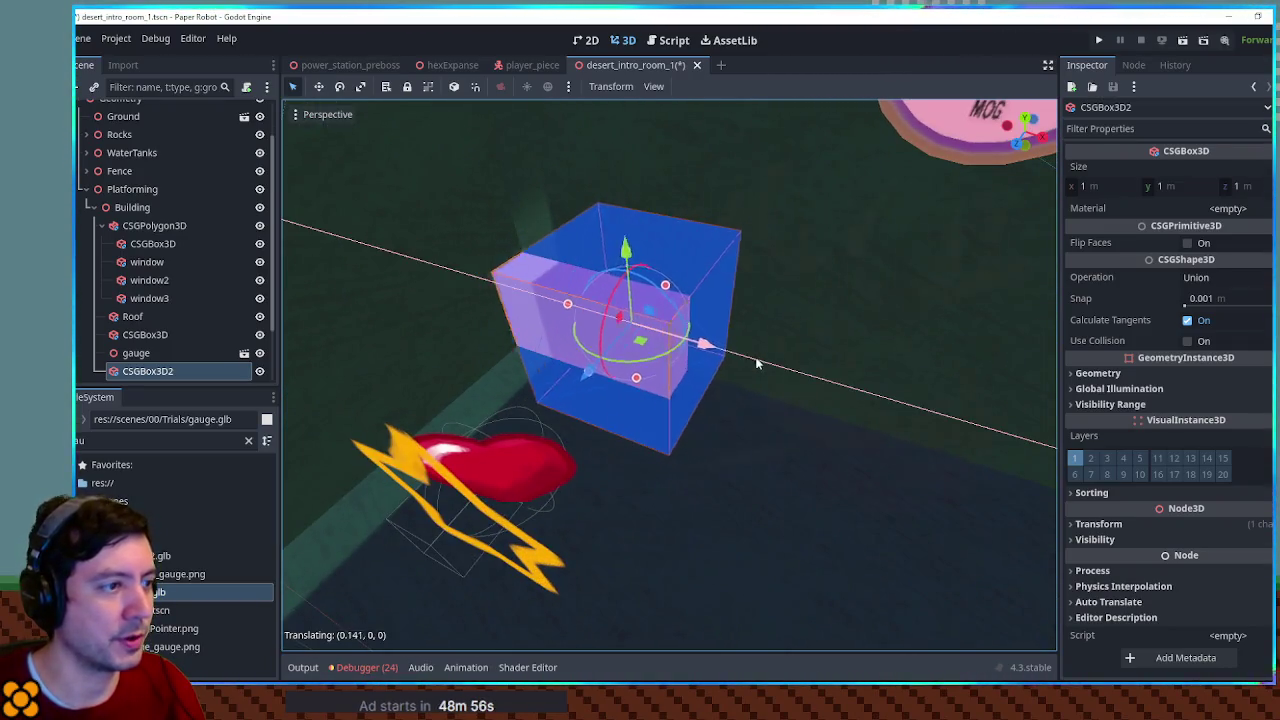
pyautogui.click(767, 362)
pyautogui.moveTo(673, 278); pyautogui.dragTo(674, 110)
pyautogui.scroll(-2, 703, 293)
pyautogui.scroll(2, 703, 293)
pyautogui.moveTo(703, 293)
pyautogui.mouseDown()
pyautogui.moveTo(677, 334)
pyautogui.moveTo(703, 205)
pyautogui.moveTo(703, 262)
pyautogui.moveTo(726, 298)
pyautogui.mouseUp()
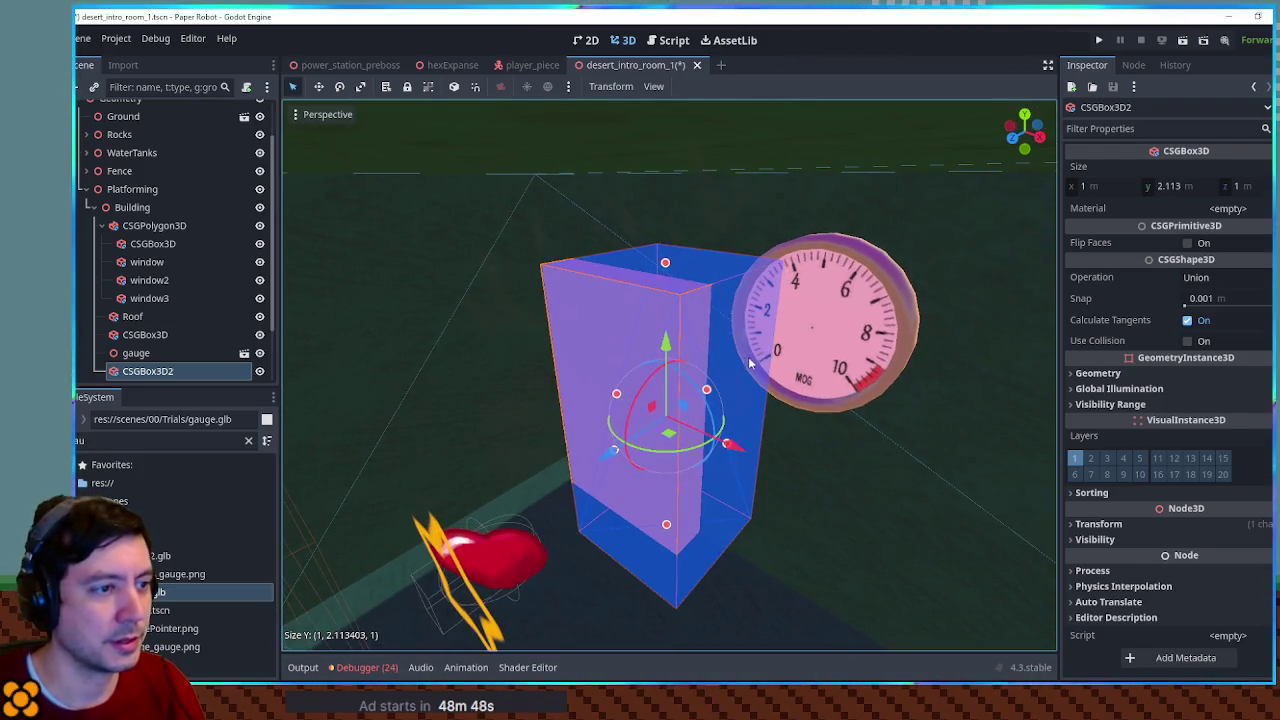
pyautogui.moveTo(748, 356); pyautogui.dragTo(749, 327)
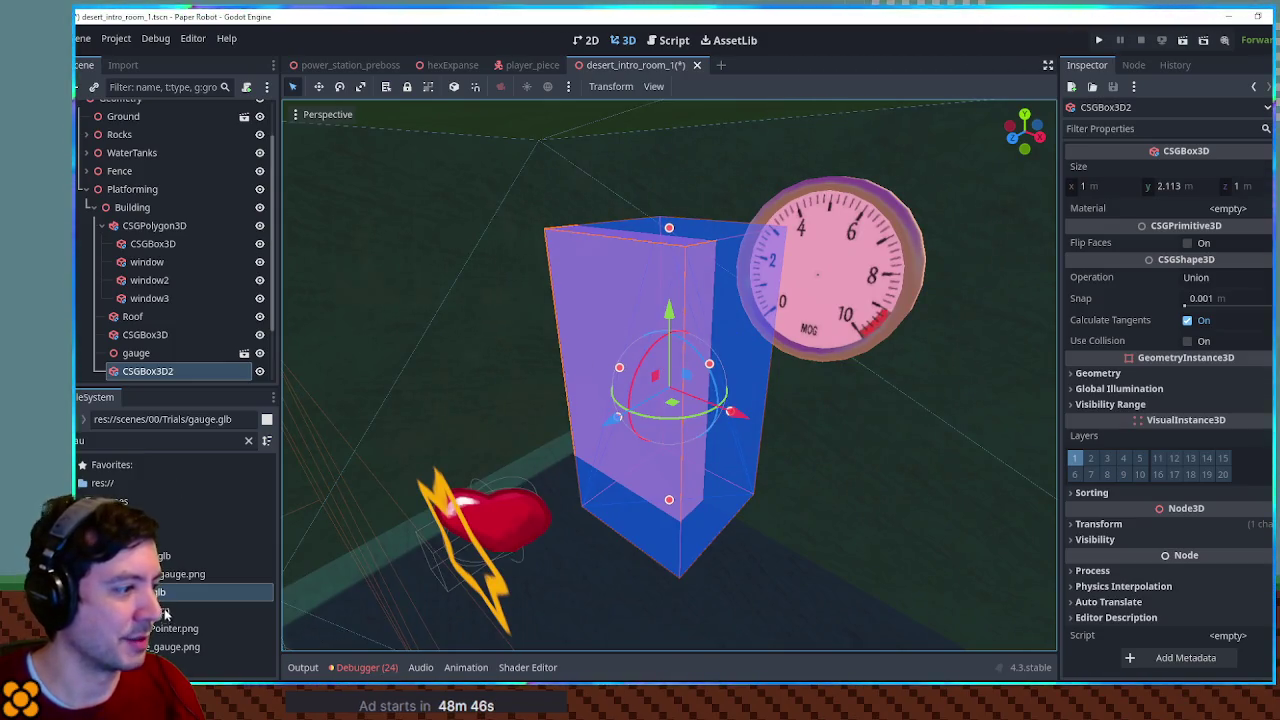
pyautogui.doubleClick(160, 556)
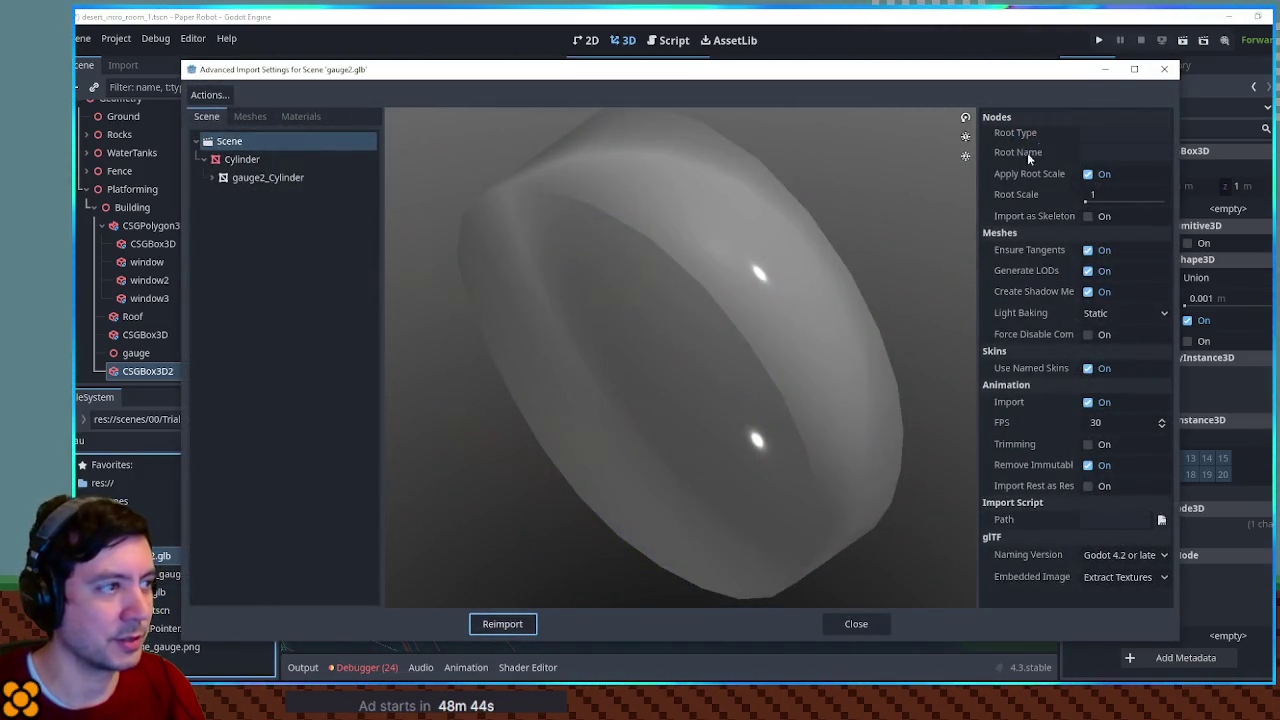
# Close the import settings and browse FileSystem results for 'meta'
pyautogui.click(1164, 69)
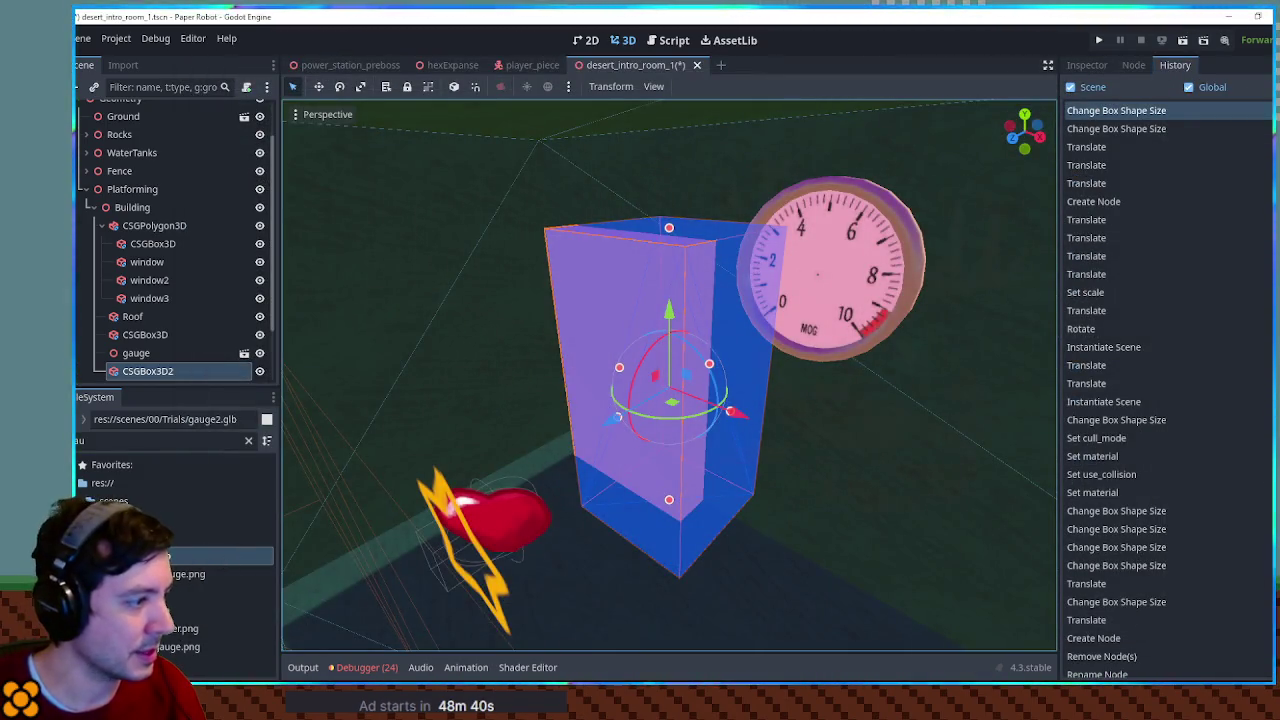
pyautogui.click(141, 432)
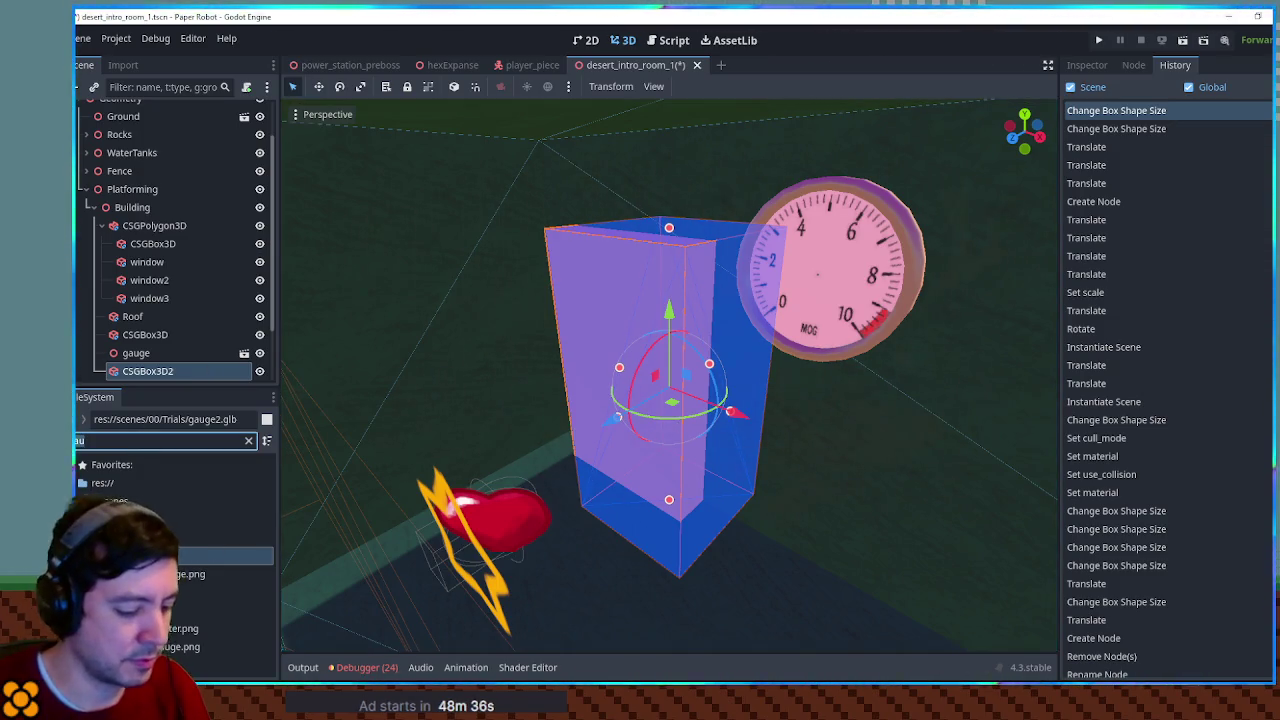
pyautogui.press('BackSpace')
pyautogui.press('BackSpace')
pyautogui.press('BackSpace')
pyautogui.write('meta')
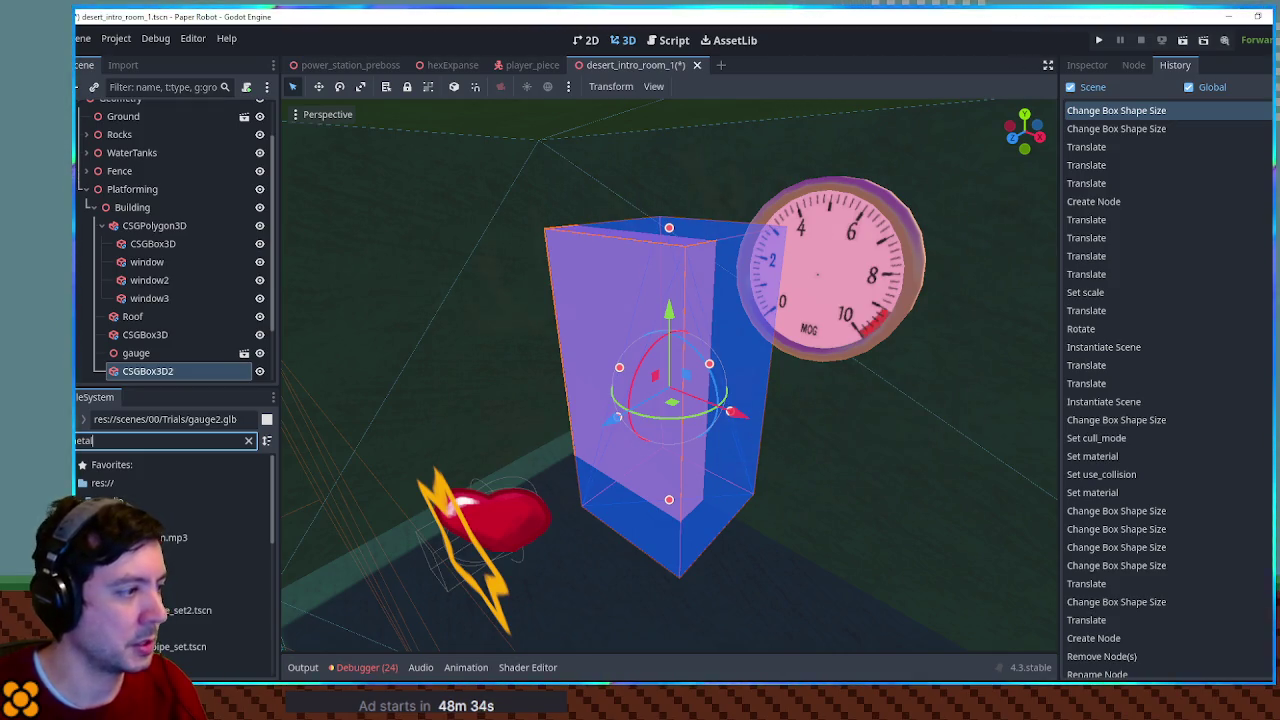
pyautogui.scroll(-3, 232, 615)
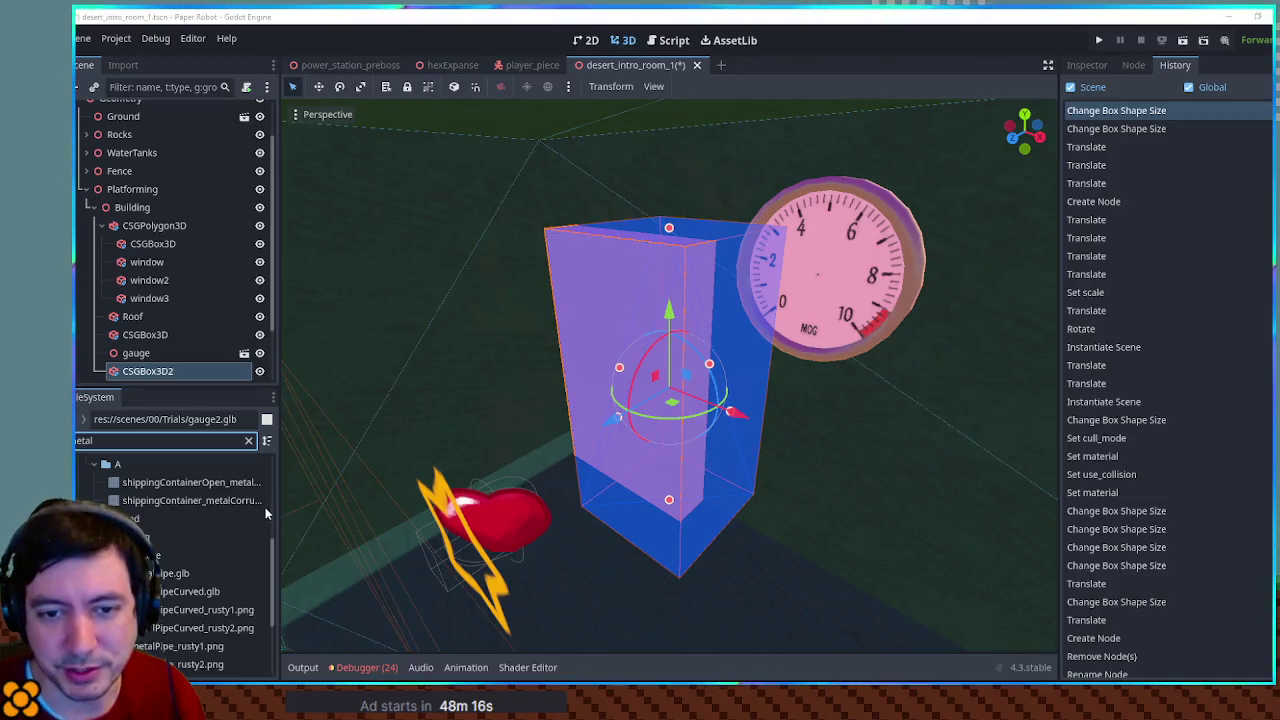
pyautogui.scroll(-3, 261, 506)
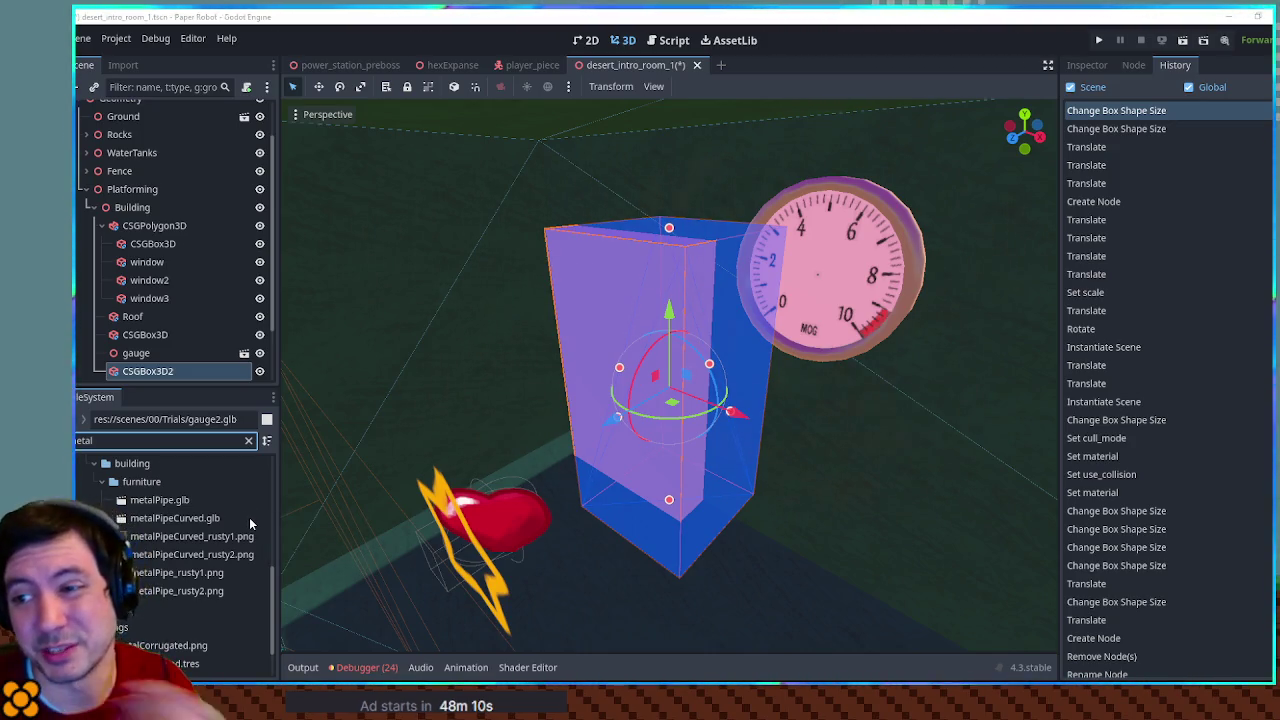
pyautogui.scroll(-2, 249, 517)
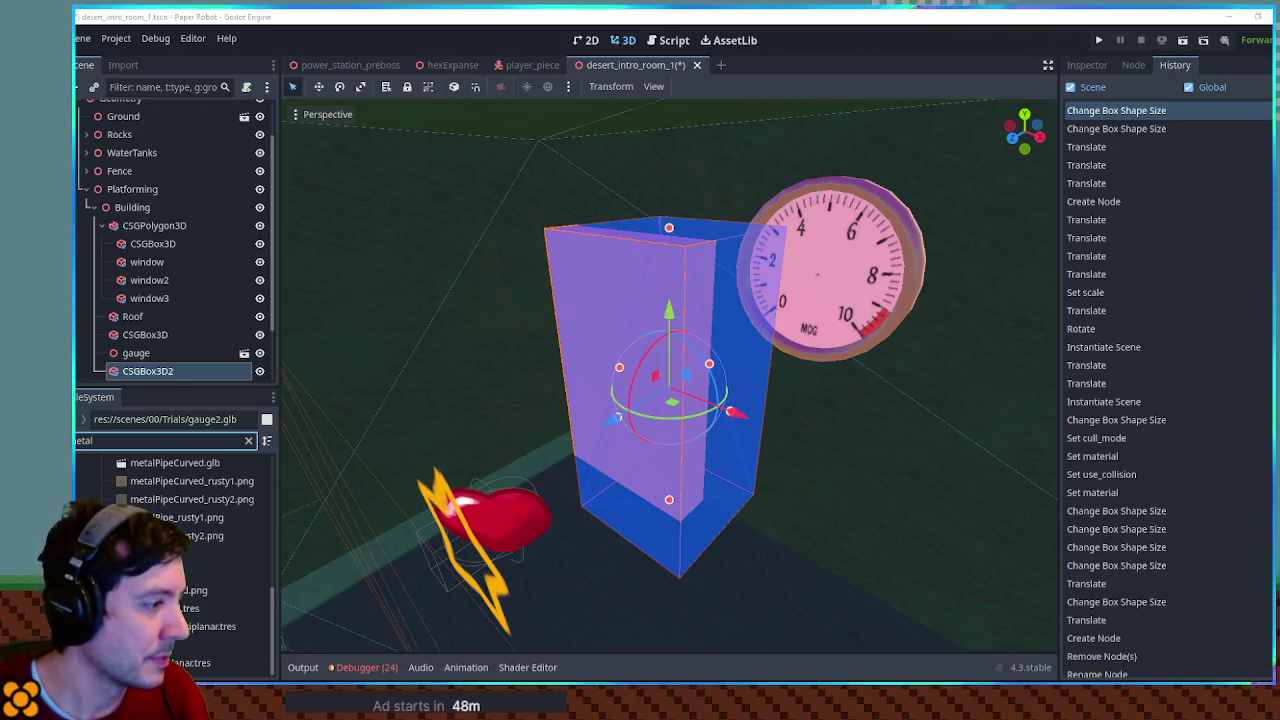
# Filter for 'oxide' and apply the oxide-triplanar material to CSGBox3D2
pyautogui.click(160, 440)
pyautogui.write('oxide')
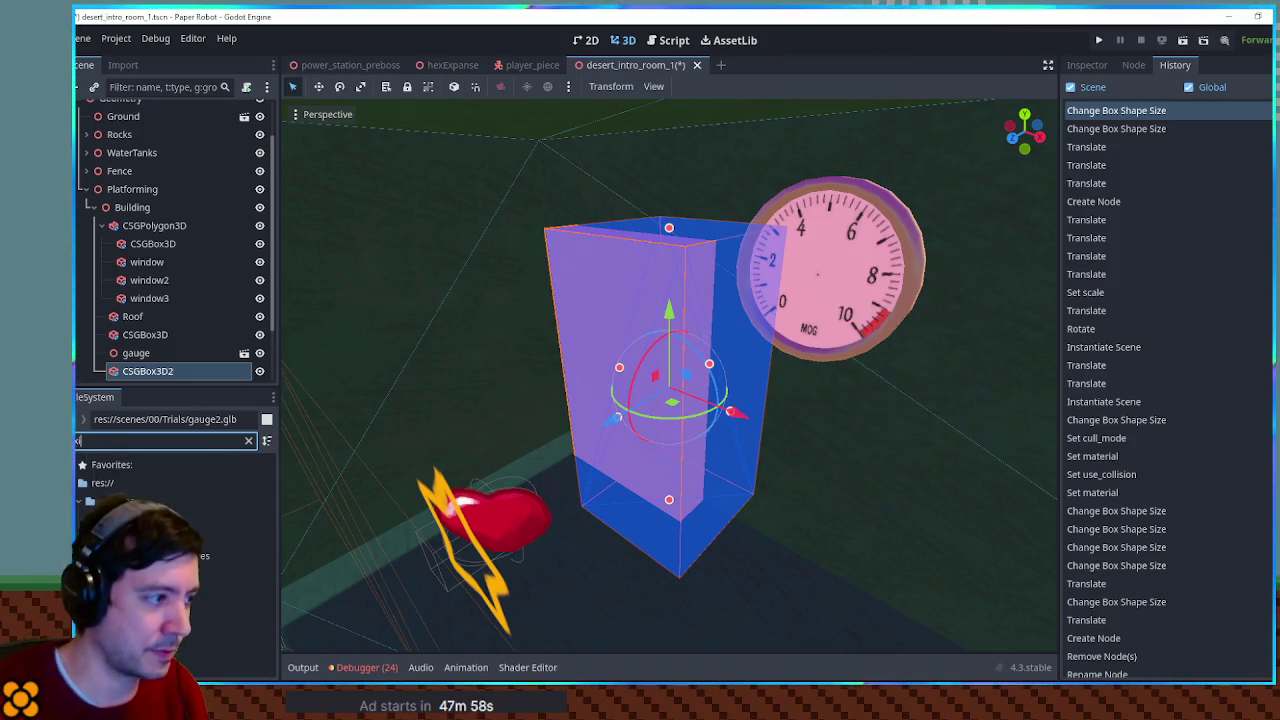
pyautogui.moveTo(180, 610)
pyautogui.mouseDown()
pyautogui.moveTo(557, 486)
pyautogui.moveTo(571, 429)
pyautogui.moveTo(156, 357)
pyautogui.moveTo(150, 343)
pyautogui.mouseUp()
pyautogui.click(150, 321)
pyautogui.click(150, 338)
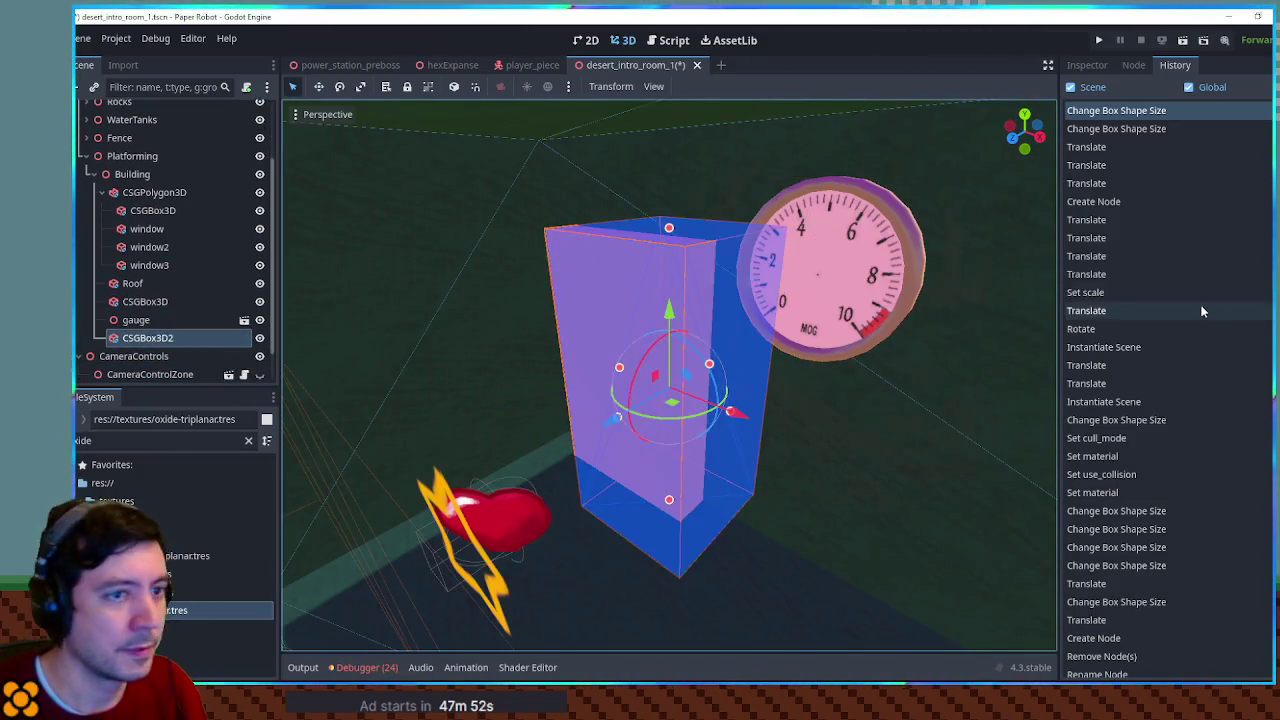
pyautogui.click(1087, 65)
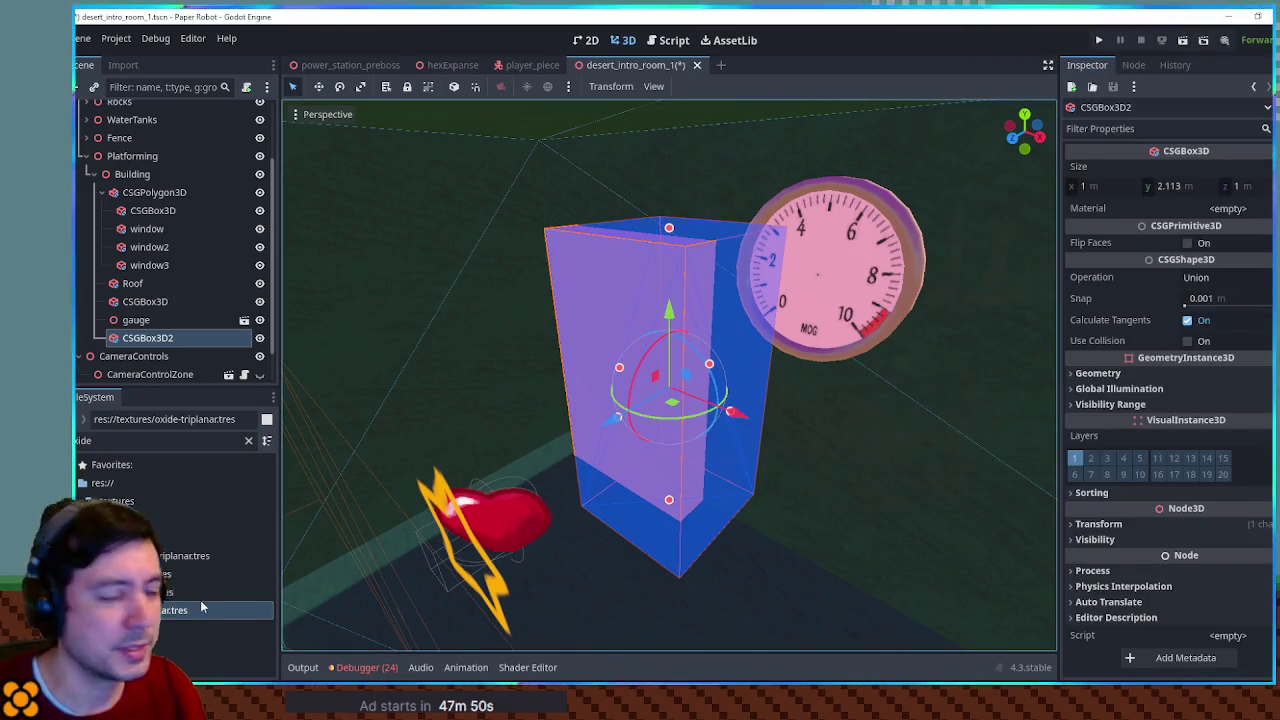
pyautogui.click(1240, 215)
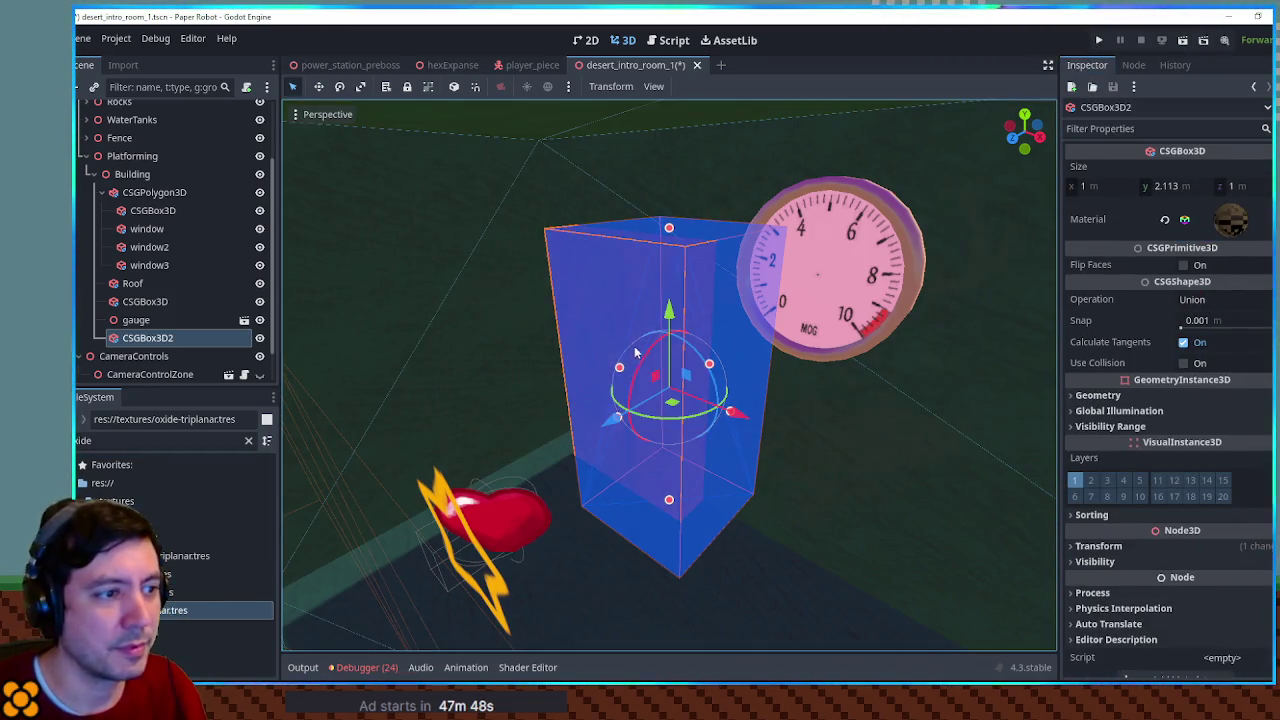
pyautogui.scroll(-10, 493, 218)
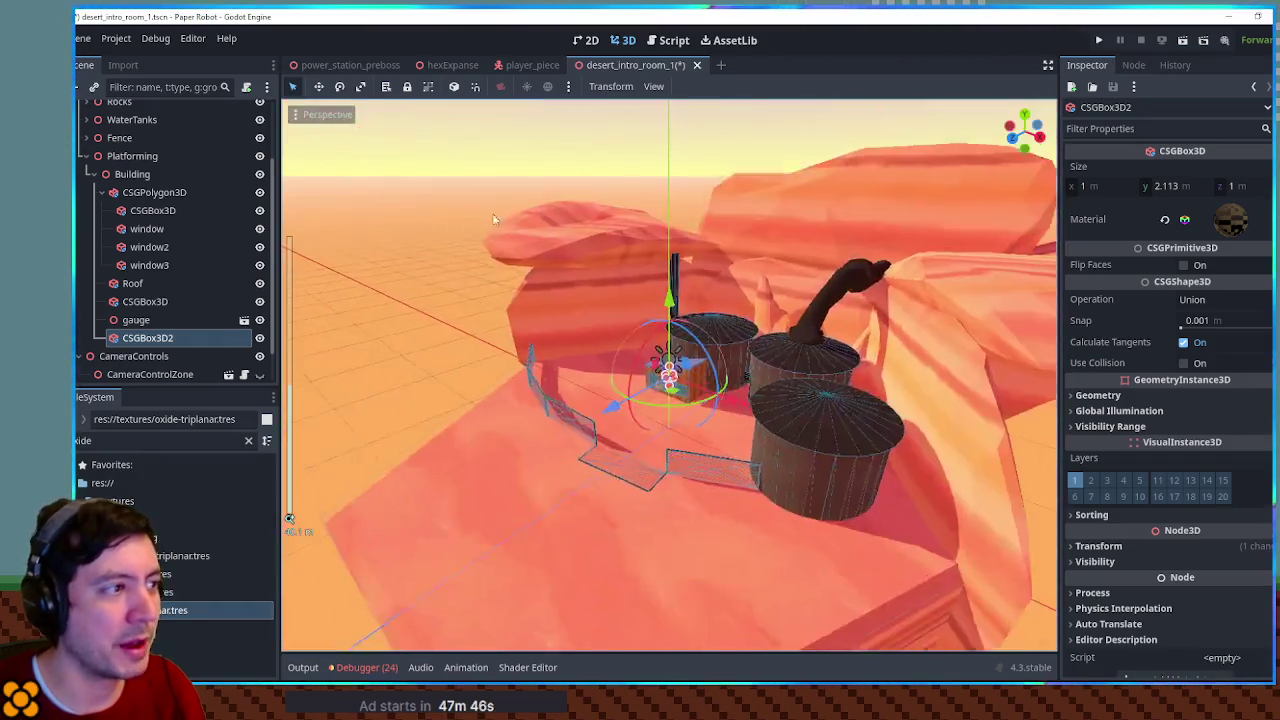
pyautogui.click(493, 218)
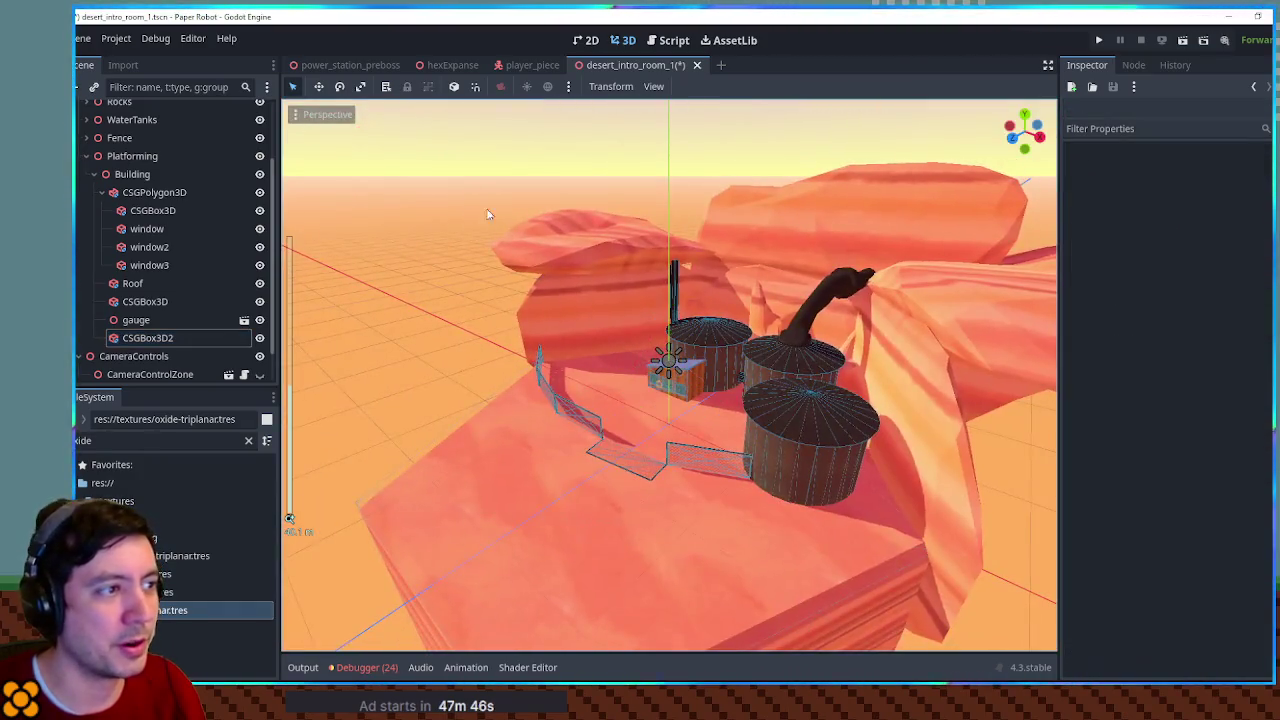
pyautogui.scroll(10, 493, 218)
pyautogui.moveTo(709, 364); pyautogui.dragTo(814, 354)
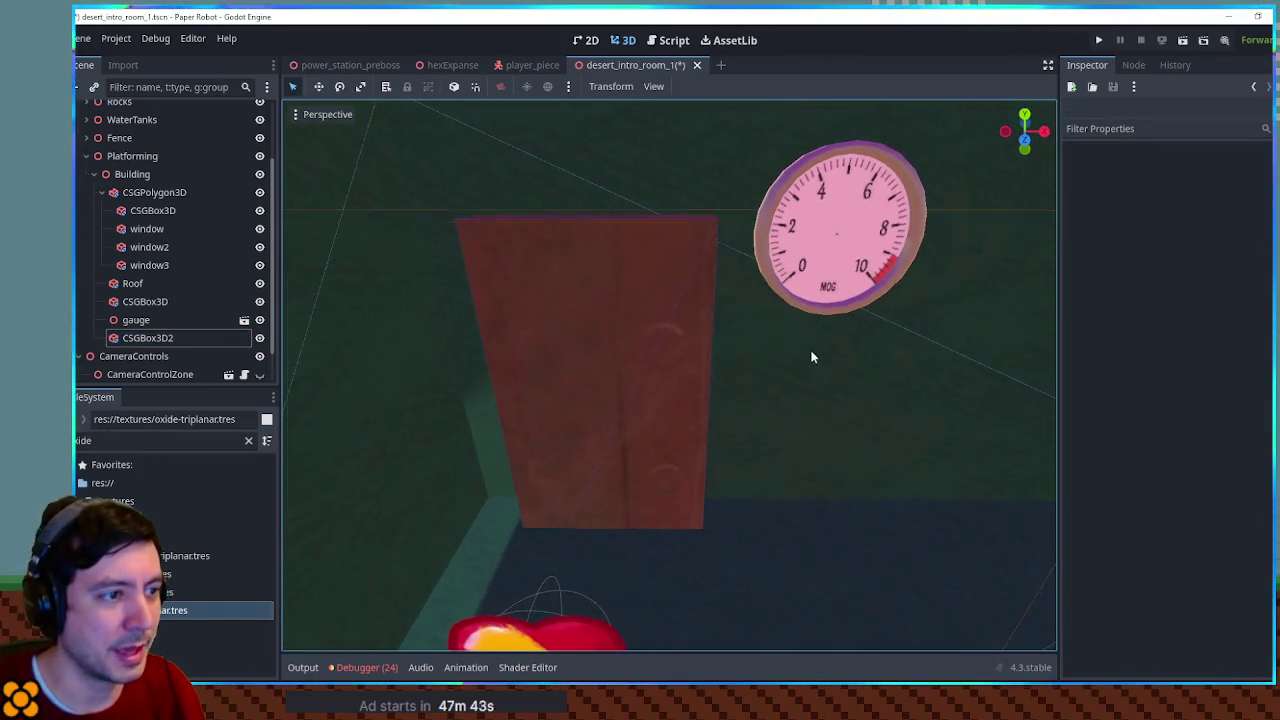
# Filter for 'rust' and assign rust3.tres to CSGBox3D2's Material, replacing rust2
pyautogui.doubleClick(165, 440)
pyautogui.write('rust')
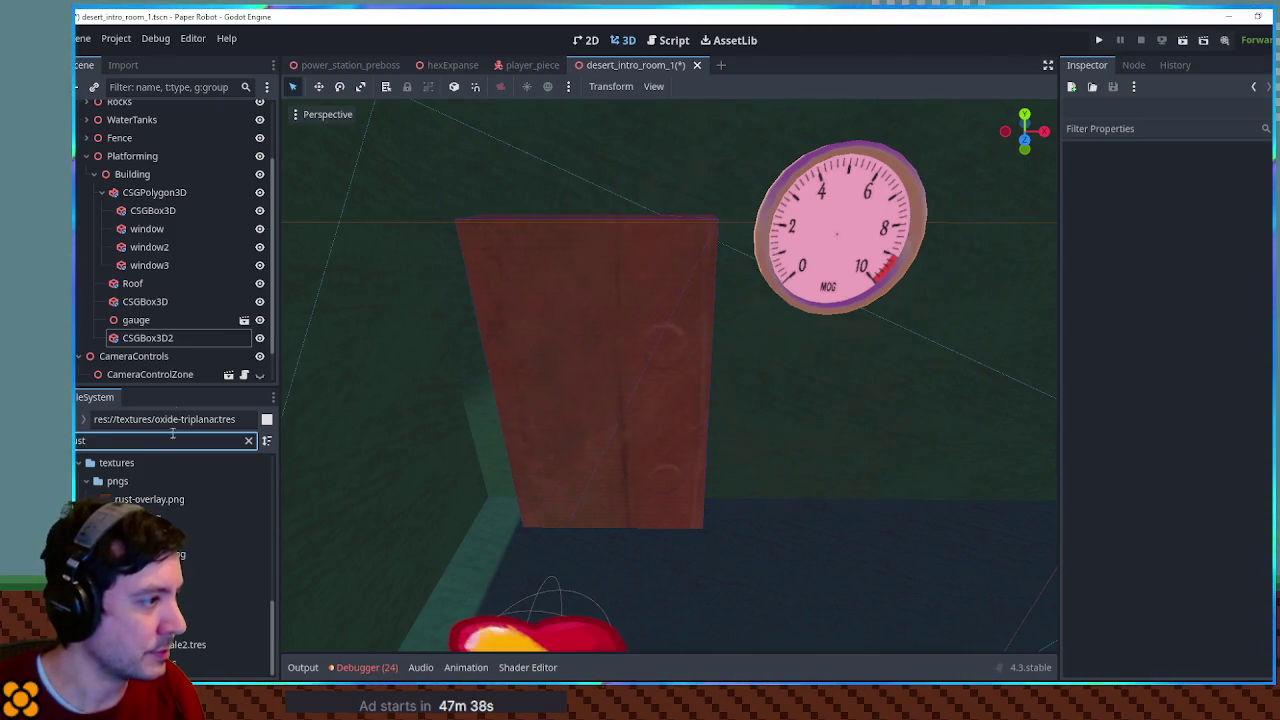
pyautogui.click(147, 338)
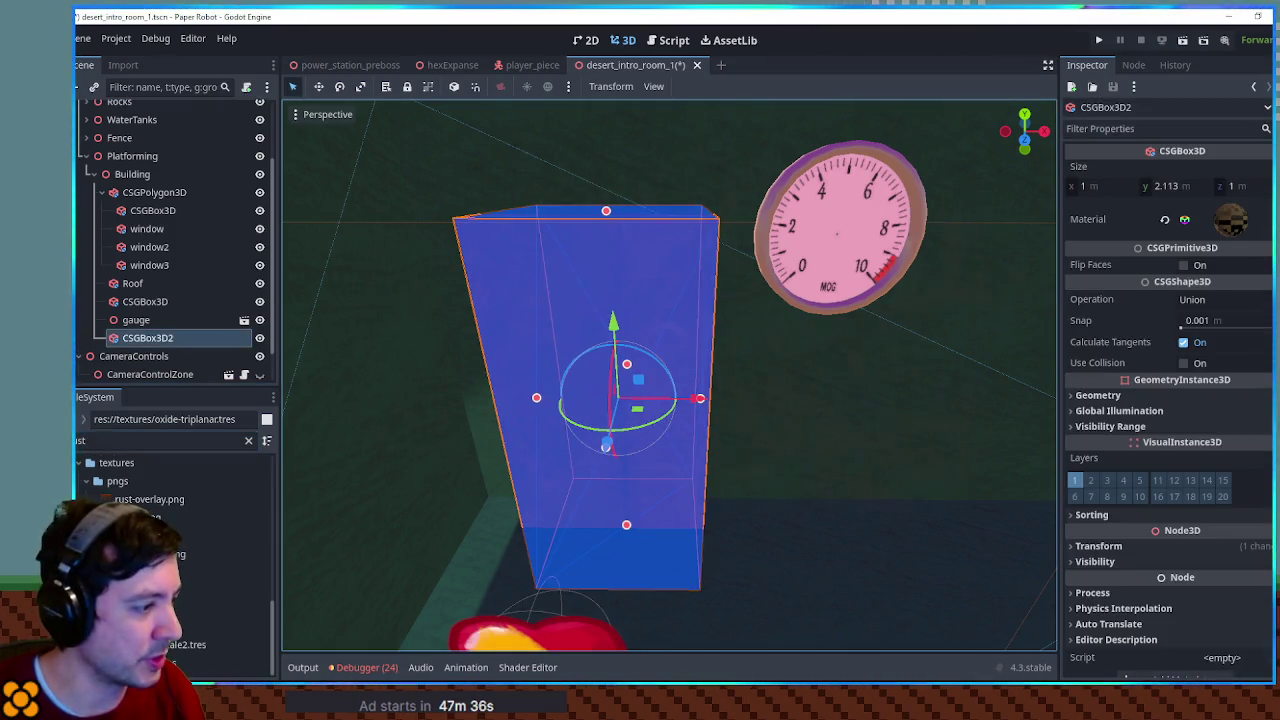
pyautogui.moveTo(170, 608); pyautogui.dragTo(1230, 219)
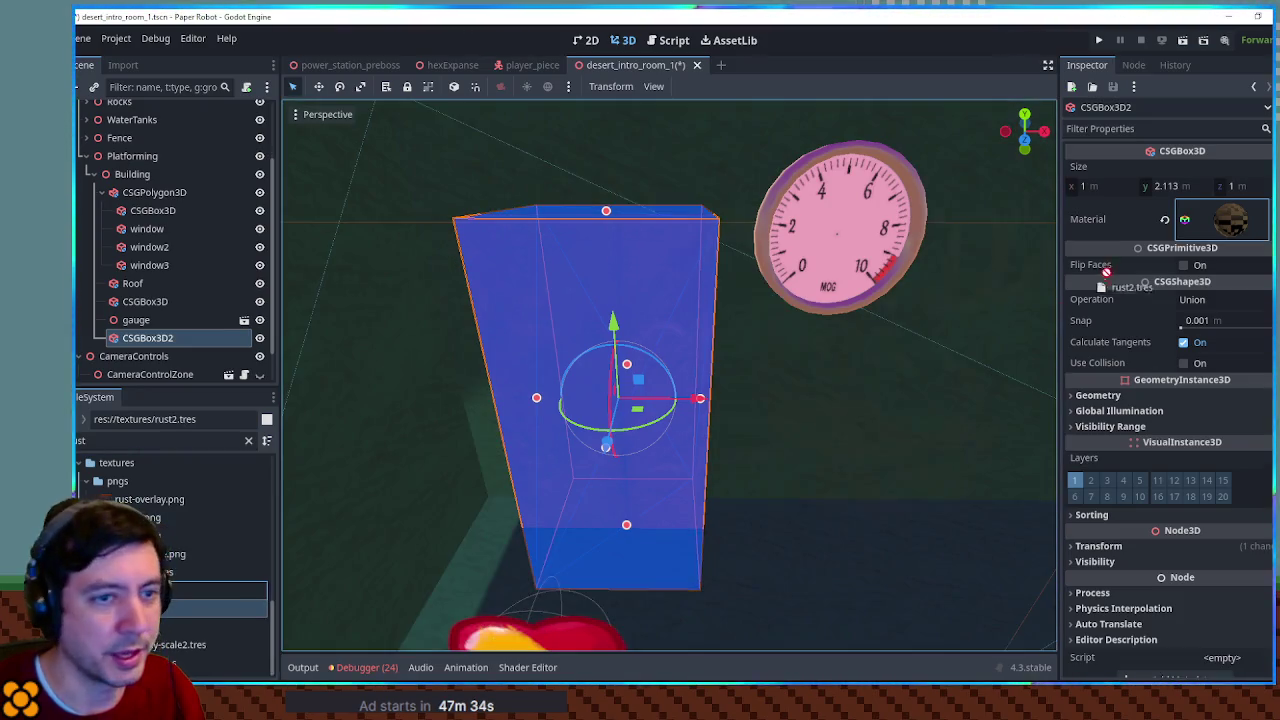
pyautogui.moveTo(170, 626)
pyautogui.mouseDown()
pyautogui.moveTo(1160, 288)
pyautogui.moveTo(1230, 219)
pyautogui.mouseUp()
pyautogui.scroll(-10, 755, 365)
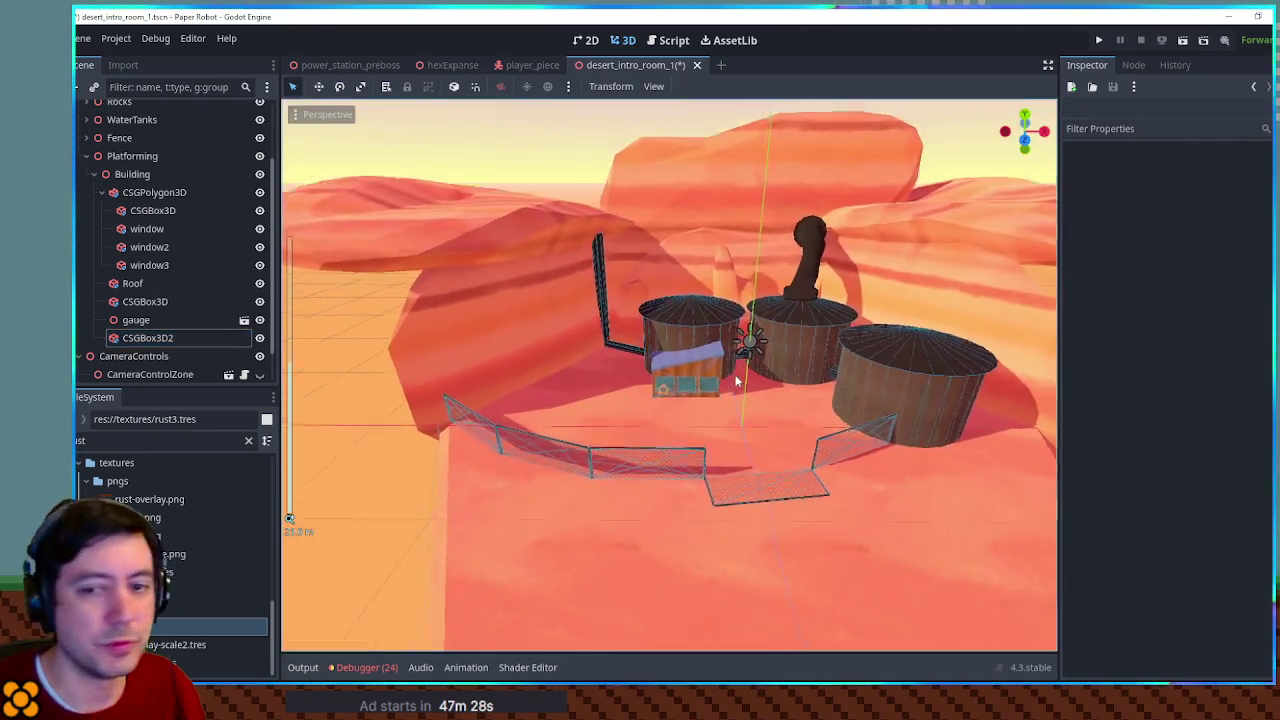
pyautogui.scroll(15, 737, 381)
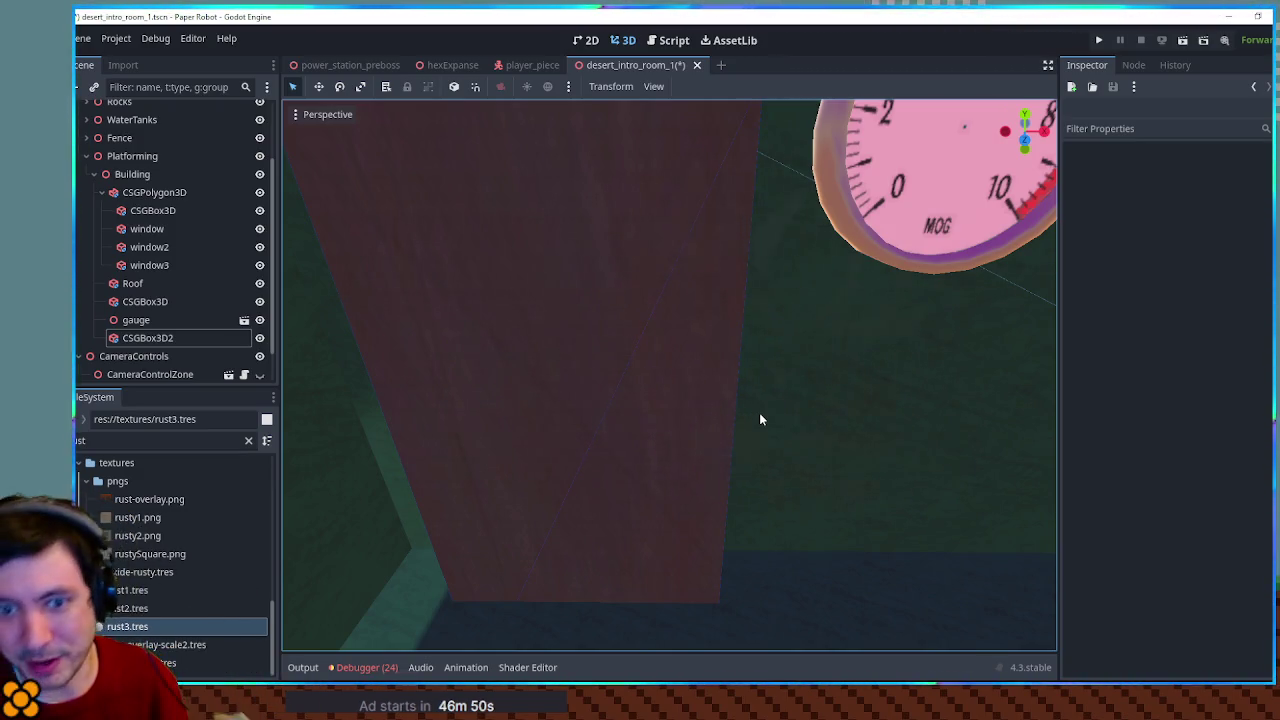
pyautogui.scroll(-5, 800, 426)
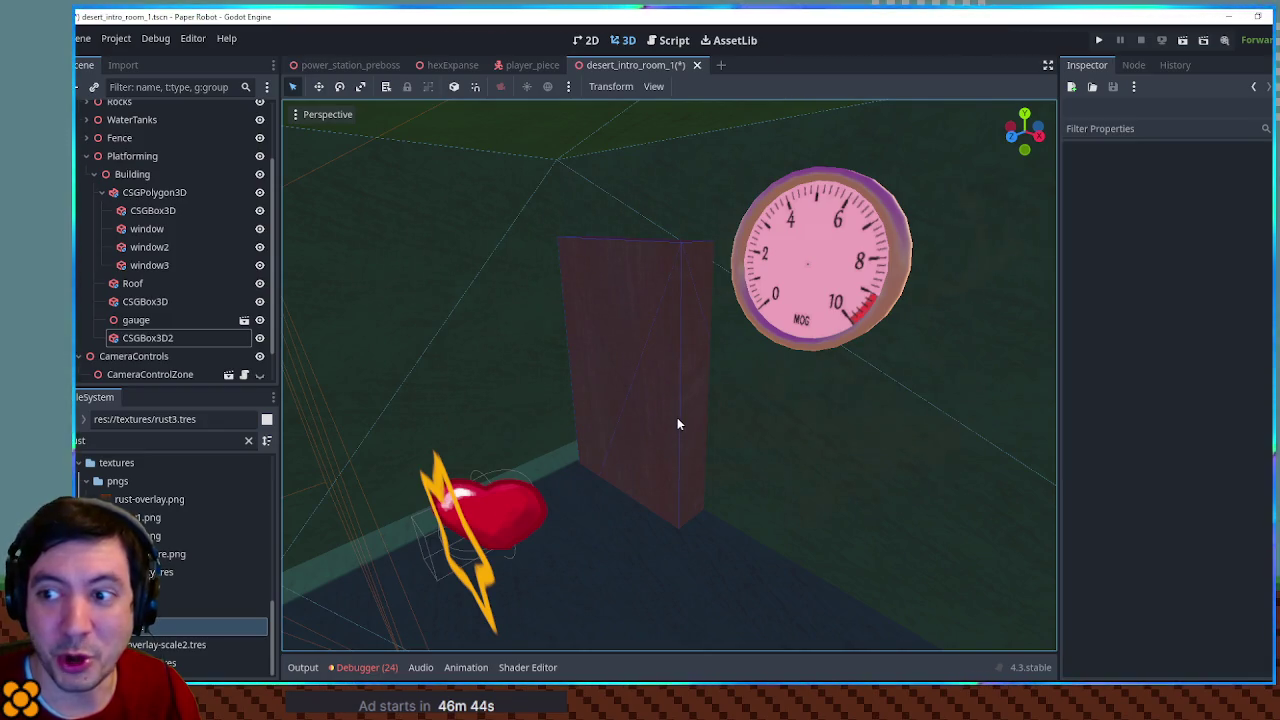
pyautogui.scroll(2, 677, 424)
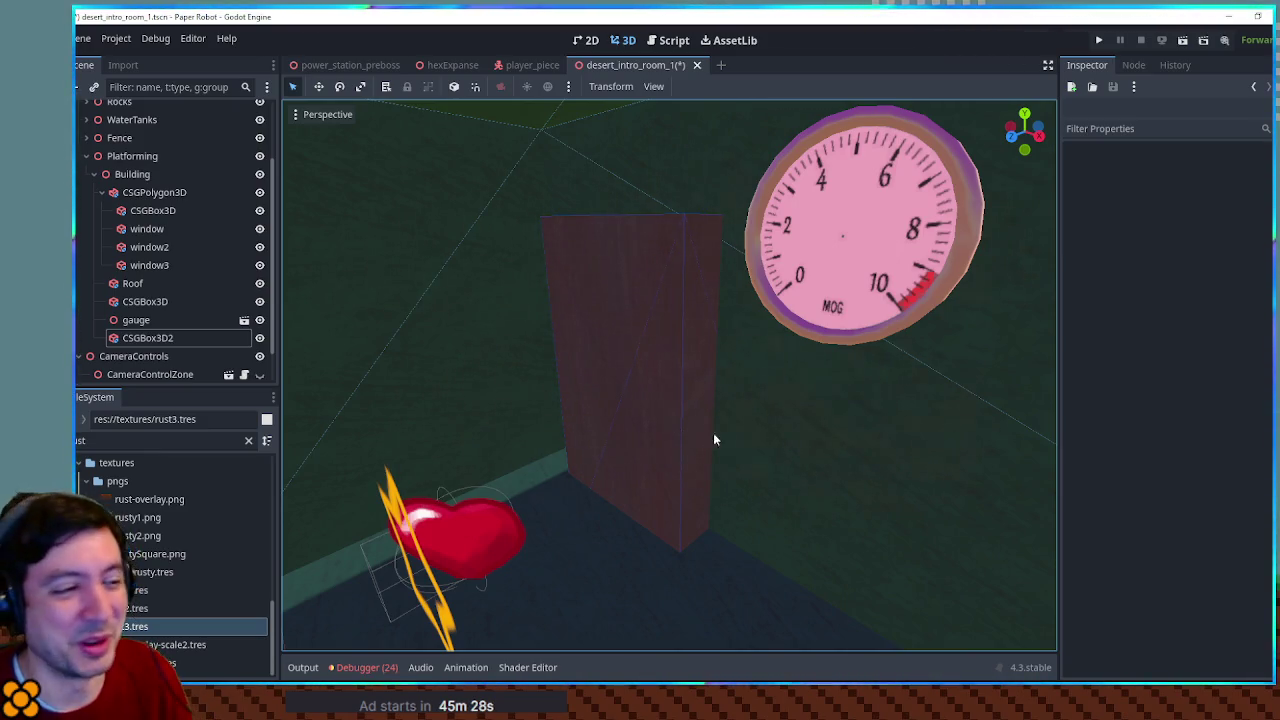
# Enable Use Collision on the tall rusty box CSGBox3D2
pyautogui.scroll(-3, 744, 381)
pyautogui.scroll(3, 740, 355)
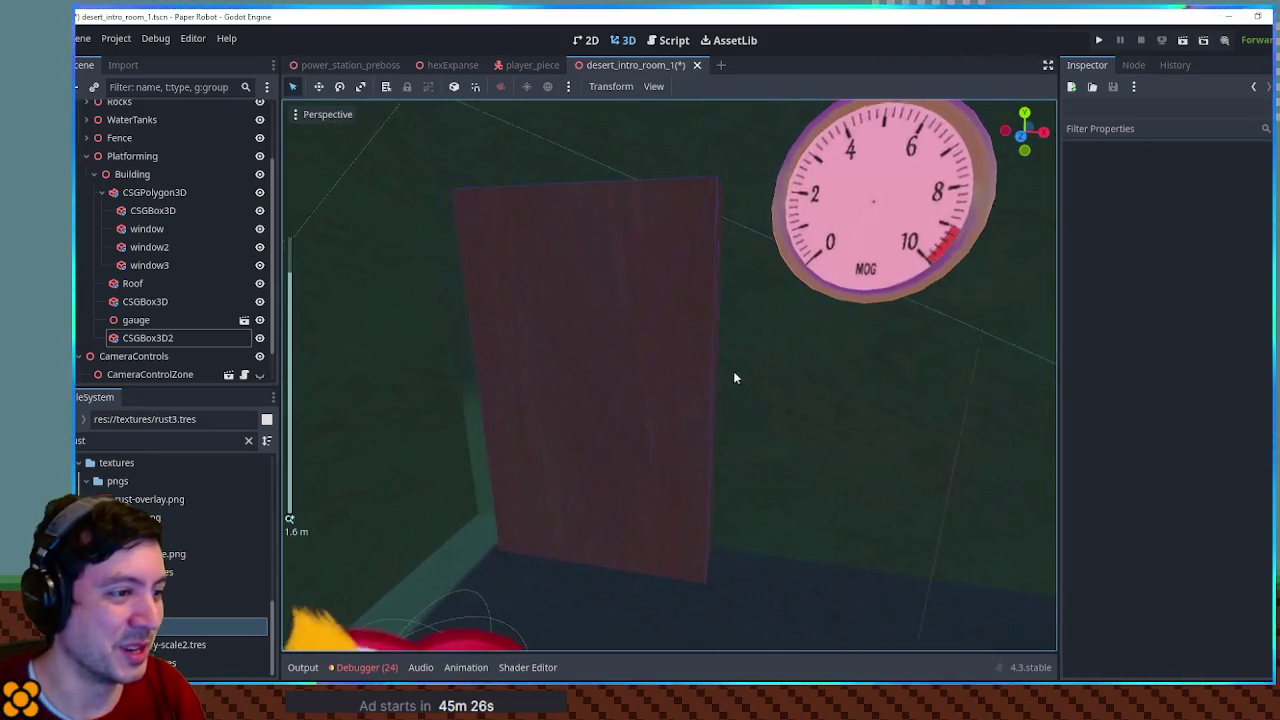
pyautogui.click(733, 372)
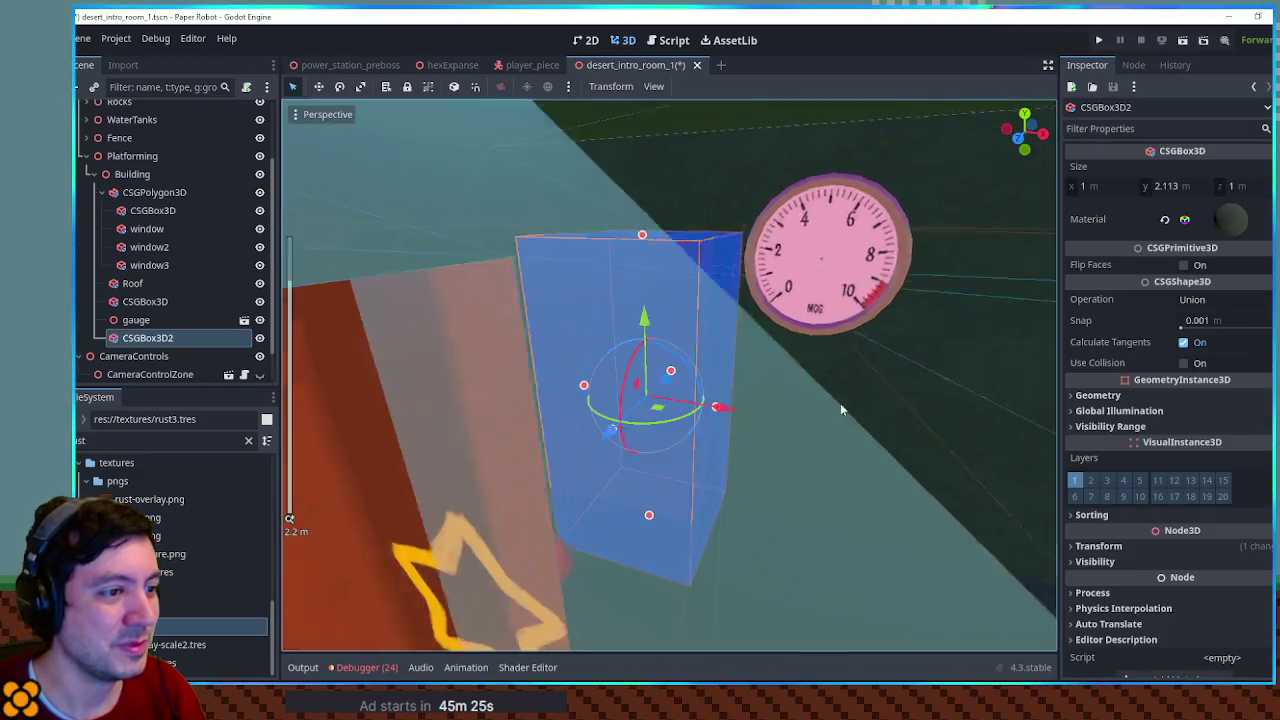
pyautogui.scroll(2, 800, 395)
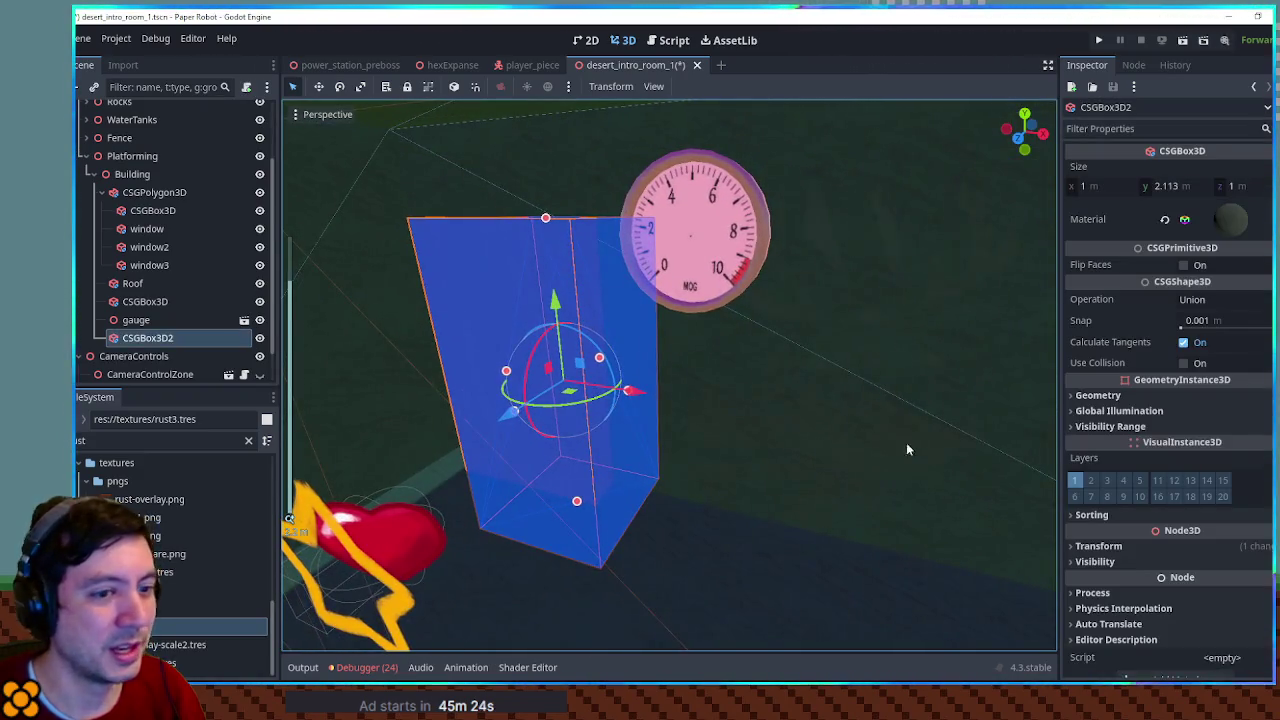
pyautogui.click(1184, 363)
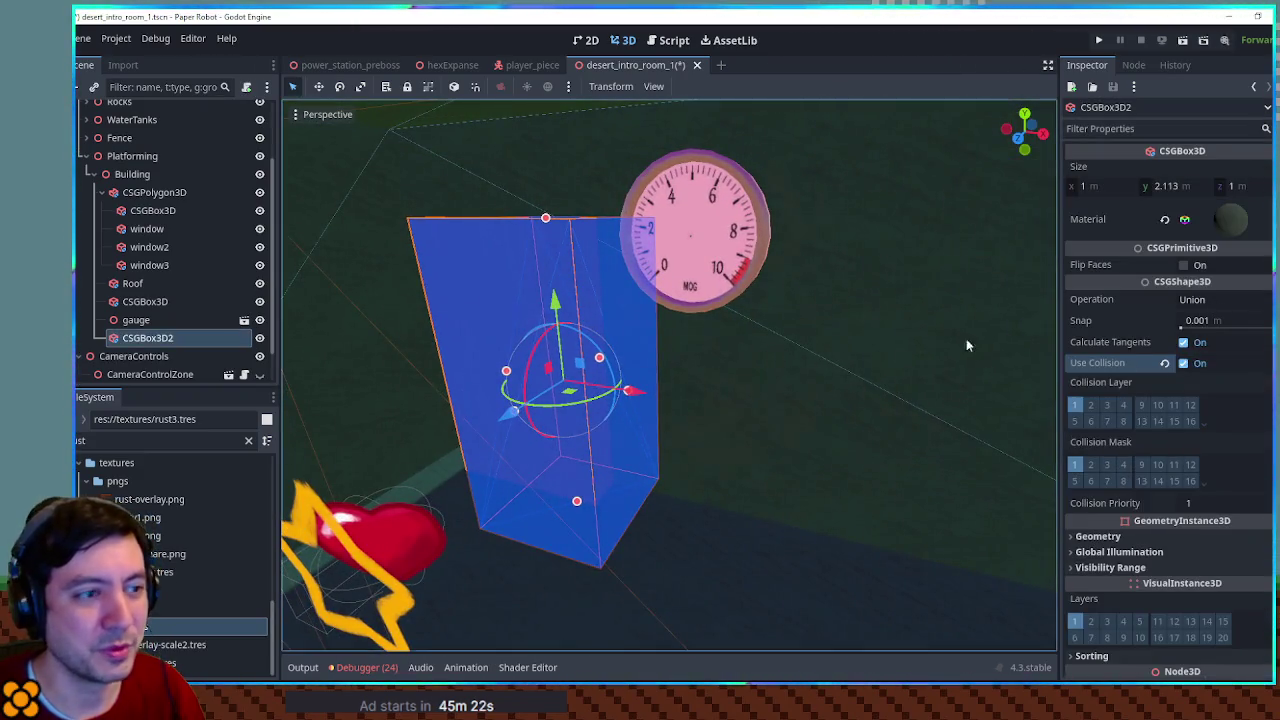
pyautogui.moveTo(966, 338); pyautogui.dragTo(748, 423)
# Duplicate the box, slide the copy along X, and resize it to 1.71 high, about 0.666 wide
pyautogui.hotkey('ctrl', 'd')
pyautogui.moveTo(614, 392); pyautogui.dragTo(948, 415)
pyautogui.moveTo(918, 222); pyautogui.dragTo(915, 297)
pyautogui.moveTo(945, 443)
pyautogui.mouseDown()
pyautogui.moveTo(848, 449)
pyautogui.moveTo(763, 394)
pyautogui.moveTo(888, 418)
pyautogui.moveTo(837, 406)
pyautogui.mouseUp()
# Duplicate again, move the copy left, and resize it to 1.253 × 2.287 × 1.118 m
pyautogui.hotkey('ctrl', 'd')
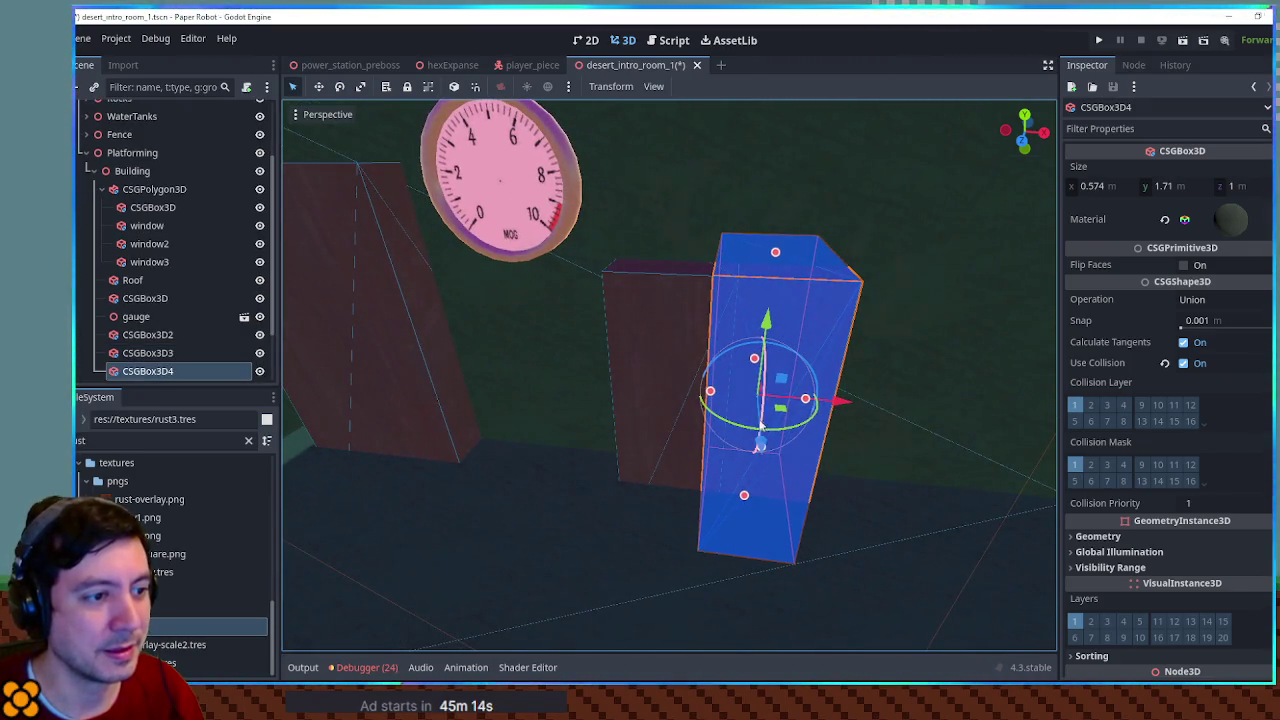
pyautogui.moveTo(762, 449); pyautogui.dragTo(768, 412)
pyautogui.moveTo(776, 252); pyautogui.dragTo(794, 115)
pyautogui.moveTo(818, 364); pyautogui.dragTo(900, 366)
# Save the scene and run the game
pyautogui.scroll(4, 706, 349)
pyautogui.scroll(-6, 725, 340)
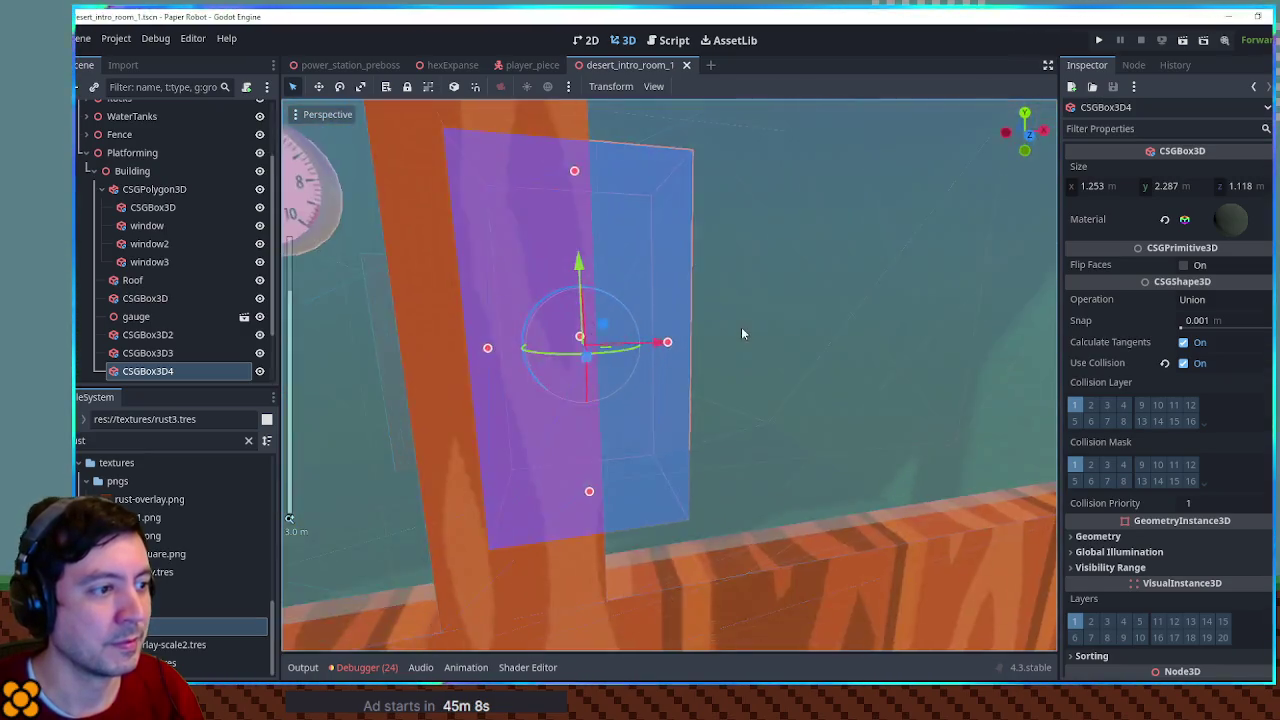
pyautogui.press('F5')
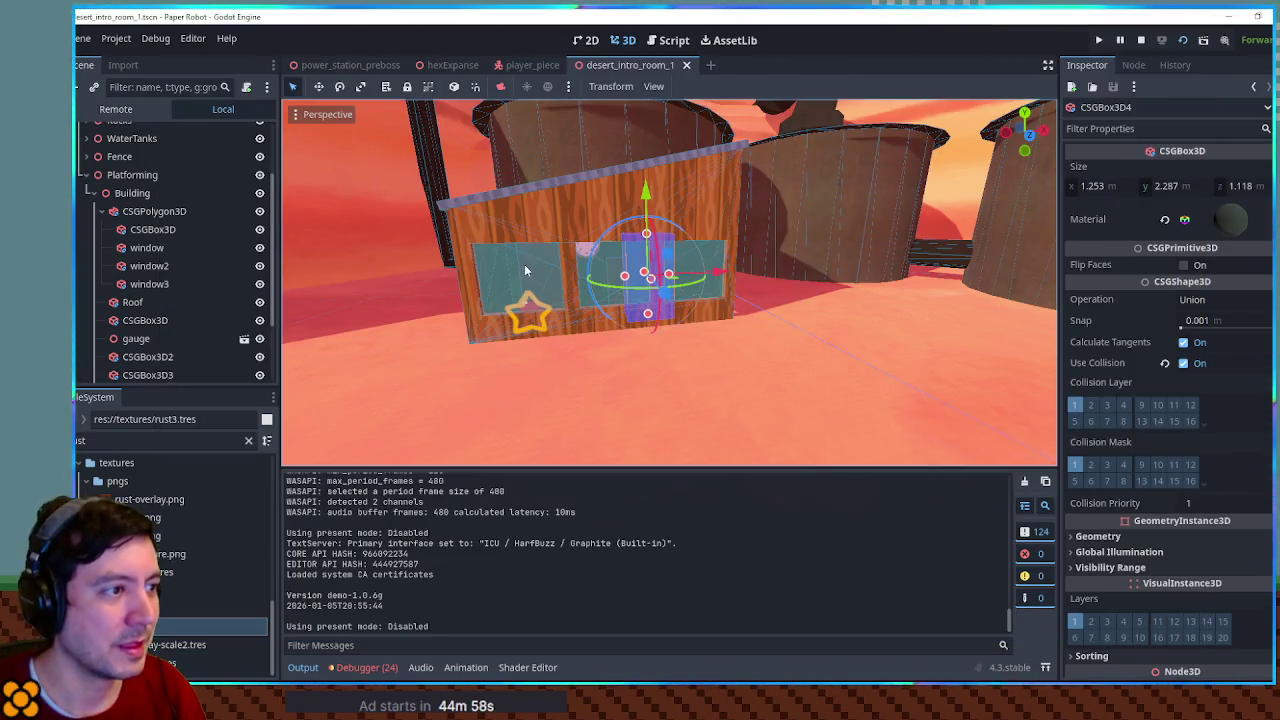
# Select the glass panel CSGBox3D and inspect its Albedo Color
pyautogui.click(525, 270)
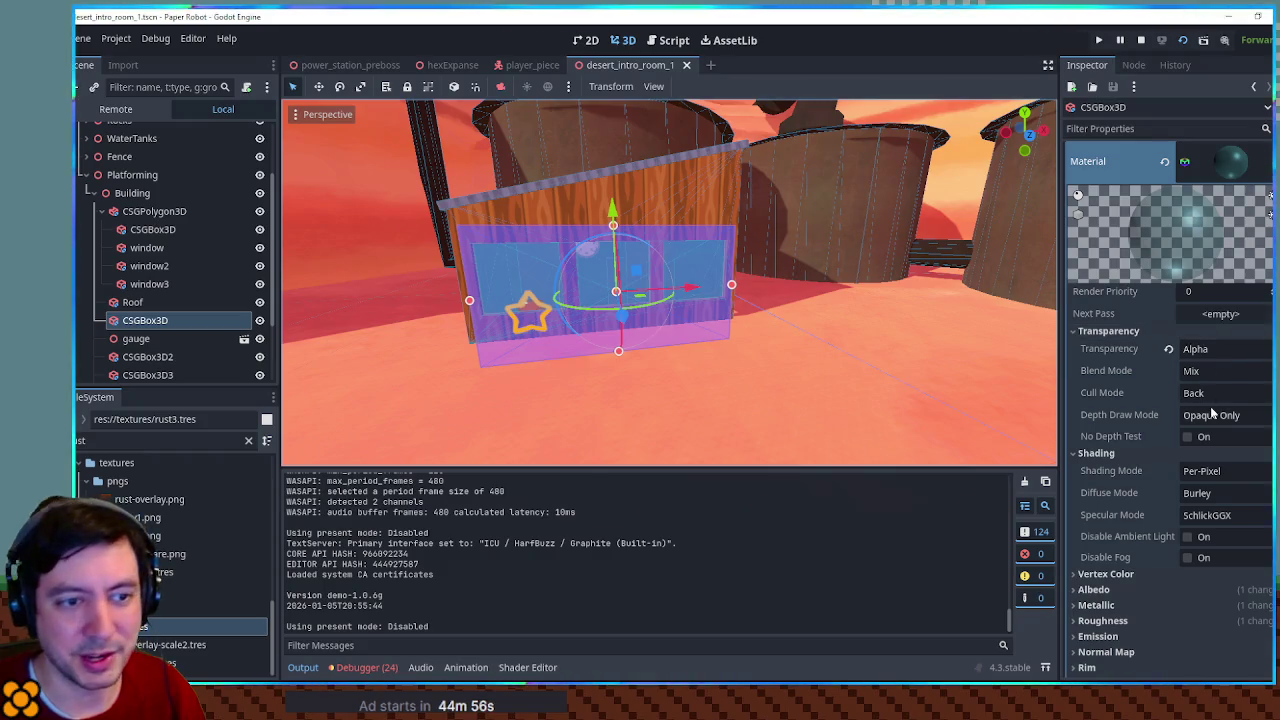
pyautogui.scroll(-5, 1172, 418)
pyautogui.click(1166, 389)
pyautogui.click(1218, 410)
# Run the game, walk the robot right past the shed, and close the window
pyautogui.press('F5')
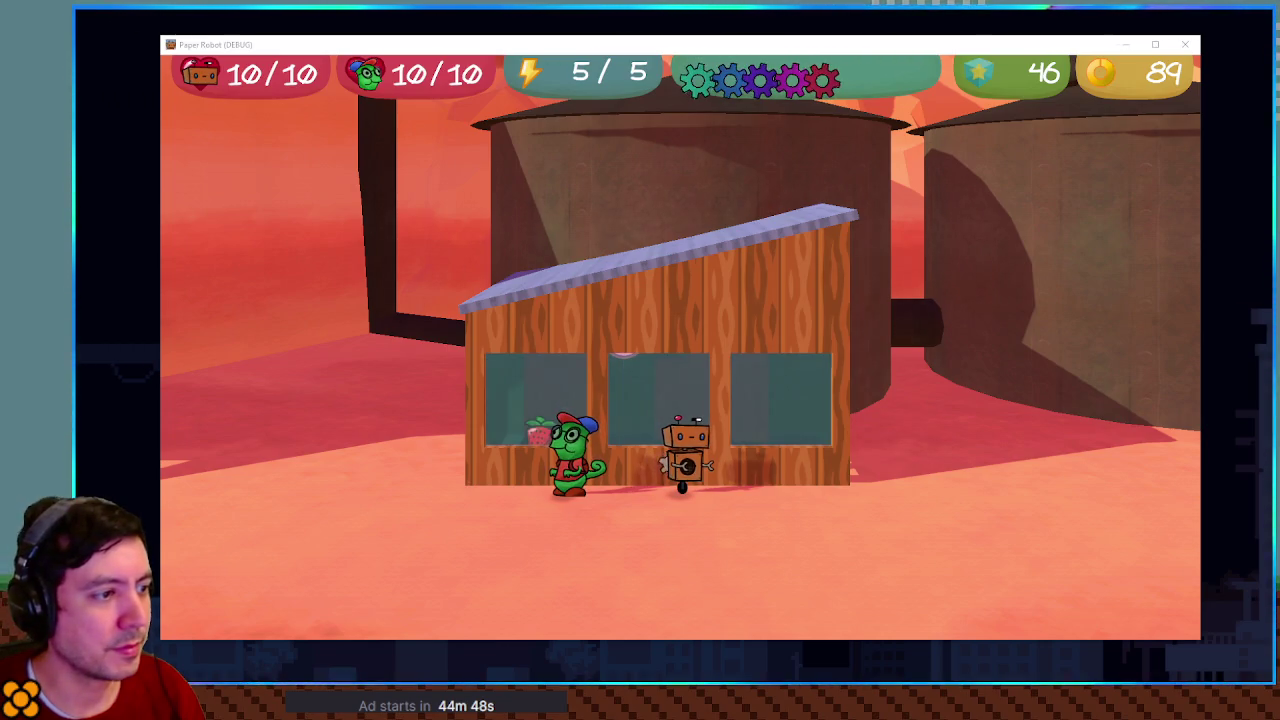
pyautogui.press('Right')
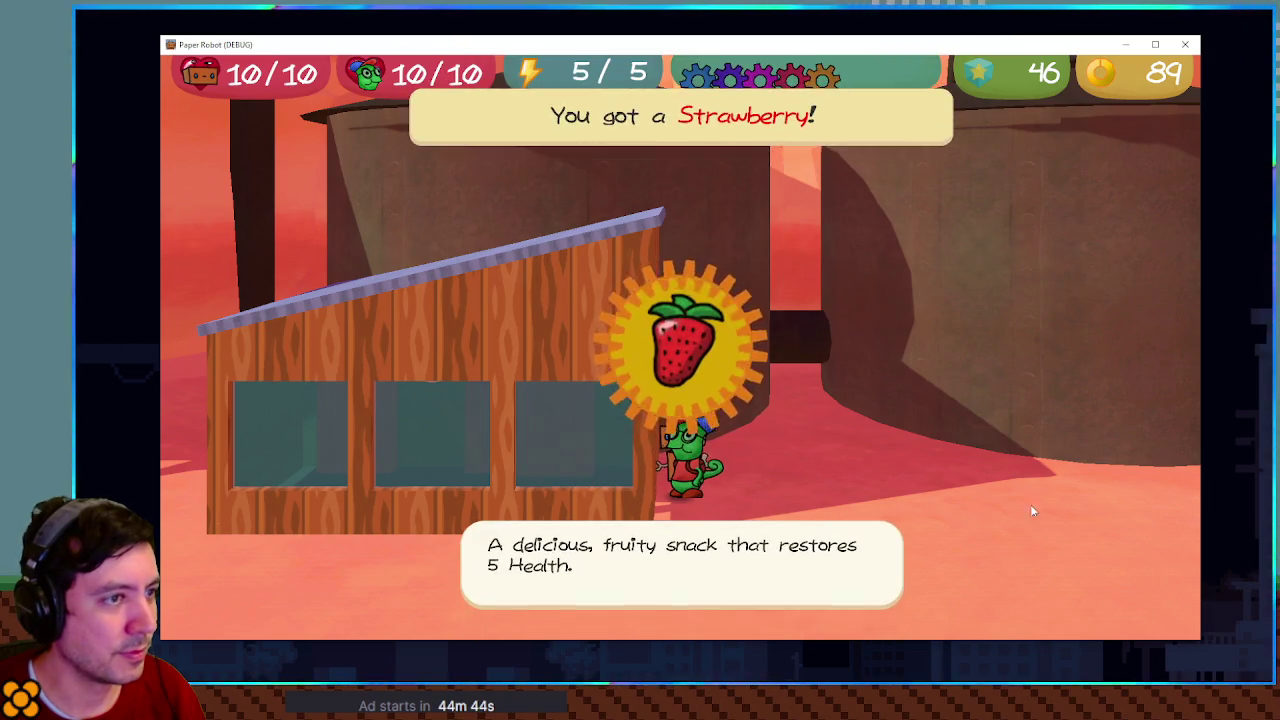
pyautogui.click(1184, 50)
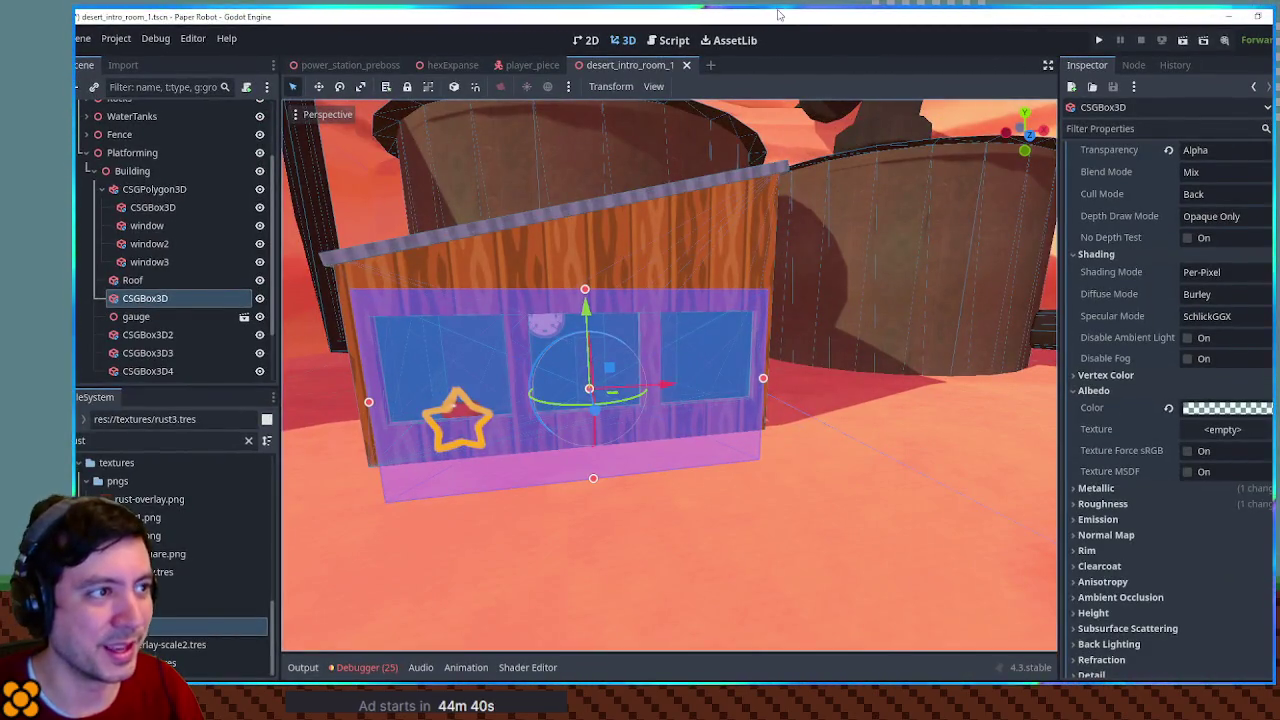
# Run the game again, collect the strawberry near the shed, and stop with F8
pyautogui.press('F5')
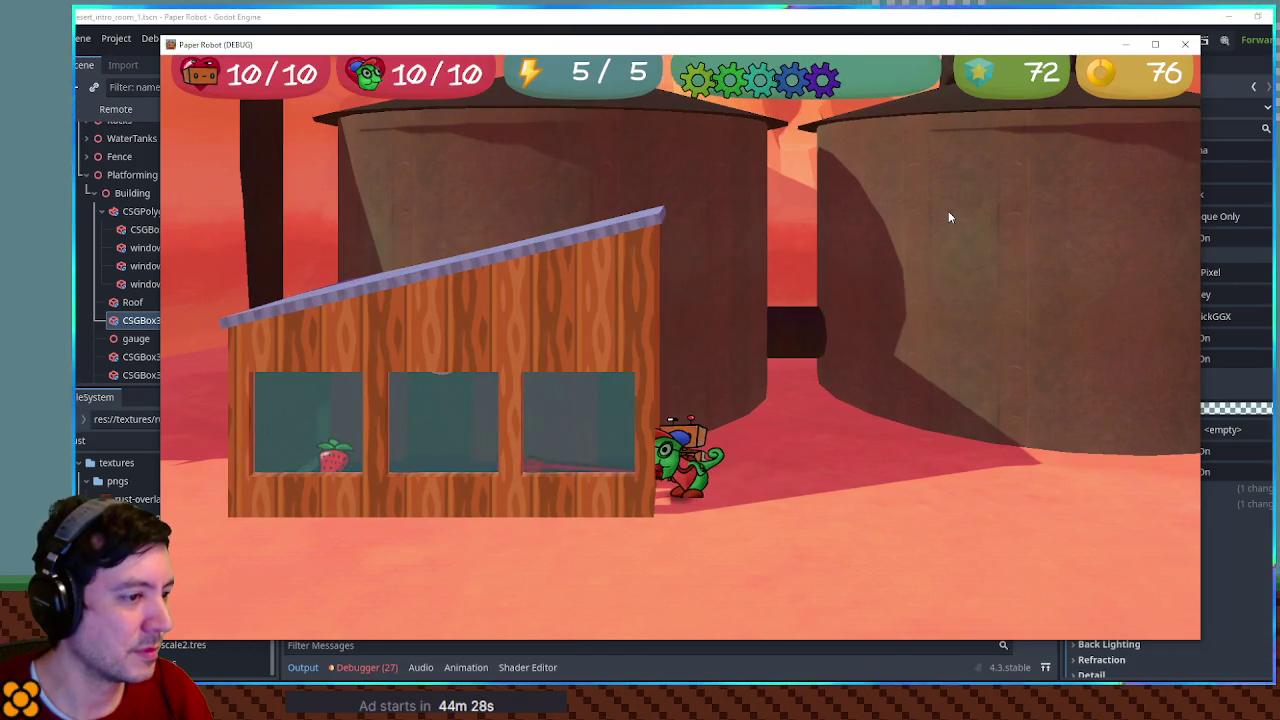
pyautogui.press('space')
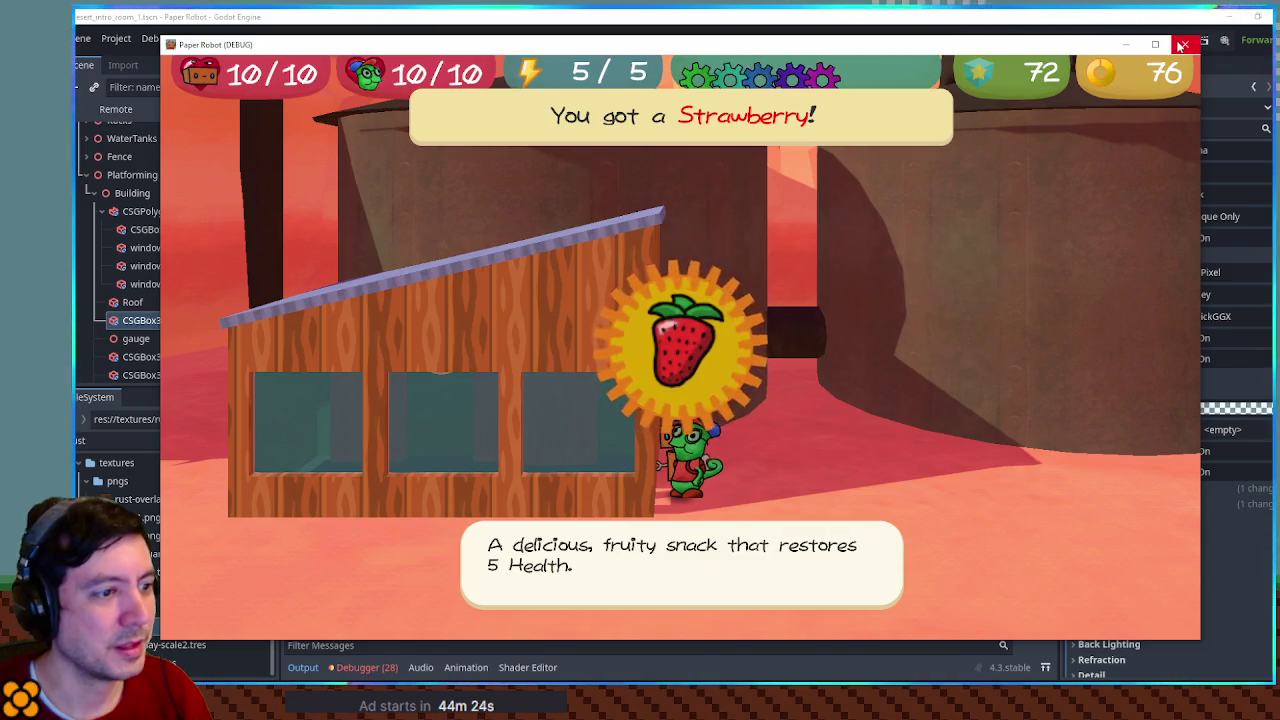
pyautogui.press('F8')
pyautogui.scroll(10, 812, 303)
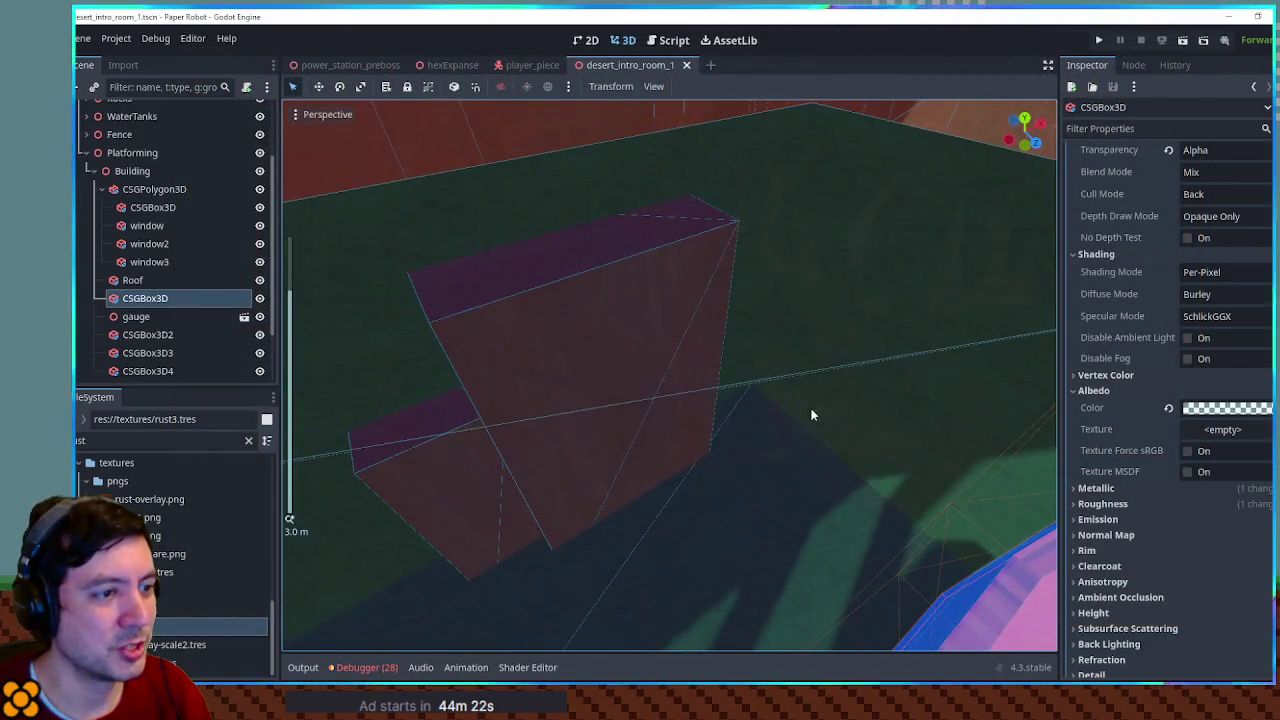
# Rename the shed's inner CSGBox3D to 'interior'
pyautogui.click(835, 405)
pyautogui.scroll(-5, 754, 374)
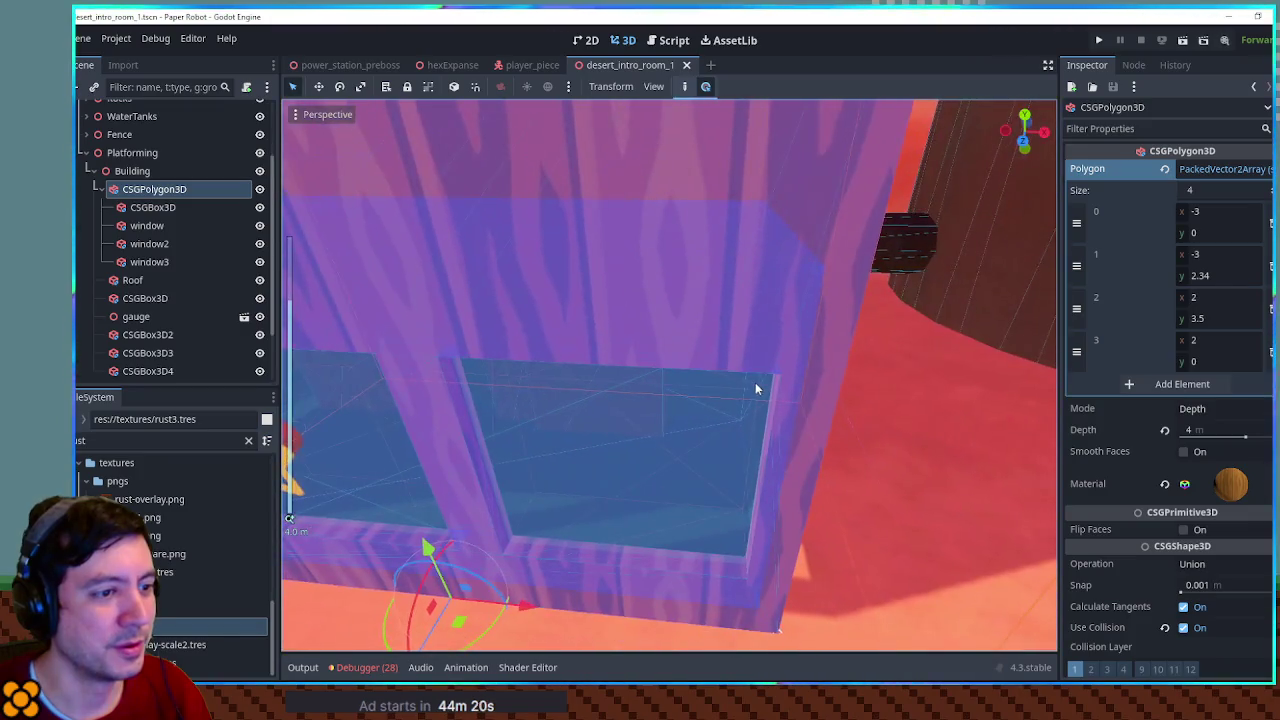
pyautogui.click(150, 207)
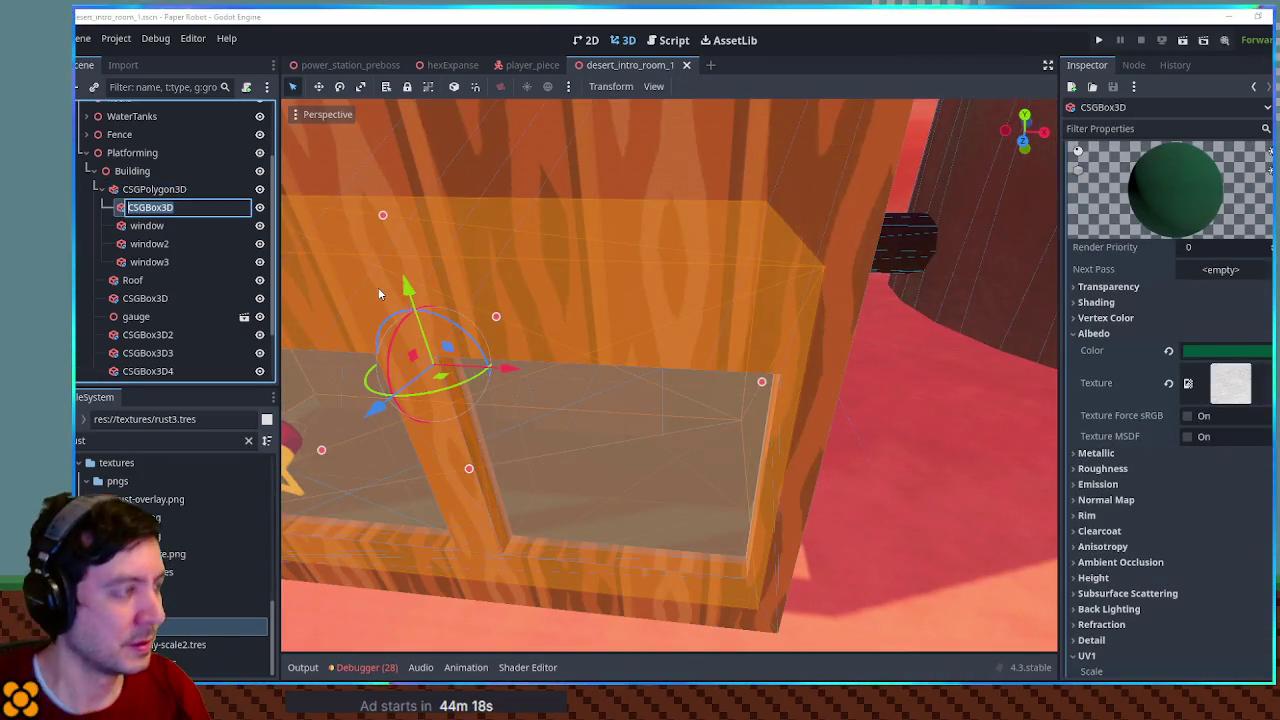
pyautogui.write('interior')
pyautogui.press('Return')
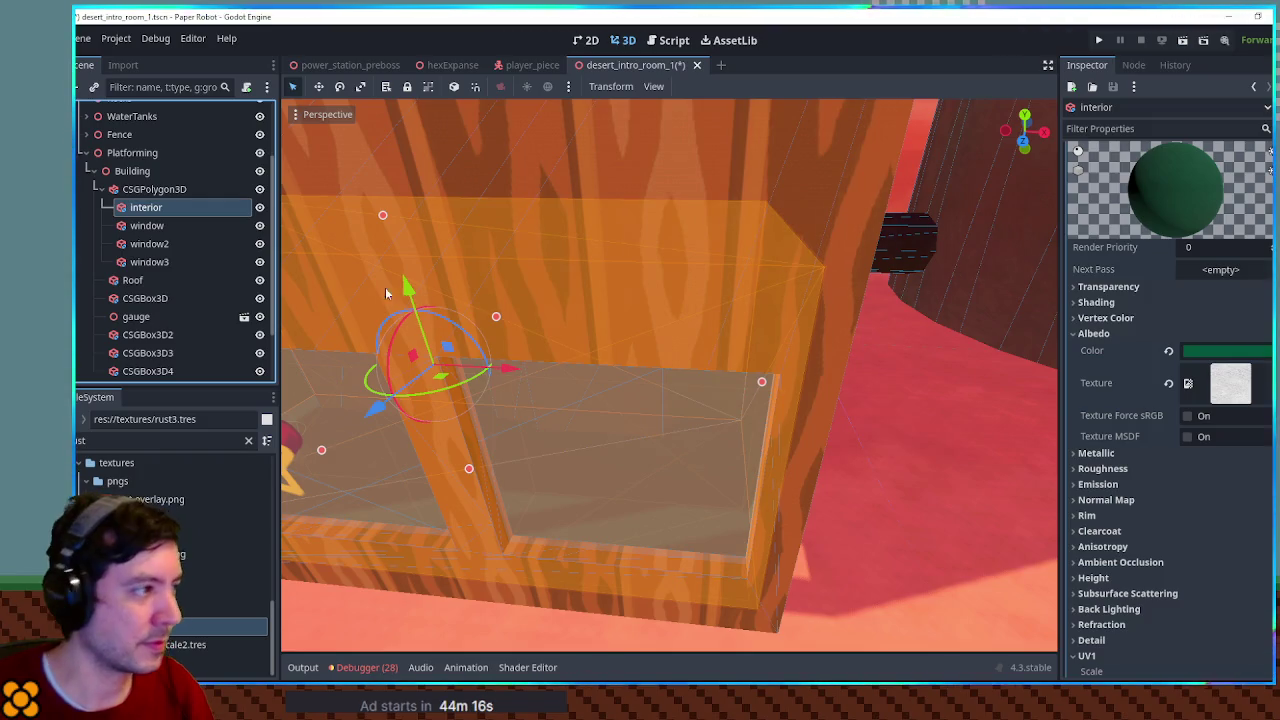
# Trim the interior box's width to about 4.59 m, save, and run the game
pyautogui.scroll(3, 787, 388)
pyautogui.moveTo(787, 388)
pyautogui.mouseDown()
pyautogui.moveTo(762, 391)
pyautogui.moveTo(779, 396)
pyautogui.mouseUp()
pyautogui.hotkey('ctrl', 's')
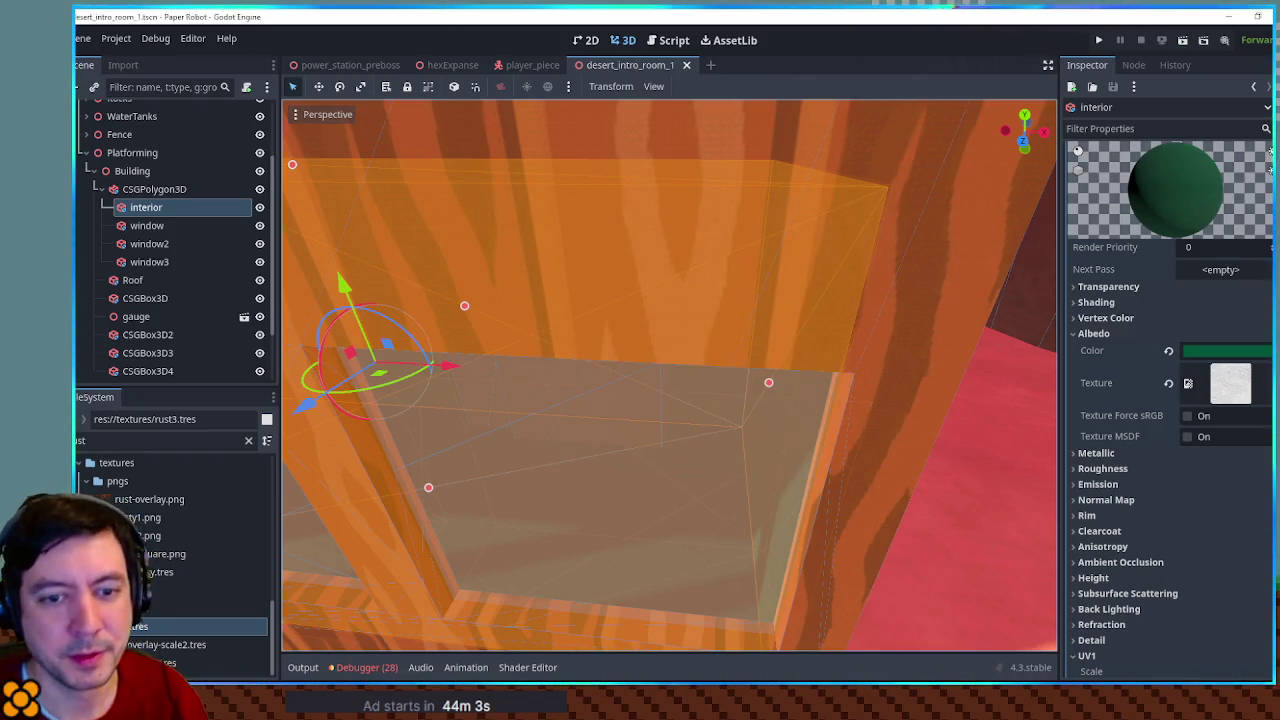
pyautogui.press('F5')
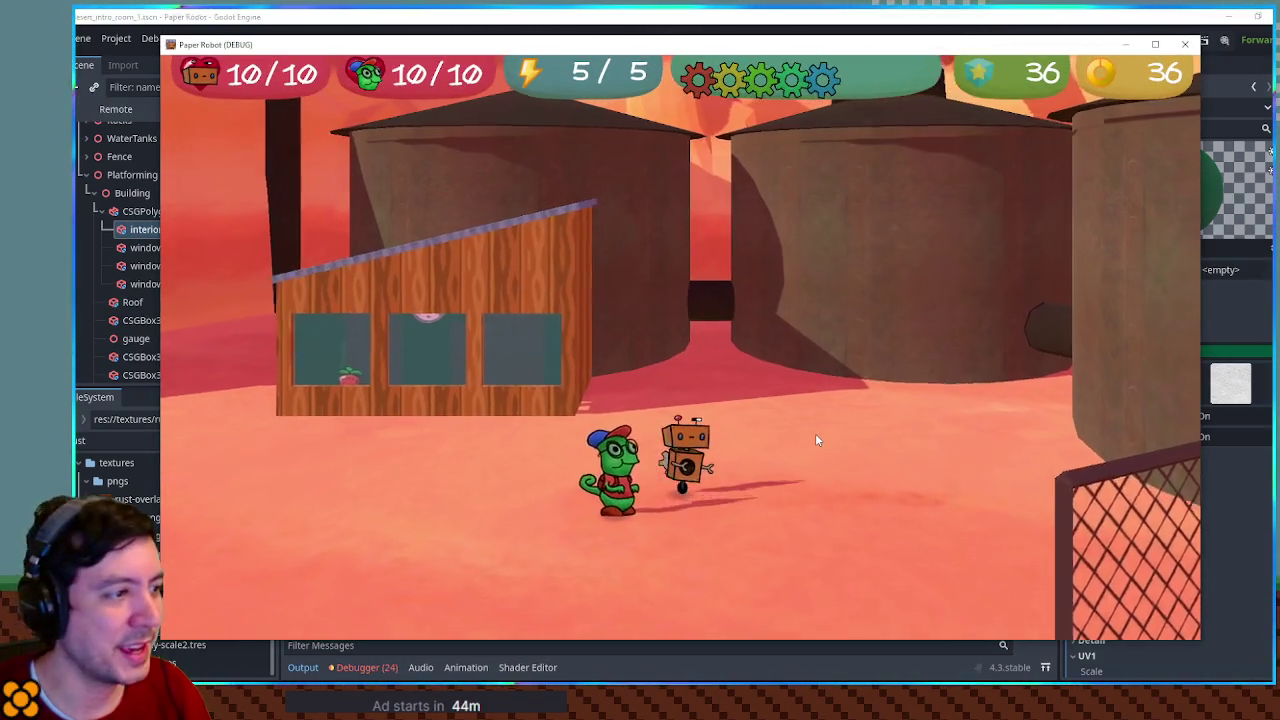
# Walk the chameleon back and forth past the shed, shooting its tongue and jumping to the robot
pyautogui.press('d')
pyautogui.press('a')
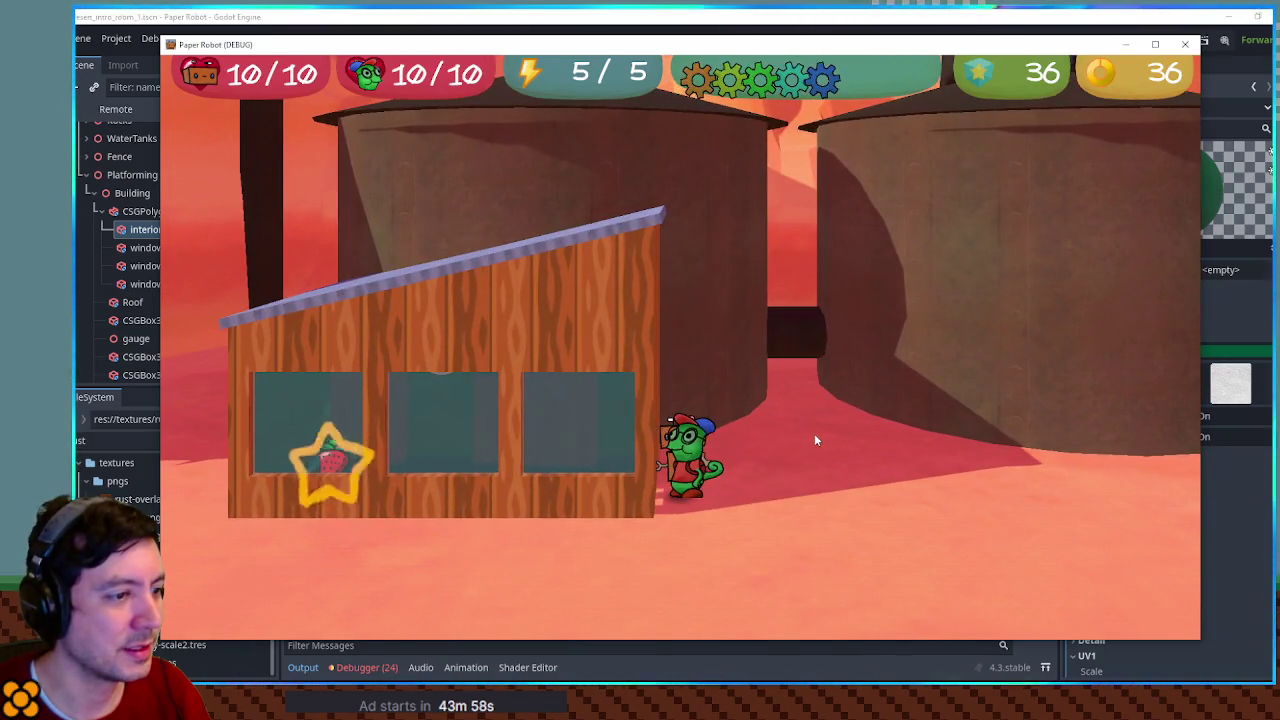
pyautogui.press('a')
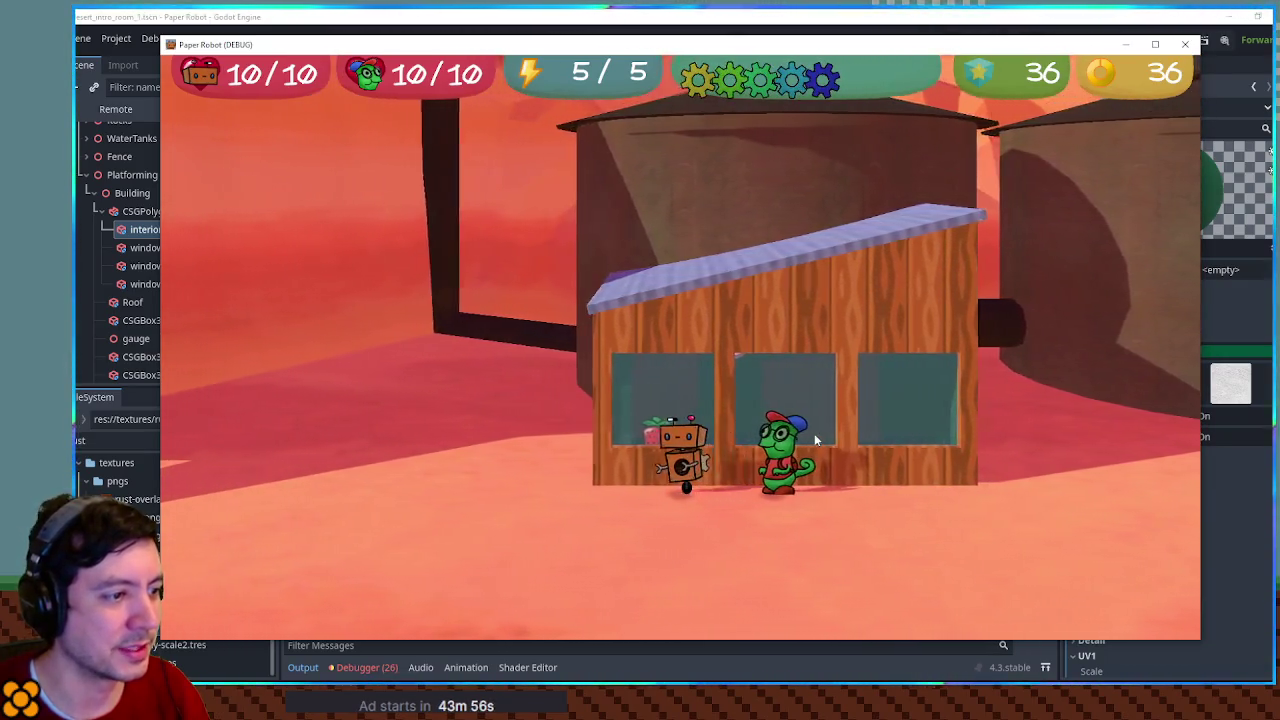
pyautogui.press('a')
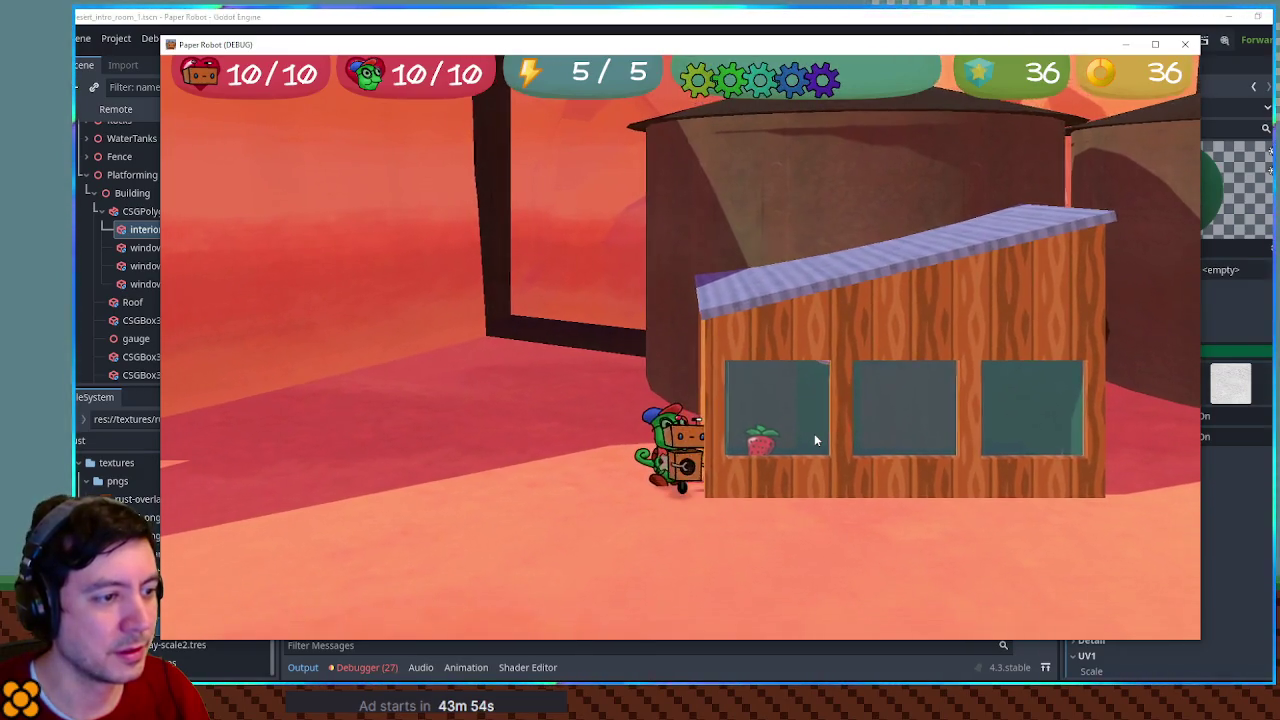
pyautogui.press('a')
pyautogui.press('d')
pyautogui.click(815, 438)
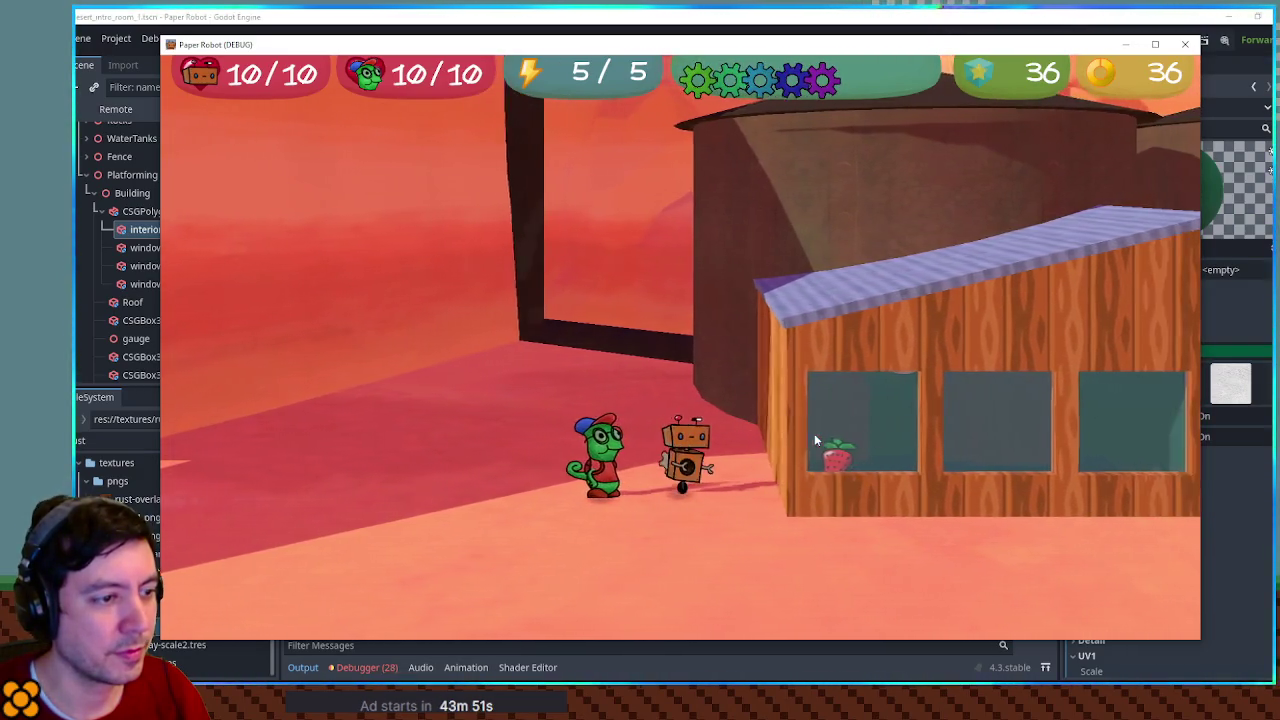
pyautogui.press('d')
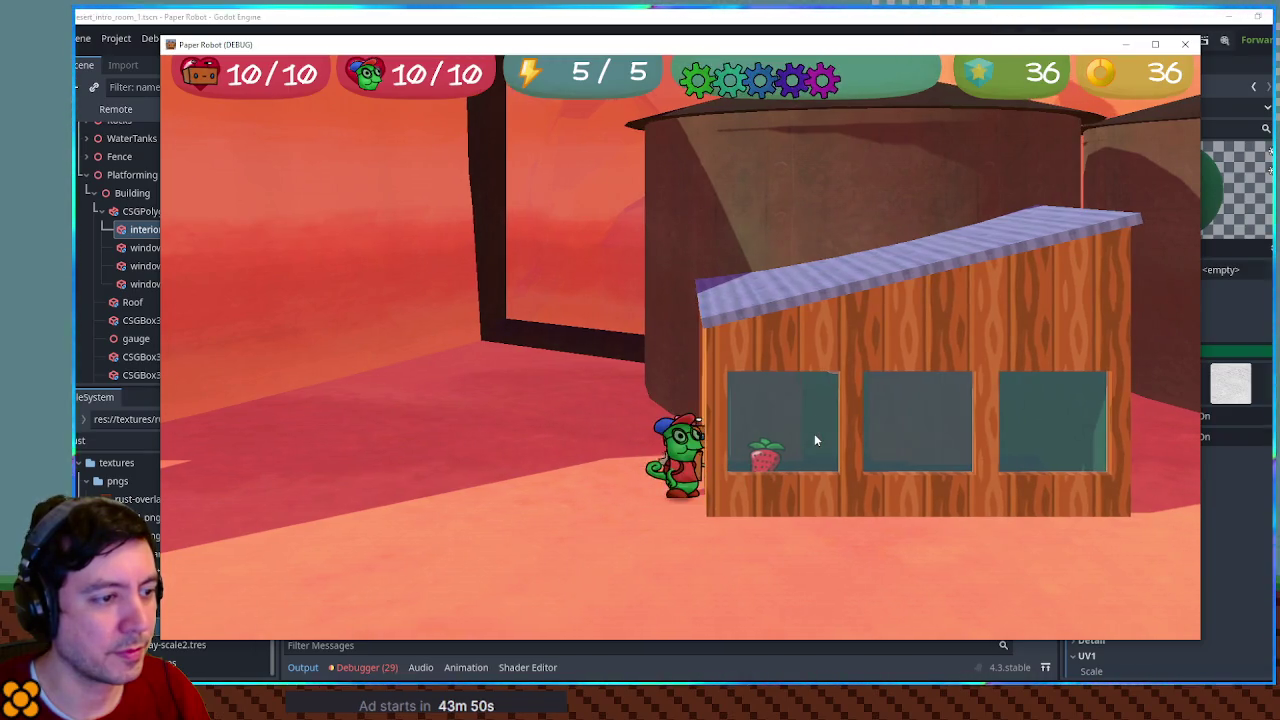
pyautogui.press('d')
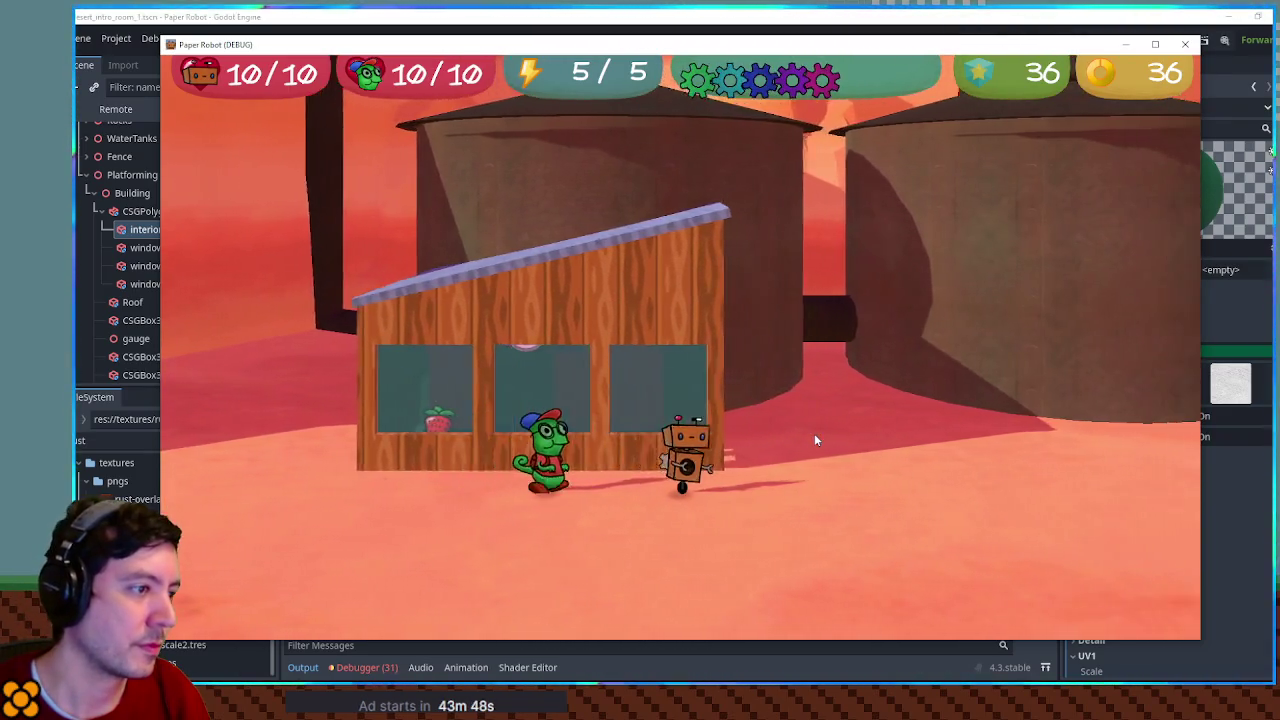
pyautogui.press('d')
pyautogui.press('space')
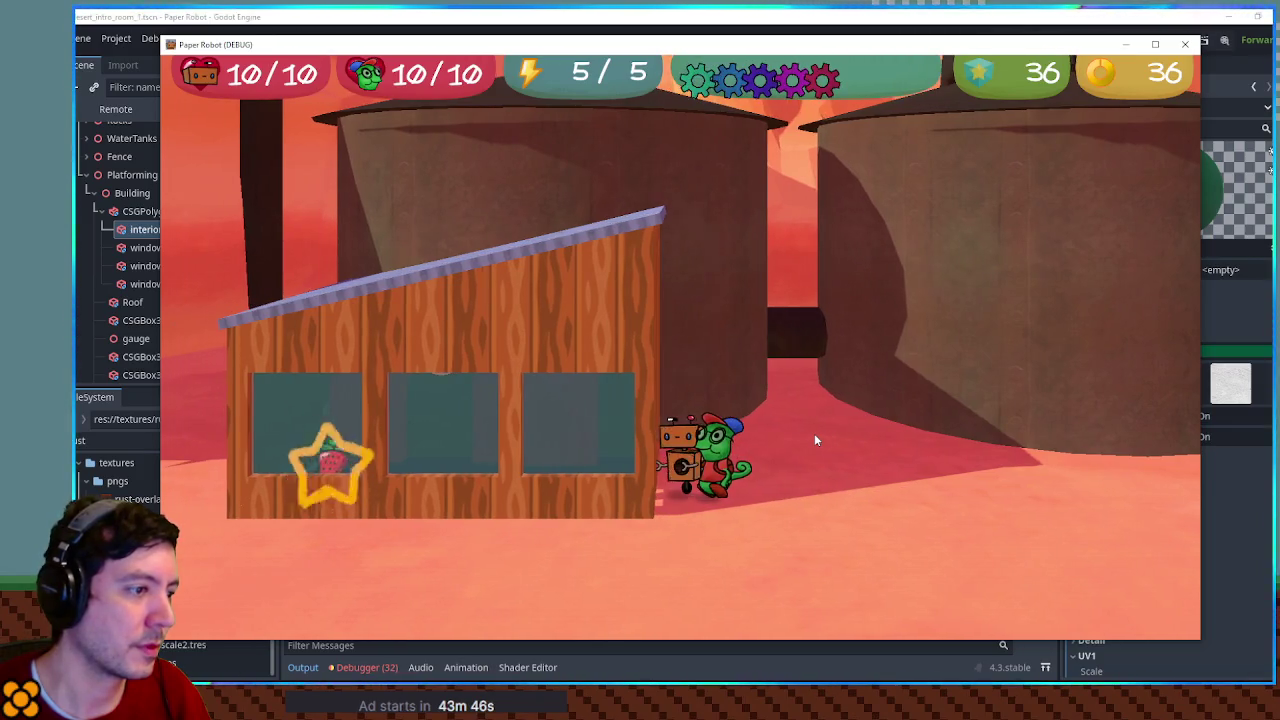
pyautogui.press('a')
pyautogui.press('d')
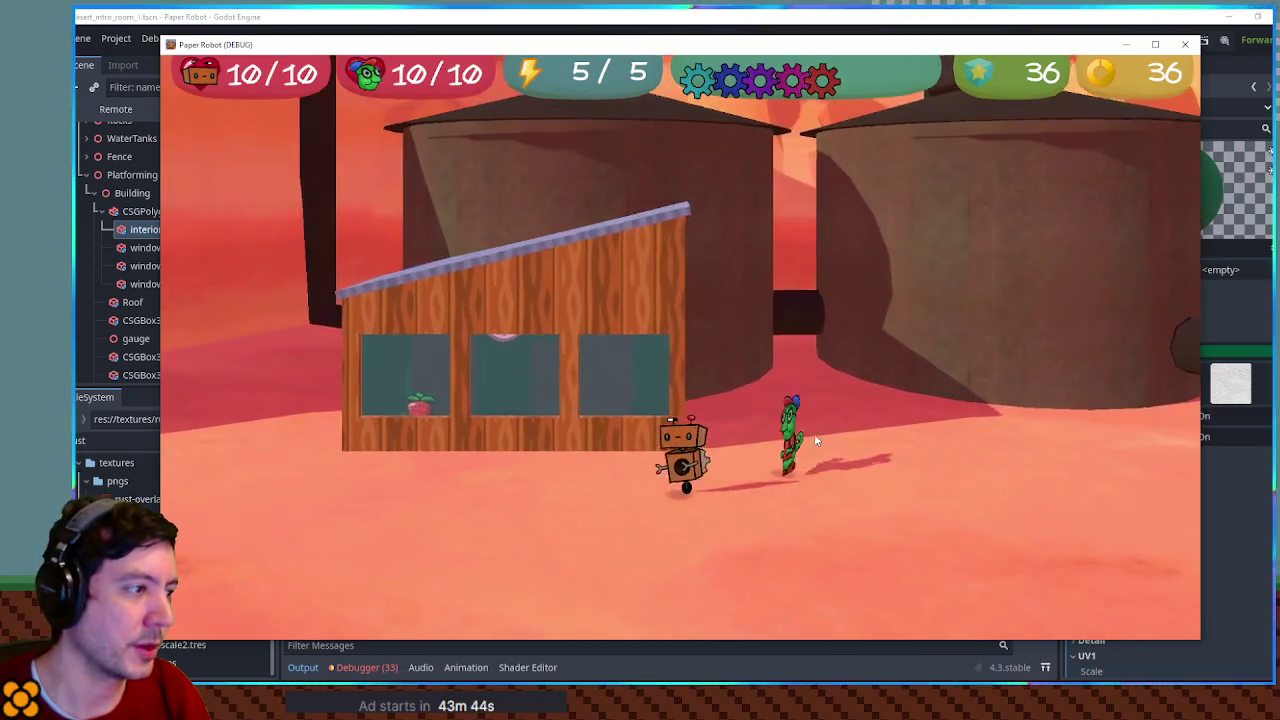
# Jump the robot and chameleon past each other, pull the camera back, and stop the game
pyautogui.press('a')
pyautogui.press('space')
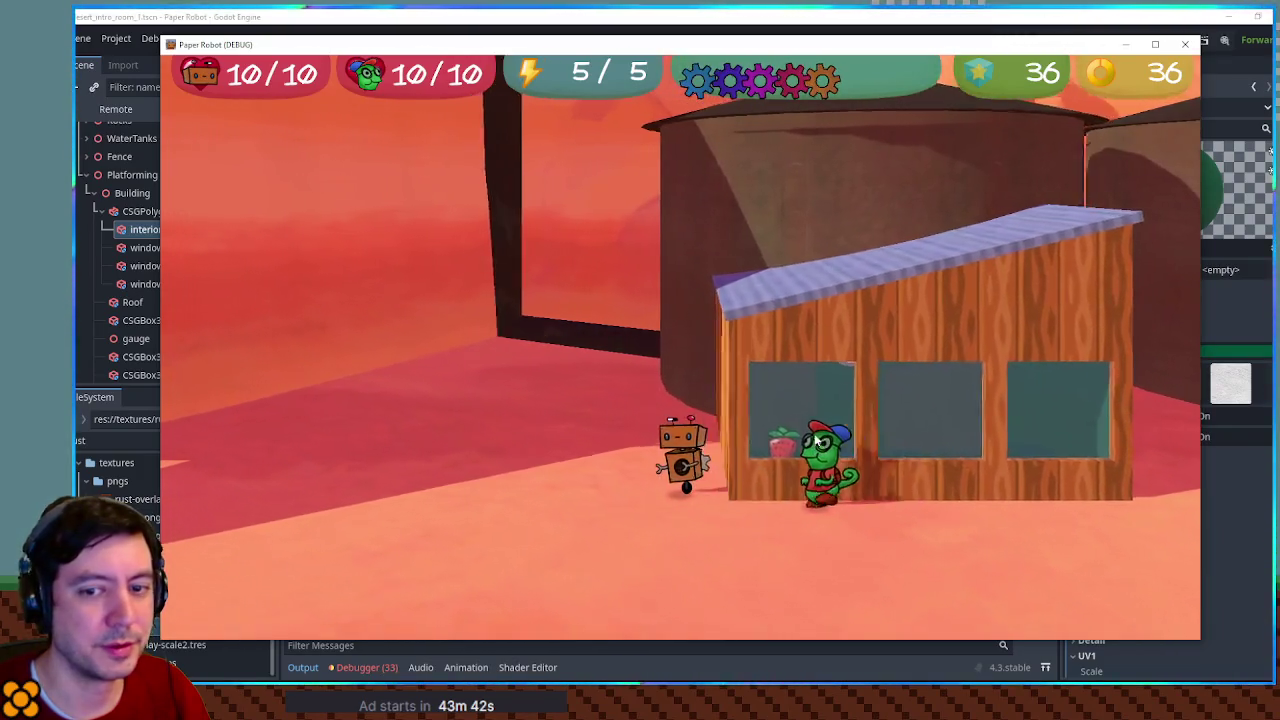
pyautogui.press('a')
pyautogui.press('space')
pyautogui.press('d')
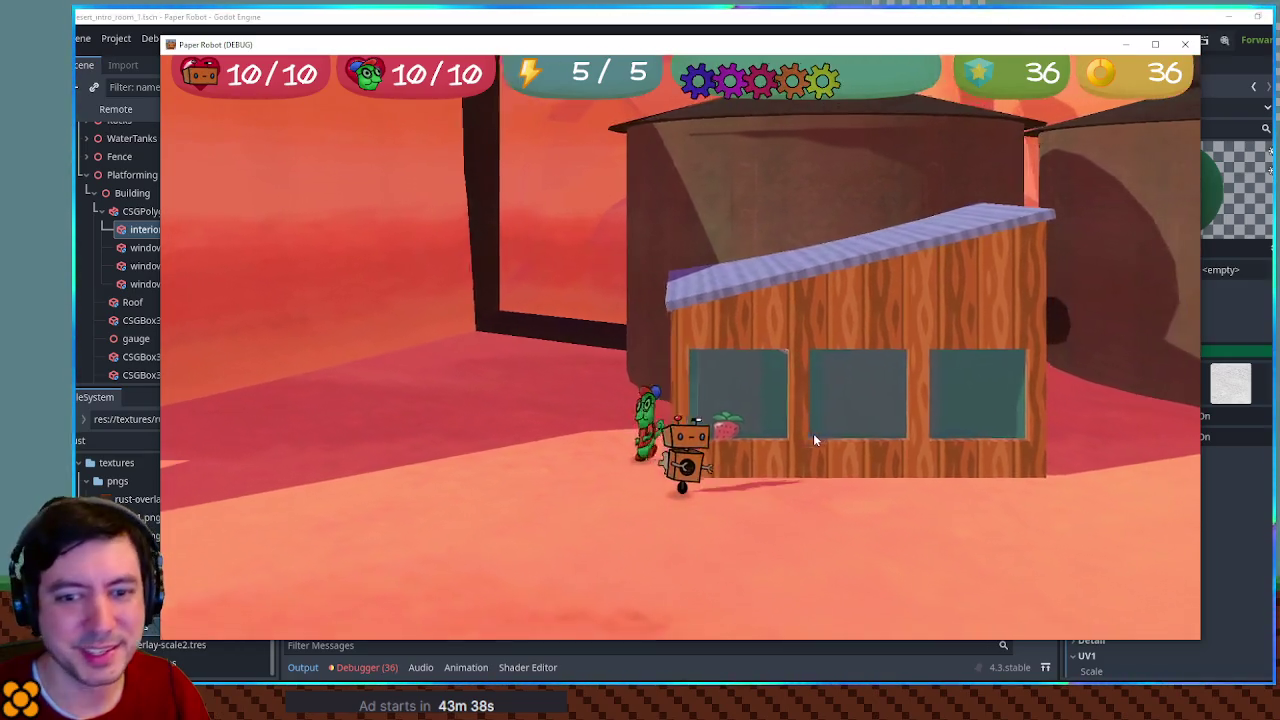
pyautogui.press('d')
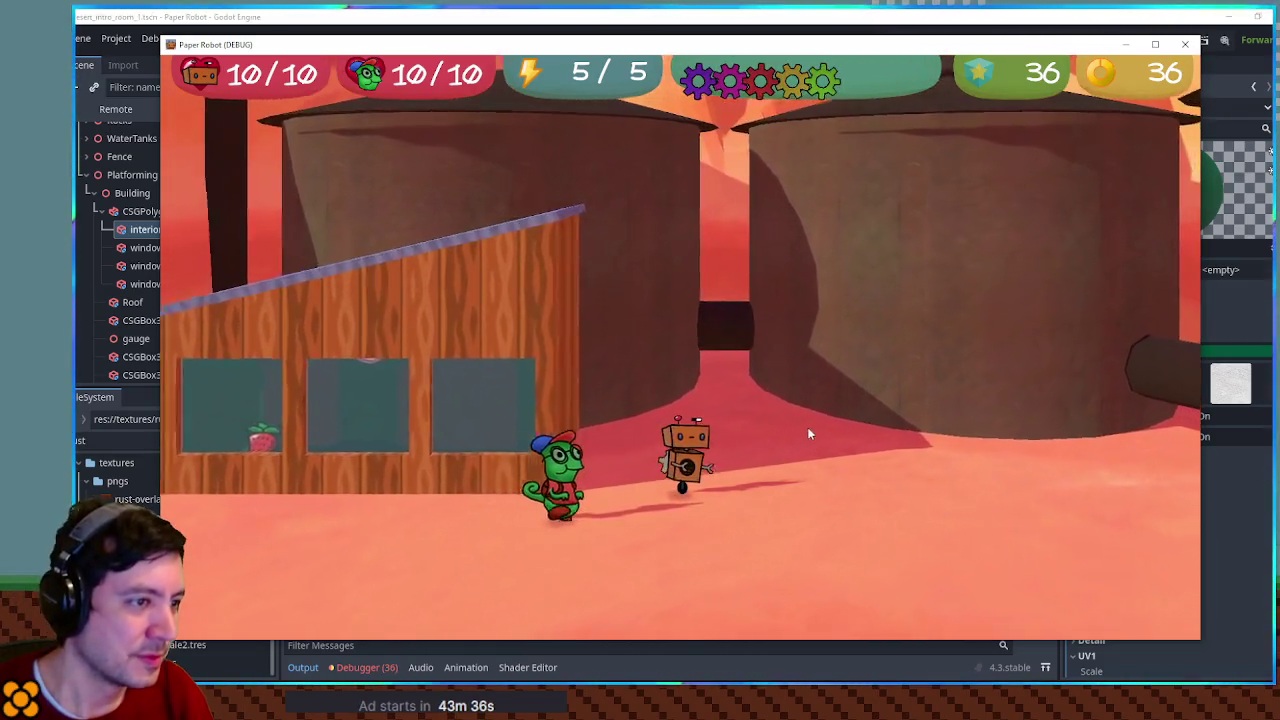
pyautogui.press('d')
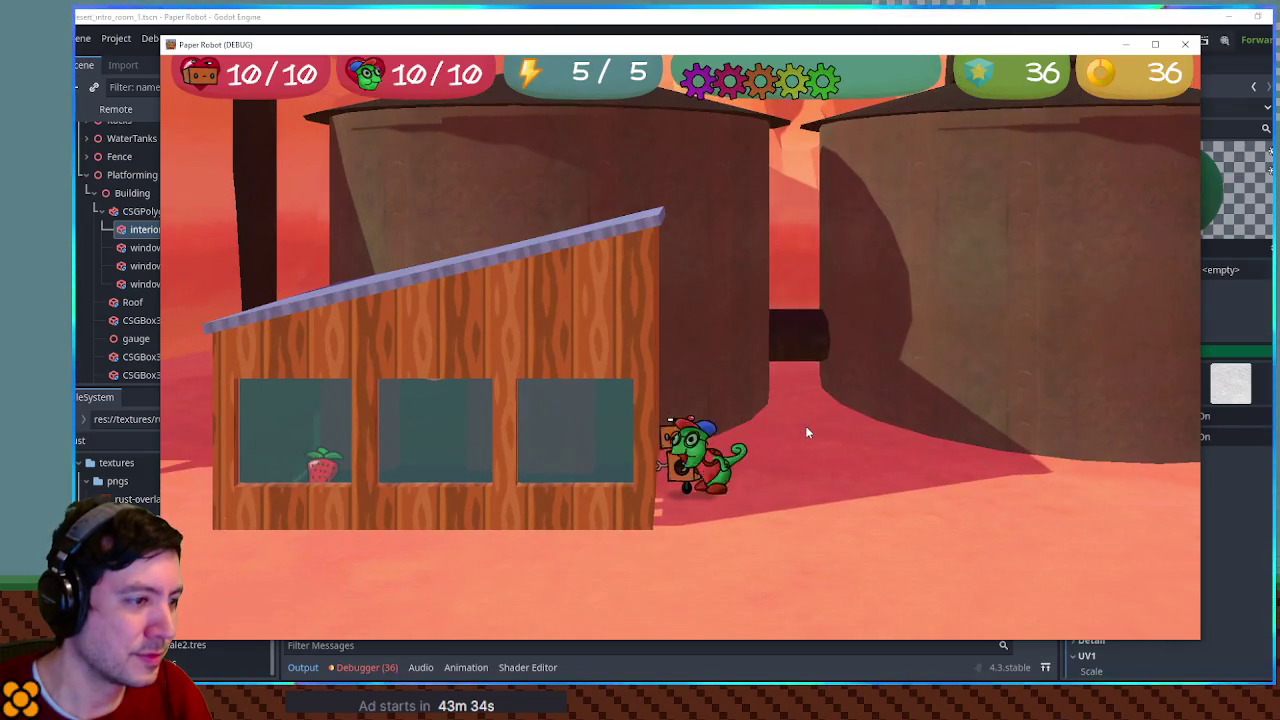
pyautogui.press('a')
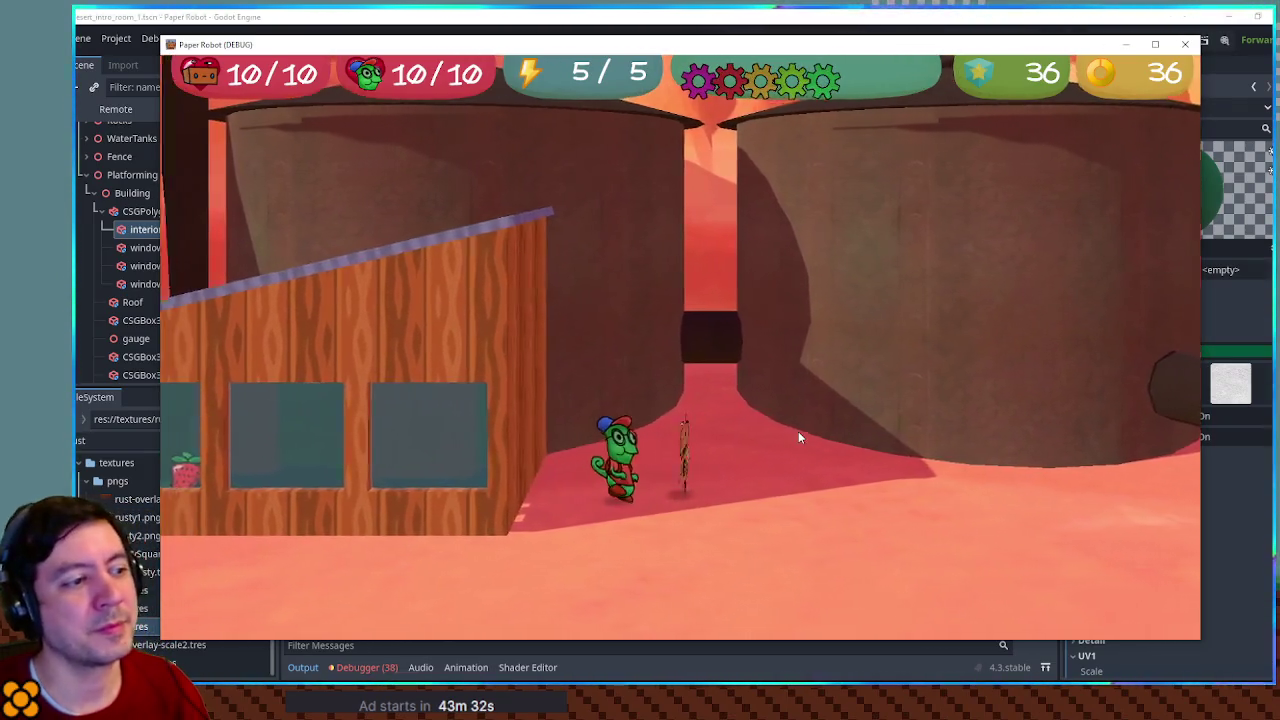
pyautogui.press('a')
pyautogui.press('d')
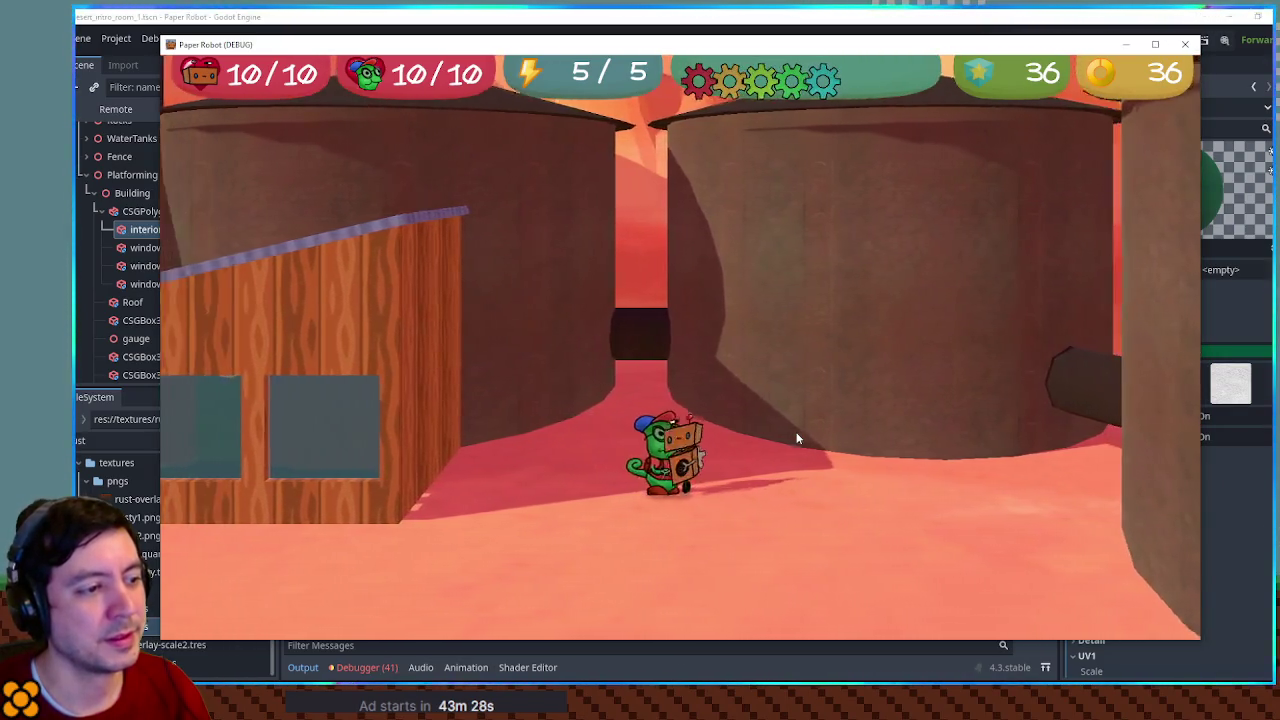
pyautogui.press('a')
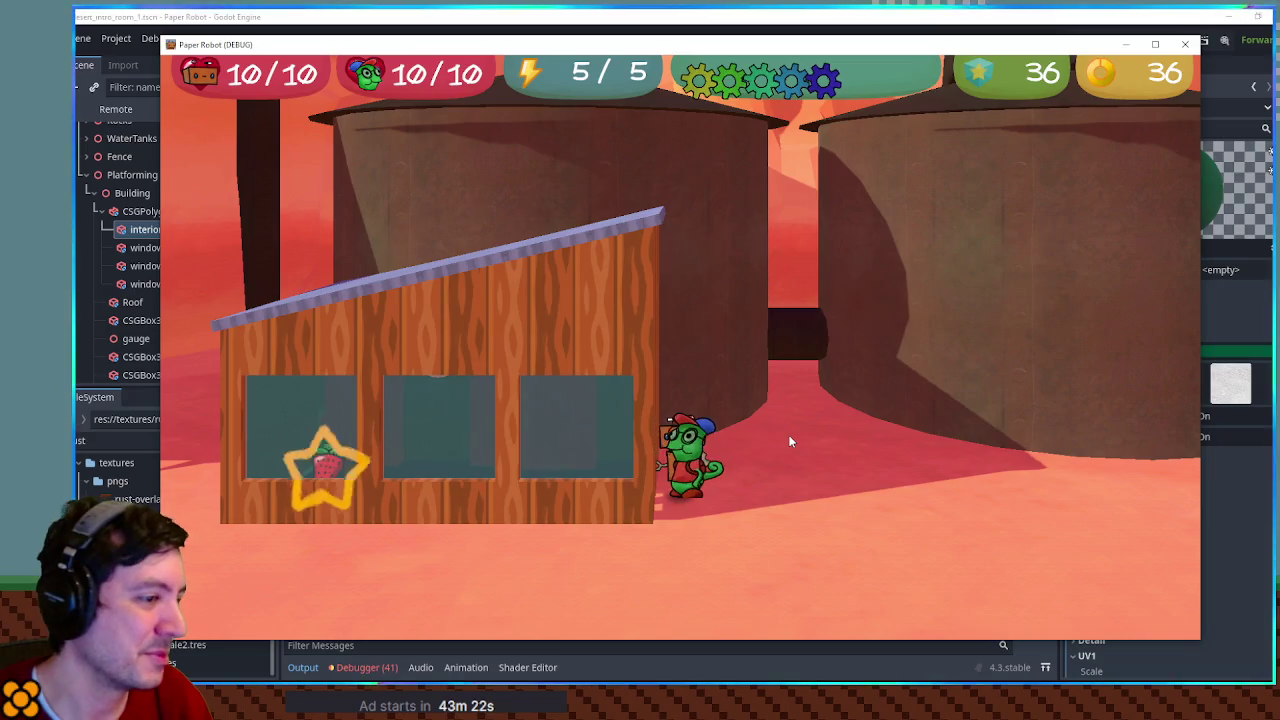
pyautogui.press('s')
pyautogui.press('F8')
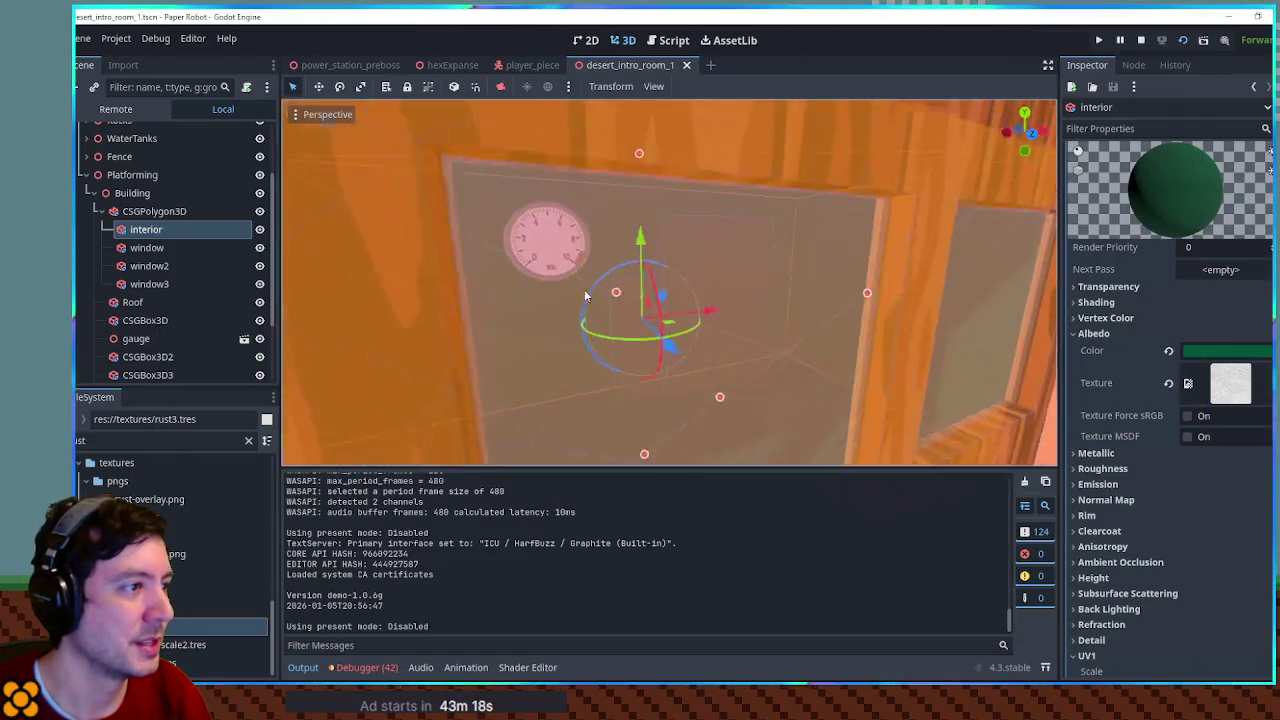
# Mount the gauge flush on the building wall and shrink it to 0.17 scale
pyautogui.scroll(5, 600, 306)
pyautogui.click(369, 221)
pyautogui.press('f')
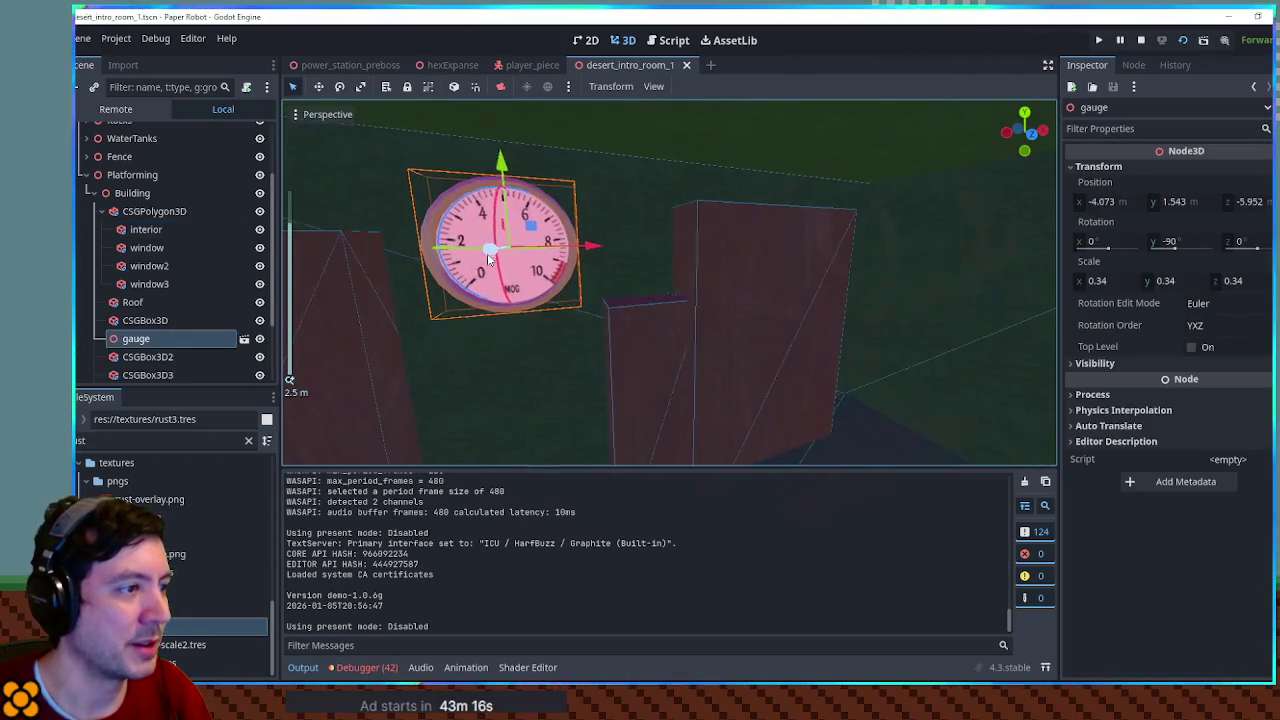
pyautogui.moveTo(524, 230); pyautogui.dragTo(775, 268)
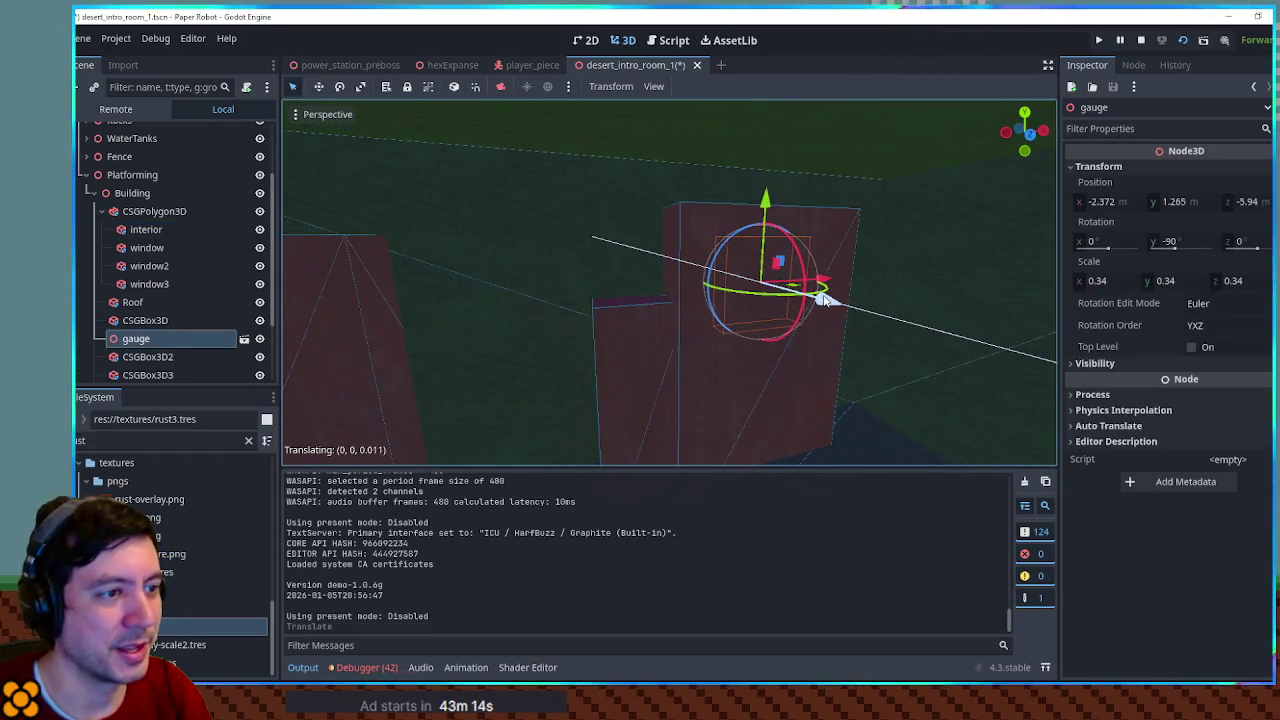
pyautogui.moveTo(859, 320); pyautogui.dragTo(866, 327)
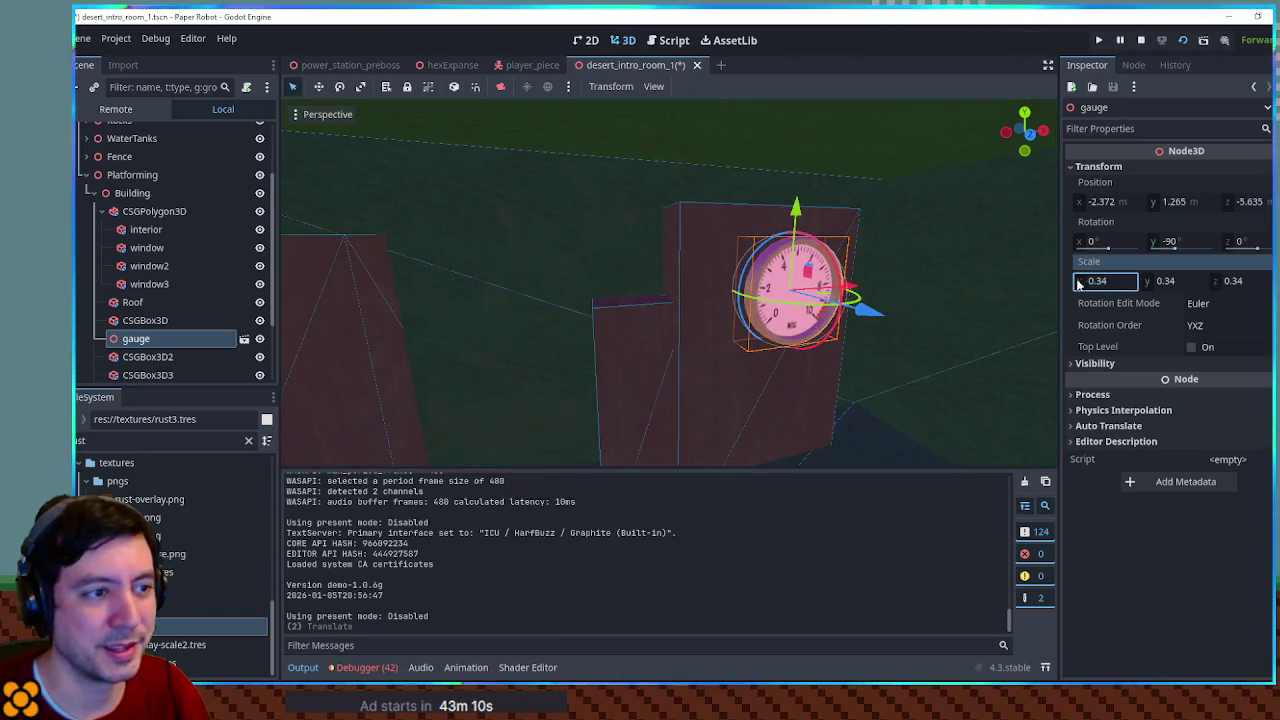
pyautogui.write('0.17')
pyautogui.press('Return')
# Slide the gauge along the wall, duplicate it, and undo the stray third copy
pyautogui.moveTo(850, 292)
pyautogui.mouseDown()
pyautogui.moveTo(865, 272)
pyautogui.moveTo(773, 272)
pyautogui.moveTo(955, 285)
pyautogui.mouseUp()
pyautogui.hotkey('ctrl', 'd')
pyautogui.hotkey('ctrl', 'd')
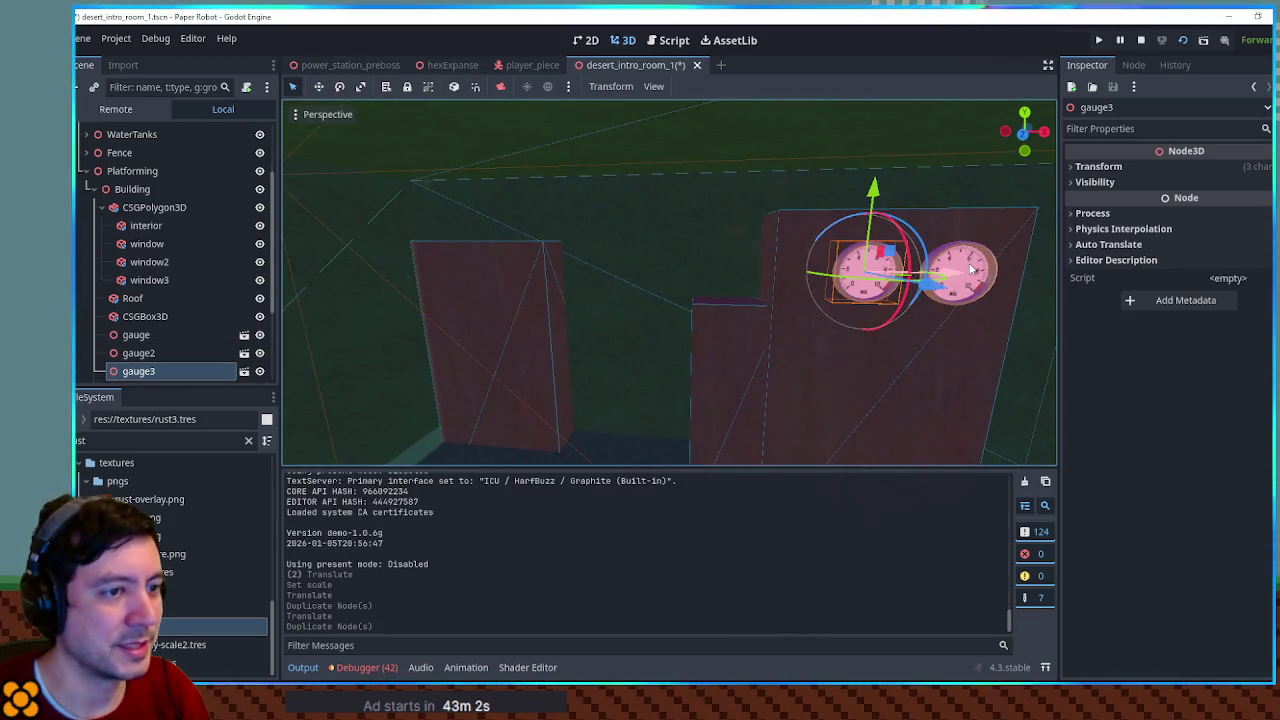
pyautogui.moveTo(875, 203); pyautogui.dragTo(870, 293)
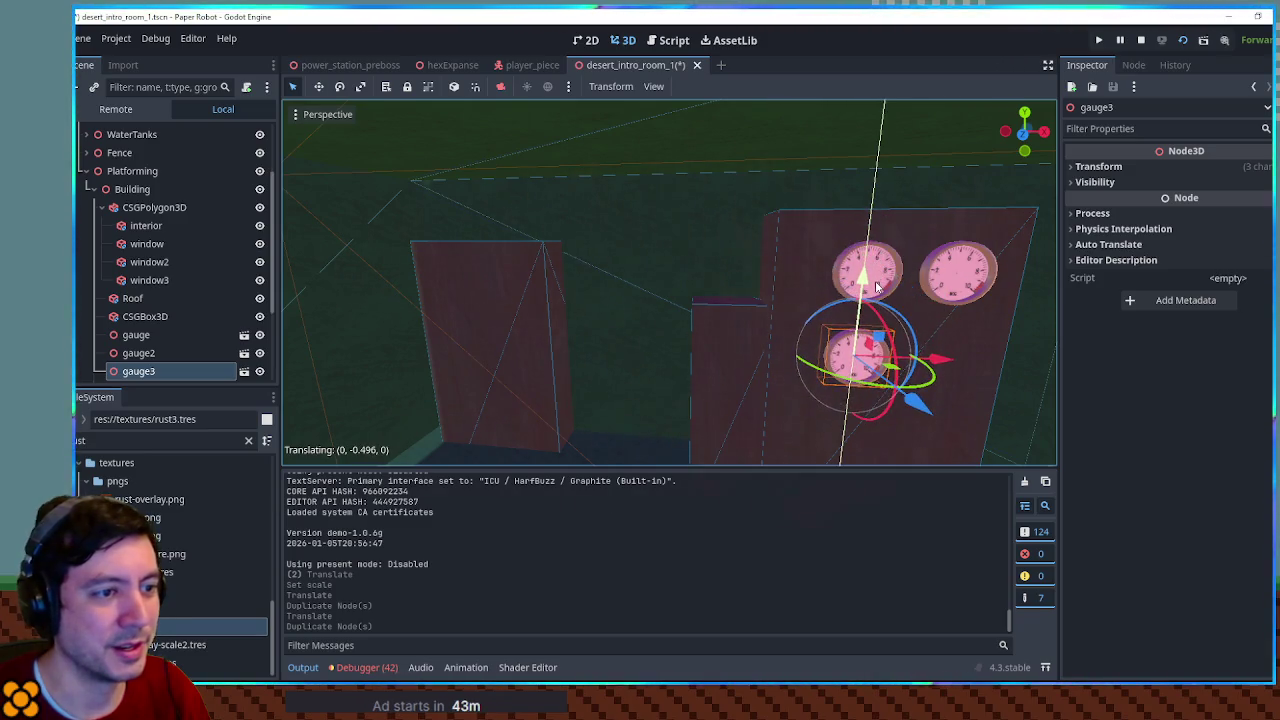
pyautogui.hotkey('ctrl', 'z')
pyautogui.hotkey('ctrl', 'z')
# Duplicate both gauges and place the copied pair below the originals
pyautogui.click(850, 292)
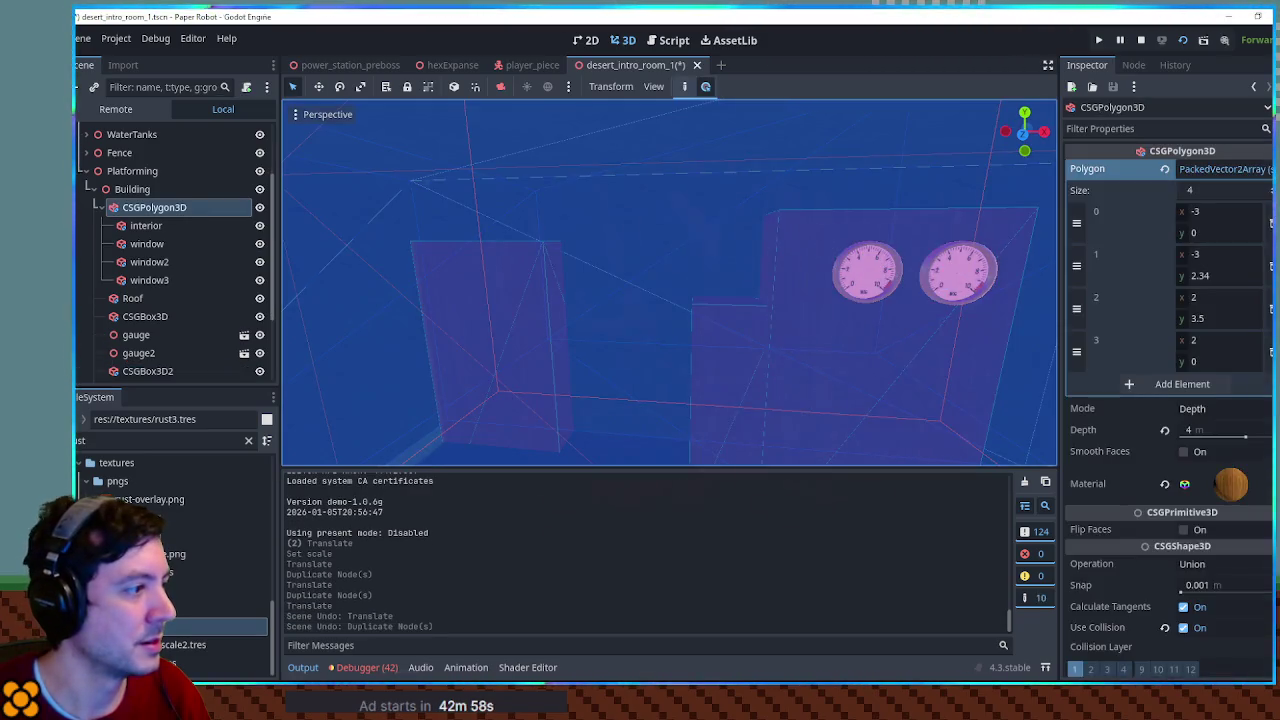
pyautogui.click(958, 275)
pyautogui.keyDown('shift'); pyautogui.click(868, 278); pyautogui.keyUp('shift')
pyautogui.hotkey('ctrl', 'd')
pyautogui.moveTo(918, 195); pyautogui.dragTo(928, 268)
# Duplicate the top-right gauge and place the copy on the left building block
pyautogui.click(957, 272)
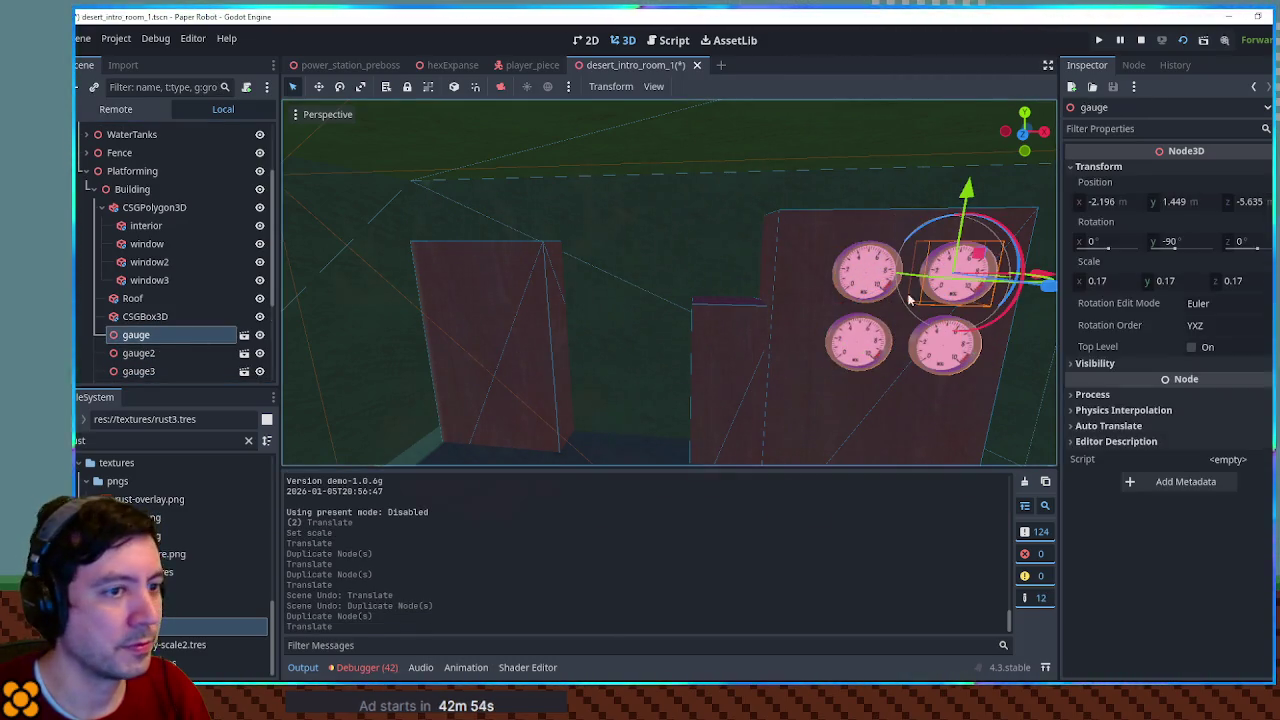
pyautogui.hotkey('ctrl', 'd')
pyautogui.moveTo(1044, 270); pyautogui.dragTo(545, 272)
pyautogui.moveTo(463, 205); pyautogui.dragTo(466, 218)
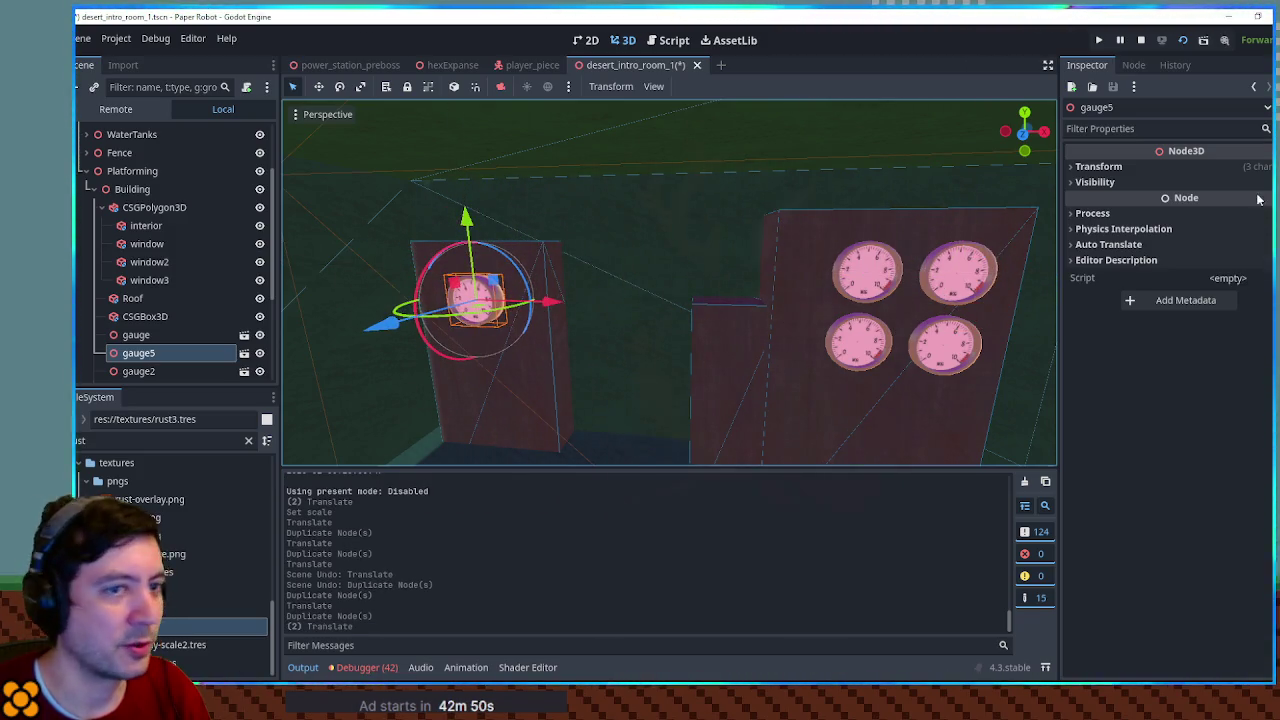
# Scale the new gauge to 0.3, press it onto the block face, and save
pyautogui.click(1209, 162)
pyautogui.moveTo(1105, 280); pyautogui.dragTo(1120, 280)
pyautogui.write('0.3')
pyautogui.press('Return')
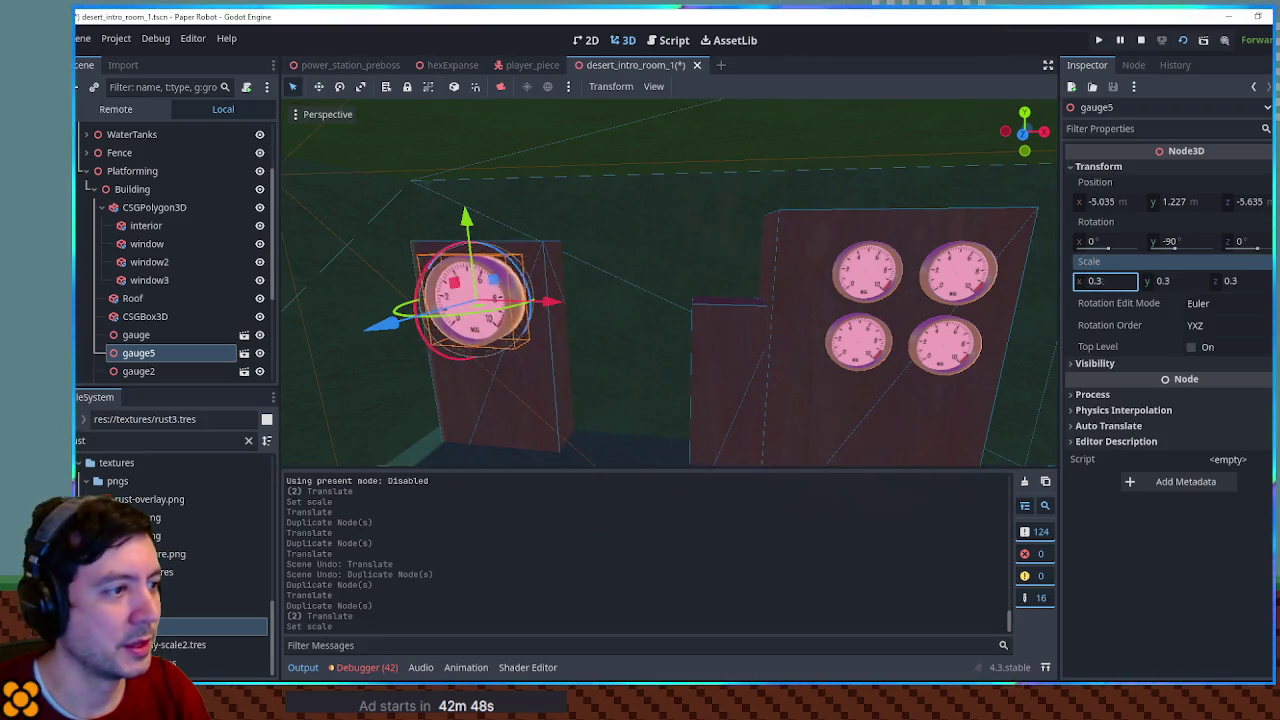
pyautogui.moveTo(398, 322); pyautogui.dragTo(442, 320)
pyautogui.hotkey('ctrl', 's')
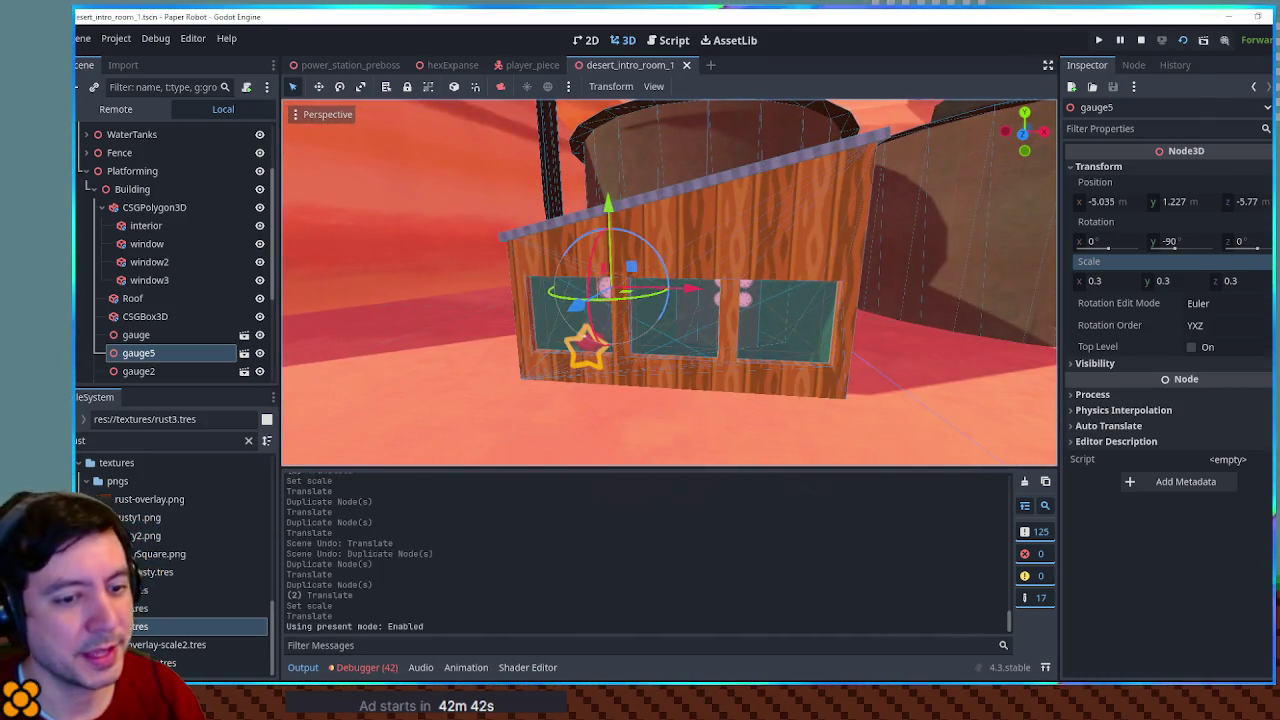
# Run the room with F6 and walk the characters back and forth around the shack
pyautogui.press('F6')
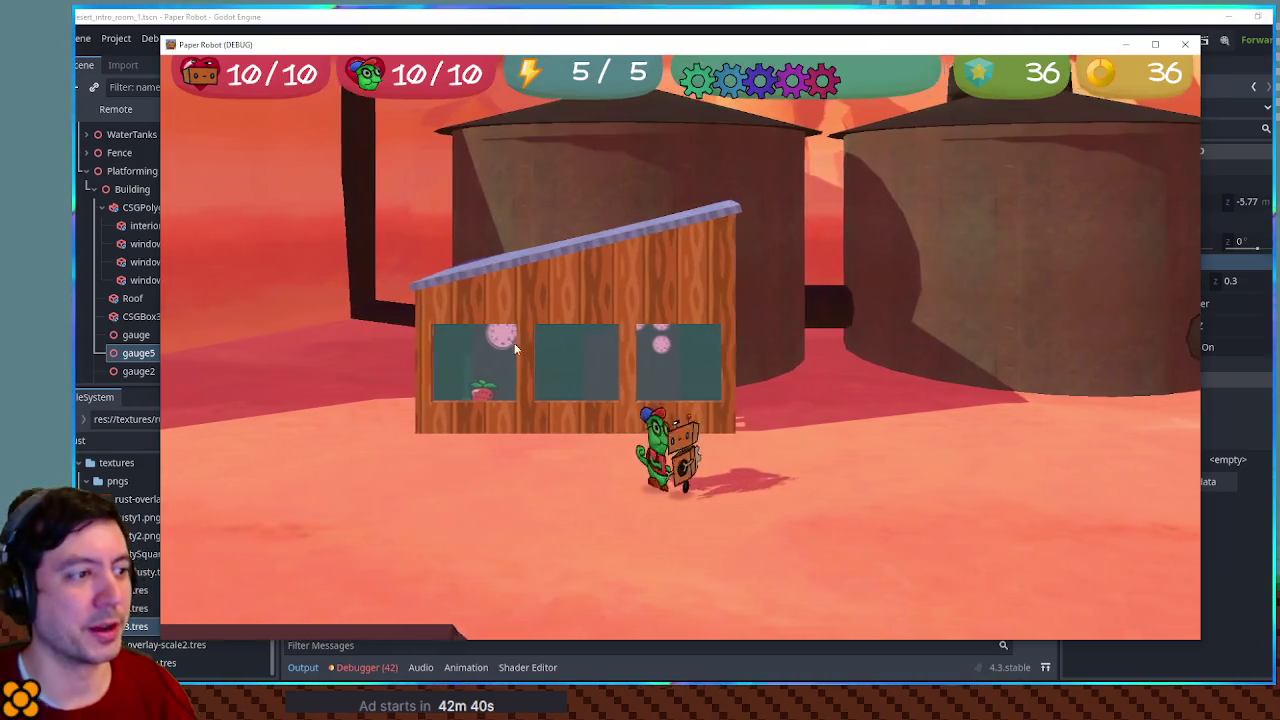
pyautogui.press('Left')
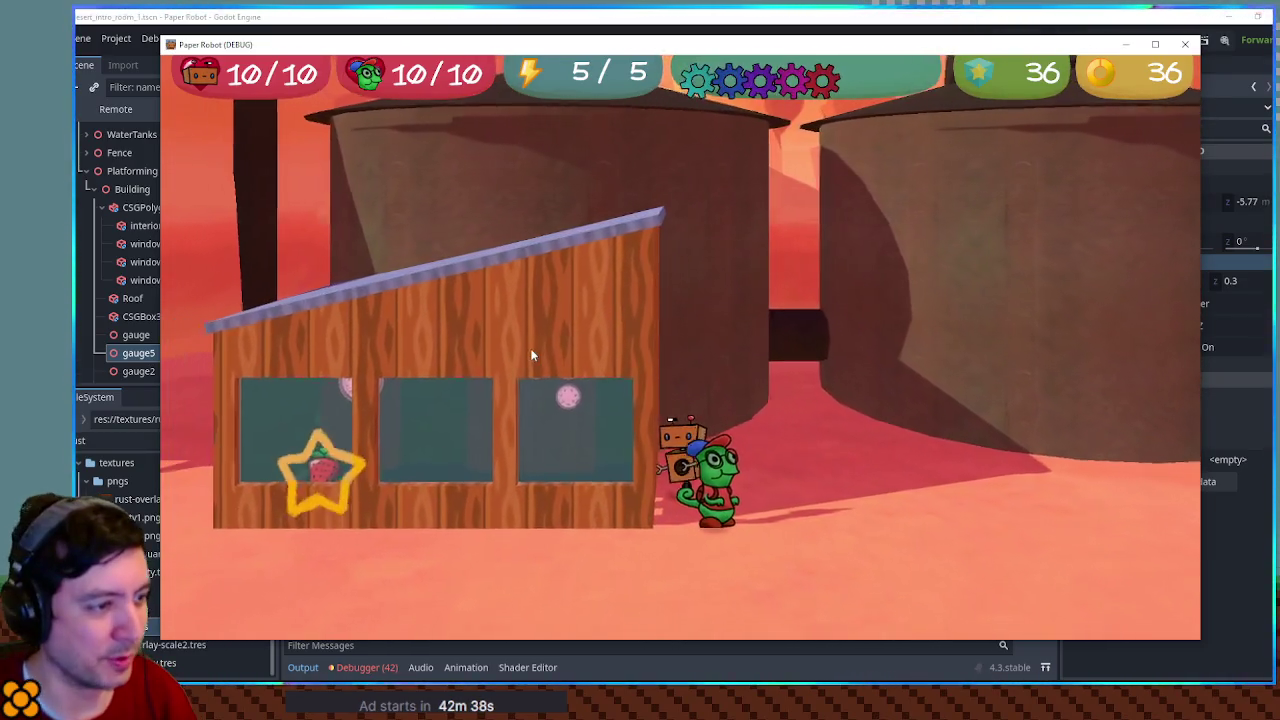
pyautogui.press('Left')
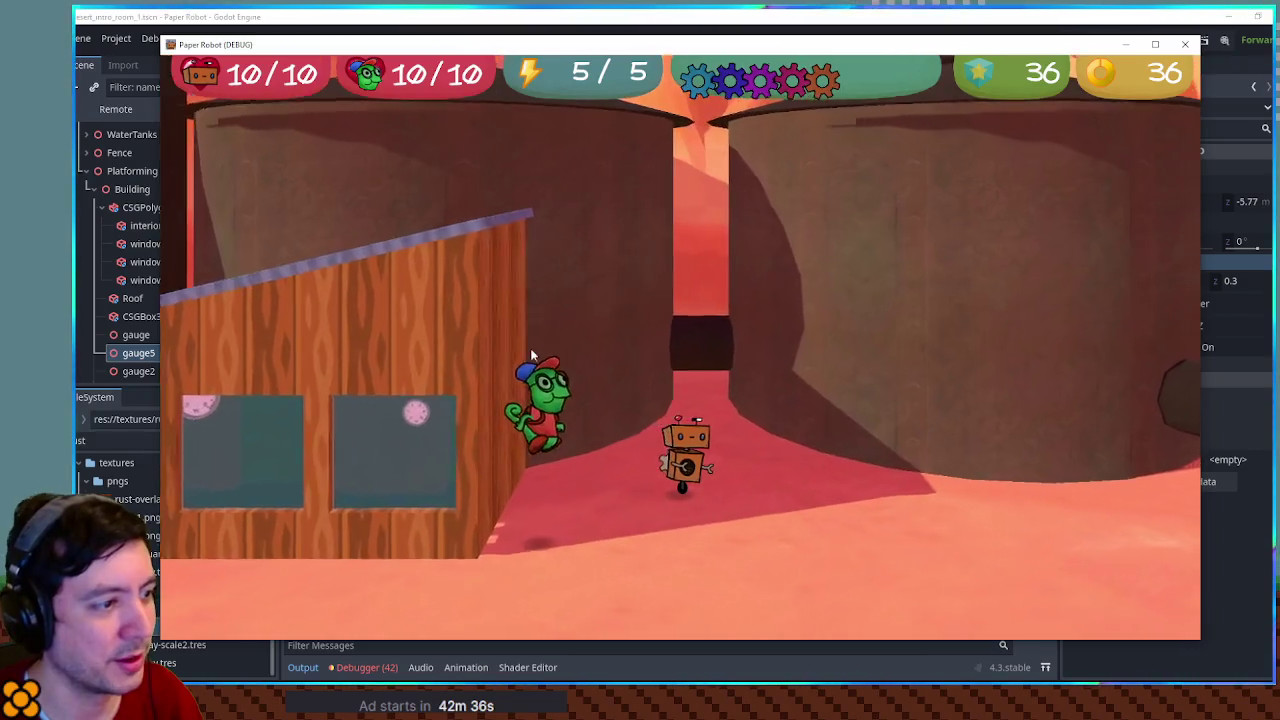
pyautogui.press('Left')
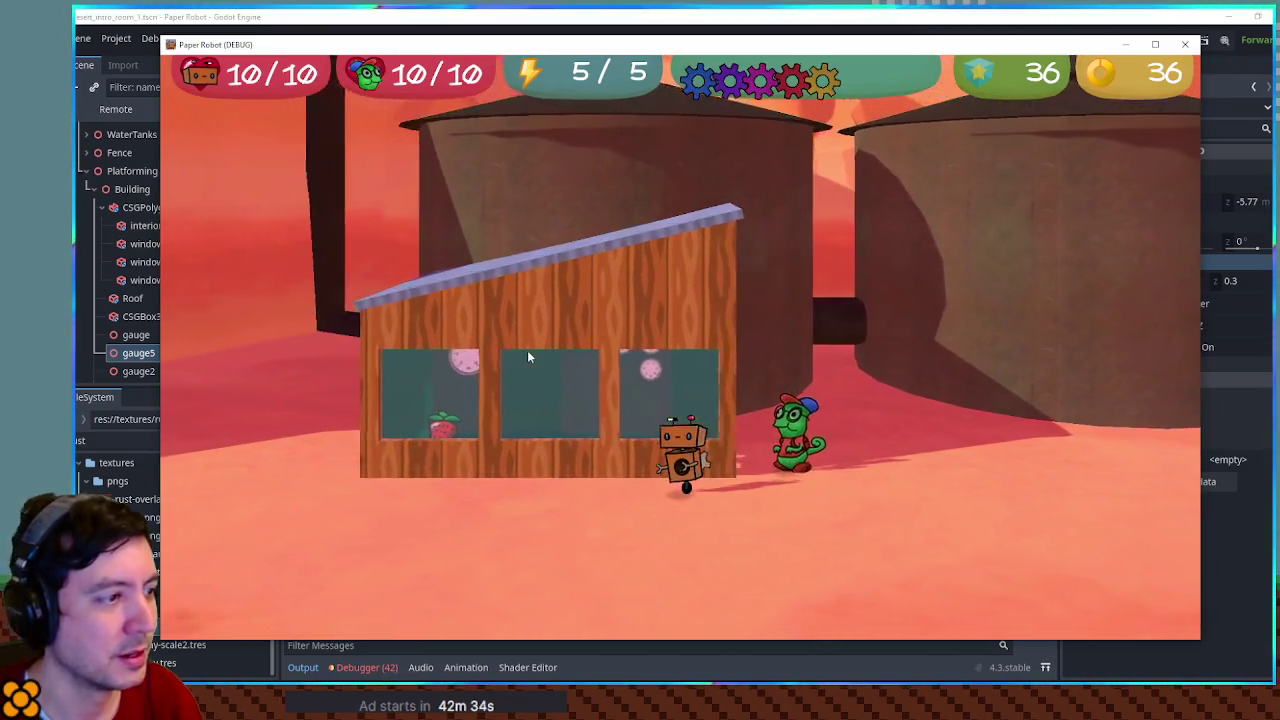
pyautogui.press('Left')
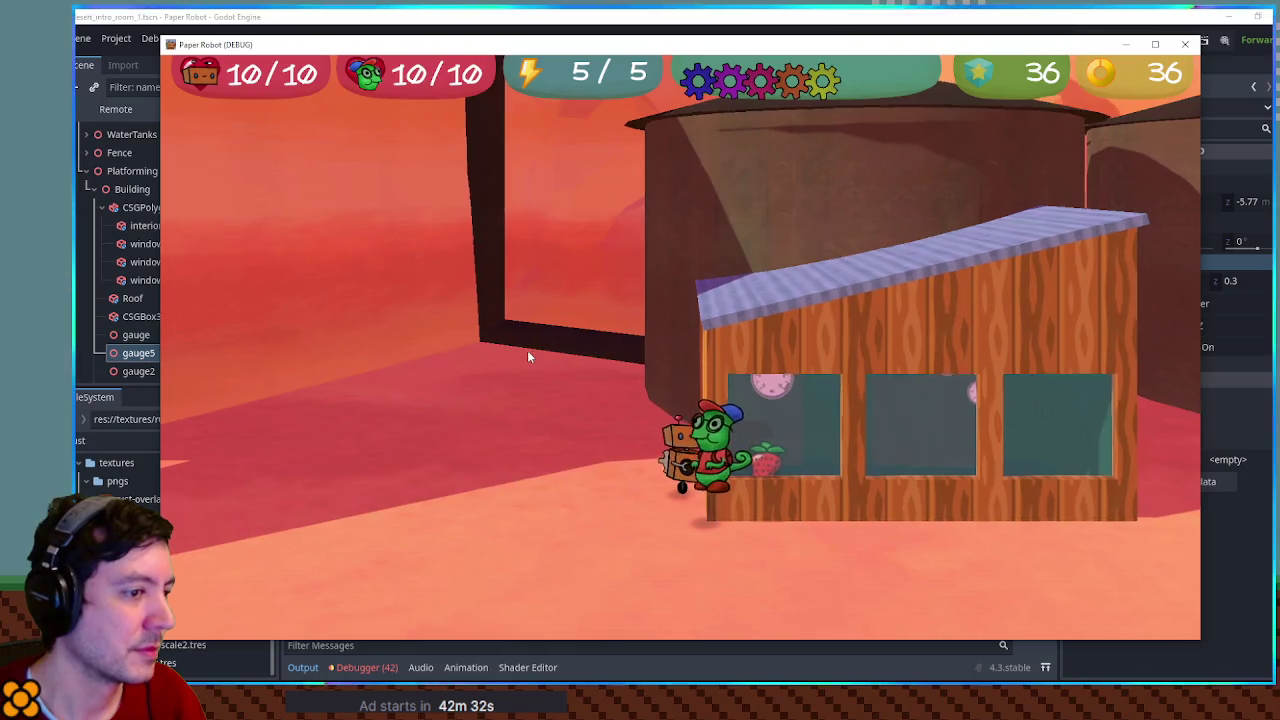
pyautogui.press('Right')
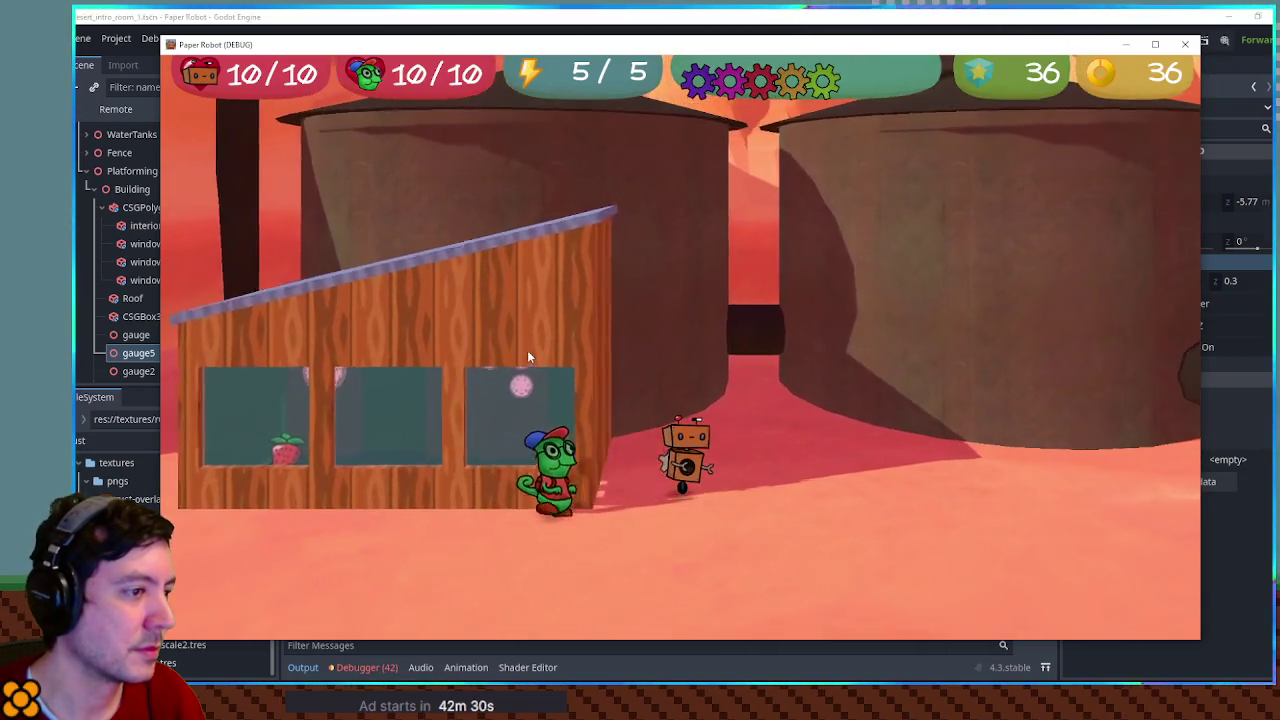
pyautogui.press('Right')
pyautogui.press('Left')
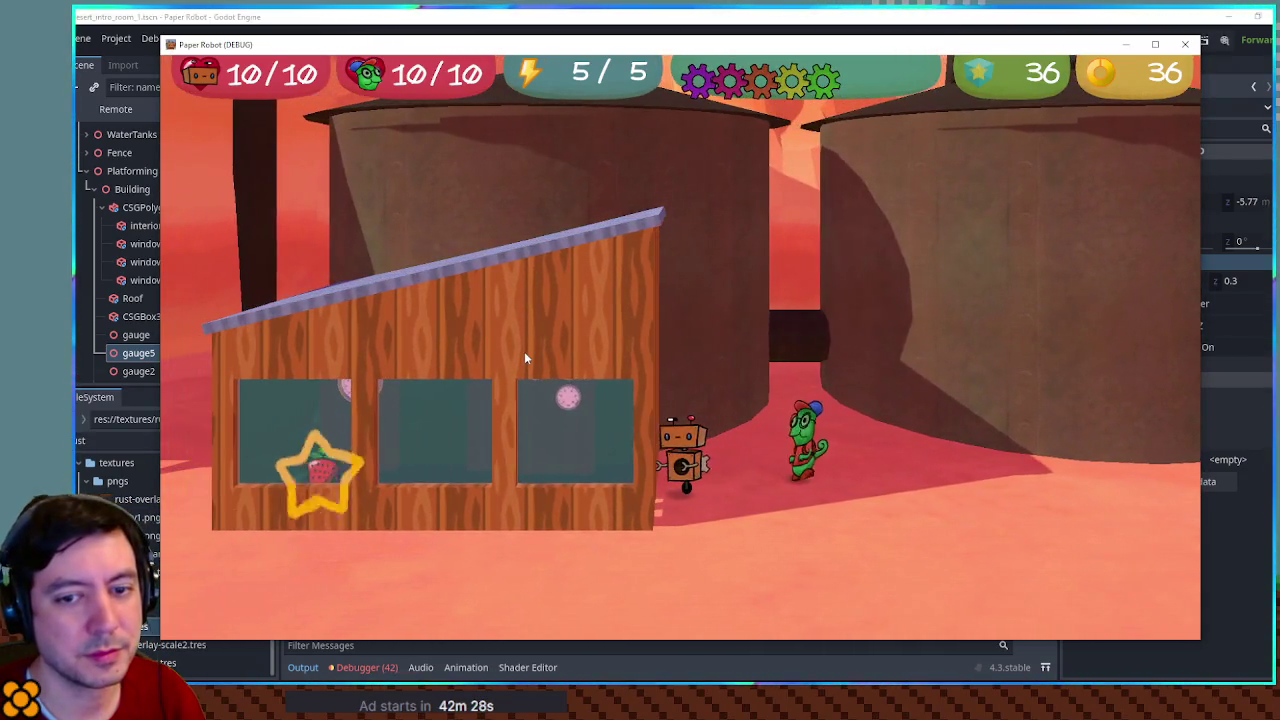
pyautogui.press('Left')
pyautogui.press('Right')
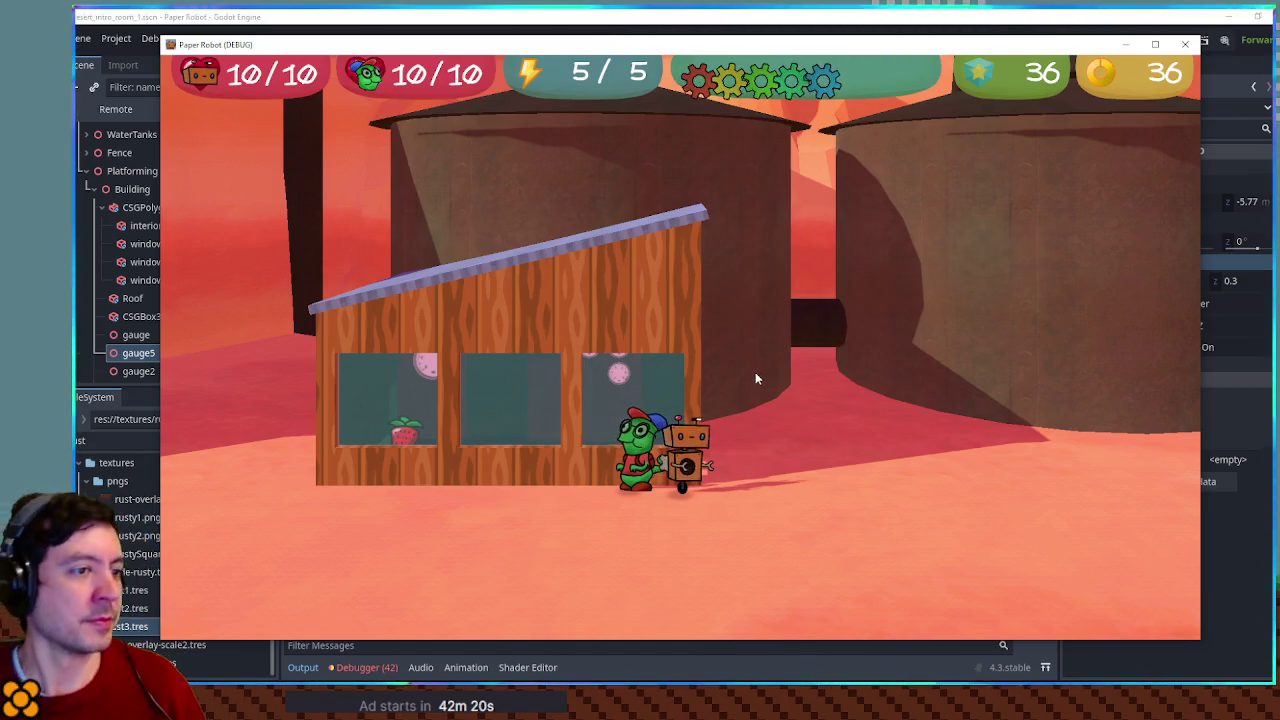
# Jump around, carry the robot out the shack window, drop it, then close the game
pyautogui.press('d')
pyautogui.press('space')
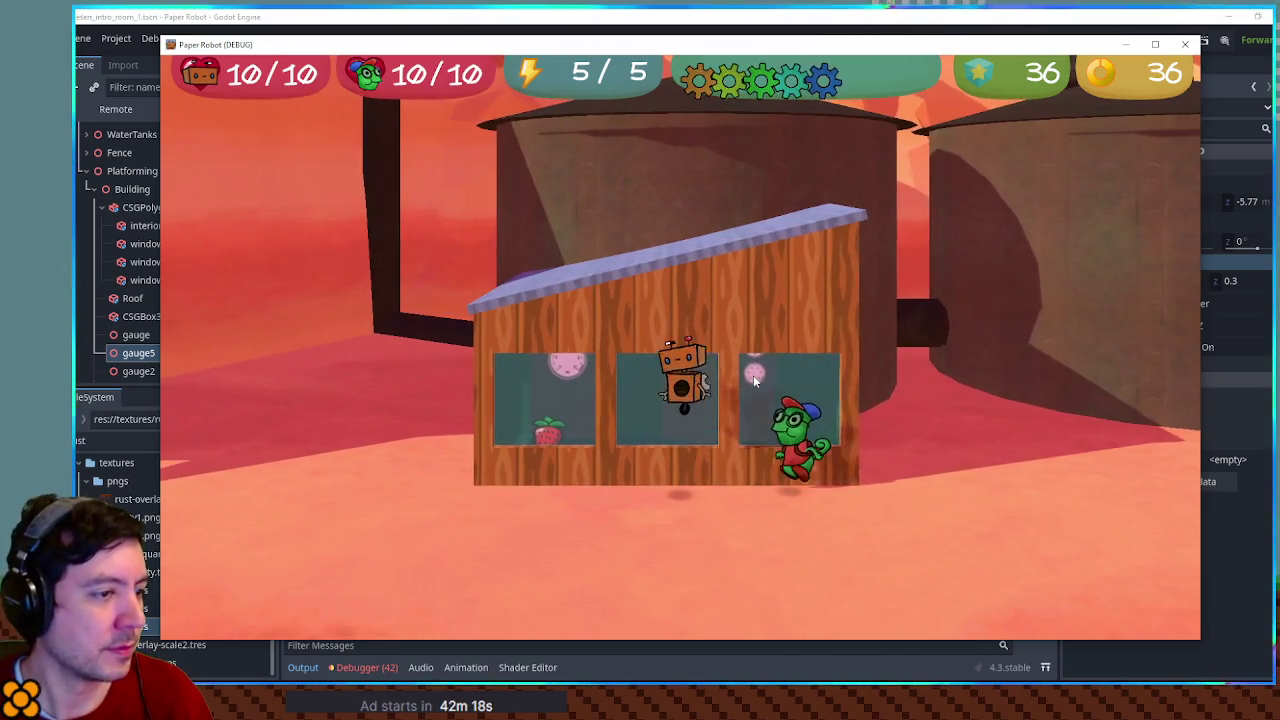
pyautogui.press('d')
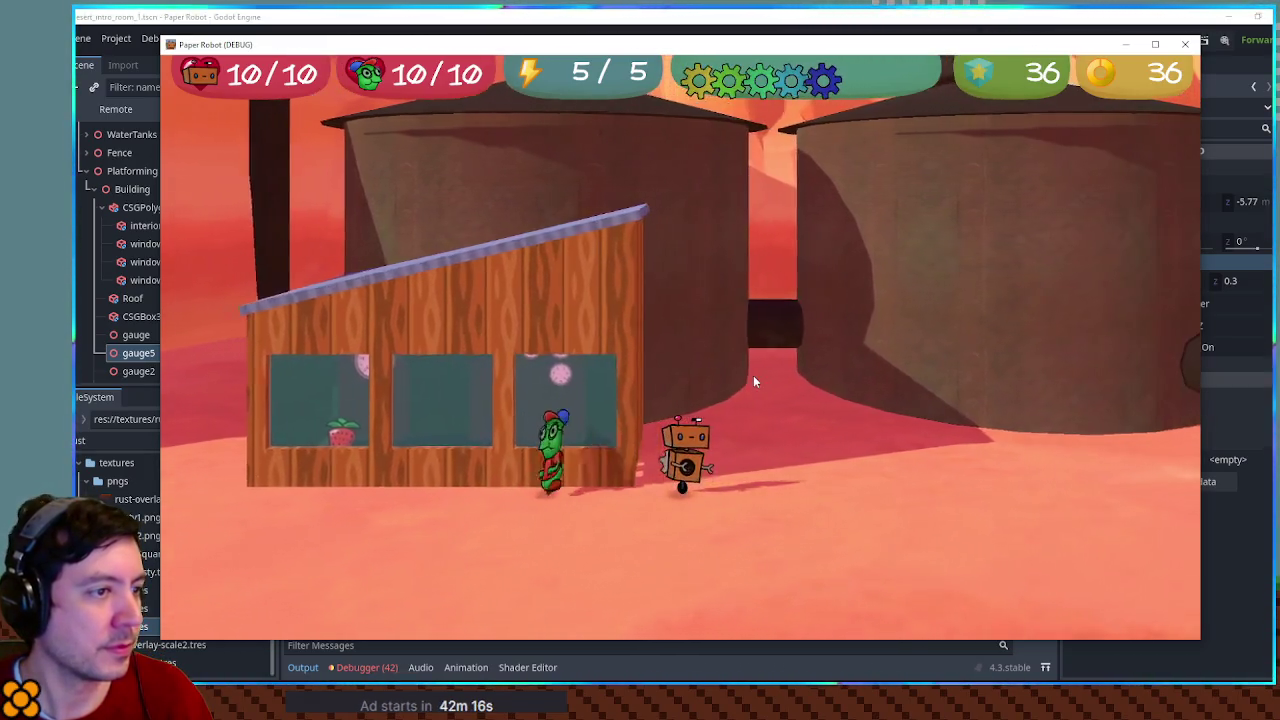
pyautogui.press('d')
pyautogui.press('space')
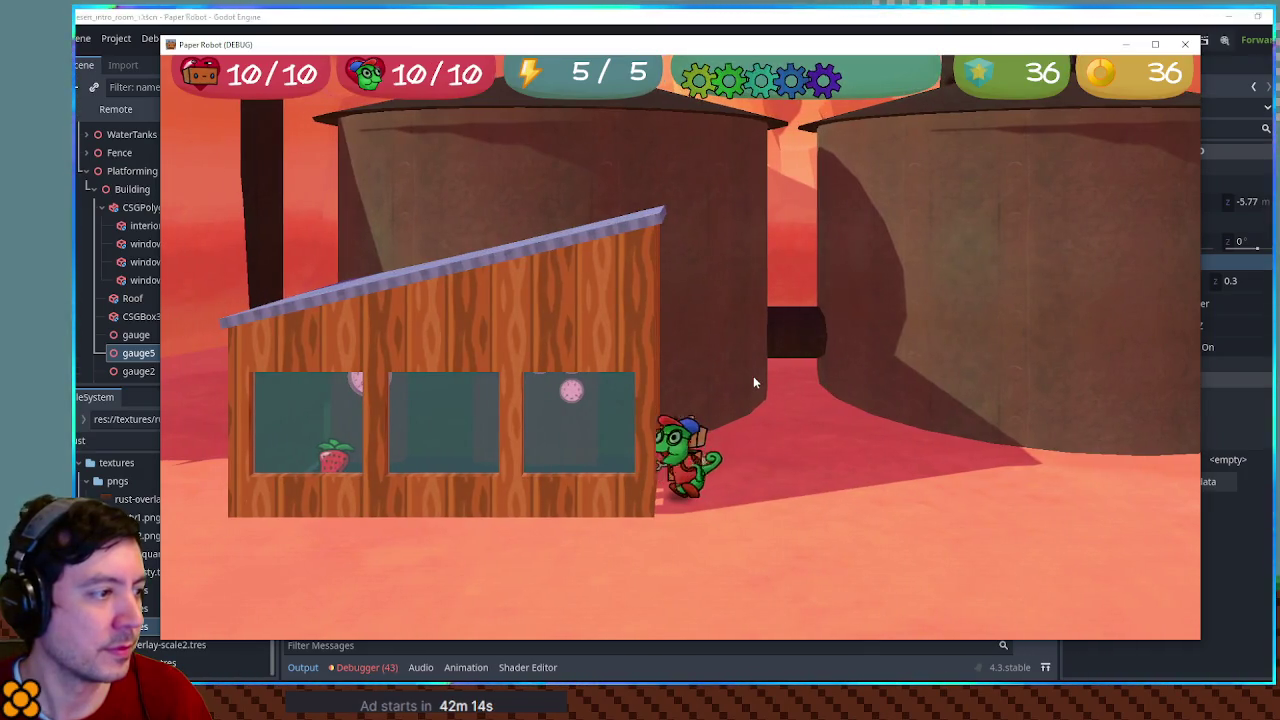
pyautogui.press('space')
pyautogui.press('d')
pyautogui.press('a')
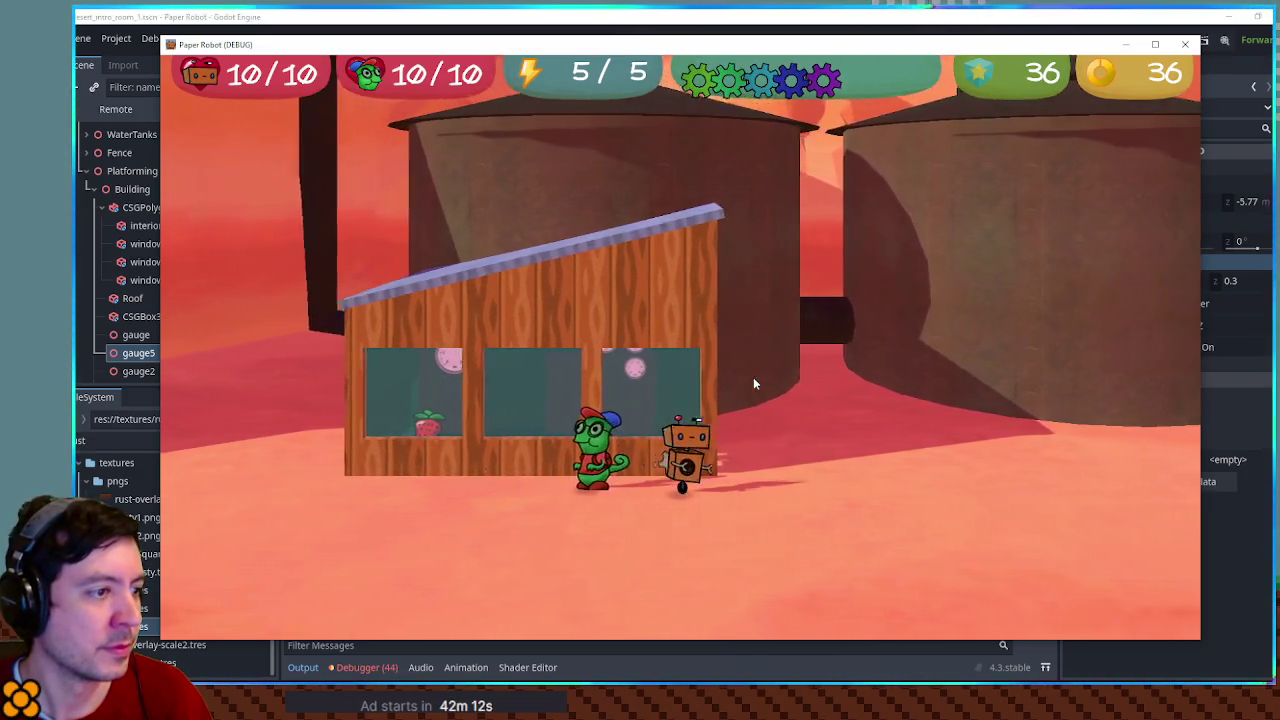
pyautogui.press('d')
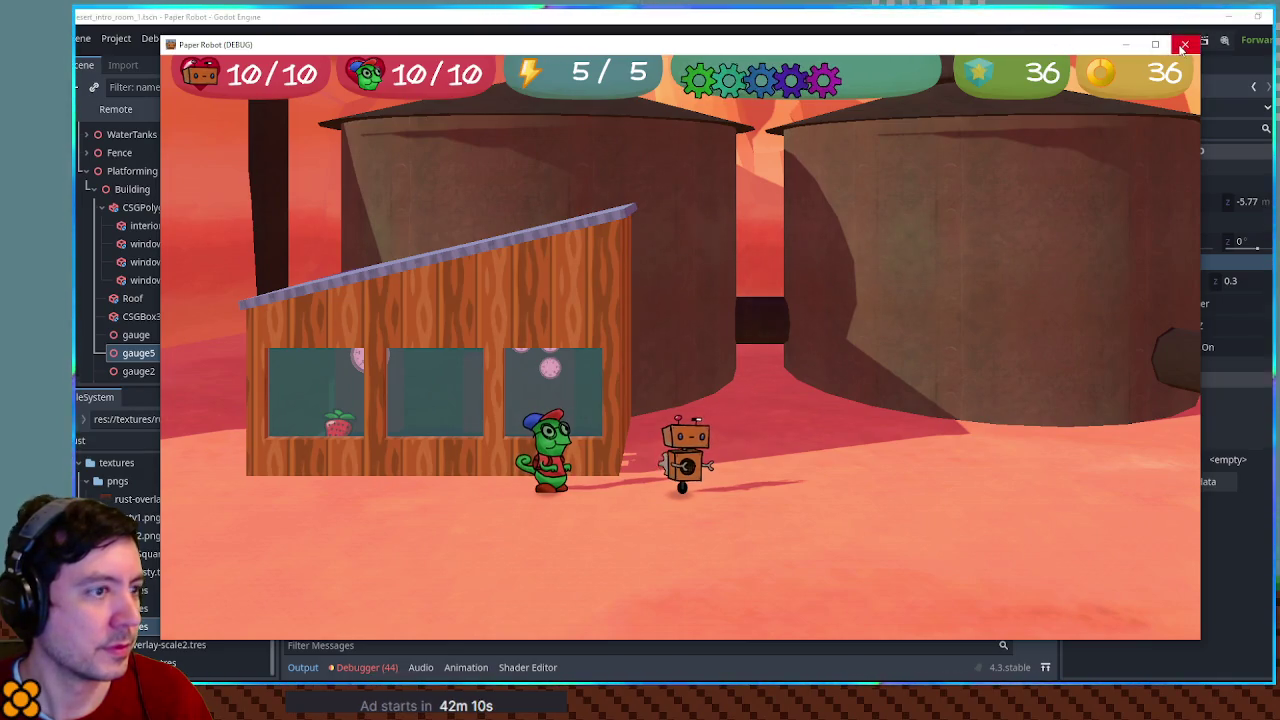
pyautogui.click(1183, 47)
pyautogui.moveTo(864, 212)
pyautogui.mouseDown()
pyautogui.moveTo(717, 299)
pyautogui.moveTo(675, 297)
pyautogui.moveTo(773, 323)
pyautogui.moveTo(684, 312)
pyautogui.moveTo(680, 337)
pyautogui.moveTo(735, 332)
pyautogui.moveTo(646, 330)
pyautogui.mouseUp()
pyautogui.scroll(-3, 650, 322)
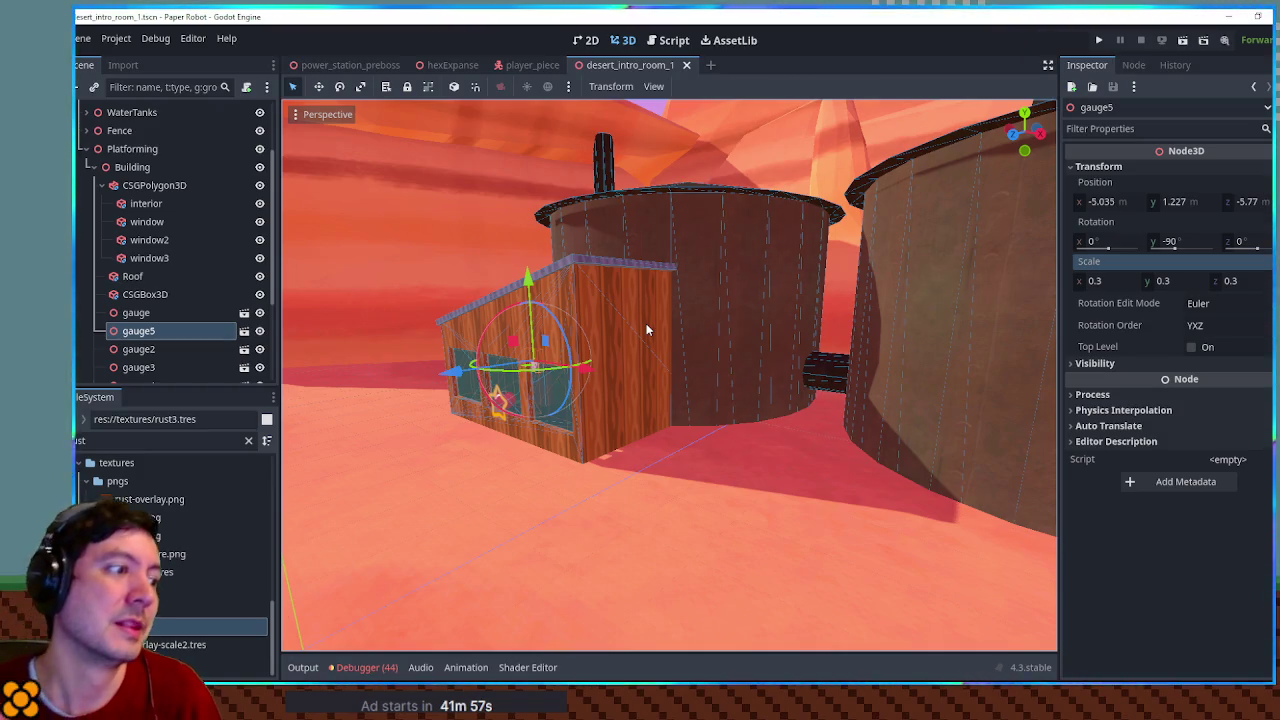
pyautogui.moveTo(642, 322); pyautogui.dragTo(716, 380)
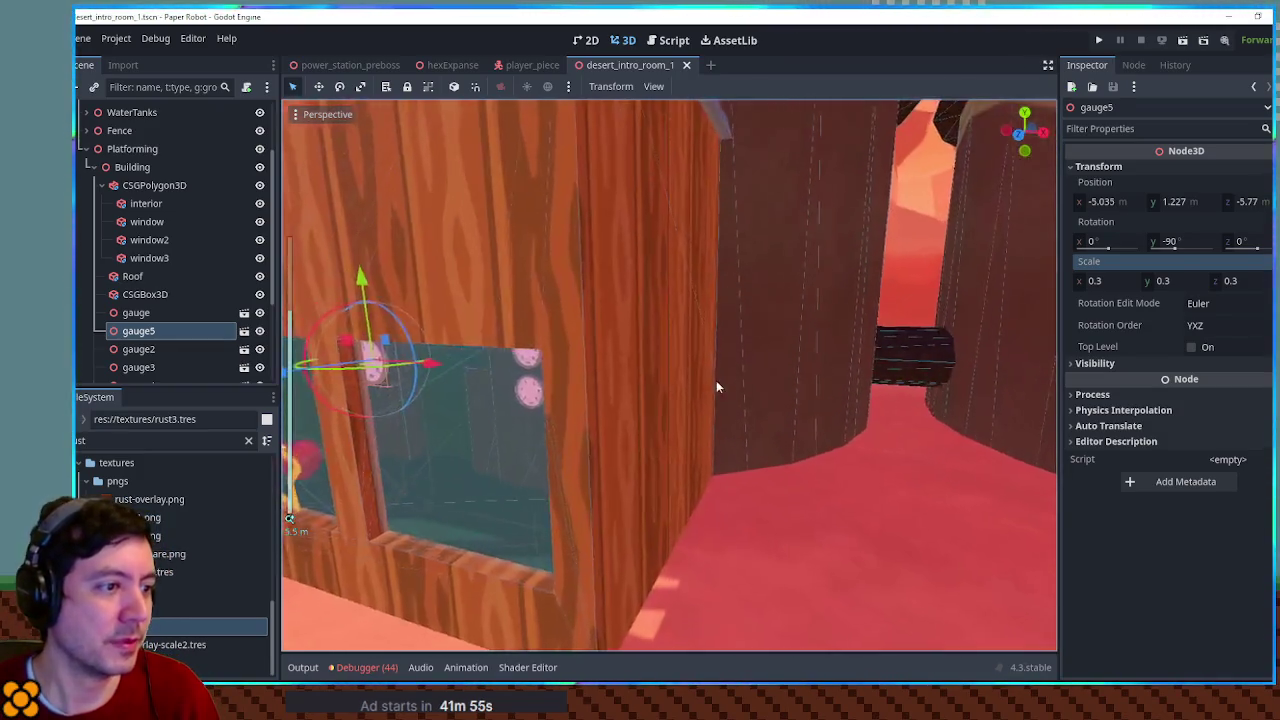
pyautogui.scroll(-2, 625, 392)
pyautogui.click(596, 396)
pyautogui.scroll(-5, 536, 383)
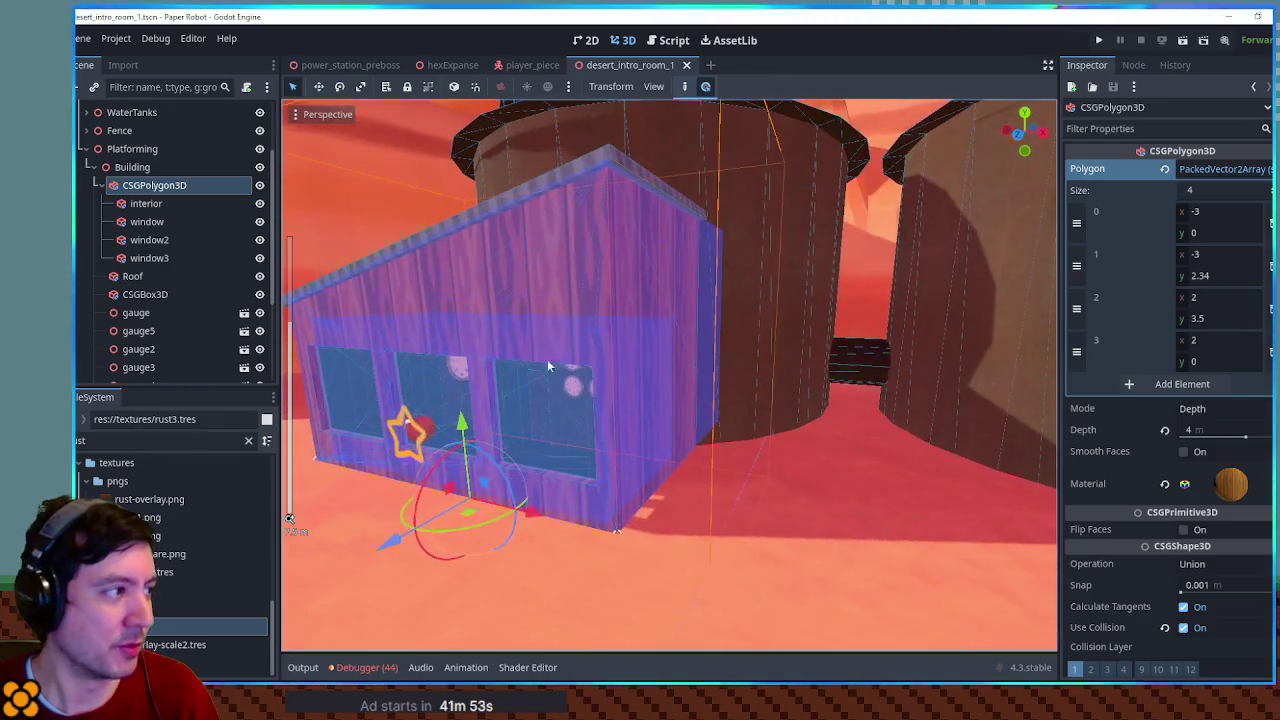
pyautogui.click(146, 203)
pyautogui.click(149, 258)
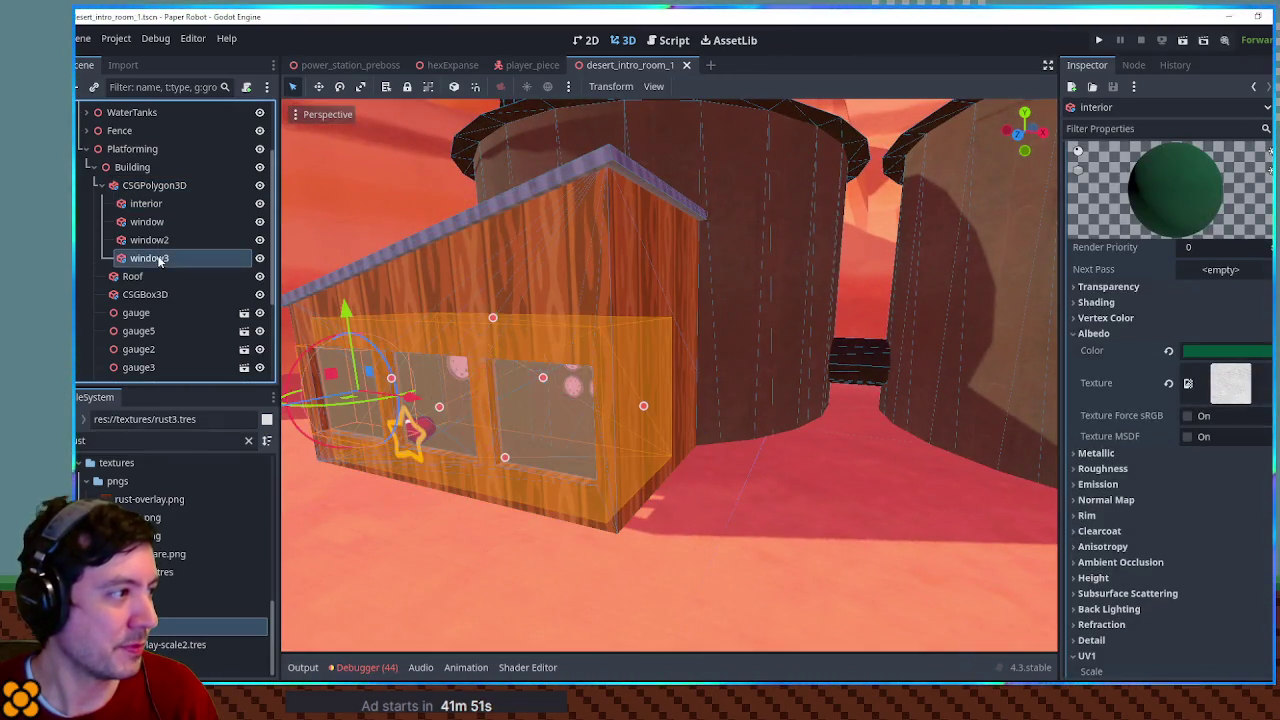
pyautogui.click(164, 228)
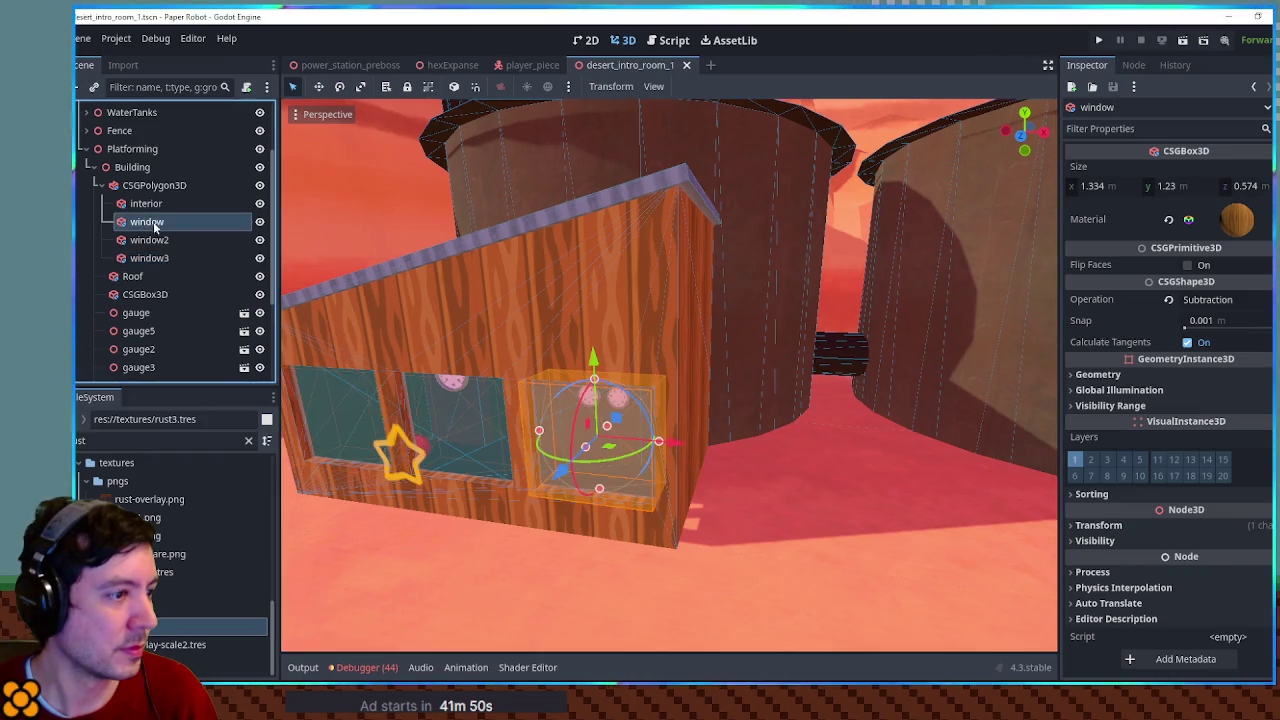
# Duplicate the window cutout and rename the copy 'door'
pyautogui.hotkey('ctrl', 'd')
pyautogui.press('F2')
pyautogui.write('door')
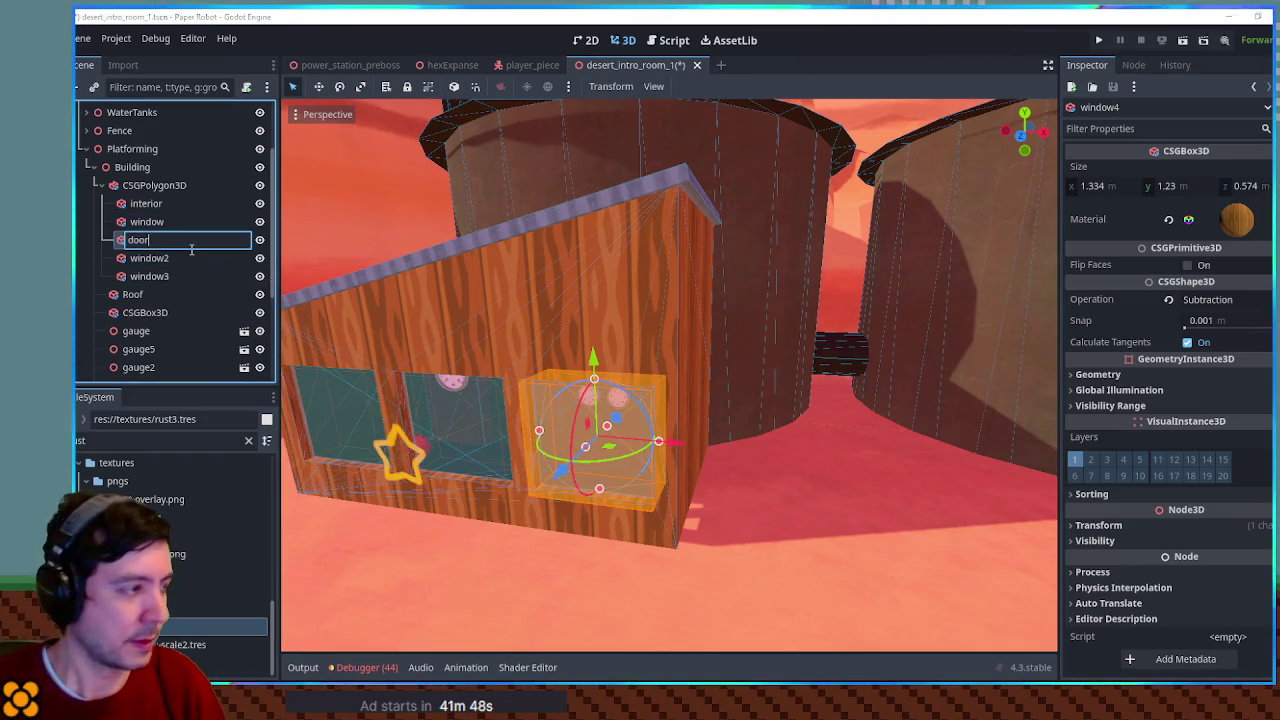
# Slide the door box along X to the side wall and resize it to 1.334 × 1.802 × 1.2
pyautogui.moveTo(610, 395)
pyautogui.mouseDown()
pyautogui.moveTo(655, 399)
pyautogui.moveTo(500, 395)
pyautogui.mouseUp()
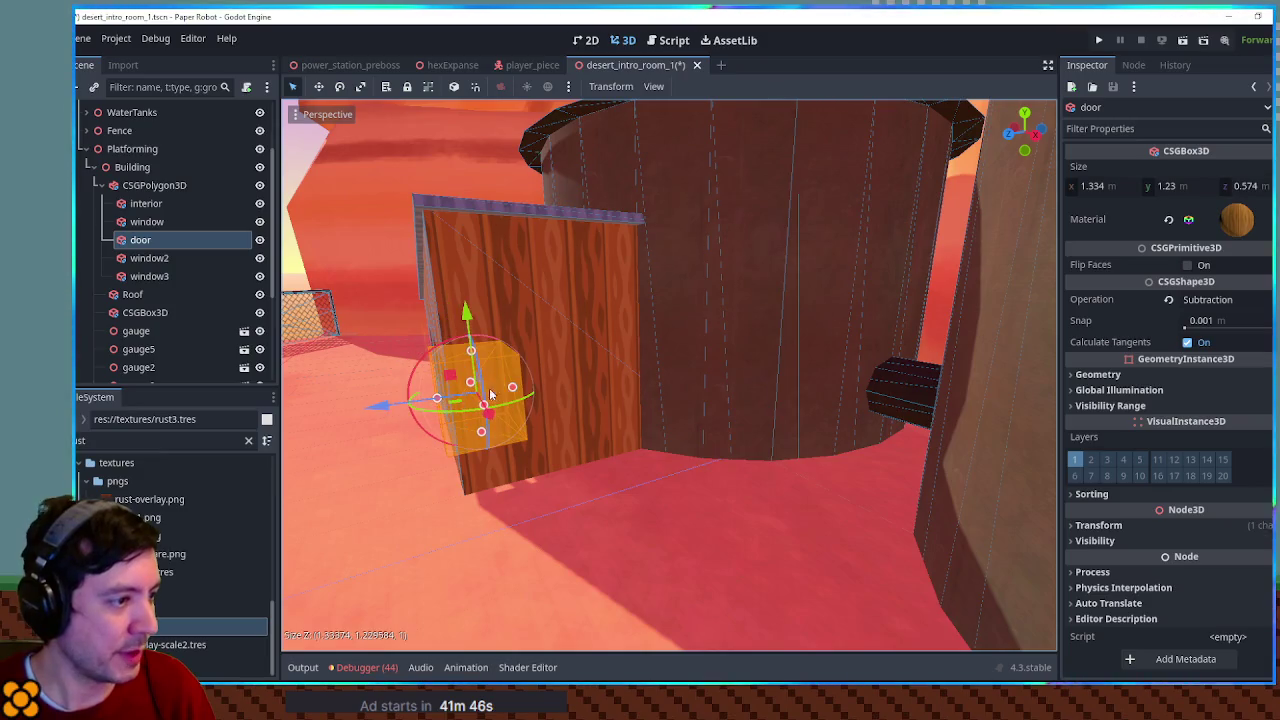
pyautogui.moveTo(390, 404); pyautogui.dragTo(418, 404)
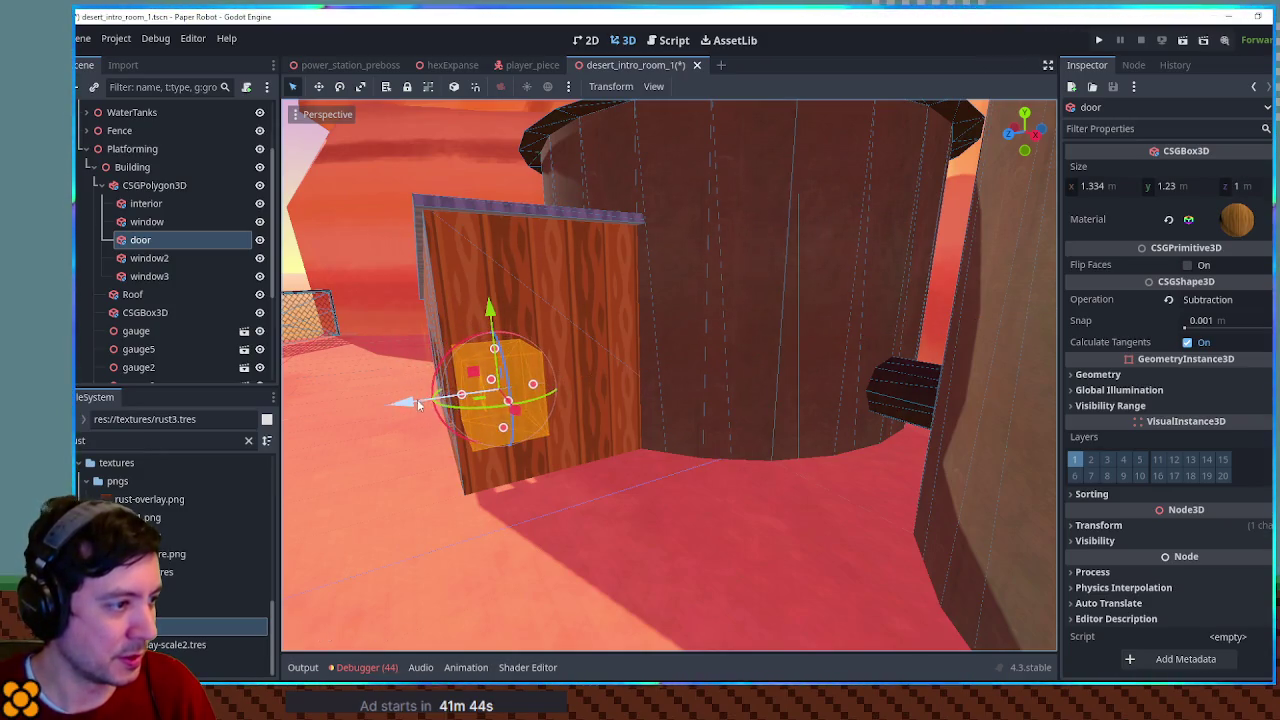
pyautogui.moveTo(532, 422); pyautogui.dragTo(558, 456)
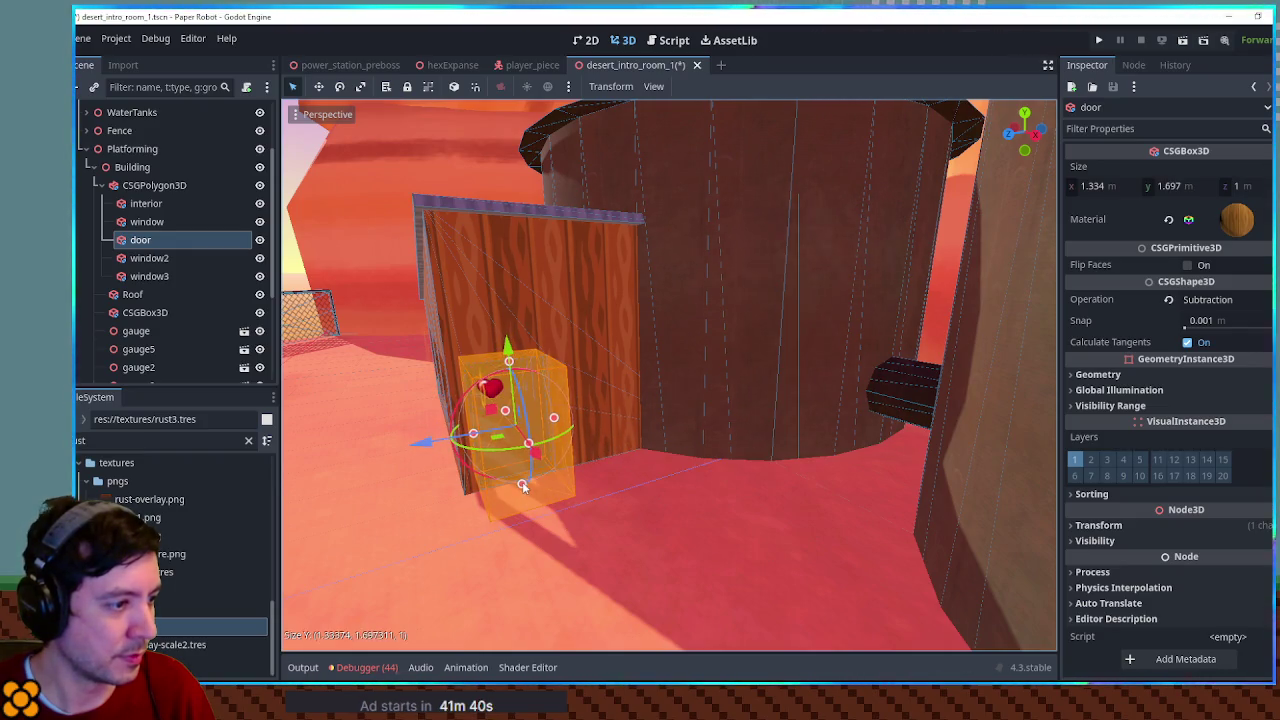
pyautogui.press('f')
pyautogui.moveTo(587, 586); pyautogui.dragTo(738, 297)
pyautogui.scroll(-3, 586, 591)
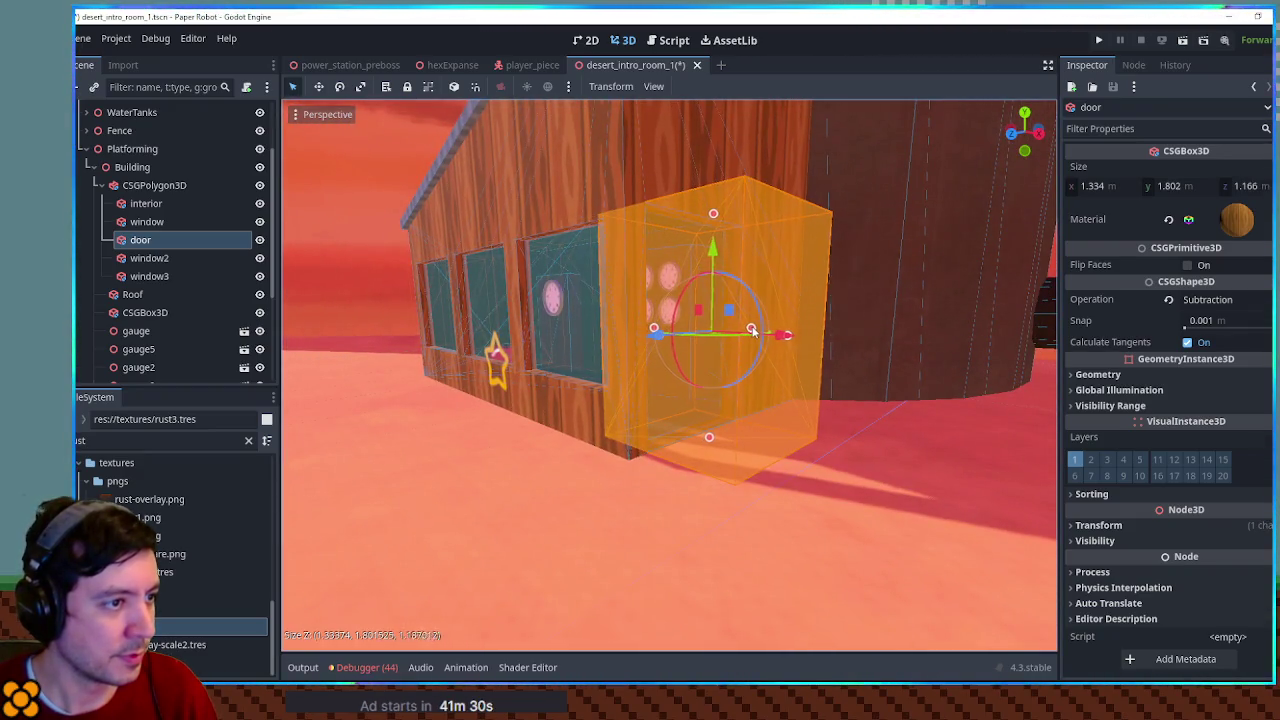
# Inspect the doorway from another angle, save the scene, and review the window2 cutout
pyautogui.moveTo(758, 331)
pyautogui.mouseDown()
pyautogui.moveTo(609, 370)
pyautogui.moveTo(700, 380)
pyautogui.moveTo(590, 370)
pyautogui.mouseUp()
pyautogui.hotkey('ctrl', 's')
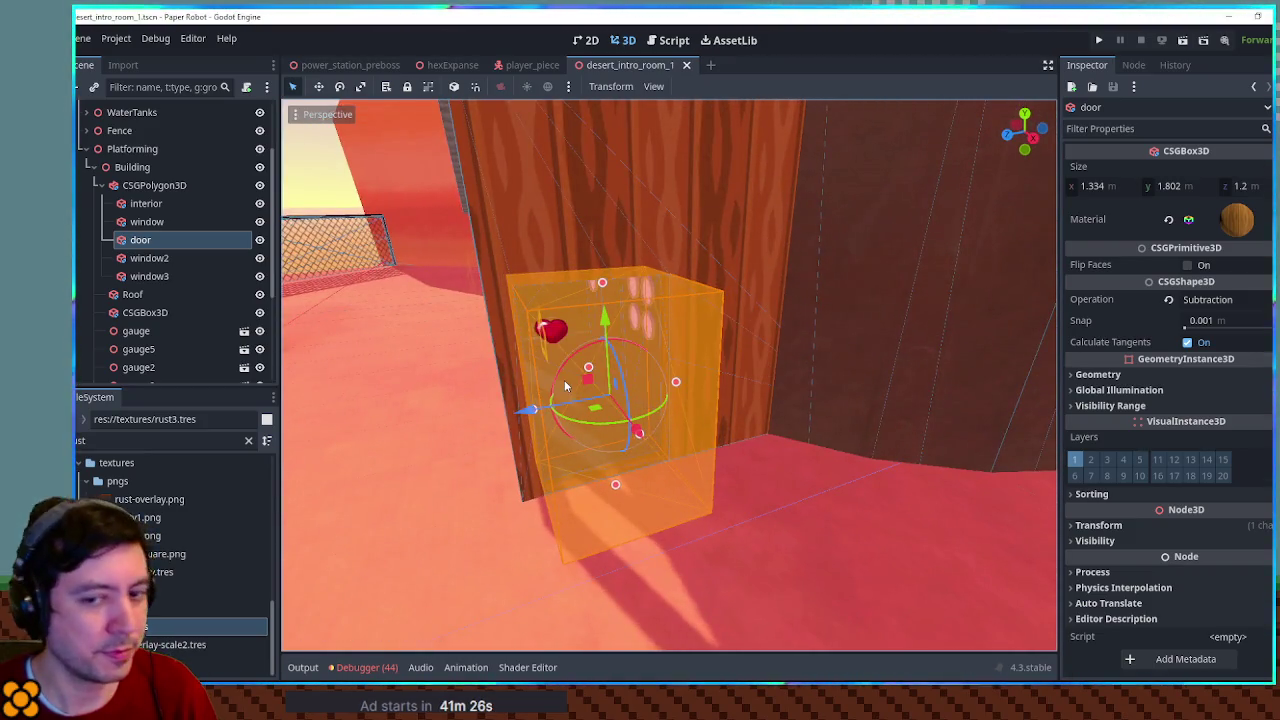
pyautogui.scroll(-3, 500, 345)
pyautogui.click(149, 258)
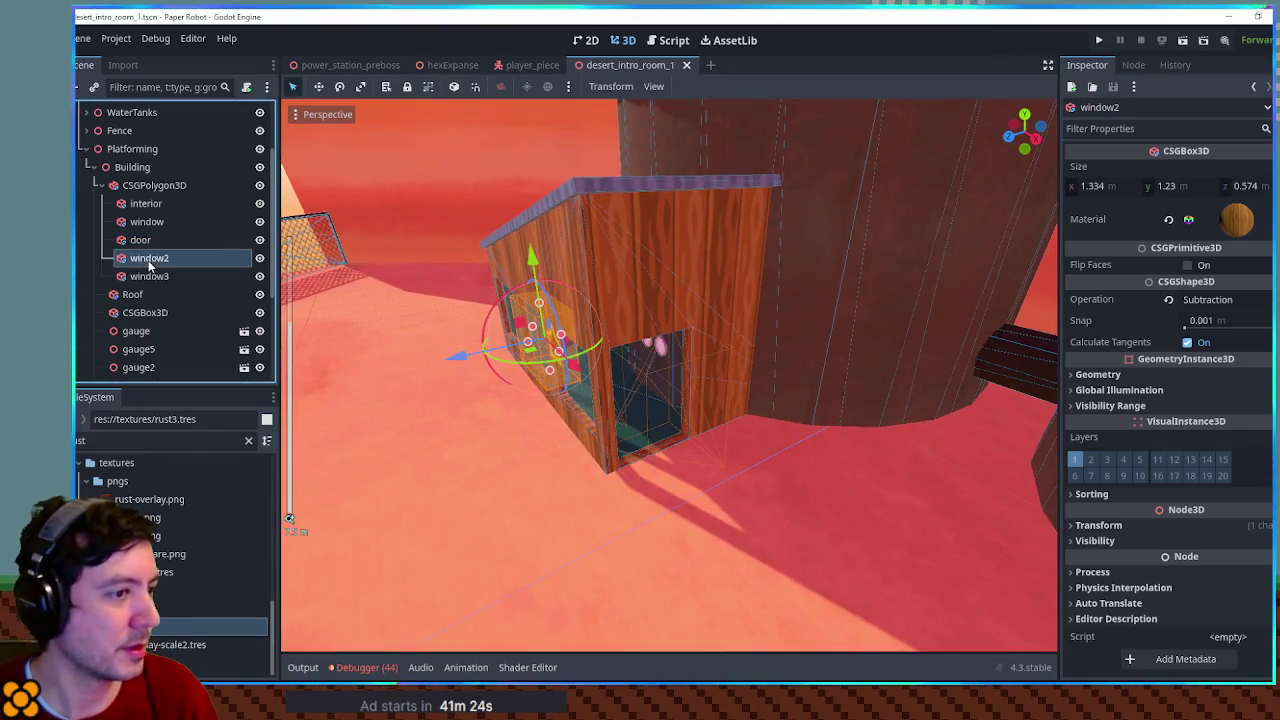
pyautogui.scroll(1, 573, 361)
pyautogui.moveTo(573, 361)
pyautogui.mouseDown()
pyautogui.moveTo(688, 334)
pyautogui.moveTo(598, 371)
pyautogui.moveTo(650, 410)
pyautogui.moveTo(690, 350)
pyautogui.mouseUp()
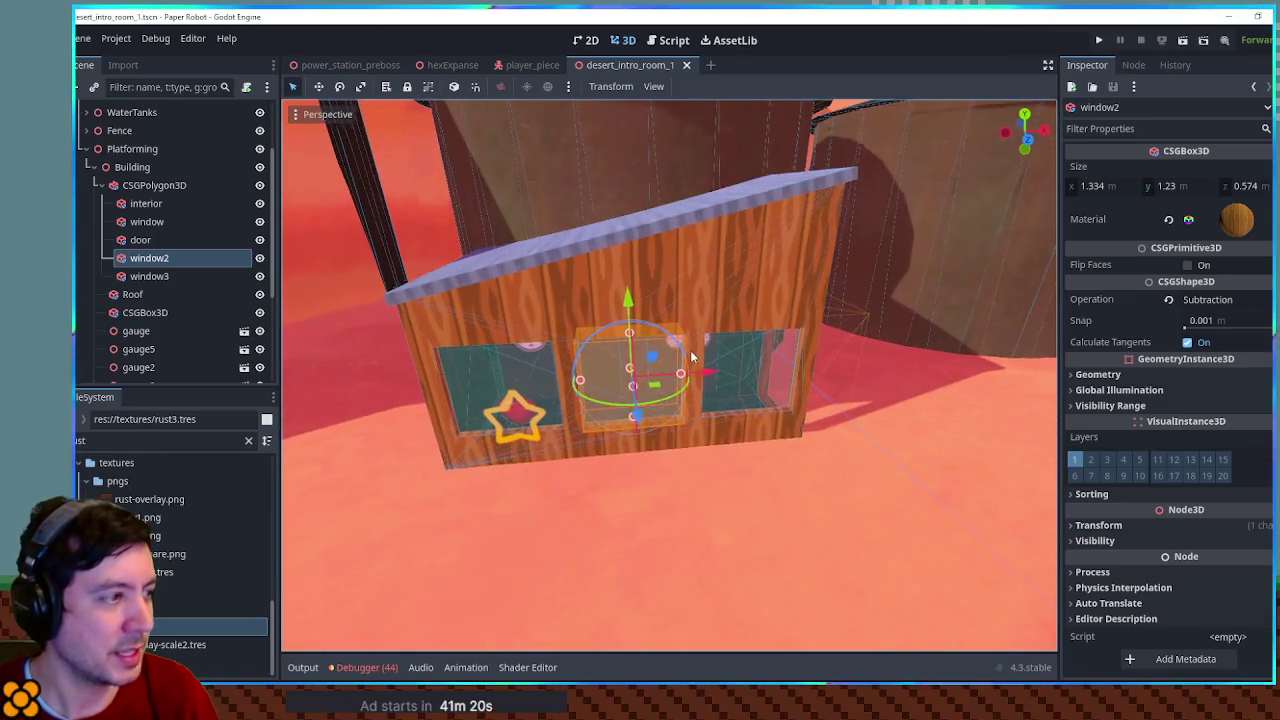
pyautogui.click(132, 167)
# Add a Node3D child named 'Gauges' under the Building node
pyautogui.scroll(-5, 756, 391)
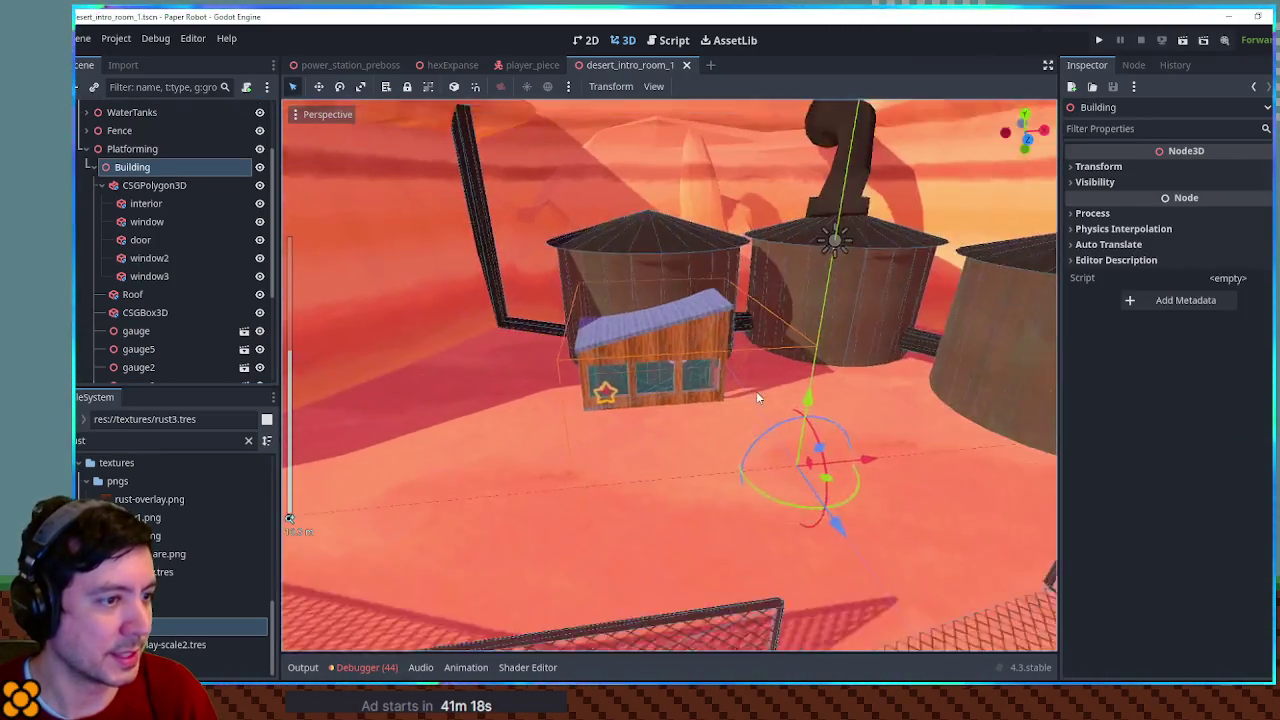
pyautogui.moveTo(767, 407); pyautogui.dragTo(700, 330)
pyautogui.click(144, 187)
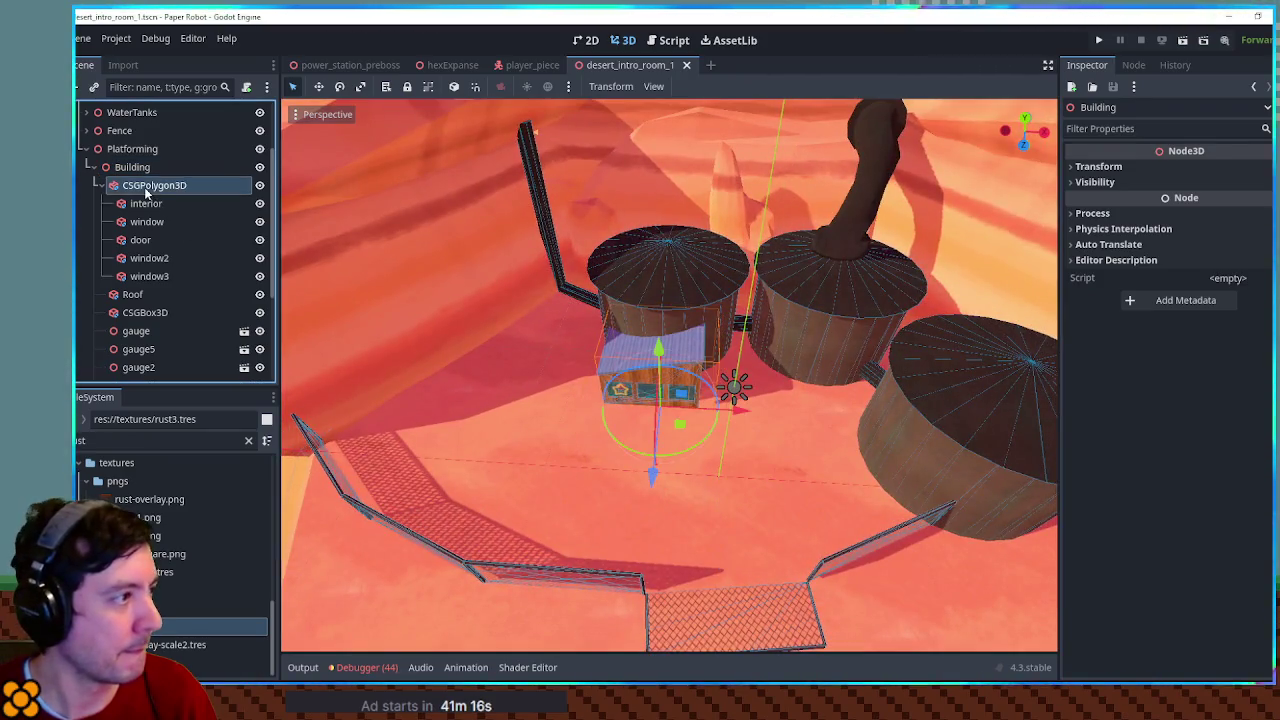
pyautogui.click(101, 185)
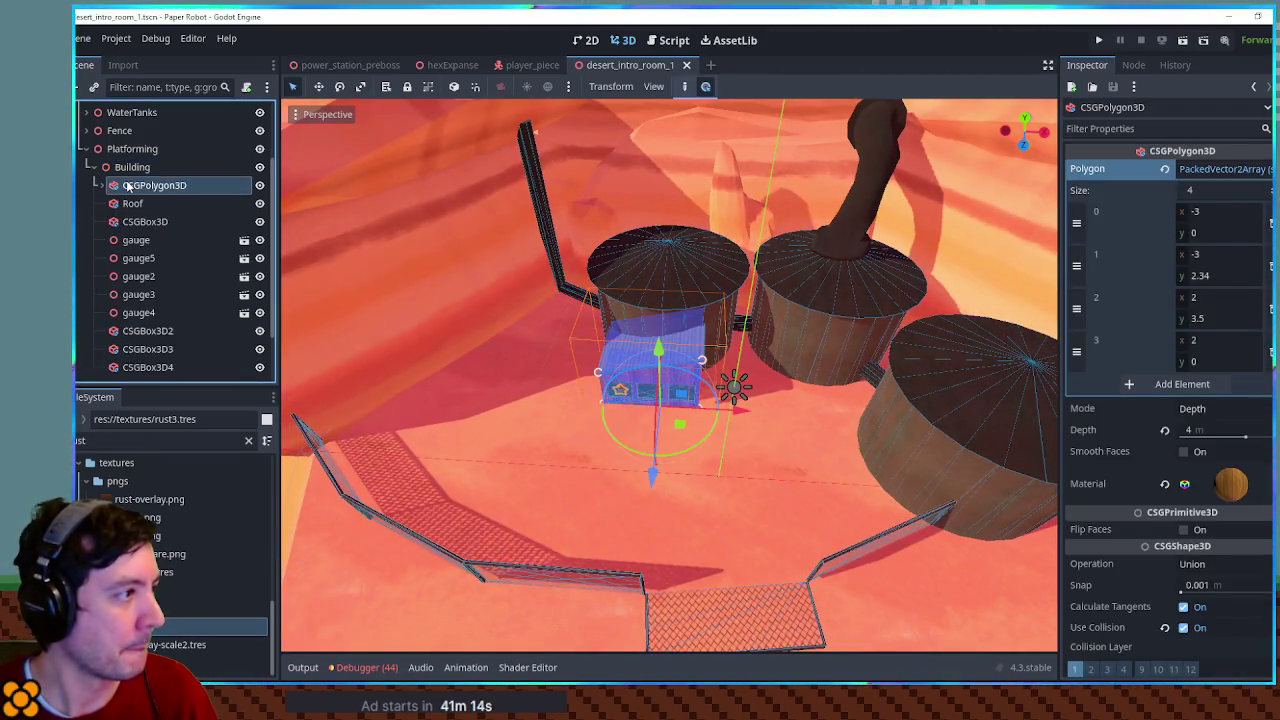
pyautogui.click(126, 168)
pyautogui.hotkey('ctrl', 'a')
pyautogui.write('node3d')
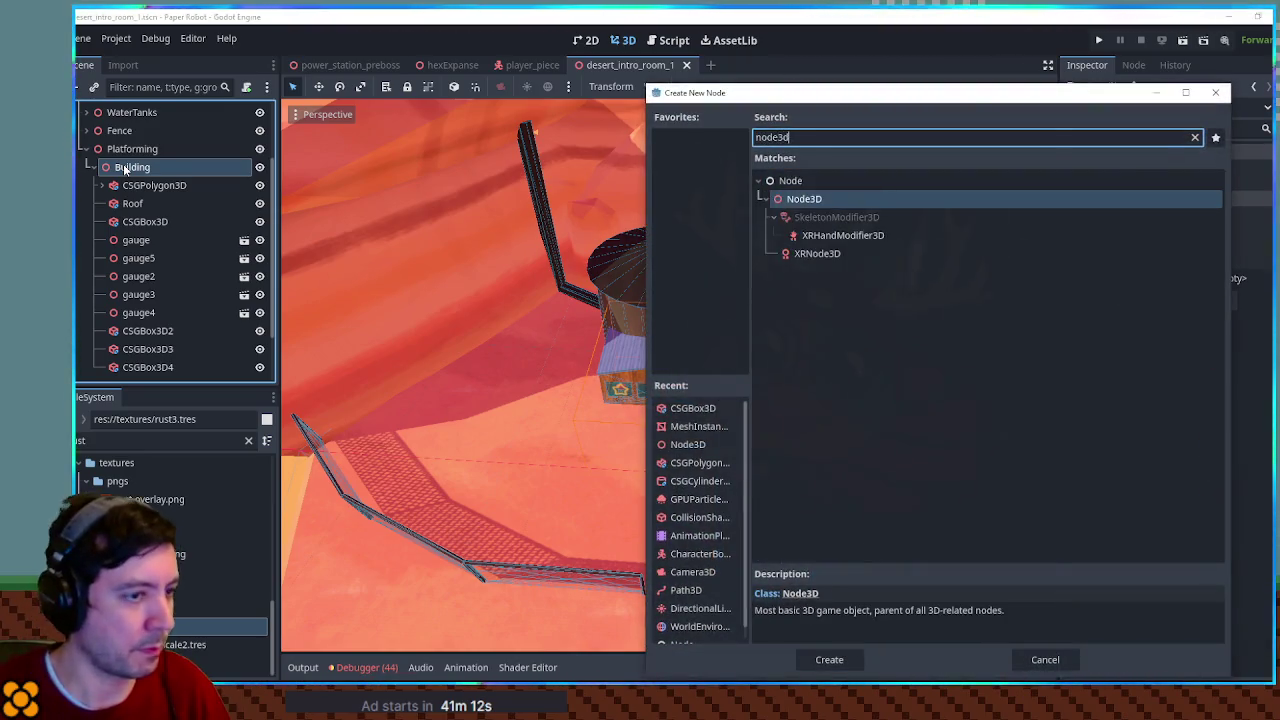
pyautogui.press('Return')
pyautogui.press('F2')
pyautogui.write('G')
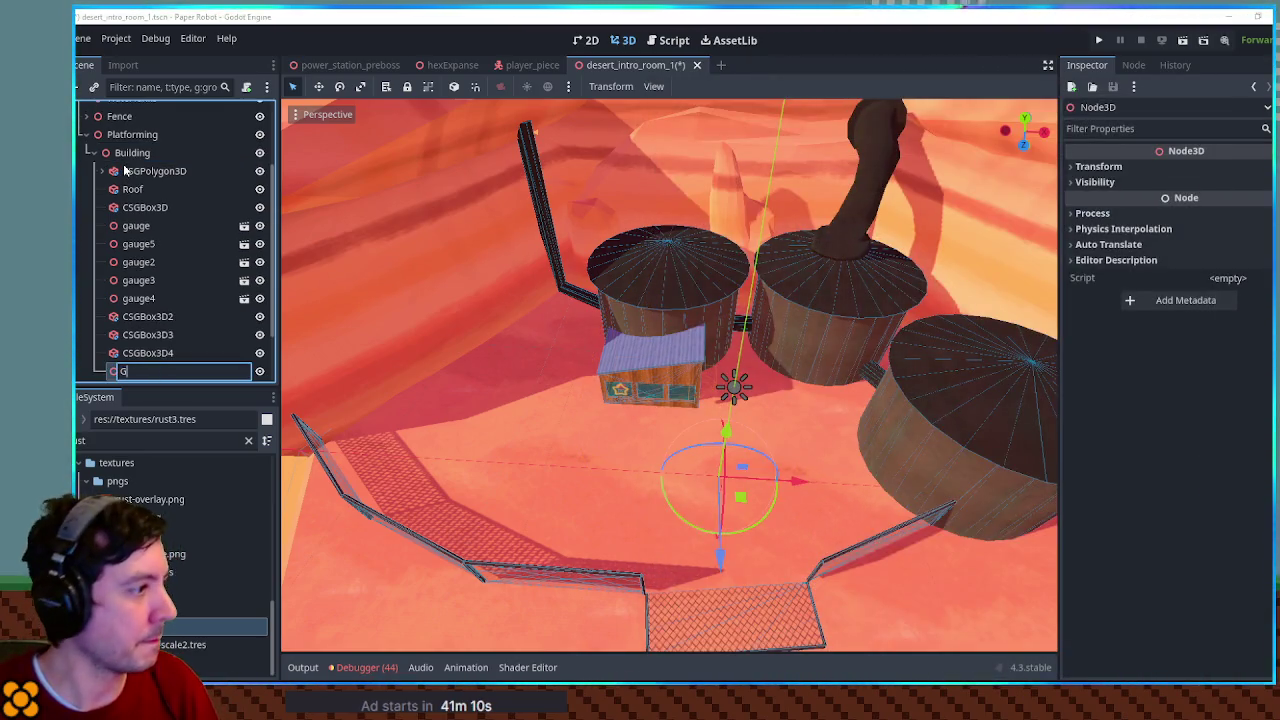
pyautogui.write('auges')
pyautogui.press('Return')
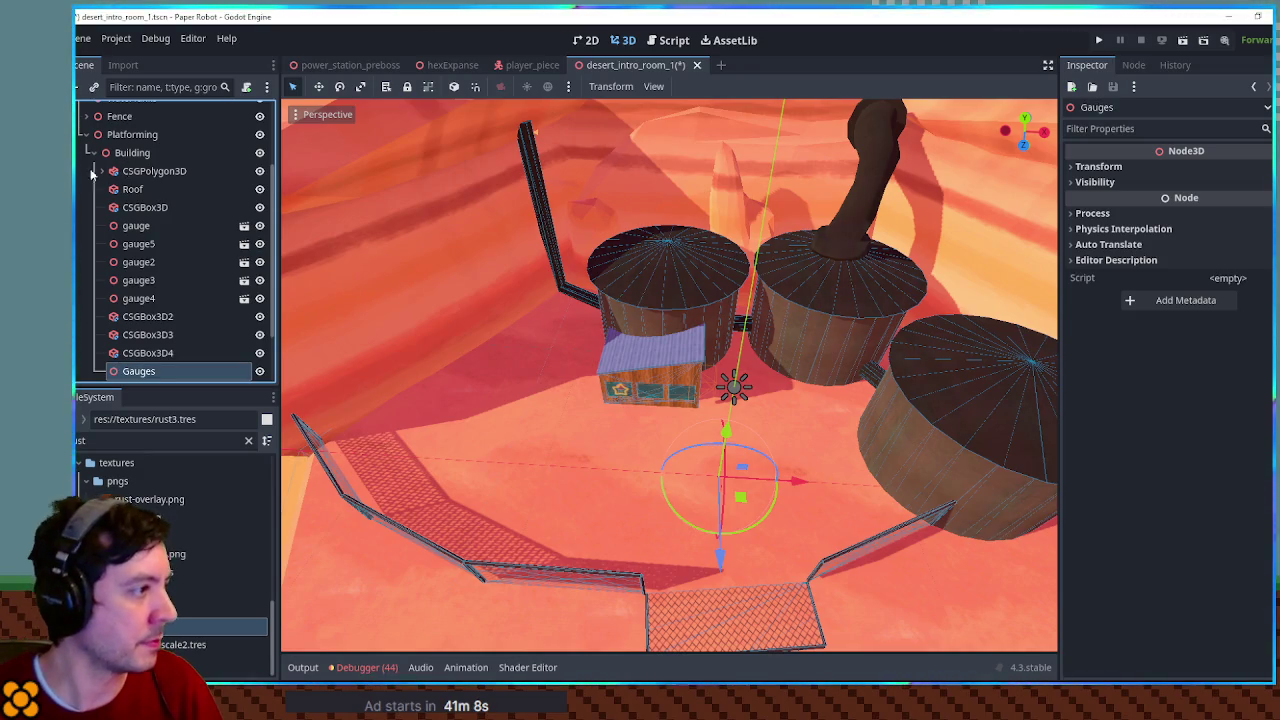
# Move gauge through gauge4 under the Gauges node and collapse the group
pyautogui.click(136, 226)
pyautogui.keyDown('shift'); pyautogui.click(138, 298); pyautogui.keyUp('shift')
pyautogui.moveTo(138, 298)
pyautogui.mouseDown()
pyautogui.moveTo(150, 360)
pyautogui.moveTo(147, 342)
pyautogui.mouseUp()
pyautogui.click(103, 248)
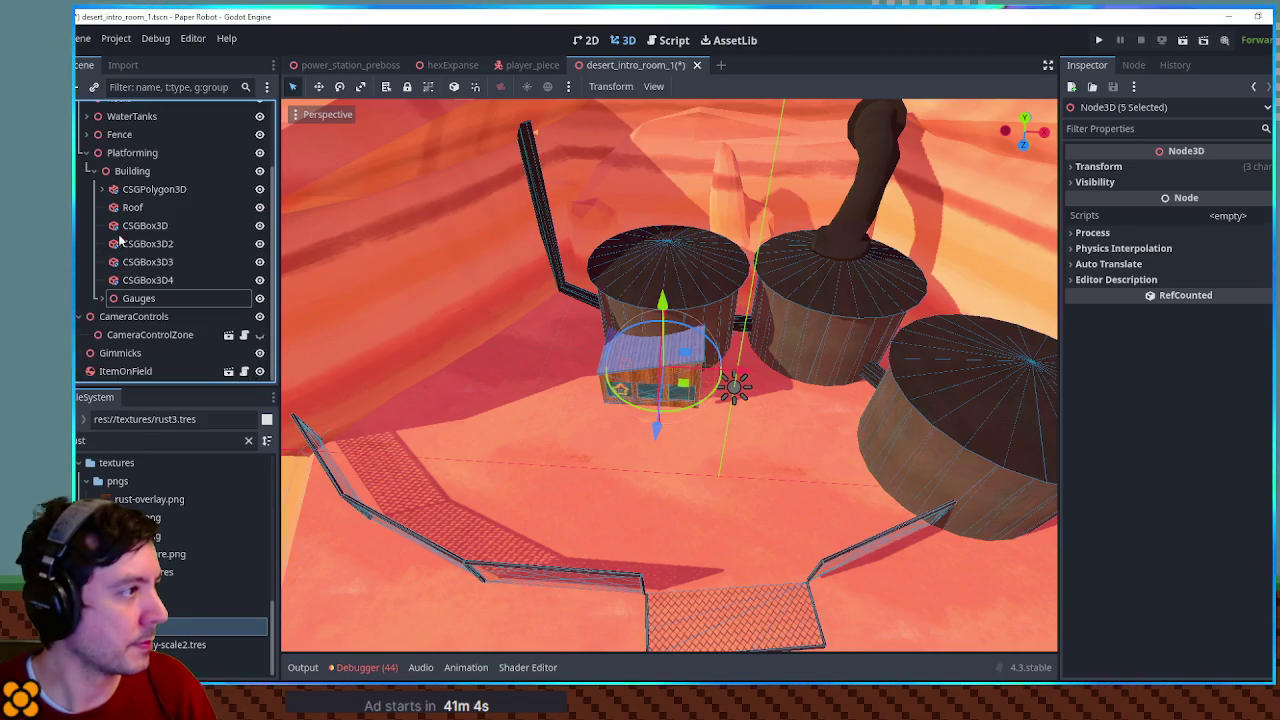
# Select all shack parts through Gauges and shift them 2 units along Z
pyautogui.click(129, 187)
pyautogui.keyDown('shift'); pyautogui.click(146, 298); pyautogui.keyUp('shift')
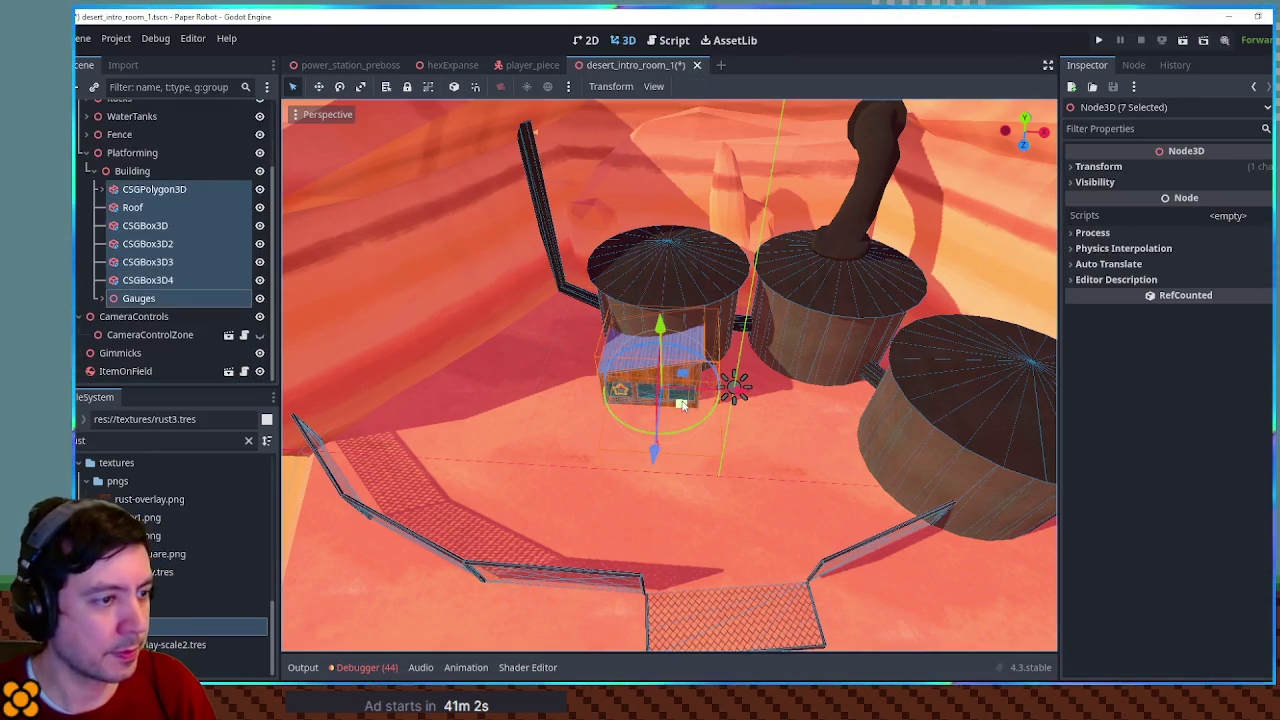
pyautogui.moveTo(681, 404)
pyautogui.mouseDown()
pyautogui.moveTo(670, 480)
pyautogui.moveTo(759, 460)
pyautogui.moveTo(822, 468)
pyautogui.moveTo(772, 484)
pyautogui.moveTo(714, 479)
pyautogui.mouseUp()
# Move the Building node back along Z and rotate it about 9.5 degrees
pyautogui.click(132, 171)
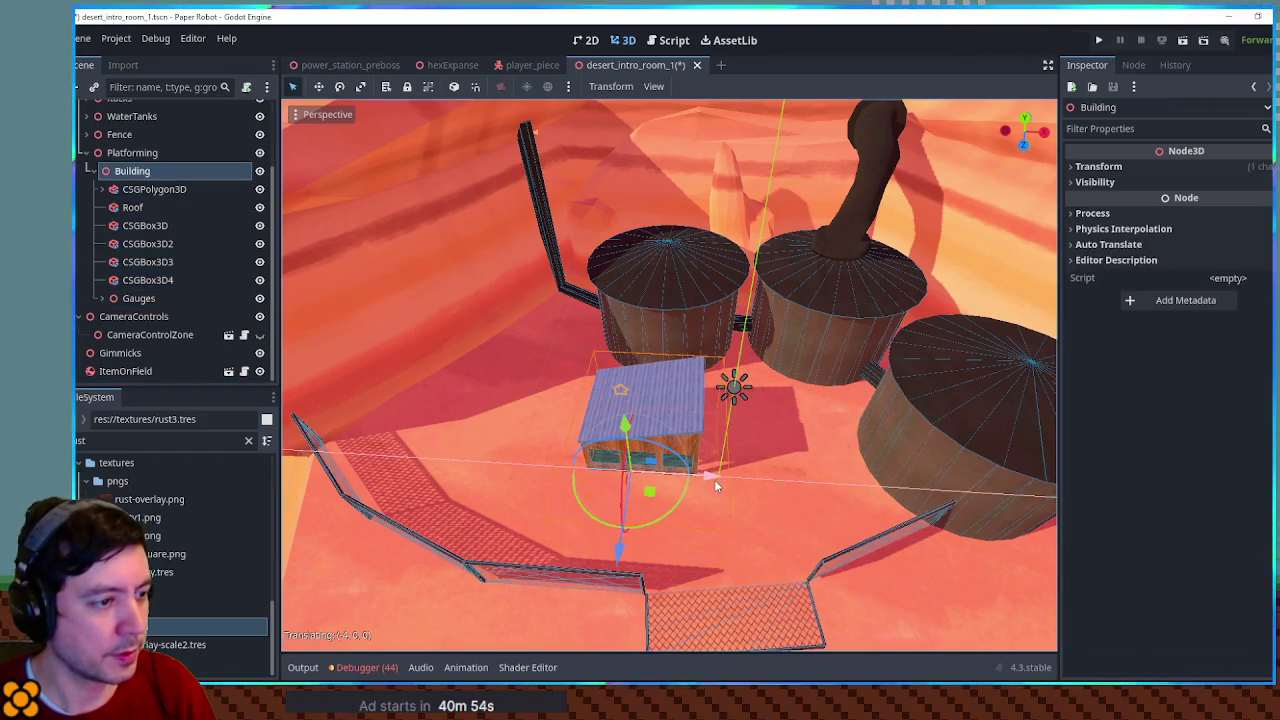
pyautogui.moveTo(618, 548); pyautogui.dragTo(639, 470)
pyautogui.press('f')
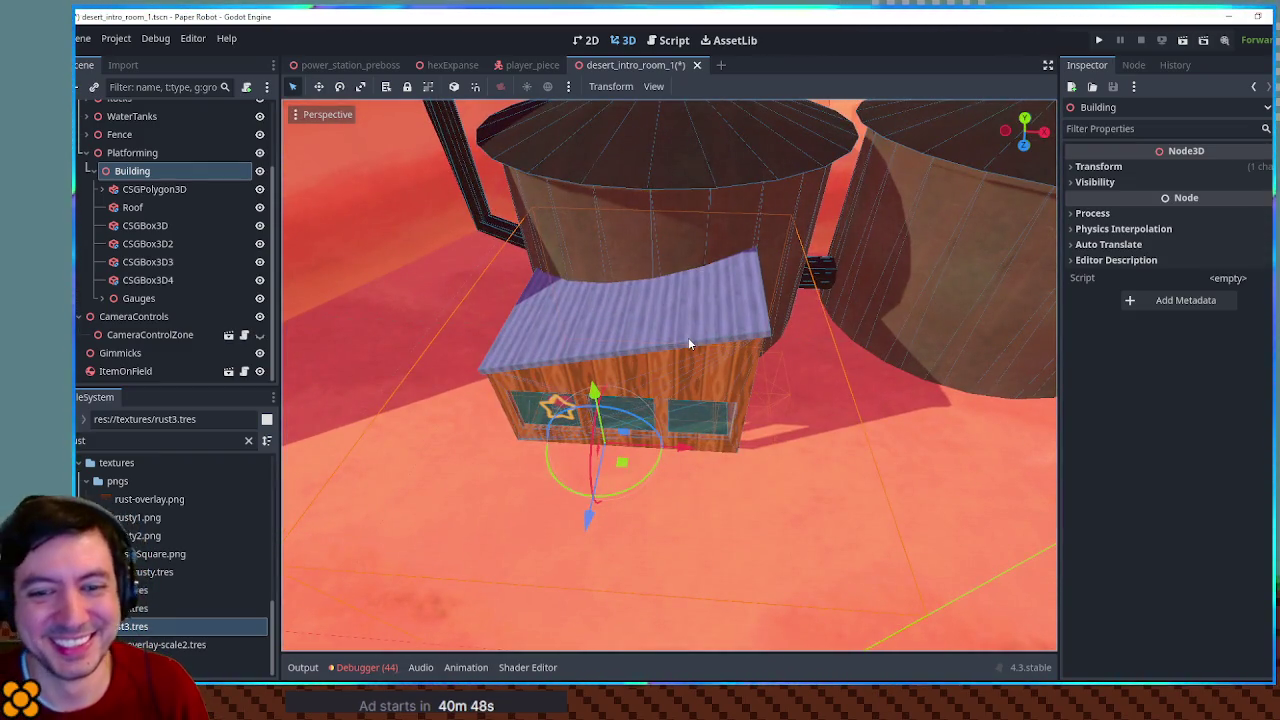
pyautogui.scroll(3, 760, 468)
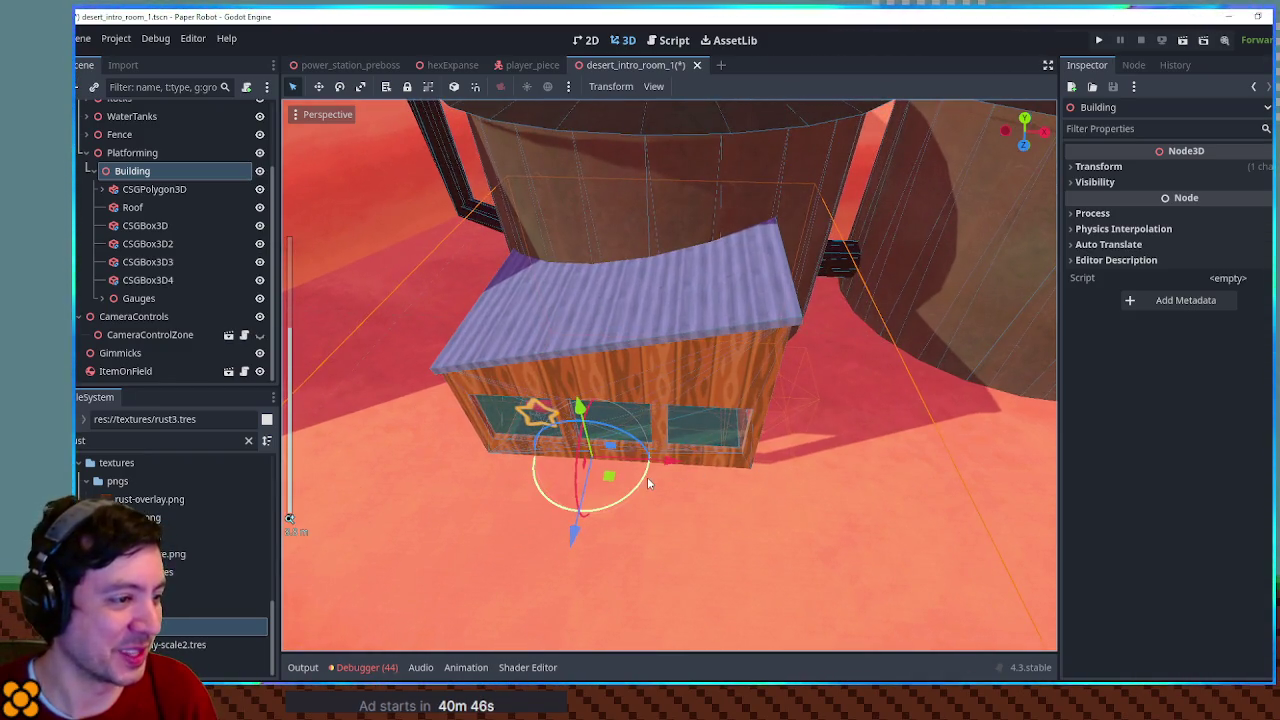
pyautogui.moveTo(648, 485)
pyautogui.mouseDown()
pyautogui.moveTo(765, 450)
pyautogui.moveTo(805, 414)
pyautogui.moveTo(579, 418)
pyautogui.moveTo(577, 457)
pyautogui.moveTo(700, 480)
pyautogui.moveTo(843, 428)
pyautogui.moveTo(786, 416)
pyautogui.moveTo(527, 455)
pyautogui.moveTo(614, 464)
pyautogui.mouseUp()
# Launch the game with F6 to test the relocated shack
pyautogui.scroll(5, 706, 437)
pyautogui.scroll(-5, 524, 448)
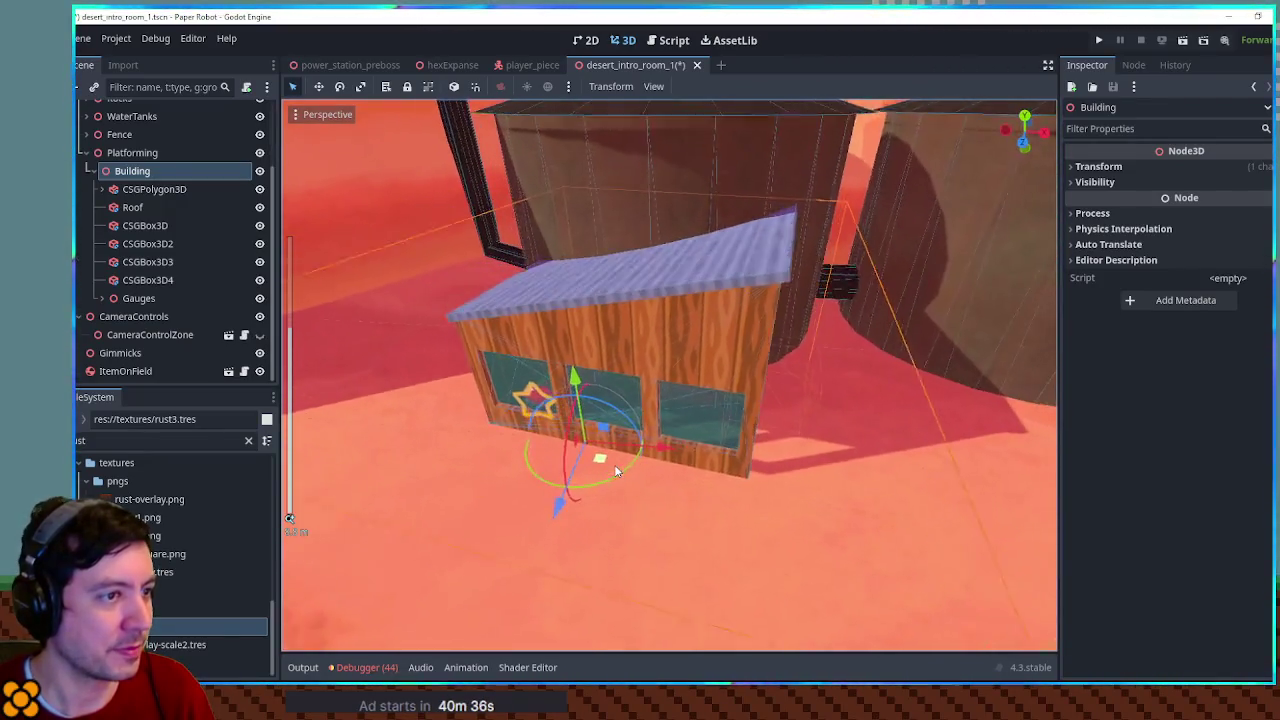
pyautogui.press('F6')
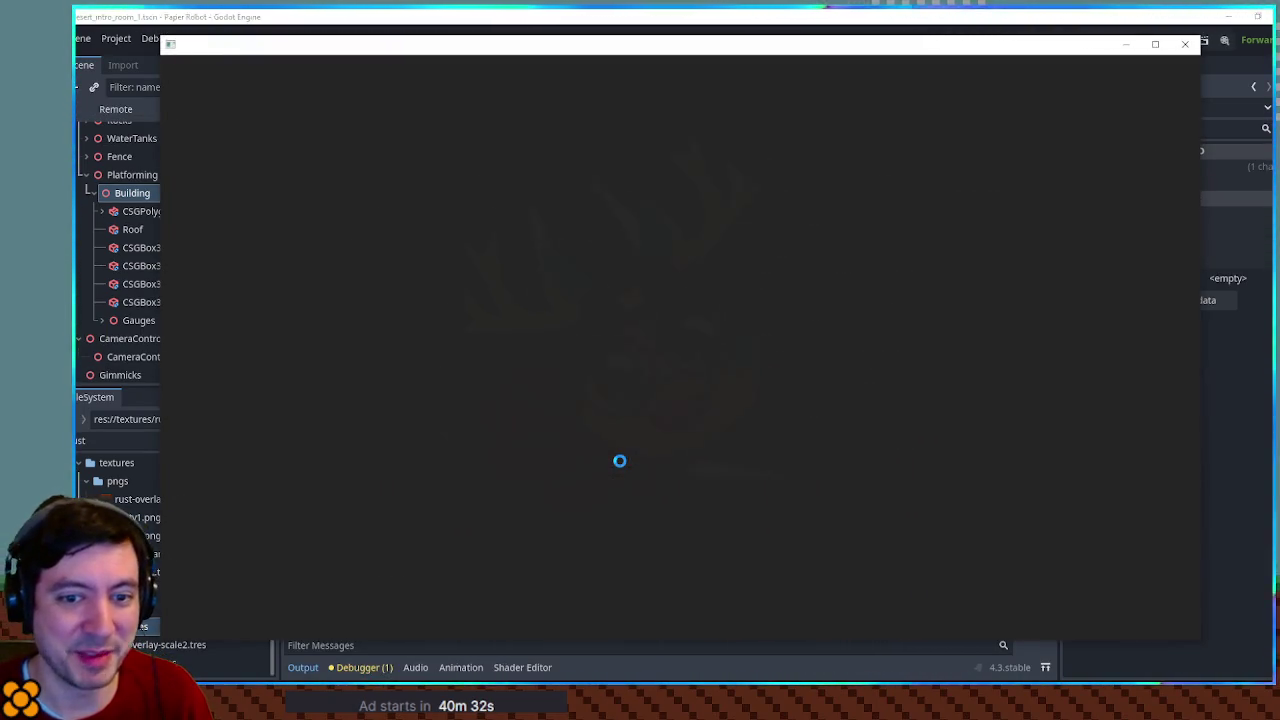
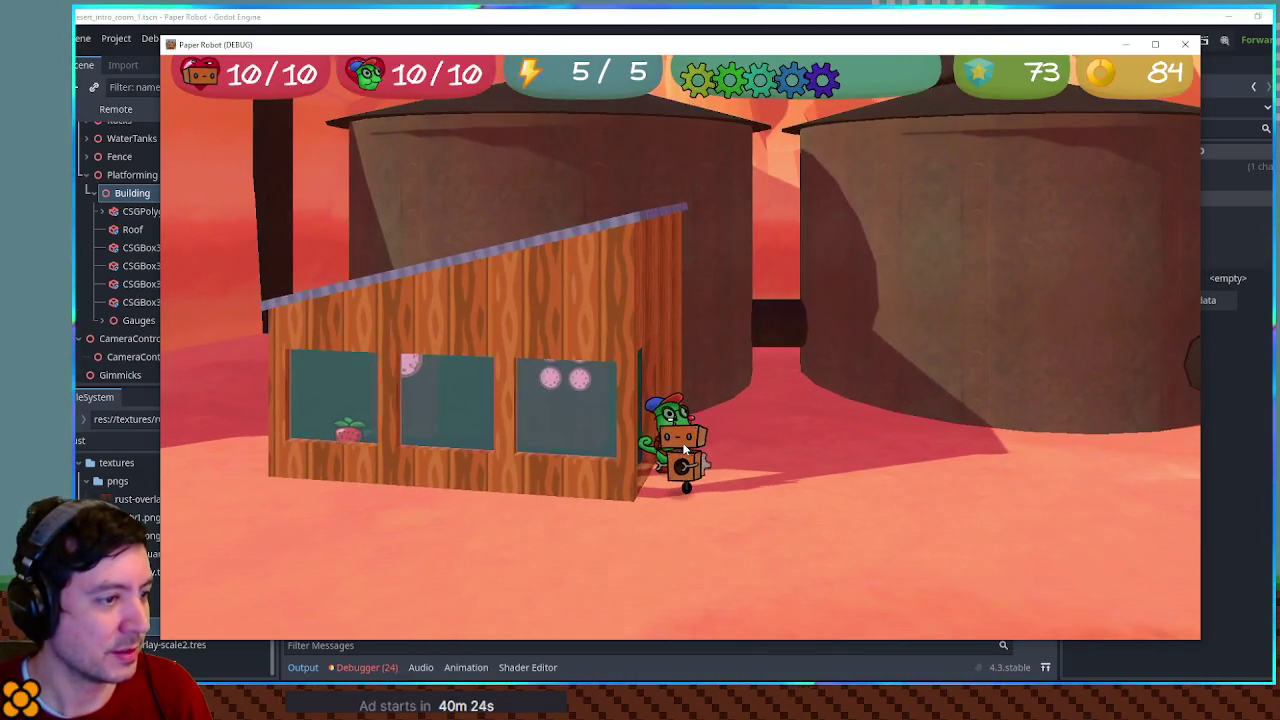
# Close the game window, frame the building's doorway, and open Create New Node under Building
pyautogui.click(1183, 46)
pyautogui.moveTo(992, 209)
pyautogui.mouseDown()
pyautogui.moveTo(858, 233)
pyautogui.moveTo(669, 402)
pyautogui.moveTo(771, 404)
pyautogui.mouseUp()
pyautogui.scroll(8, 770, 400)
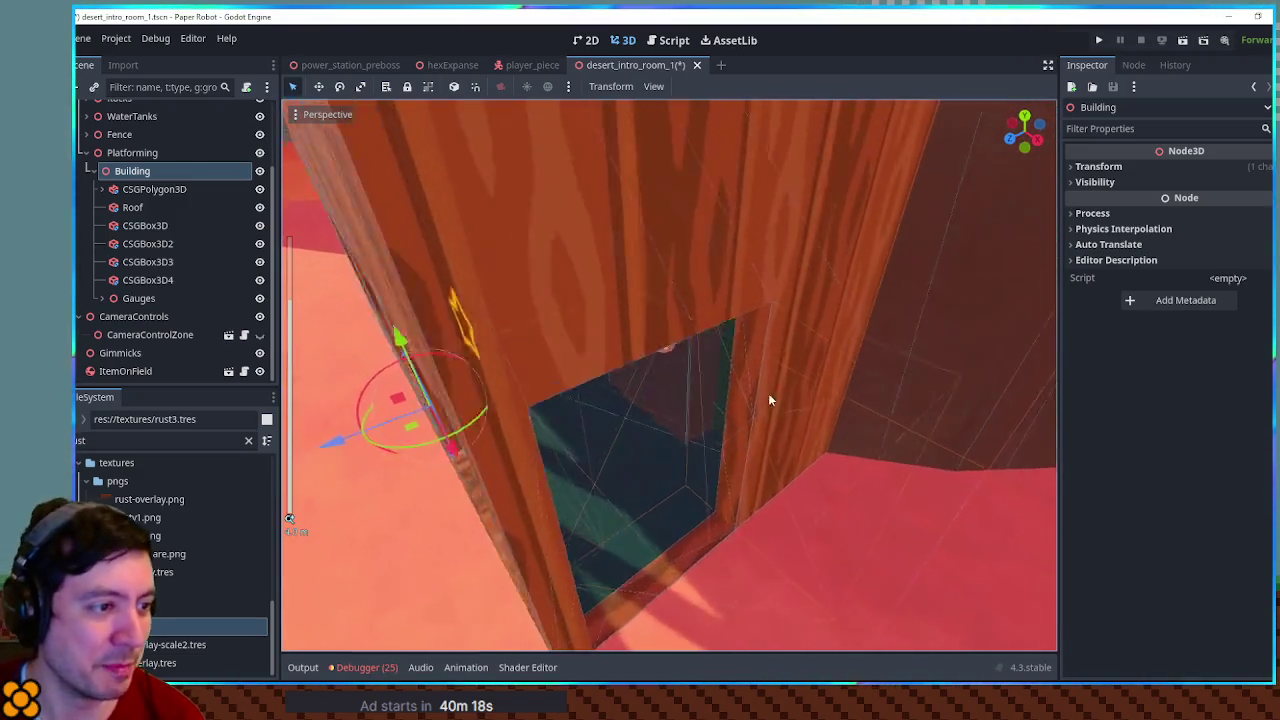
pyautogui.click(121, 173)
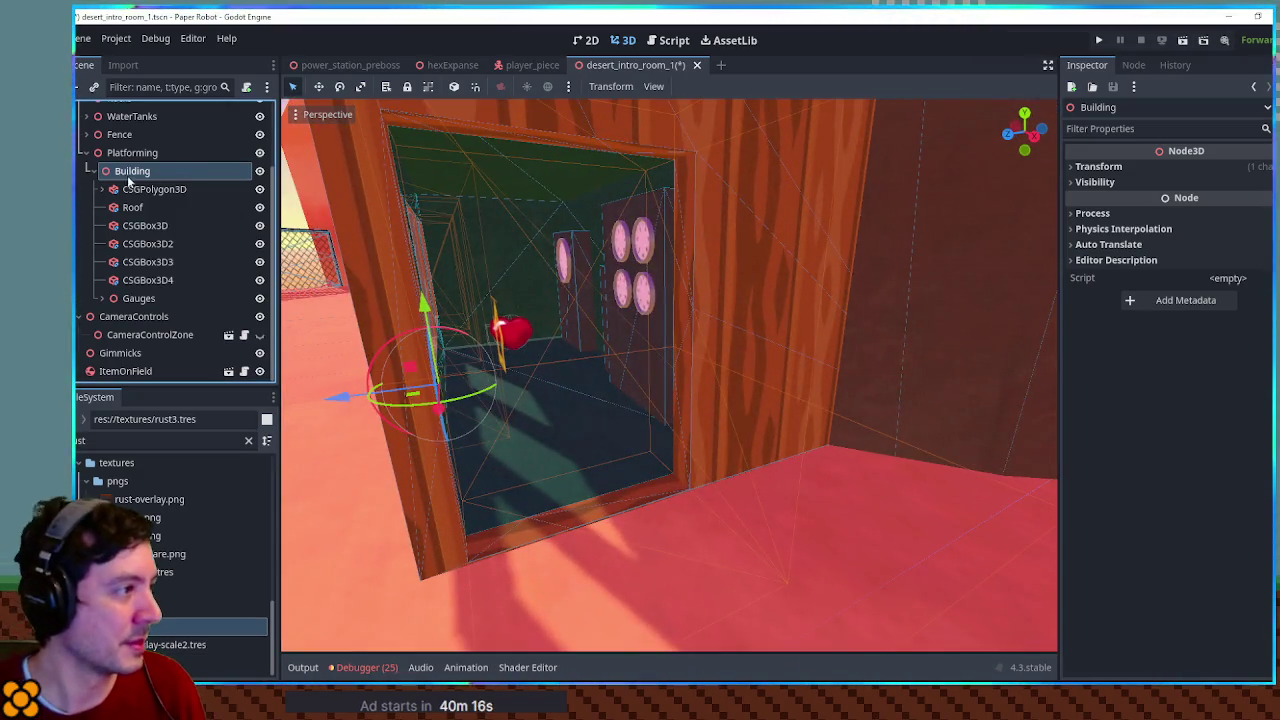
pyautogui.hotkey('ctrl', 'a')
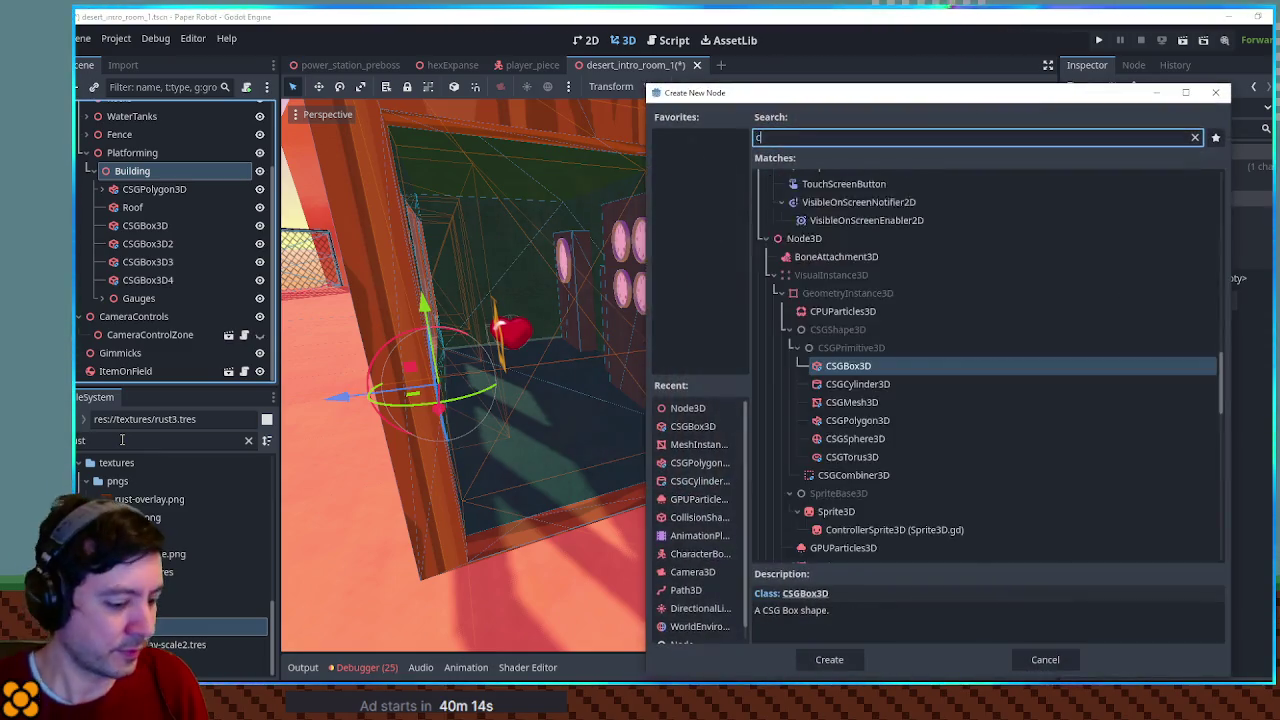
# Add a CSGBox3D under Building and centre the view on it
pyautogui.write('csgbox')
pyautogui.press('Return')
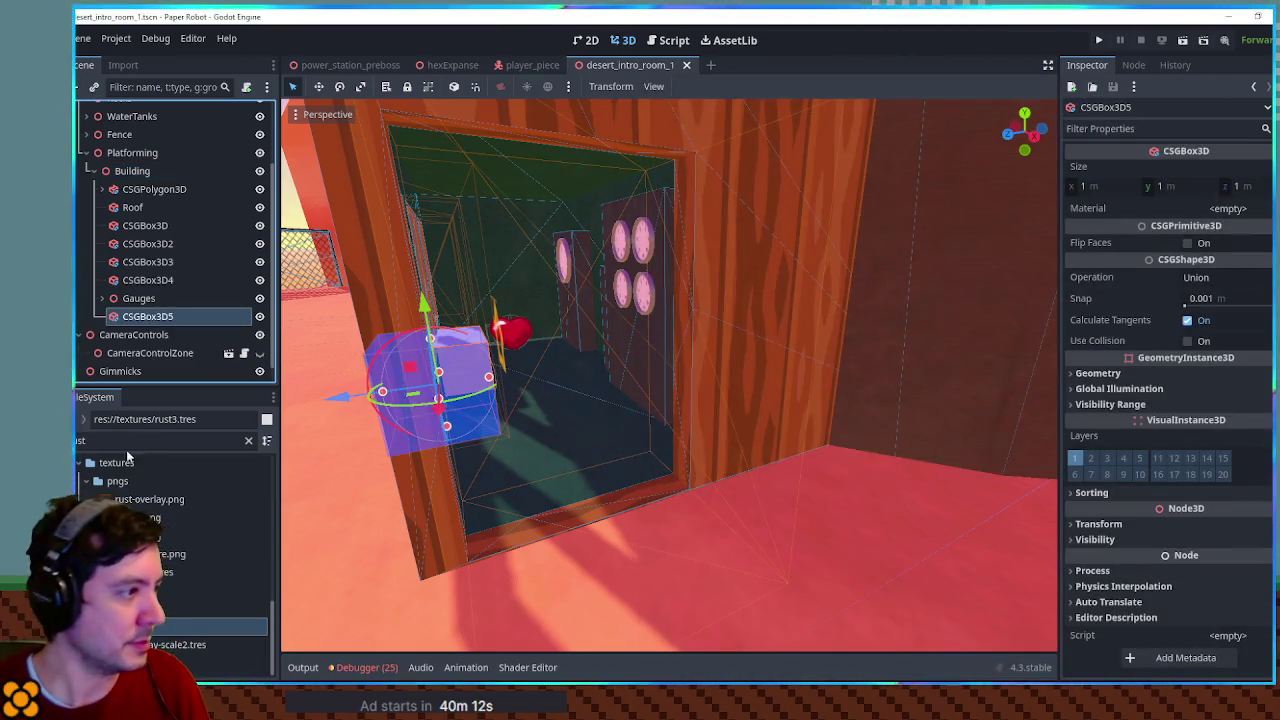
pyautogui.moveTo(438, 408)
pyautogui.mouseDown()
pyautogui.moveTo(484, 535)
pyautogui.moveTo(434, 518)
pyautogui.moveTo(448, 568)
pyautogui.mouseUp()
pyautogui.press('f')
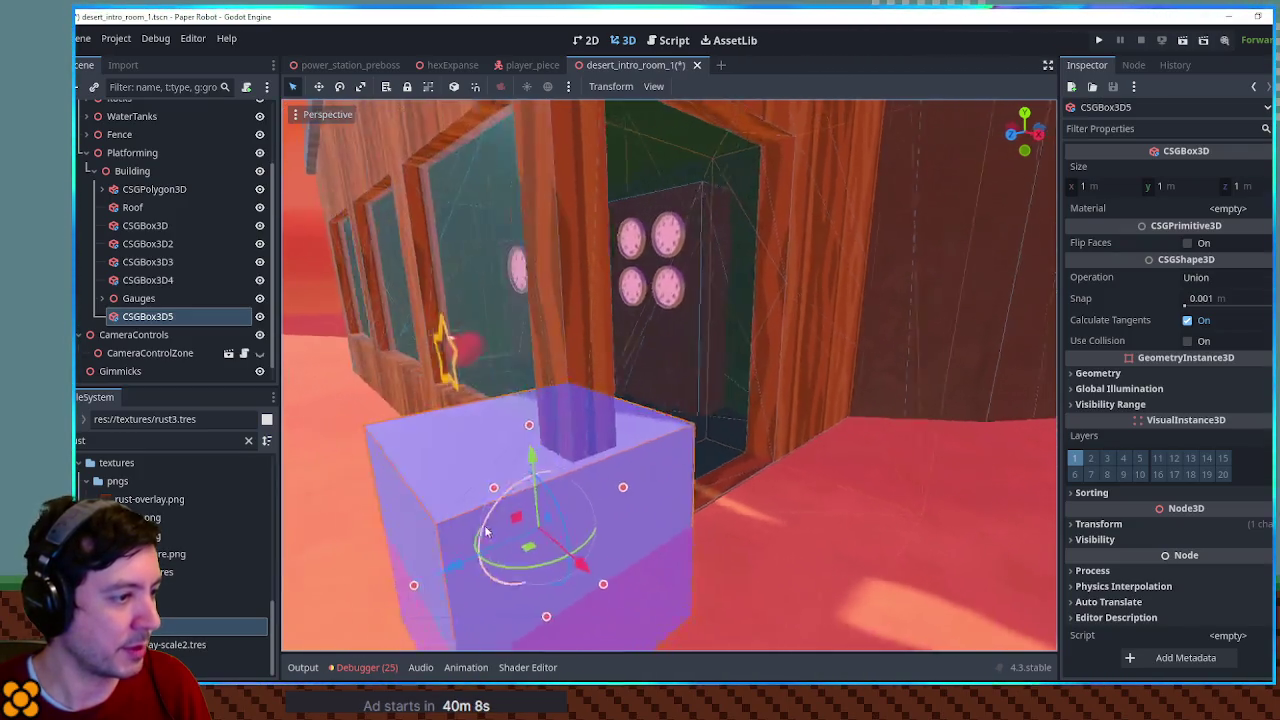
# Filter the files for 'planks' and apply the wood-planks material to the box
pyautogui.click(150, 440)
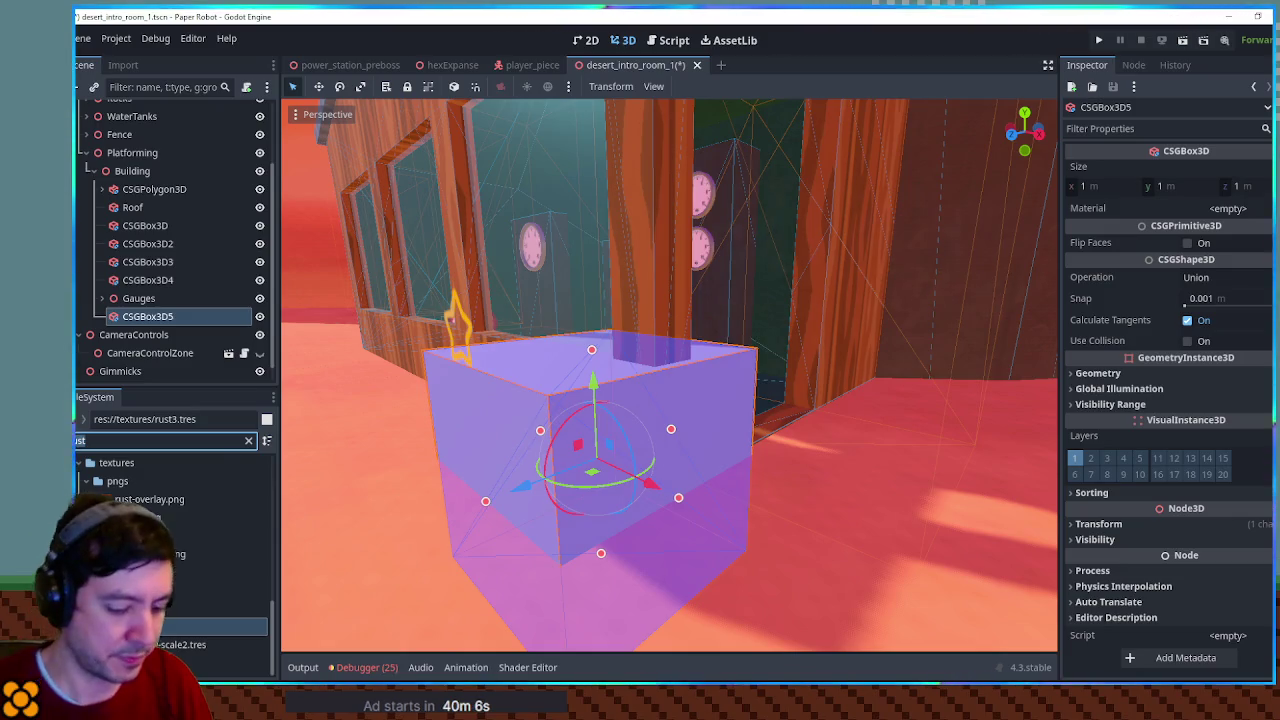
pyautogui.hotkey('ctrl', 'a')
pyautogui.write('planks')
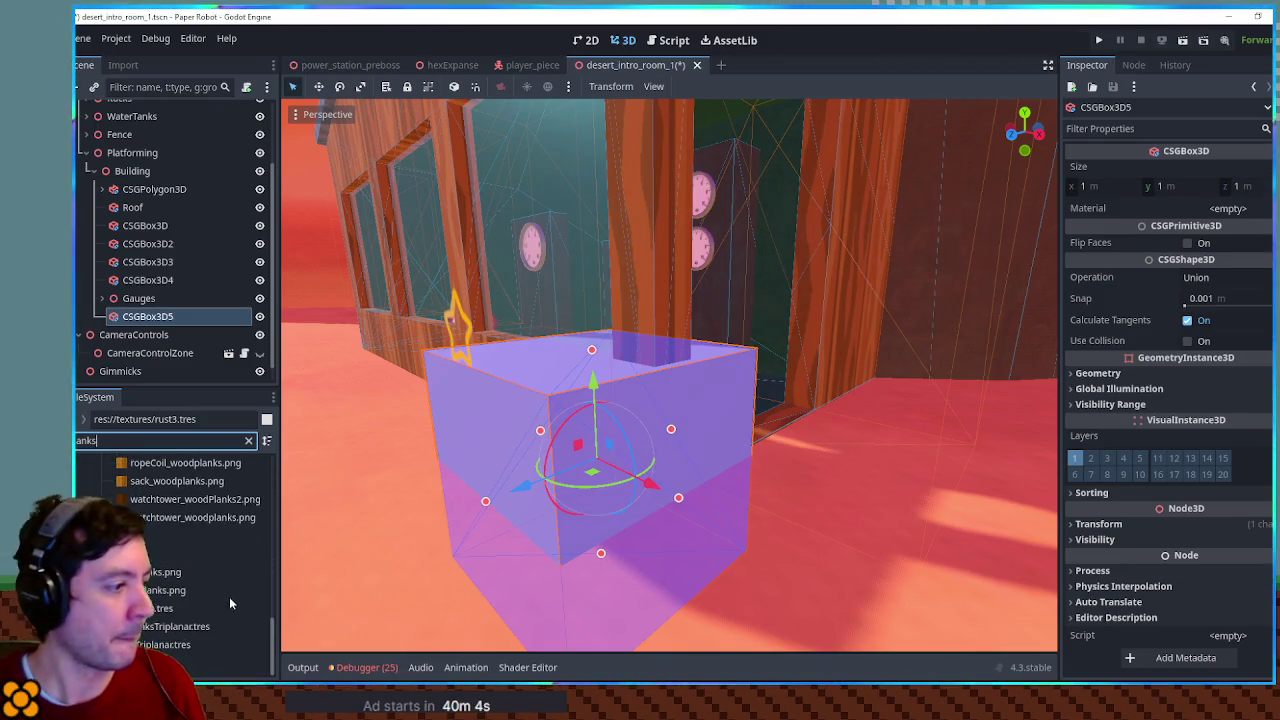
pyautogui.moveTo(200, 662); pyautogui.dragTo(1228, 208)
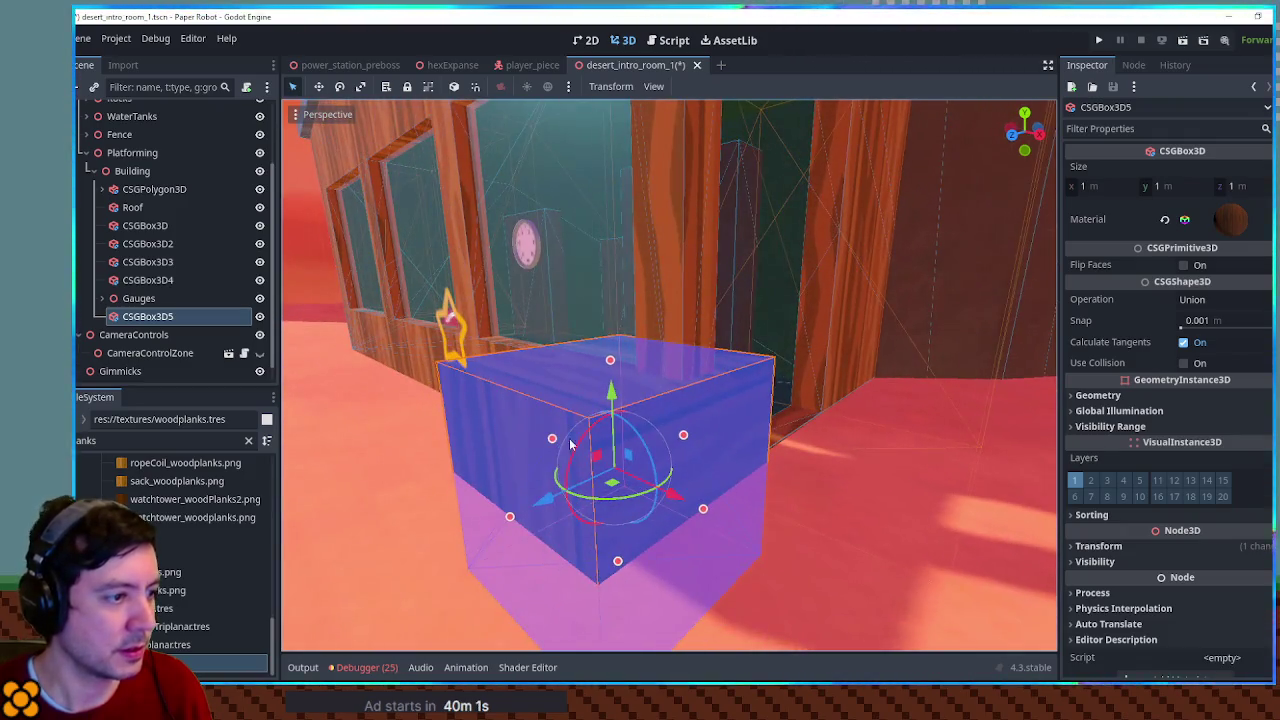
# Shape the box into a thin 0.071×0.352×1.356 m plank in the doorway with Use Collision on
pyautogui.moveTo(503, 517)
pyautogui.mouseDown()
pyautogui.moveTo(673, 505)
pyautogui.moveTo(461, 434)
pyautogui.mouseUp()
pyautogui.moveTo(306, 462); pyautogui.dragTo(479, 451)
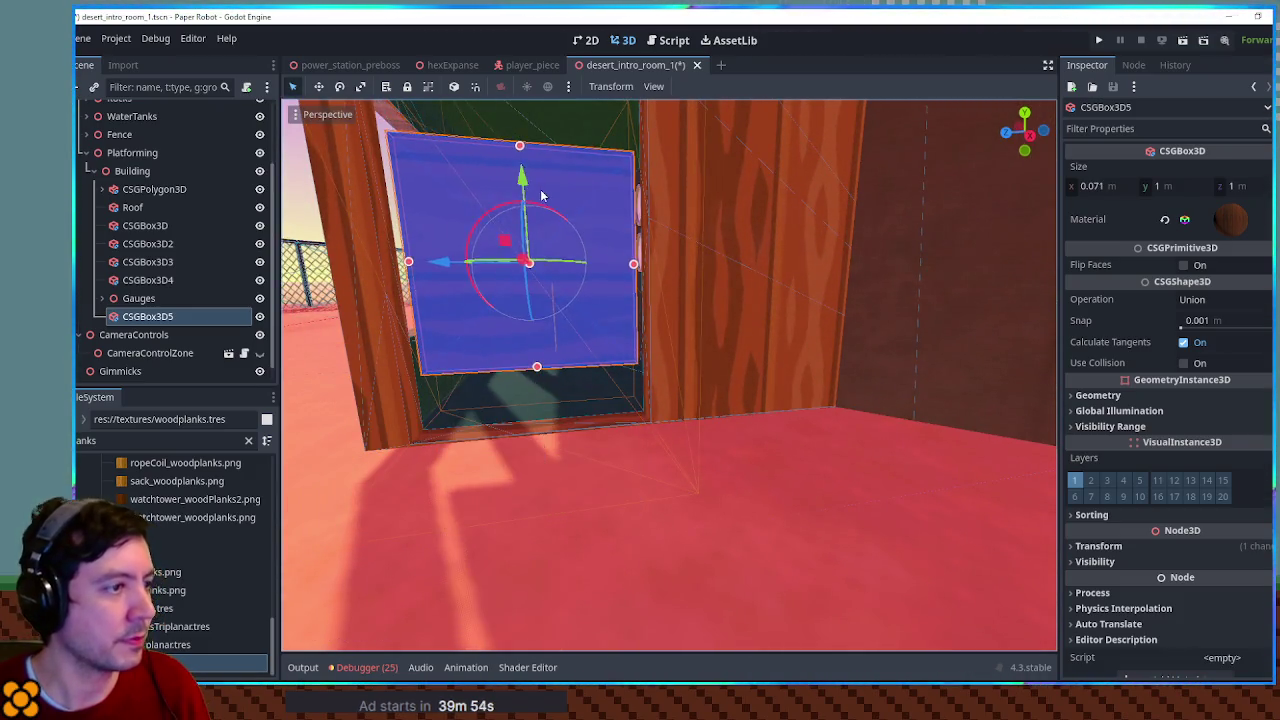
pyautogui.moveTo(563, 206); pyautogui.dragTo(575, 308)
pyautogui.moveTo(643, 343); pyautogui.dragTo(665, 345)
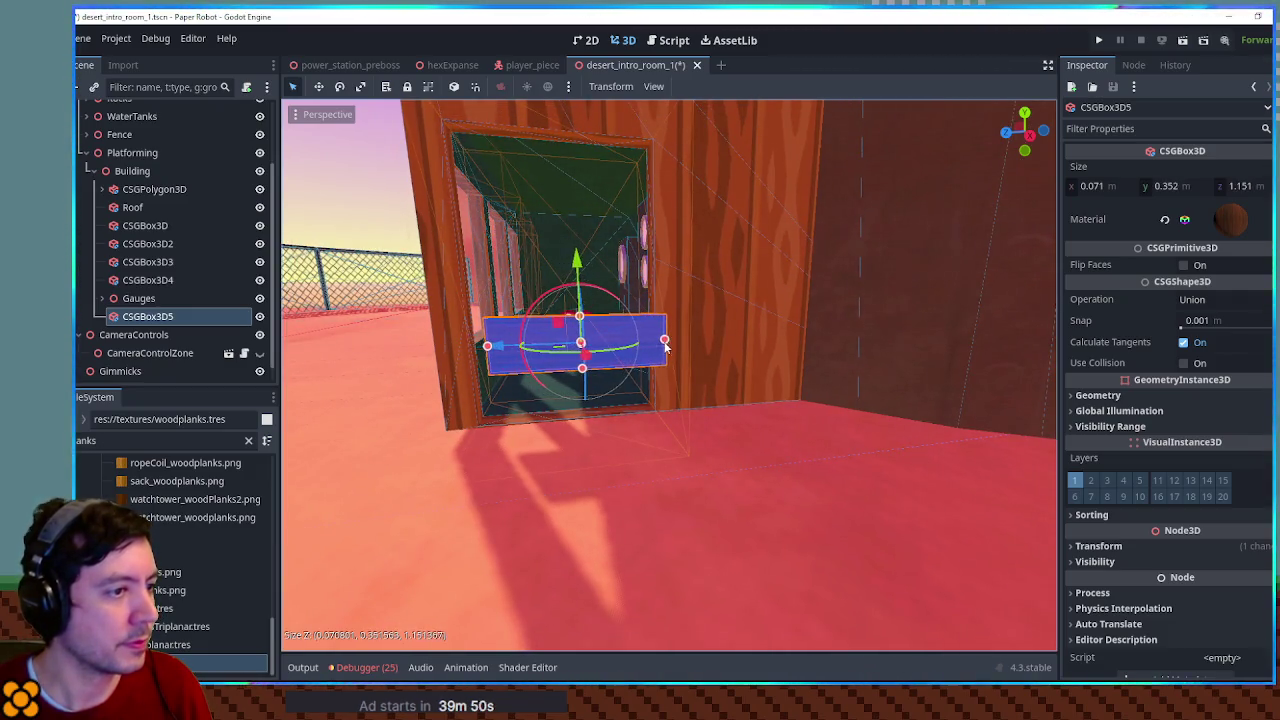
pyautogui.moveTo(481, 349); pyautogui.dragTo(463, 347)
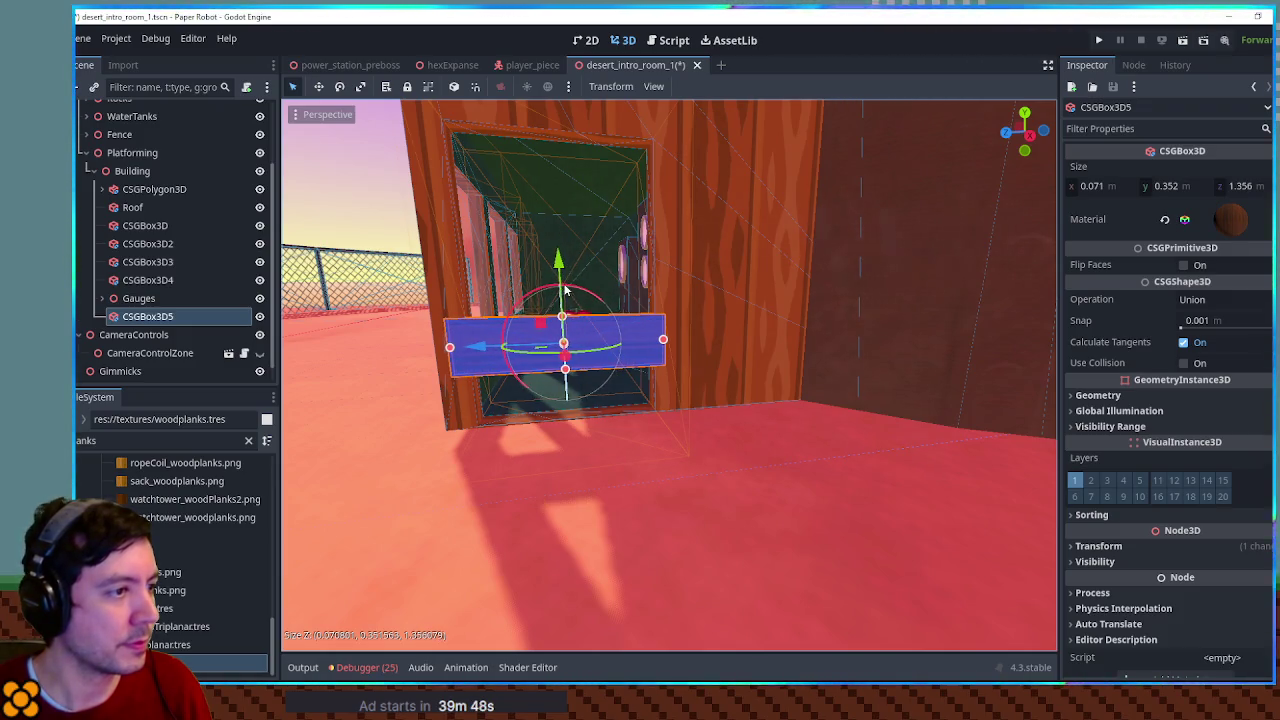
pyautogui.click(1183, 363)
# Raise the plank to the top of the doorway and place a duplicate below it
pyautogui.moveTo(716, 296)
pyautogui.mouseDown()
pyautogui.moveTo(766, 319)
pyautogui.moveTo(755, 337)
pyautogui.moveTo(657, 311)
pyautogui.mouseUp()
pyautogui.moveTo(587, 278); pyautogui.dragTo(578, 148)
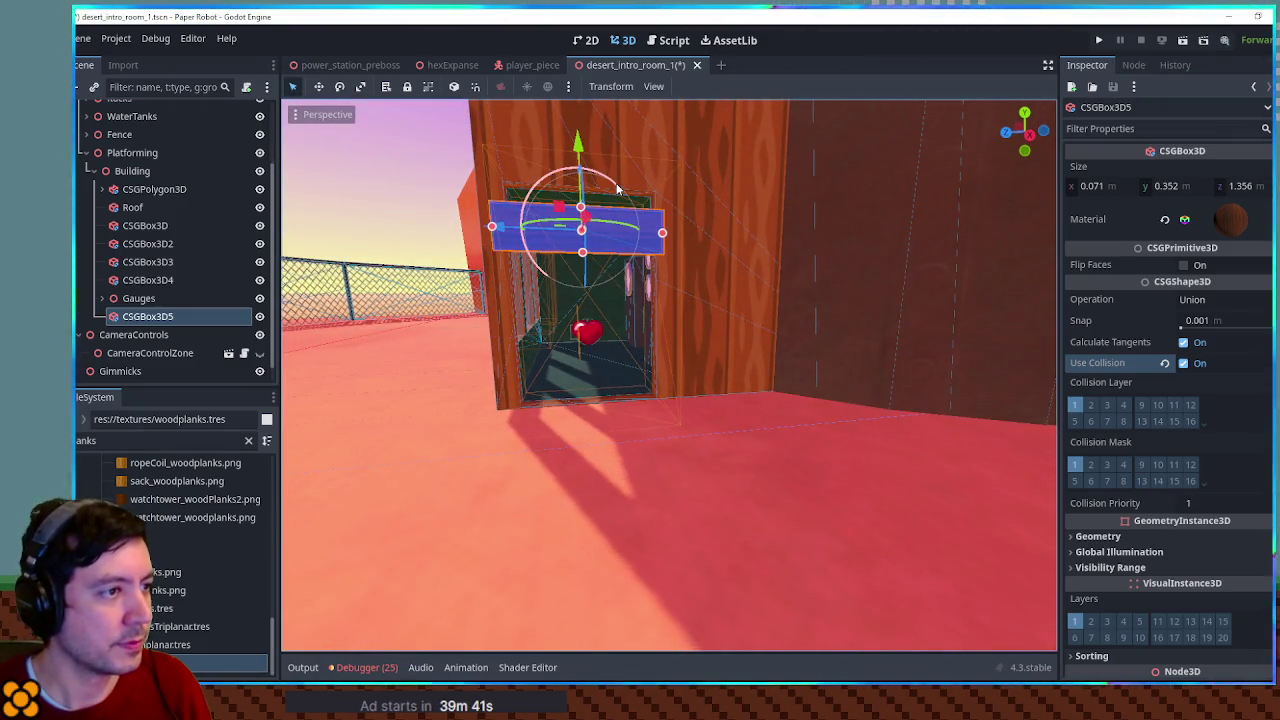
pyautogui.hotkey('ctrl', 'd')
pyautogui.moveTo(578, 155); pyautogui.dragTo(582, 221)
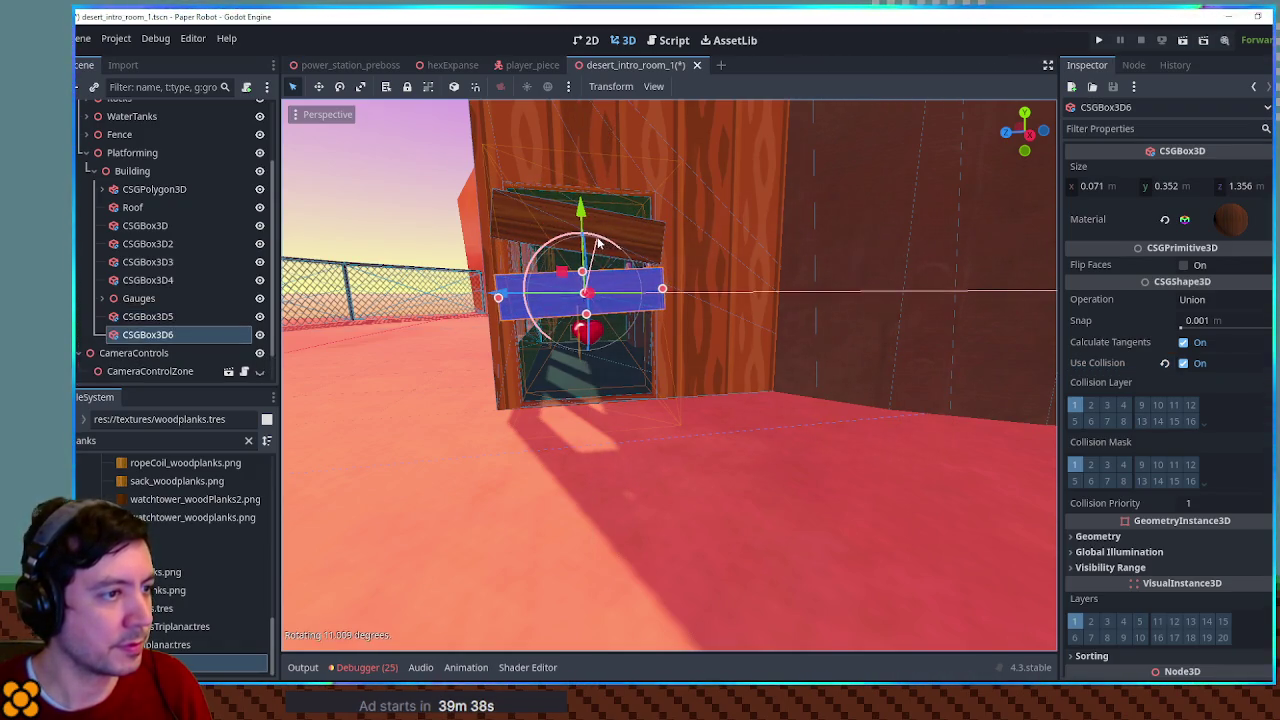
# Adjust the second plank and duplicate it for a third board
pyautogui.moveTo(582, 230)
pyautogui.mouseDown()
pyautogui.moveTo(581, 213)
pyautogui.moveTo(587, 251)
pyautogui.mouseUp()
pyautogui.hotkey('ctrl', 'd')
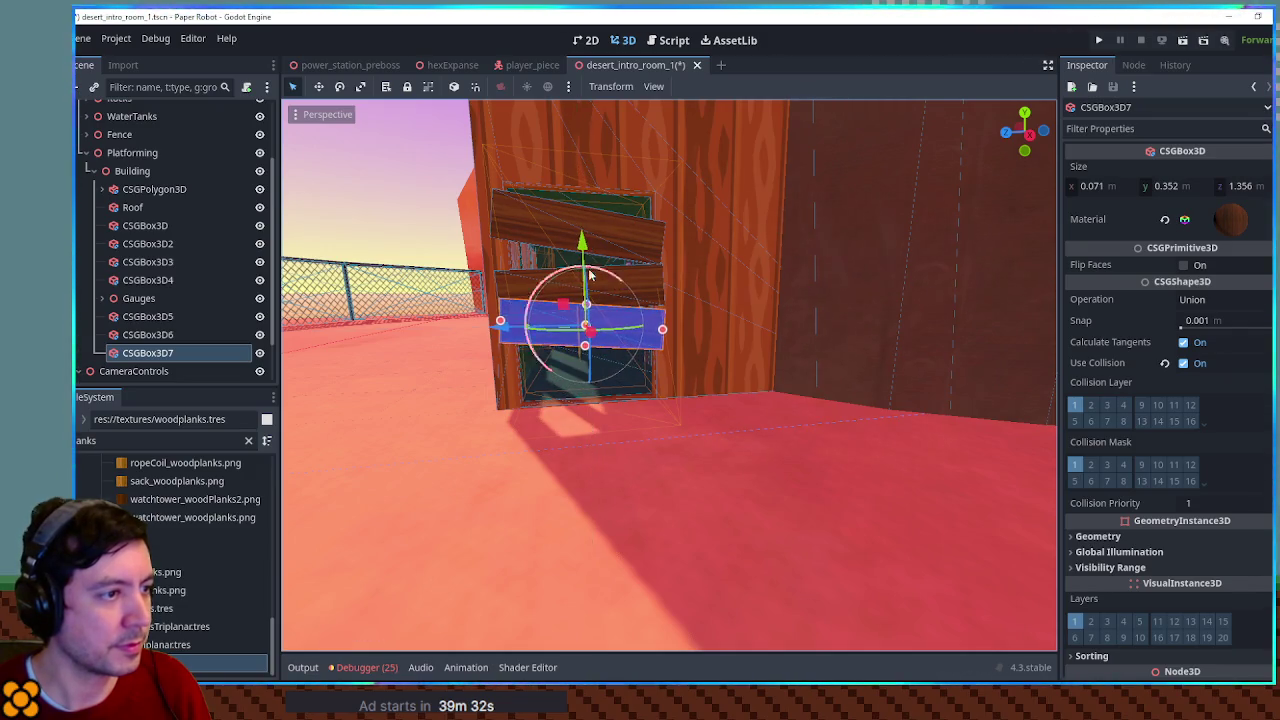
pyautogui.click(646, 287)
pyautogui.moveTo(580, 207); pyautogui.dragTo(580, 200)
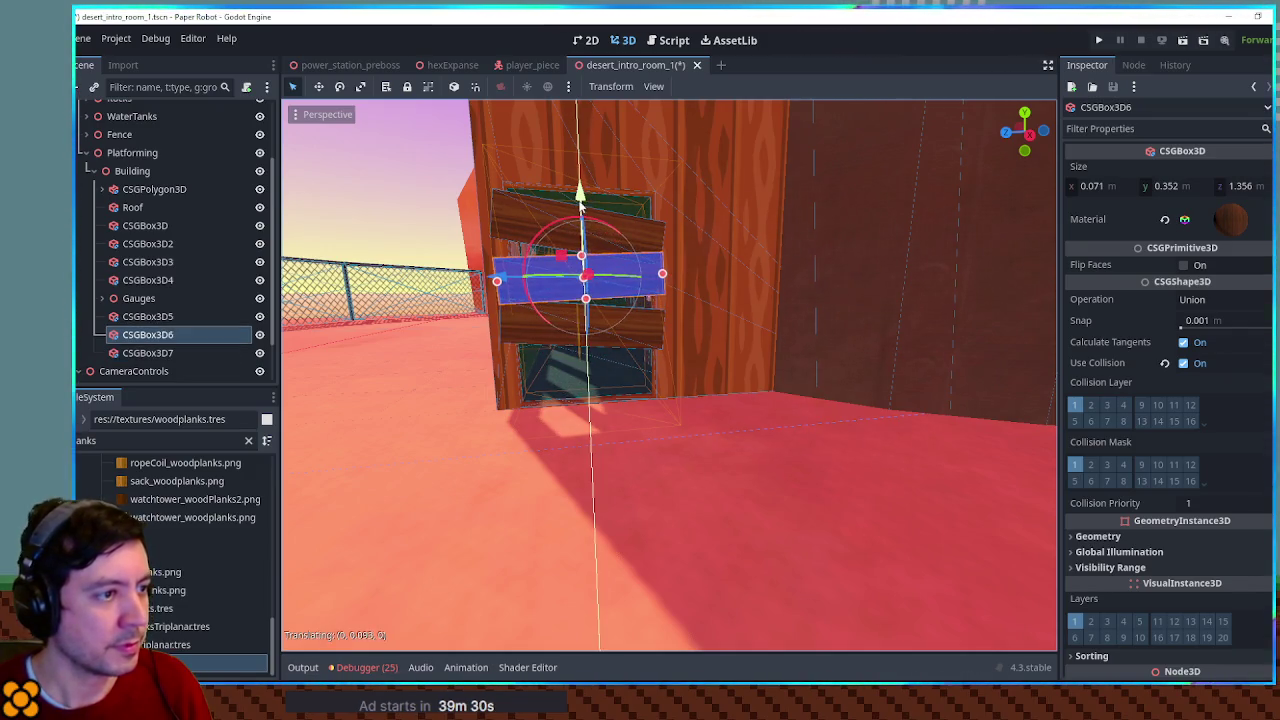
# Tilt and raise the upper plank, lift the middle one, then test-run the game with F6
pyautogui.click(613, 227)
pyautogui.click(597, 261)
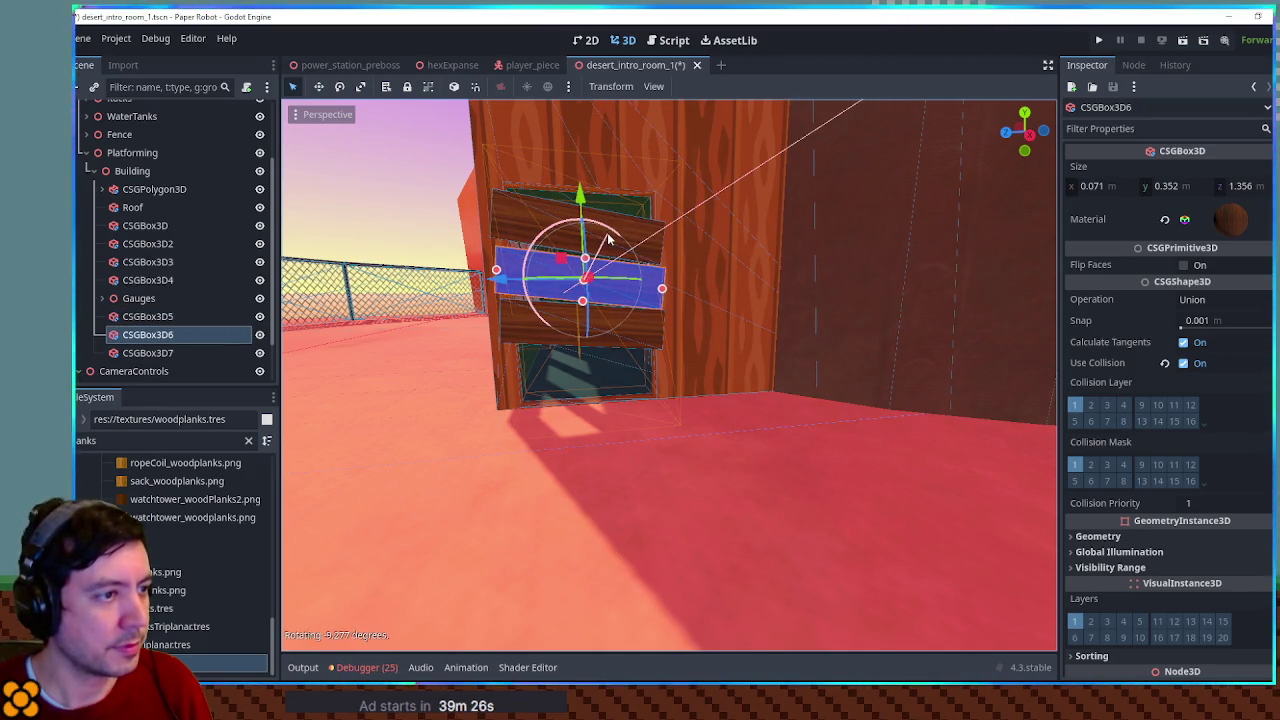
pyautogui.click(563, 217)
pyautogui.moveTo(600, 181); pyautogui.dragTo(576, 117)
pyautogui.click(599, 282)
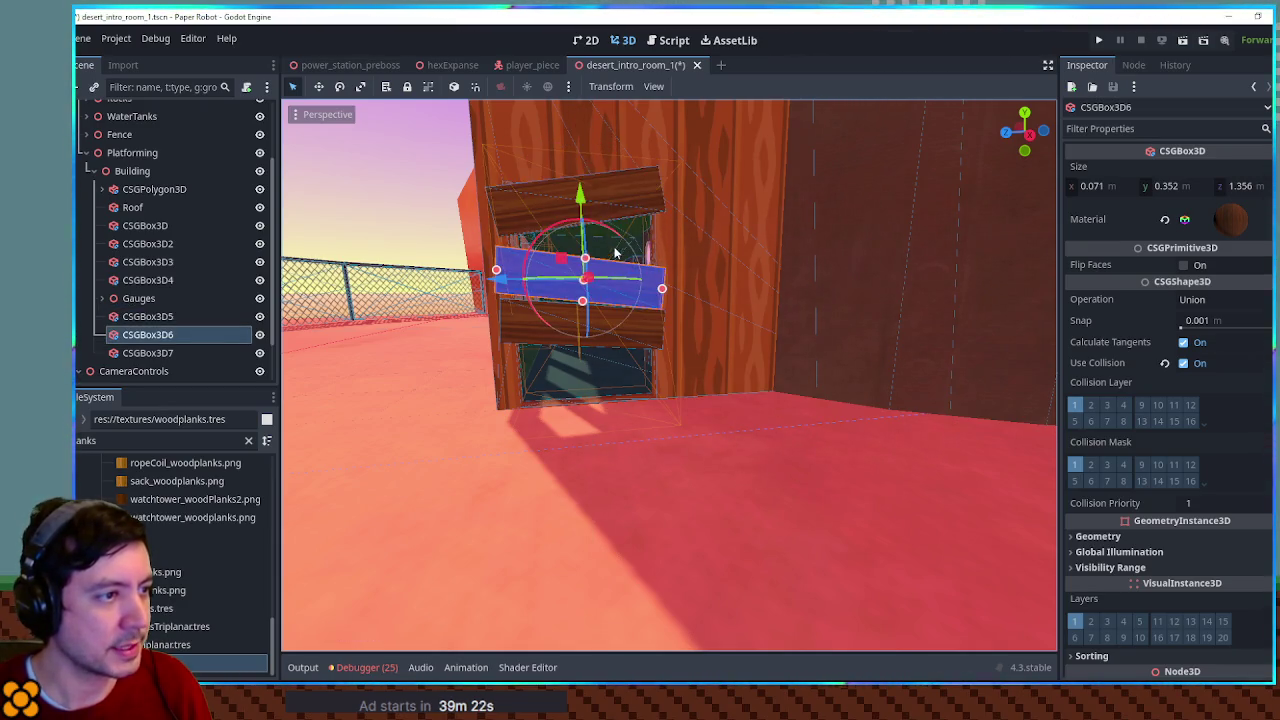
pyautogui.moveTo(586, 211); pyautogui.dragTo(586, 199)
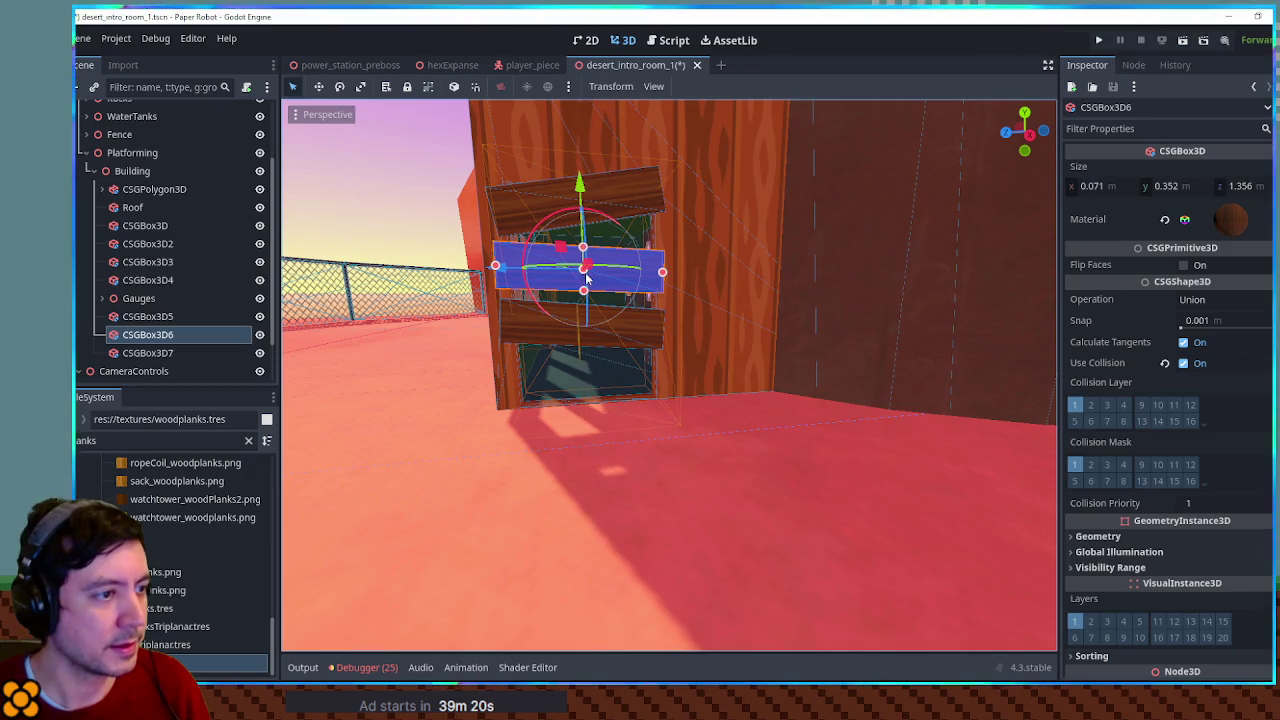
pyautogui.moveTo(586, 280); pyautogui.dragTo(686, 313)
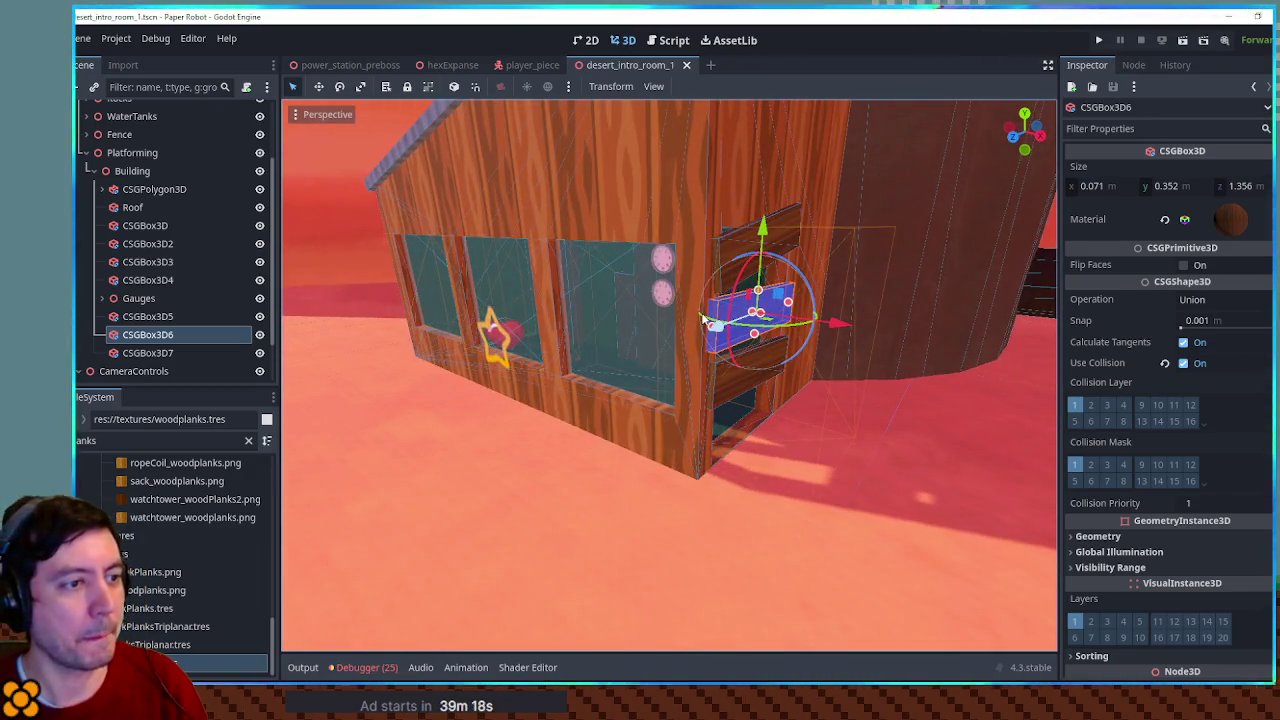
pyautogui.press('F6')
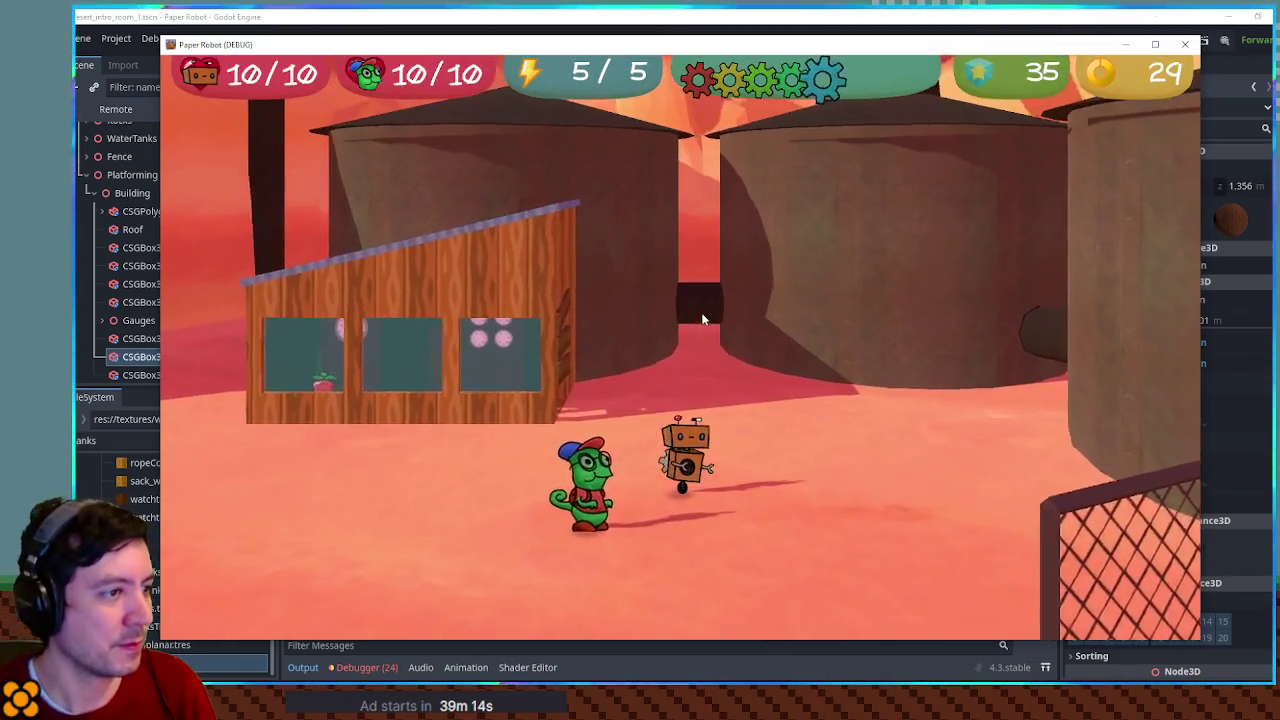
# Walk the character past the boarded building and around the robot and fence, then close the game
pyautogui.press('a')
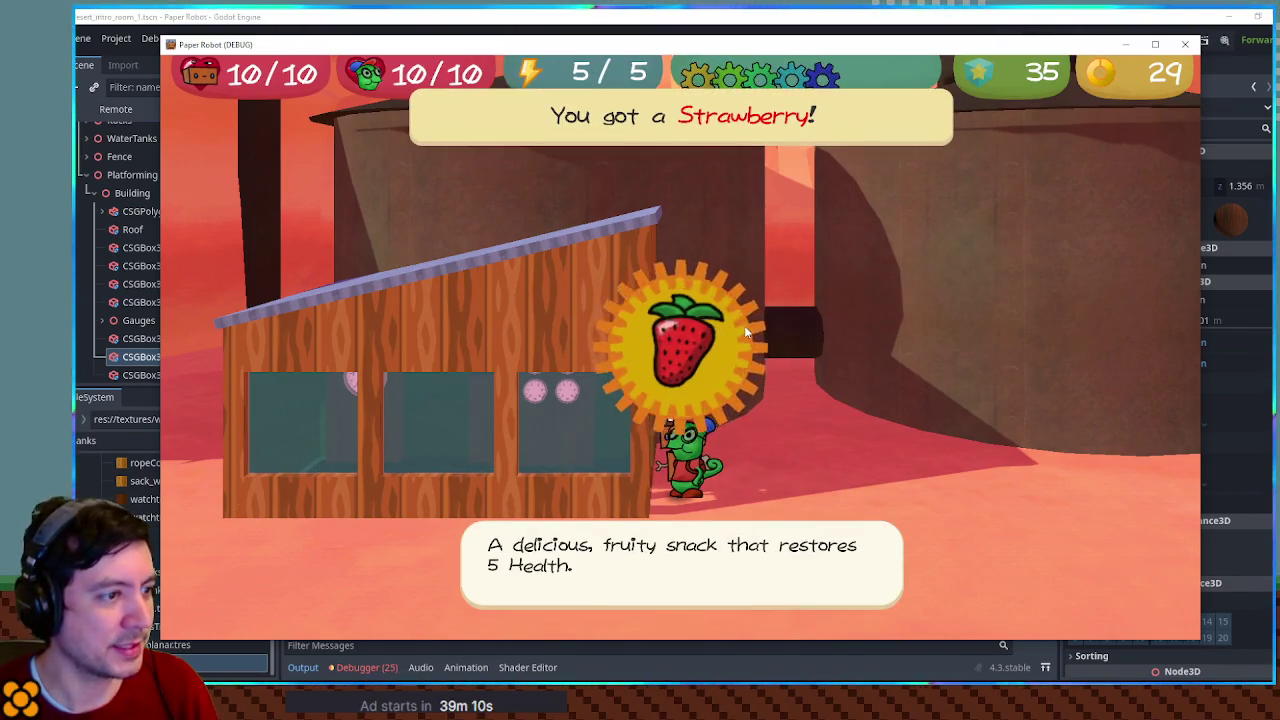
pyautogui.press('space')
pyautogui.press('a')
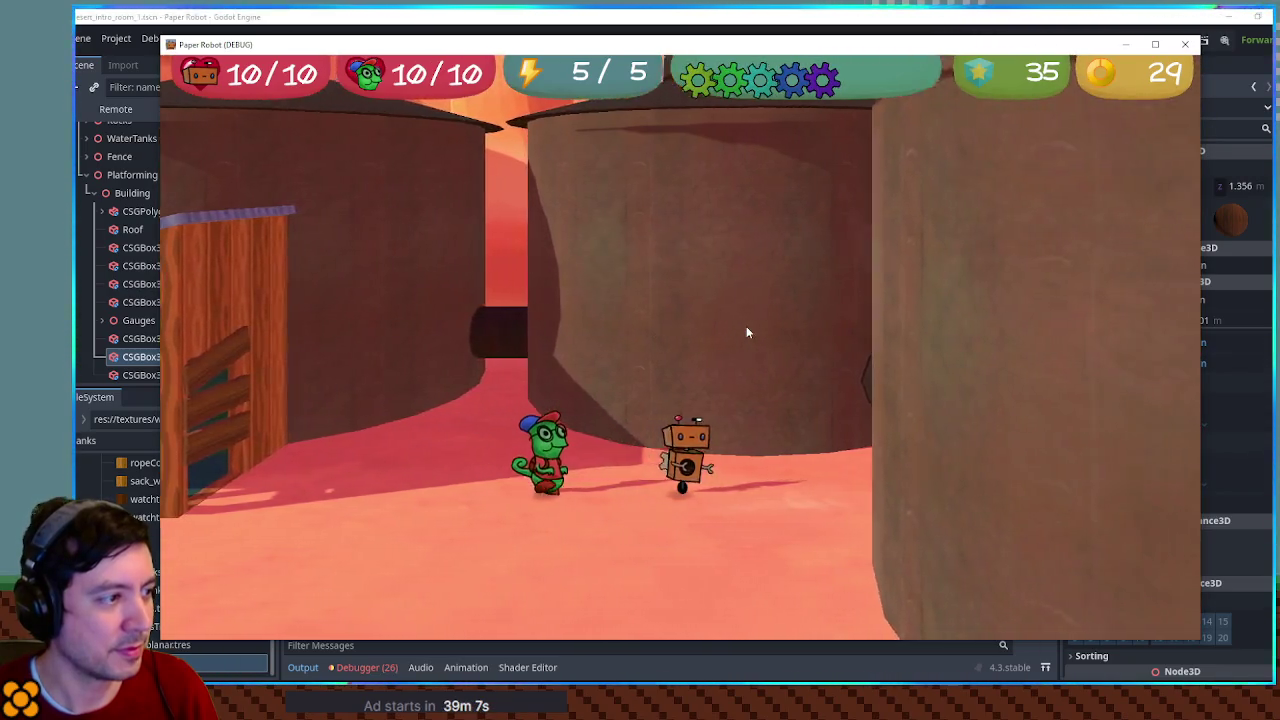
pyautogui.press('w')
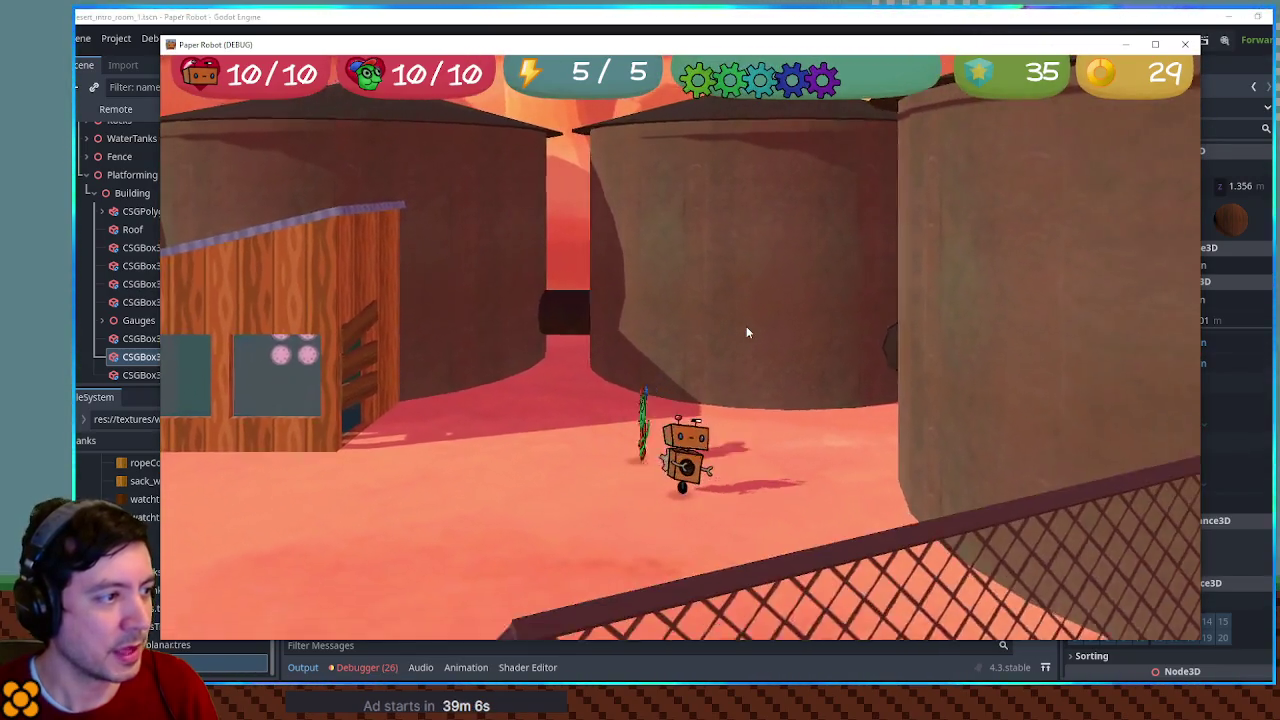
pyautogui.press('d')
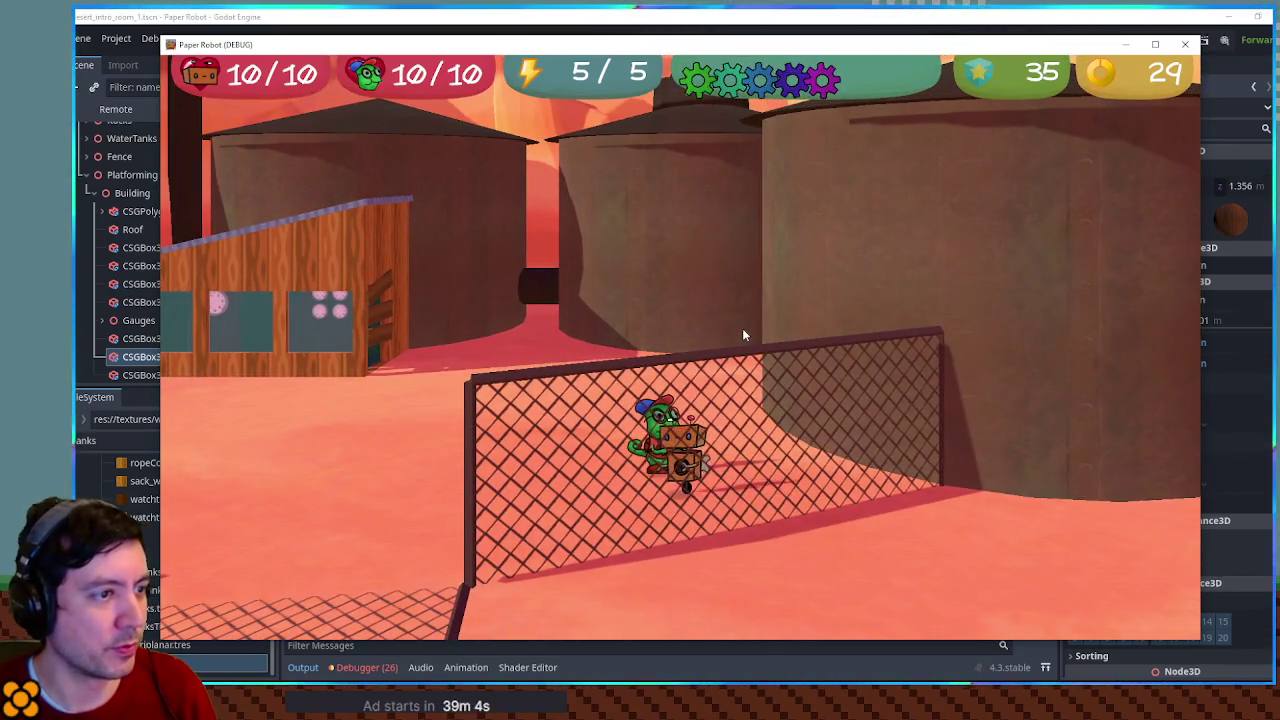
pyautogui.press('s')
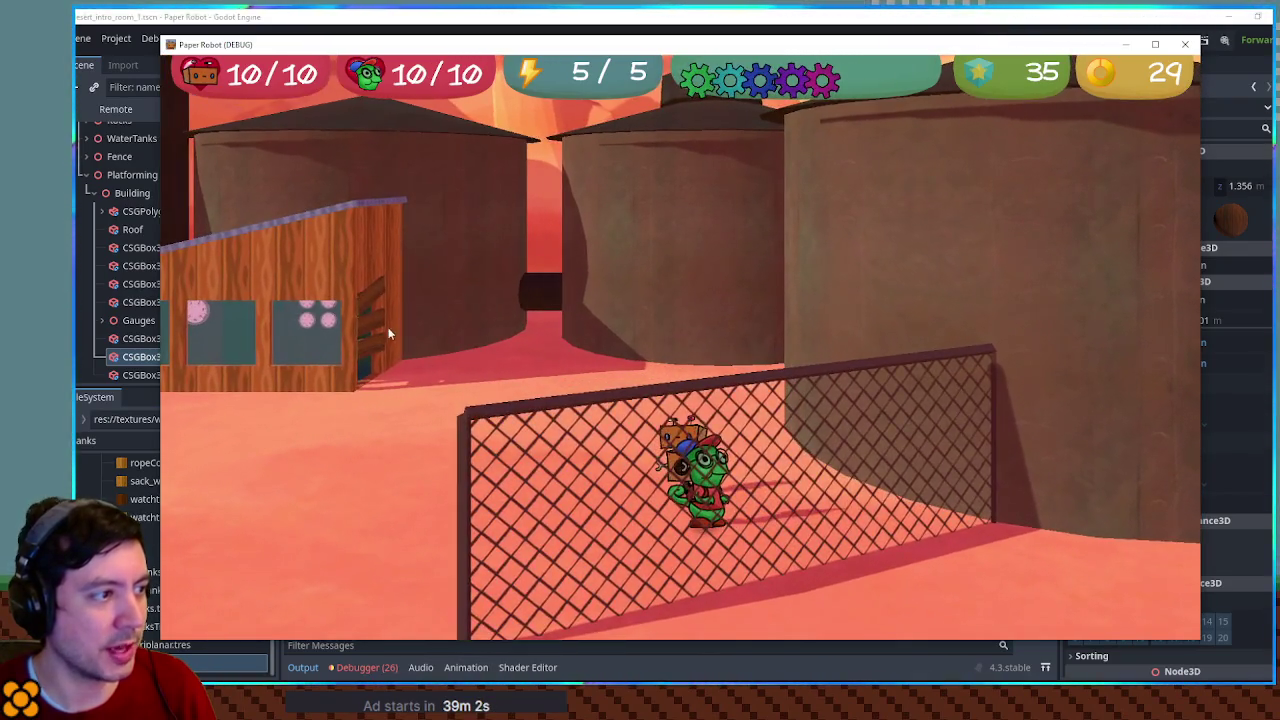
pyautogui.press('a')
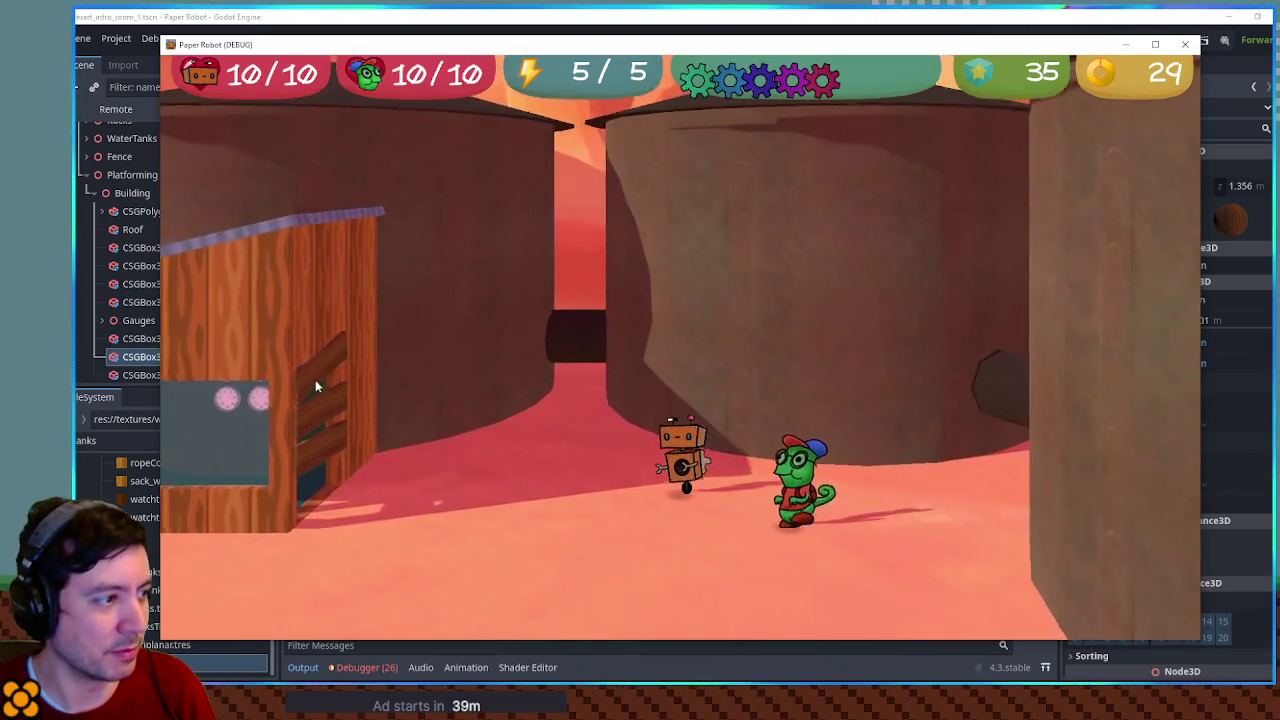
pyautogui.press('w')
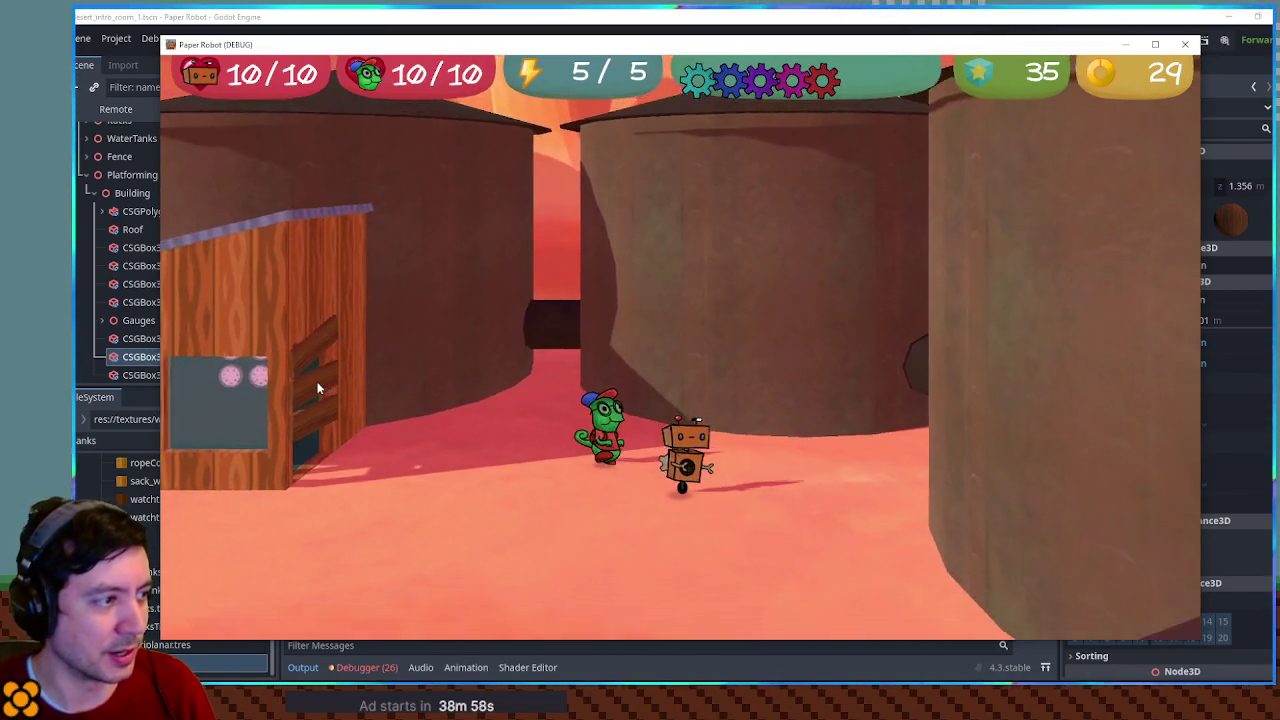
pyautogui.press('d')
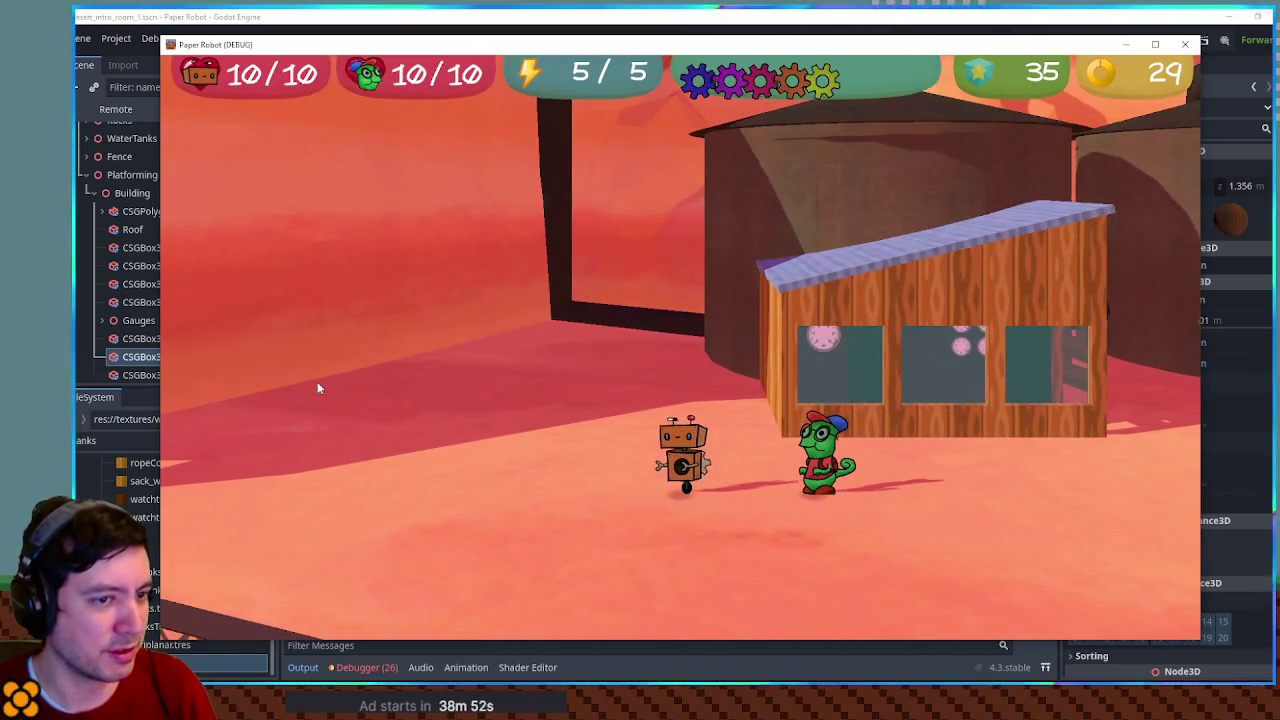
pyautogui.press('s')
pyautogui.press('a')
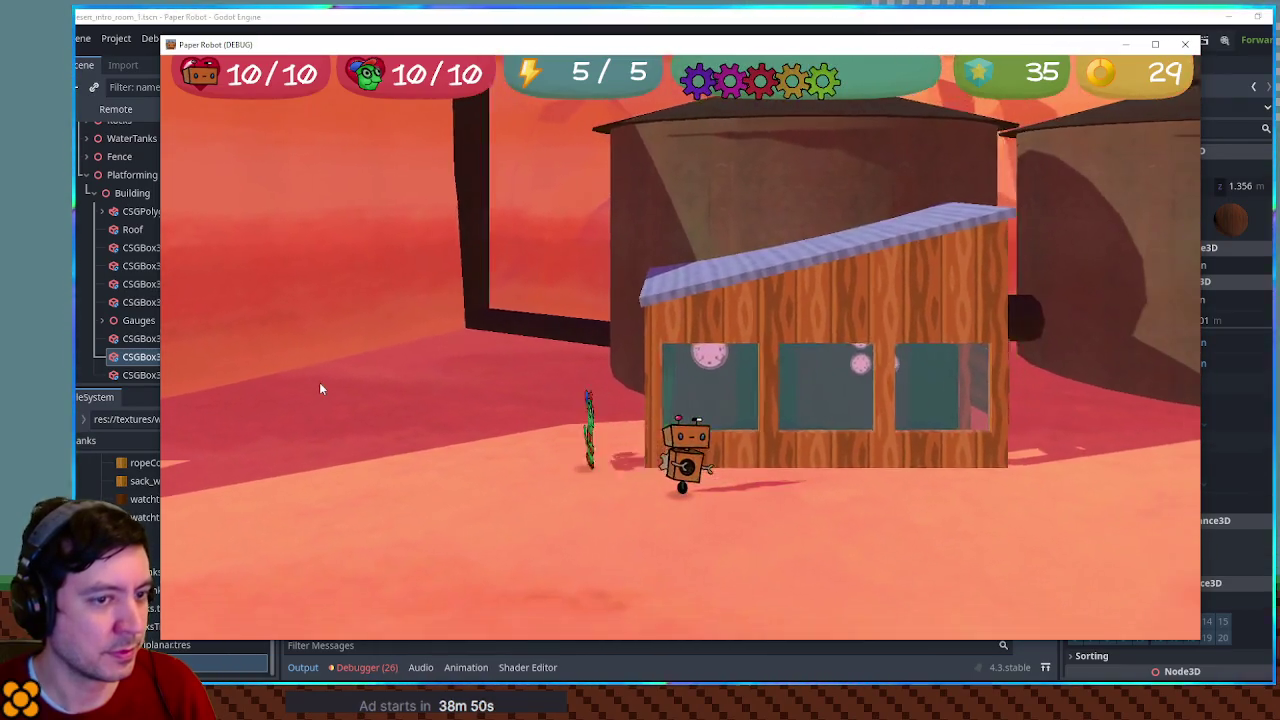
pyautogui.press('d')
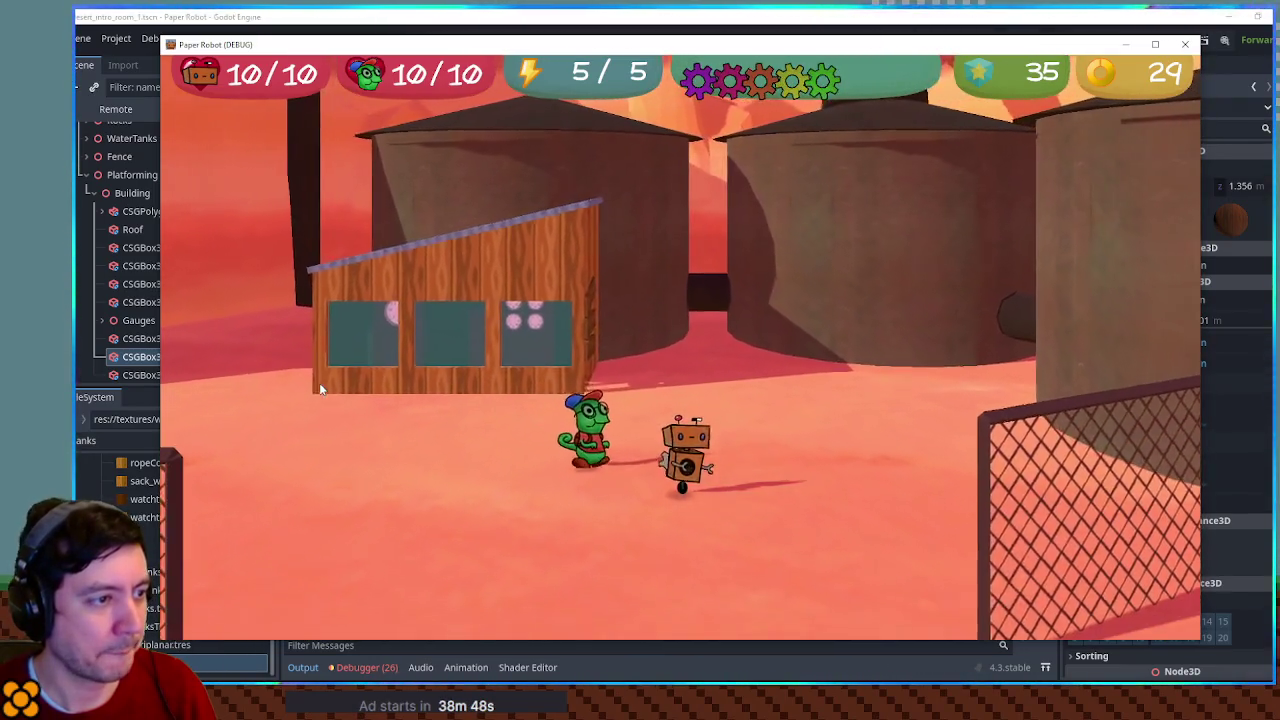
pyautogui.press('w')
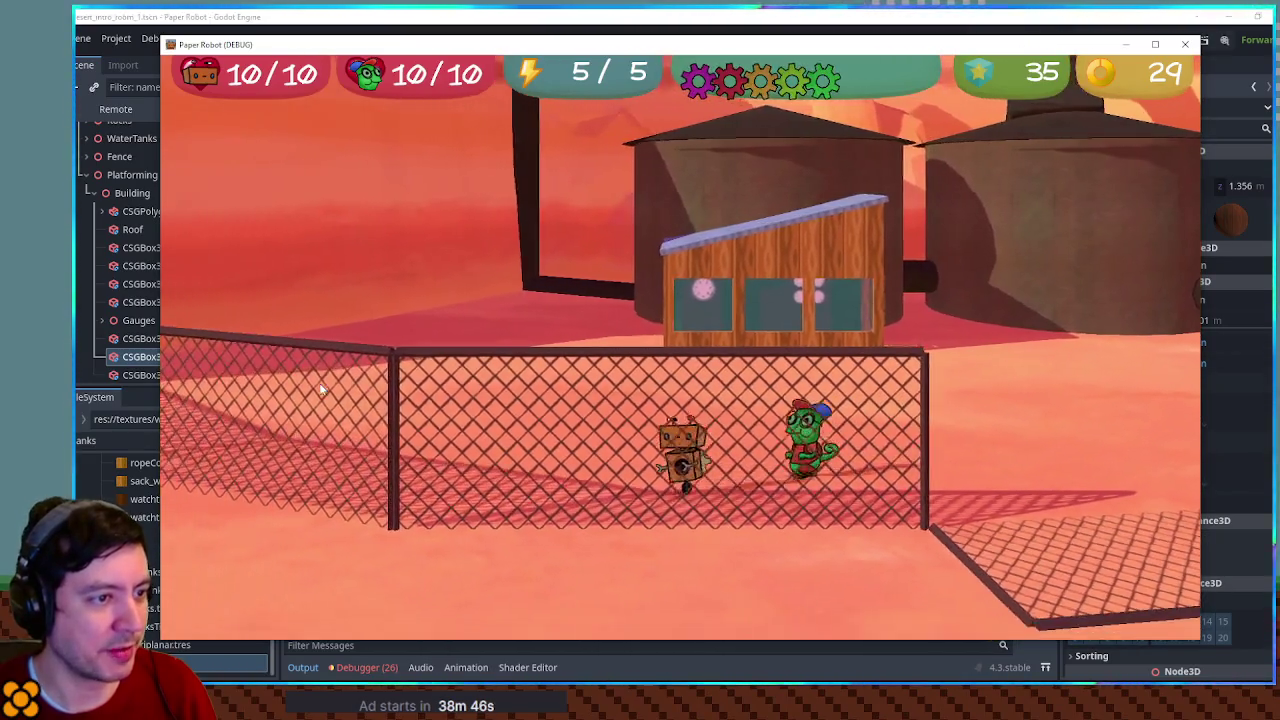
pyautogui.press('a')
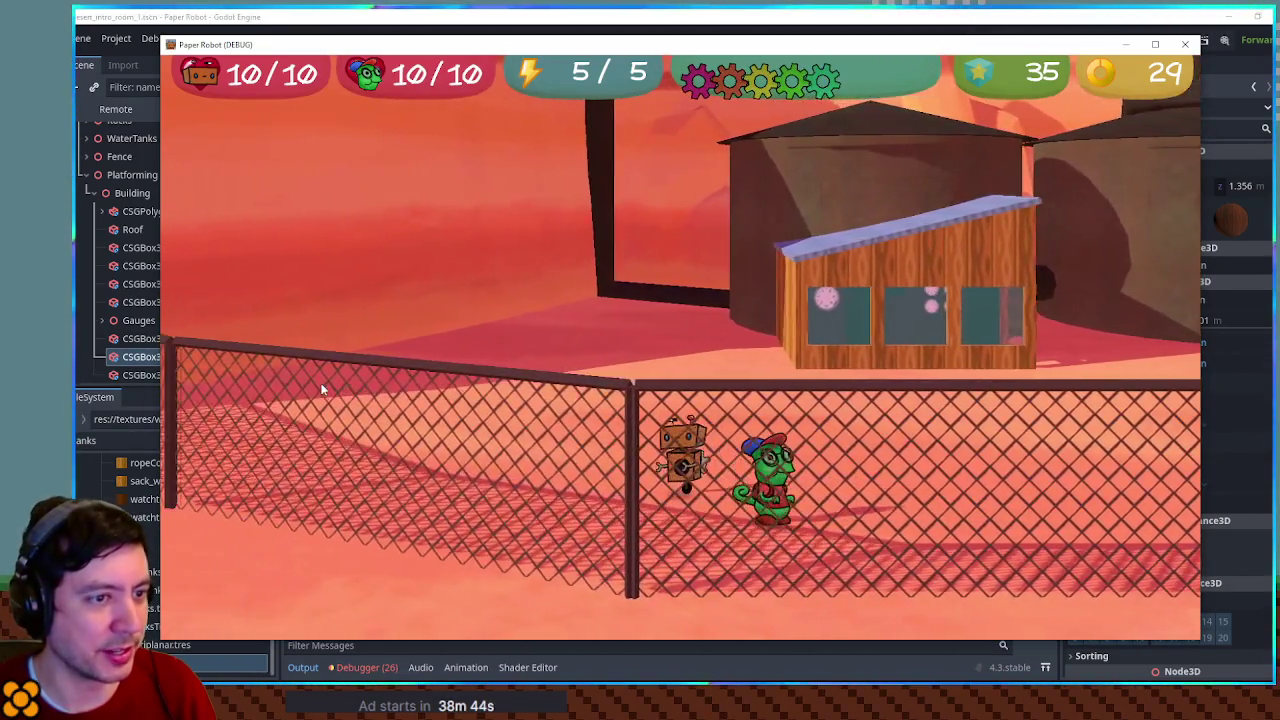
pyautogui.press('a')
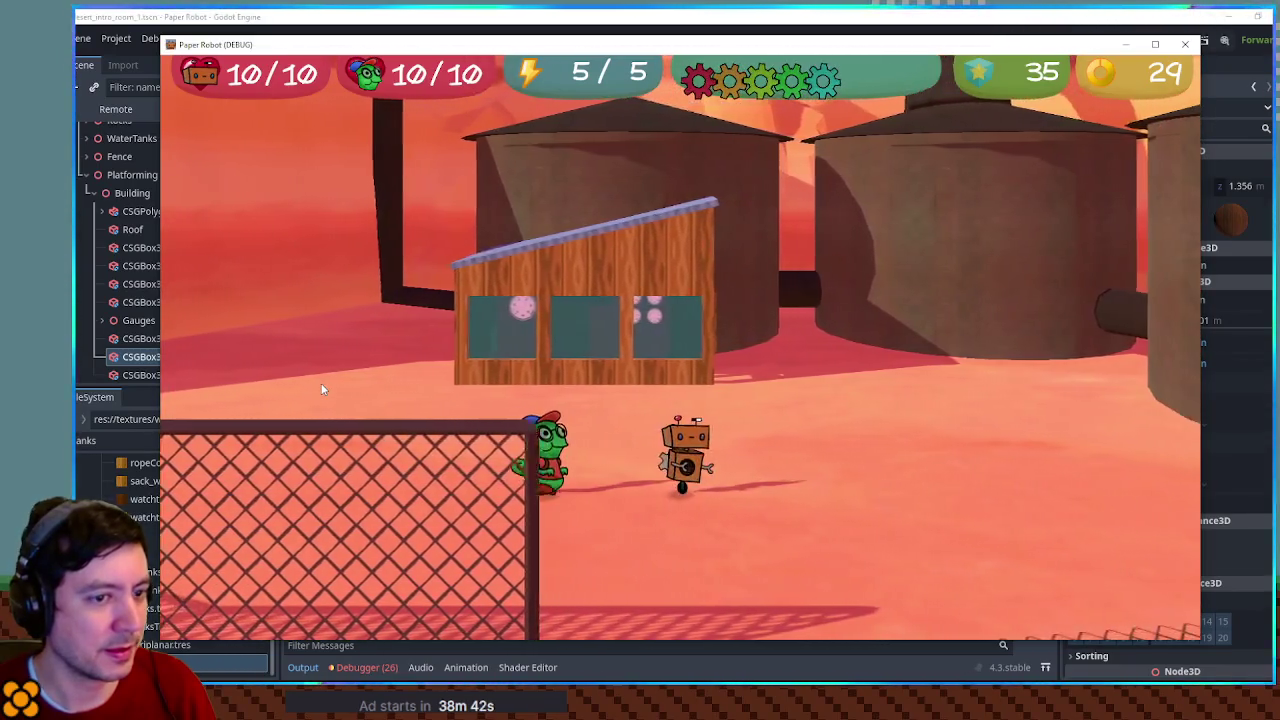
pyautogui.press('s')
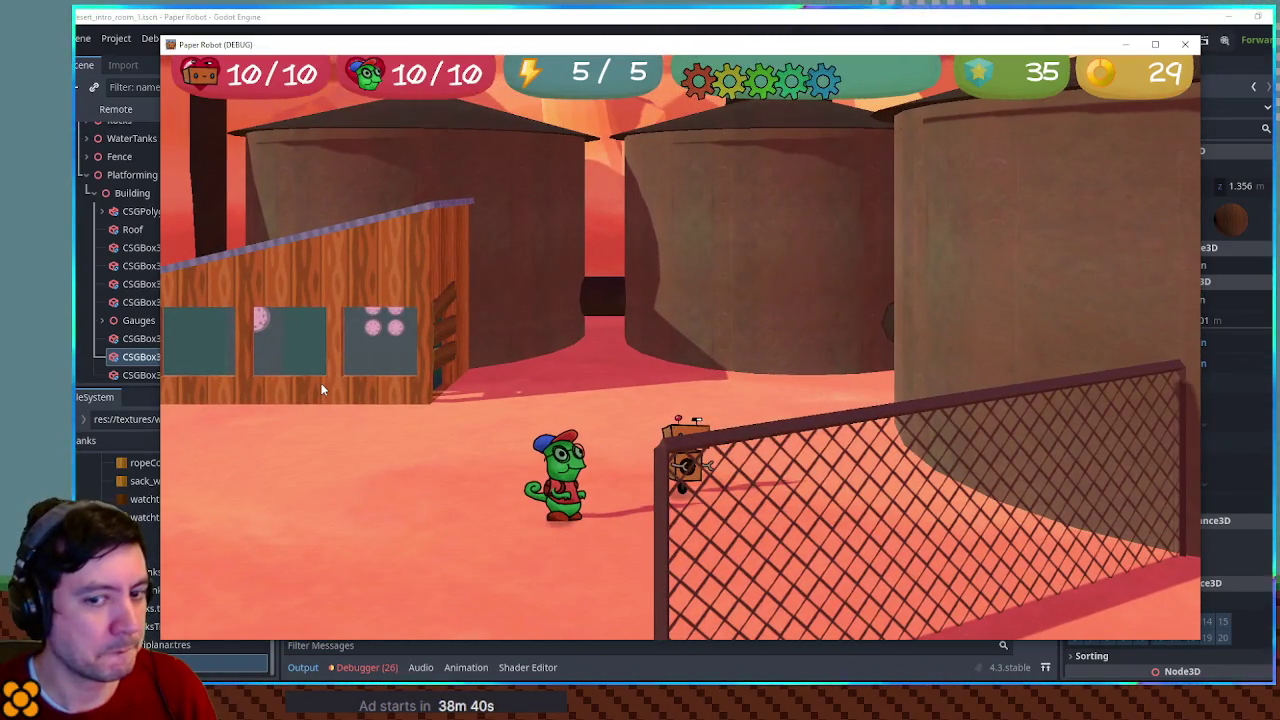
pyautogui.press('d')
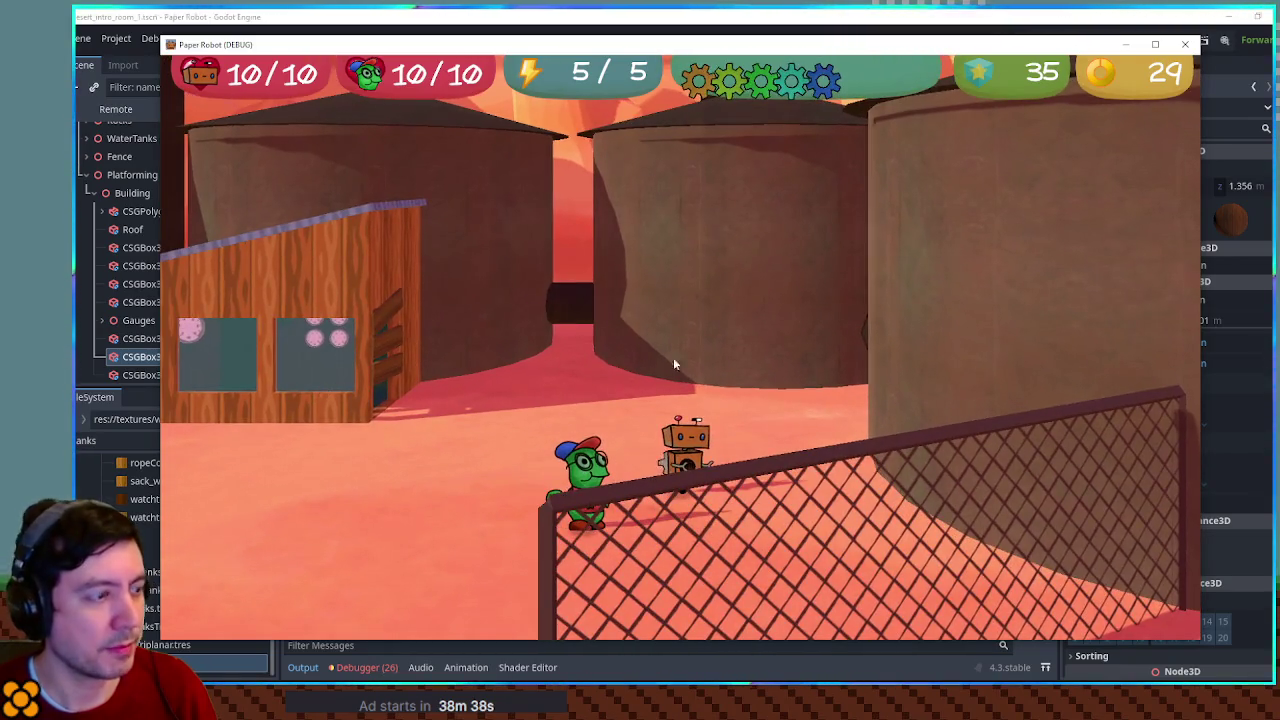
pyautogui.click(1190, 45)
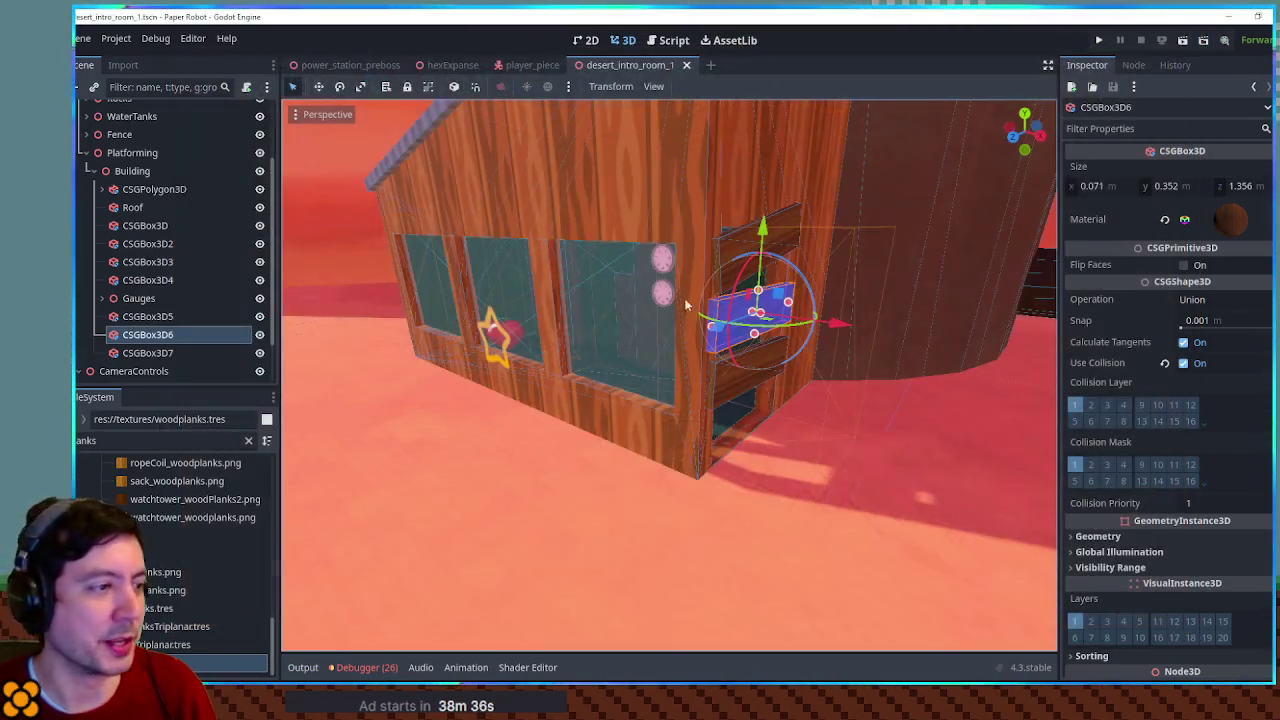
# Duplicate CSGBox3D7 and lay the copy on the ground at x 3.633, z -1.418, rotated 22.2° Y, 90° Z
pyautogui.click(751, 387)
pyautogui.hotkey('ctrl', 'd')
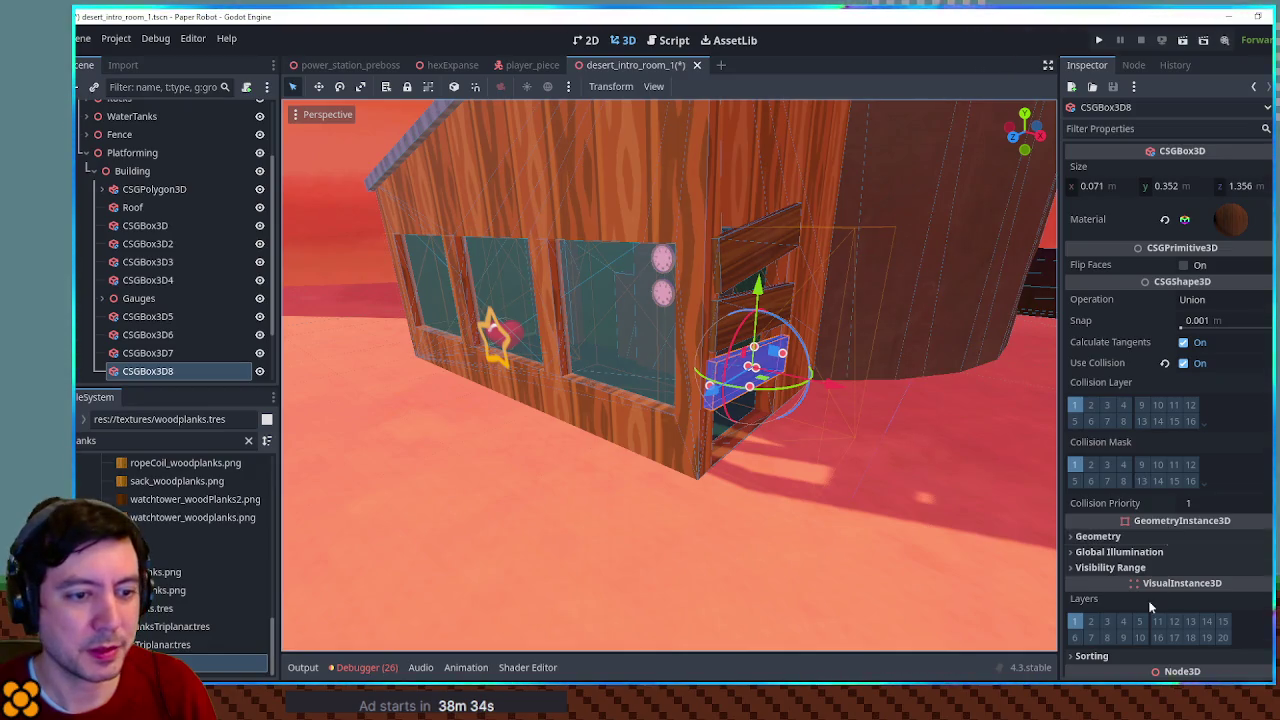
pyautogui.scroll(-3, 1150, 580)
pyautogui.click(1262, 546)
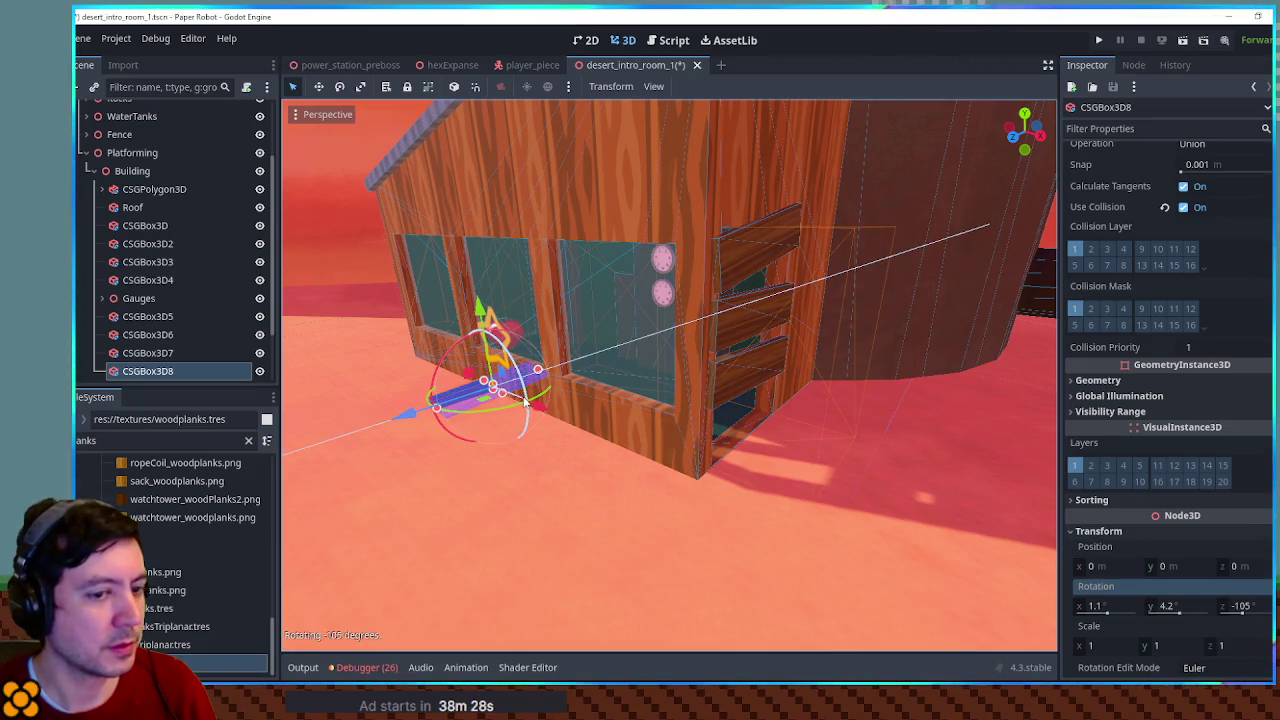
pyautogui.click(1262, 586)
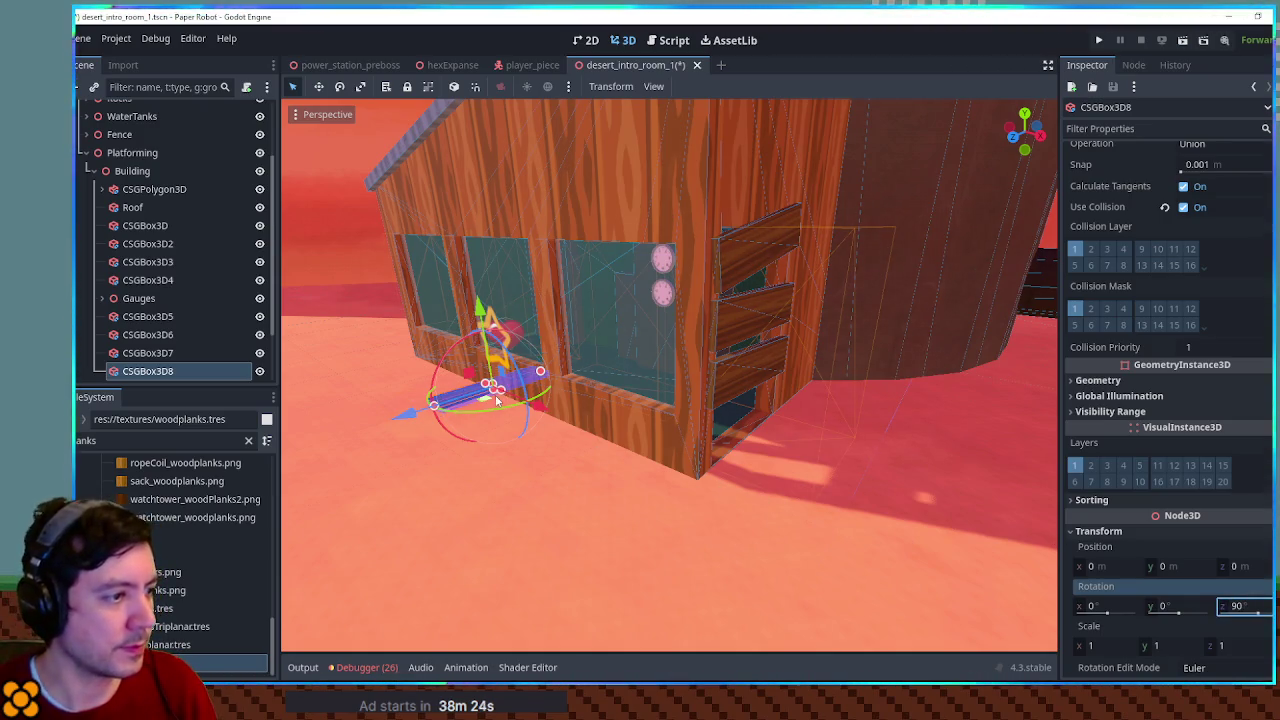
pyautogui.moveTo(495, 400)
pyautogui.mouseDown()
pyautogui.moveTo(901, 478)
pyautogui.moveTo(851, 449)
pyautogui.mouseUp()
pyautogui.moveTo(893, 461); pyautogui.dragTo(888, 468)
# Save the scene and view the building from above
pyautogui.hotkey('ctrl', 's')
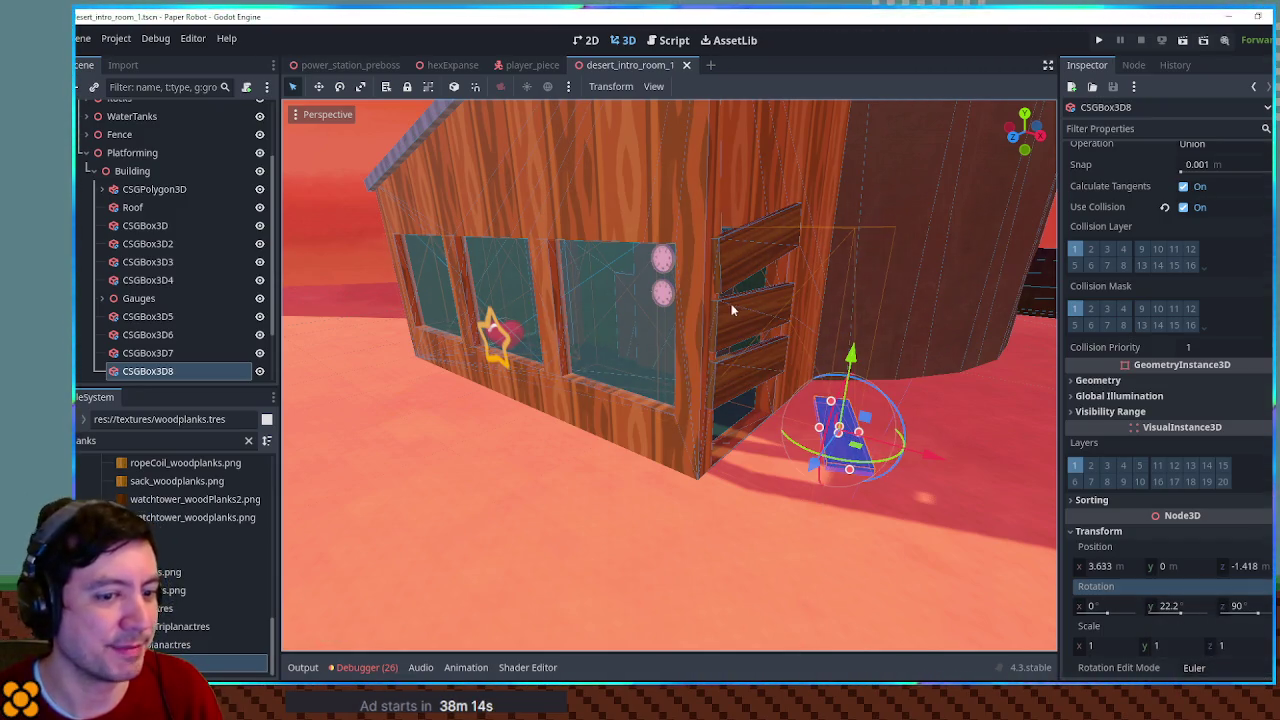
pyautogui.scroll(-5, 656, 323)
pyautogui.moveTo(656, 323)
pyautogui.mouseDown()
pyautogui.moveTo(794, 391)
pyautogui.moveTo(724, 322)
pyautogui.moveTo(745, 381)
pyautogui.moveTo(619, 360)
pyautogui.moveTo(775, 396)
pyautogui.moveTo(670, 366)
pyautogui.moveTo(737, 411)
pyautogui.moveTo(645, 371)
pyautogui.moveTo(710, 421)
pyautogui.moveTo(710, 387)
pyautogui.moveTo(646, 394)
pyautogui.moveTo(720, 406)
pyautogui.moveTo(700, 331)
pyautogui.moveTo(716, 357)
pyautogui.moveTo(820, 398)
pyautogui.moveTo(757, 385)
pyautogui.moveTo(843, 394)
pyautogui.moveTo(758, 381)
pyautogui.moveTo(830, 397)
pyautogui.moveTo(749, 349)
pyautogui.moveTo(631, 353)
pyautogui.mouseUp()
pyautogui.click(812, 283)
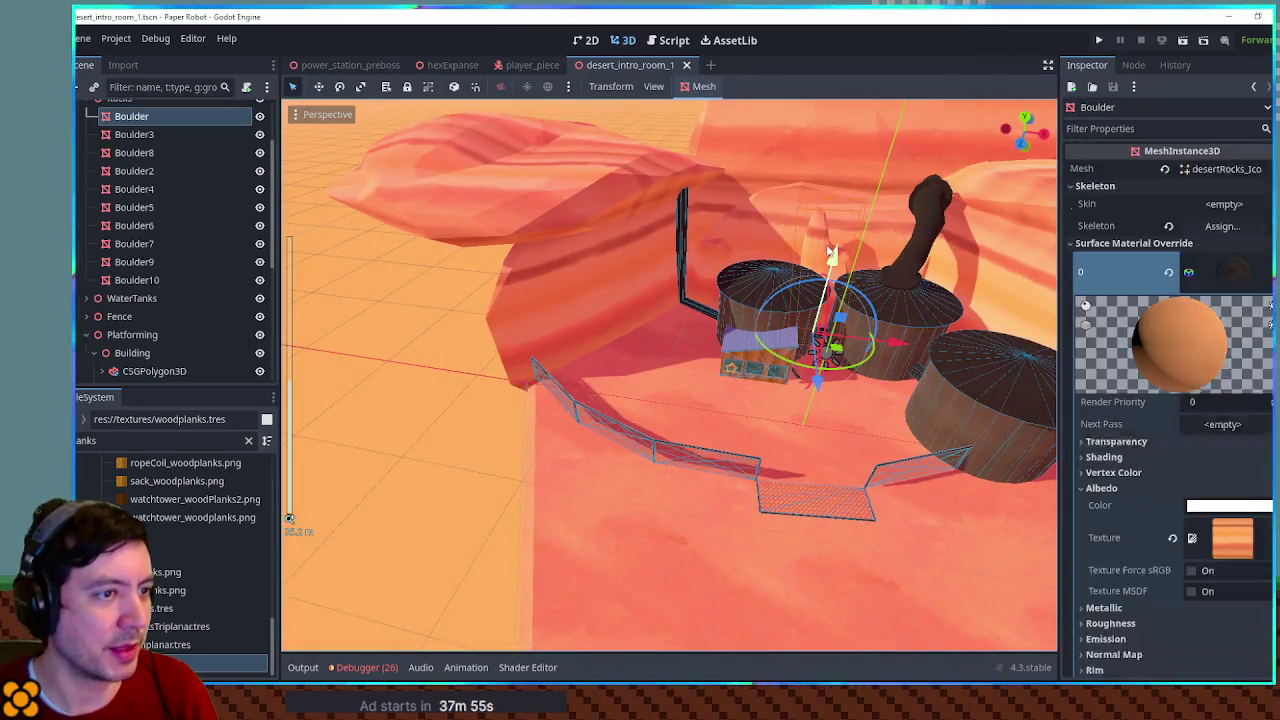
pyautogui.click(711, 256)
pyautogui.moveTo(711, 262)
pyautogui.mouseDown()
pyautogui.moveTo(720, 340)
pyautogui.moveTo(699, 466)
pyautogui.moveTo(820, 394)
pyautogui.moveTo(677, 365)
pyautogui.moveTo(745, 434)
pyautogui.moveTo(874, 500)
pyautogui.moveTo(564, 407)
pyautogui.mouseUp()
pyautogui.click(815, 394)
pyautogui.click(564, 407)
pyautogui.moveTo(607, 365)
pyautogui.mouseDown()
pyautogui.moveTo(617, 290)
pyautogui.moveTo(665, 258)
pyautogui.moveTo(629, 271)
pyautogui.moveTo(694, 366)
pyautogui.moveTo(727, 363)
pyautogui.mouseUp()
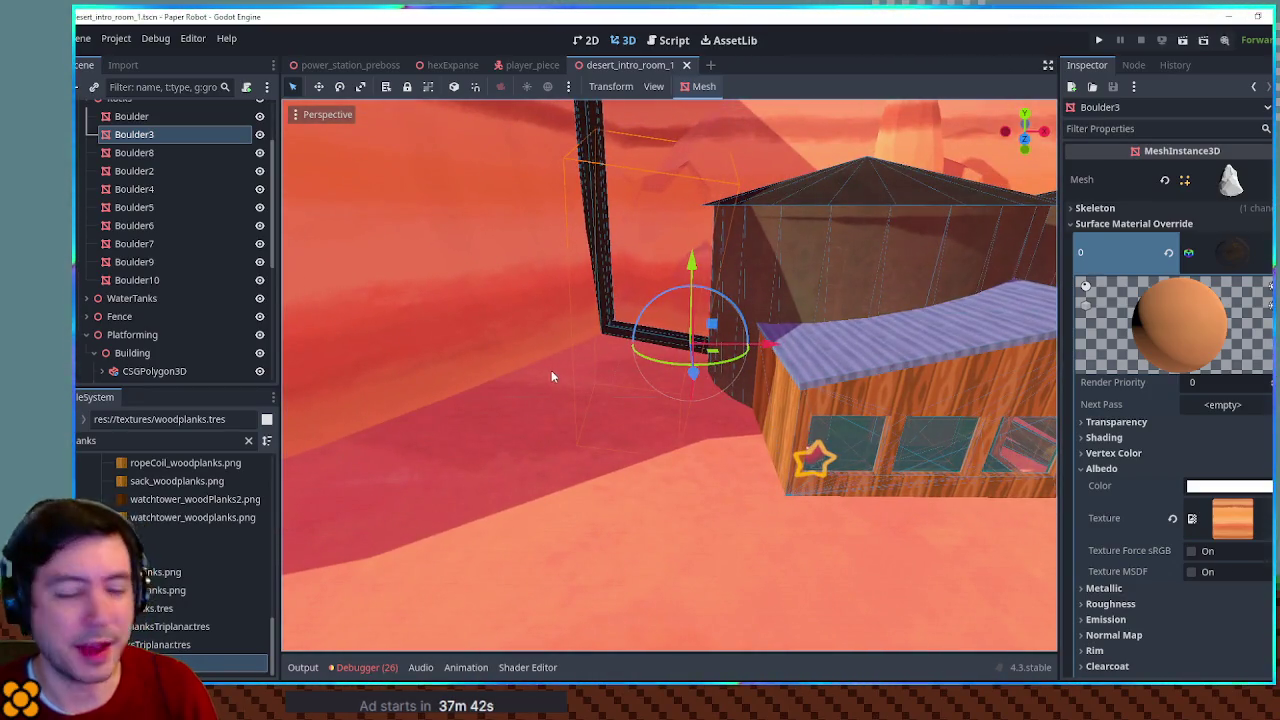
pyautogui.click(96, 354)
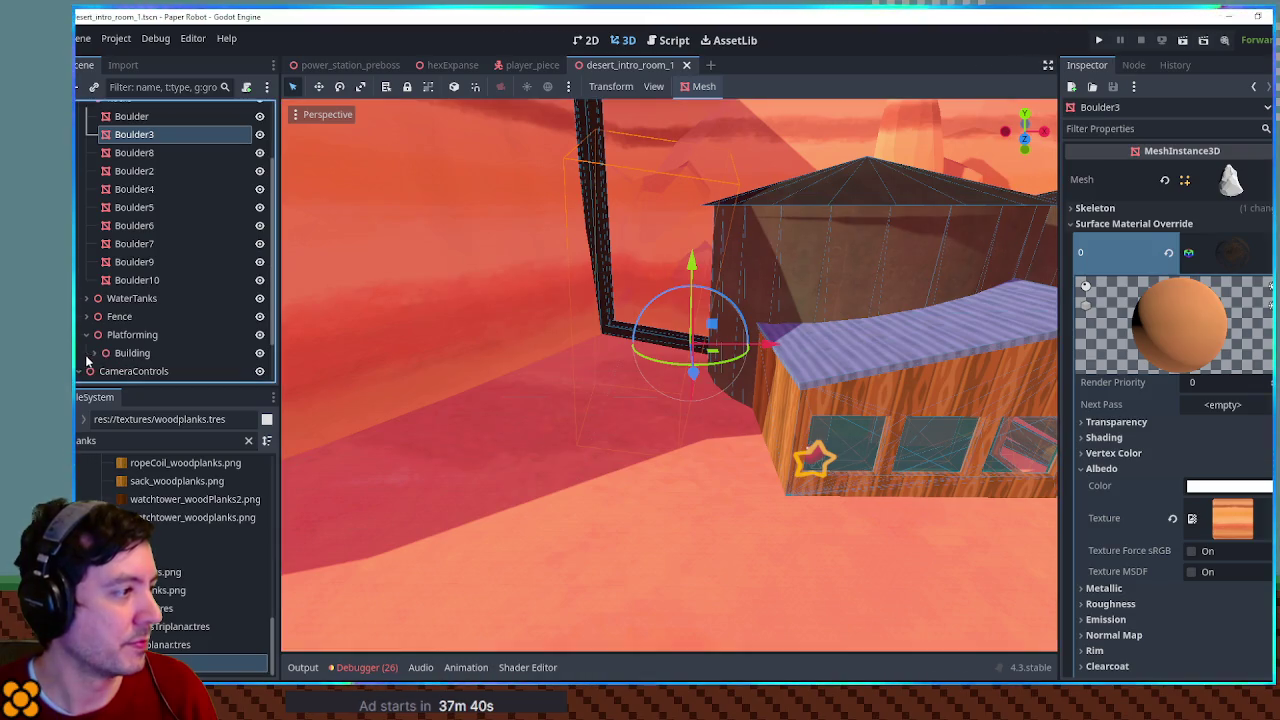
# Add an empty Node3D named Rocks under Platforming
pyautogui.click(128, 335)
pyautogui.hotkey('ctrl', 'a')
pyautogui.write('node3d')
pyautogui.press('Return')
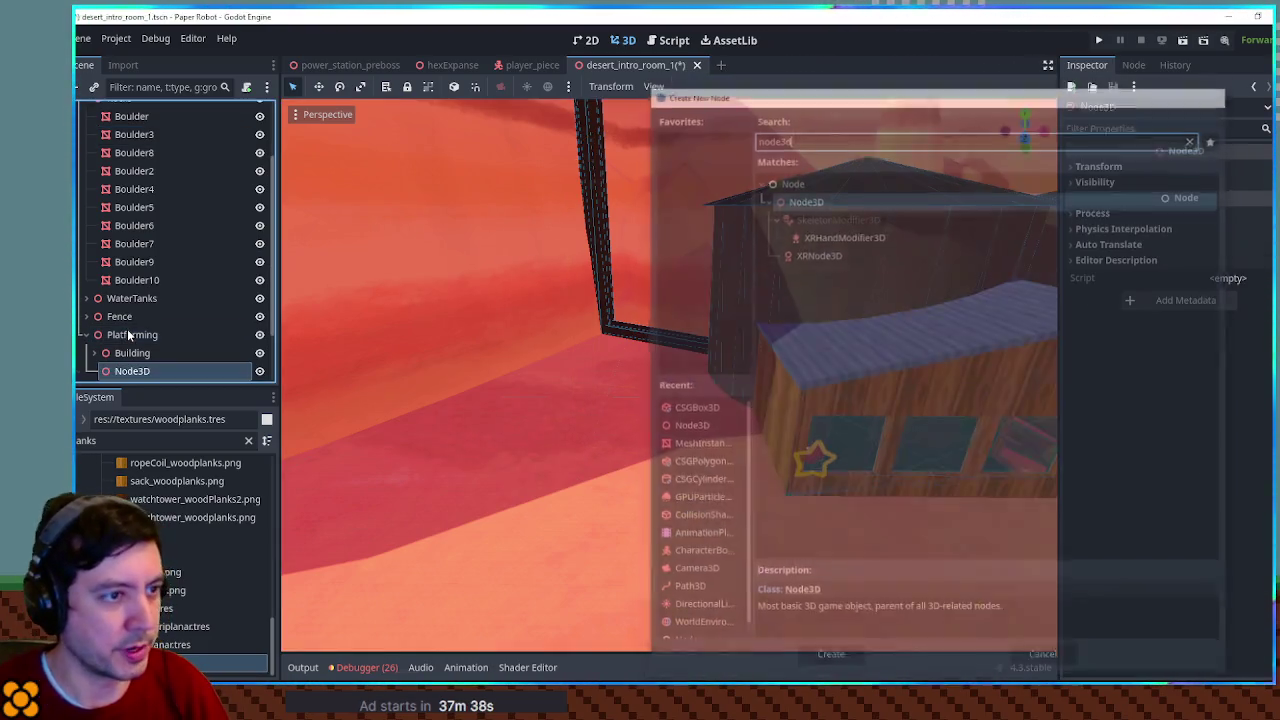
pyautogui.press('F2')
pyautogui.write('Rocks')
pyautogui.press('Return')
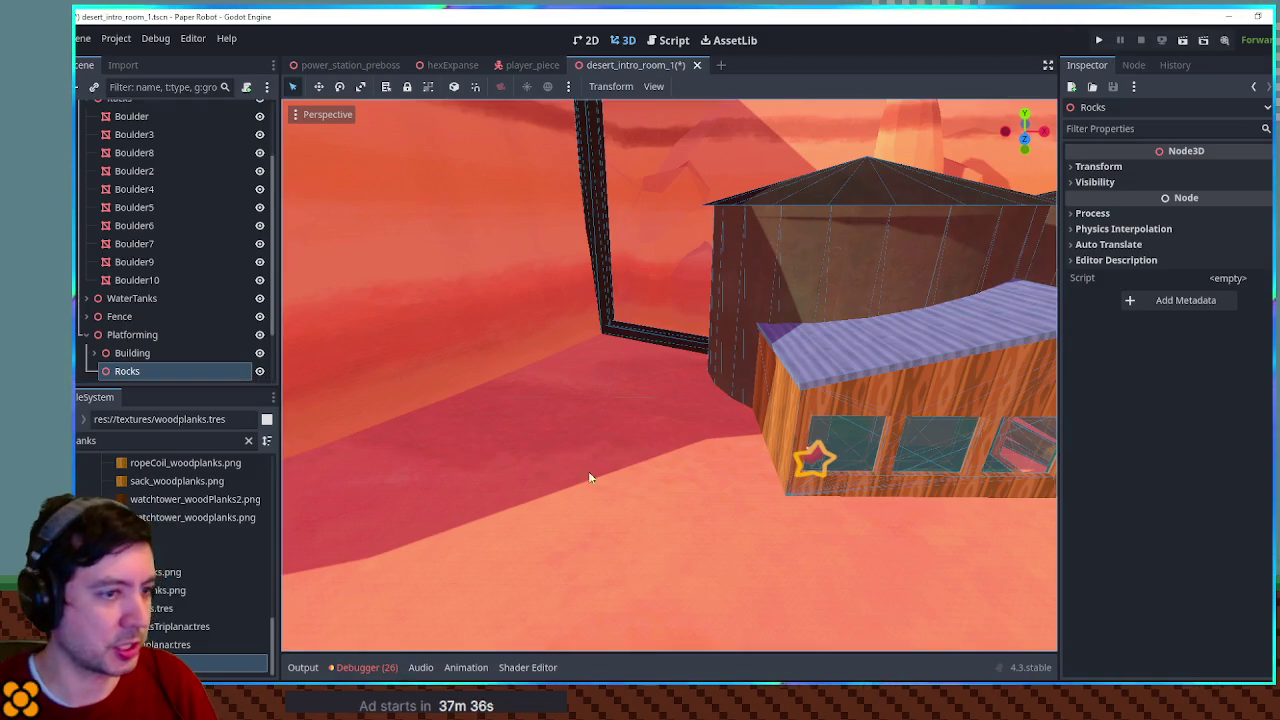
# Filter the FileSystem for 'dese' and make a New Inherited Scene from desertRocks.glb
pyautogui.scroll(5, 588, 471)
pyautogui.scroll(-5, 592, 346)
pyautogui.scroll(3, 656, 372)
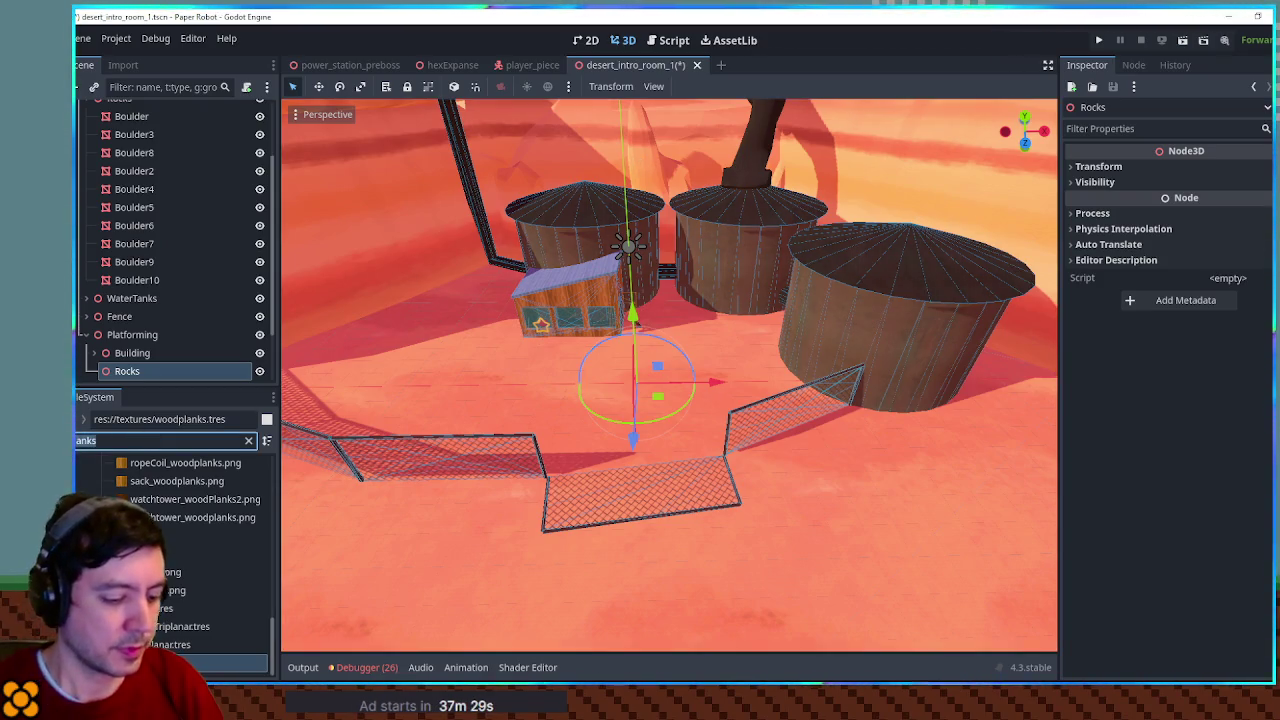
pyautogui.write('dese')
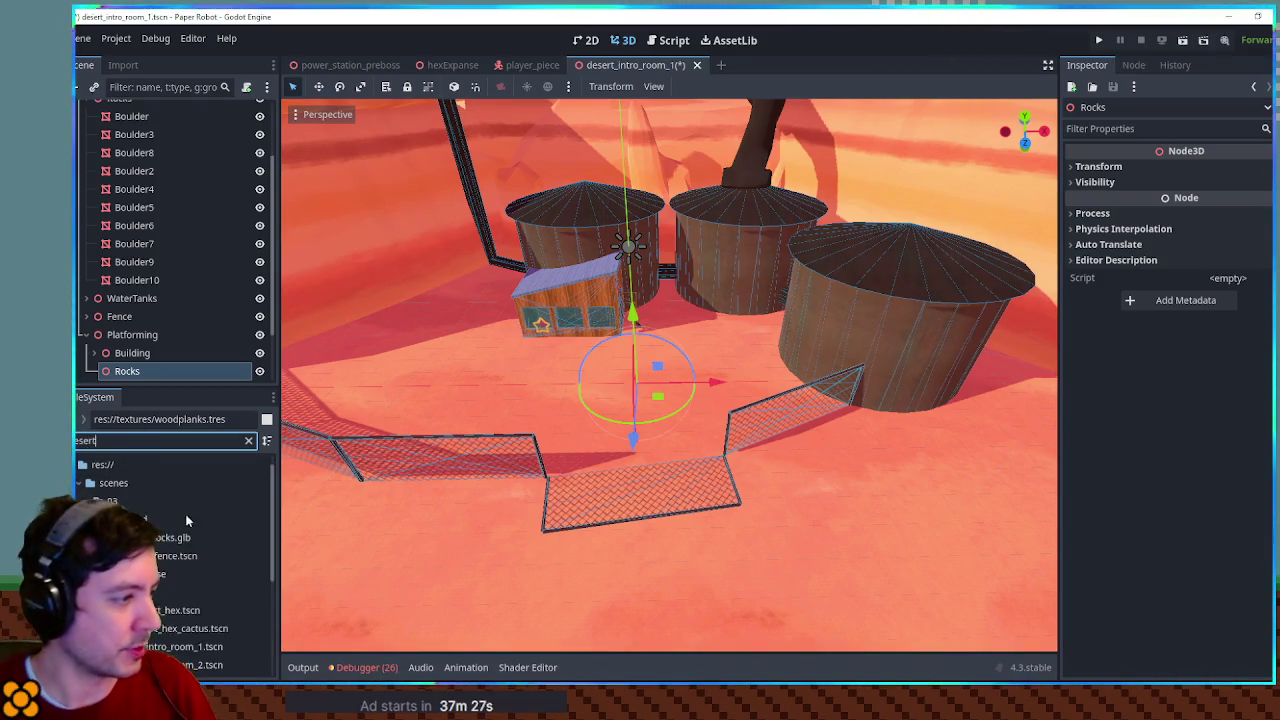
pyautogui.rightClick(157, 539)
pyautogui.click(250, 329)
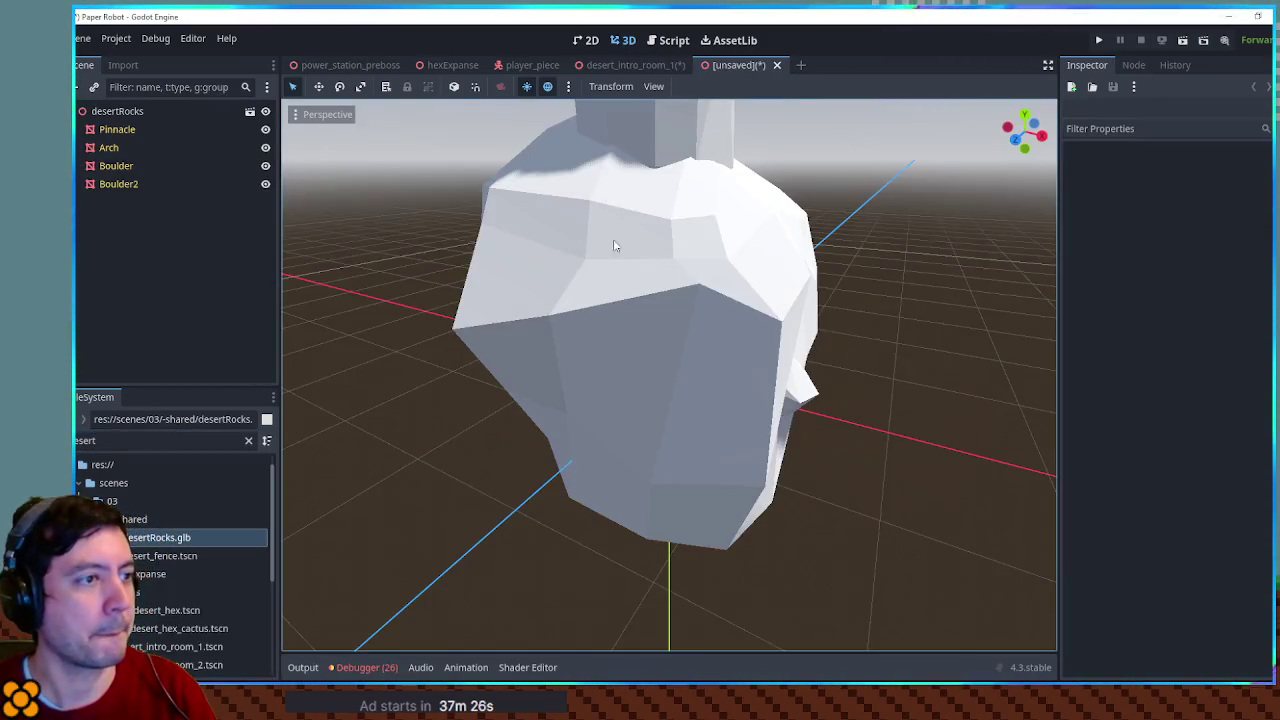
# Hide Arch, Pinnacle and Boulder2 in the desertRocks scene, keep Boulder visible, and select it
pyautogui.click(265, 148)
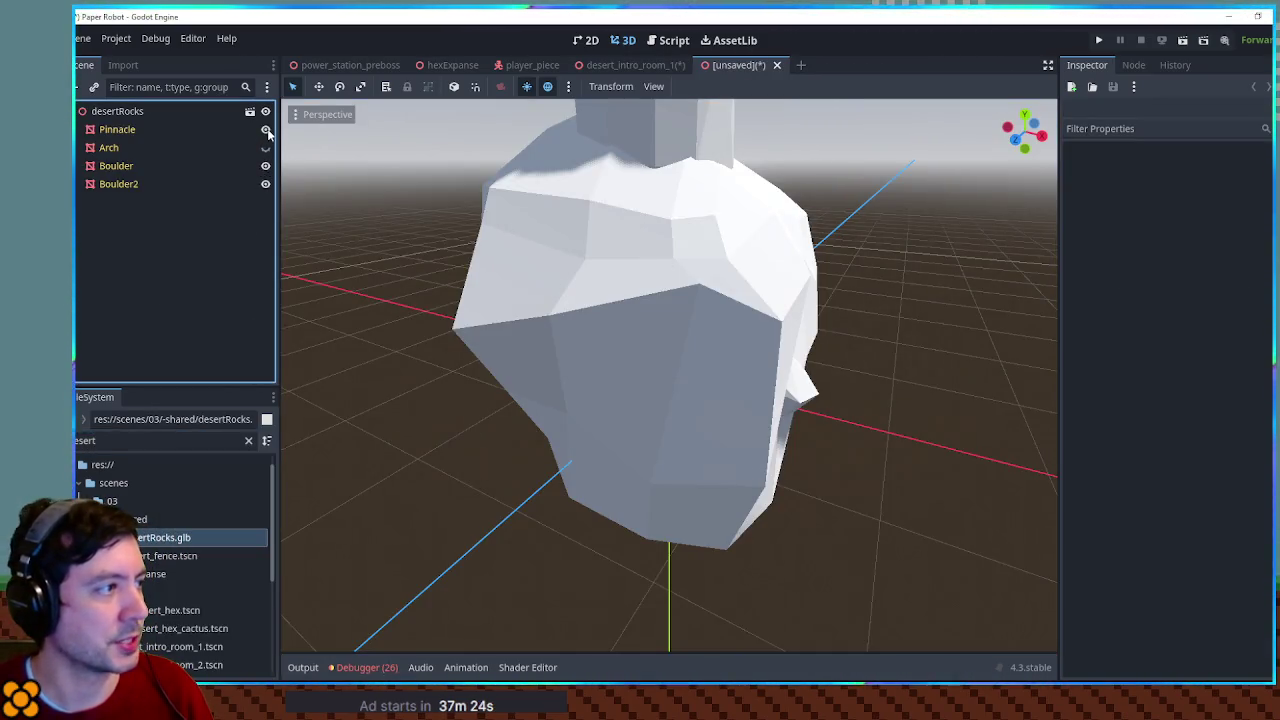
pyautogui.click(265, 130)
pyautogui.click(265, 166)
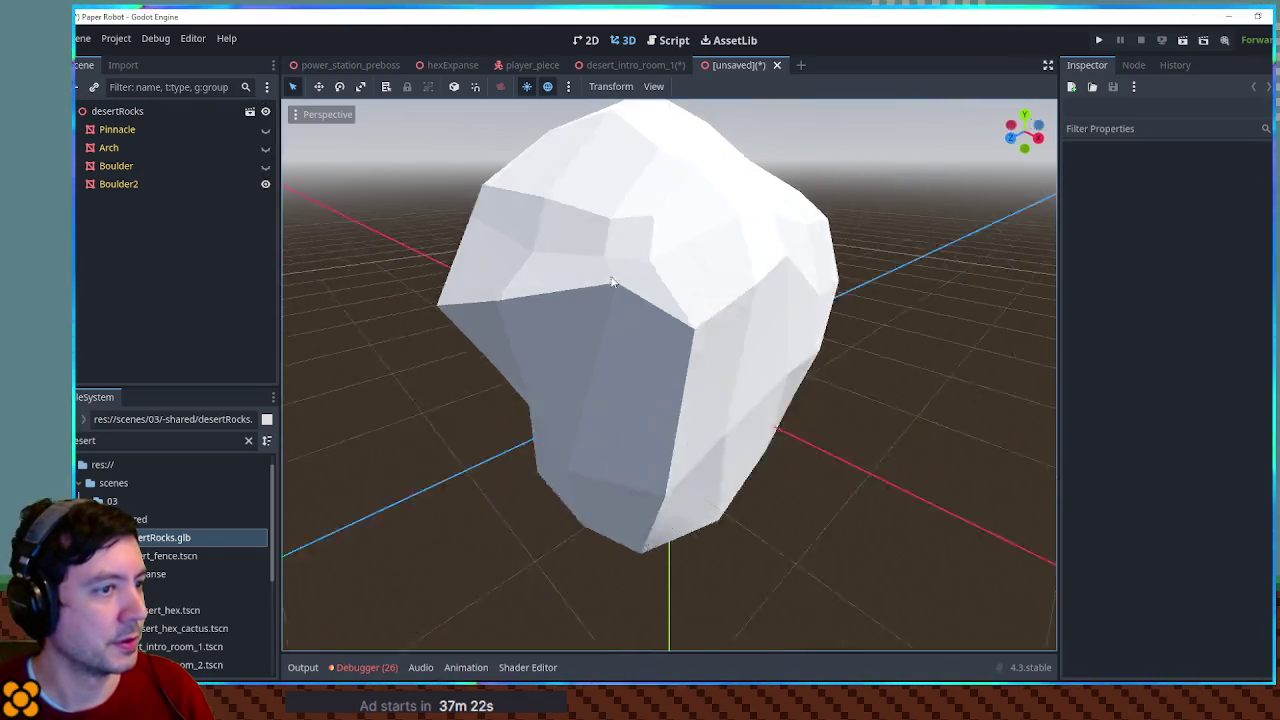
pyautogui.click(265, 184)
pyautogui.moveTo(499, 247)
pyautogui.mouseDown()
pyautogui.moveTo(605, 217)
pyautogui.moveTo(490, 194)
pyautogui.moveTo(513, 217)
pyautogui.mouseUp()
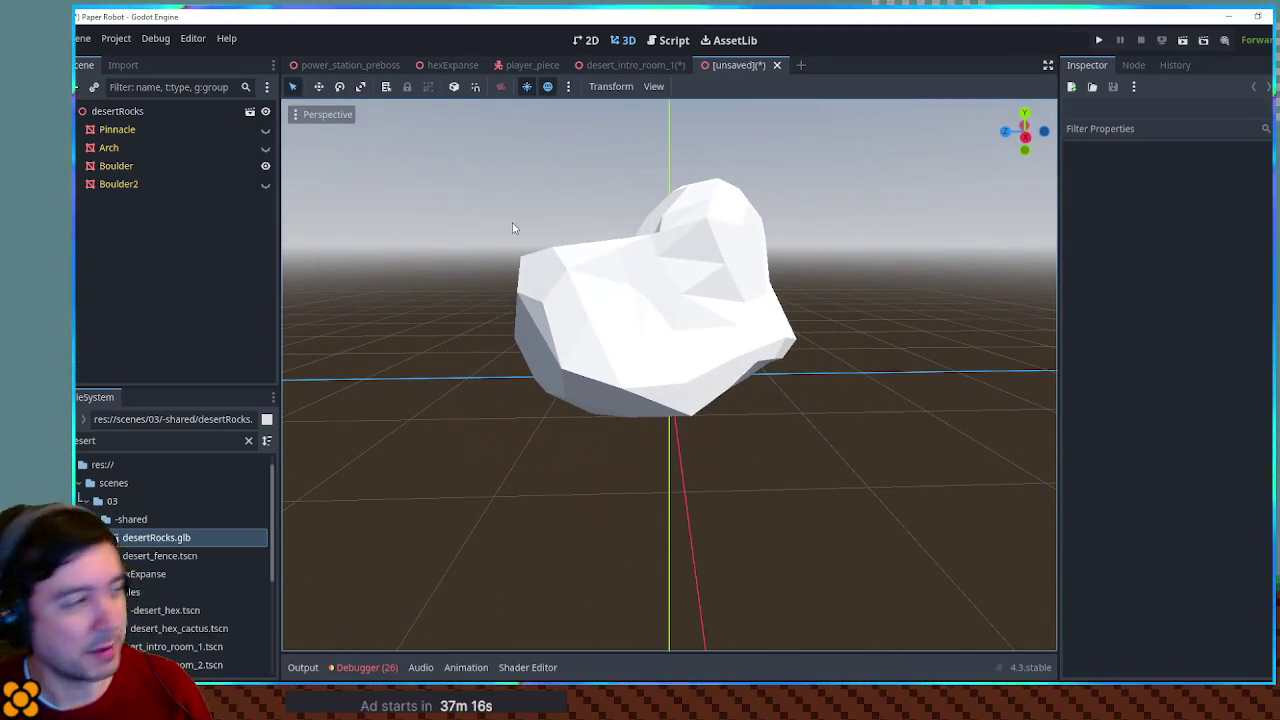
pyautogui.click(142, 166)
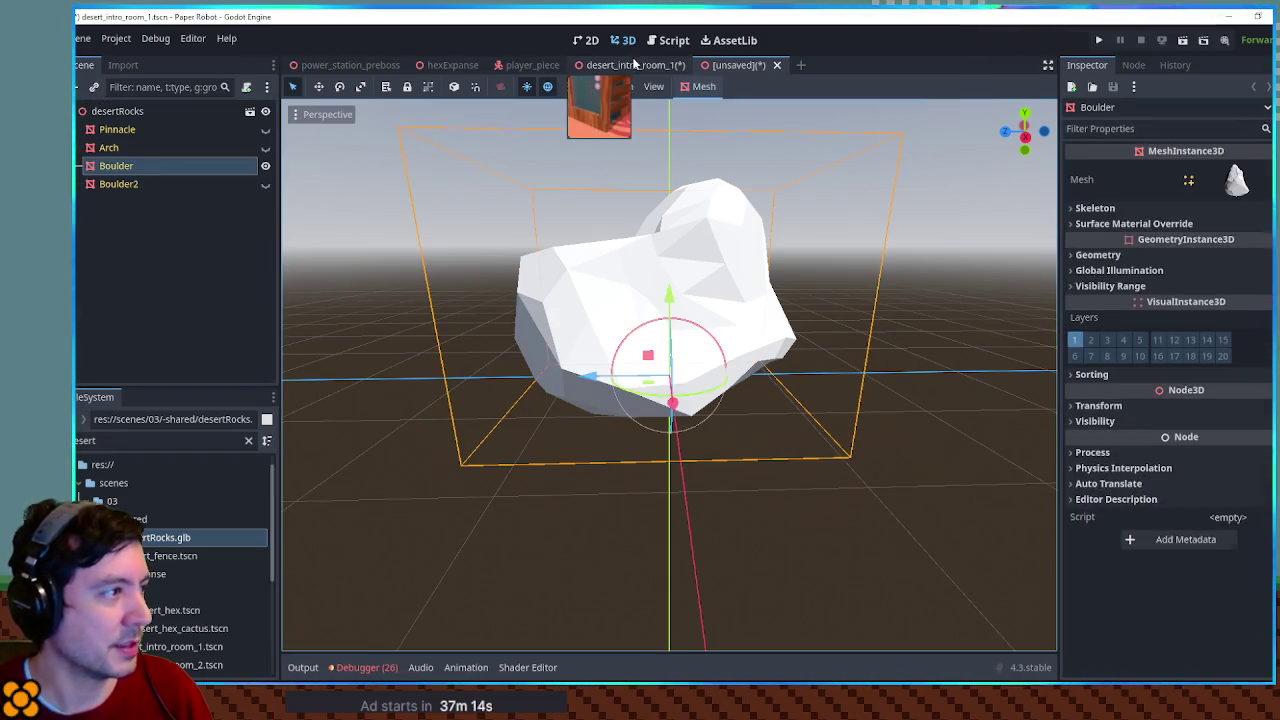
# Paste the Boulder under Rocks in desert_intro_room_1 and frame it
pyautogui.click(630, 65)
pyautogui.hotkey('ctrl', 'v')
pyautogui.press('f')
pyautogui.scroll(-5, 677, 364)
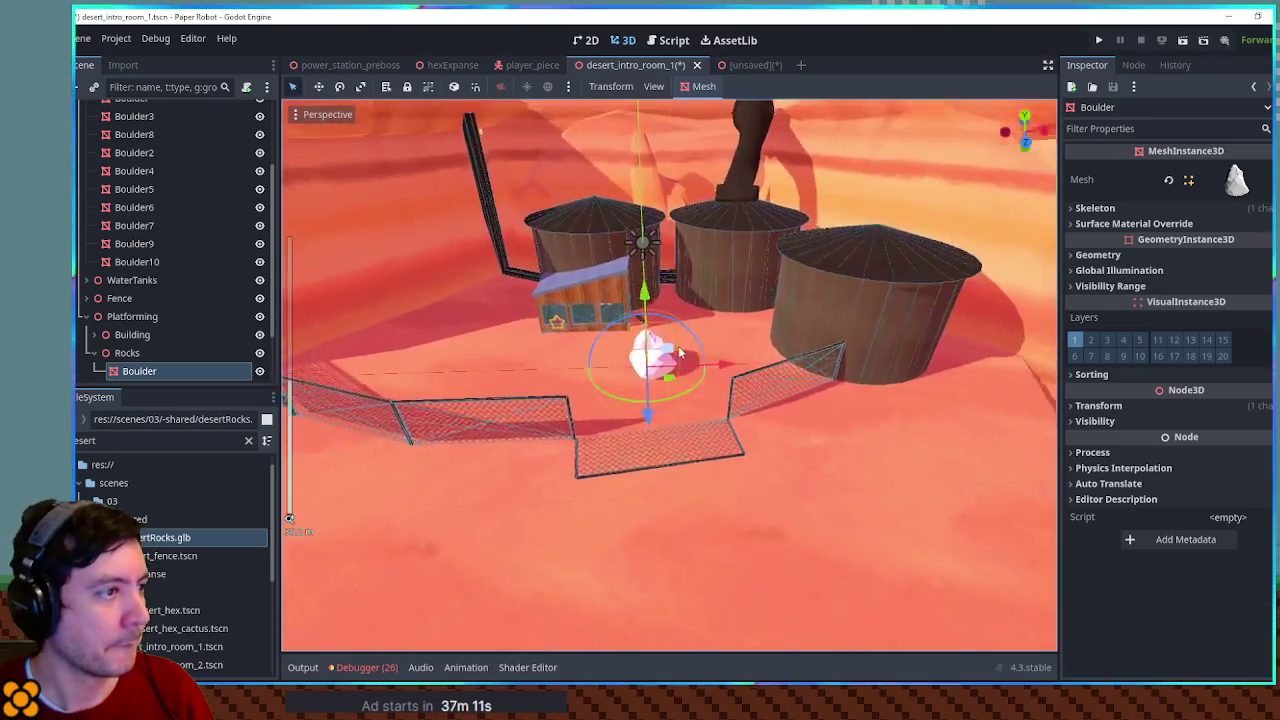
pyautogui.scroll(-3, 679, 352)
# Copy the desert rock material from the Surface Material Override of Boulder9 and Boulder10
pyautogui.click(430, 251)
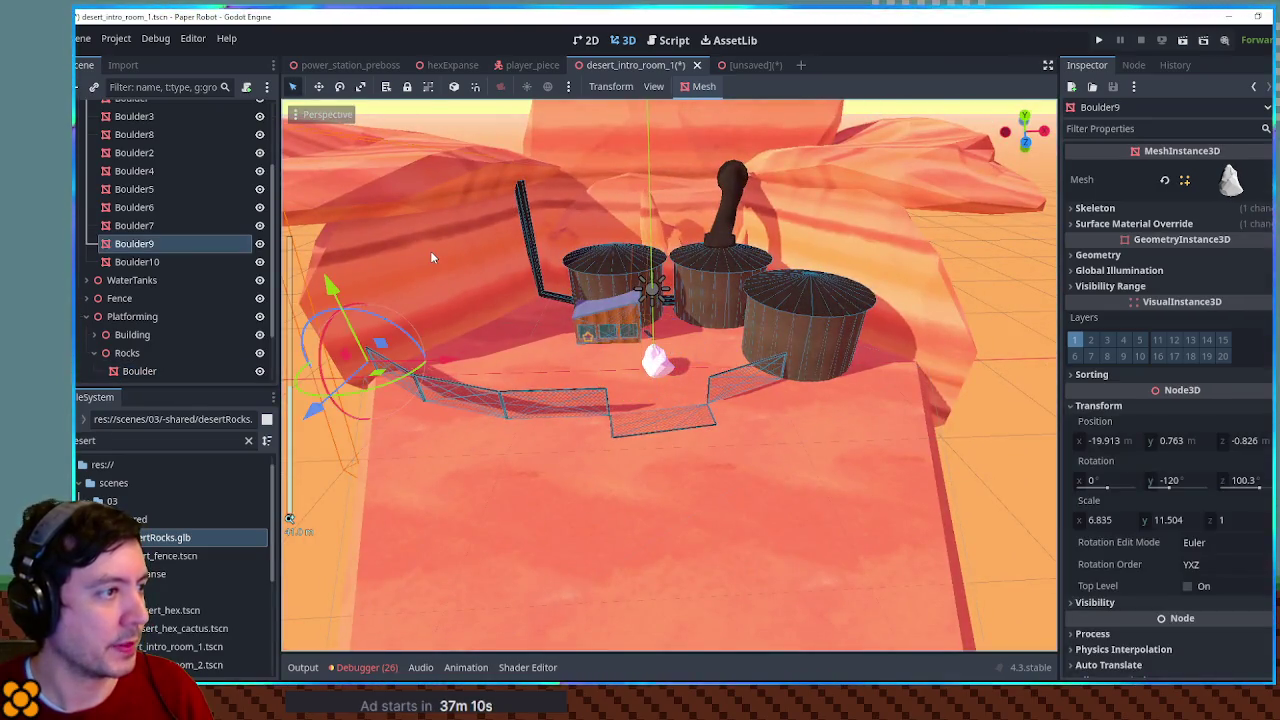
pyautogui.click(1134, 224)
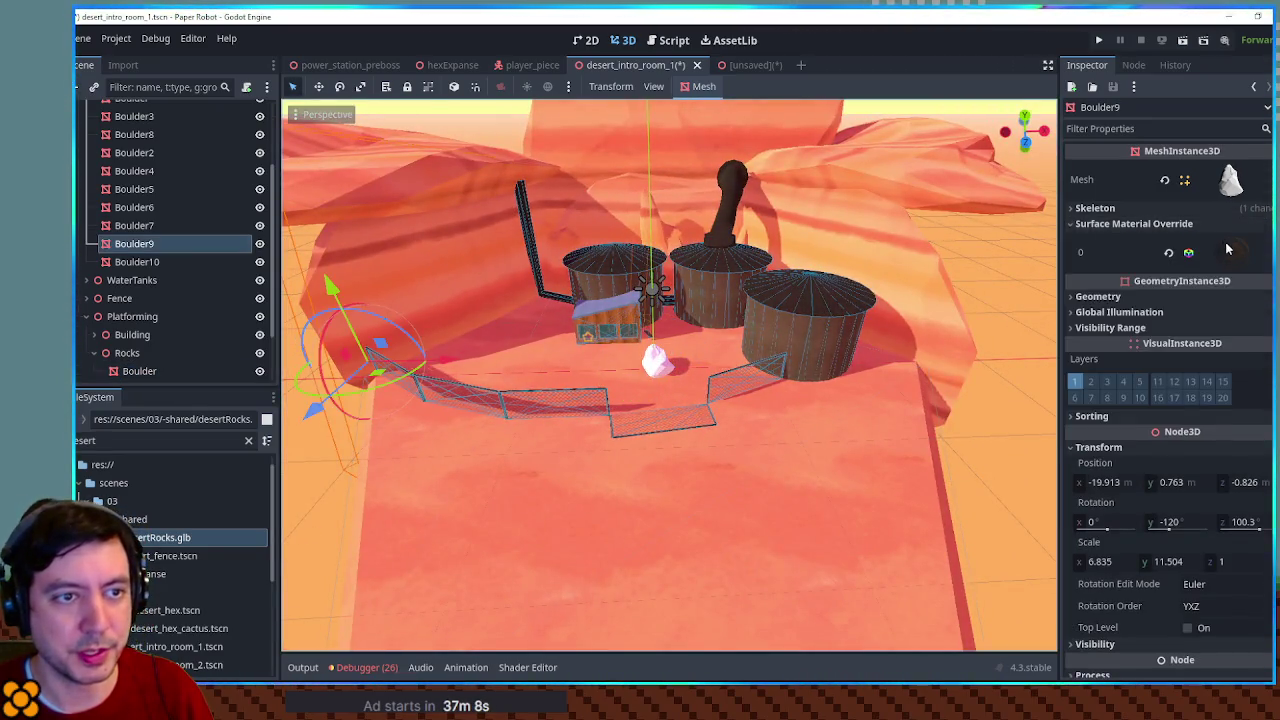
pyautogui.click(1228, 252)
pyautogui.click(448, 255)
pyautogui.click(415, 190)
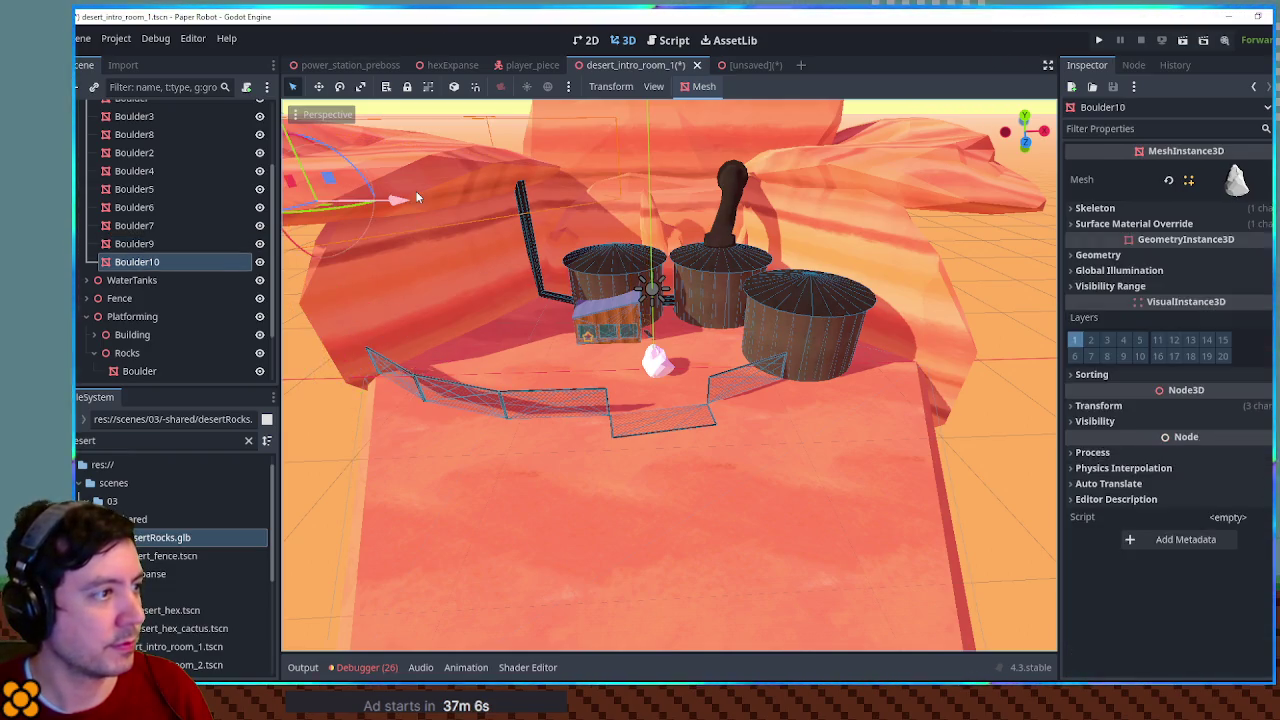
pyautogui.click(1178, 226)
pyautogui.click(1232, 252)
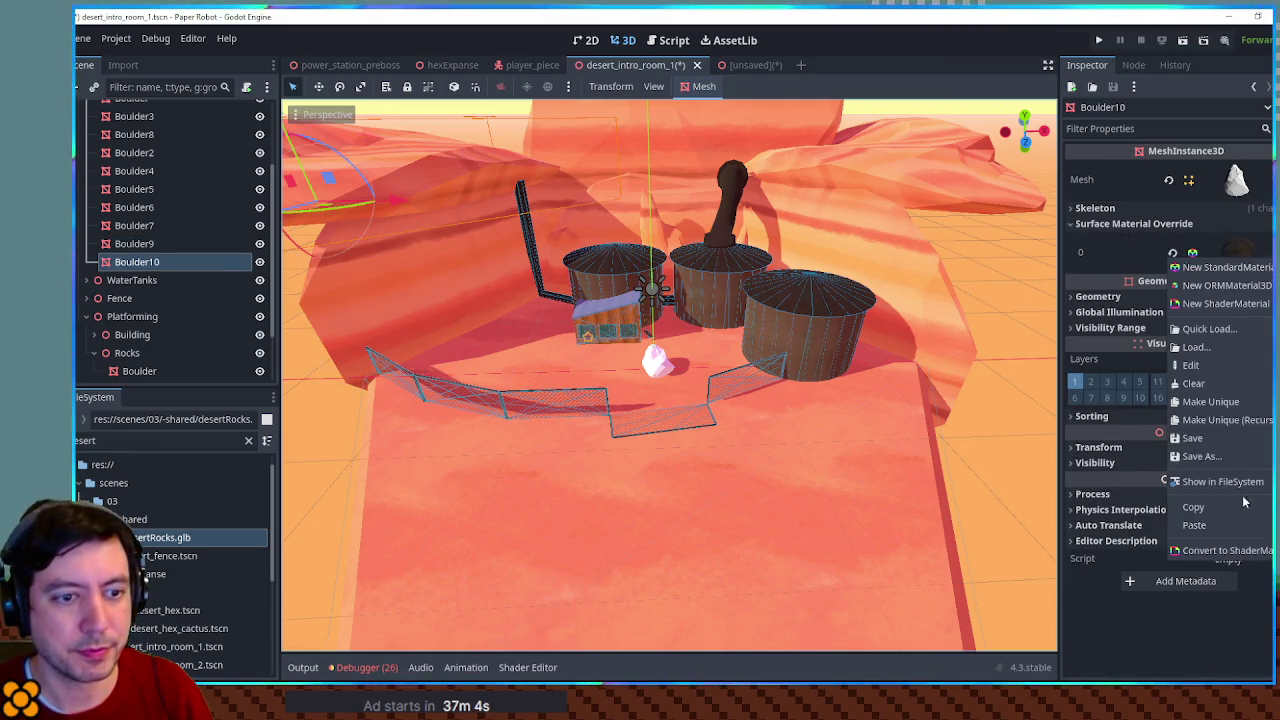
pyautogui.click(1203, 491)
# Paste the rock material into the new Boulder's override slot 0 and review its transform
pyautogui.click(652, 362)
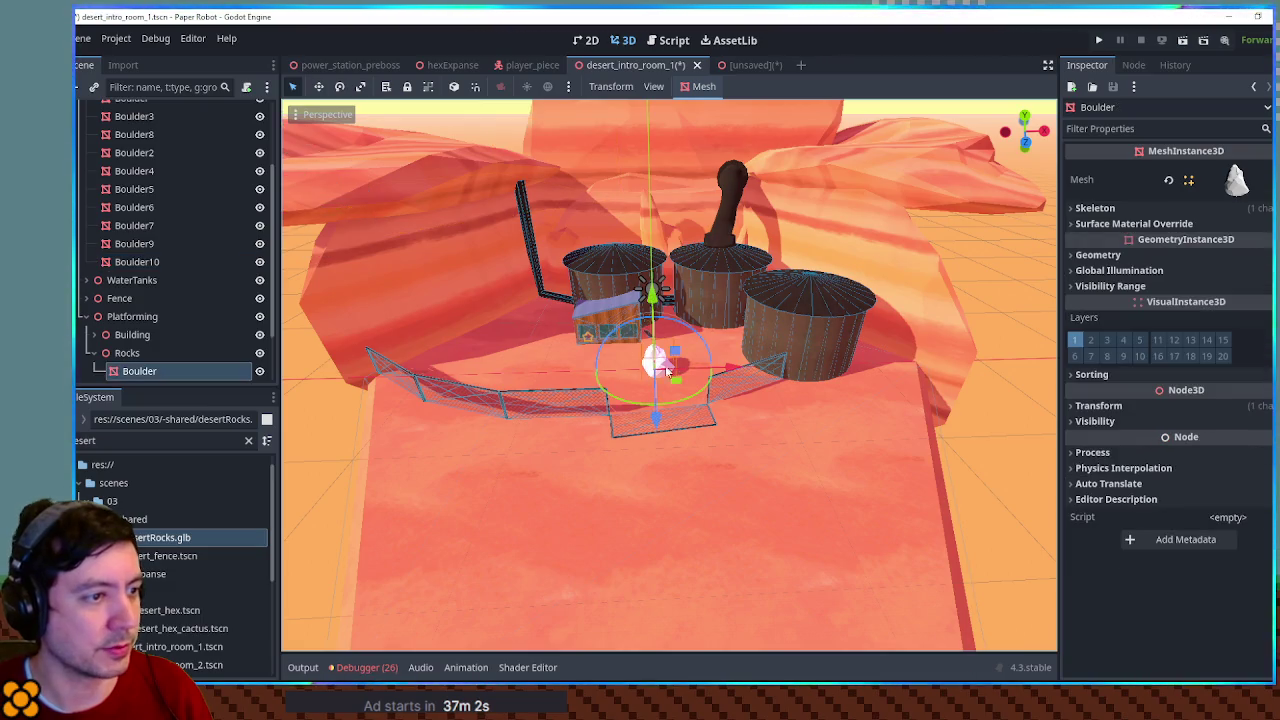
pyautogui.click(1180, 224)
pyautogui.click(1228, 242)
pyautogui.click(1199, 357)
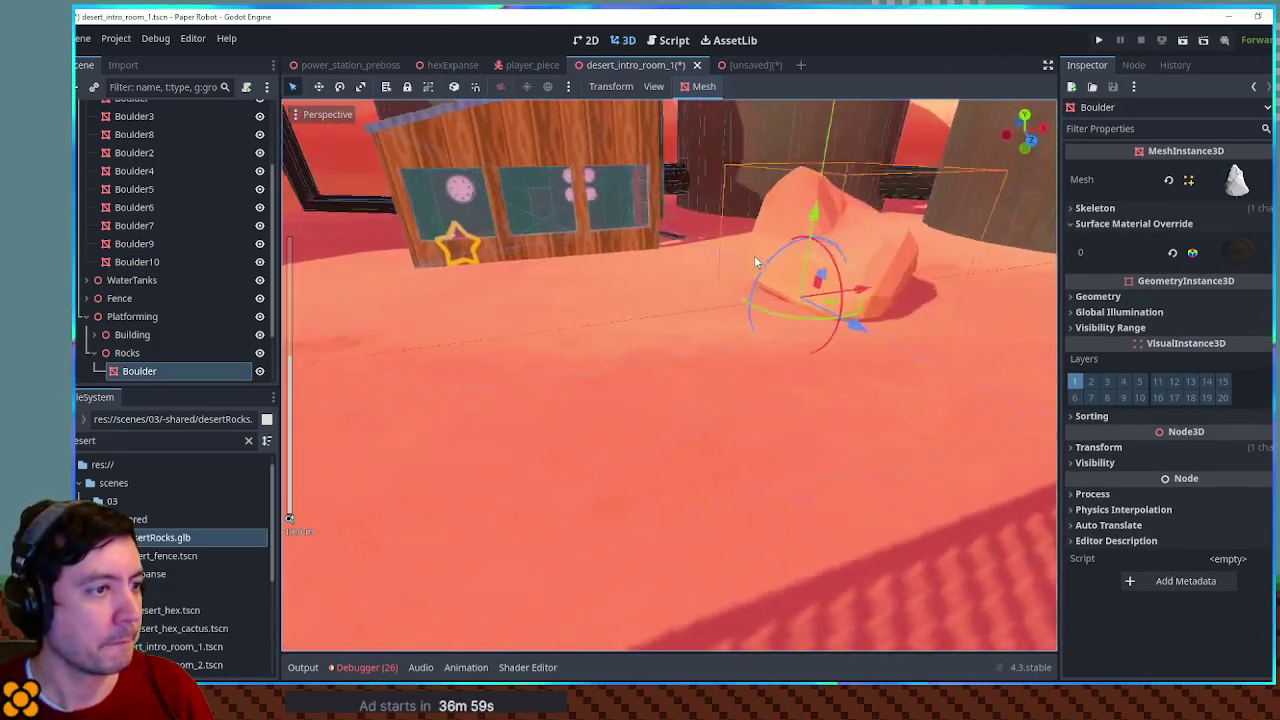
pyautogui.moveTo(754, 255); pyautogui.dragTo(627, 253)
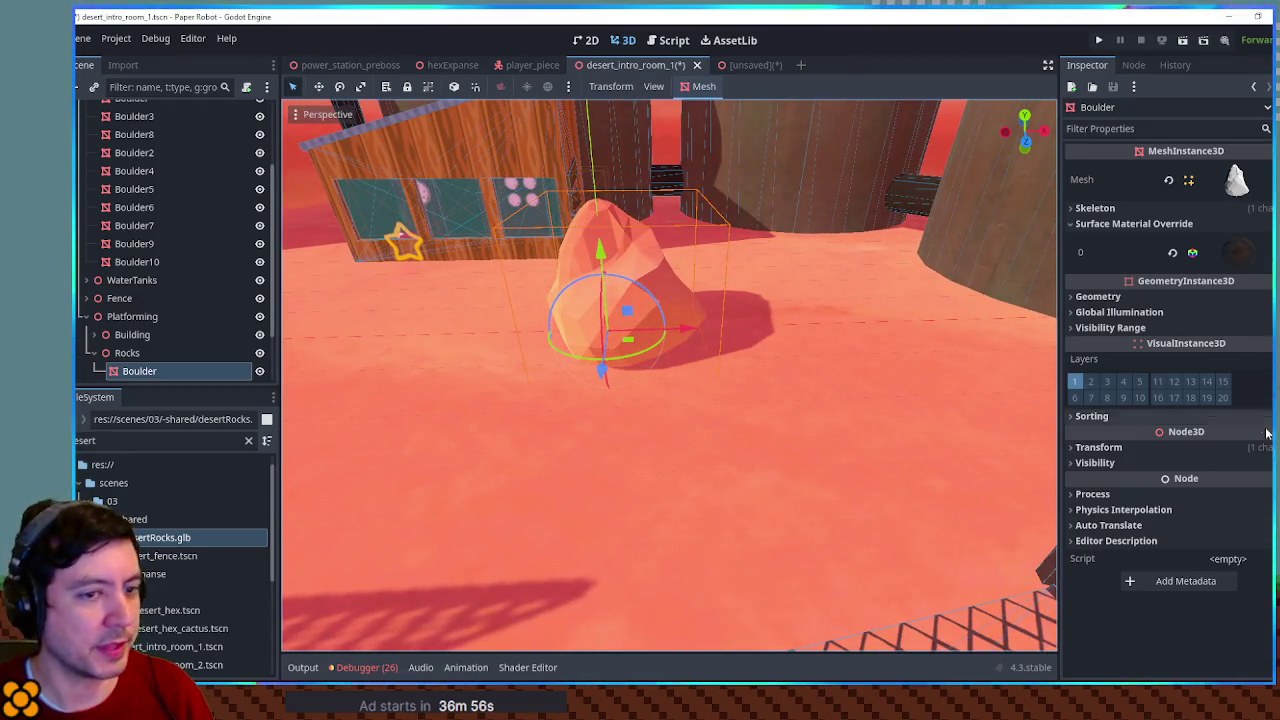
pyautogui.click(1204, 449)
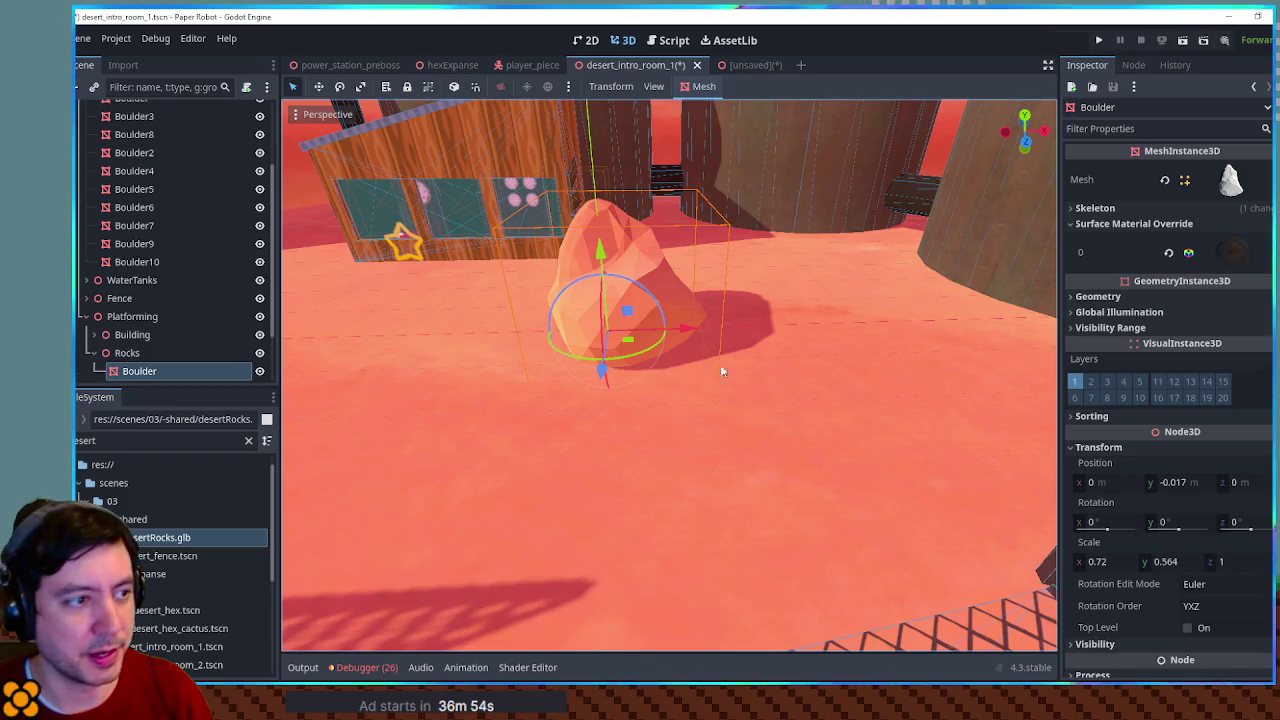
pyautogui.click(196, 352)
# Add a 2 m tall CSGBox3D under Rocks and move it 3 units left
pyautogui.hotkey('ctrl', 'a')
pyautogui.write('csgbox')
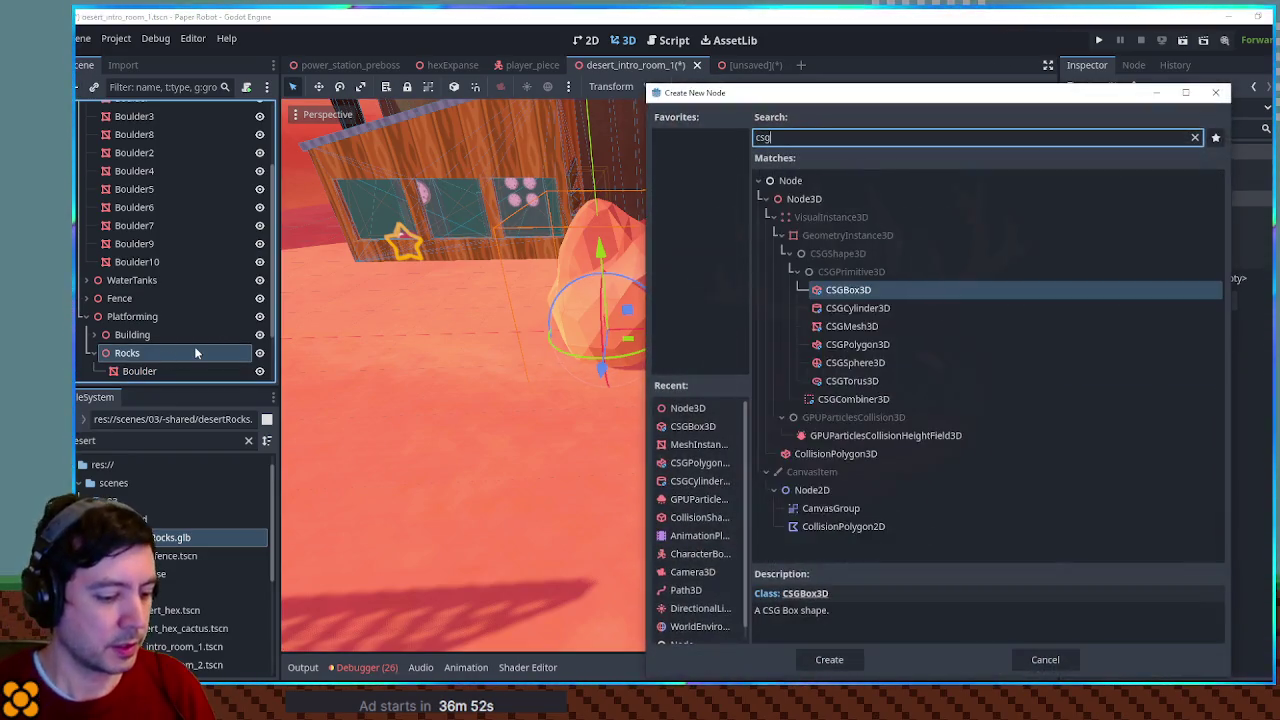
pyautogui.press('Return')
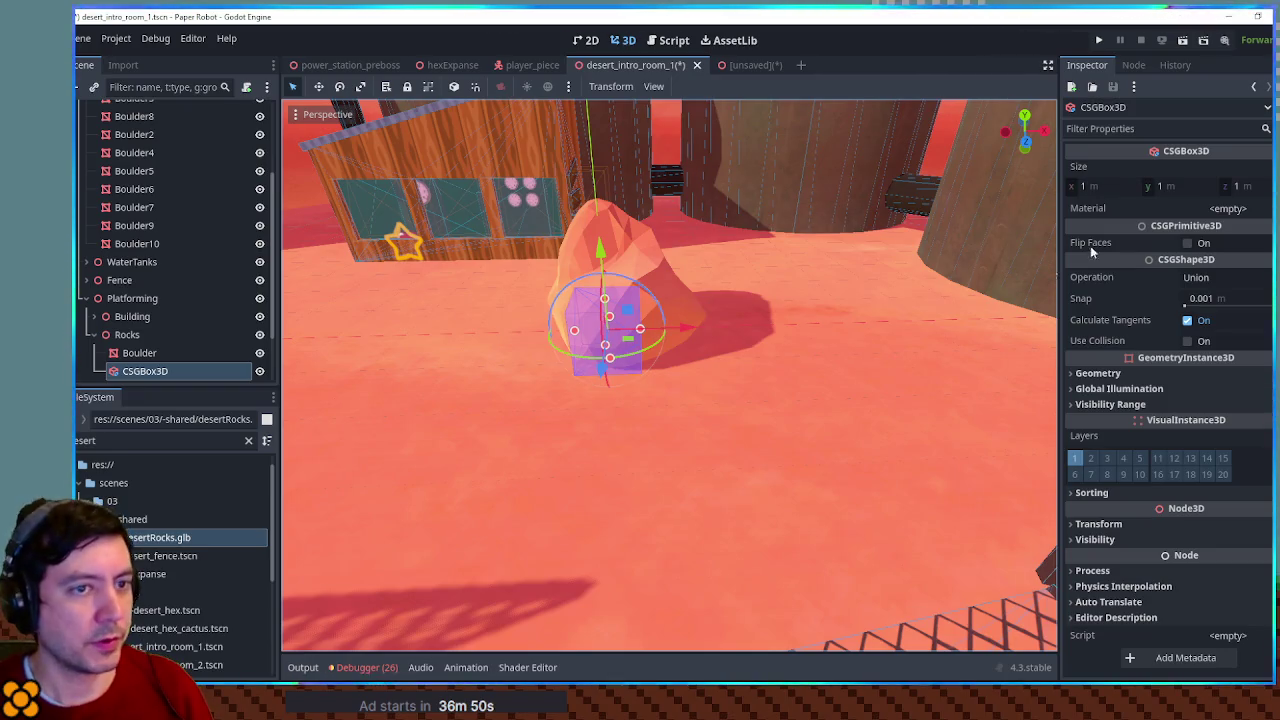
pyautogui.click(1183, 185)
pyautogui.write('2')
pyautogui.press('Return')
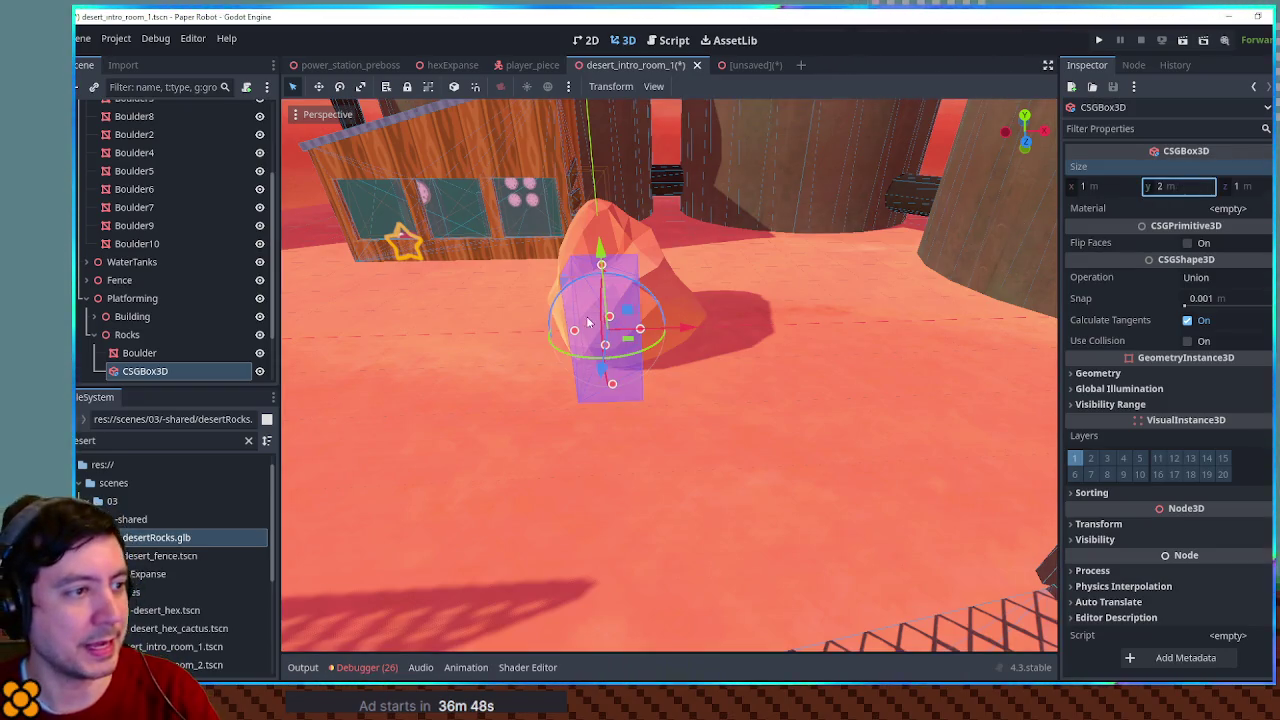
pyautogui.moveTo(700, 315)
pyautogui.mouseDown()
pyautogui.moveTo(481, 317)
pyautogui.moveTo(535, 300)
pyautogui.mouseUp()
# Duplicate it as a 3 m tall CSGBox3D2, enable Use Collision on both boxes, and save
pyautogui.hotkey('ctrl', 'd')
pyautogui.moveTo(458, 248); pyautogui.dragTo(456, 215)
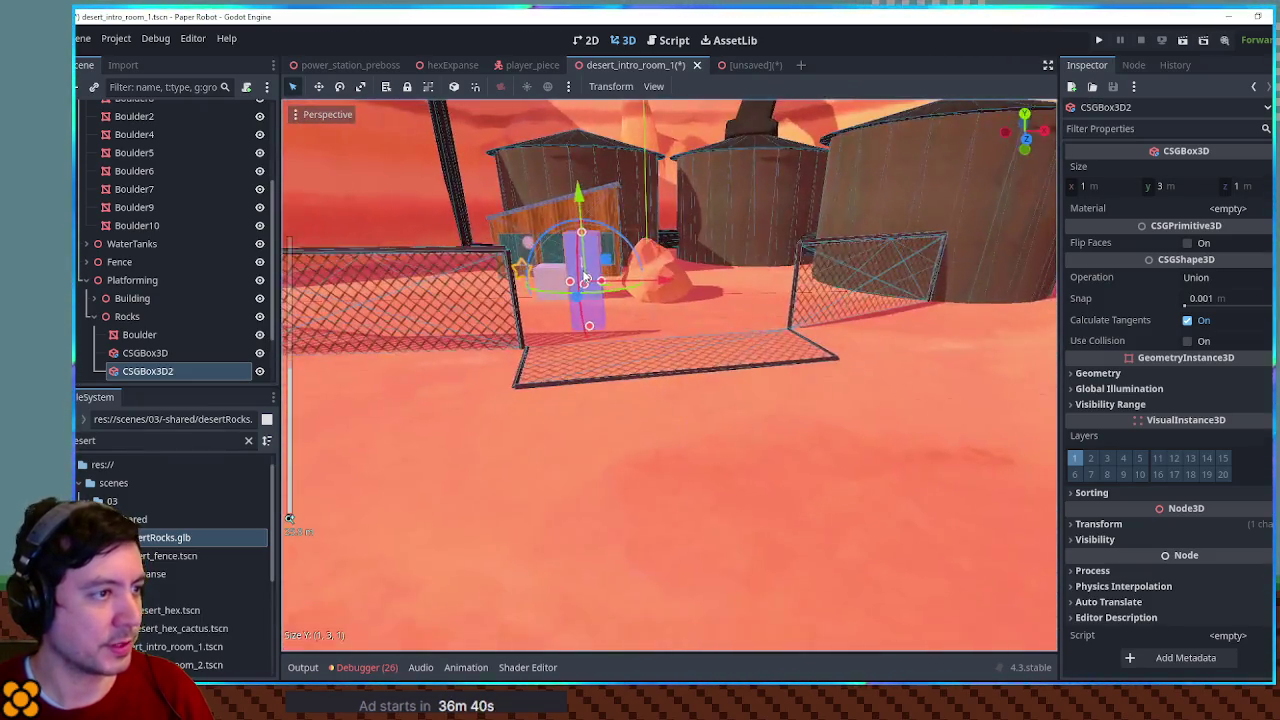
pyautogui.moveTo(586, 277)
pyautogui.mouseDown()
pyautogui.moveTo(586, 401)
pyautogui.moveTo(600, 400)
pyautogui.moveTo(567, 381)
pyautogui.mouseUp()
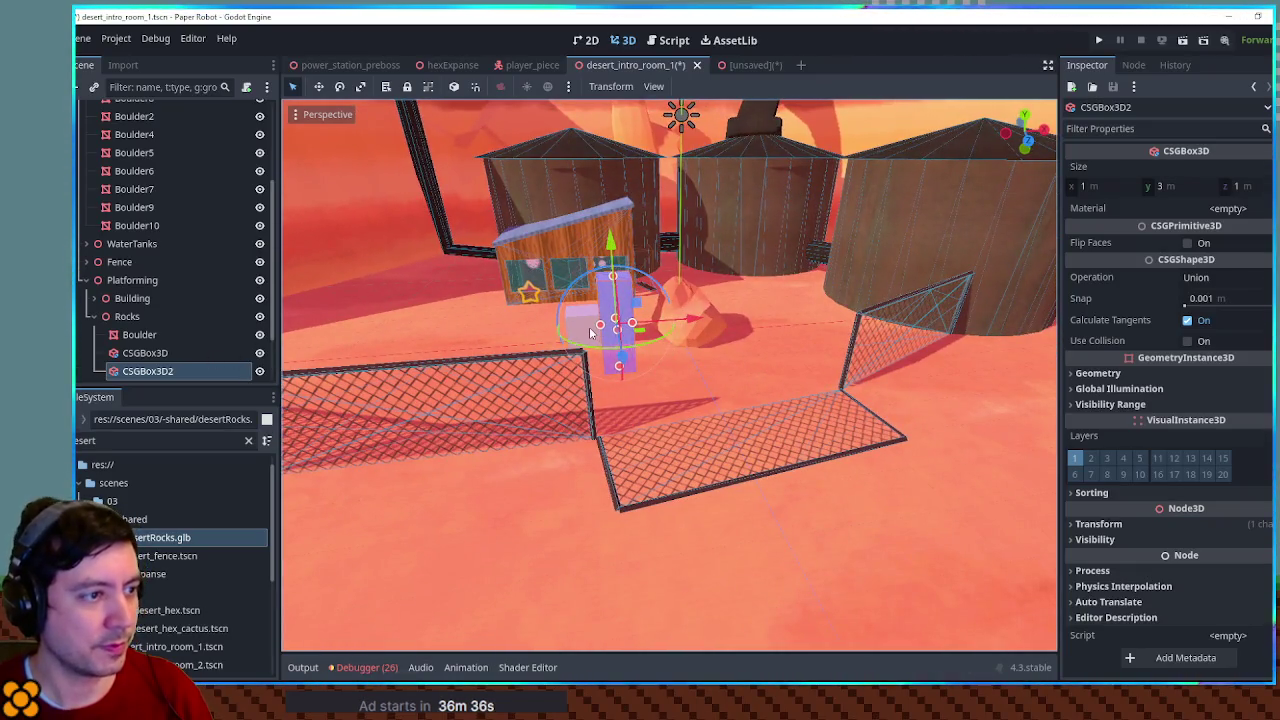
pyautogui.click(597, 329)
pyautogui.keyDown('shift'); pyautogui.click(628, 285); pyautogui.keyUp('shift')
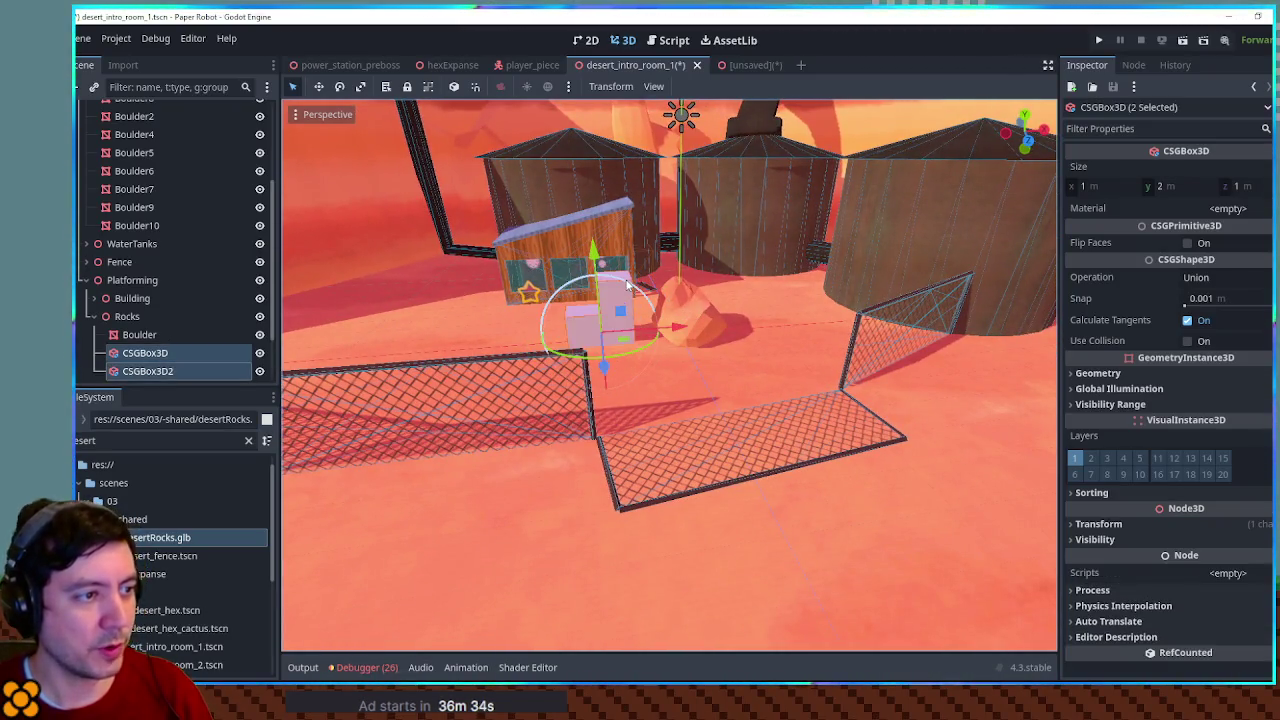
pyautogui.click(1187, 341)
pyautogui.hotkey('ctrl', 's')
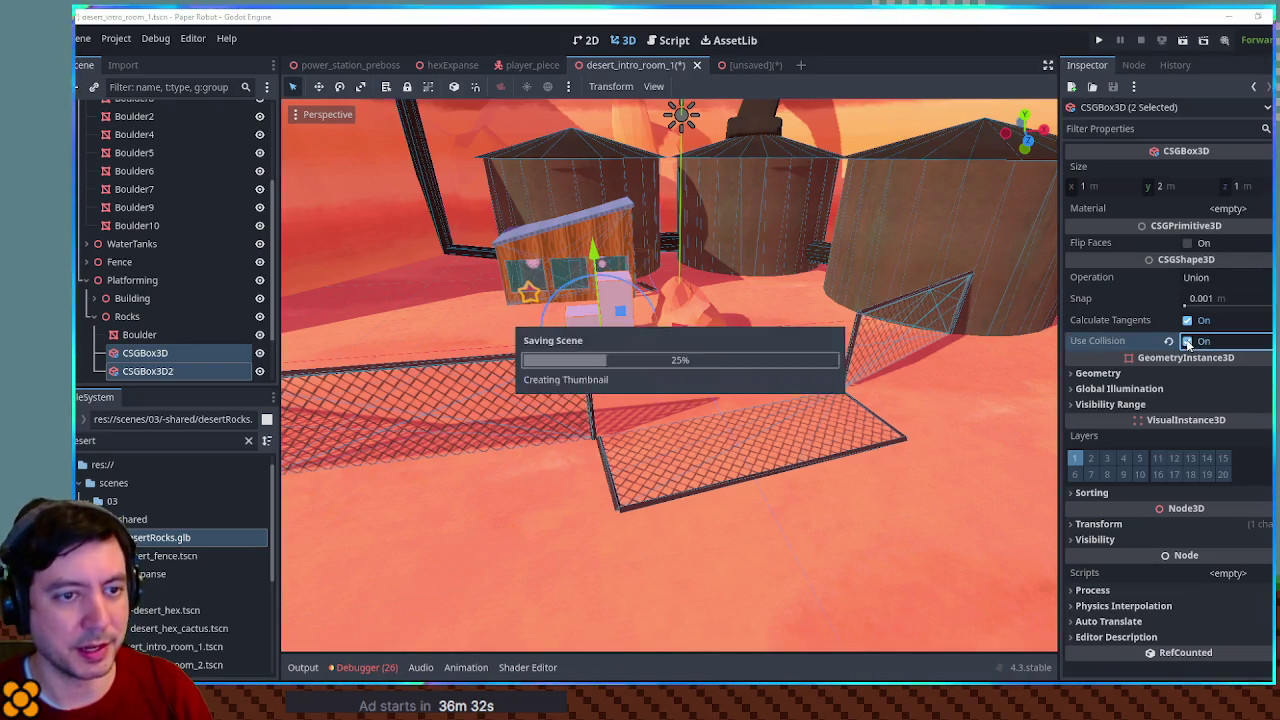
pyautogui.press('F6')
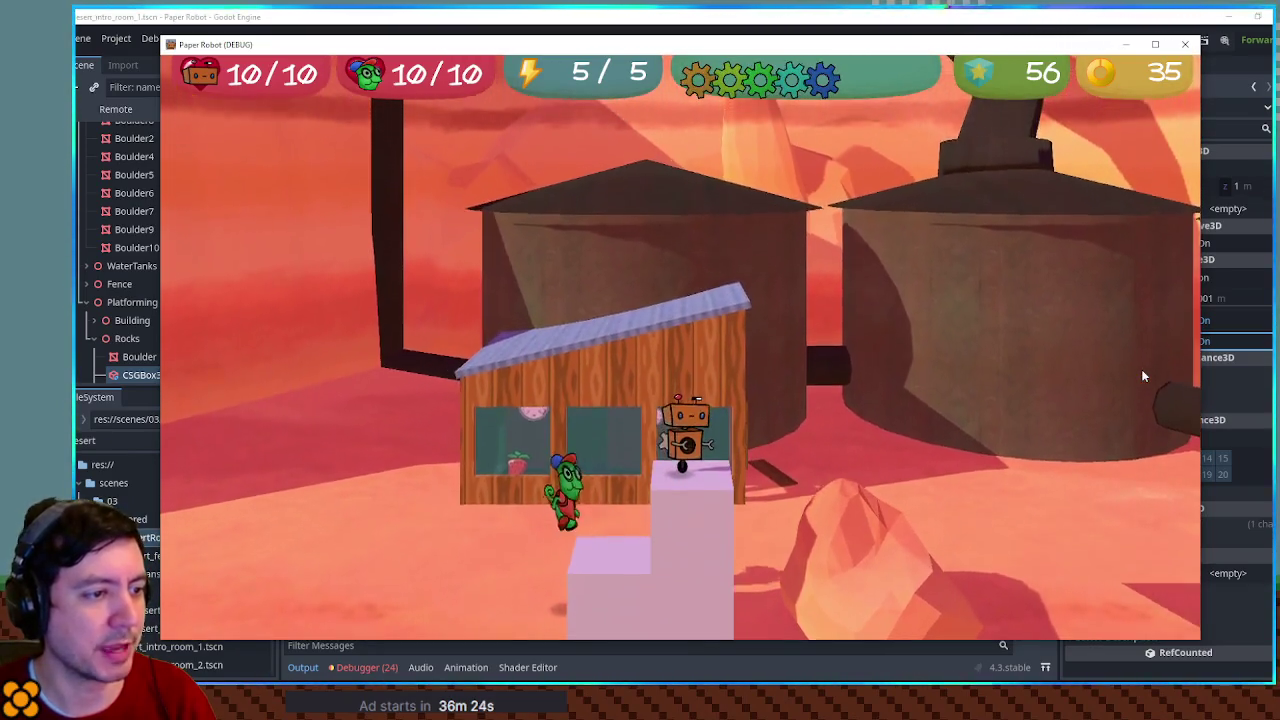
pyautogui.press('space')
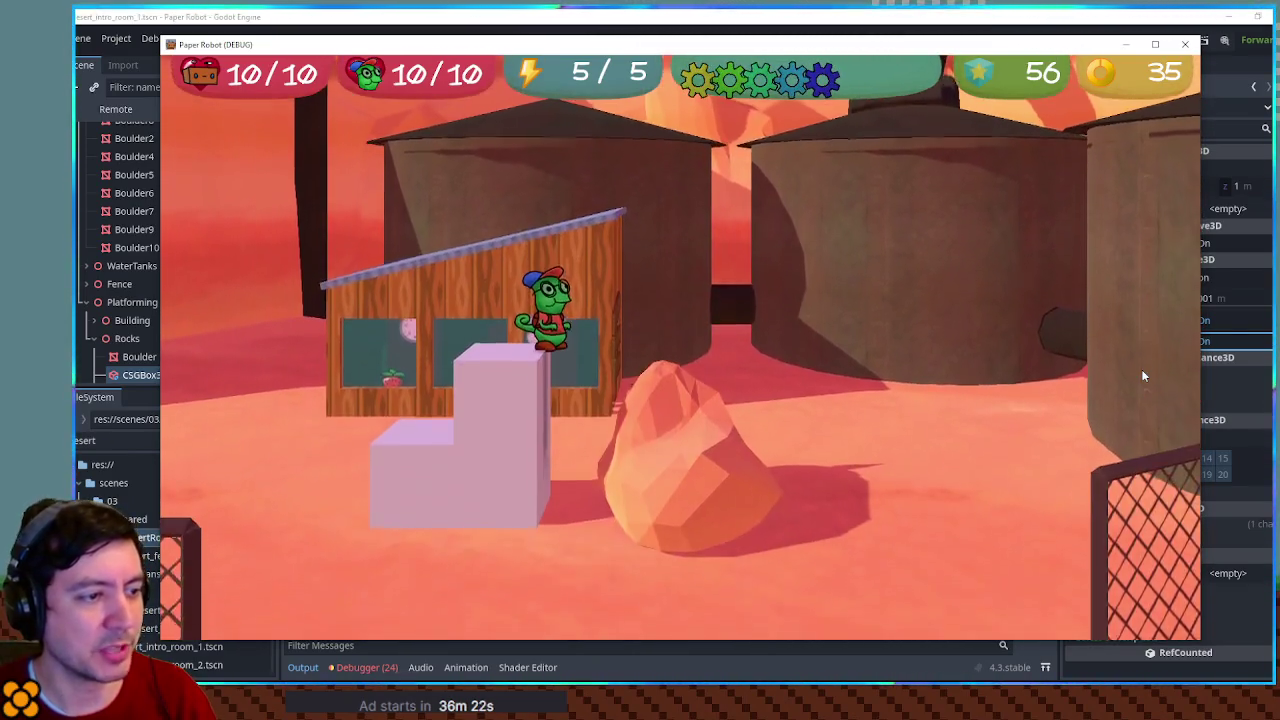
pyautogui.press('F8')
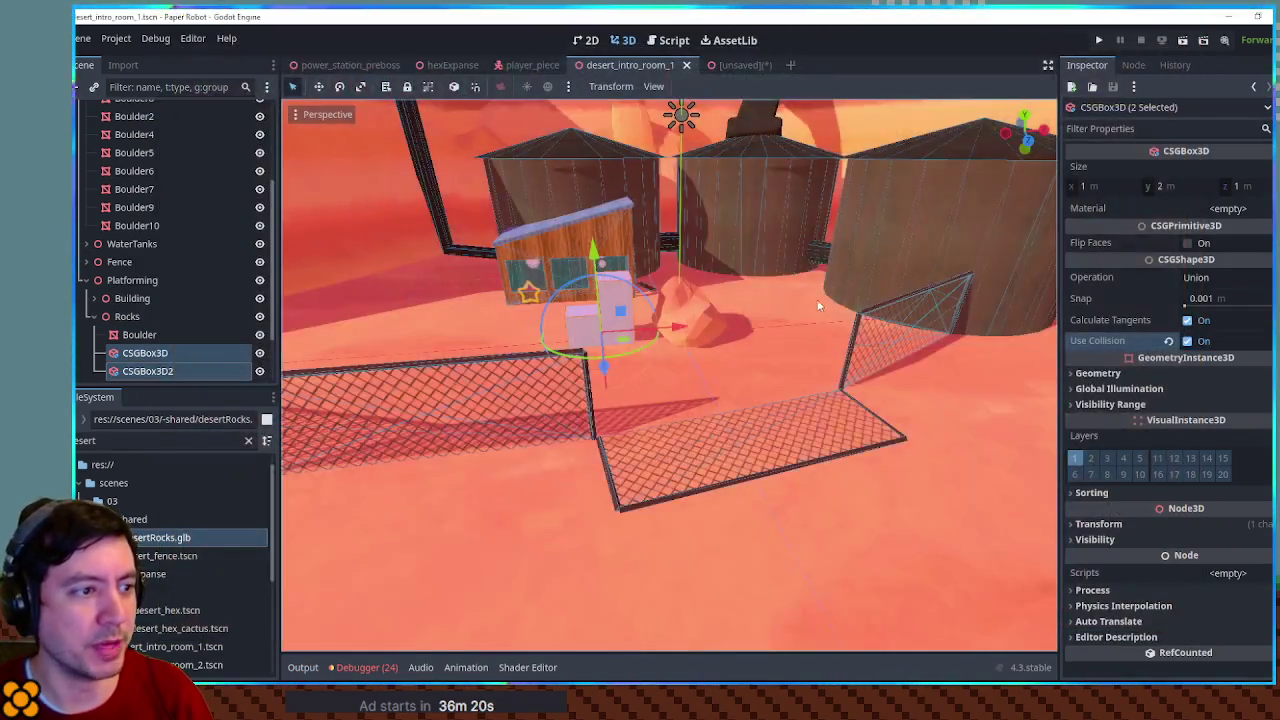
# Select and frame the Boulder, then duplicate it as Boulder2
pyautogui.scroll(5, 702, 284)
pyautogui.scroll(-4, 702, 284)
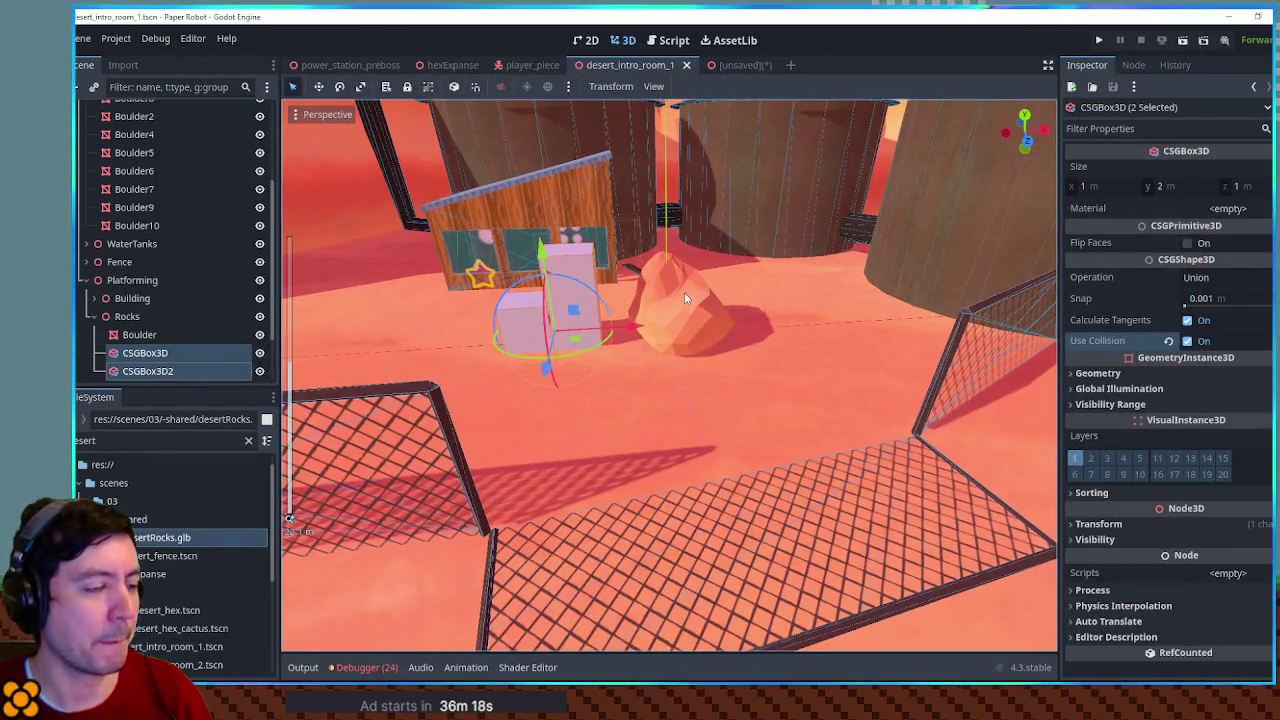
pyautogui.click(684, 297)
pyautogui.press('f')
pyautogui.scroll(4, 683, 318)
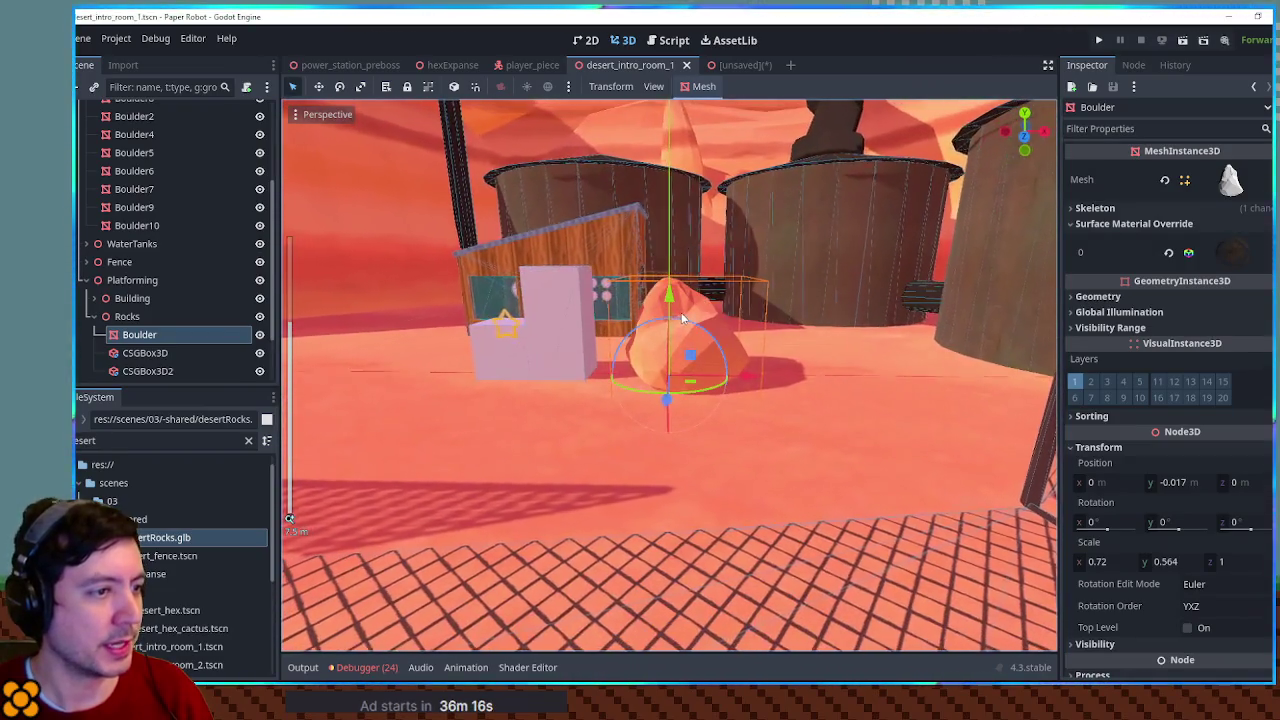
pyautogui.hotkey('ctrl', 'd')
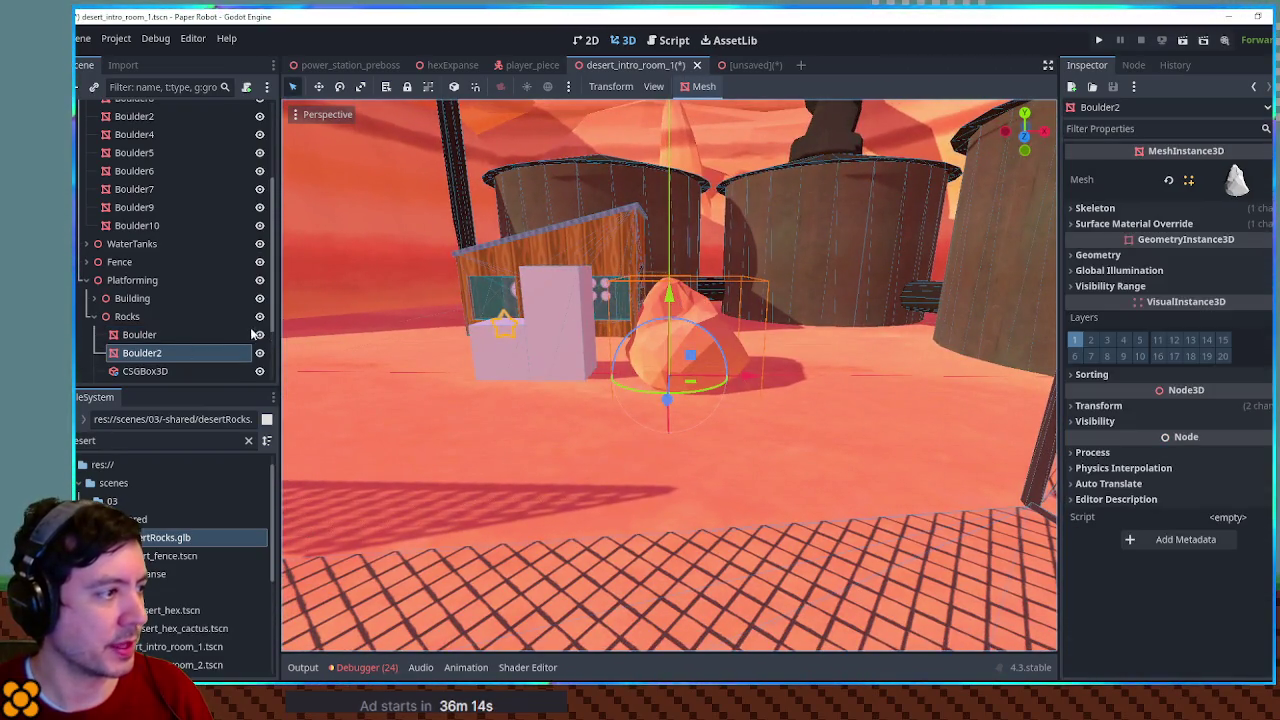
pyautogui.scroll(2, 677, 310)
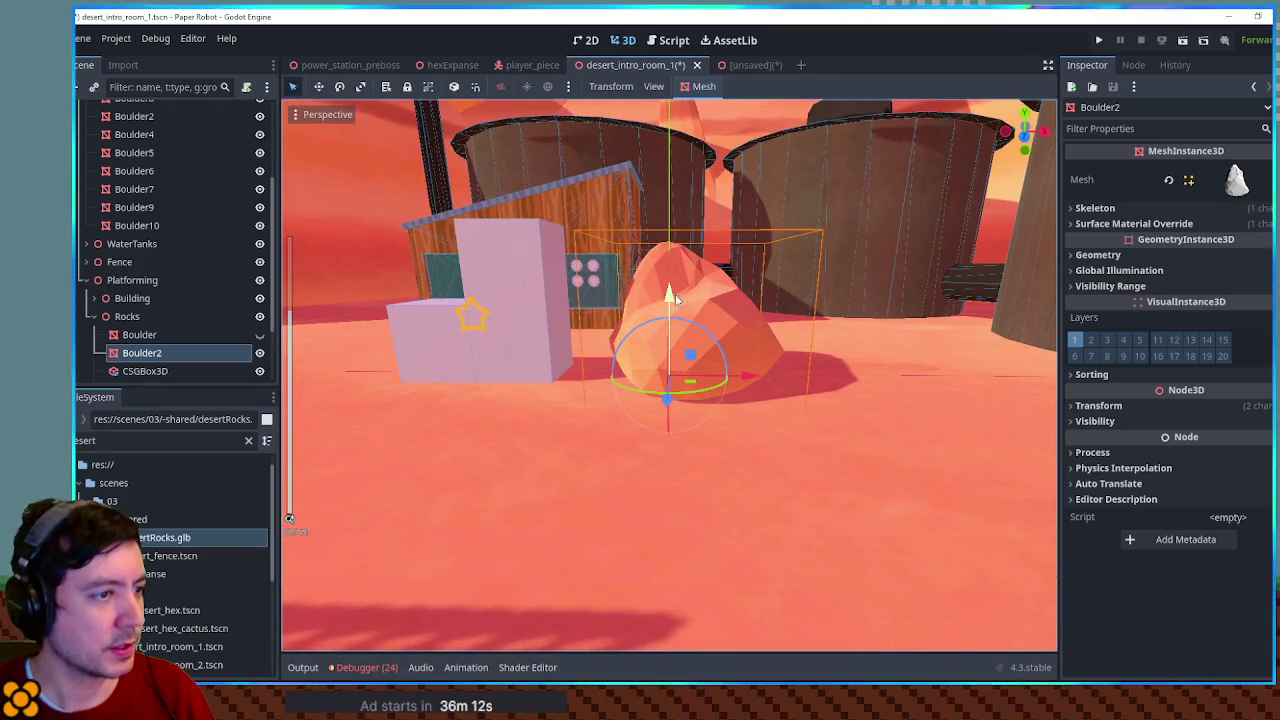
# Flatten Boulder2 vertically, turn it 90 degrees, and rescale its height along Y
pyautogui.press('r')
pyautogui.moveTo(675, 294)
pyautogui.mouseDown()
pyautogui.moveTo(677, 348)
pyautogui.moveTo(633, 338)
pyautogui.moveTo(607, 366)
pyautogui.moveTo(617, 403)
pyautogui.mouseUp()
pyautogui.press('q')
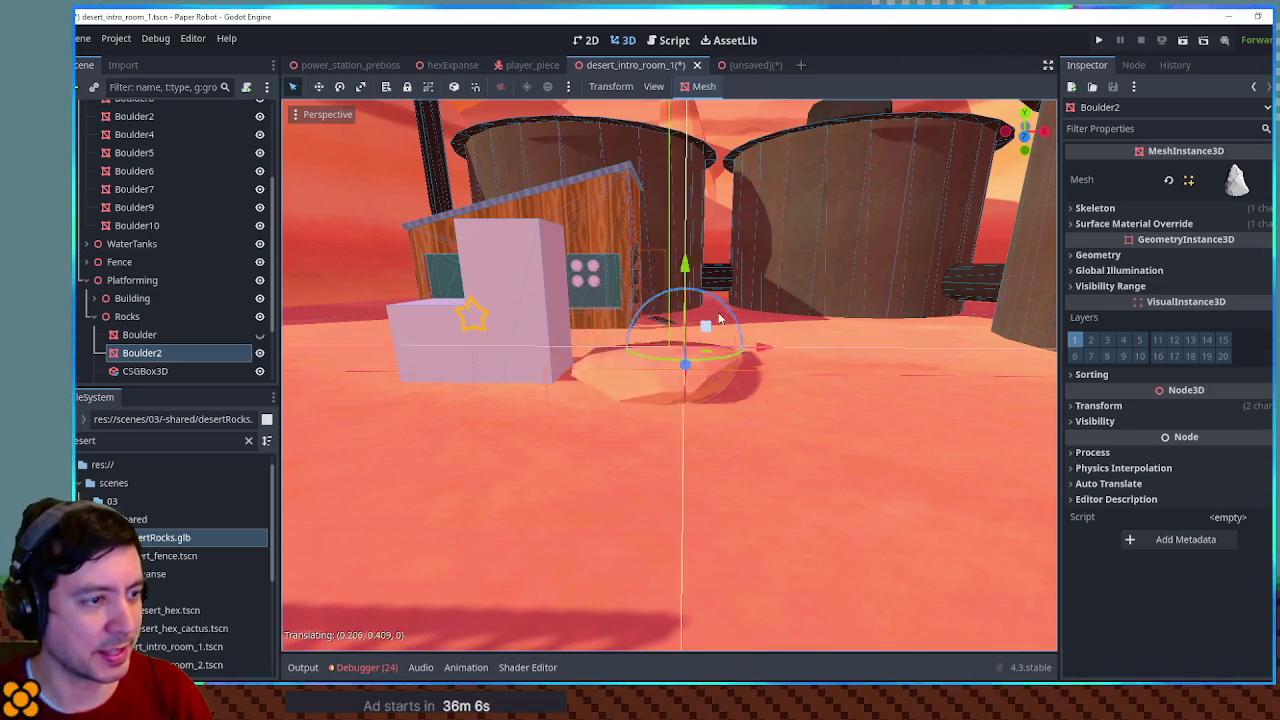
pyautogui.scroll(-3, 741, 395)
pyautogui.moveTo(741, 395)
pyautogui.mouseDown()
pyautogui.moveTo(729, 300)
pyautogui.moveTo(551, 320)
pyautogui.moveTo(621, 390)
pyautogui.moveTo(532, 445)
pyautogui.moveTo(697, 423)
pyautogui.moveTo(712, 452)
pyautogui.moveTo(686, 466)
pyautogui.moveTo(884, 264)
pyautogui.moveTo(755, 247)
pyautogui.mouseUp()
pyautogui.press('s')
pyautogui.press('y')
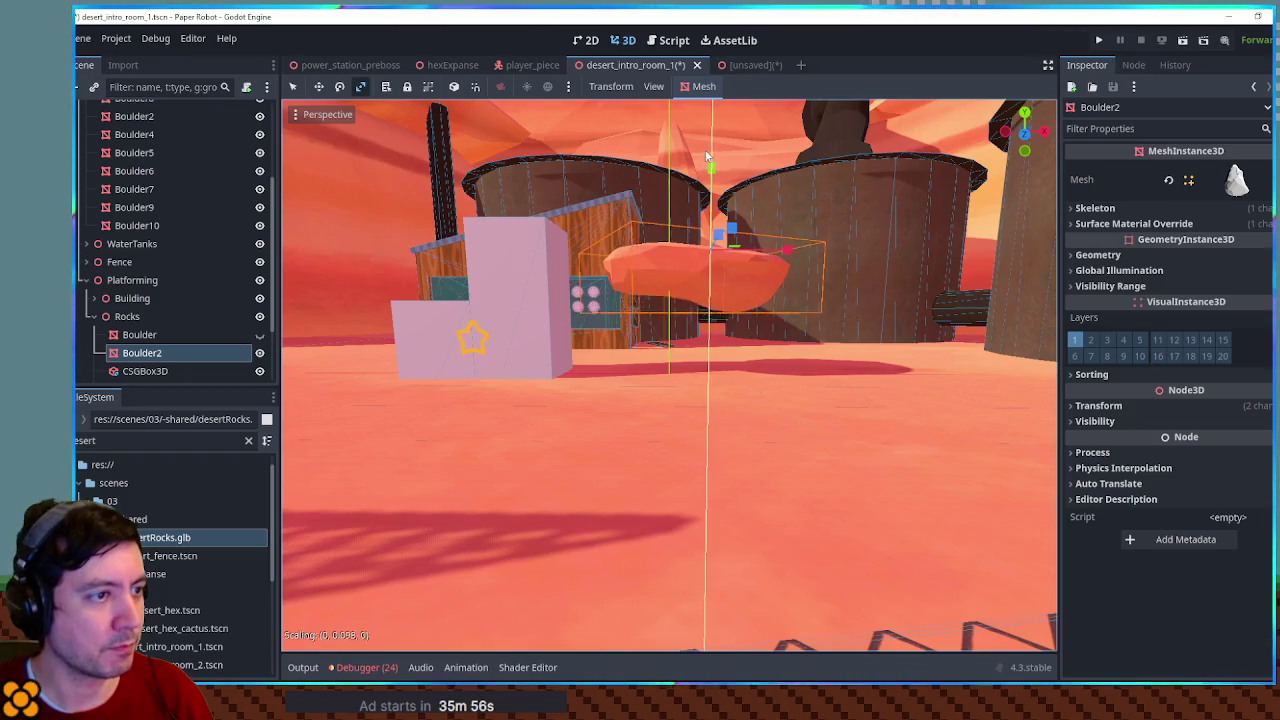
pyautogui.click(708, 134)
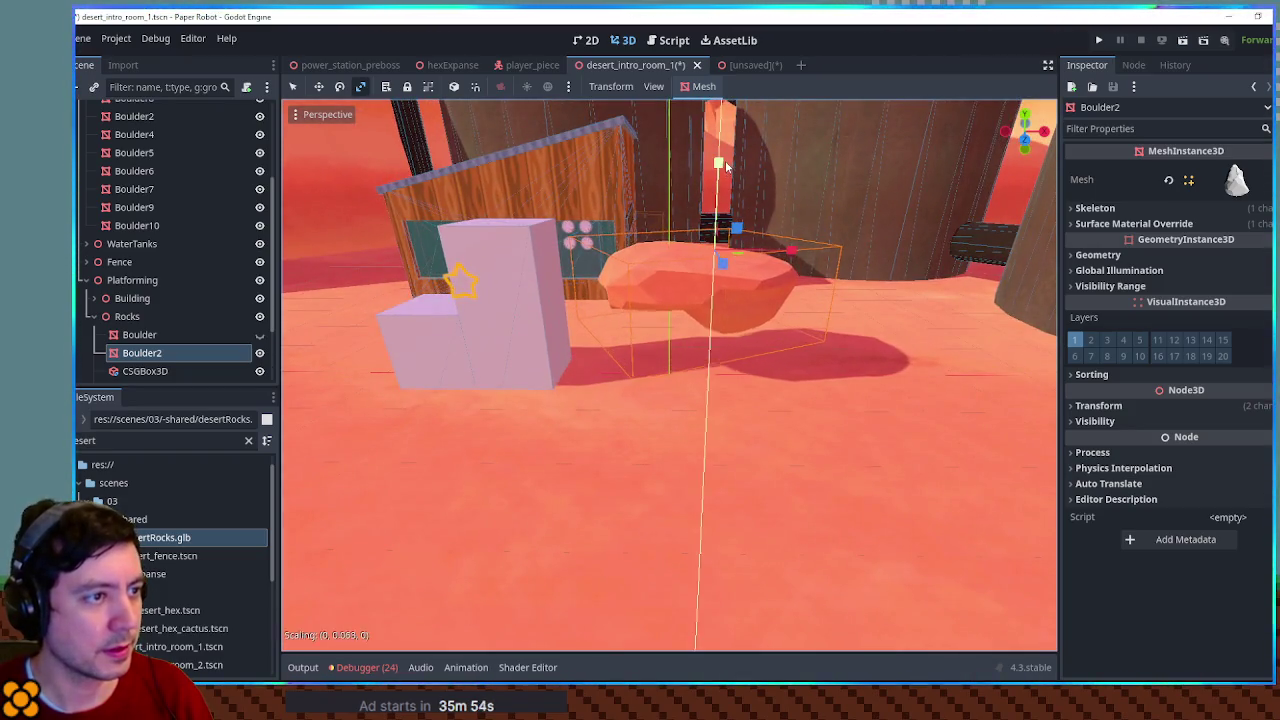
# Rotate the cap around X so it rests on the original Boulder
pyautogui.moveTo(725, 160); pyautogui.dragTo(733, 205)
pyautogui.press('r')
pyautogui.press('x')
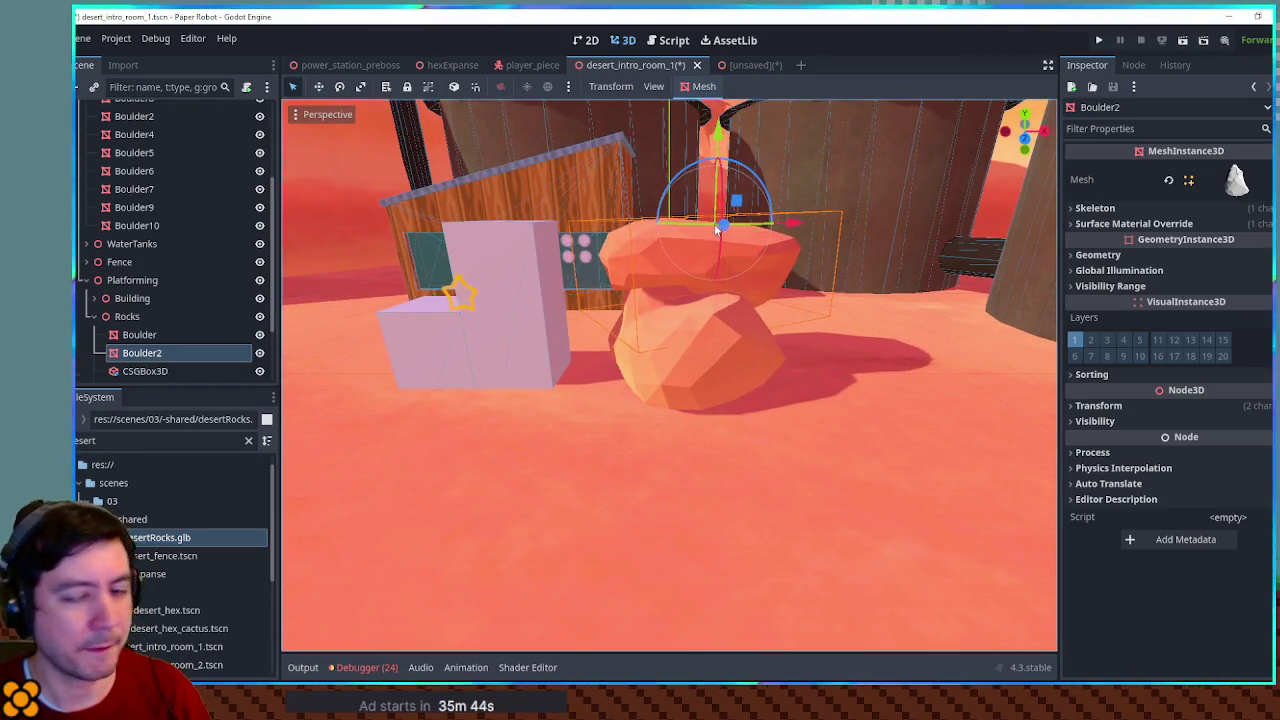
pyautogui.click(696, 371)
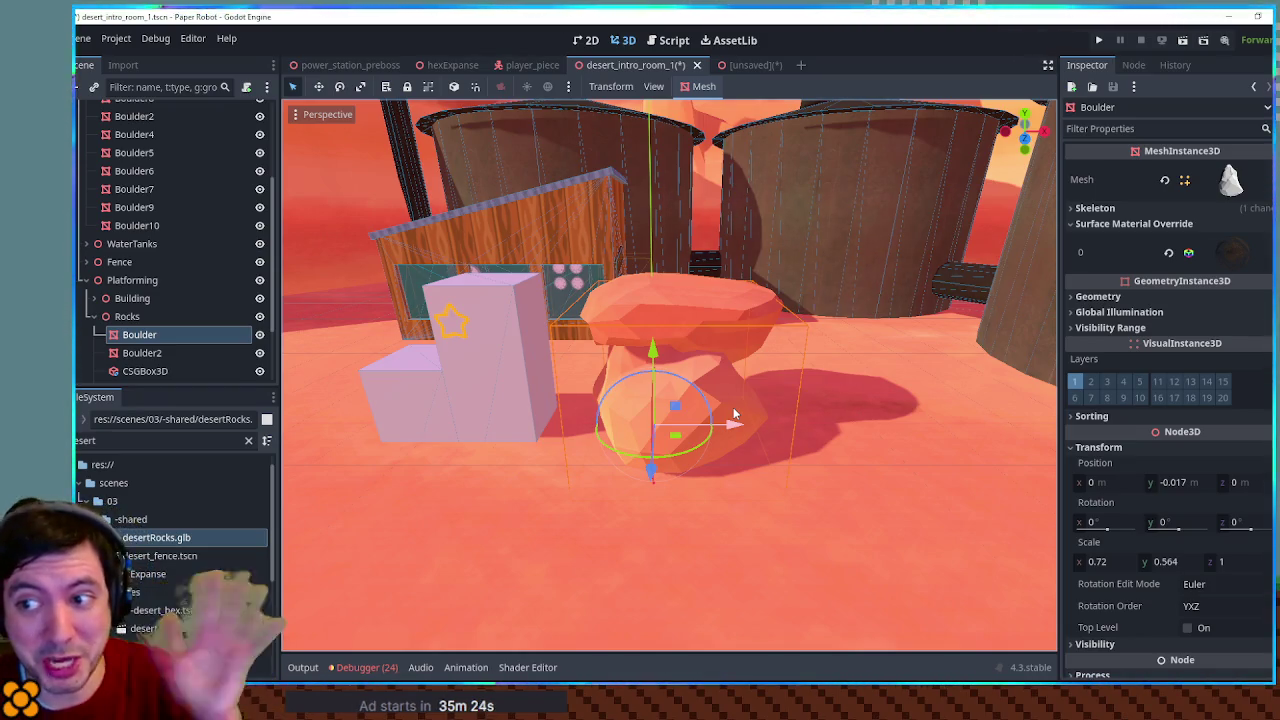
# Narrow the lower Boulder into a stem and lower it under the cap
pyautogui.moveTo(733, 432)
pyautogui.mouseDown()
pyautogui.moveTo(693, 432)
pyautogui.moveTo(680, 452)
pyautogui.moveTo(701, 439)
pyautogui.moveTo(667, 388)
pyautogui.moveTo(591, 376)
pyautogui.moveTo(723, 424)
pyautogui.moveTo(718, 438)
pyautogui.moveTo(814, 404)
pyautogui.moveTo(779, 400)
pyautogui.mouseUp()
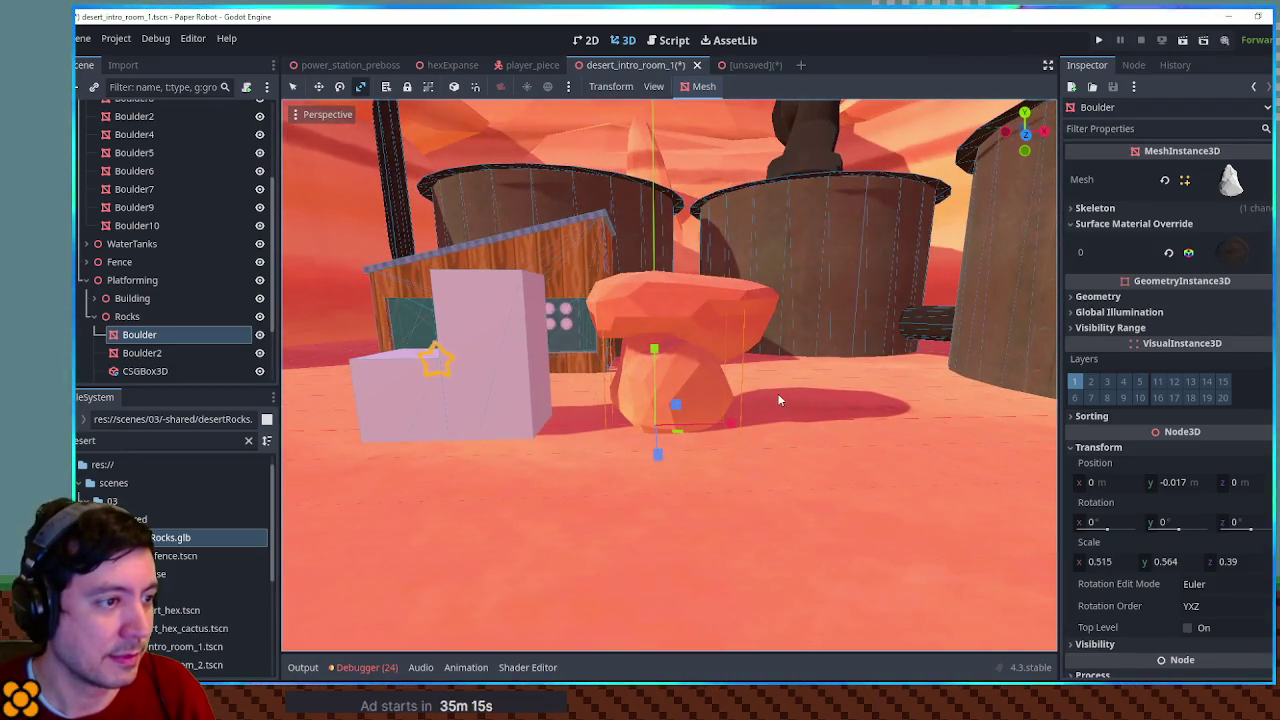
pyautogui.moveTo(660, 362)
pyautogui.mouseDown()
pyautogui.moveTo(663, 396)
pyautogui.moveTo(665, 374)
pyautogui.moveTo(697, 375)
pyautogui.mouseUp()
pyautogui.moveTo(725, 446)
pyautogui.mouseDown()
pyautogui.moveTo(739, 447)
pyautogui.moveTo(738, 401)
pyautogui.moveTo(737, 446)
pyautogui.moveTo(709, 354)
pyautogui.moveTo(757, 523)
pyautogui.moveTo(731, 371)
pyautogui.moveTo(764, 574)
pyautogui.moveTo(811, 434)
pyautogui.moveTo(371, 360)
pyautogui.moveTo(820, 386)
pyautogui.moveTo(728, 394)
pyautogui.moveTo(747, 391)
pyautogui.mouseUp()
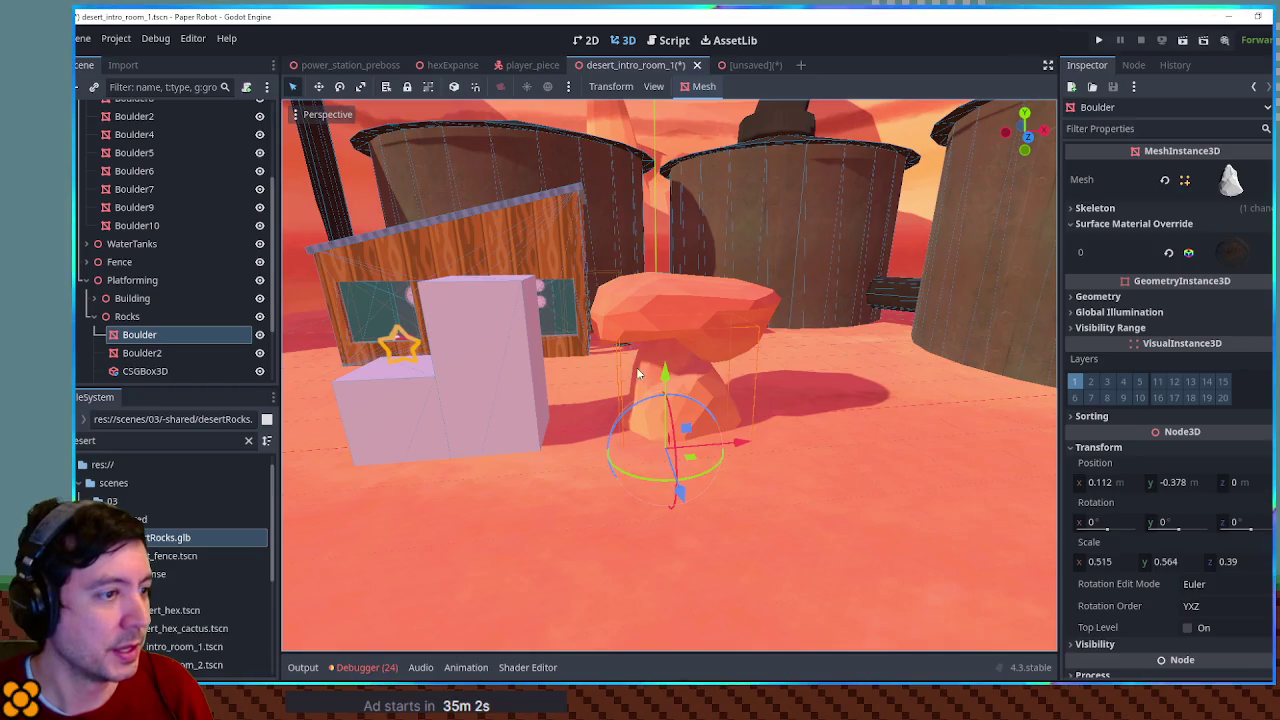
# Duplicate the Boulder2 cap as Boulder3, tilted about 32° and lowered near the pink boxes
pyautogui.click(695, 313)
pyautogui.moveTo(685, 307)
pyautogui.mouseDown()
pyautogui.moveTo(670, 456)
pyautogui.moveTo(659, 329)
pyautogui.mouseUp()
pyautogui.moveTo(659, 283)
pyautogui.mouseDown()
pyautogui.moveTo(655, 354)
pyautogui.moveTo(662, 301)
pyautogui.moveTo(632, 313)
pyautogui.mouseUp()
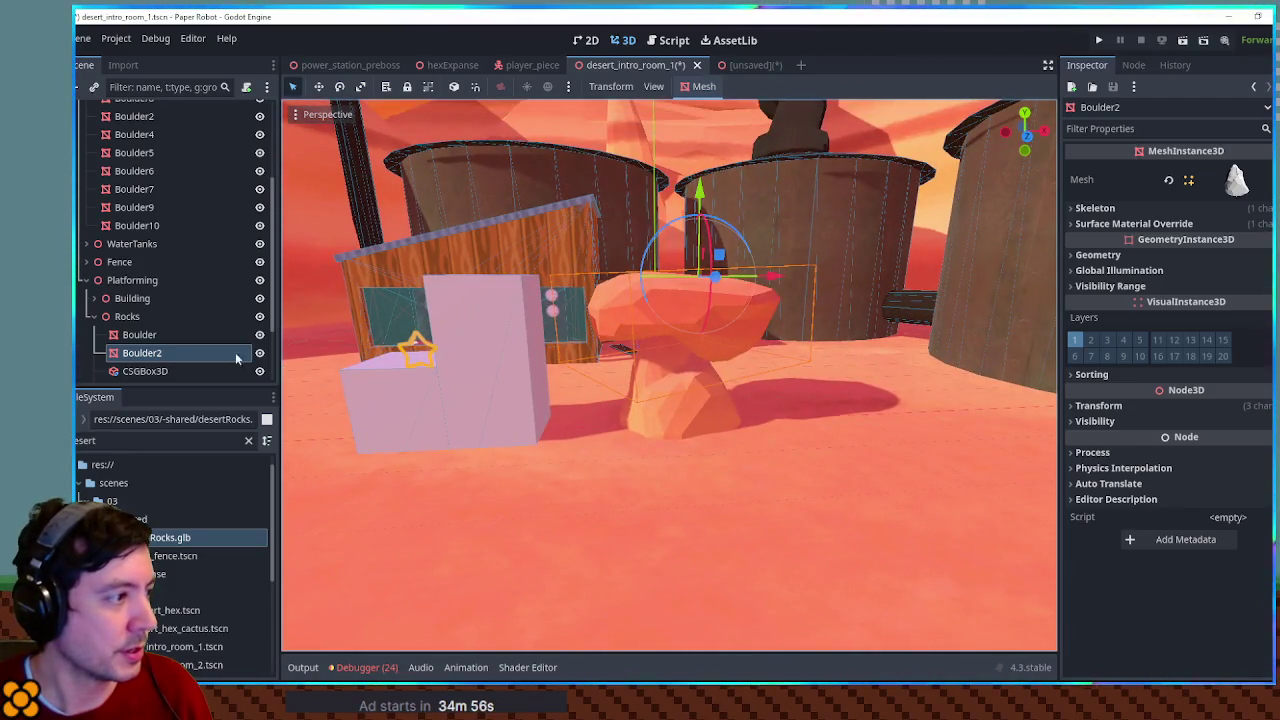
pyautogui.hotkey('ctrl', 'd')
pyautogui.moveTo(736, 242)
pyautogui.mouseDown()
pyautogui.moveTo(711, 222)
pyautogui.moveTo(590, 282)
pyautogui.moveTo(430, 323)
pyautogui.moveTo(447, 307)
pyautogui.mouseUp()
pyautogui.moveTo(397, 262)
pyautogui.mouseDown()
pyautogui.moveTo(403, 302)
pyautogui.moveTo(511, 292)
pyautogui.moveTo(488, 286)
pyautogui.moveTo(435, 323)
pyautogui.moveTo(372, 316)
pyautogui.moveTo(461, 340)
pyautogui.mouseUp()
pyautogui.scroll(-2, 150, 320)
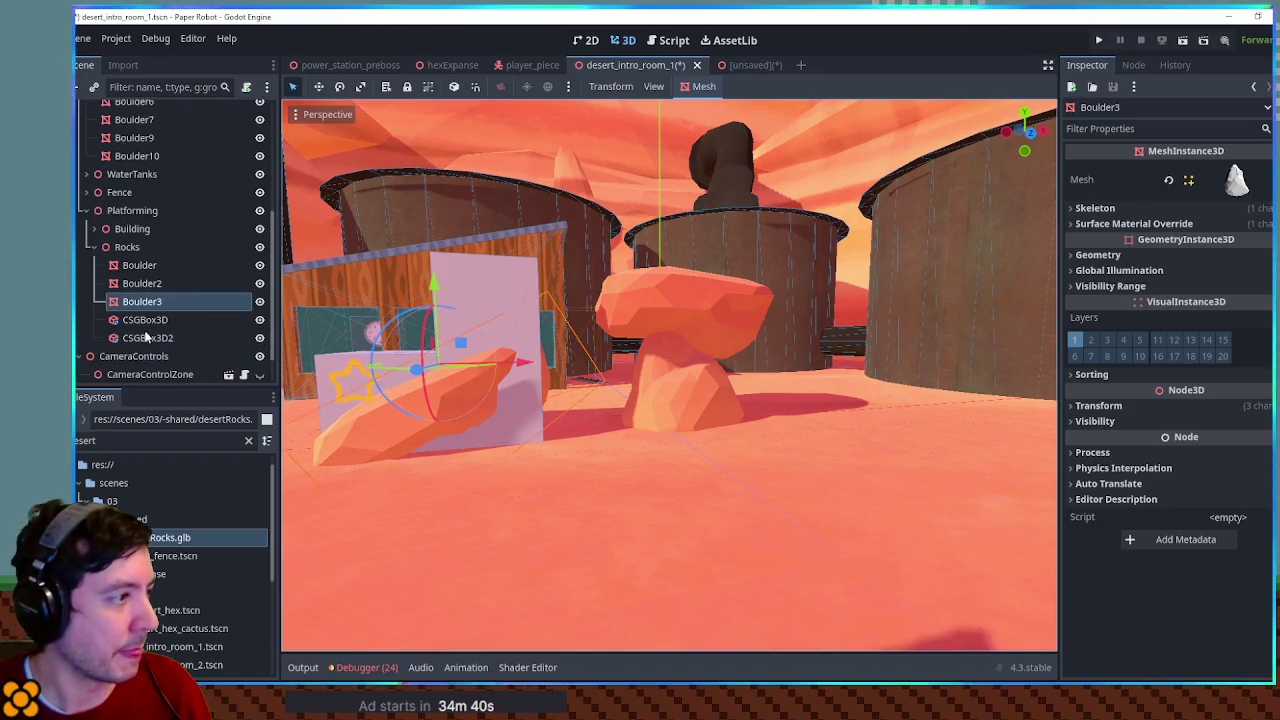
# Delete both pink boxes, CSGBox3D and CSGBox3D2, from the scene
pyautogui.click(147, 335)
pyautogui.keyDown('shift'); pyautogui.click(150, 320); pyautogui.keyUp('shift')
pyautogui.press('Delete')
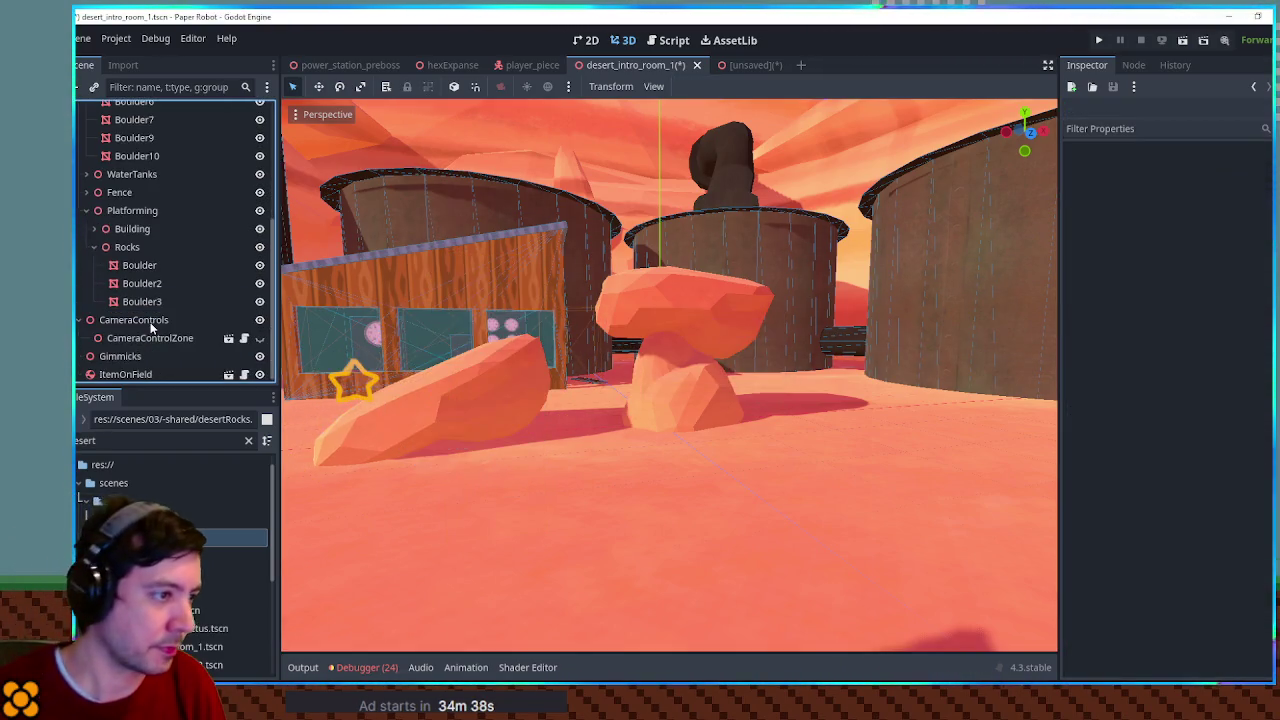
pyautogui.moveTo(600, 380)
pyautogui.mouseDown()
pyautogui.moveTo(553, 370)
pyautogui.moveTo(760, 360)
pyautogui.moveTo(398, 350)
pyautogui.moveTo(641, 432)
pyautogui.moveTo(742, 484)
pyautogui.mouseUp()
# Mirror Boulder3 with a depth scale of -1 in its Transform
pyautogui.click(641, 432)
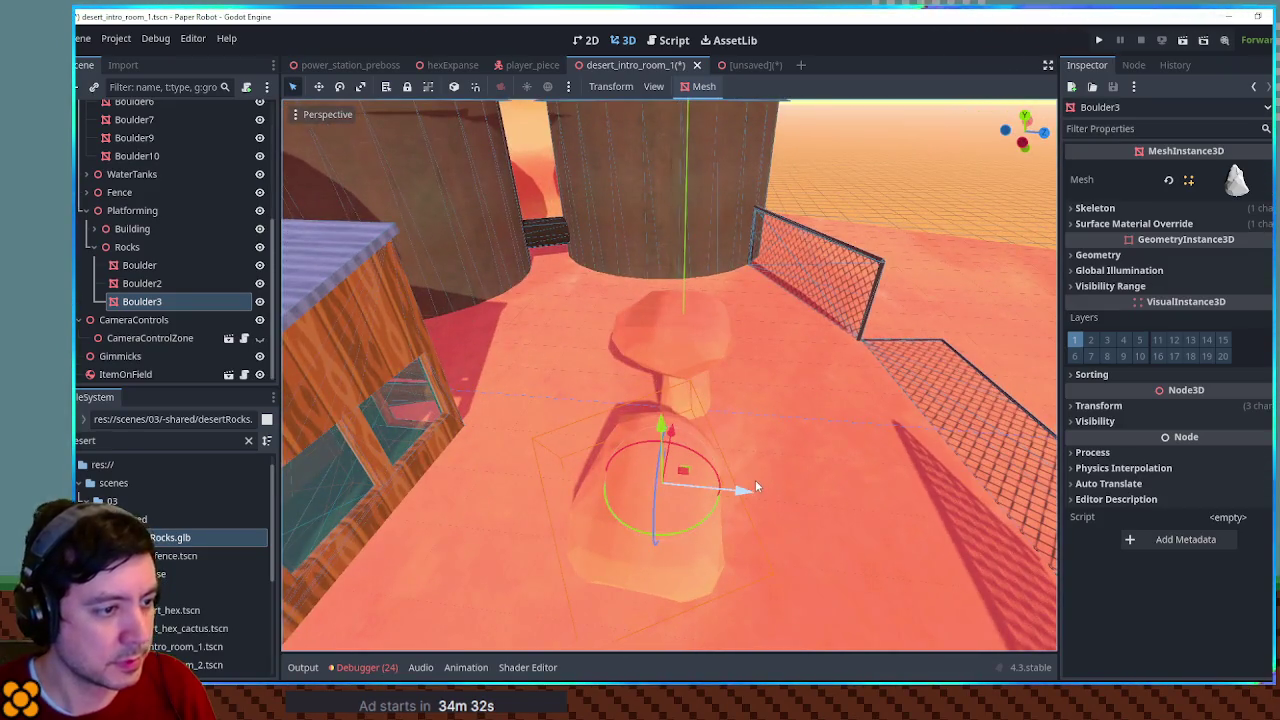
pyautogui.click(1104, 407)
pyautogui.write('-1')
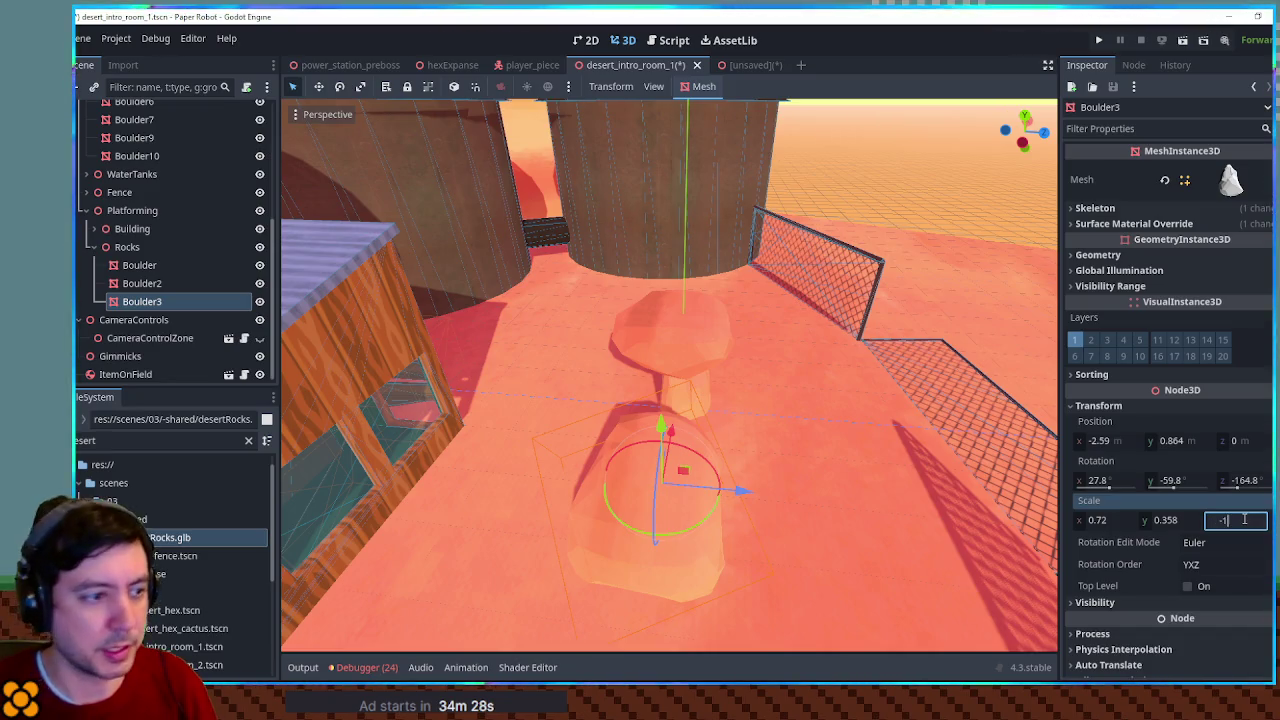
pyautogui.press('Return')
pyautogui.moveTo(903, 448)
pyautogui.mouseDown()
pyautogui.moveTo(729, 420)
pyautogui.moveTo(797, 417)
pyautogui.moveTo(853, 439)
pyautogui.mouseUp()
pyautogui.moveTo(757, 477)
pyautogui.mouseDown()
pyautogui.moveTo(669, 434)
pyautogui.moveTo(570, 411)
pyautogui.moveTo(754, 450)
pyautogui.moveTo(682, 423)
pyautogui.mouseUp()
pyautogui.moveTo(606, 403)
pyautogui.mouseDown()
pyautogui.moveTo(656, 363)
pyautogui.moveTo(710, 435)
pyautogui.moveTo(668, 412)
pyautogui.moveTo(701, 490)
pyautogui.moveTo(696, 392)
pyautogui.moveTo(698, 415)
pyautogui.moveTo(614, 464)
pyautogui.mouseUp()
# Select the Rocks group and start adding a new child node to it
pyautogui.click(127, 247)
pyautogui.moveTo(737, 463)
pyautogui.mouseDown()
pyautogui.moveTo(754, 468)
pyautogui.moveTo(773, 353)
pyautogui.moveTo(783, 389)
pyautogui.moveTo(740, 380)
pyautogui.mouseUp()
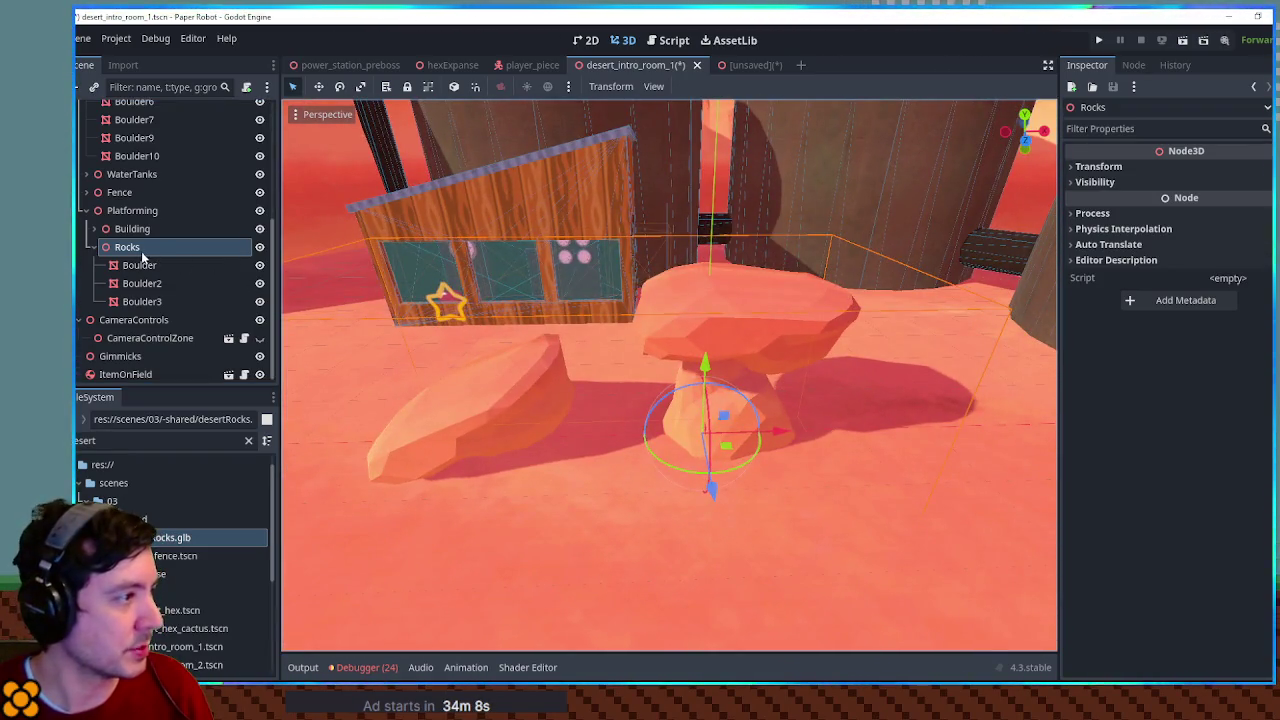
pyautogui.hotkey('ctrl', 'a')
# Add a CSGBox3D under Rocks and resize it into a thin slab about 2.486 wide
pyautogui.write('csgbox')
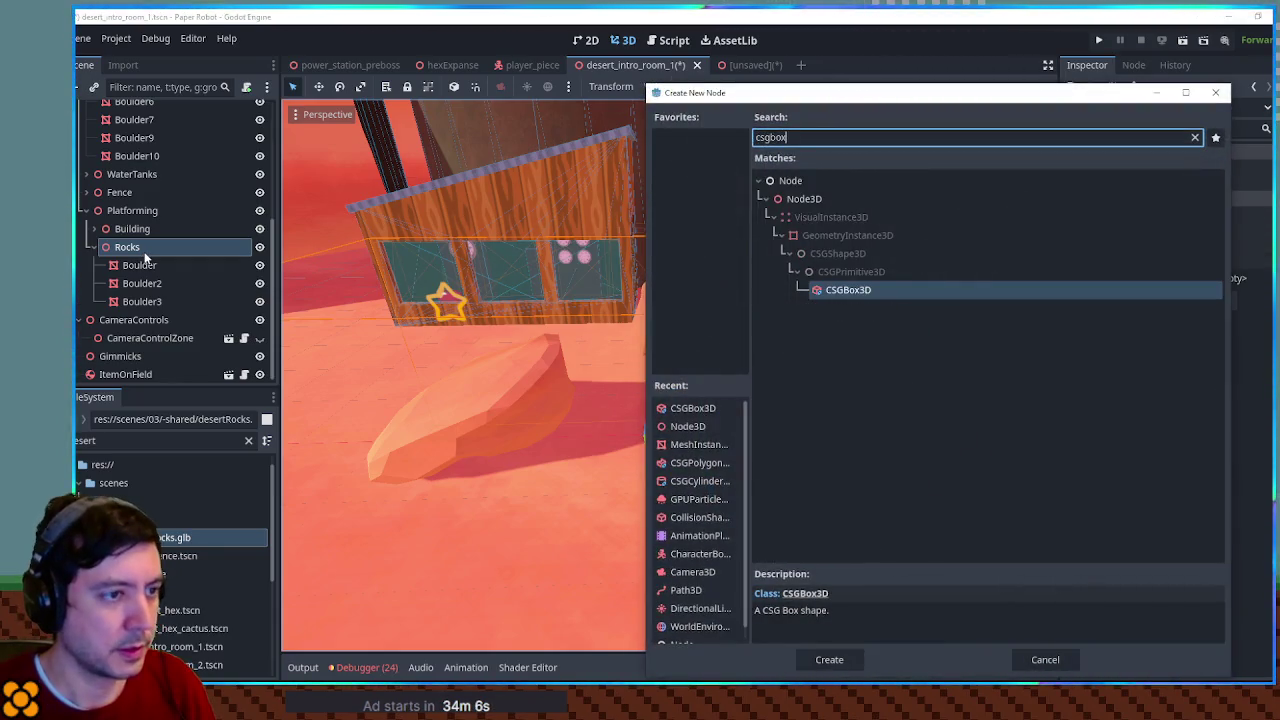
pyautogui.press('Return')
pyautogui.scroll(5, 430, 400)
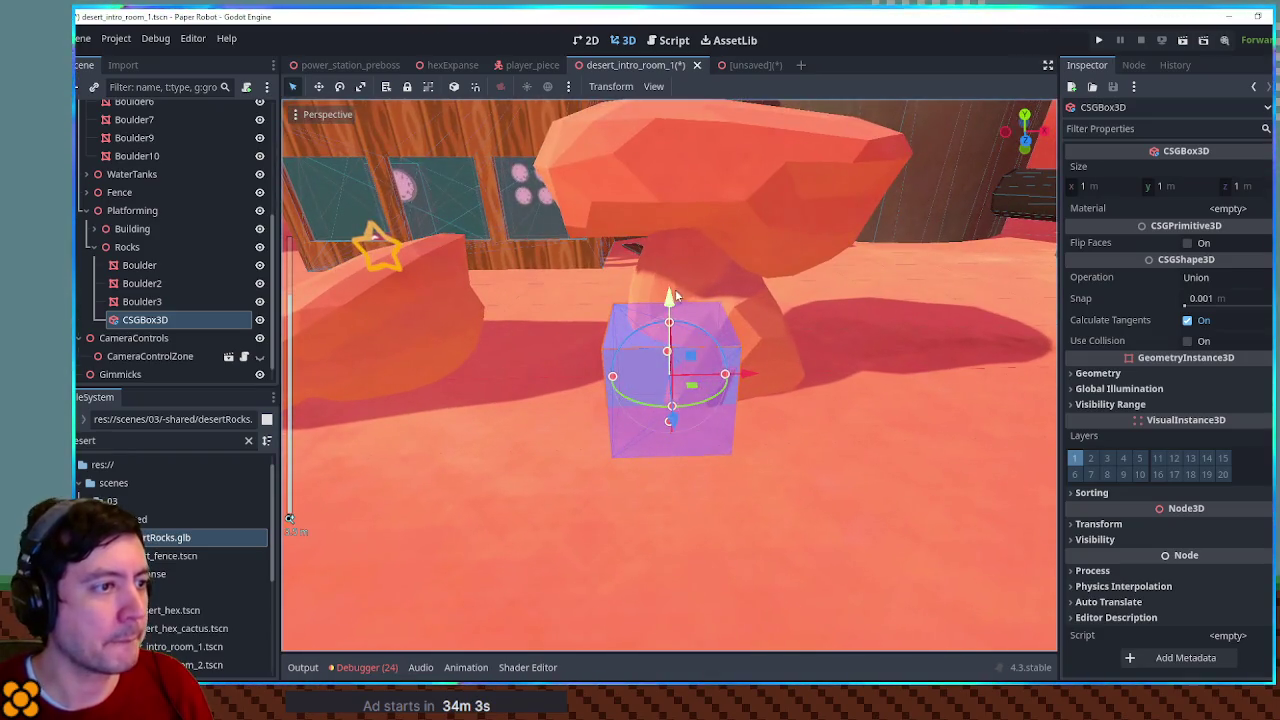
pyautogui.moveTo(675, 296)
pyautogui.mouseDown()
pyautogui.moveTo(700, 220)
pyautogui.moveTo(720, 390)
pyautogui.moveTo(850, 372)
pyautogui.moveTo(735, 478)
pyautogui.moveTo(633, 501)
pyautogui.moveTo(700, 460)
pyautogui.moveTo(798, 457)
pyautogui.mouseUp()
pyautogui.moveTo(600, 434)
pyautogui.mouseDown()
pyautogui.moveTo(562, 404)
pyautogui.moveTo(588, 412)
pyautogui.mouseUp()
pyautogui.press('KP_7')
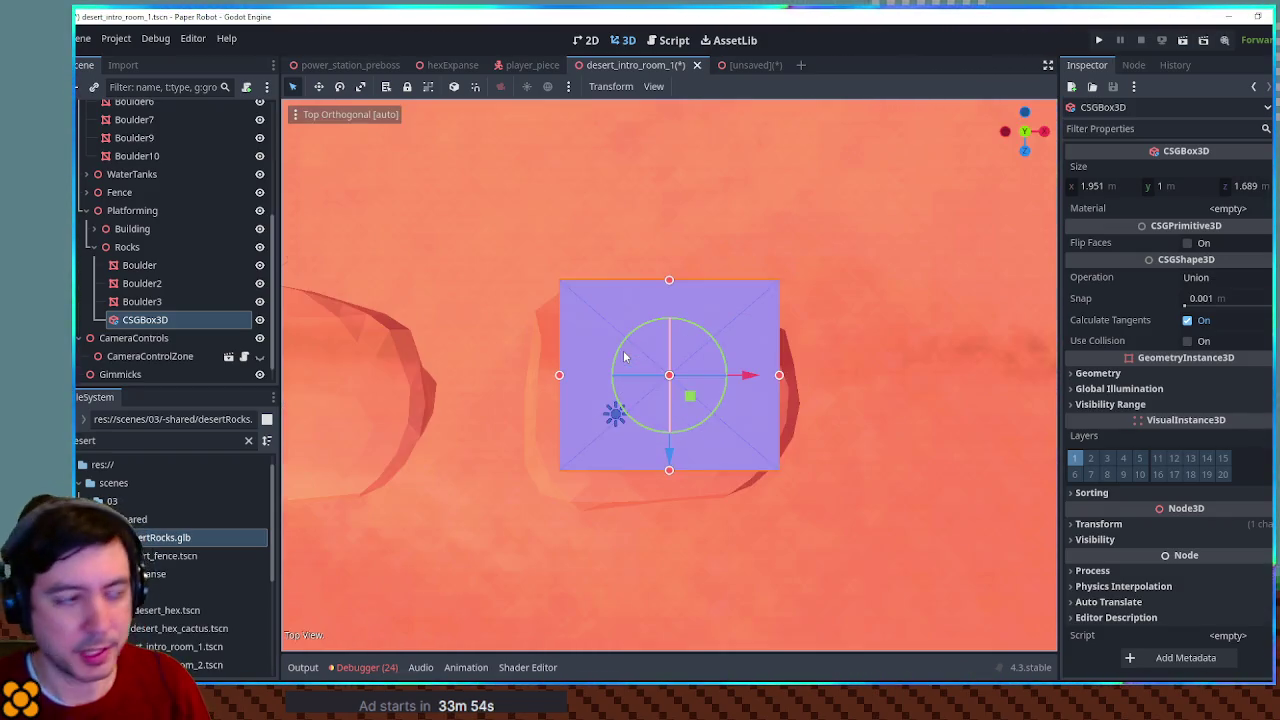
pyautogui.moveTo(669, 467); pyautogui.dragTo(672, 490)
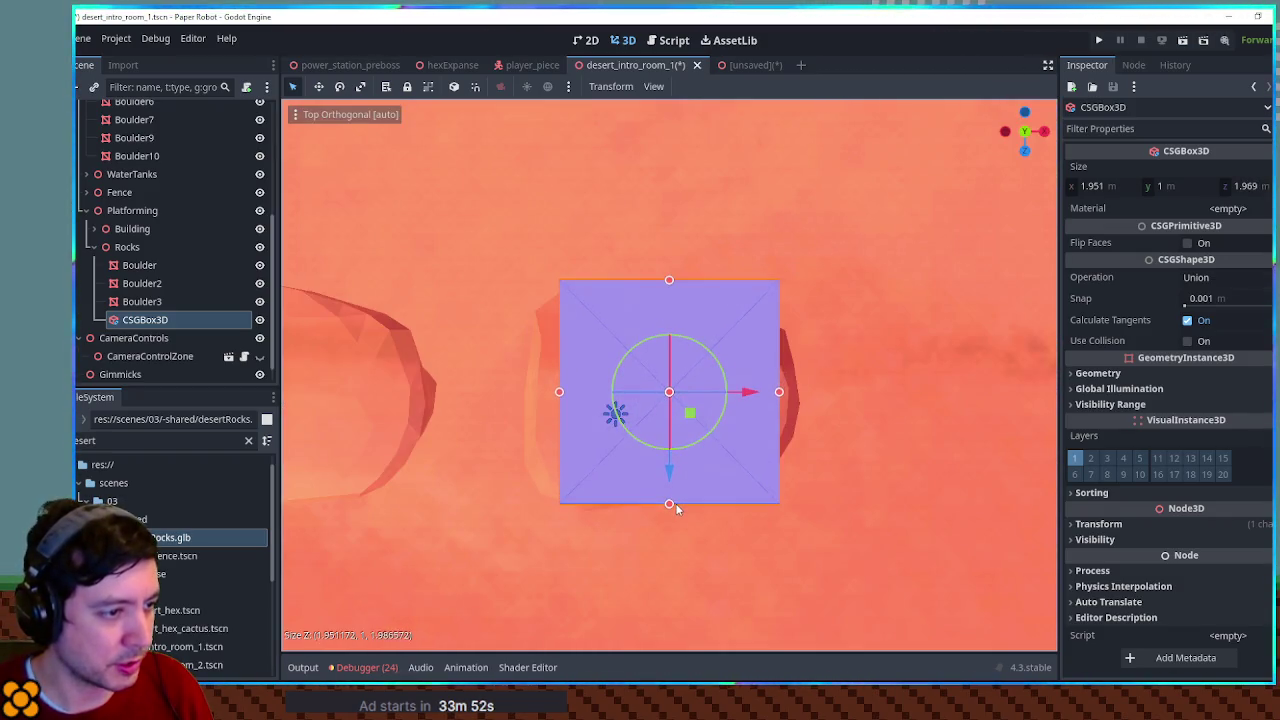
pyautogui.moveTo(780, 393); pyautogui.dragTo(800, 396)
pyautogui.moveTo(558, 392); pyautogui.dragTo(520, 393)
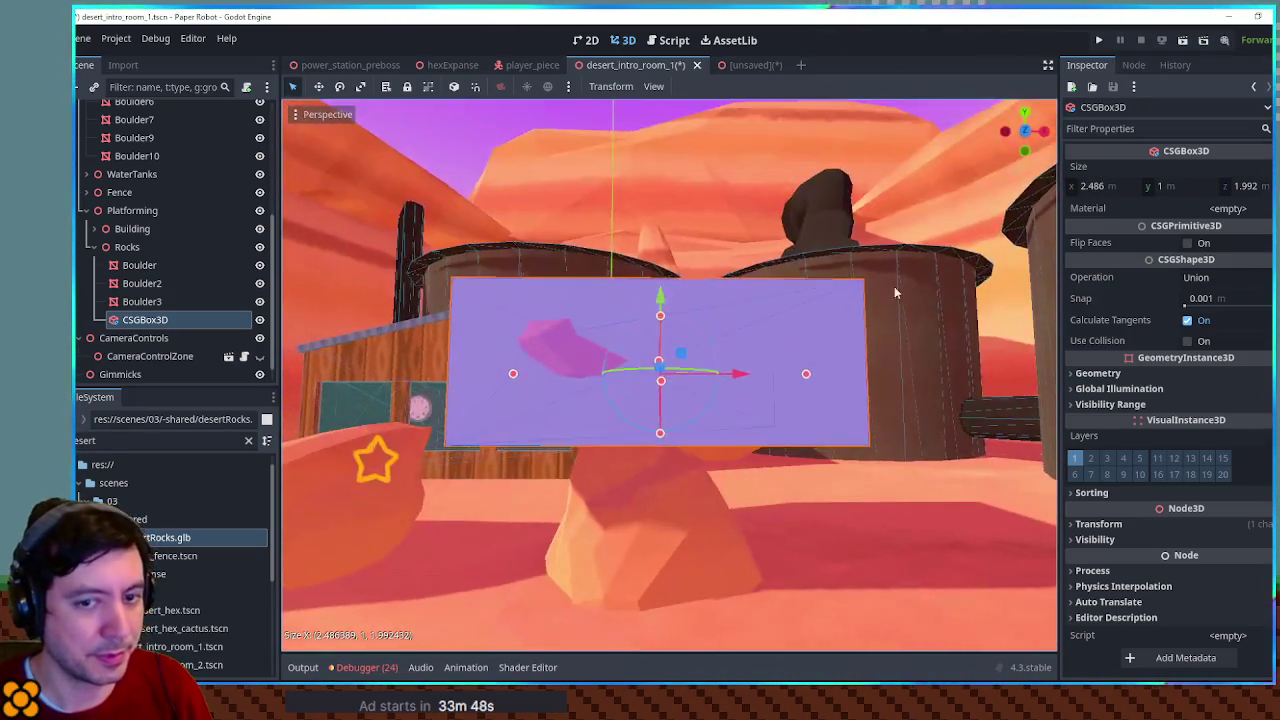
pyautogui.moveTo(658, 318)
pyautogui.mouseDown()
pyautogui.moveTo(665, 357)
pyautogui.moveTo(649, 358)
pyautogui.moveTo(661, 328)
pyautogui.mouseUp()
pyautogui.moveTo(660, 436)
pyautogui.mouseDown()
pyautogui.moveTo(662, 390)
pyautogui.moveTo(665, 424)
pyautogui.moveTo(728, 368)
pyautogui.mouseUp()
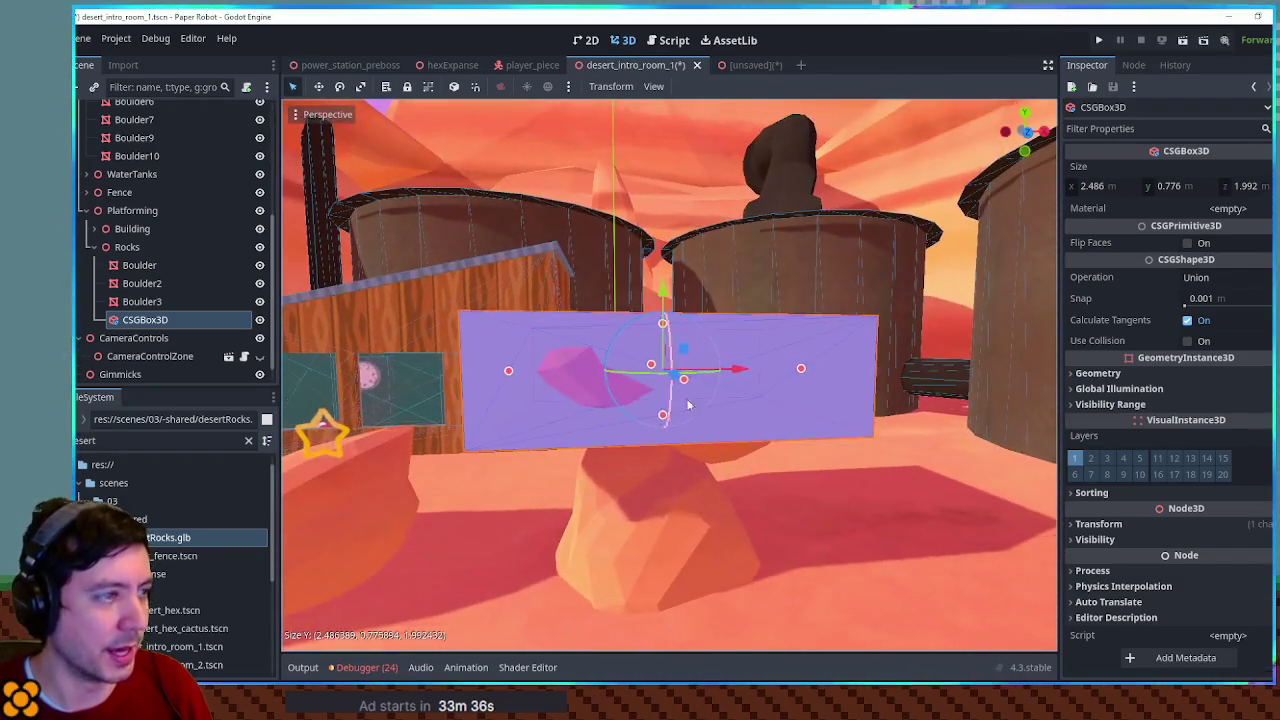
# Enable Use Collision on the box, then duplicate it and reshape the copy taller and narrower
pyautogui.click(1187, 341)
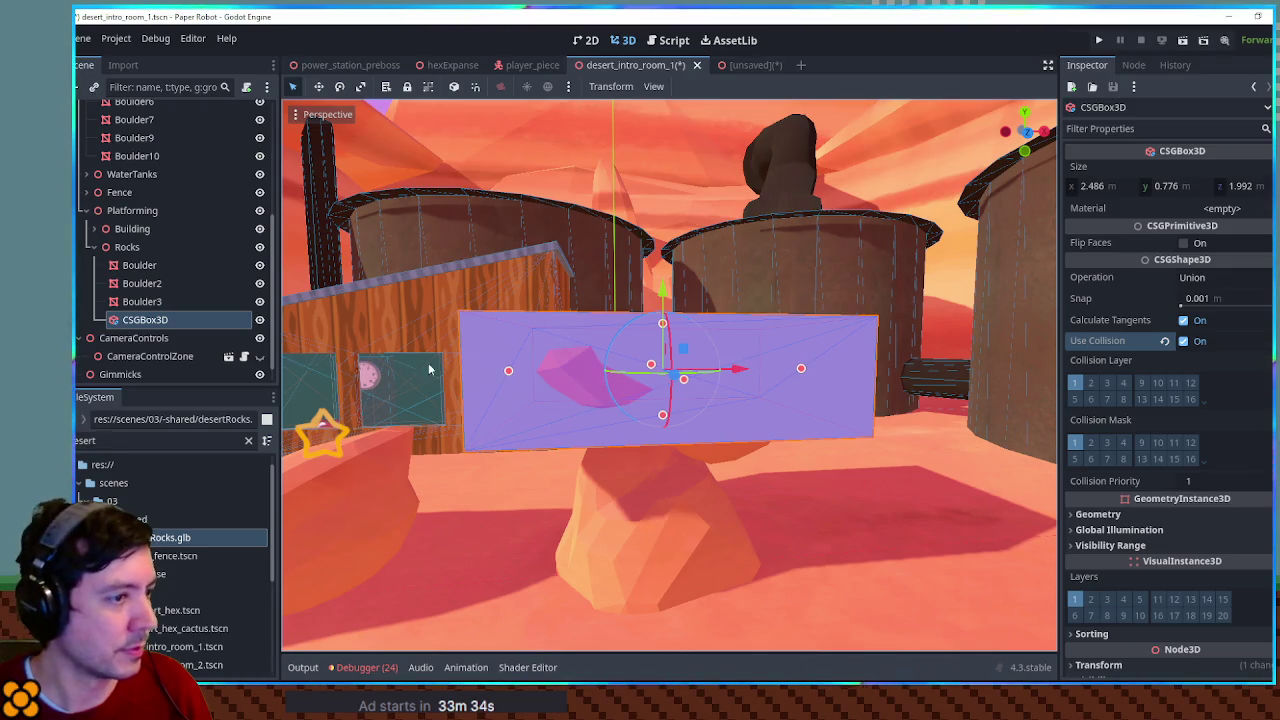
pyautogui.hotkey('ctrl', 'd')
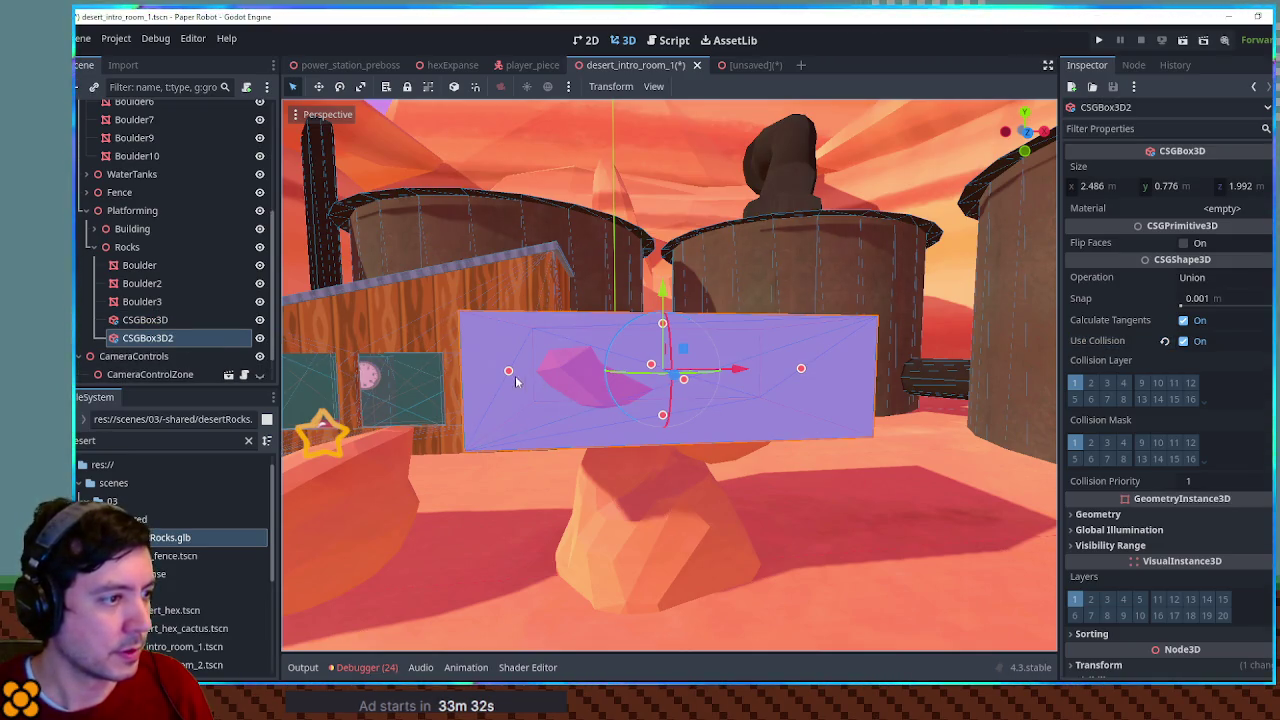
pyautogui.press('KP_1')
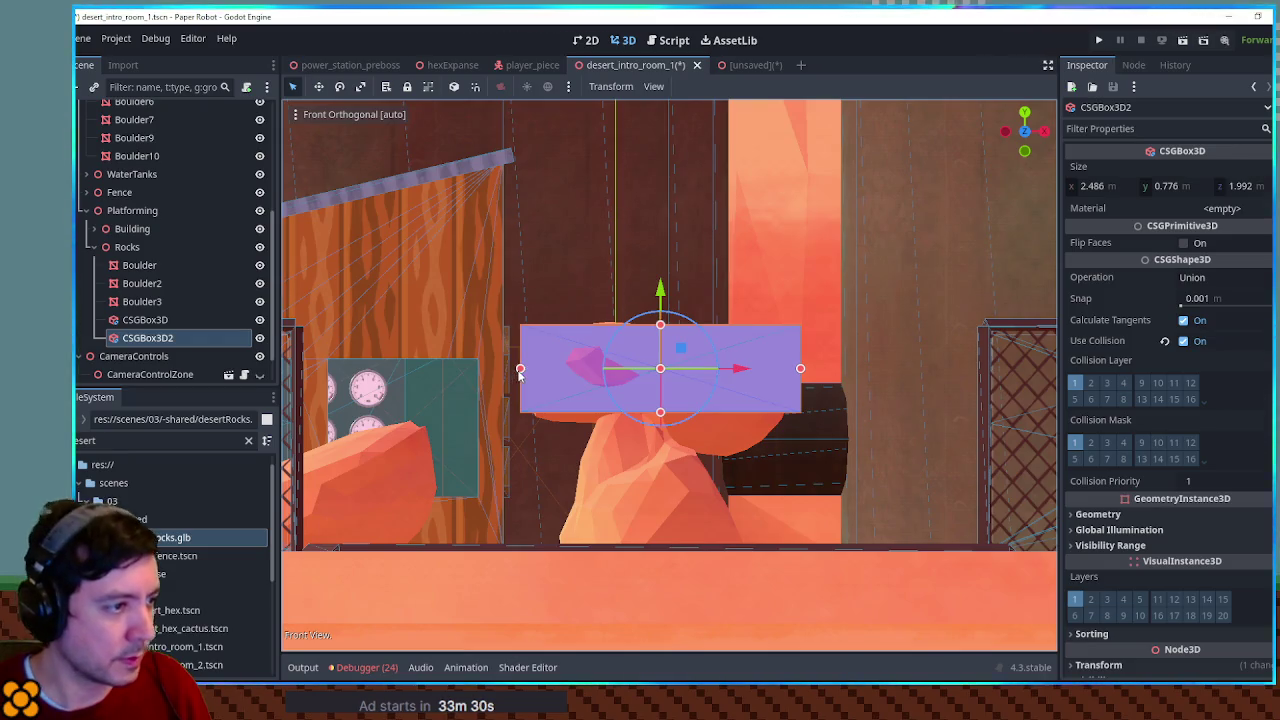
pyautogui.moveTo(511, 370); pyautogui.dragTo(553, 371)
pyautogui.moveTo(686, 413); pyautogui.dragTo(690, 555)
pyautogui.moveTo(800, 441)
pyautogui.mouseDown()
pyautogui.moveTo(642, 446)
pyautogui.moveTo(745, 446)
pyautogui.moveTo(735, 443)
pyautogui.mouseUp()
pyautogui.moveTo(735, 443)
pyautogui.mouseDown()
pyautogui.moveTo(540, 441)
pyautogui.moveTo(906, 446)
pyautogui.moveTo(771, 454)
pyautogui.moveTo(722, 440)
pyautogui.moveTo(829, 420)
pyautogui.moveTo(546, 374)
pyautogui.moveTo(520, 425)
pyautogui.moveTo(541, 337)
pyautogui.moveTo(558, 407)
pyautogui.mouseUp()
# Duplicate the box again and widen and deepen the third box to about 2 m
pyautogui.hotkey('ctrl', 'd')
pyautogui.moveTo(600, 458)
pyautogui.mouseDown()
pyautogui.moveTo(634, 458)
pyautogui.moveTo(590, 418)
pyautogui.moveTo(752, 506)
pyautogui.moveTo(609, 511)
pyautogui.mouseUp()
pyautogui.moveTo(718, 515); pyautogui.dragTo(748, 514)
pyautogui.moveTo(527, 500)
pyautogui.mouseDown()
pyautogui.moveTo(500, 514)
pyautogui.moveTo(515, 493)
pyautogui.moveTo(497, 503)
pyautogui.mouseUp()
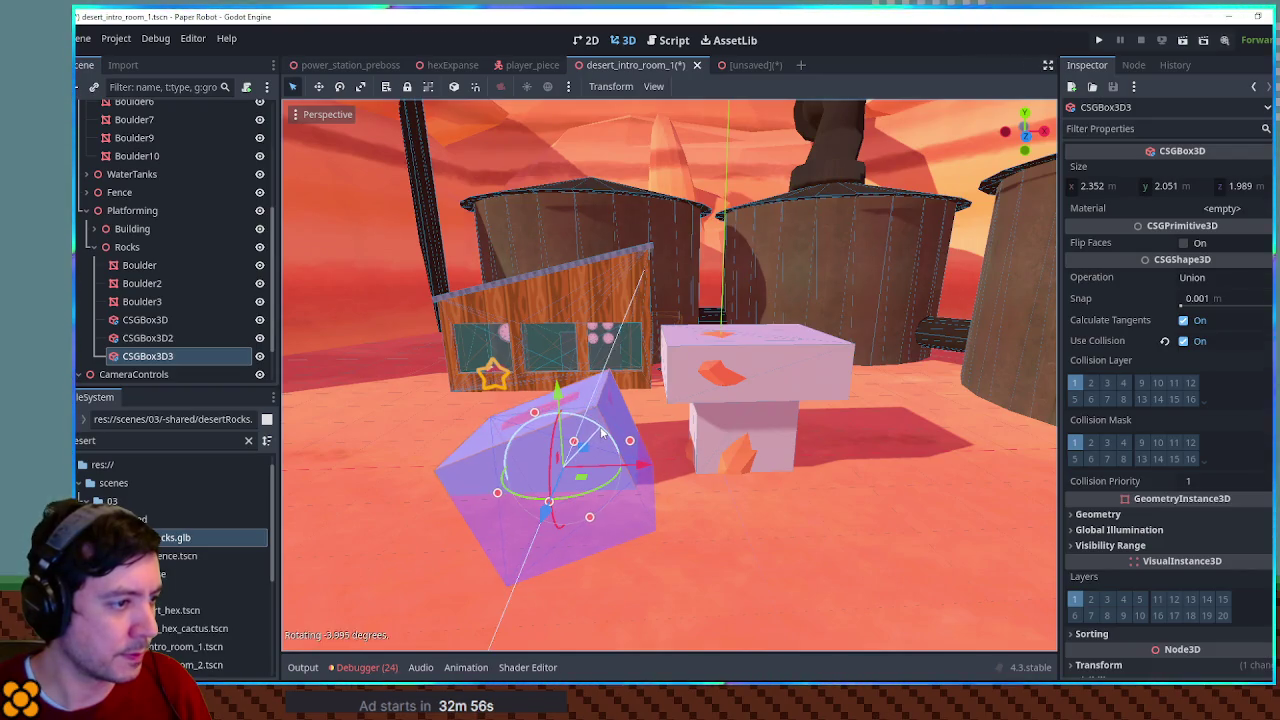
pyautogui.hotkey('ctrl', 'd')
# Straighten the copy, set its Operation to Subtraction, and move it up into the ramp
pyautogui.moveTo(150, 367); pyautogui.dragTo(158, 350)
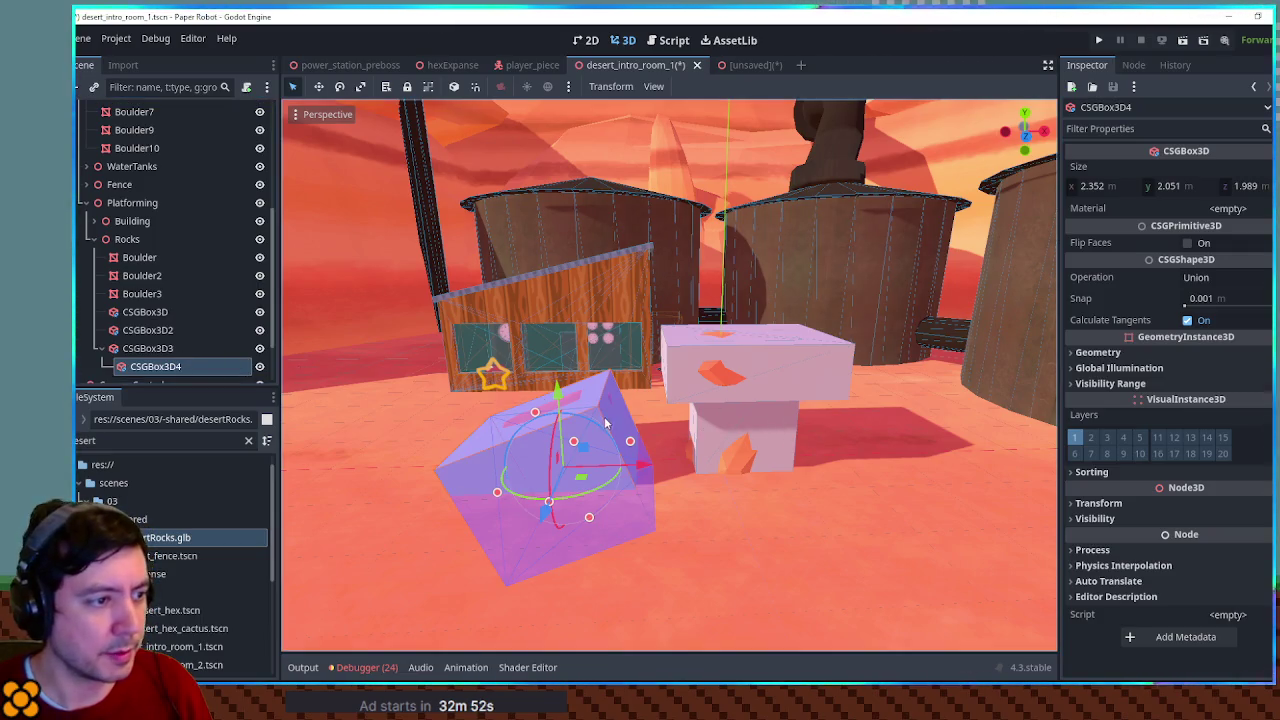
pyautogui.moveTo(587, 427); pyautogui.dragTo(575, 432)
pyautogui.click(1210, 277)
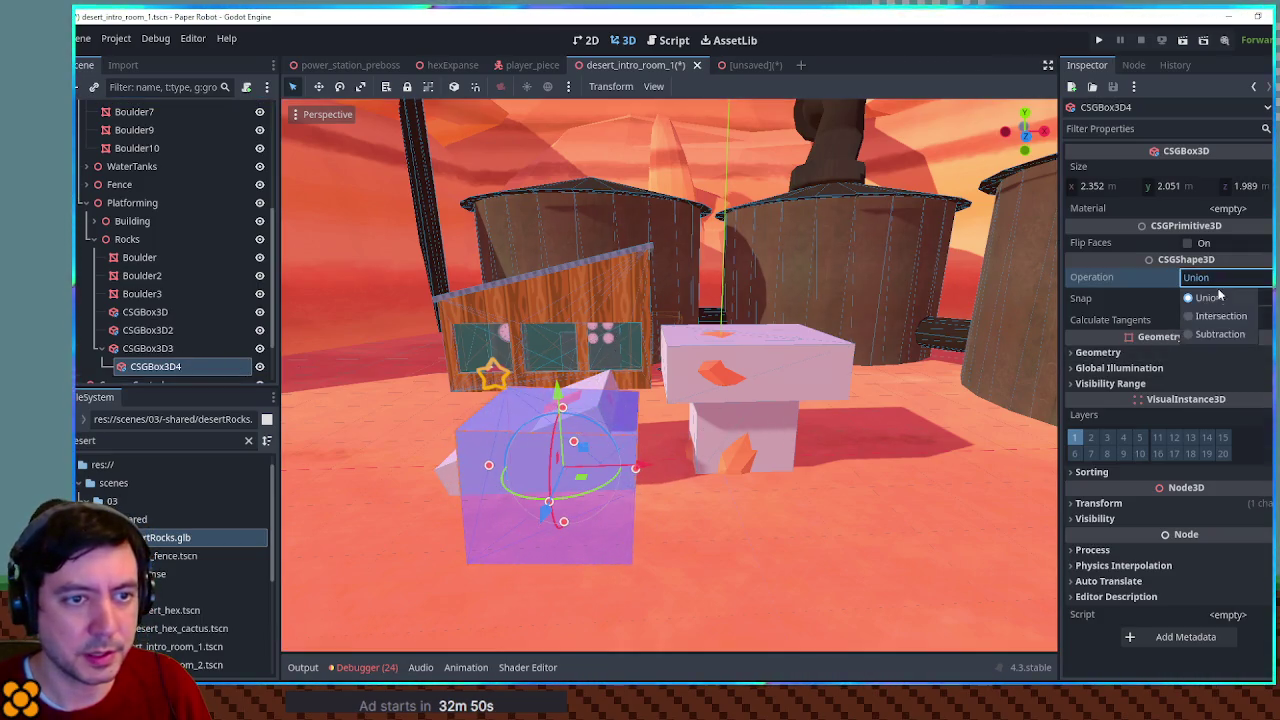
pyautogui.click(1216, 340)
pyautogui.moveTo(647, 467)
pyautogui.mouseDown()
pyautogui.moveTo(807, 470)
pyautogui.moveTo(745, 470)
pyautogui.mouseUp()
pyautogui.scroll(3, 631, 469)
pyautogui.scroll(2, 631, 469)
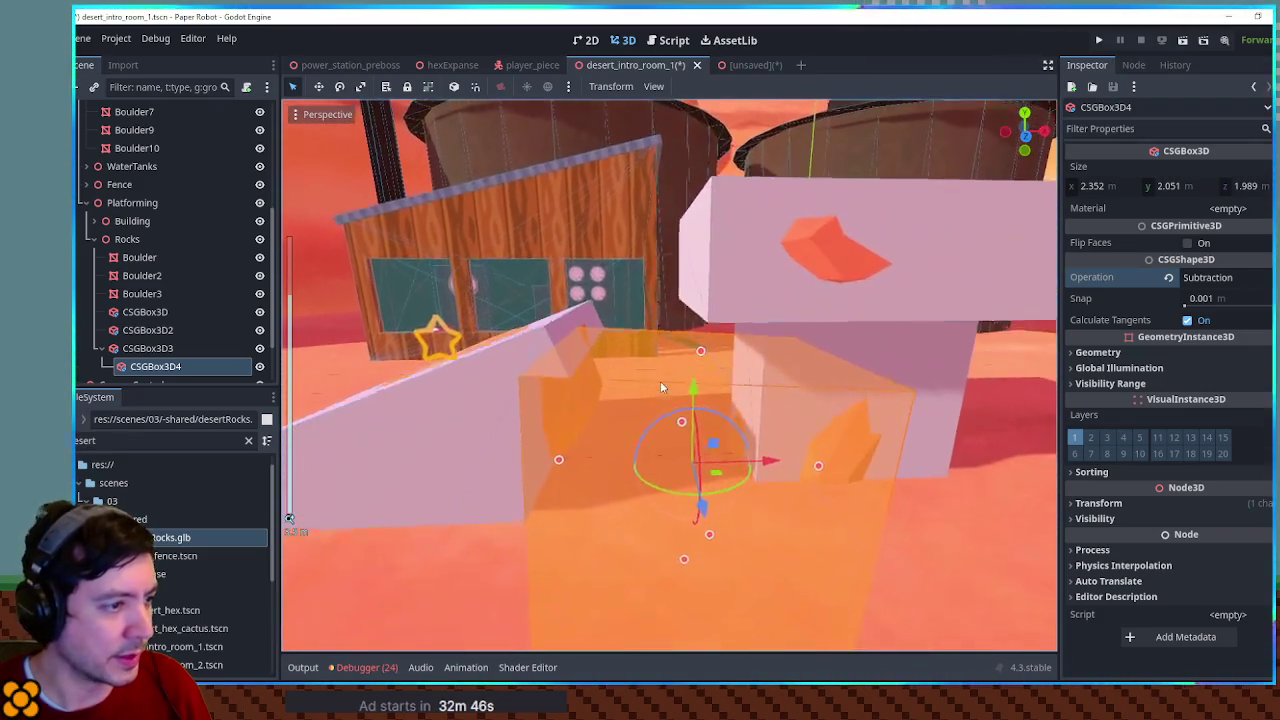
pyautogui.moveTo(722, 443)
pyautogui.mouseDown()
pyautogui.moveTo(778, 388)
pyautogui.moveTo(796, 414)
pyautogui.mouseUp()
# Shorten the ramp box CSGBox3D3's depth to 1.854 m
pyautogui.moveTo(540, 442); pyautogui.dragTo(785, 443)
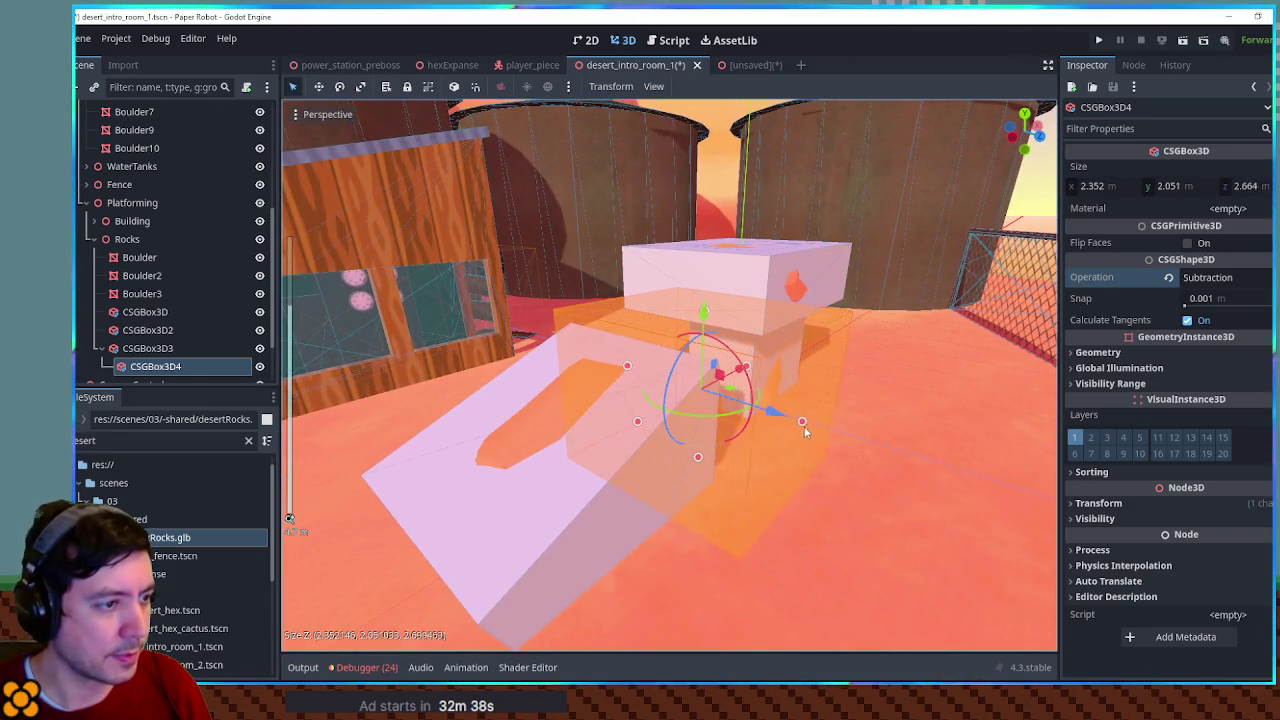
pyautogui.click(617, 486)
pyautogui.click(588, 512)
pyautogui.click(650, 543)
pyautogui.moveTo(661, 541)
pyautogui.mouseDown()
pyautogui.moveTo(640, 525)
pyautogui.moveTo(657, 536)
pyautogui.moveTo(660, 521)
pyautogui.mouseUp()
pyautogui.moveTo(833, 484)
pyautogui.mouseDown()
pyautogui.moveTo(562, 444)
pyautogui.moveTo(215, 363)
pyautogui.mouseUp()
pyautogui.click(108, 348)
pyautogui.click(128, 242)
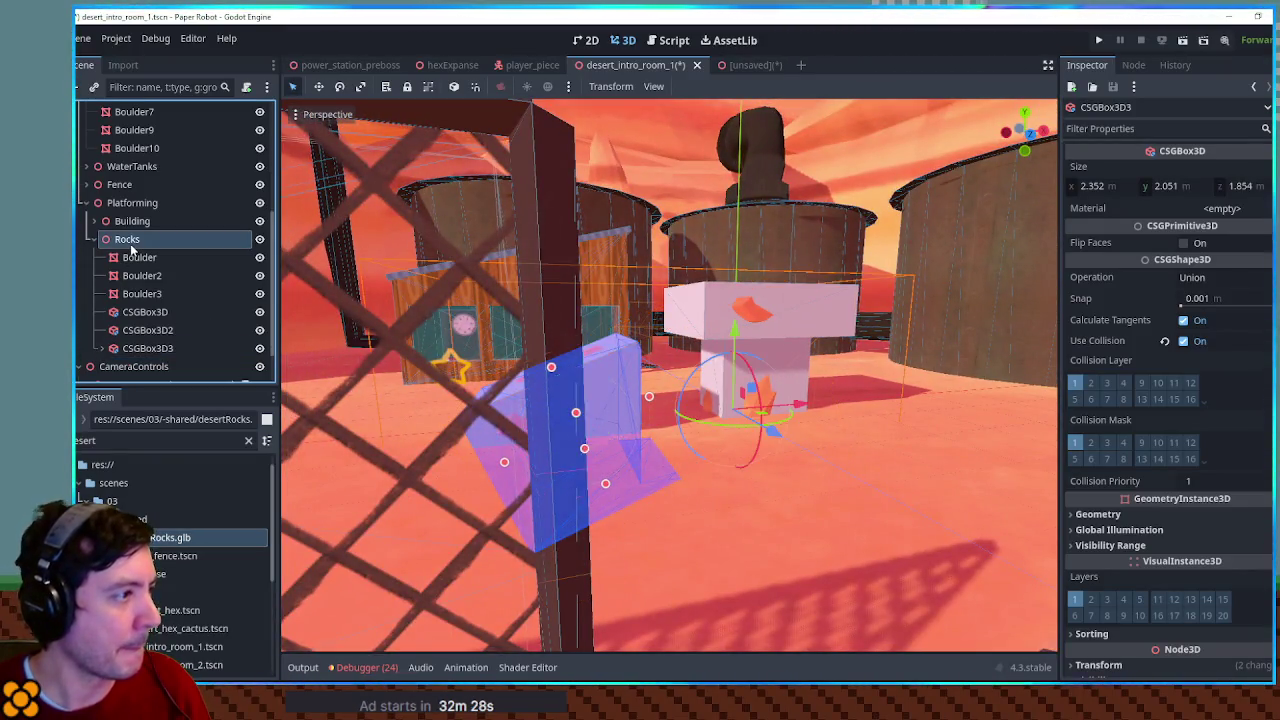
# Add a Node3D under Rocks and rename it Solidity
pyautogui.hotkey('ctrl', 'a')
pyautogui.write('node3d')
pyautogui.press('Return')
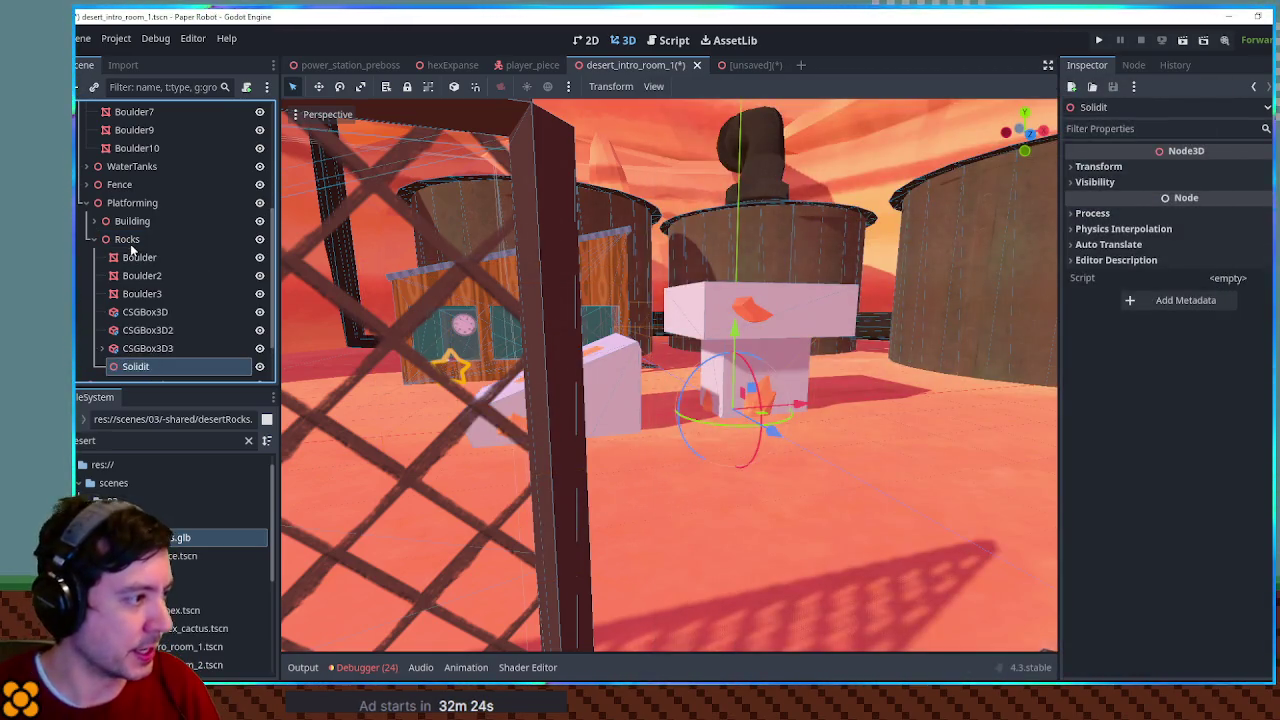
pyautogui.doubleClick(168, 366)
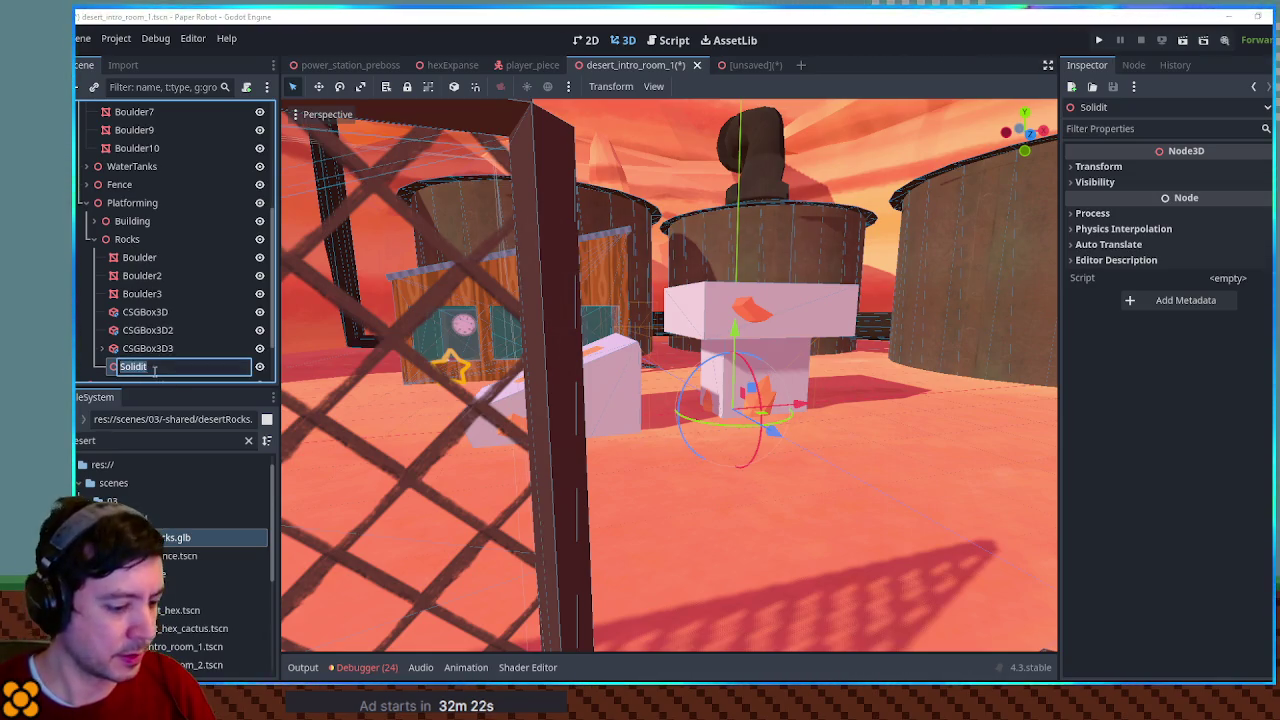
# Move the three collision boxes into Solidity and hide that group
pyautogui.click(135, 314)
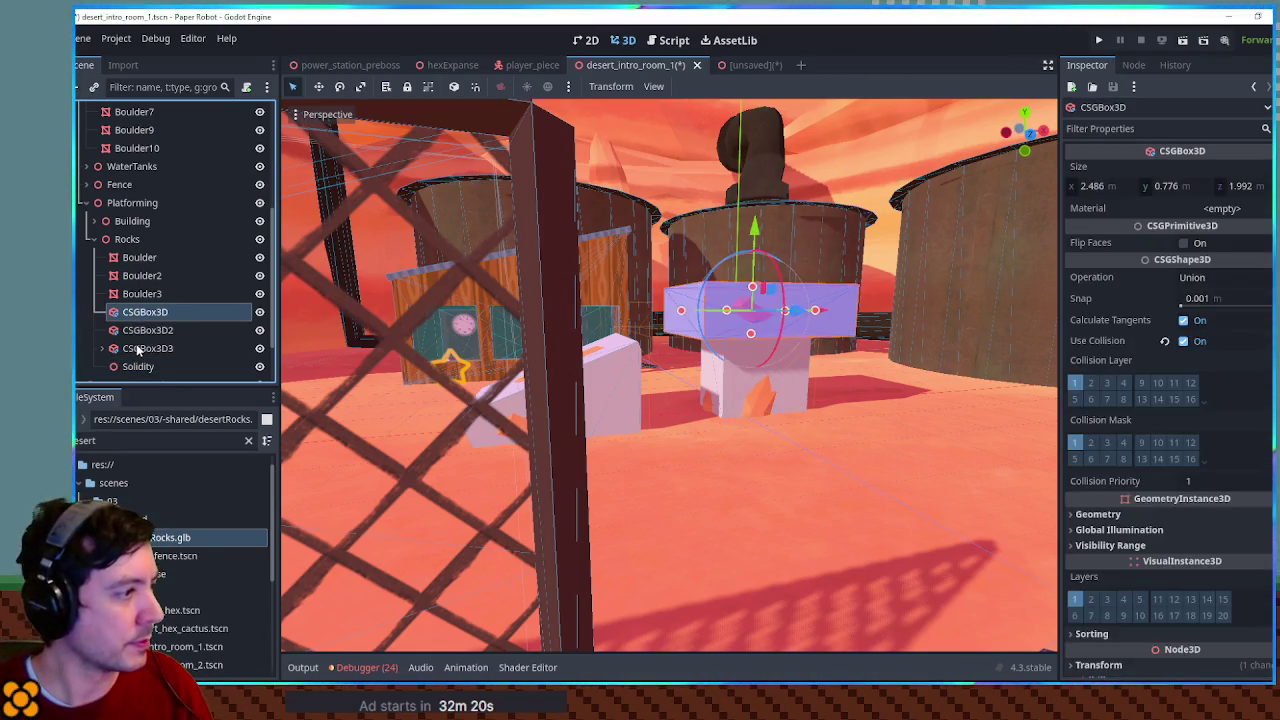
pyautogui.keyDown('shift'); pyautogui.click(147, 348); pyautogui.keyUp('shift')
pyautogui.moveTo(147, 348)
pyautogui.mouseDown()
pyautogui.moveTo(143, 362)
pyautogui.moveTo(142, 343)
pyautogui.mouseUp()
pyautogui.click(140, 288)
pyautogui.keyDown('shift'); pyautogui.click(145, 326); pyautogui.keyUp('shift')
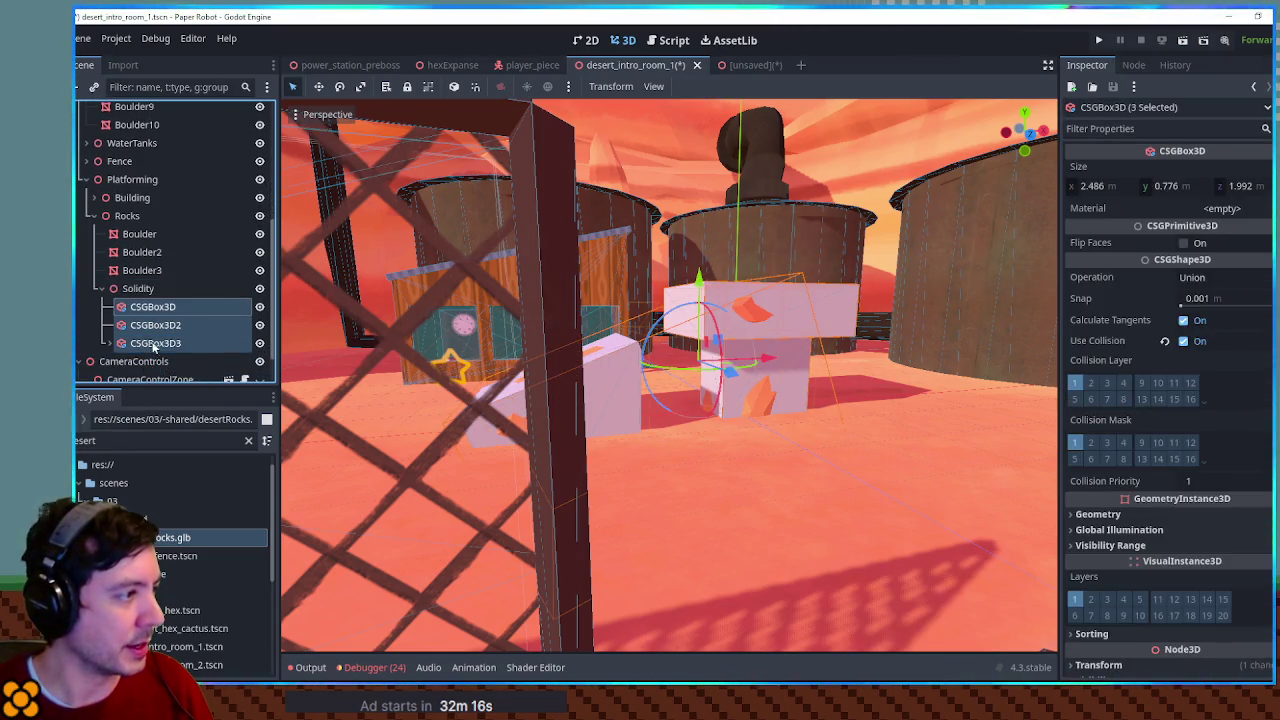
pyautogui.click(107, 290)
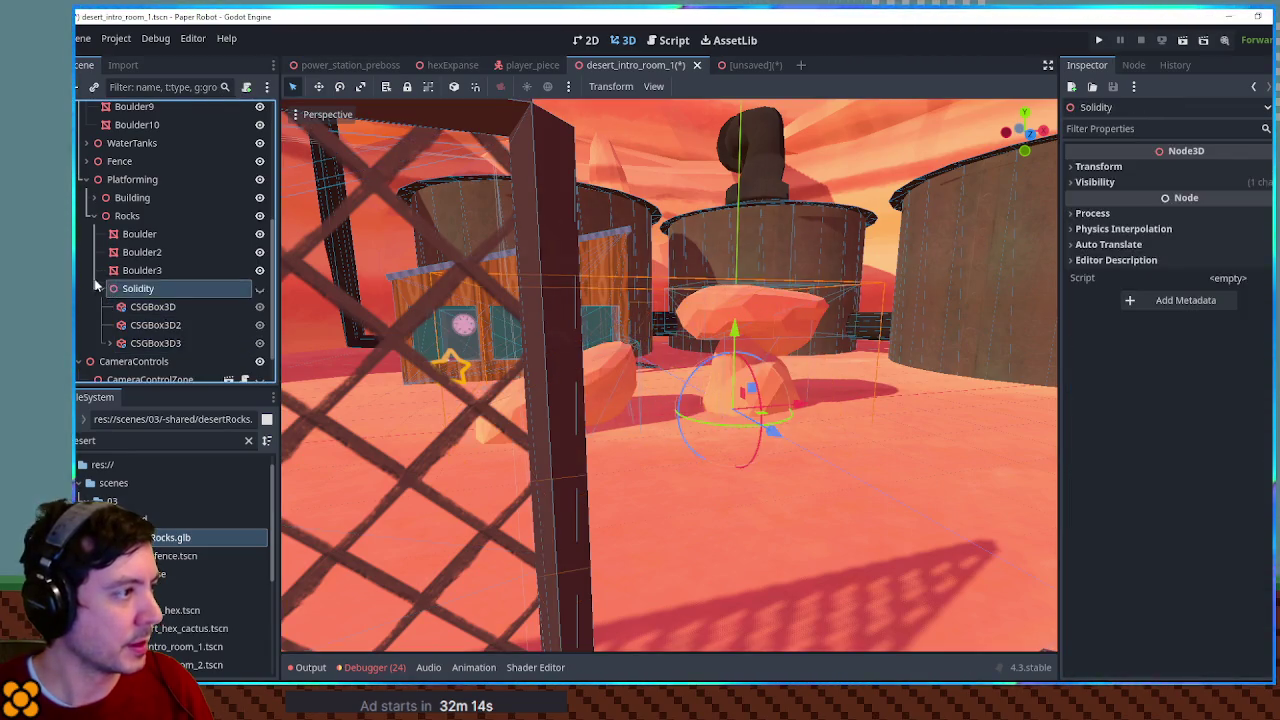
pyautogui.click(104, 288)
pyautogui.click(93, 215)
pyautogui.doubleClick(118, 299)
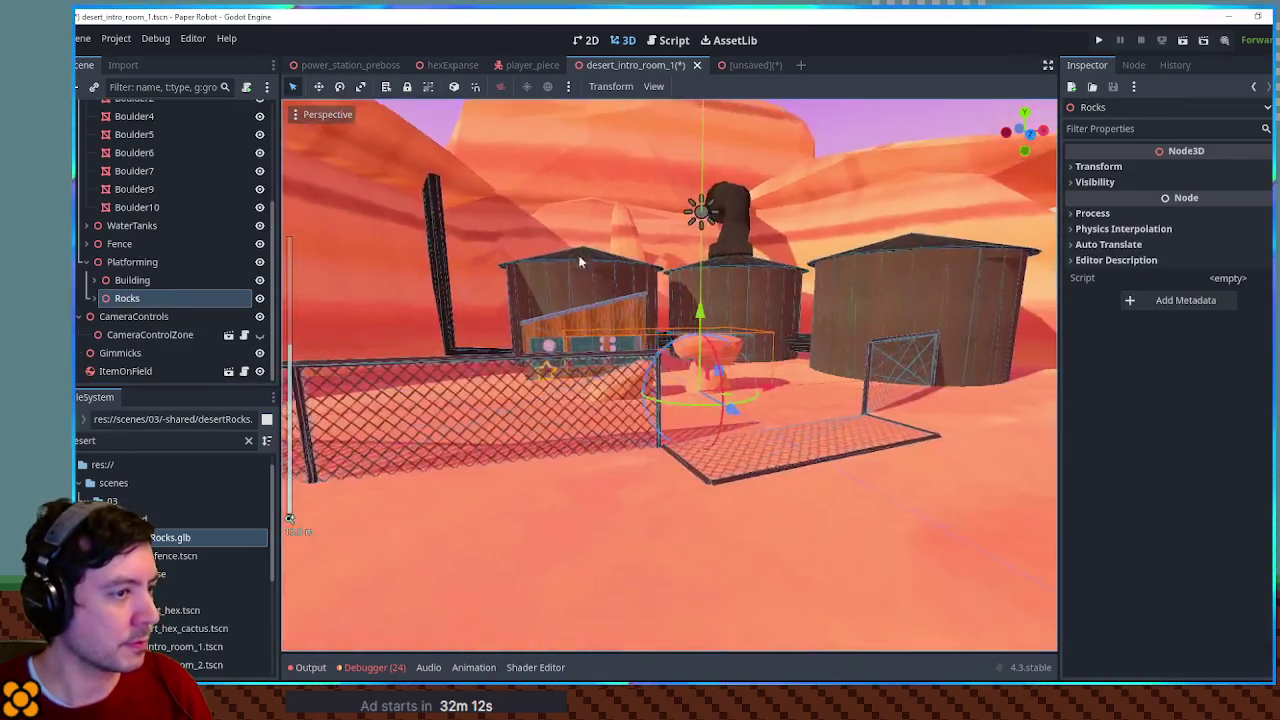
# Translate the Rocks group about -2.57 along X toward the building and check its placement
pyautogui.moveTo(725, 403)
pyautogui.mouseDown()
pyautogui.moveTo(429, 291)
pyautogui.moveTo(483, 336)
pyautogui.moveTo(471, 322)
pyautogui.moveTo(534, 262)
pyautogui.moveTo(622, 217)
pyautogui.moveTo(655, 345)
pyautogui.moveTo(745, 364)
pyautogui.moveTo(611, 306)
pyautogui.moveTo(700, 284)
pyautogui.mouseUp()
pyautogui.moveTo(990, 355)
pyautogui.mouseDown()
pyautogui.moveTo(908, 324)
pyautogui.moveTo(862, 372)
pyautogui.moveTo(952, 478)
pyautogui.moveTo(930, 465)
pyautogui.mouseUp()
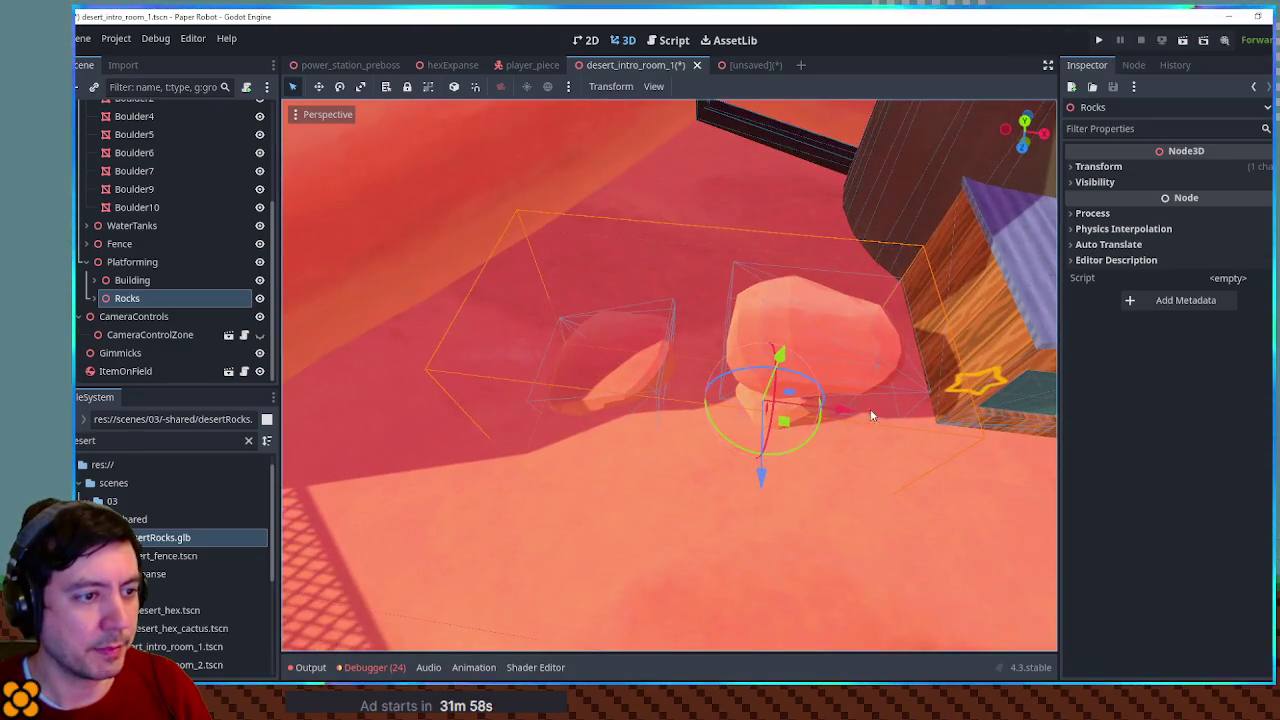
pyautogui.moveTo(846, 415)
pyautogui.mouseDown()
pyautogui.moveTo(701, 418)
pyautogui.moveTo(756, 410)
pyautogui.moveTo(837, 340)
pyautogui.moveTo(767, 299)
pyautogui.moveTo(737, 342)
pyautogui.moveTo(782, 404)
pyautogui.mouseUp()
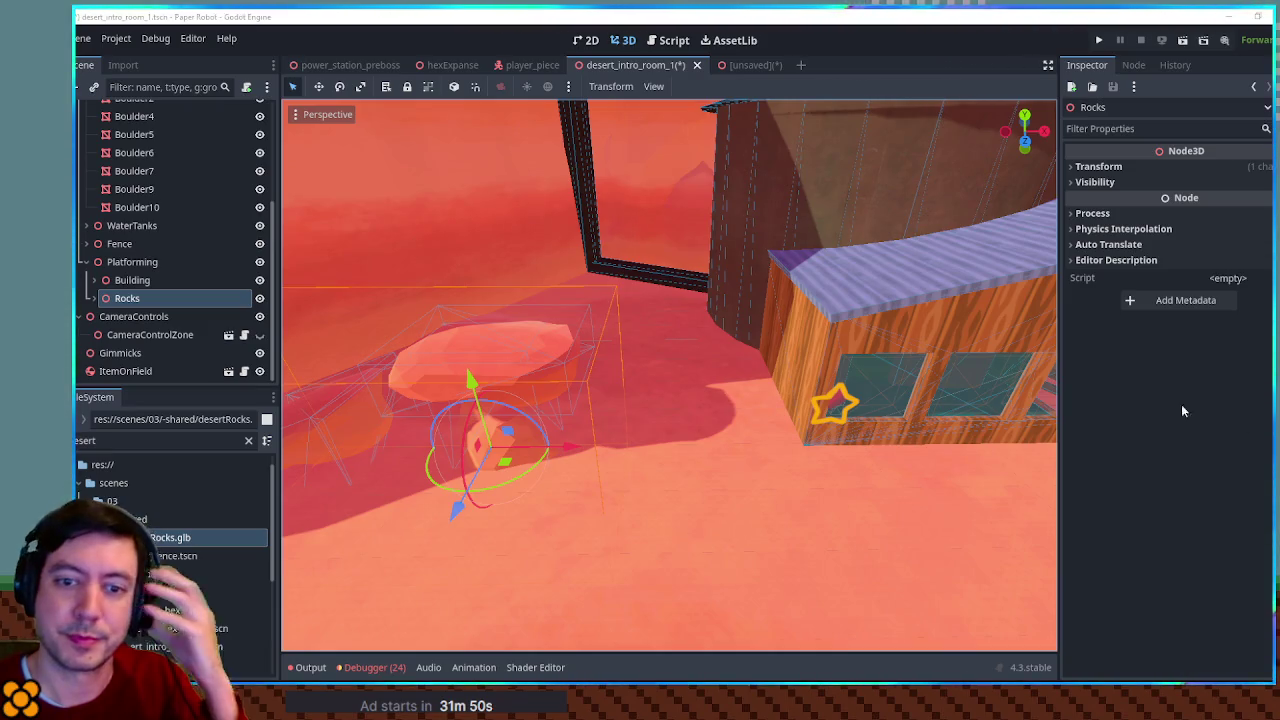
pyautogui.moveTo(938, 320)
pyautogui.mouseDown()
pyautogui.moveTo(861, 314)
pyautogui.moveTo(907, 347)
pyautogui.moveTo(920, 467)
pyautogui.moveTo(959, 278)
pyautogui.moveTo(957, 294)
pyautogui.mouseUp()
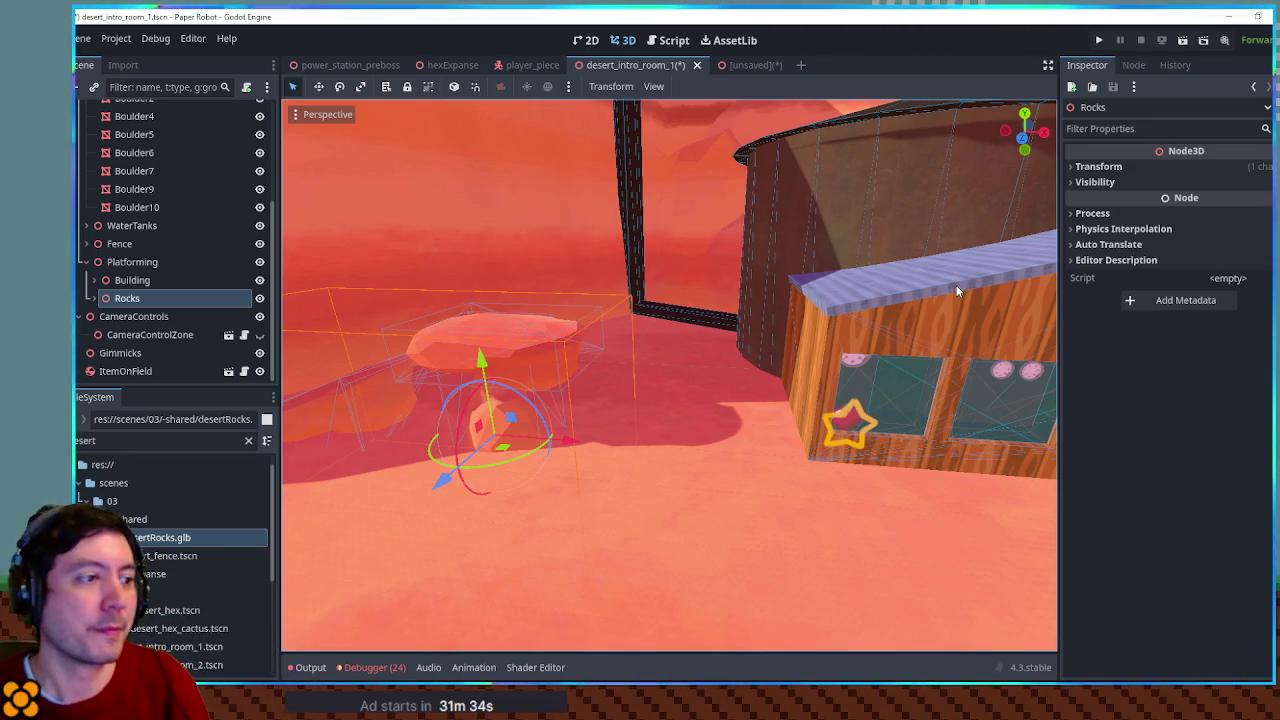
pyautogui.moveTo(993, 260)
pyautogui.mouseDown()
pyautogui.moveTo(708, 249)
pyautogui.moveTo(923, 306)
pyautogui.moveTo(968, 269)
pyautogui.moveTo(732, 242)
pyautogui.moveTo(640, 256)
pyautogui.moveTo(484, 228)
pyautogui.moveTo(725, 227)
pyautogui.moveTo(749, 232)
pyautogui.moveTo(716, 253)
pyautogui.moveTo(737, 268)
pyautogui.moveTo(786, 227)
pyautogui.mouseUp()
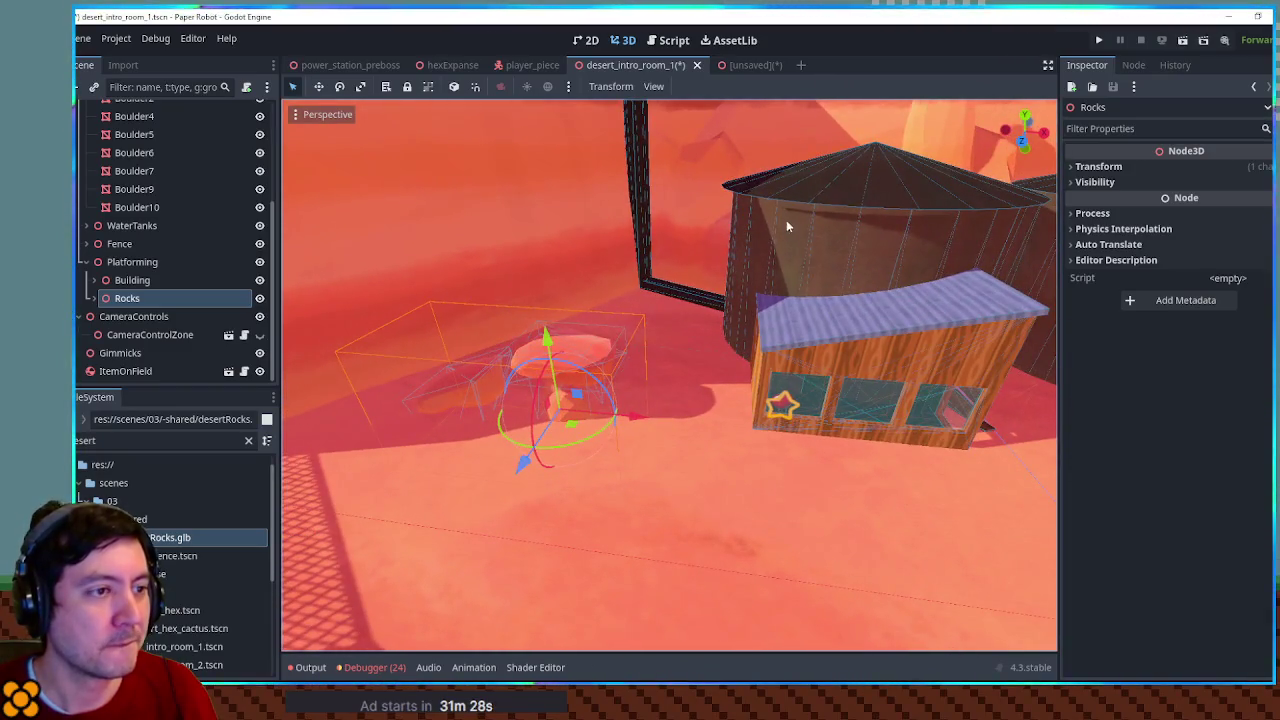
pyautogui.moveTo(791, 277)
pyautogui.mouseDown()
pyautogui.moveTo(666, 286)
pyautogui.moveTo(951, 329)
pyautogui.moveTo(850, 345)
pyautogui.moveTo(857, 314)
pyautogui.moveTo(983, 199)
pyautogui.mouseUp()
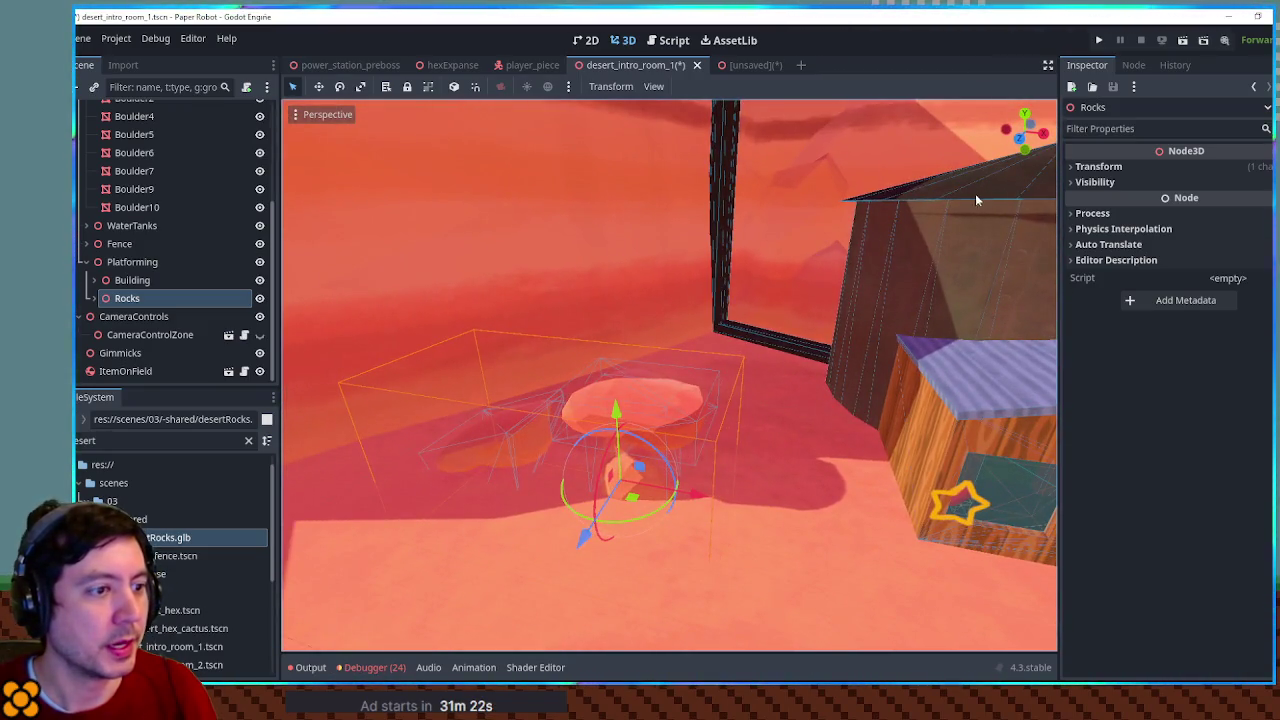
# Add a Node3D named TongueSupport under Platforming
pyautogui.click(115, 263)
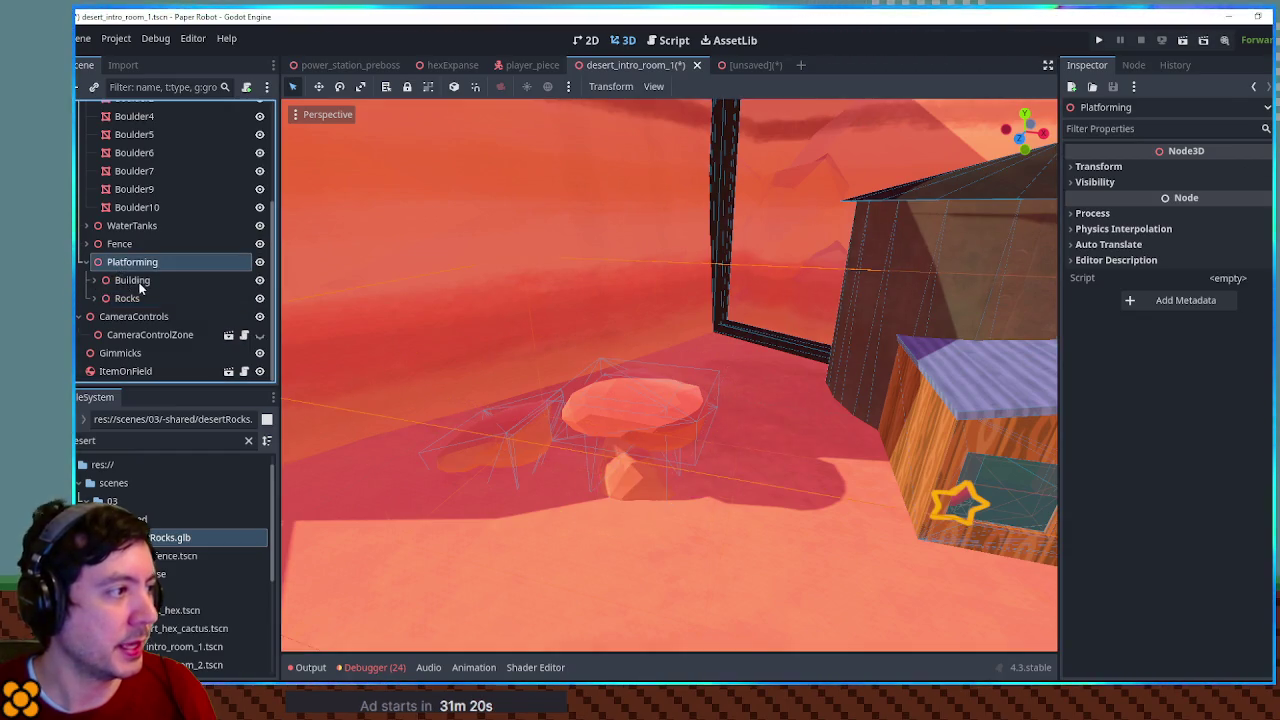
pyautogui.hotkey('ctrl', 'a')
pyautogui.write('node3d')
pyautogui.press('Return')
pyautogui.press('F2')
pyautogui.write('TongueSupport')
pyautogui.press('Return')
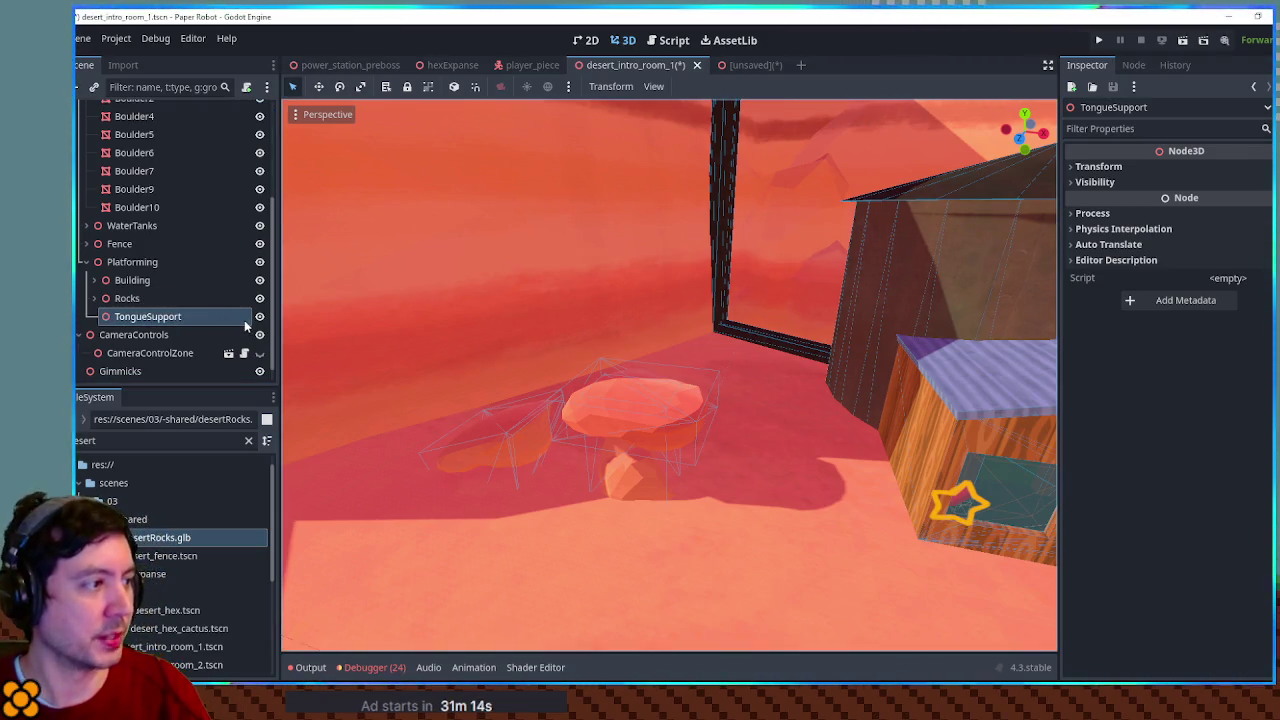
# Add a CSGBox3D under TongueSupport and frame it in the view
pyautogui.moveTo(660, 323); pyautogui.dragTo(577, 310)
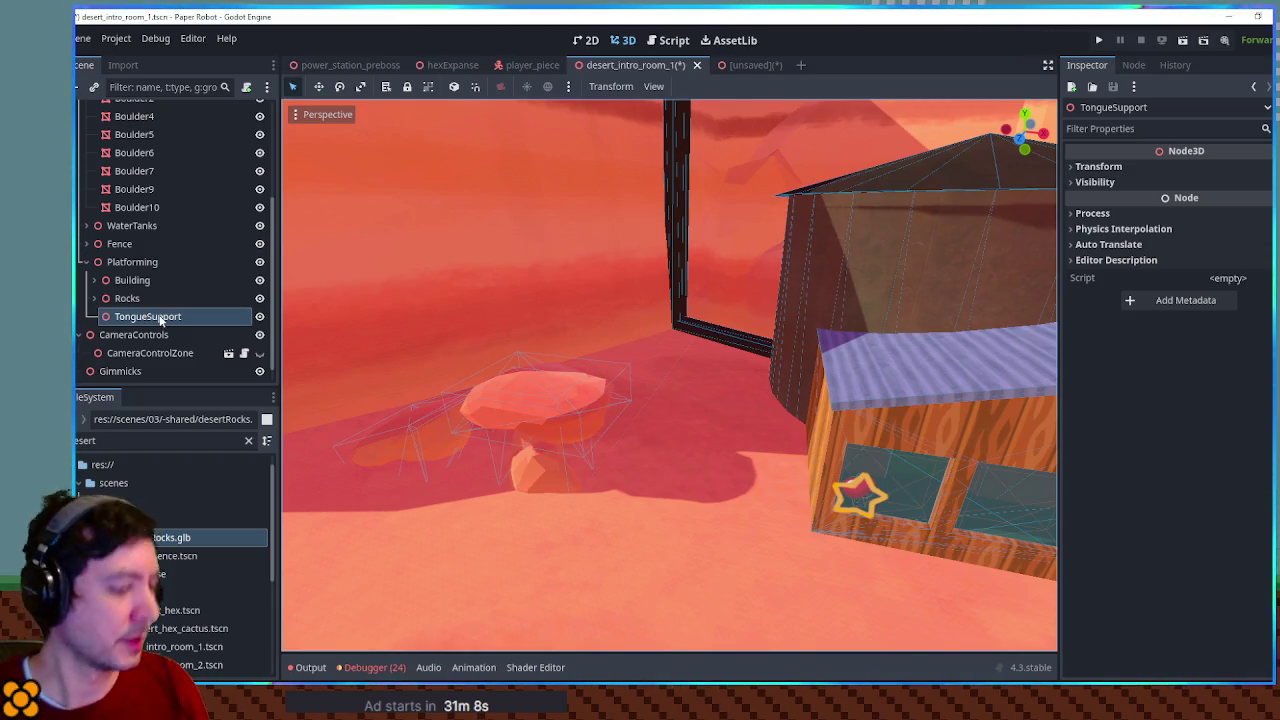
pyautogui.hotkey('ctrl', 'a')
pyautogui.write('csgbox')
pyautogui.press('Return')
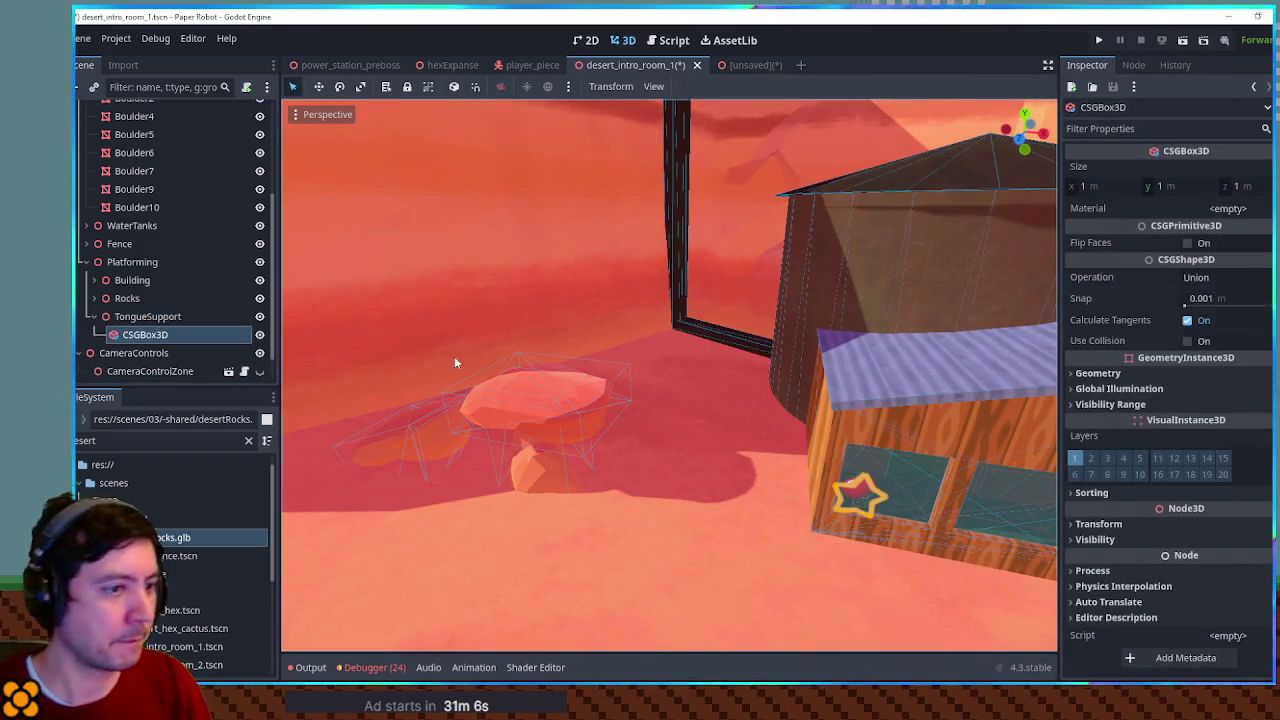
pyautogui.press('f')
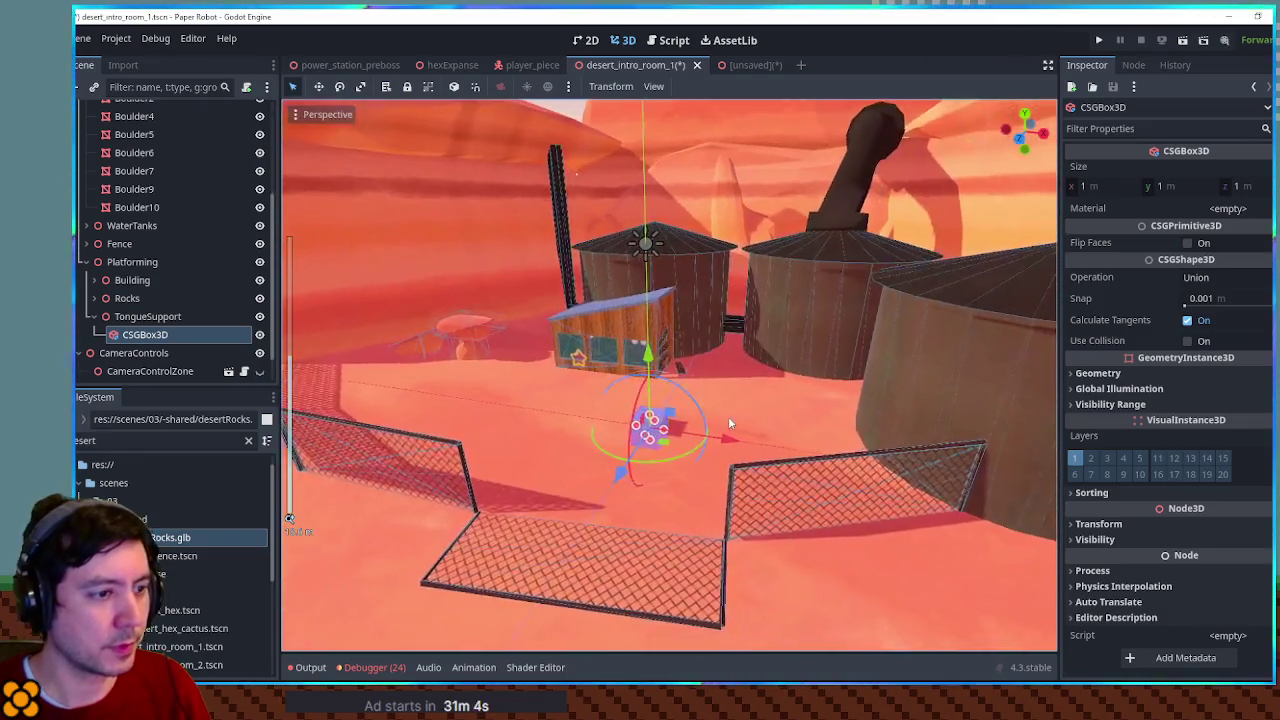
pyautogui.scroll(3, 700, 450)
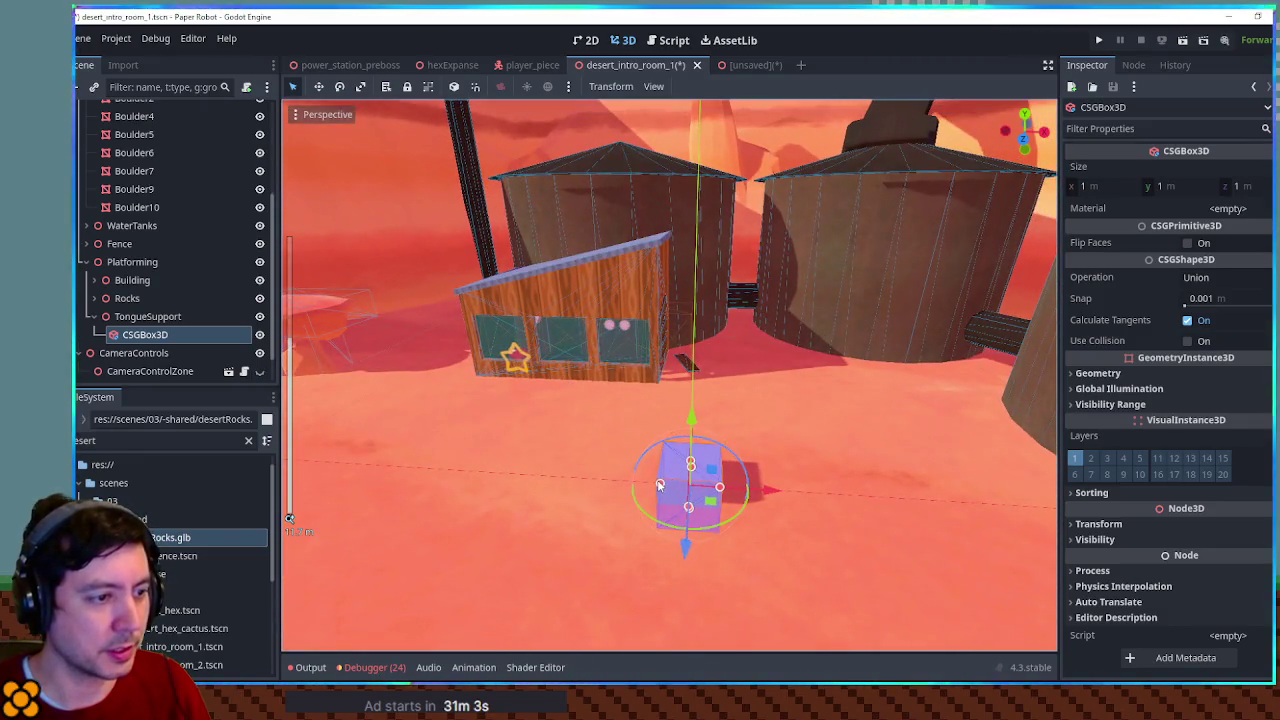
# Size the box into a 0.2×10×0.2 m pole
pyautogui.moveTo(659, 485); pyautogui.dragTo(686, 491)
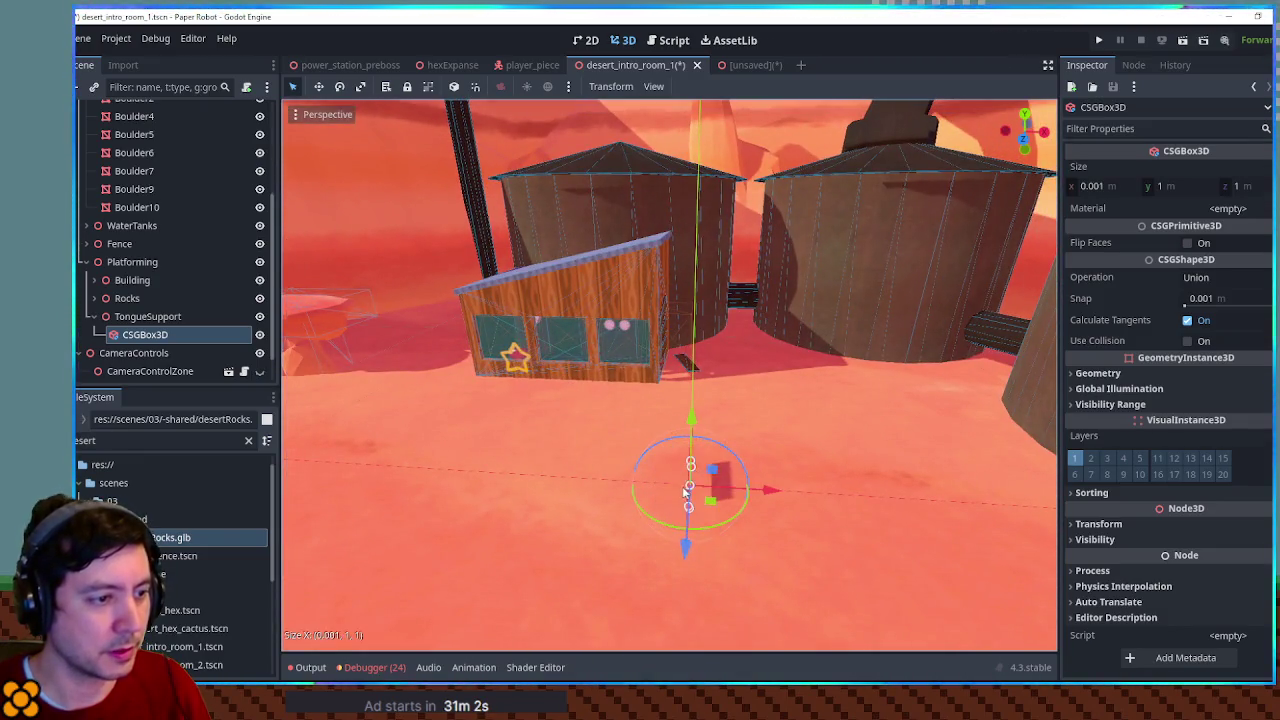
pyautogui.moveTo(788, 461); pyautogui.dragTo(1129, 224)
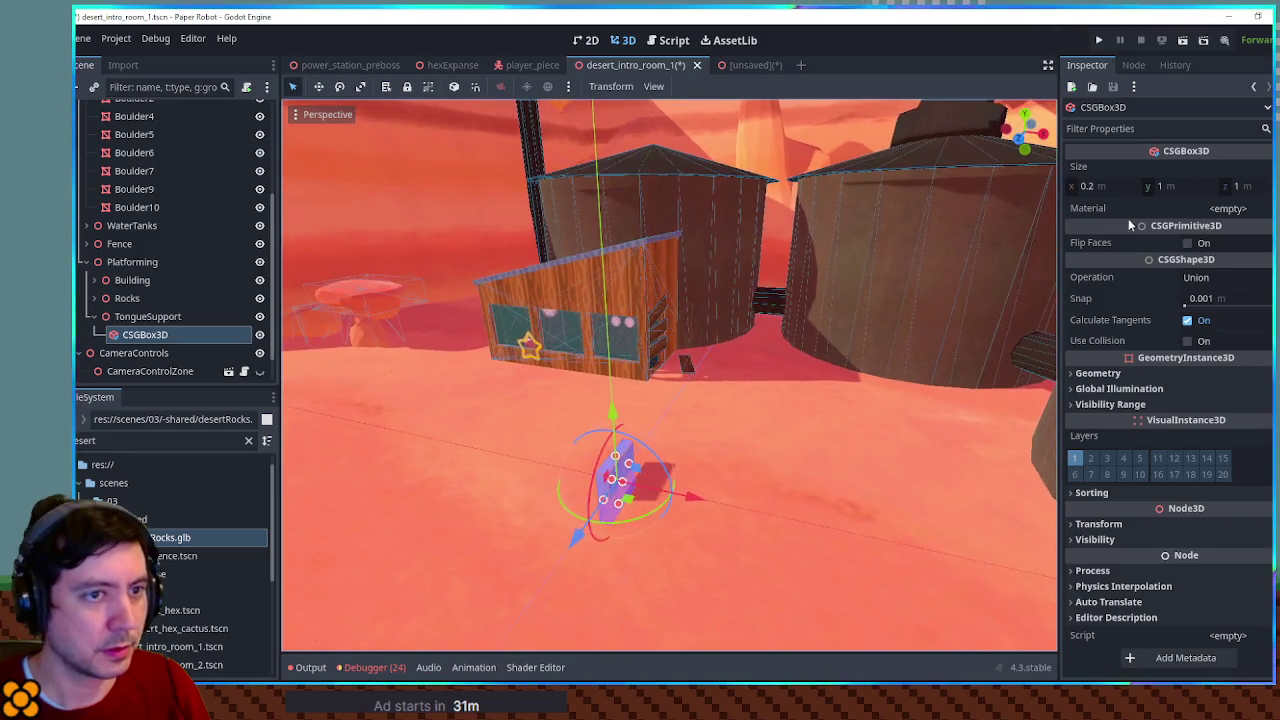
pyautogui.click(1200, 187)
pyautogui.press('Tab')
pyautogui.write('0.2')
pyautogui.press('Return')
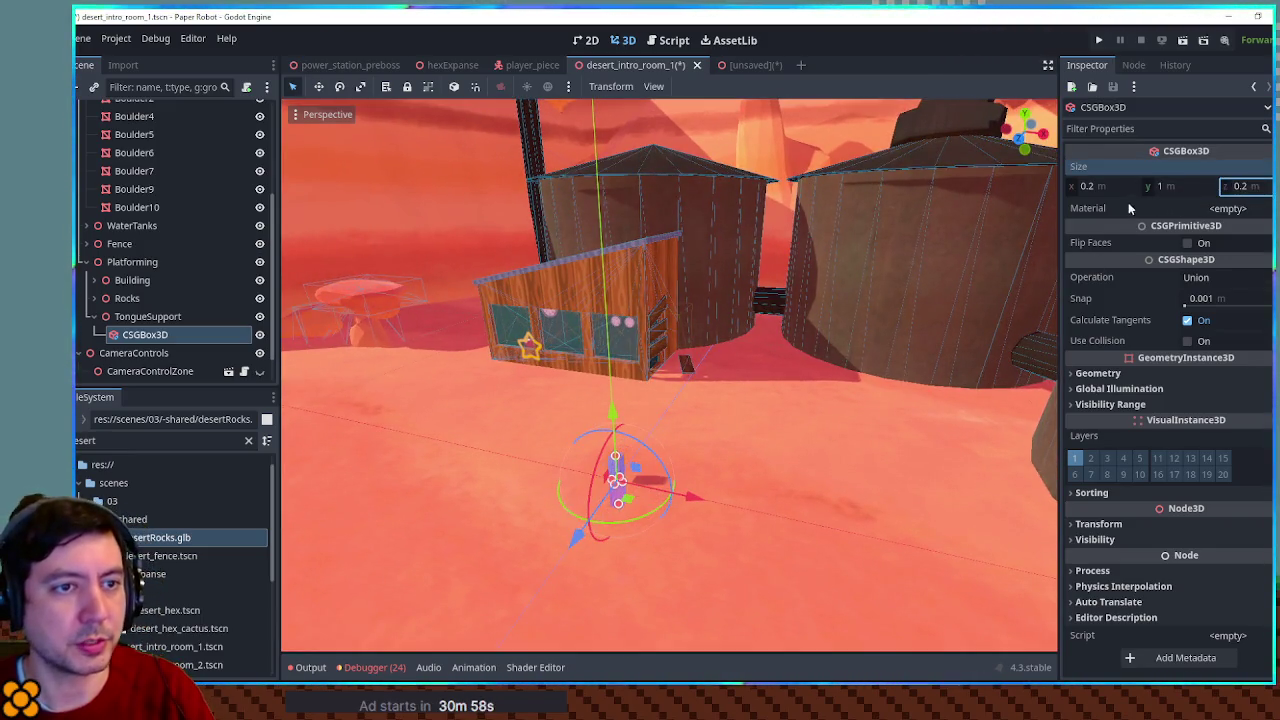
pyautogui.write('5')
pyautogui.press('Return')
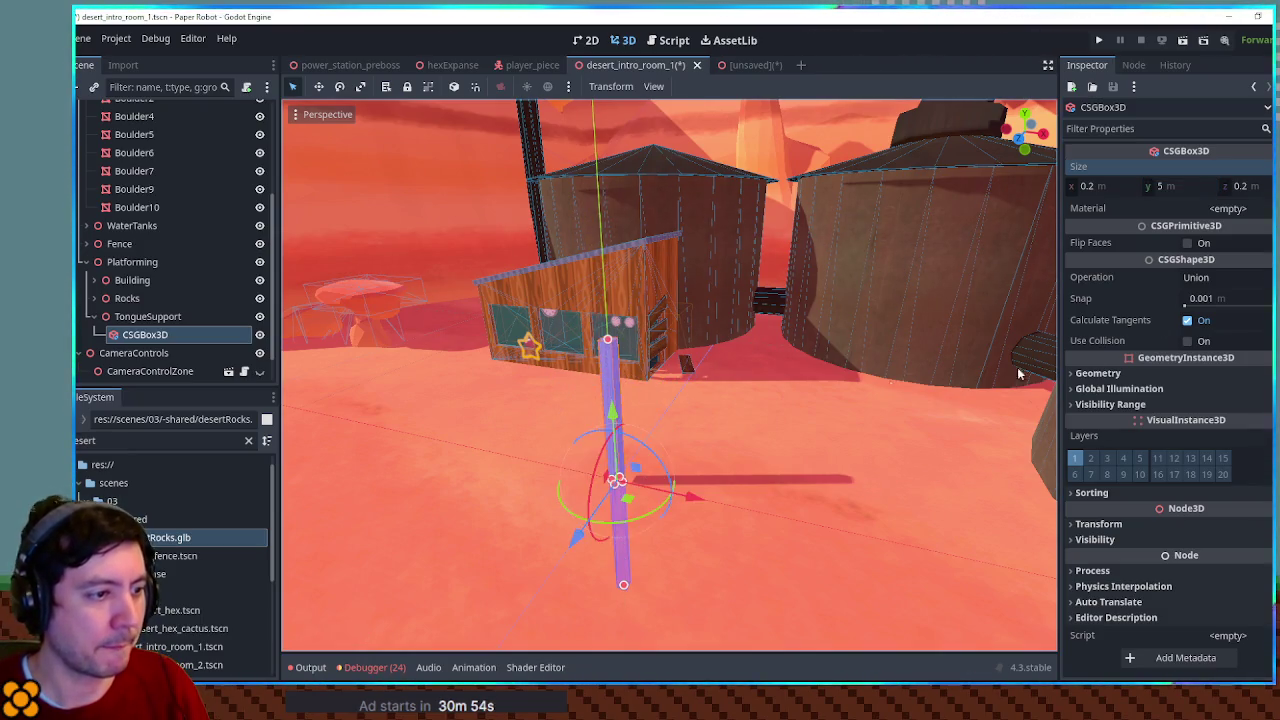
pyautogui.click(1194, 188)
pyautogui.write('10')
pyautogui.press('Return')
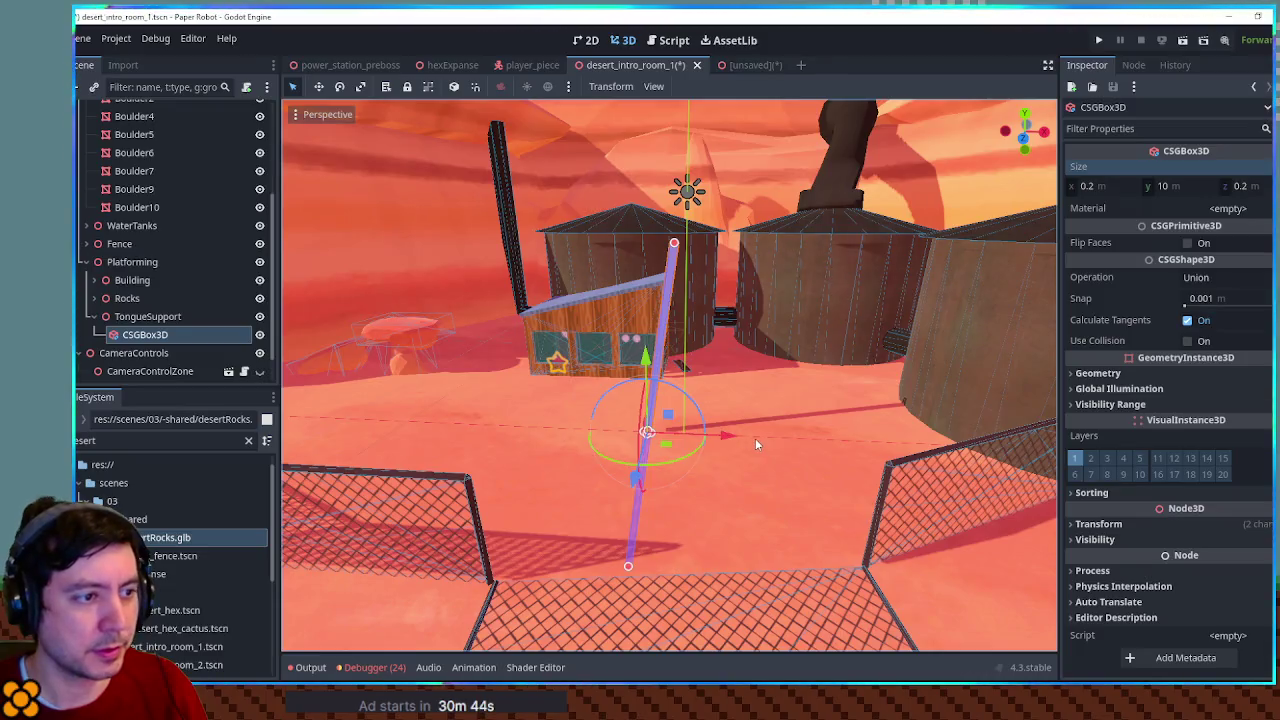
# Duplicate the pole, tilt the copy 8.3° on Z, and move it to x 1
pyautogui.hotkey('ctrl', 'd')
pyautogui.click(1098, 524)
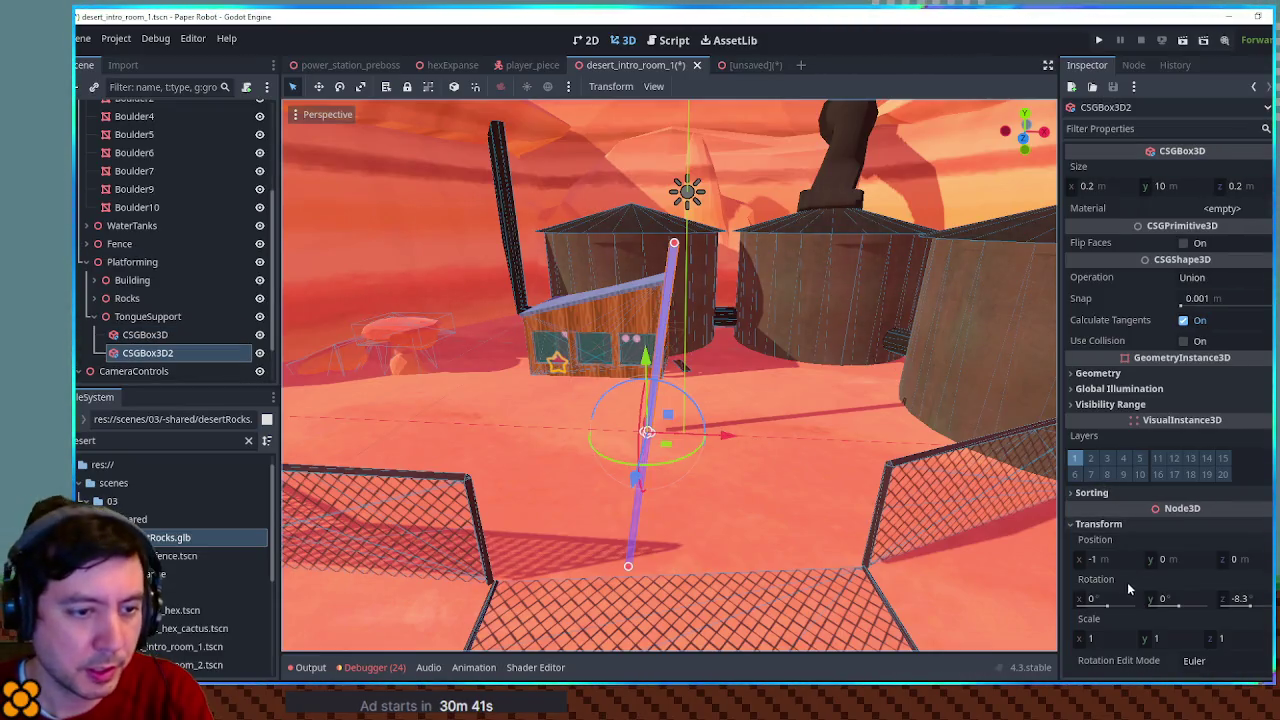
pyautogui.click(1250, 600)
pyautogui.write('8.3')
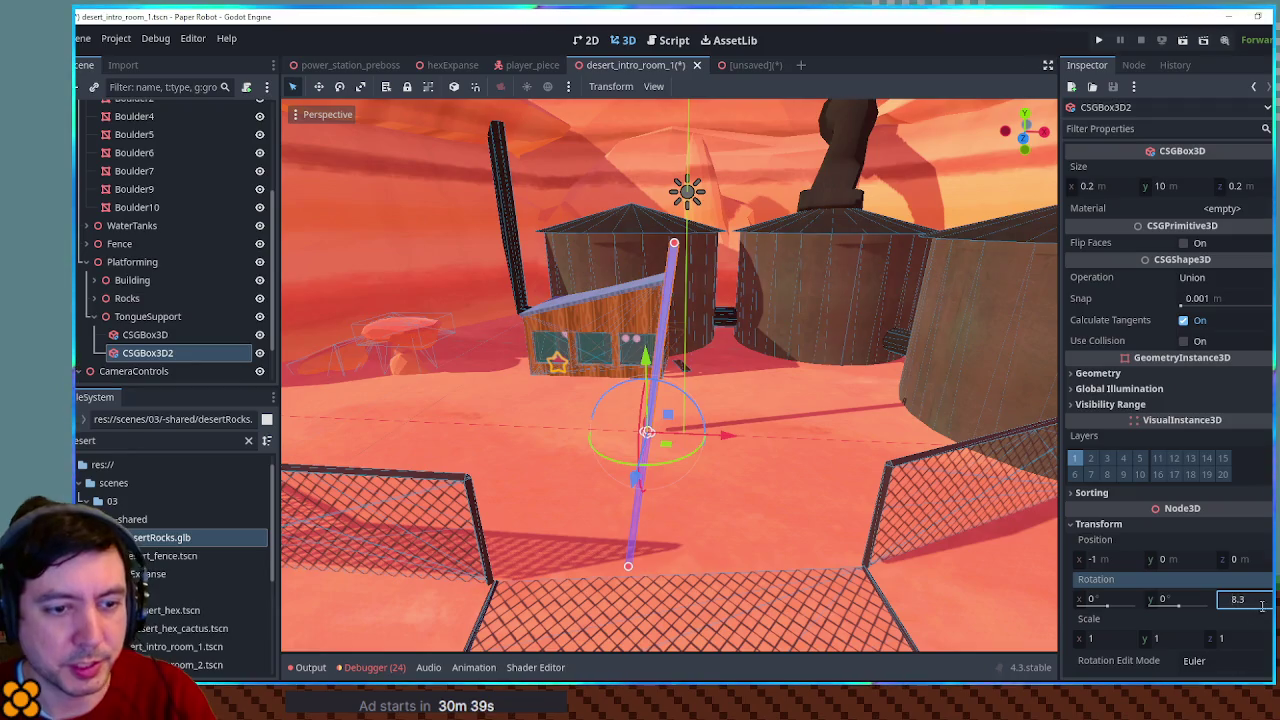
pyautogui.press('Return')
pyautogui.click(1110, 560)
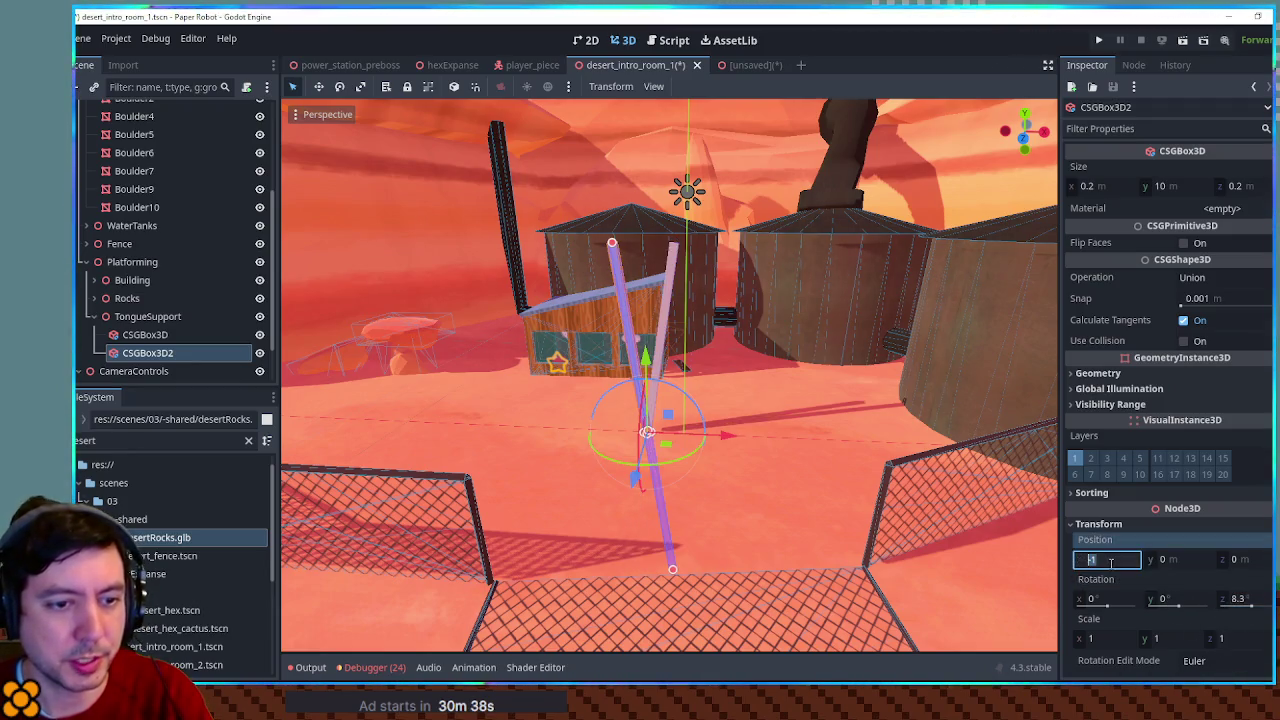
pyautogui.write('1')
pyautogui.press('Return')
pyautogui.moveTo(857, 467)
pyautogui.mouseDown()
pyautogui.moveTo(801, 449)
pyautogui.moveTo(679, 487)
pyautogui.moveTo(613, 245)
pyautogui.mouseUp()
pyautogui.click(608, 223)
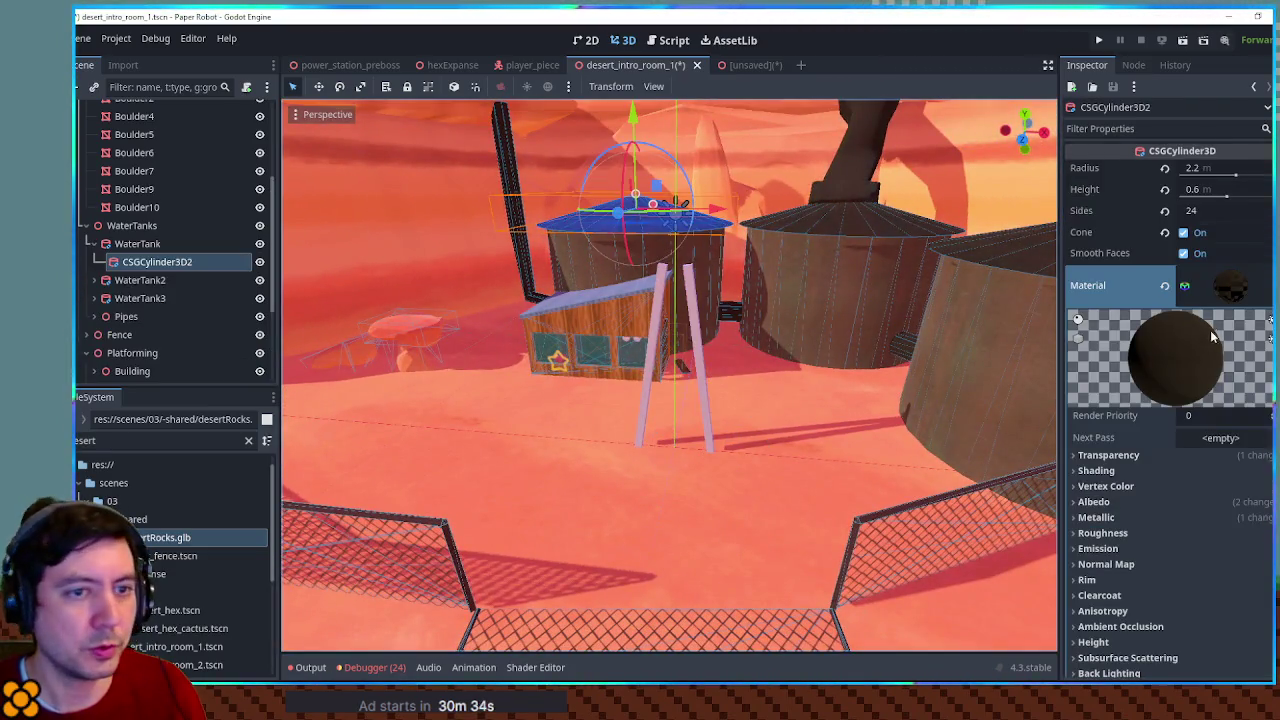
# Copy the tank cap's dark material onto both pillars and enable Use Collision on them
pyautogui.rightClick(1174, 290)
pyautogui.click(1193, 534)
pyautogui.click(701, 411)
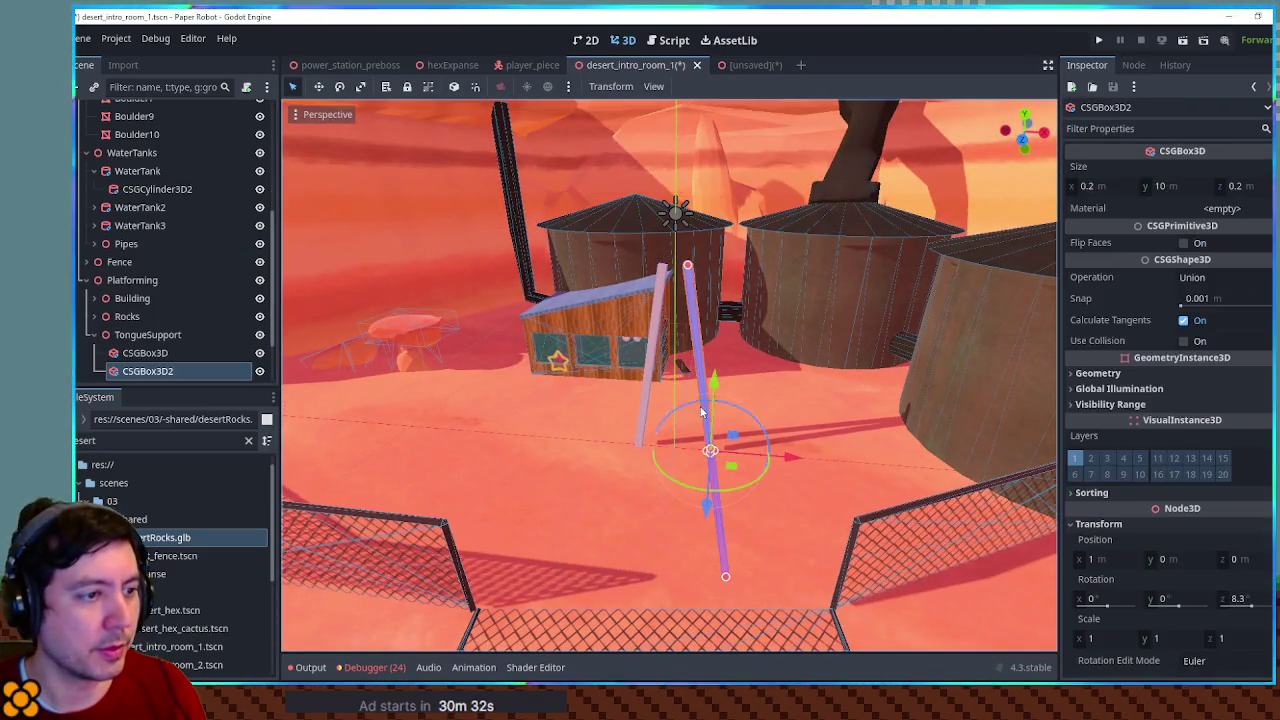
pyautogui.keyDown('shift'); pyautogui.click(646, 384); pyautogui.keyUp('shift')
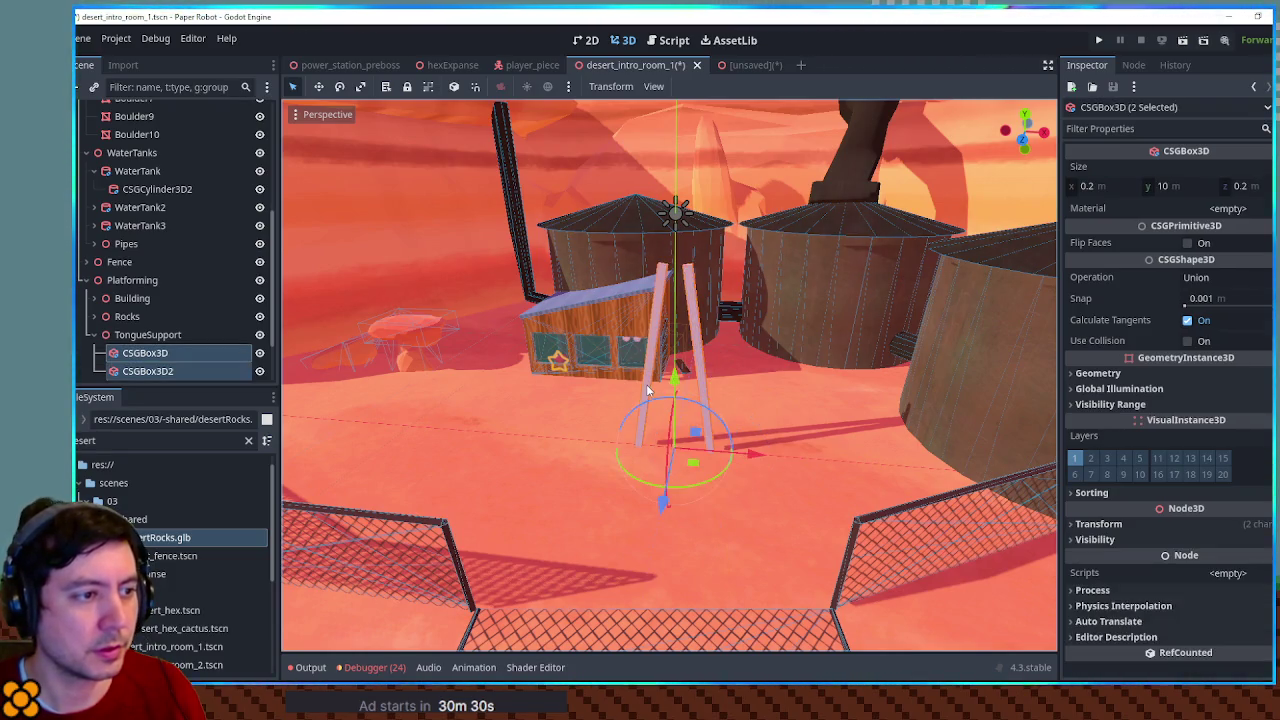
pyautogui.rightClick(1238, 212)
pyautogui.click(1220, 325)
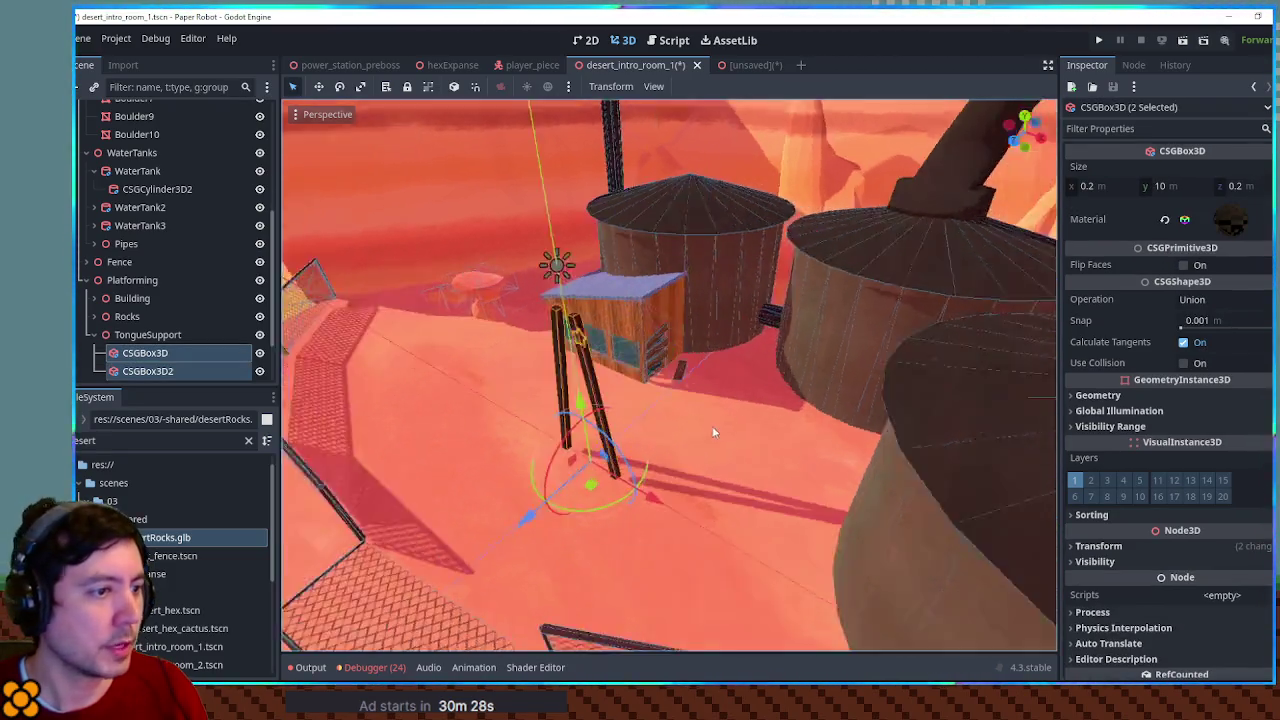
pyautogui.click(1184, 363)
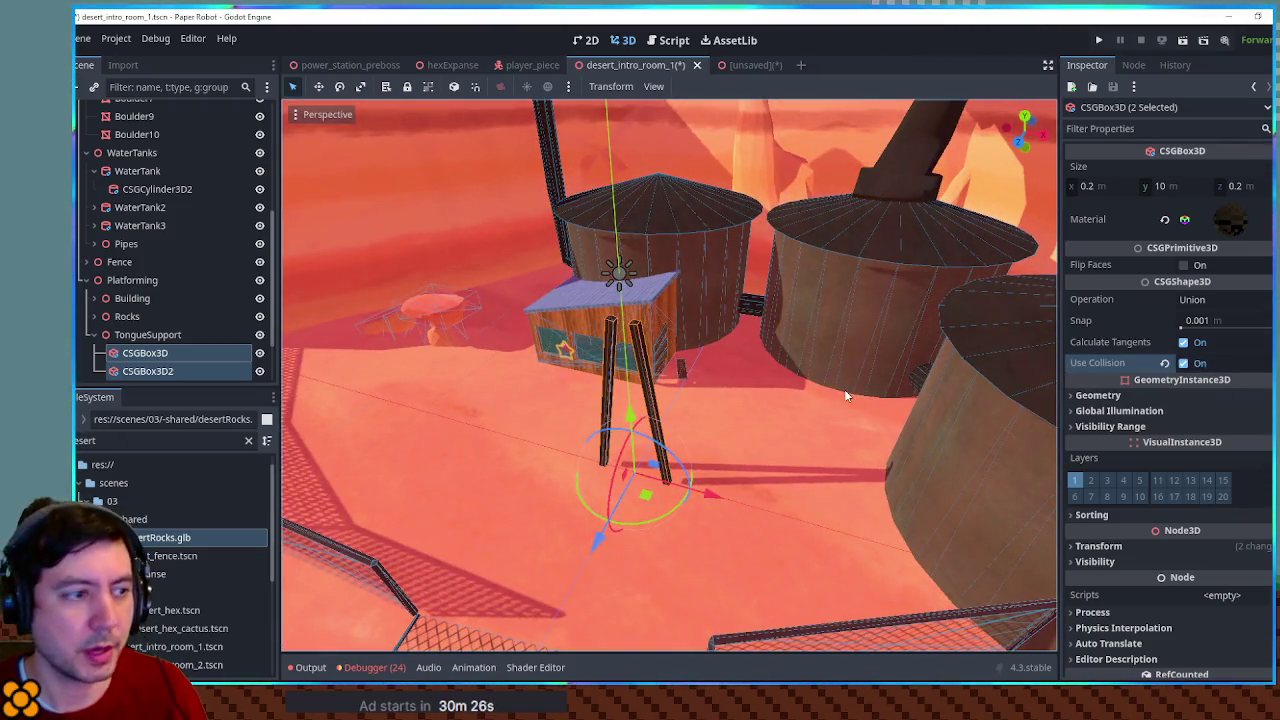
# Duplicate the left pillar into an upright third pole, CSGBox3D3
pyautogui.moveTo(858, 446)
pyautogui.mouseDown()
pyautogui.moveTo(765, 458)
pyautogui.moveTo(722, 501)
pyautogui.moveTo(520, 530)
pyautogui.mouseUp()
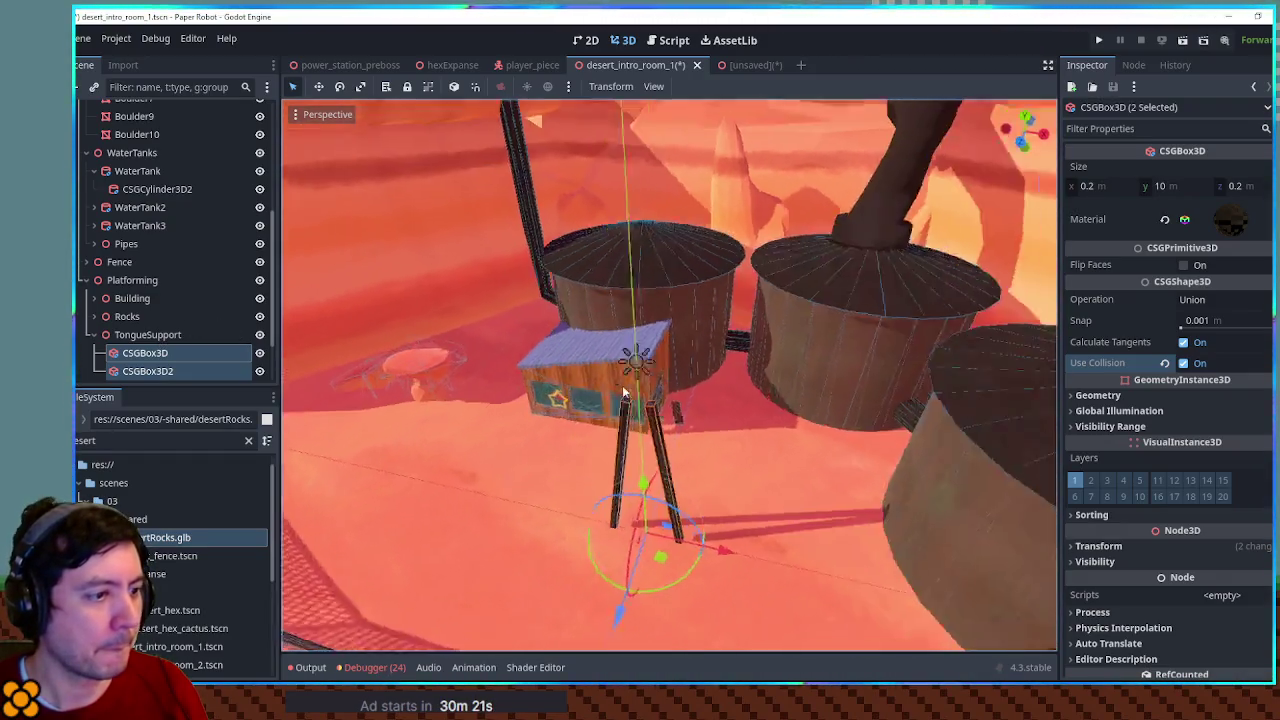
pyautogui.moveTo(622, 385)
pyautogui.mouseDown()
pyautogui.moveTo(706, 397)
pyautogui.moveTo(757, 386)
pyautogui.moveTo(706, 378)
pyautogui.mouseUp()
pyautogui.click(584, 350)
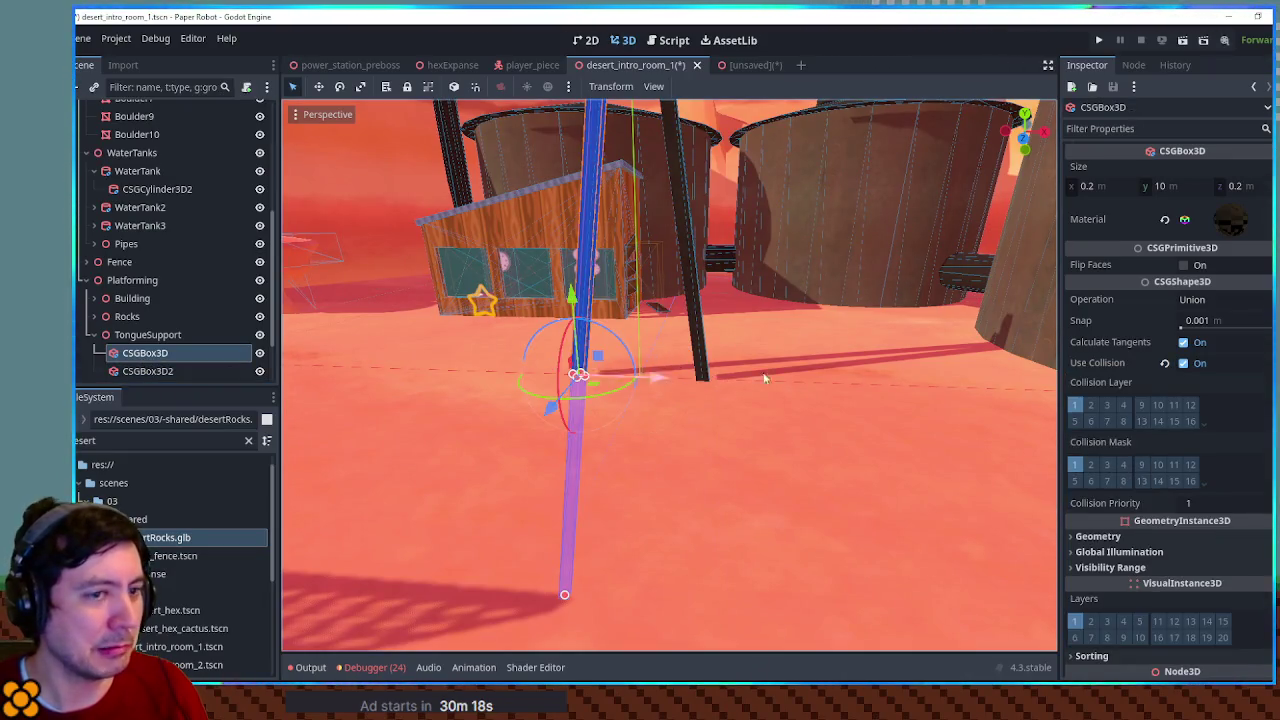
pyautogui.hotkey('ctrl', 'd')
pyautogui.scroll(-5, 632, 345)
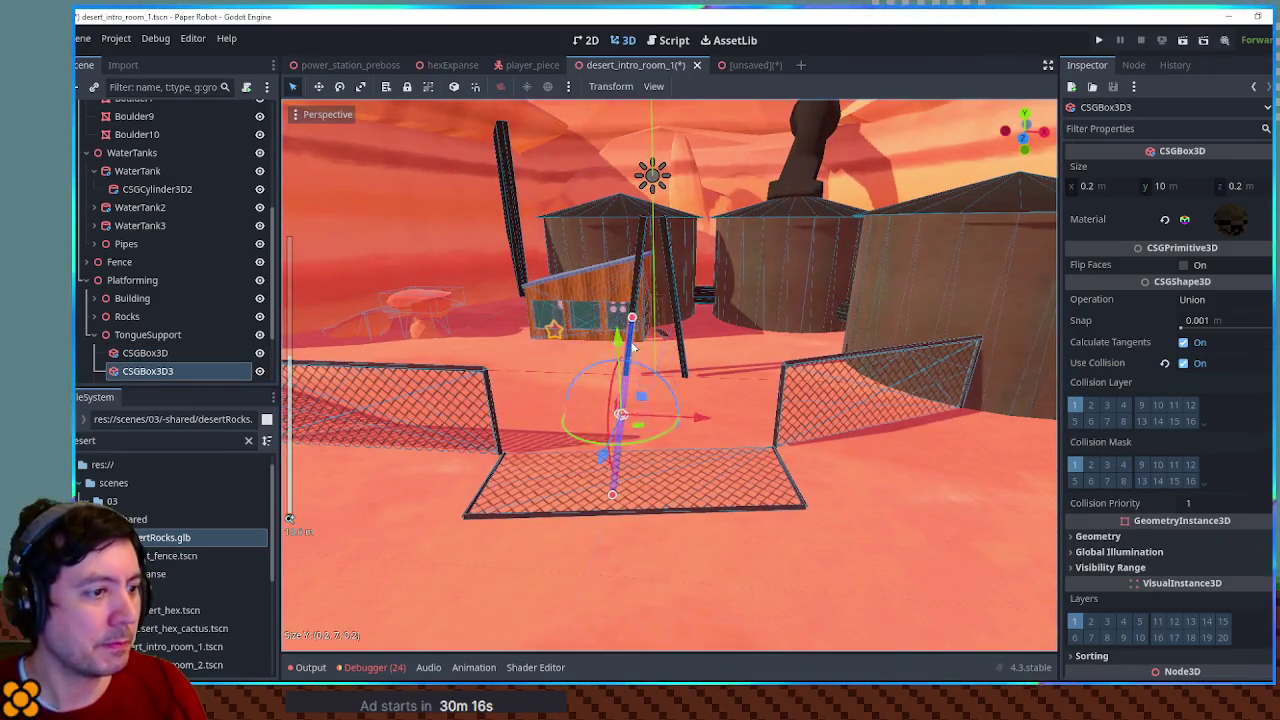
# Set the pillar copy's X position to 0, rotate it sideways and lift it between the pillars
pyautogui.moveTo(632, 345); pyautogui.dragTo(630, 440)
pyautogui.scroll(-3, 1157, 560)
pyautogui.click(1144, 557)
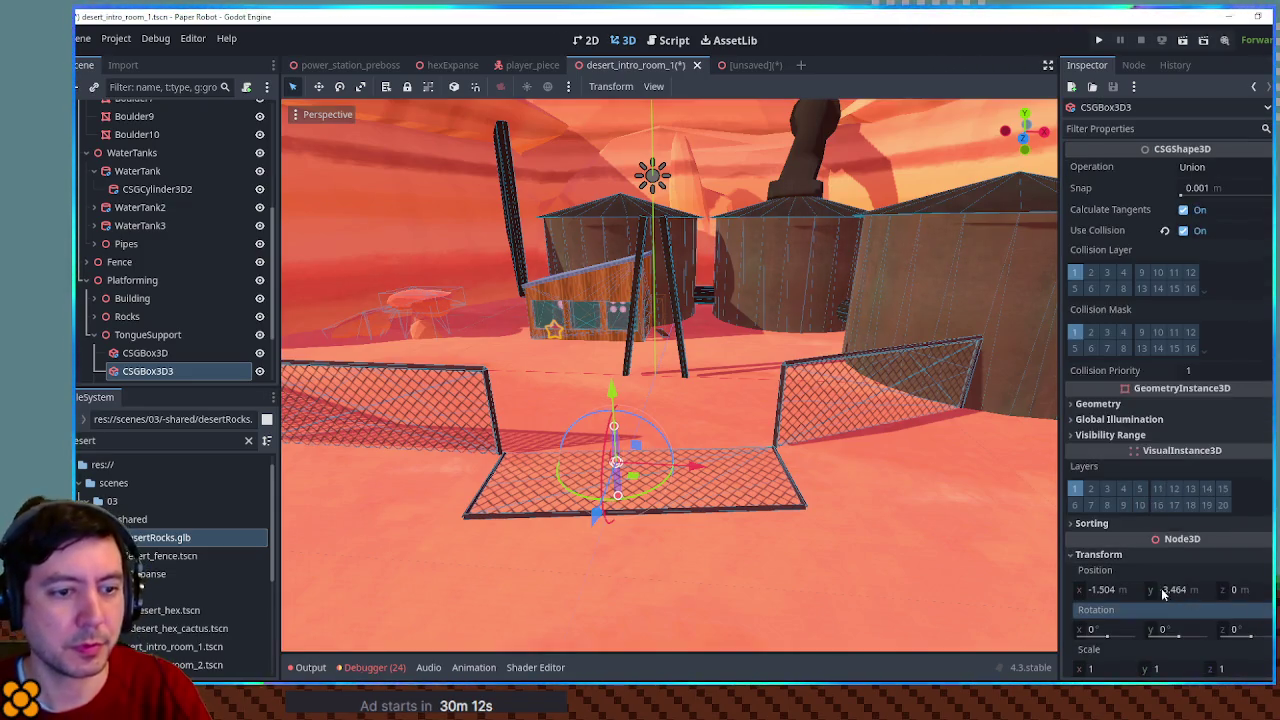
pyautogui.click(1105, 590)
pyautogui.write('0')
pyautogui.press('Return')
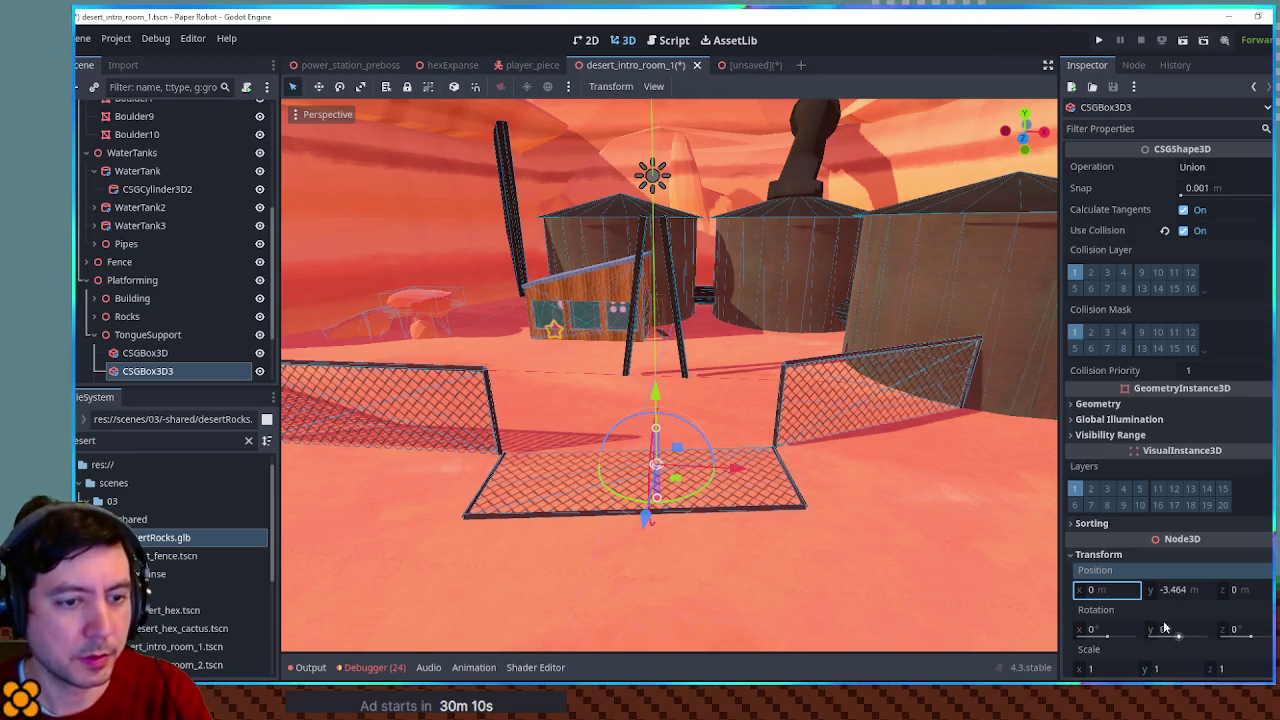
pyautogui.click(1236, 630)
pyautogui.moveTo(655, 398); pyautogui.dragTo(652, 340)
pyautogui.press('f')
# Resize and tilt the copy into a diagonal brace (~122° Z) reaching both pillars
pyautogui.moveTo(840, 385); pyautogui.dragTo(767, 383)
pyautogui.moveTo(669, 295); pyautogui.dragTo(677, 268)
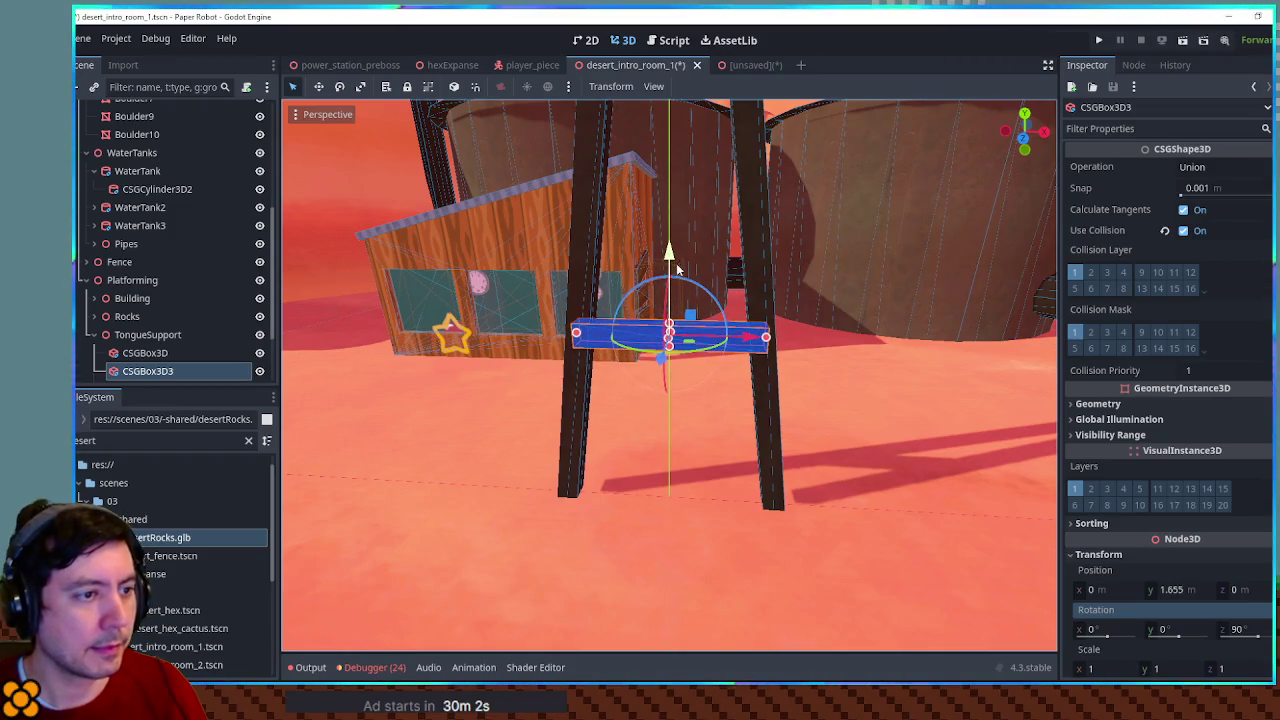
pyautogui.moveTo(714, 310); pyautogui.dragTo(697, 287)
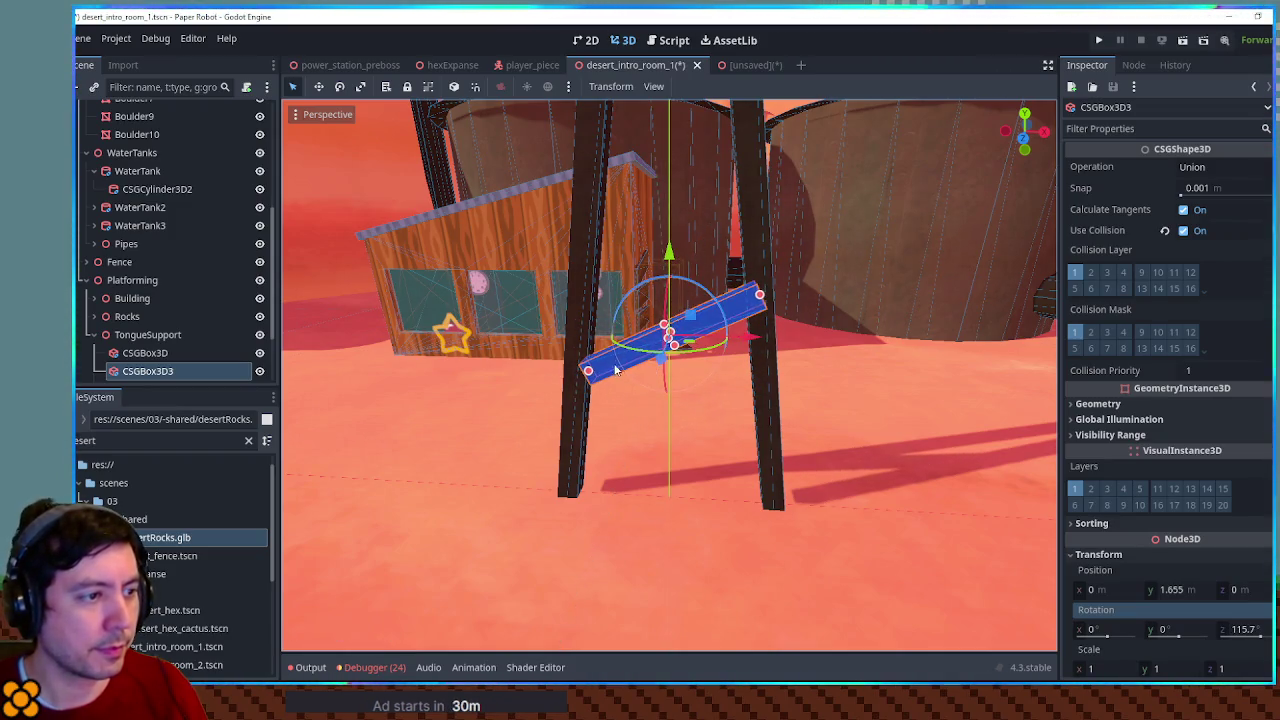
pyautogui.moveTo(587, 373); pyautogui.dragTo(577, 378)
pyautogui.moveTo(704, 356); pyautogui.dragTo(735, 318)
pyautogui.moveTo(632, 297); pyautogui.dragTo(614, 330)
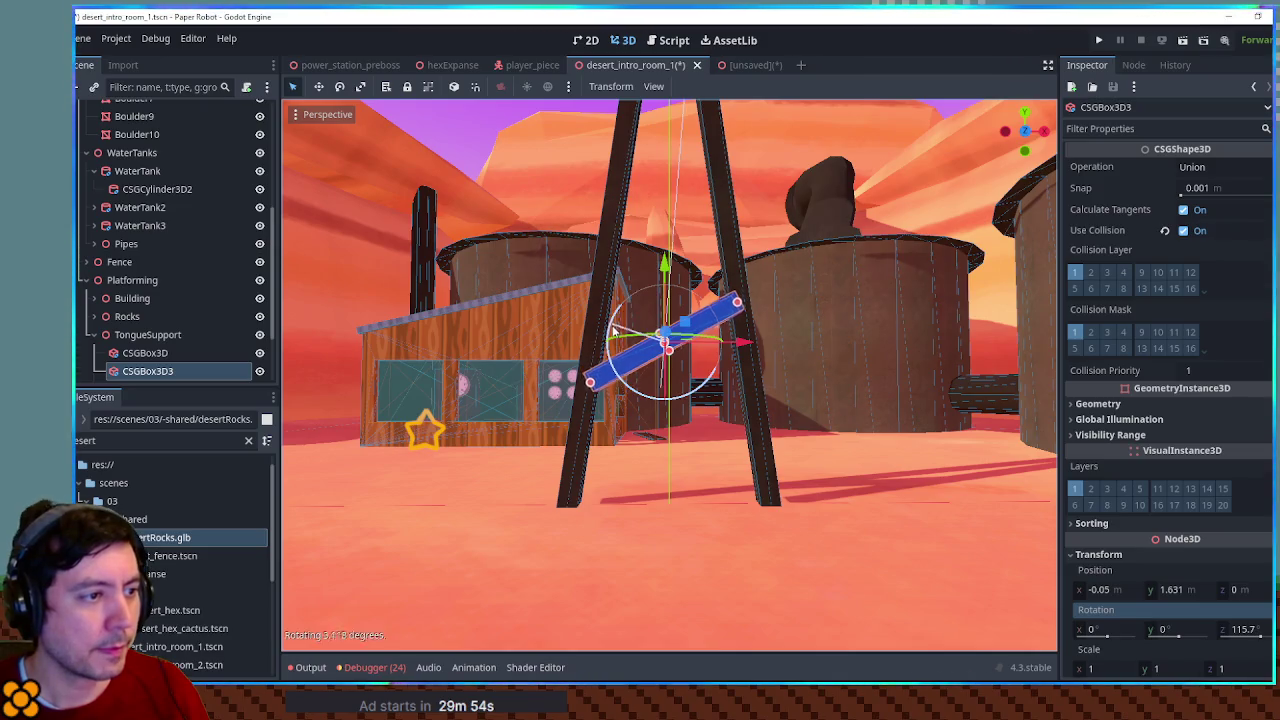
pyautogui.moveTo(593, 389); pyautogui.dragTo(589, 391)
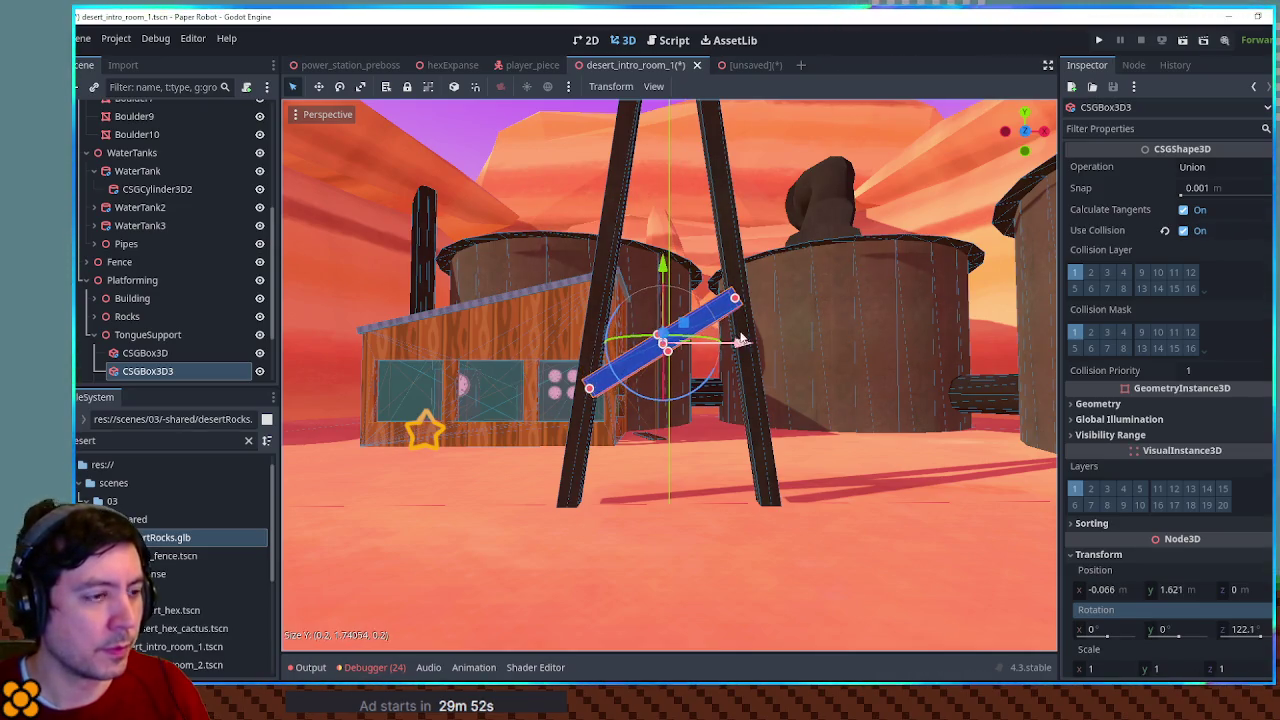
pyautogui.moveTo(739, 298)
pyautogui.mouseDown()
pyautogui.moveTo(708, 312)
pyautogui.moveTo(712, 344)
pyautogui.mouseUp()
# Duplicate the brace, mirror it to -122.1° Z rotation, raise it and shorten it to fit
pyautogui.hotkey('ctrl', 'd')
pyautogui.hotkey('ctrl', 'z')
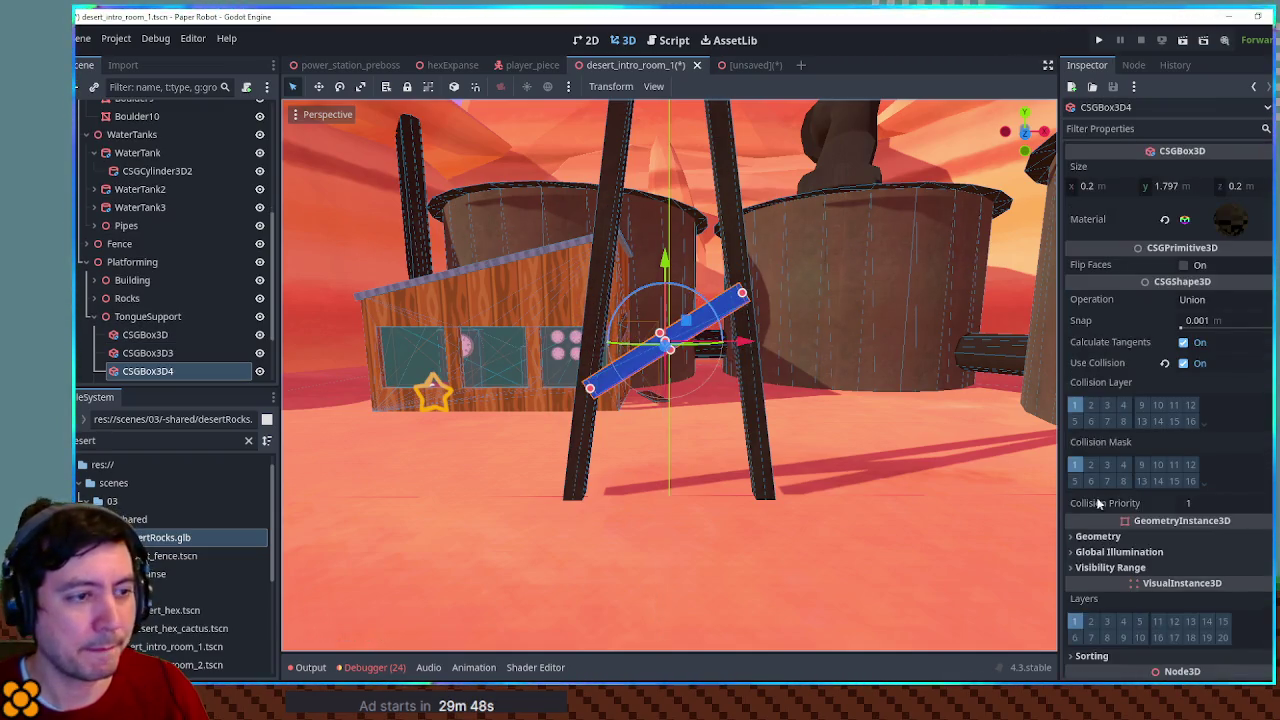
pyautogui.scroll(-5, 1160, 450)
pyautogui.click(1140, 531)
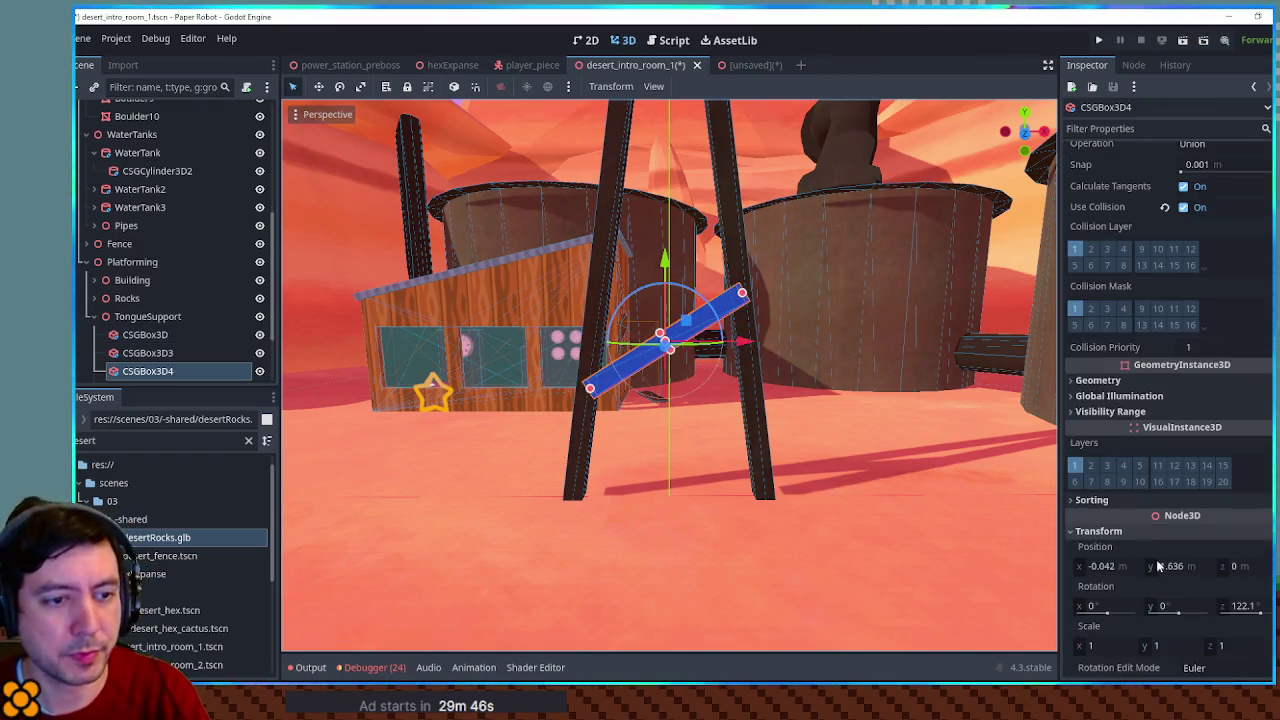
pyautogui.click(1244, 606)
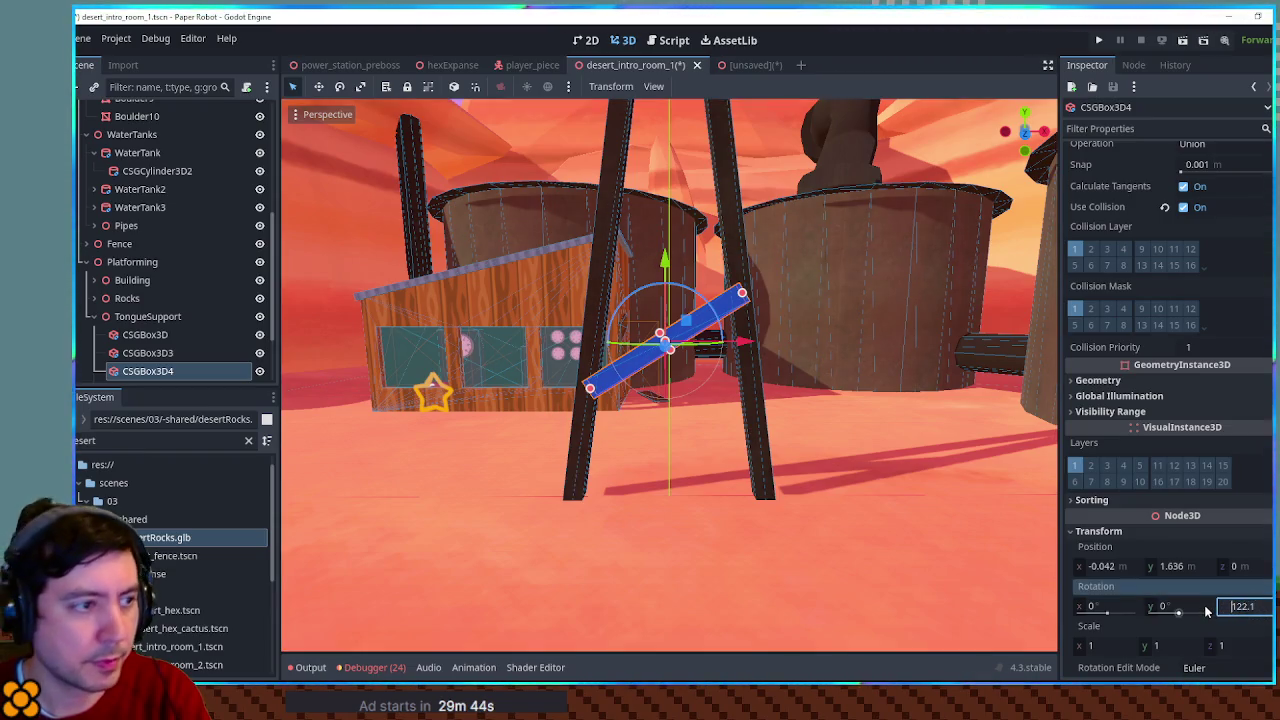
pyautogui.write('-')
pyautogui.press('Return')
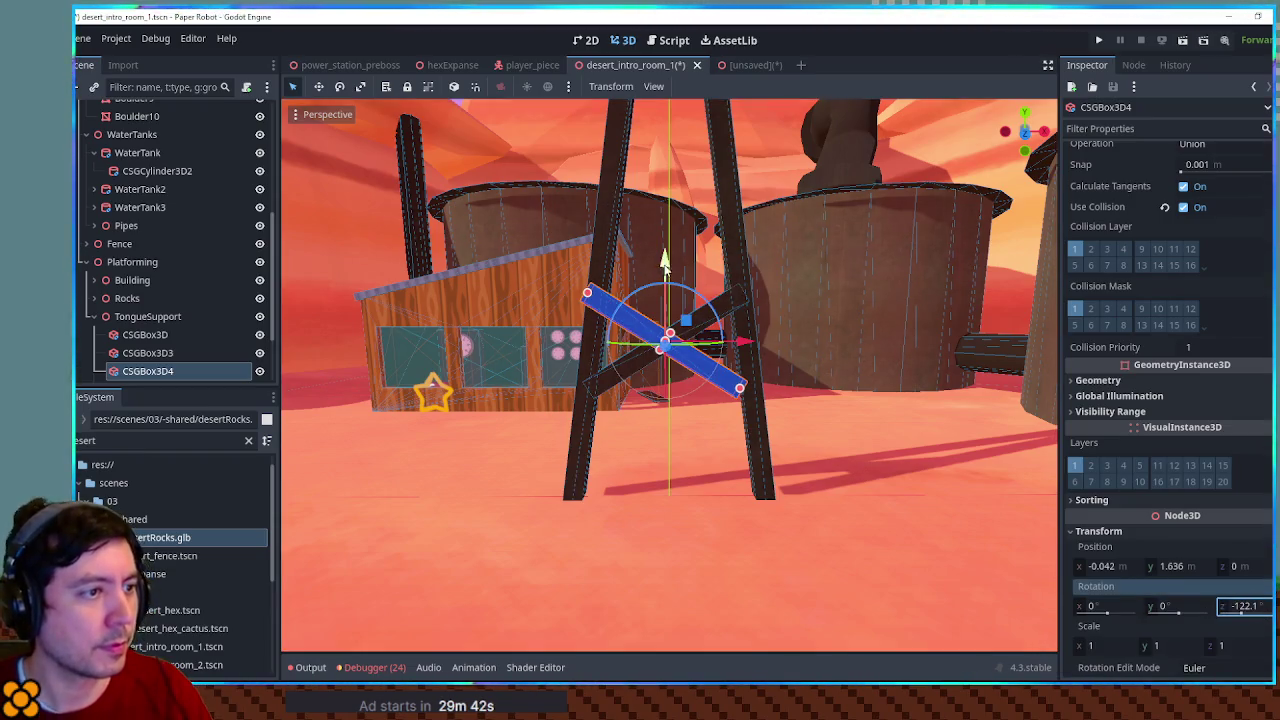
pyautogui.moveTo(664, 260); pyautogui.dragTo(664, 215)
pyautogui.scroll(2, 735, 318)
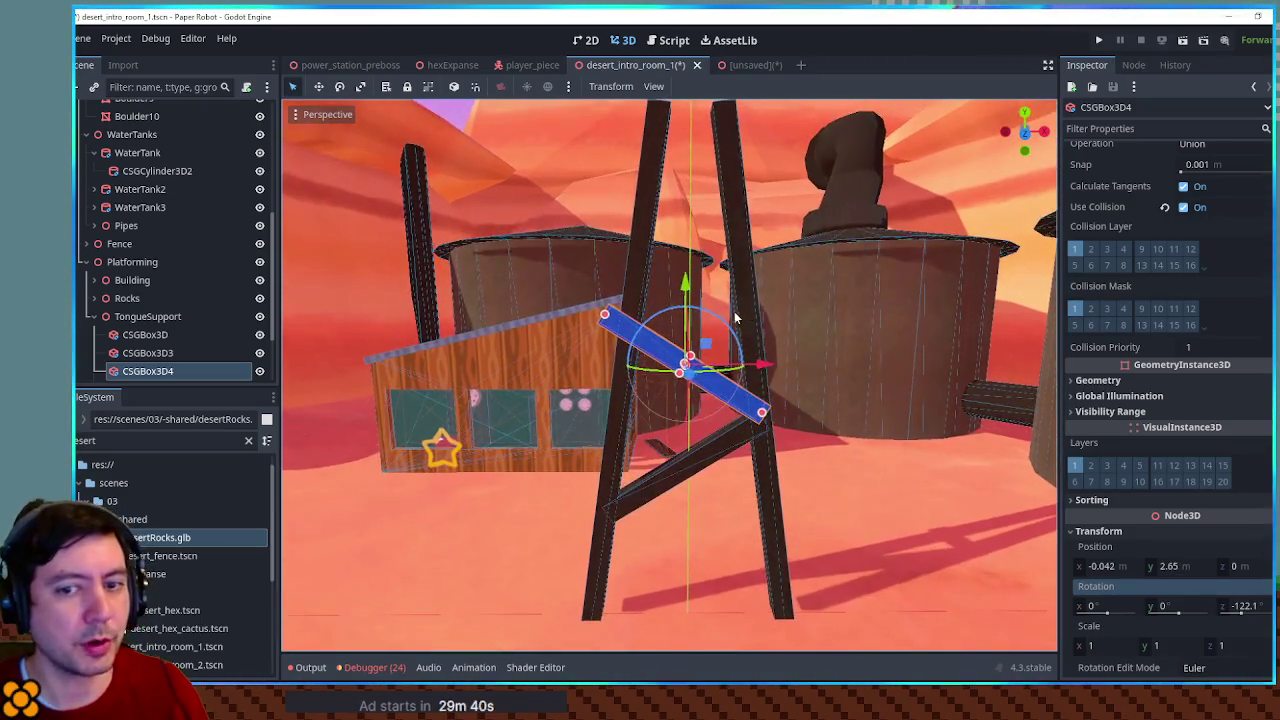
pyautogui.scroll(2, 714, 320)
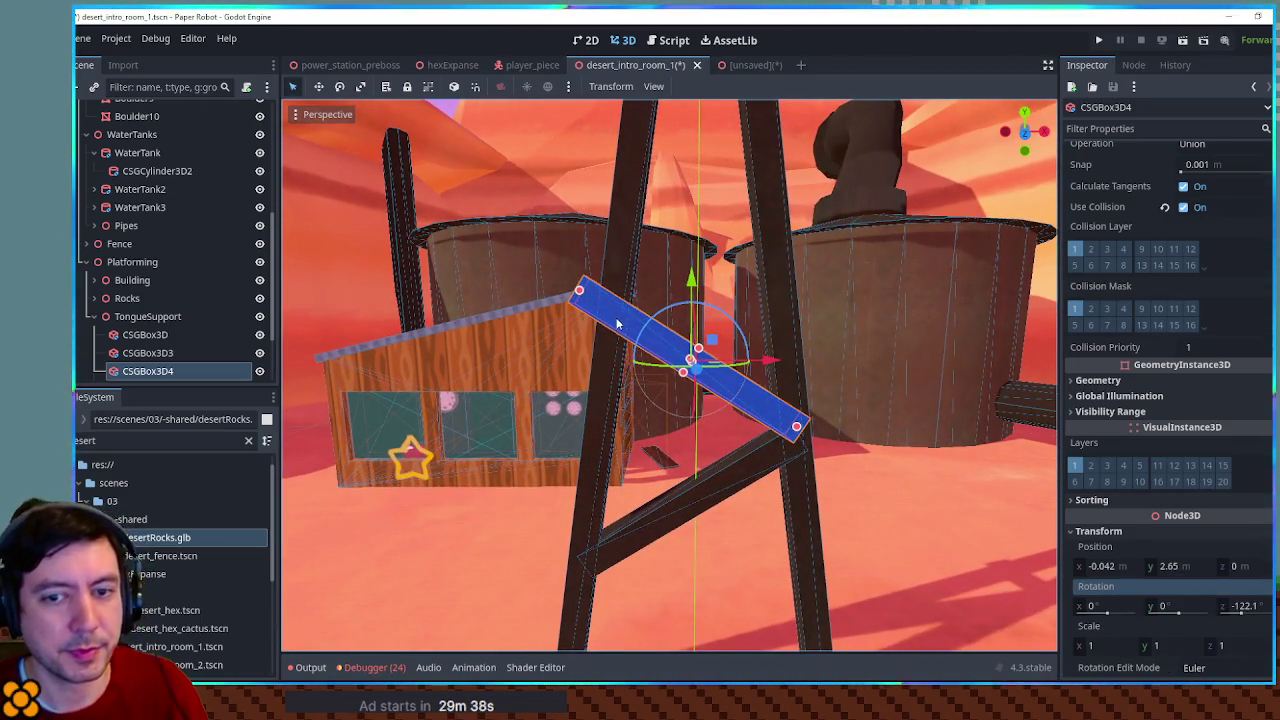
pyautogui.moveTo(580, 292); pyautogui.dragTo(614, 316)
pyautogui.moveTo(796, 427); pyautogui.dragTo(766, 410)
# Add a third brace at 122.1° near the tower top, shortened to 0.955 m
pyautogui.hotkey('ctrl', 'd')
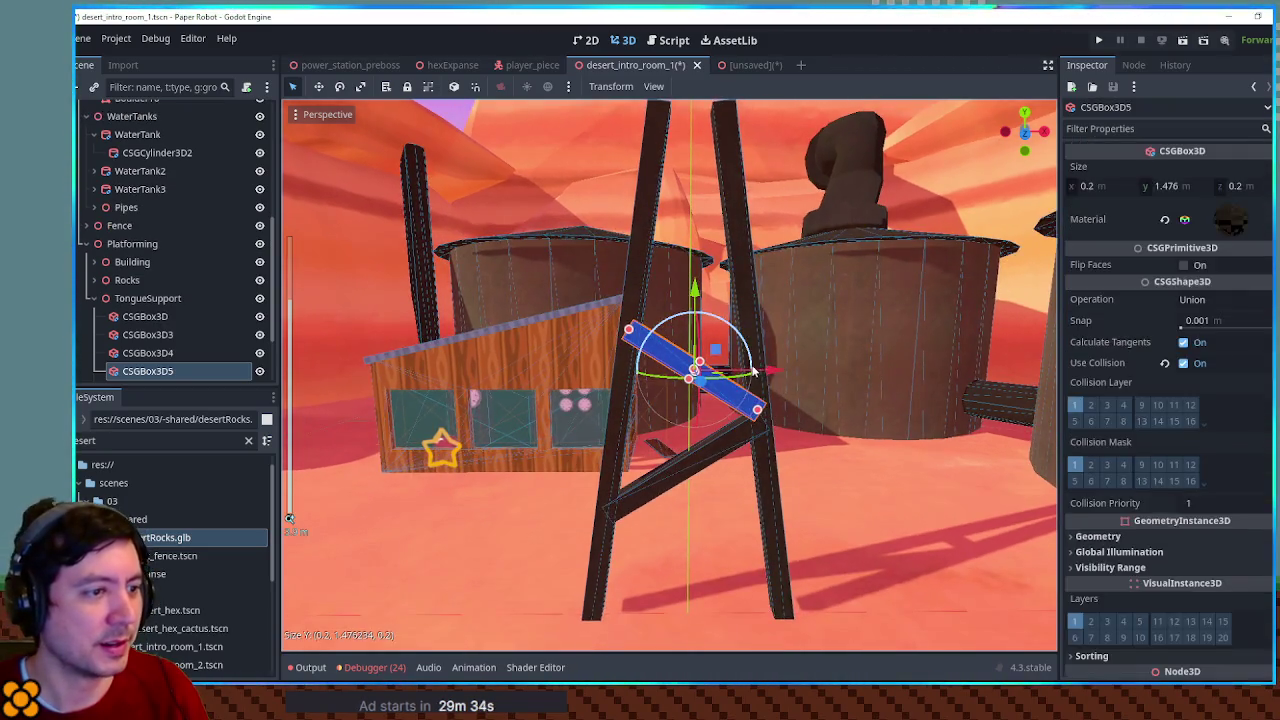
pyautogui.scroll(-3, 1120, 530)
pyautogui.click(1118, 532)
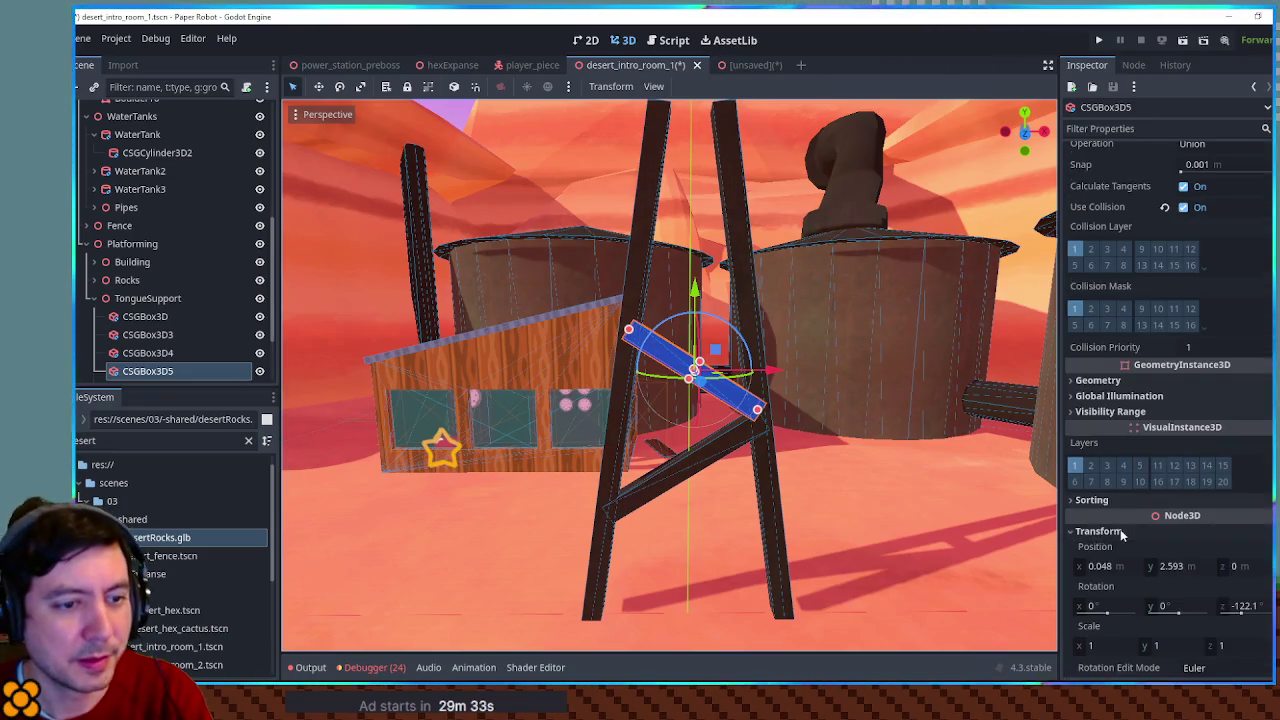
pyautogui.click(1234, 606)
pyautogui.press('Delete')
pyautogui.press('Return')
pyautogui.moveTo(741, 370); pyautogui.dragTo(757, 254)
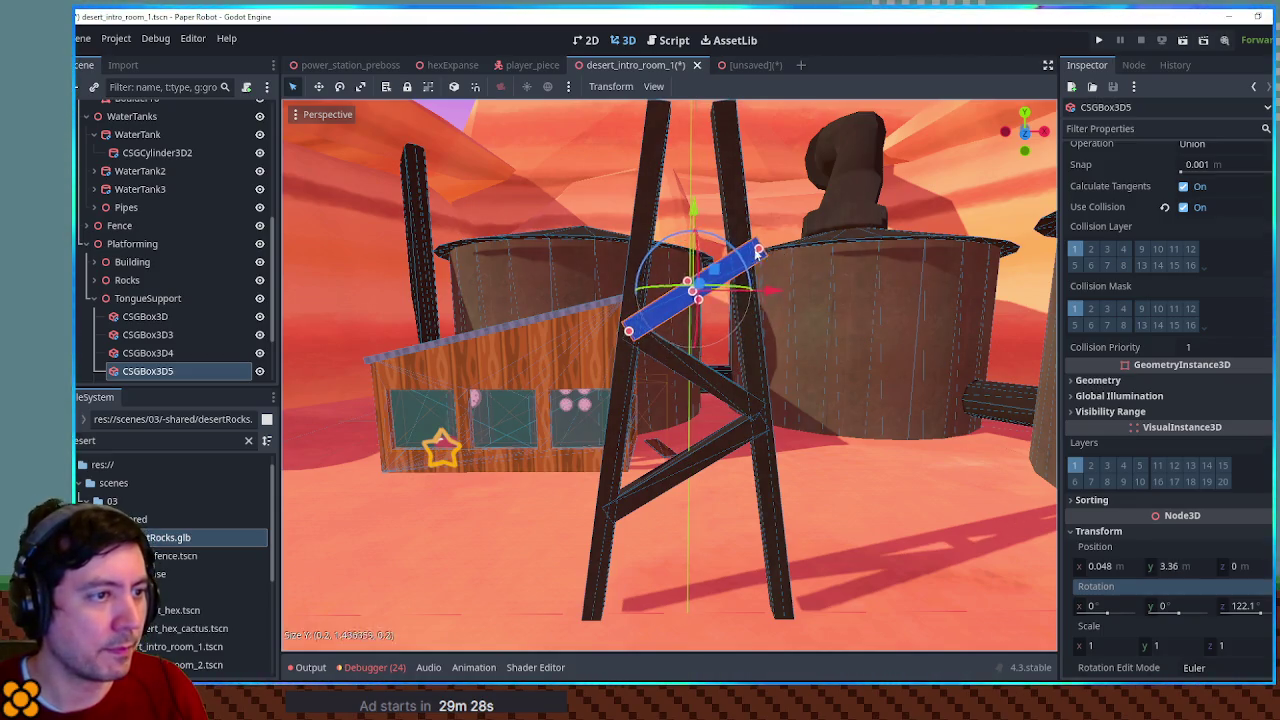
pyautogui.hotkey('ctrl', 'z')
pyautogui.hotkey('ctrl', 'z')
pyautogui.hotkey('ctrl', 'z')
pyautogui.moveTo(694, 298); pyautogui.dragTo(694, 135)
pyautogui.moveTo(771, 256)
pyautogui.mouseDown()
pyautogui.moveTo(752, 256)
pyautogui.moveTo(766, 252)
pyautogui.moveTo(752, 236)
pyautogui.moveTo(739, 249)
pyautogui.mouseUp()
pyautogui.moveTo(632, 178); pyautogui.dragTo(651, 195)
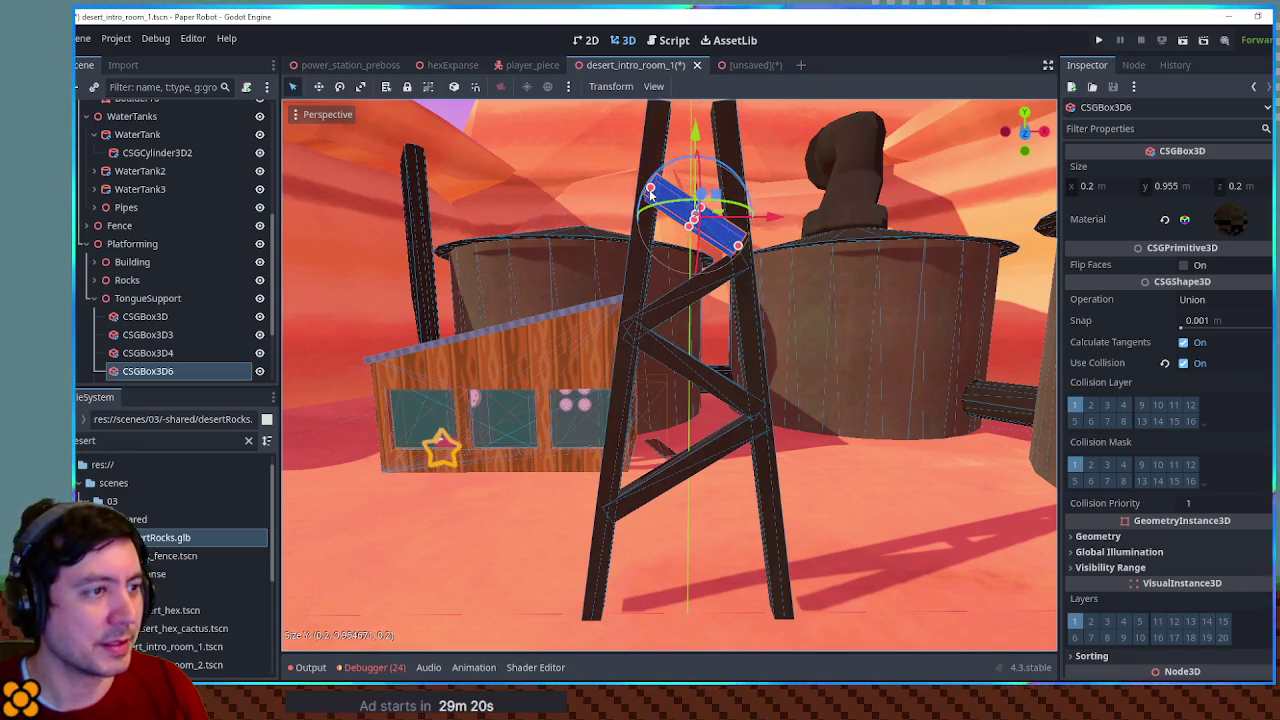
pyautogui.scroll(-8, 683, 222)
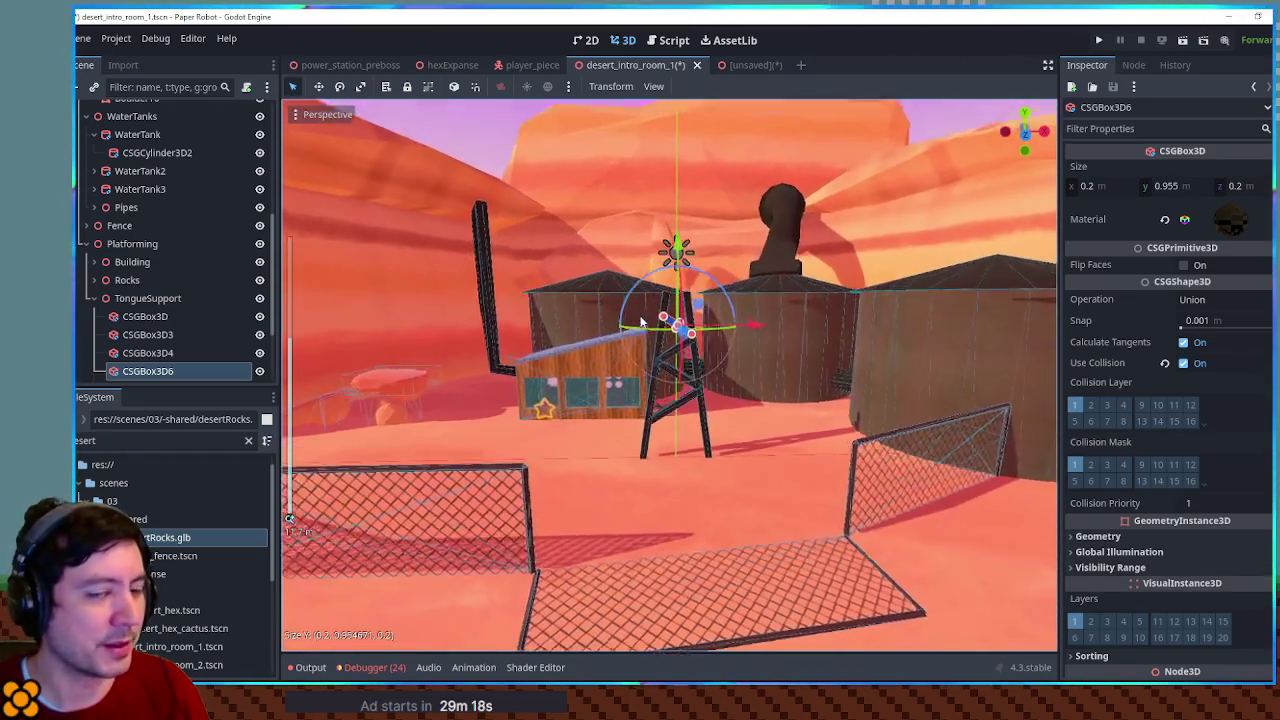
pyautogui.click(147, 298)
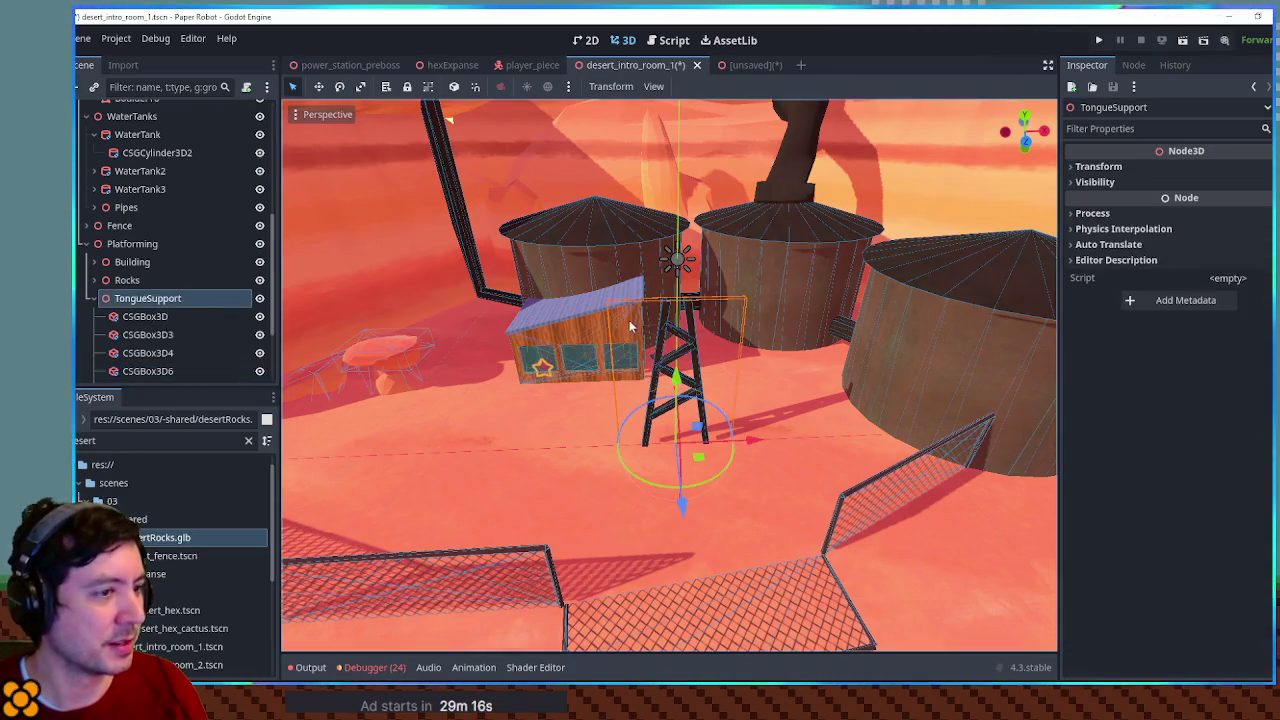
# Move the TongueSupport tower next to the building
pyautogui.scroll(5, 701, 487)
pyautogui.moveTo(745, 515)
pyautogui.mouseDown()
pyautogui.moveTo(420, 363)
pyautogui.moveTo(489, 338)
pyautogui.mouseUp()
pyautogui.press('f')
pyautogui.moveTo(553, 362)
pyautogui.mouseDown()
pyautogui.moveTo(734, 323)
pyautogui.moveTo(786, 346)
pyautogui.moveTo(663, 358)
pyautogui.moveTo(790, 369)
pyautogui.moveTo(744, 414)
pyautogui.moveTo(634, 366)
pyautogui.moveTo(686, 371)
pyautogui.moveTo(634, 366)
pyautogui.moveTo(685, 340)
pyautogui.moveTo(645, 349)
pyautogui.moveTo(640, 370)
pyautogui.mouseUp()
# Duplicate the tower as TongueSupport2 and check its X rotation
pyautogui.hotkey('ctrl', 'd')
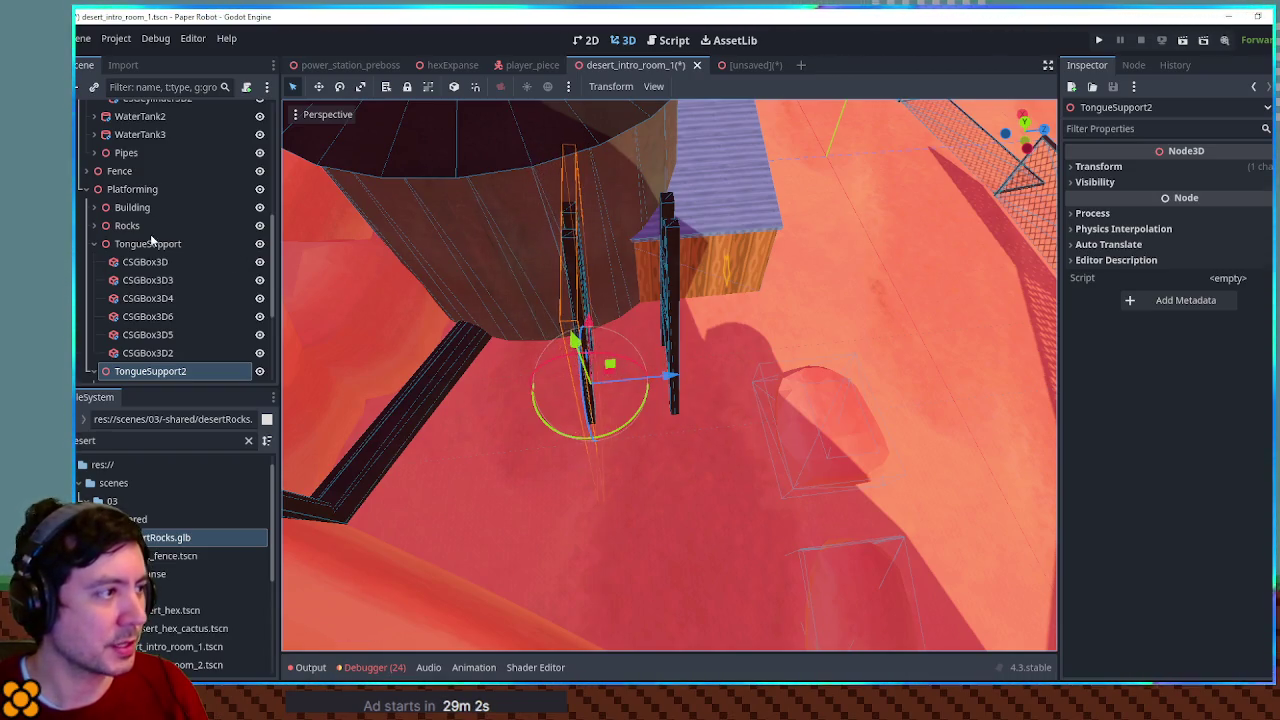
pyautogui.click(96, 244)
pyautogui.click(93, 298)
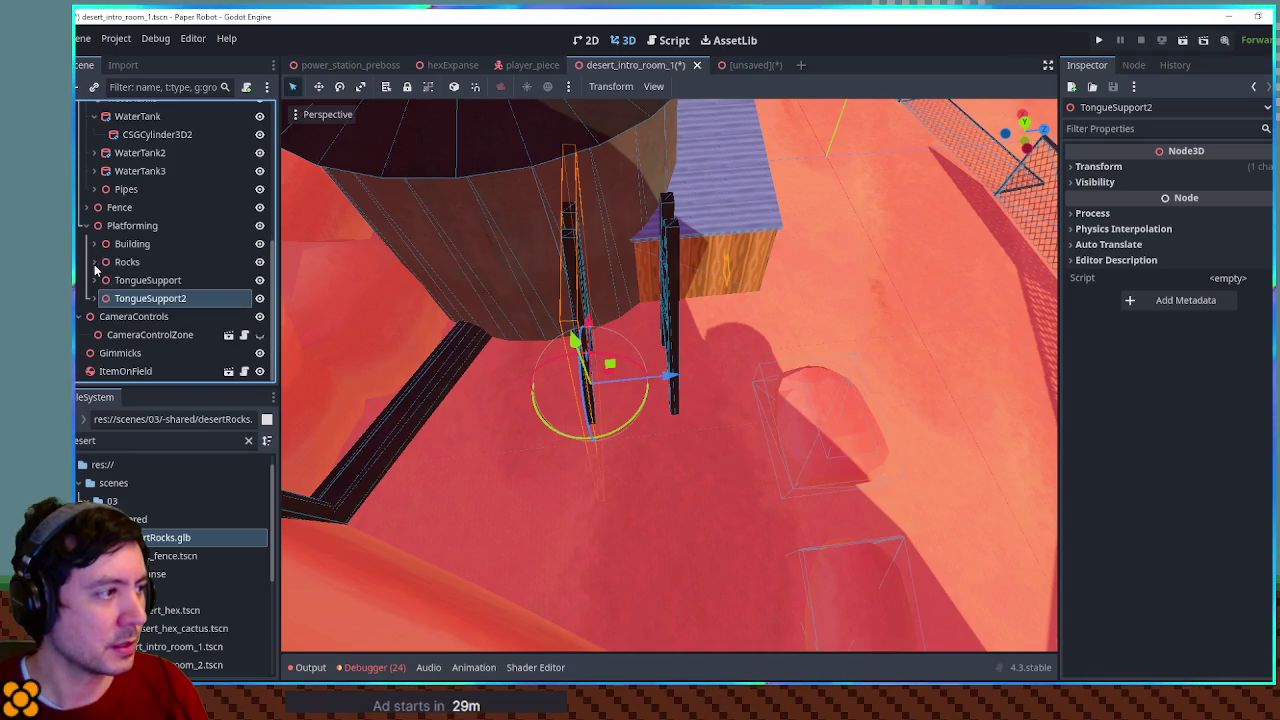
pyautogui.click(1128, 182)
pyautogui.click(1098, 166)
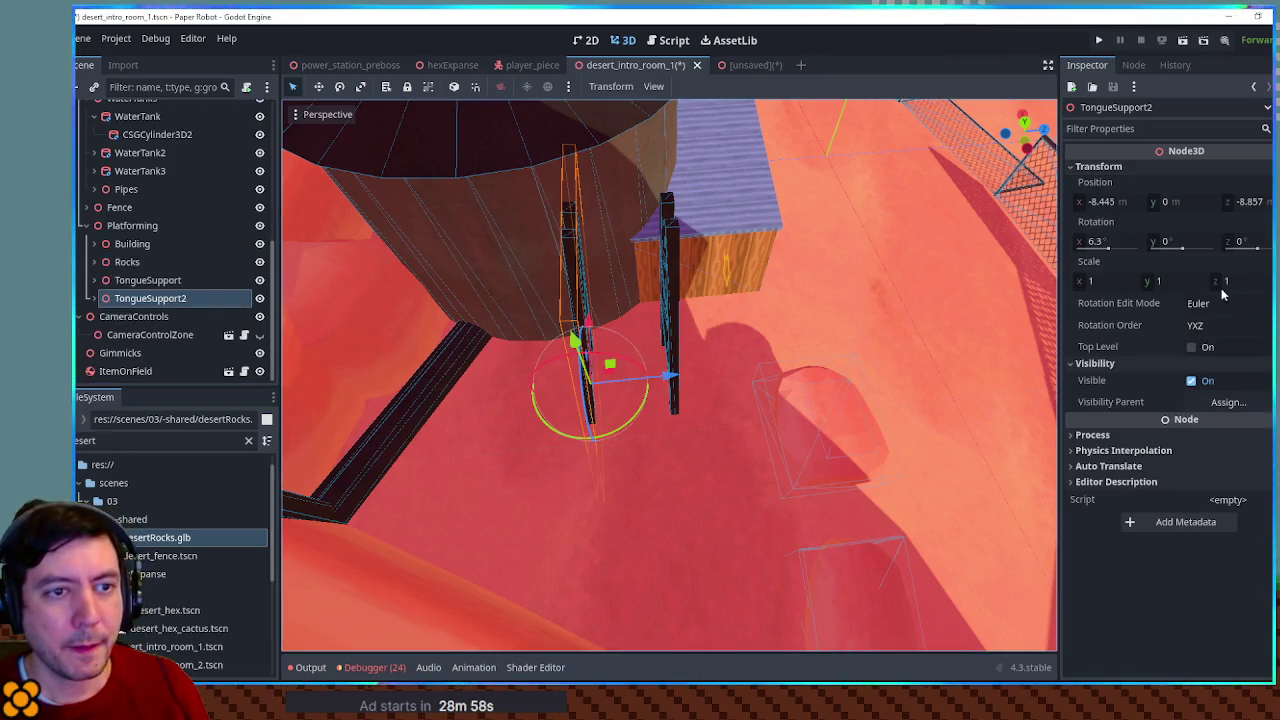
pyautogui.click(1110, 242)
# Set the first TongueSupport's X rotation to -6.3 degrees
pyautogui.click(127, 261)
pyautogui.click(147, 280)
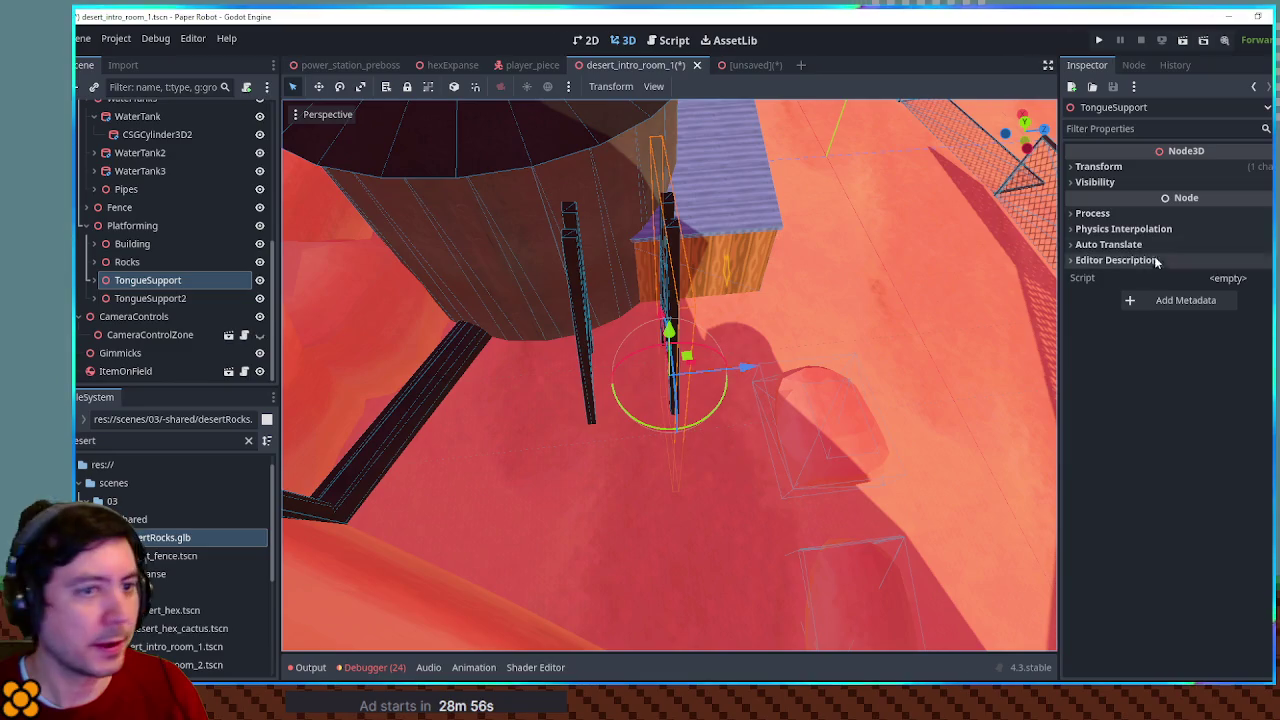
pyautogui.click(1118, 167)
pyautogui.click(1097, 243)
pyautogui.write('-63')
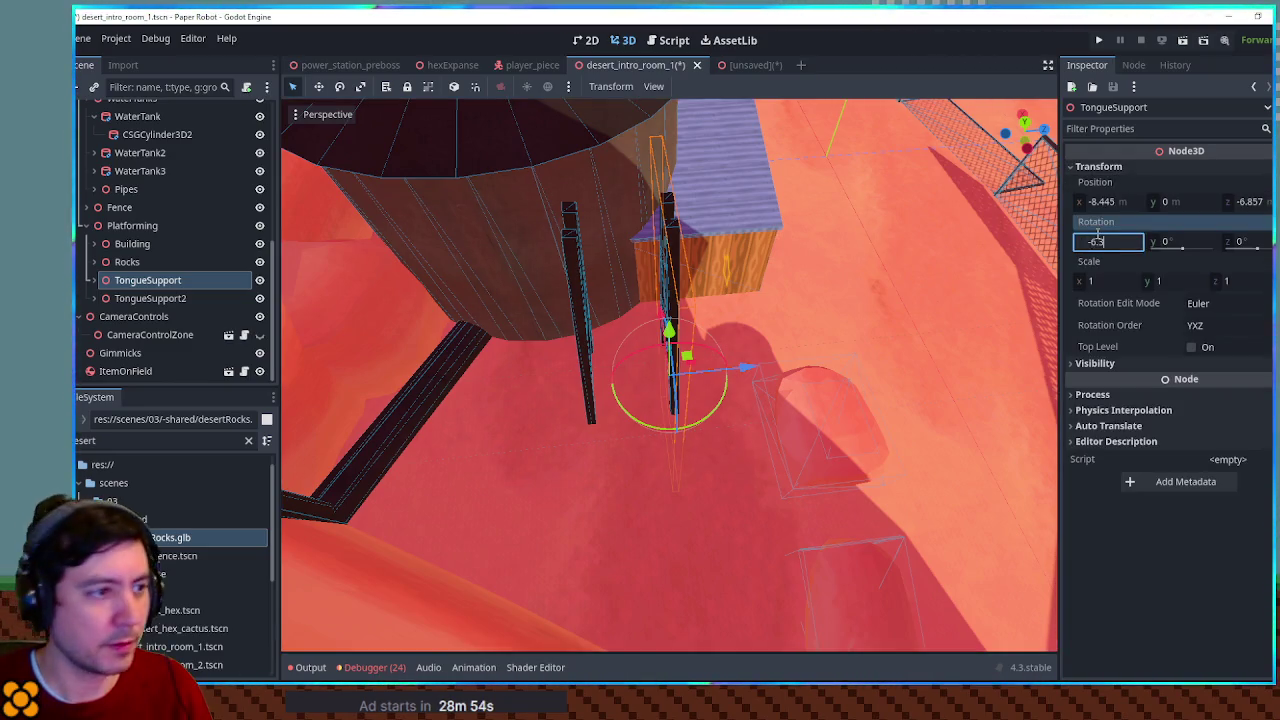
pyautogui.write('-6.3')
pyautogui.press('Return')
pyautogui.moveTo(805, 254)
pyautogui.mouseDown()
pyautogui.moveTo(596, 200)
pyautogui.moveTo(686, 278)
pyautogui.moveTo(700, 235)
pyautogui.moveTo(690, 202)
pyautogui.moveTo(710, 260)
pyautogui.moveTo(880, 270)
pyautogui.moveTo(651, 257)
pyautogui.moveTo(462, 280)
pyautogui.mouseUp()
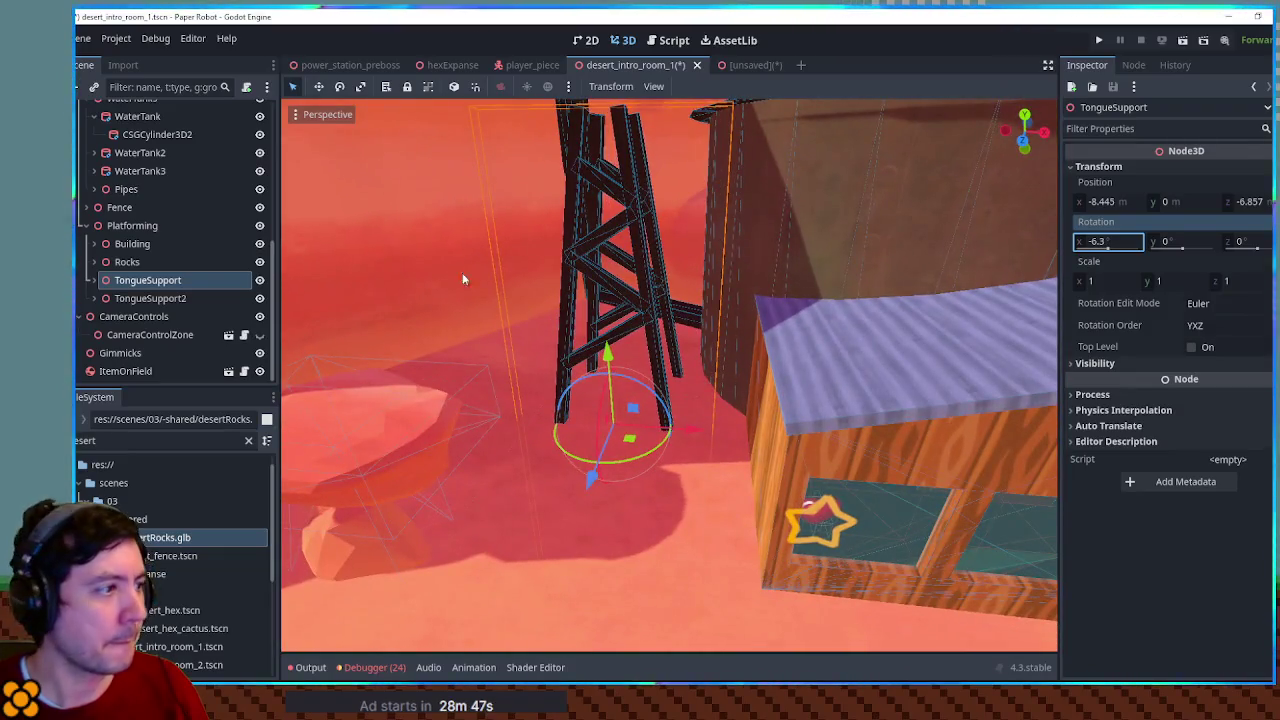
pyautogui.click(129, 227)
pyautogui.hotkey('ctrl', 'a')
pyautogui.press('Escape')
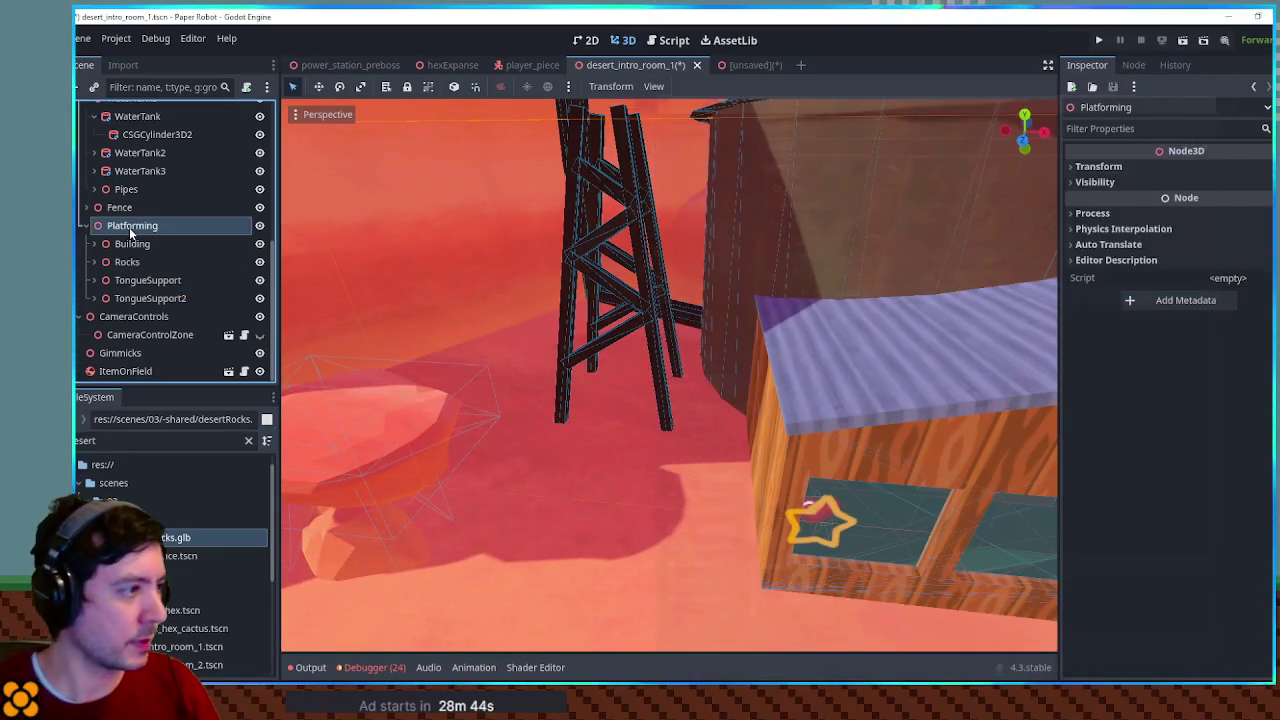
pyautogui.moveTo(129, 297); pyautogui.dragTo(130, 284)
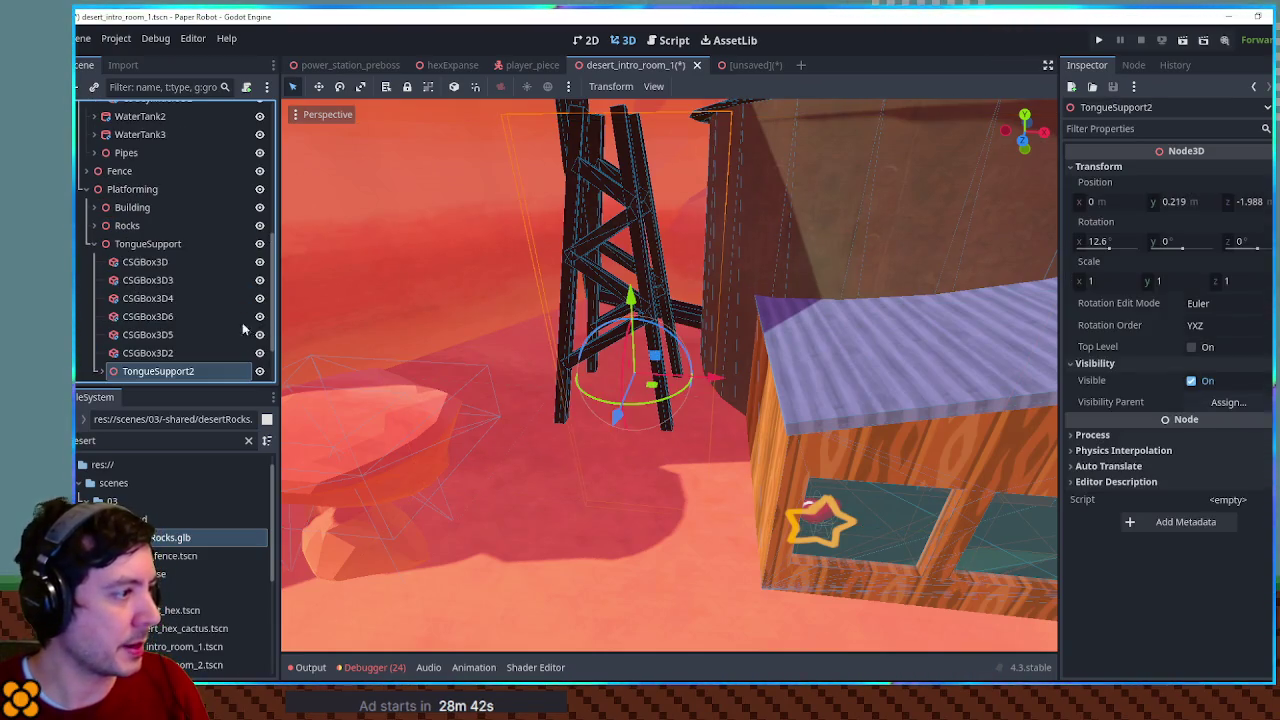
pyautogui.scroll(-1, 104, 373)
pyautogui.doubleClick(120, 440)
pyautogui.write('on')
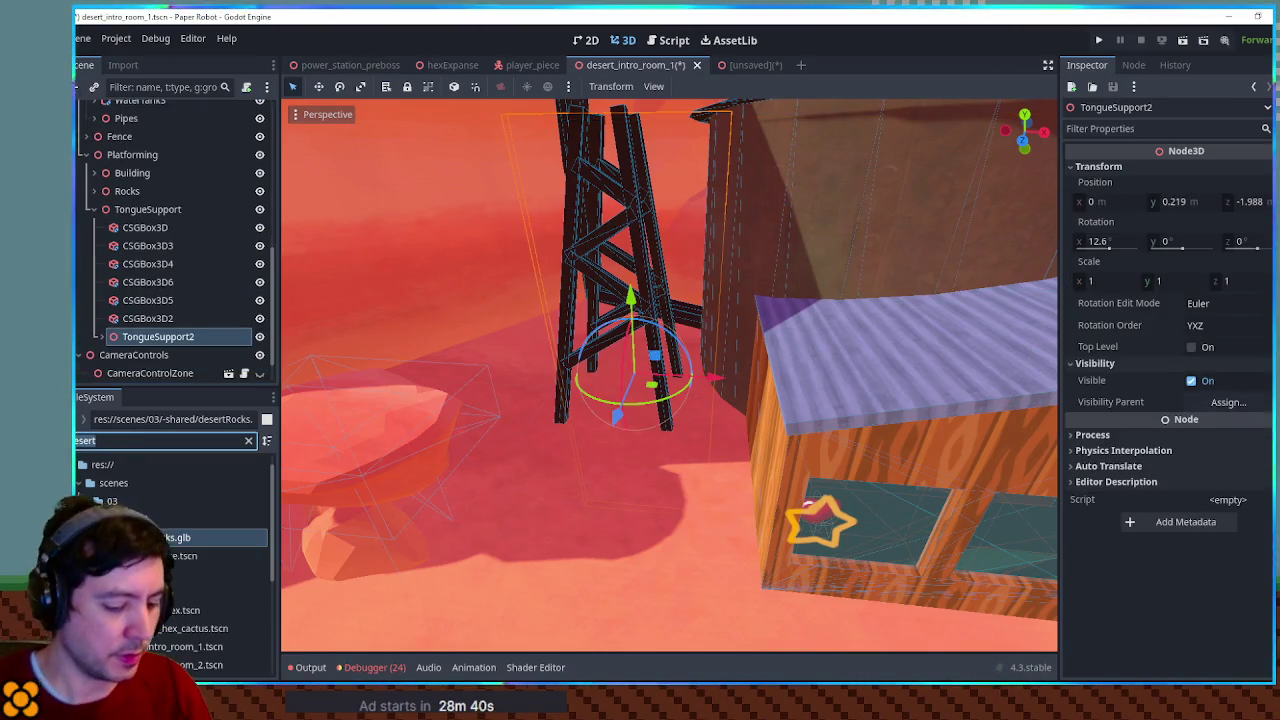
pyautogui.write('gue')
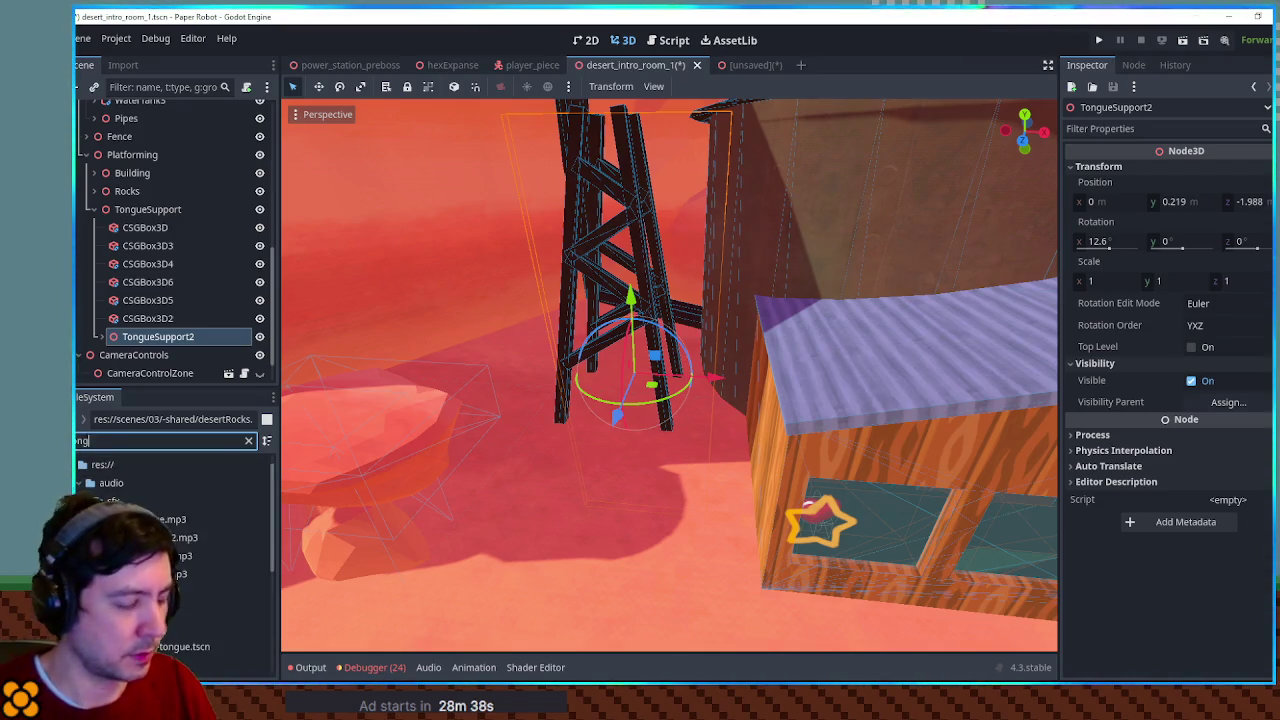
pyautogui.scroll(-3, 170, 560)
pyautogui.click(185, 636)
pyautogui.moveTo(185, 626); pyautogui.dragTo(177, 302)
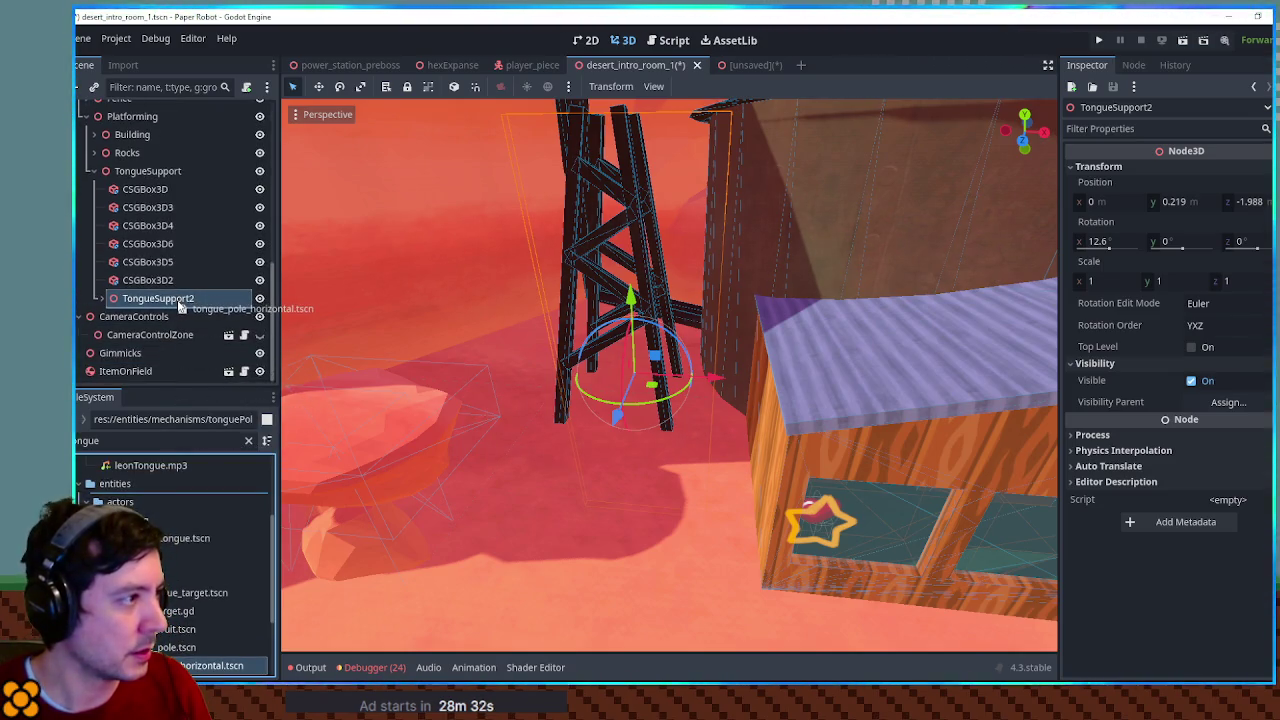
pyautogui.moveTo(180, 306)
pyautogui.mouseDown()
pyautogui.moveTo(180, 206)
pyautogui.moveTo(146, 170)
pyautogui.mouseUp()
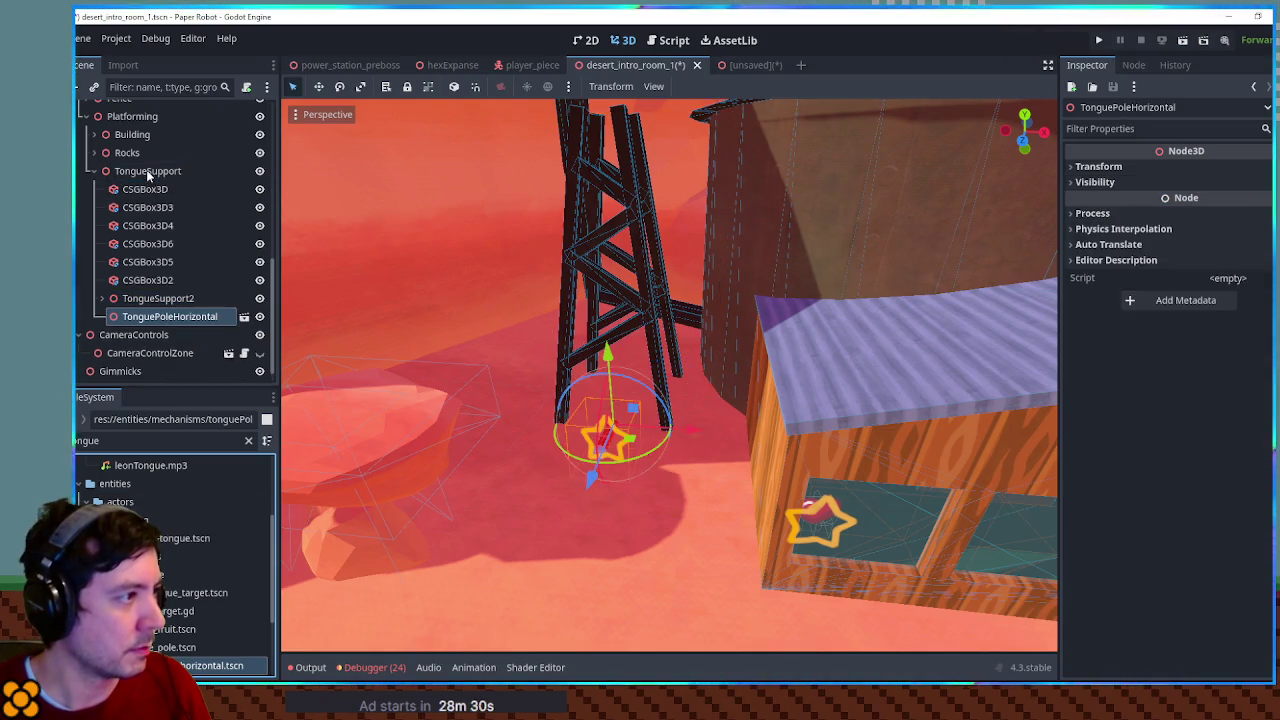
pyautogui.moveTo(367, 309)
pyautogui.mouseDown()
pyautogui.moveTo(713, 413)
pyautogui.moveTo(742, 383)
pyautogui.mouseUp()
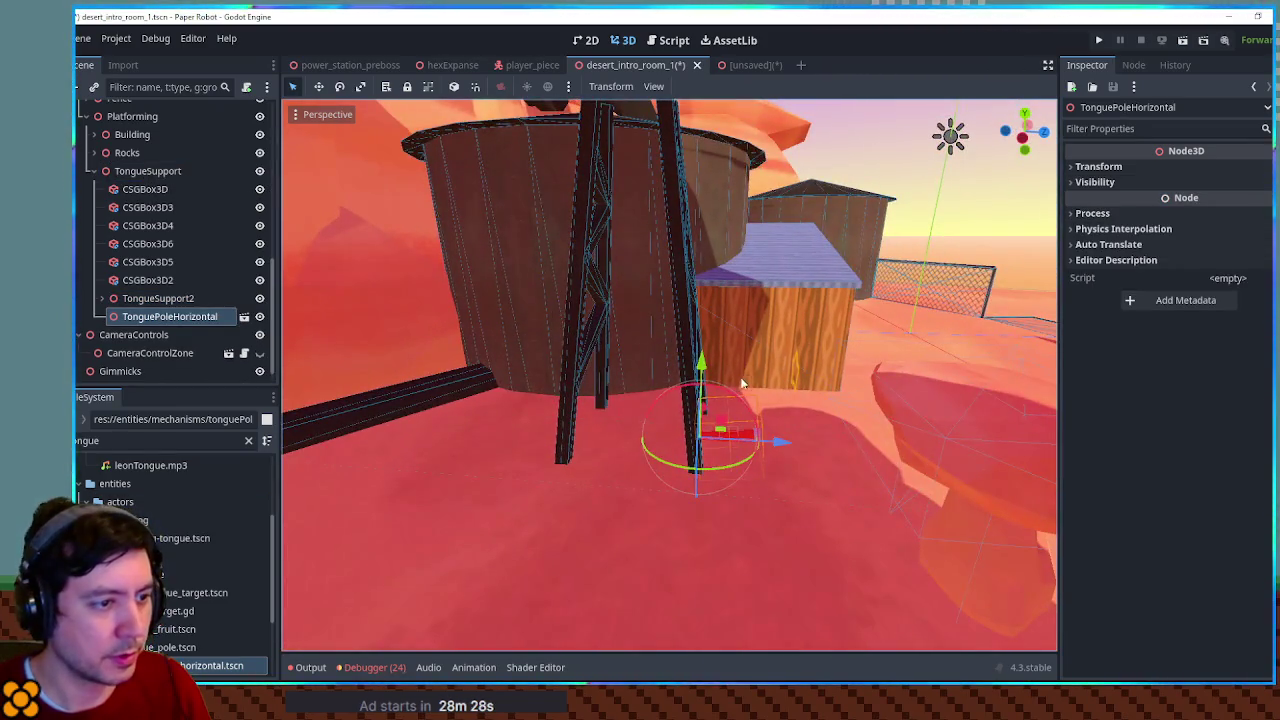
pyautogui.hotkey('ctrl', 'z')
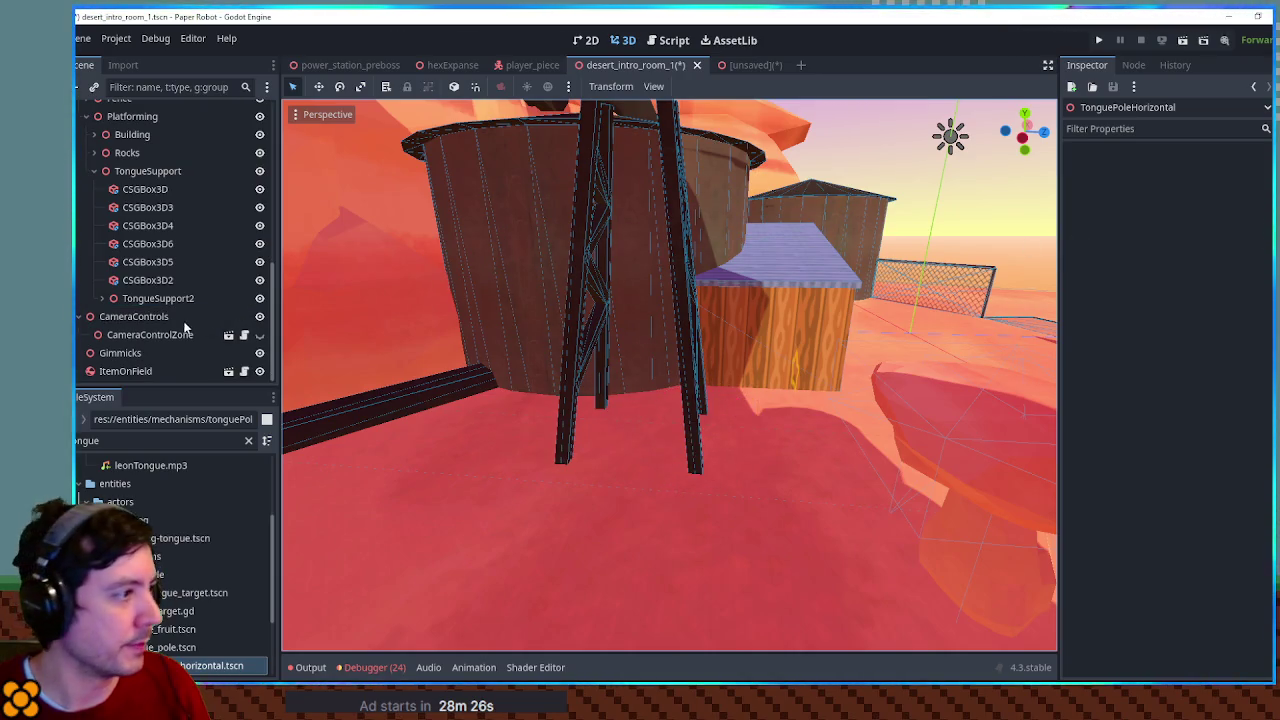
pyautogui.click(94, 171)
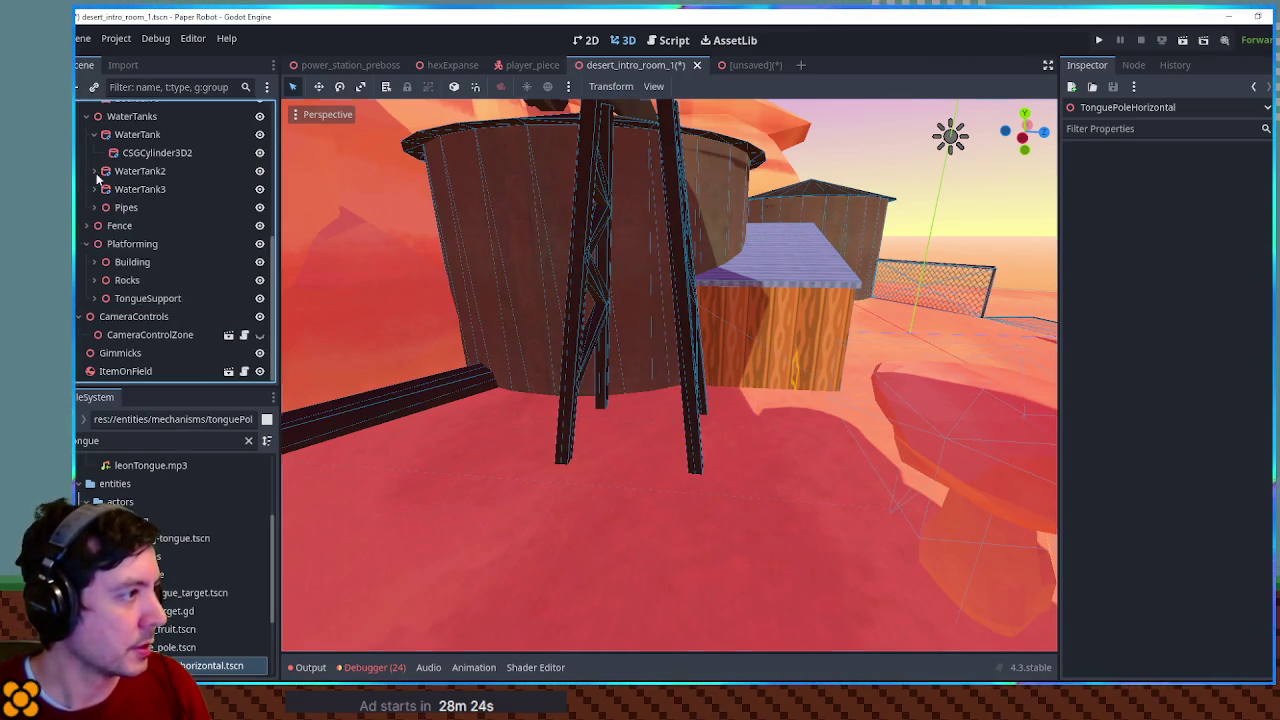
# Add a Node3D named TongueJump under Platforming
pyautogui.click(120, 245)
pyautogui.hotkey('ctrl', 'a')
pyautogui.write('nod')
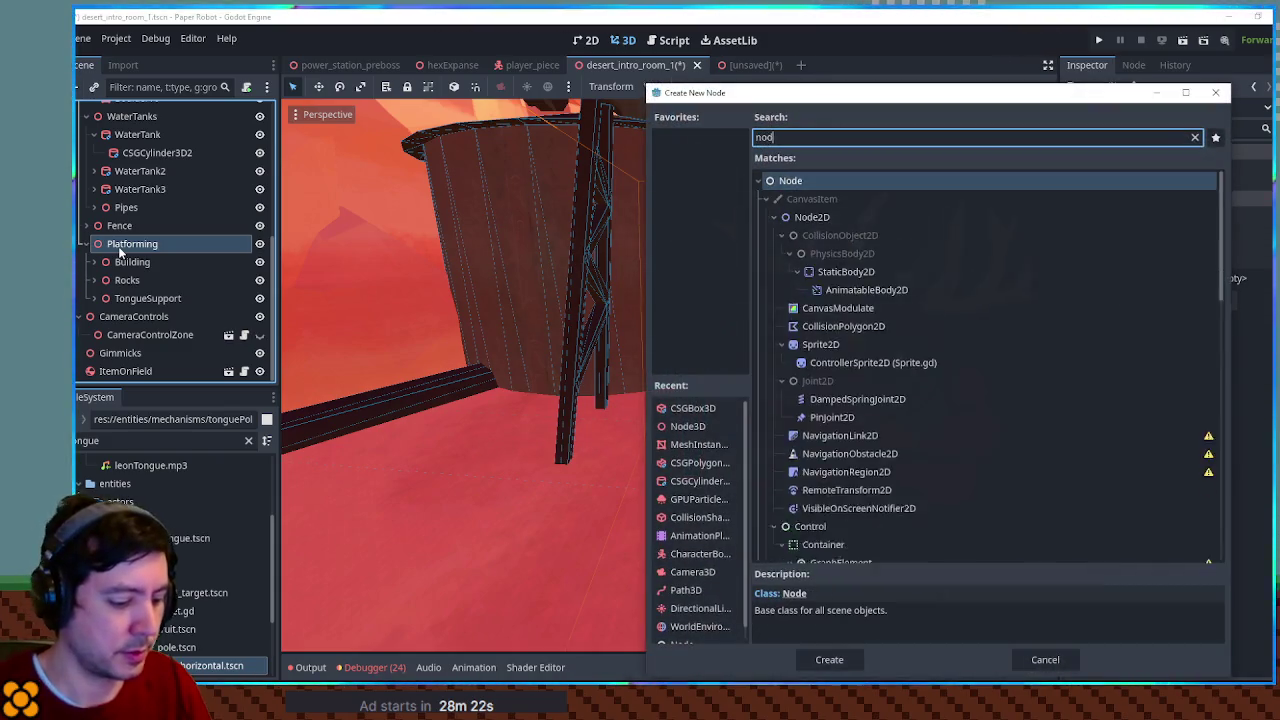
pyautogui.write('e3d')
pyautogui.press('Return')
pyautogui.press('F2')
pyautogui.write('Ton')
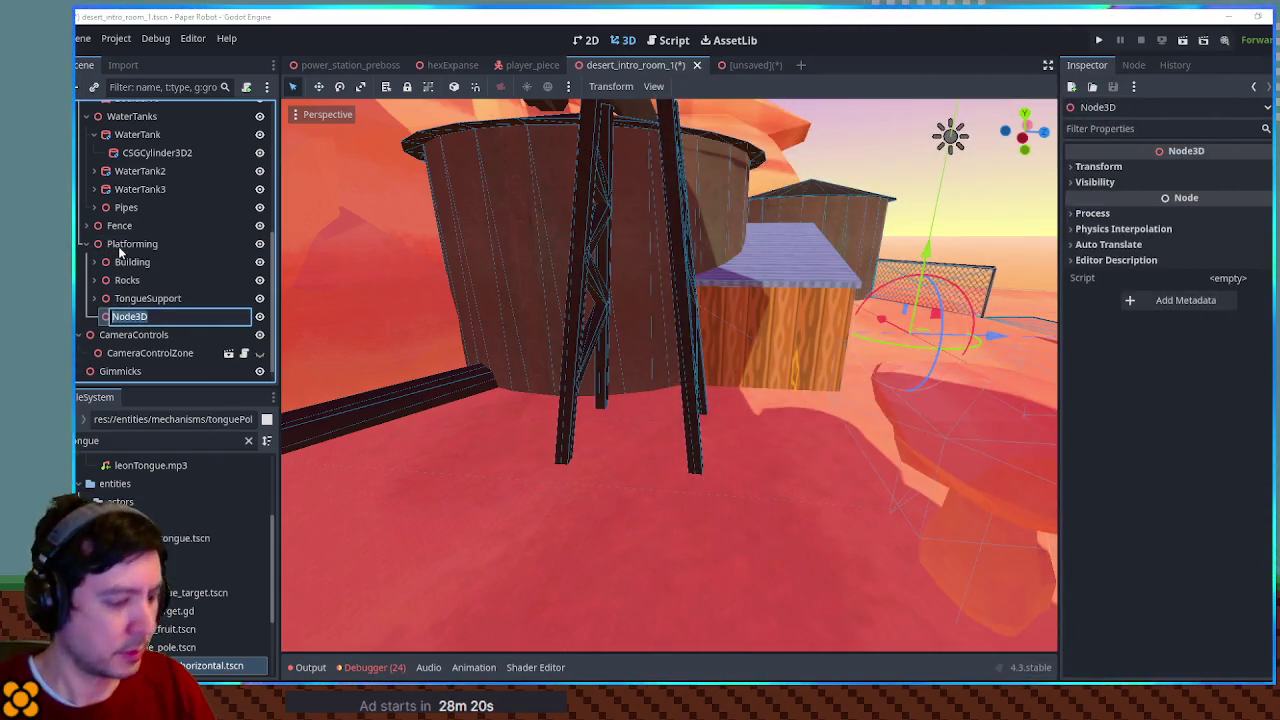
pyautogui.write('gueJump')
pyautogui.press('Return')
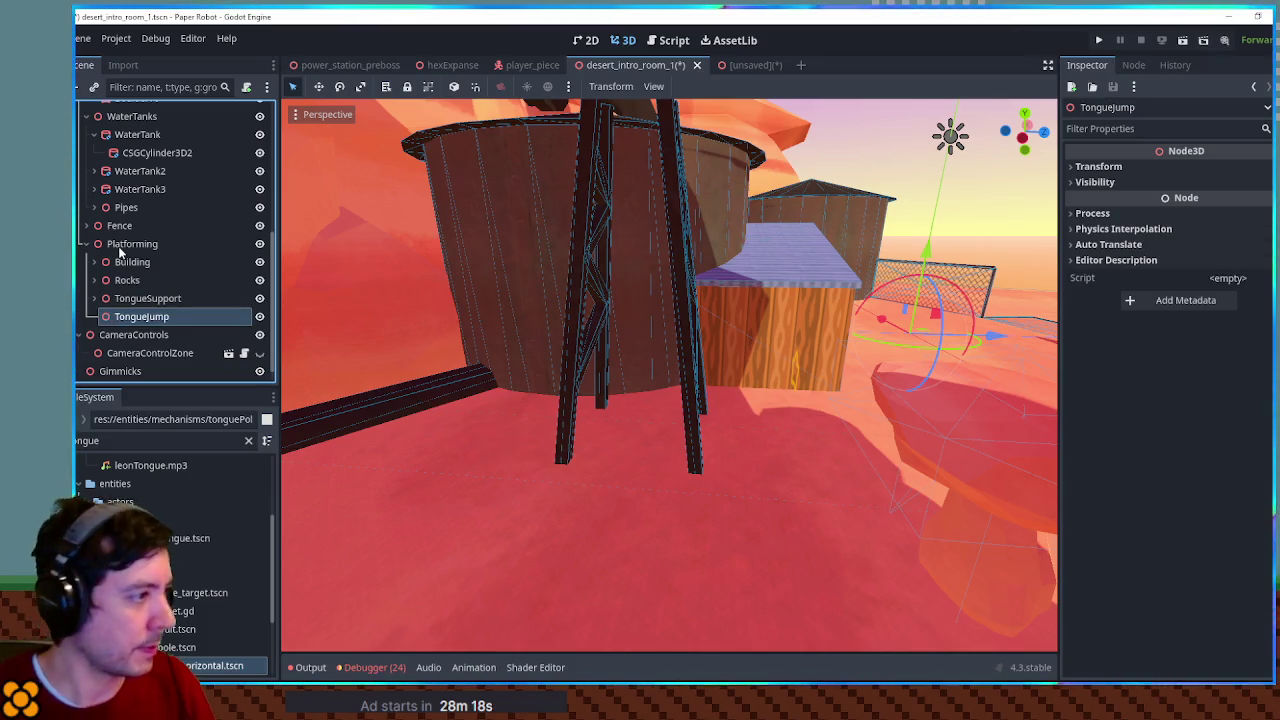
# Move TongueSupport into TongueJump and add a tongue_pole_horizontal.tscn instance under it
pyautogui.click(93, 298)
pyautogui.moveTo(139, 239)
pyautogui.mouseDown()
pyautogui.moveTo(150, 370)
pyautogui.moveTo(146, 153)
pyautogui.mouseUp()
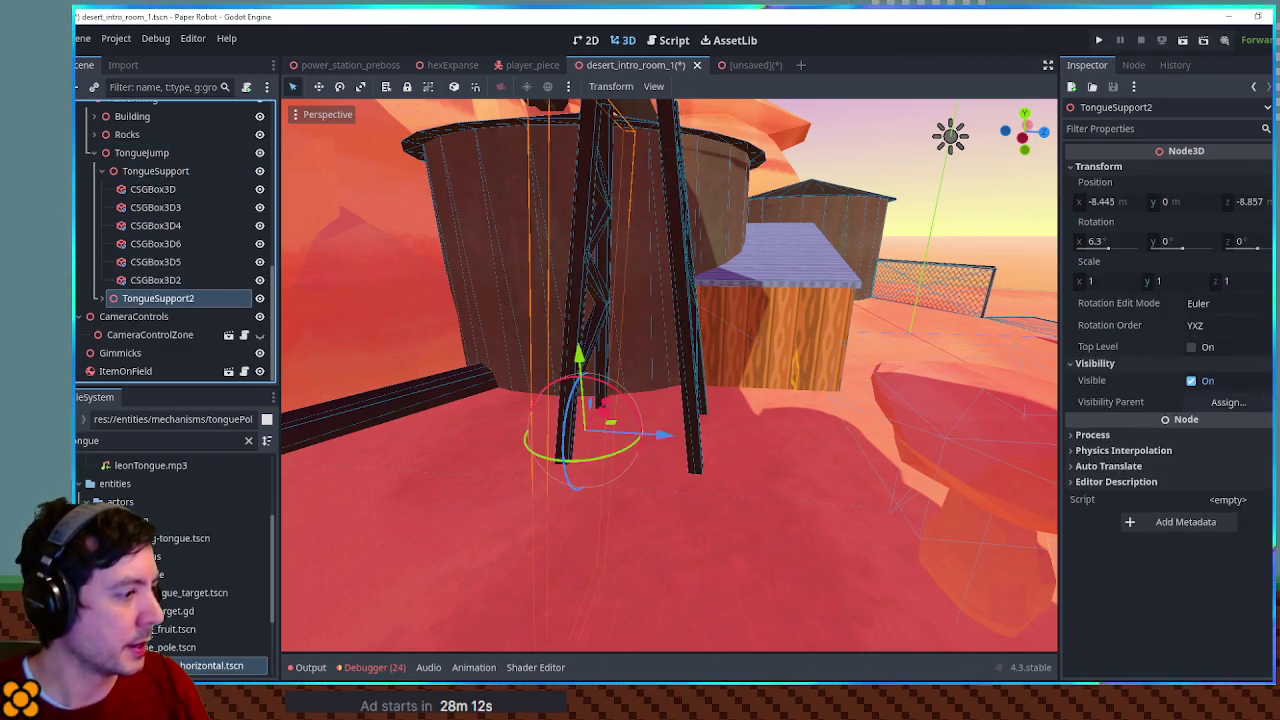
pyautogui.moveTo(205, 665); pyautogui.dragTo(163, 287)
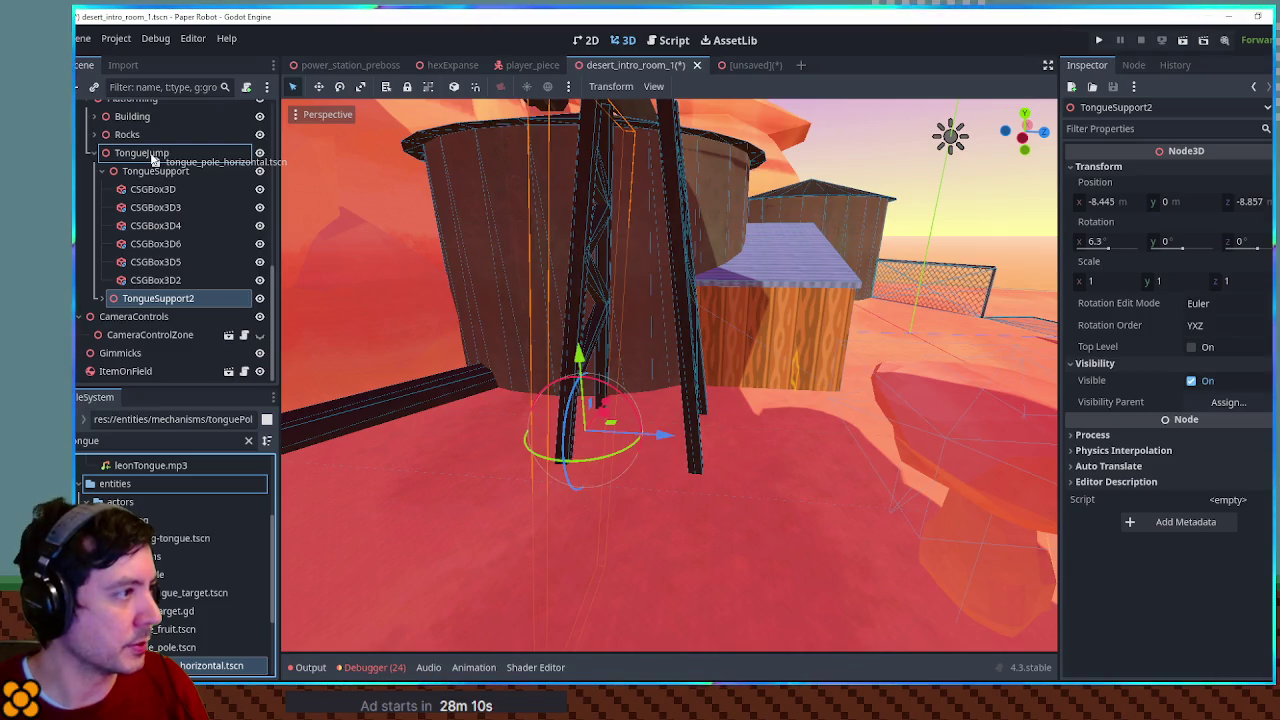
pyautogui.moveTo(152, 160); pyautogui.dragTo(150, 155)
pyautogui.press('f')
pyautogui.scroll(-5, 496, 422)
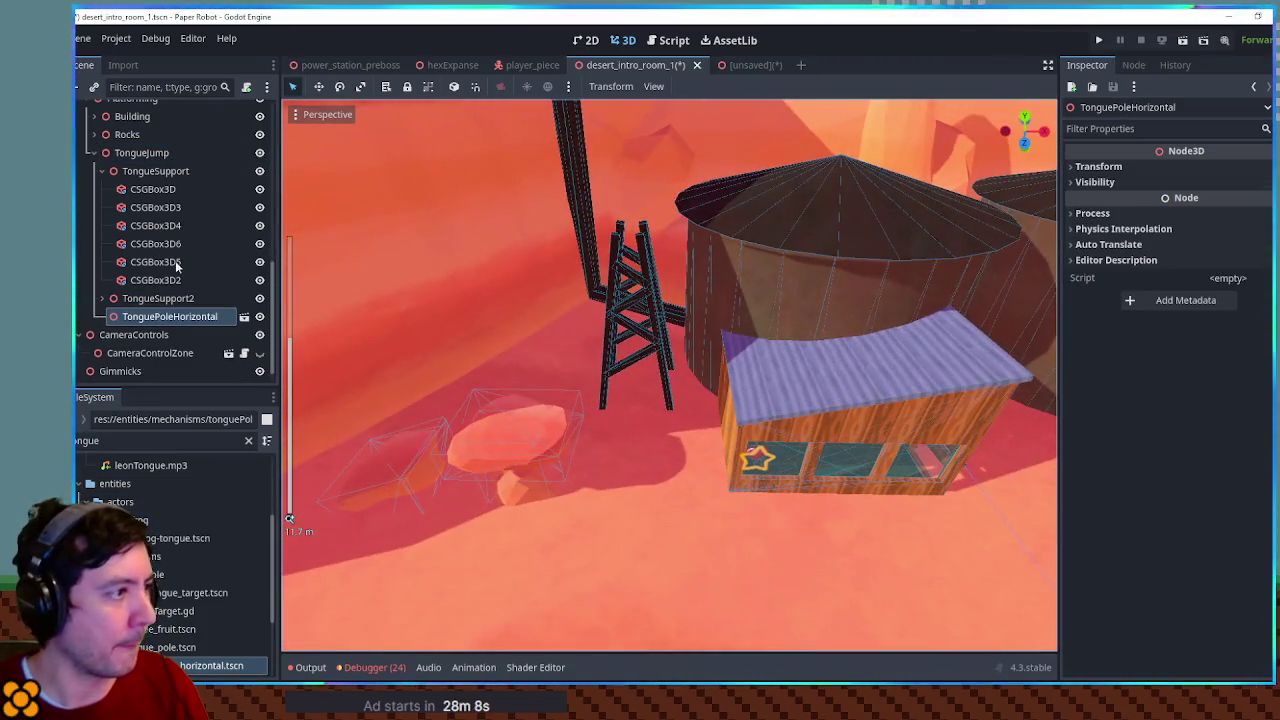
pyautogui.scroll(-5, 469, 339)
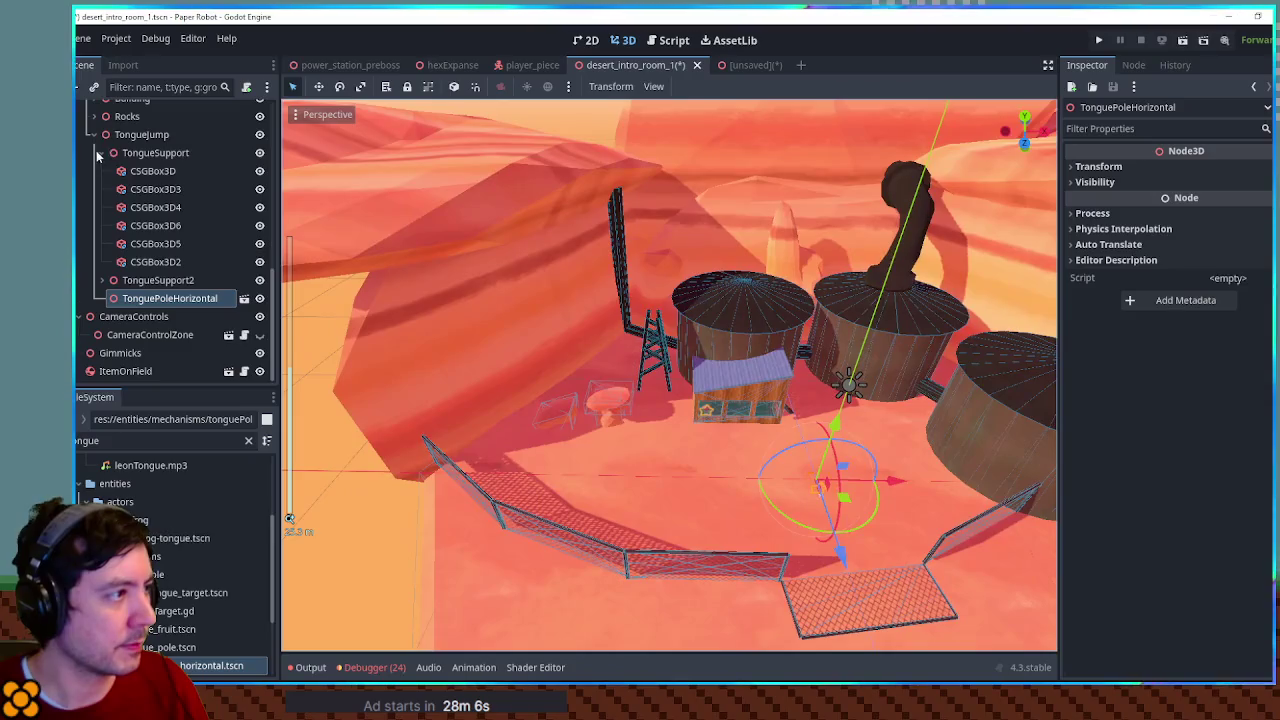
# Move both tongue supports to the pole, then shift TongueJump beside the small building
pyautogui.click(101, 171)
pyautogui.click(155, 262)
pyautogui.keyDown('shift'); pyautogui.click(158, 280); pyautogui.keyUp('shift')
pyautogui.moveTo(705, 396); pyautogui.dragTo(905, 535)
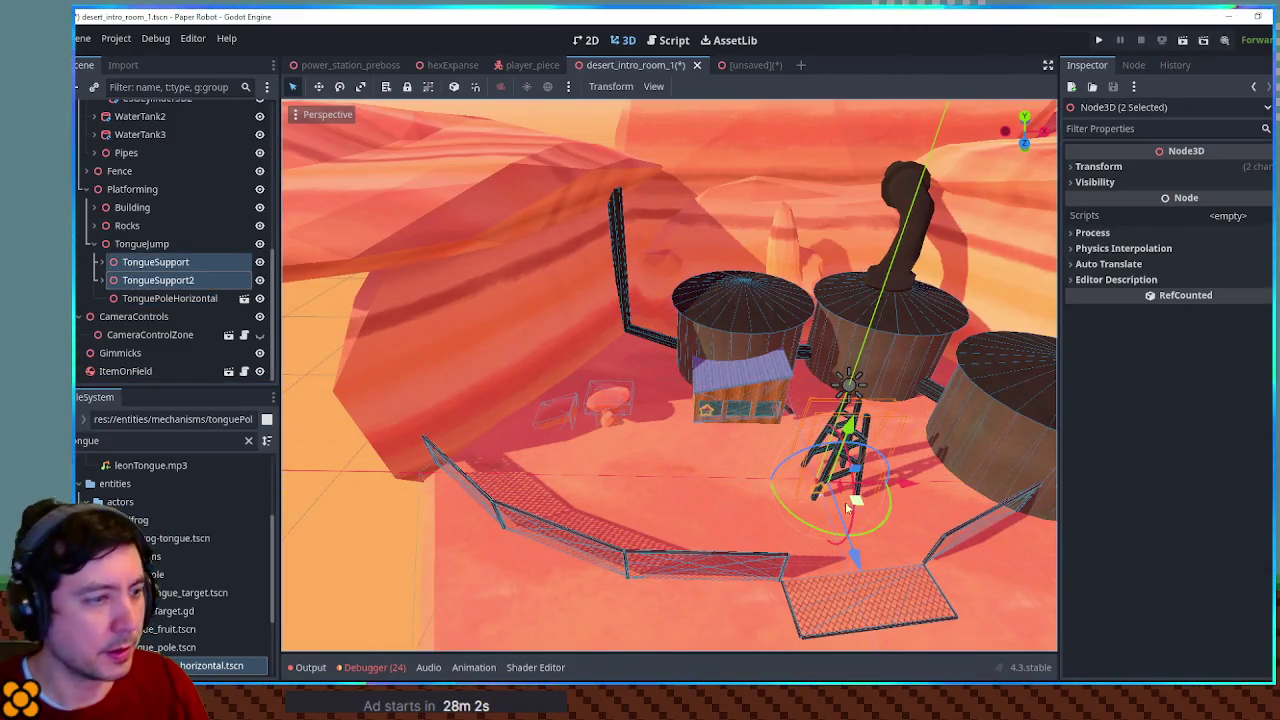
pyautogui.click(141, 244)
pyautogui.moveTo(848, 500)
pyautogui.mouseDown()
pyautogui.moveTo(630, 415)
pyautogui.moveTo(665, 400)
pyautogui.moveTo(694, 418)
pyautogui.mouseUp()
pyautogui.scroll(10, 705, 414)
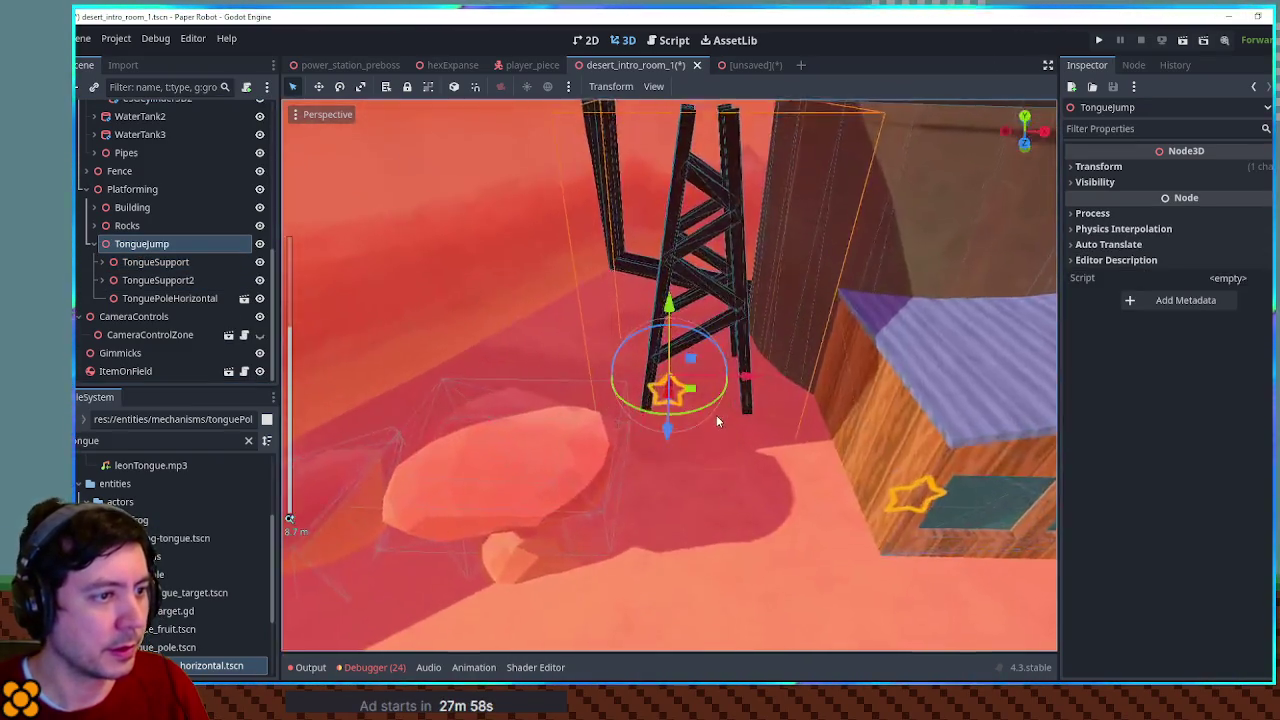
# Position TonguePoleHorizontal partway up the tower using top and front views
pyautogui.click(181, 300)
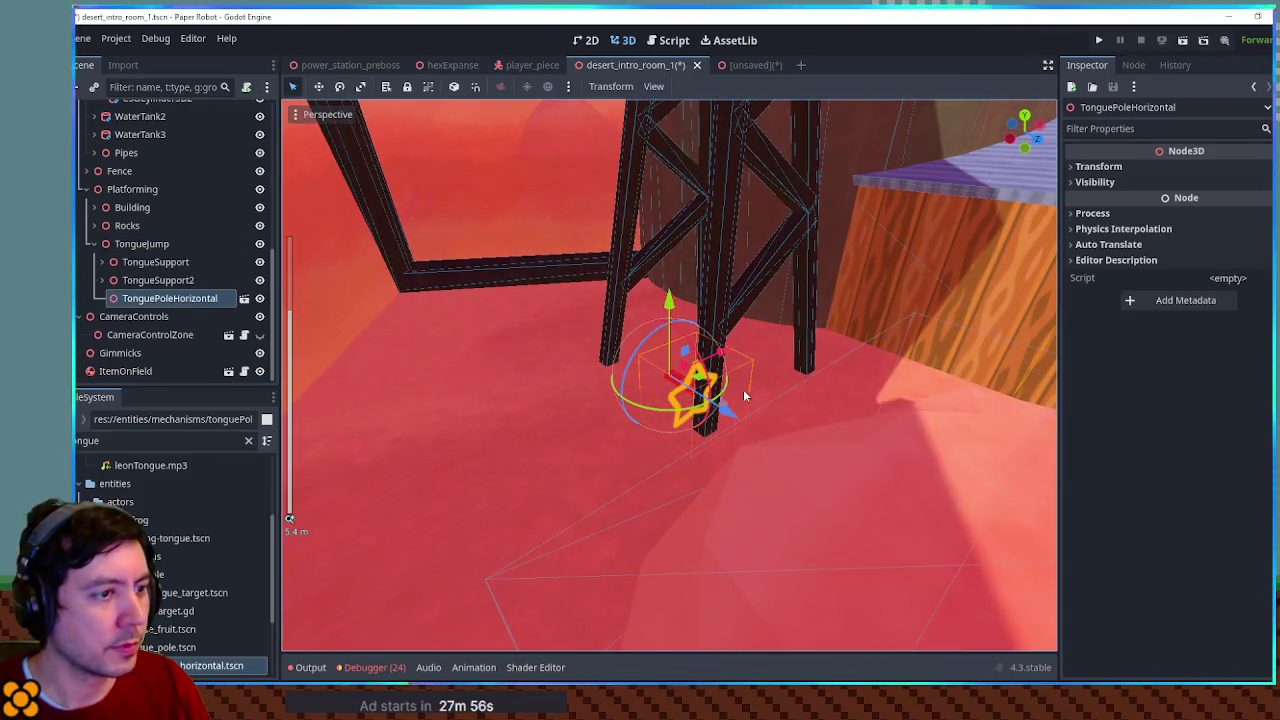
pyautogui.scroll(-3, 815, 326)
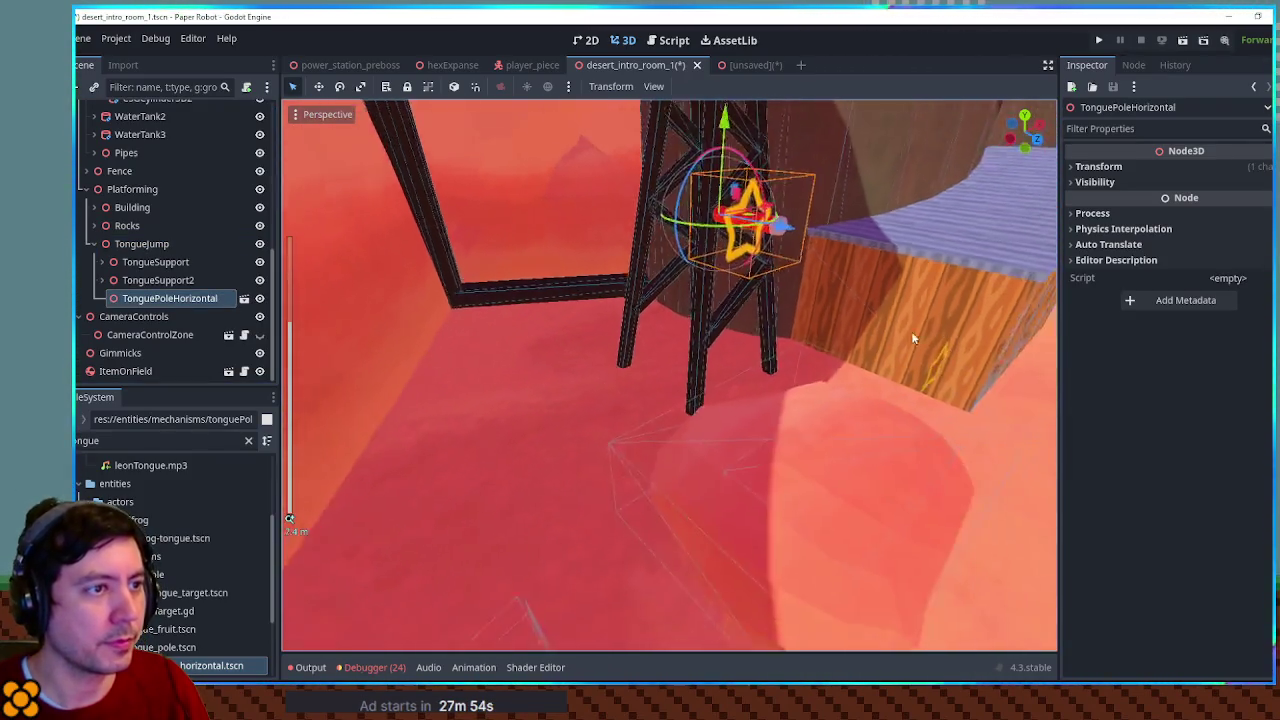
pyautogui.press('KP_7')
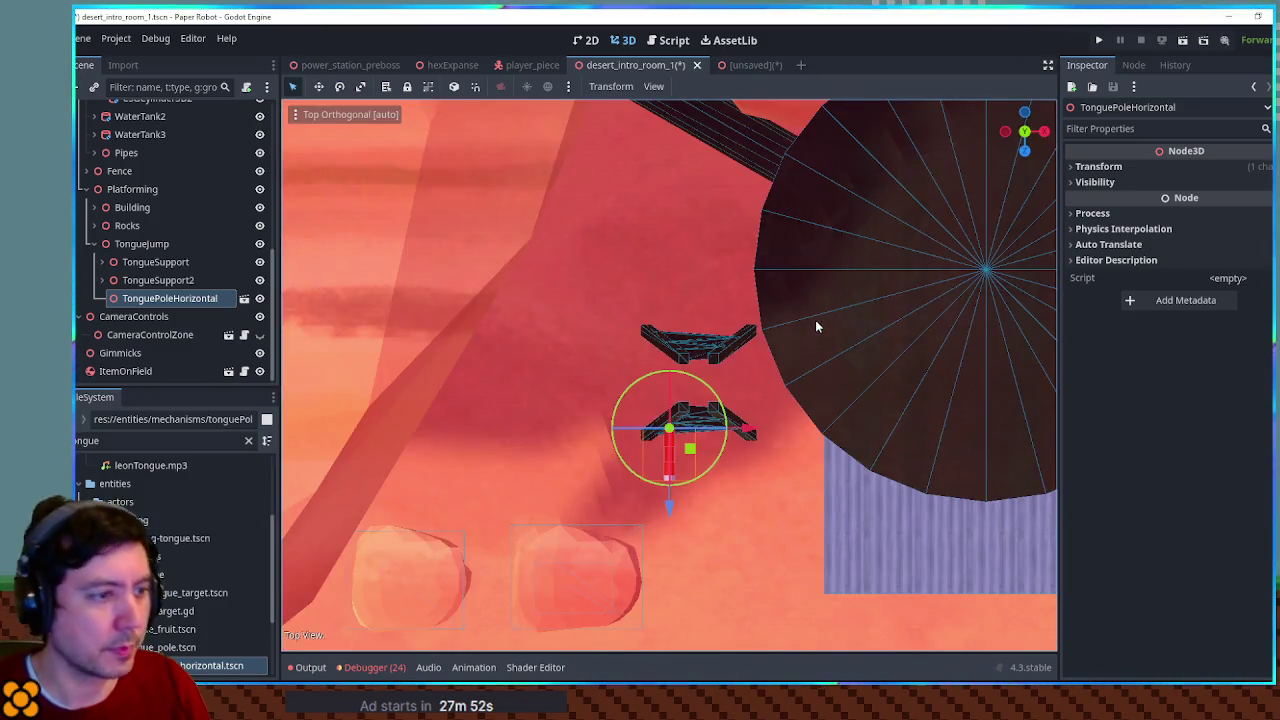
pyautogui.moveTo(760, 428); pyautogui.dragTo(778, 430)
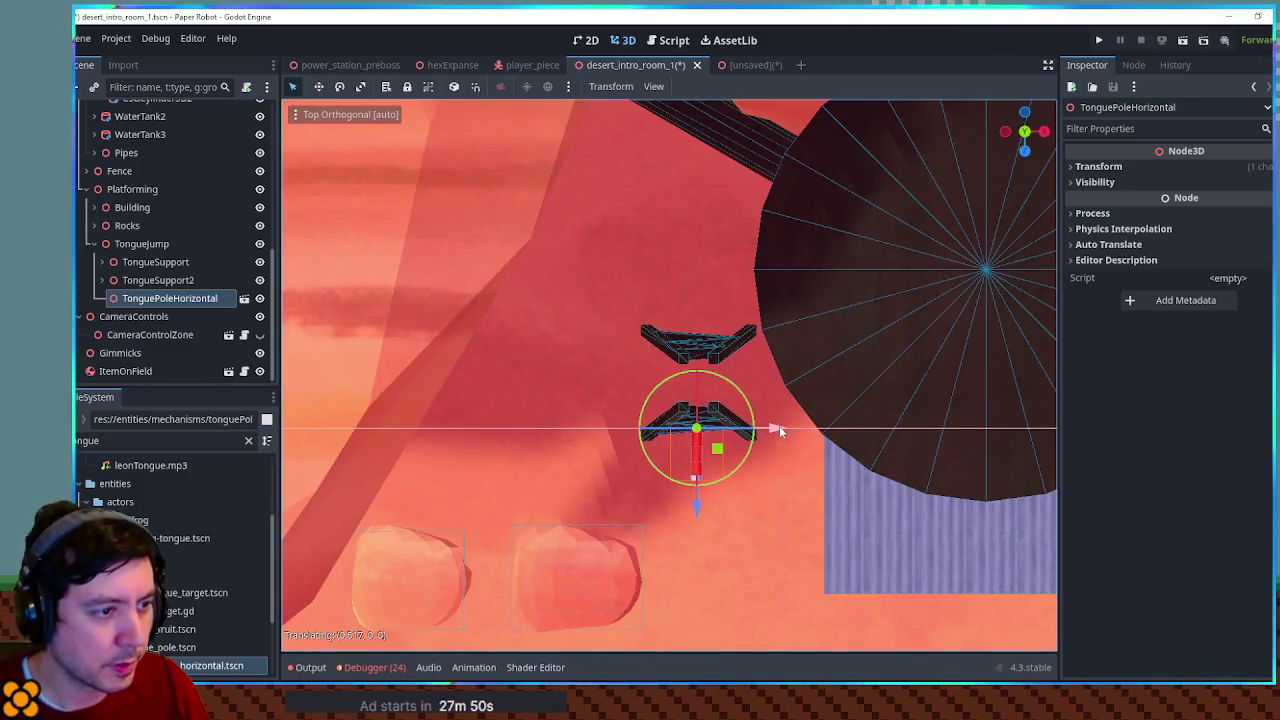
pyautogui.press('KP_1')
pyautogui.press('f')
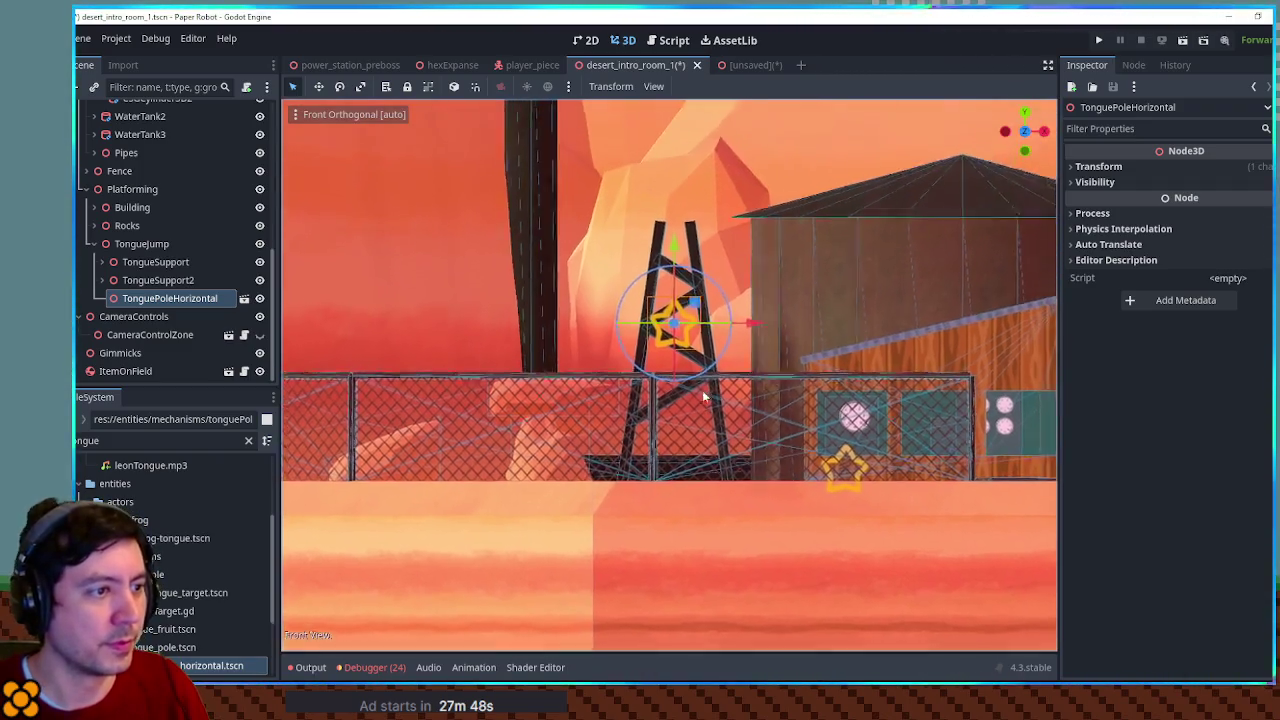
pyautogui.moveTo(680, 277); pyautogui.dragTo(680, 258)
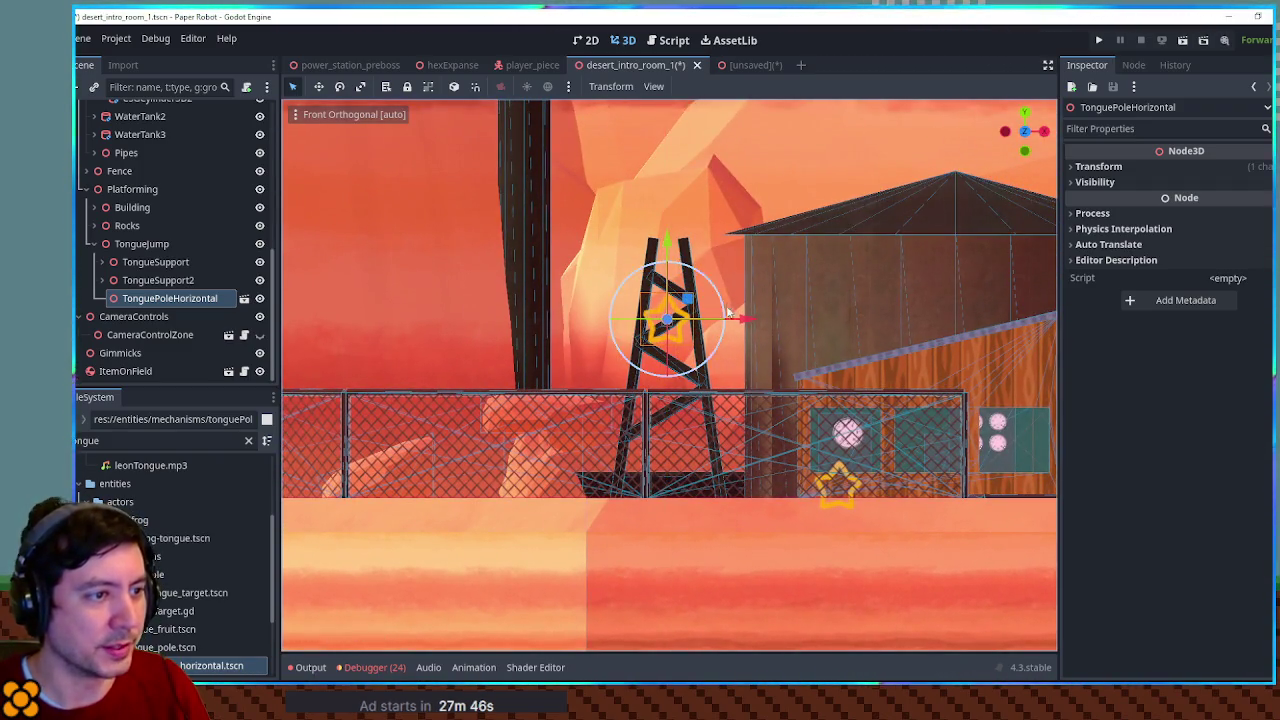
pyautogui.moveTo(740, 320)
pyautogui.mouseDown()
pyautogui.moveTo(815, 428)
pyautogui.moveTo(880, 420)
pyautogui.mouseUp()
pyautogui.moveTo(823, 360); pyautogui.dragTo(863, 370)
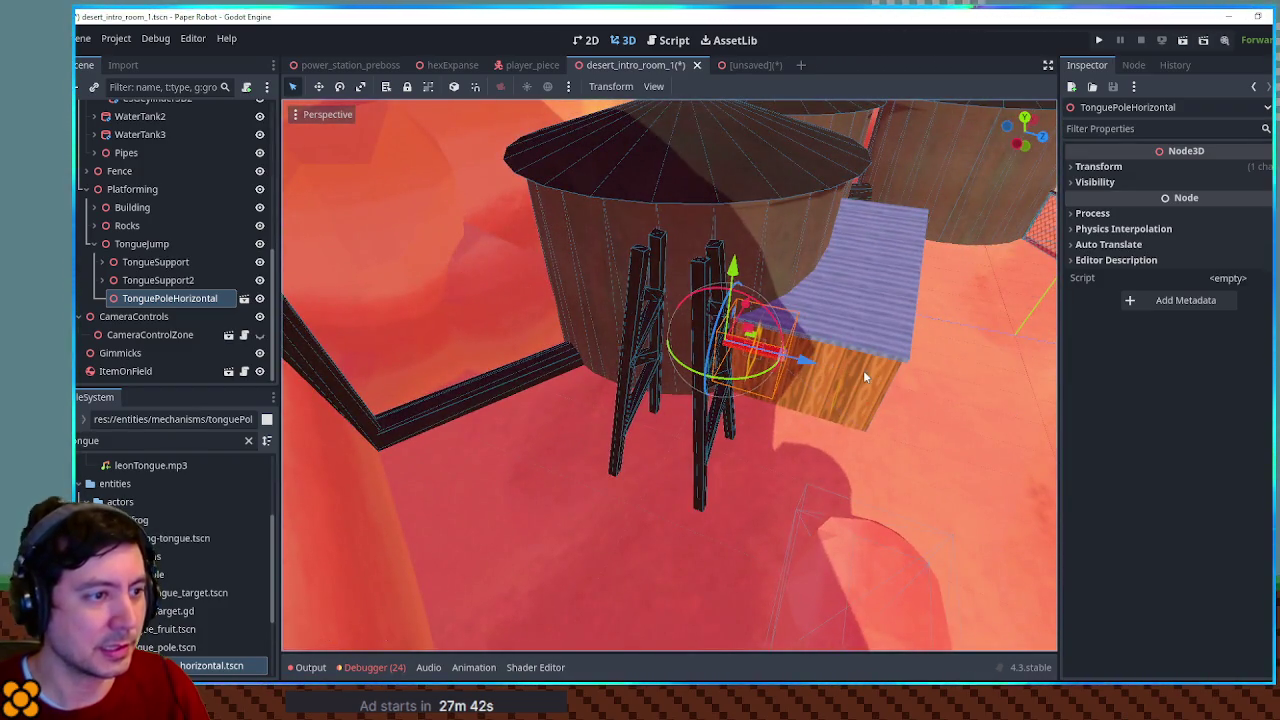
# Move the TongueJump group about 0.18 m along Z and along X
pyautogui.click(172, 243)
pyautogui.moveTo(764, 488)
pyautogui.mouseDown()
pyautogui.moveTo(762, 514)
pyautogui.moveTo(806, 536)
pyautogui.moveTo(842, 511)
pyautogui.moveTo(752, 433)
pyautogui.mouseUp()
pyautogui.moveTo(715, 535); pyautogui.dragTo(775, 531)
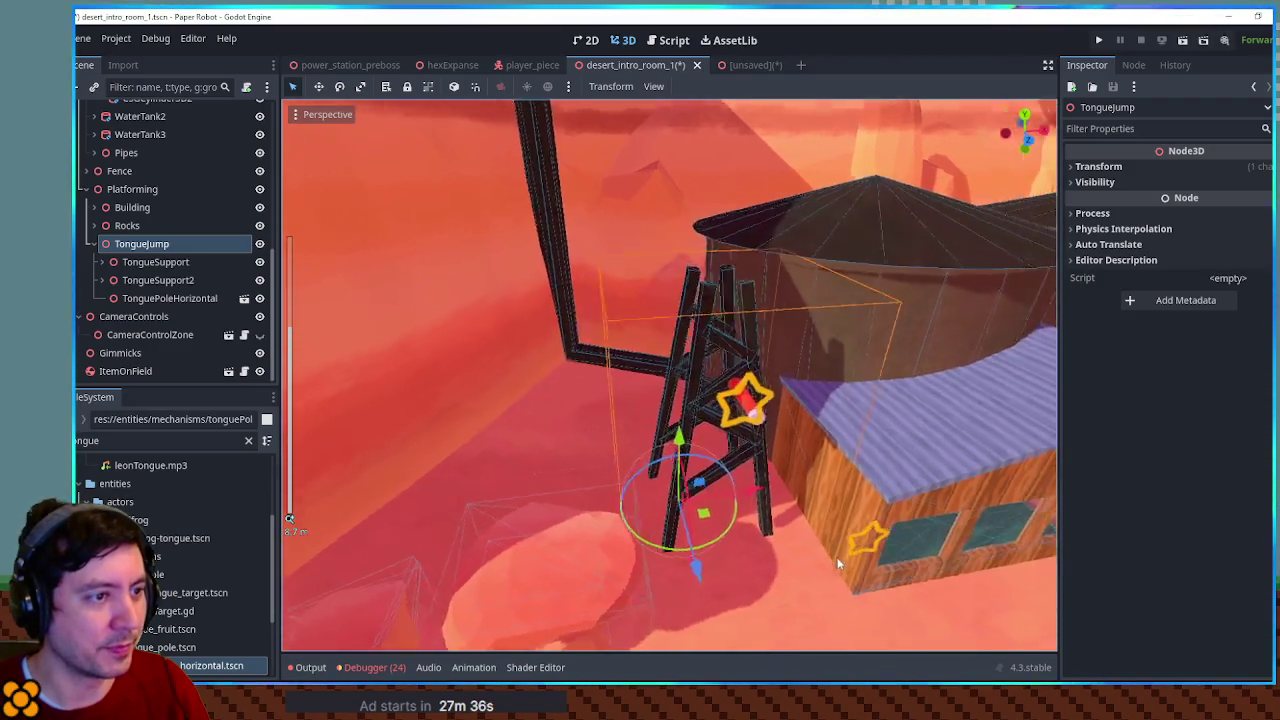
pyautogui.moveTo(766, 330)
pyautogui.mouseDown()
pyautogui.moveTo(803, 313)
pyautogui.moveTo(671, 354)
pyautogui.mouseUp()
pyautogui.scroll(2, 671, 354)
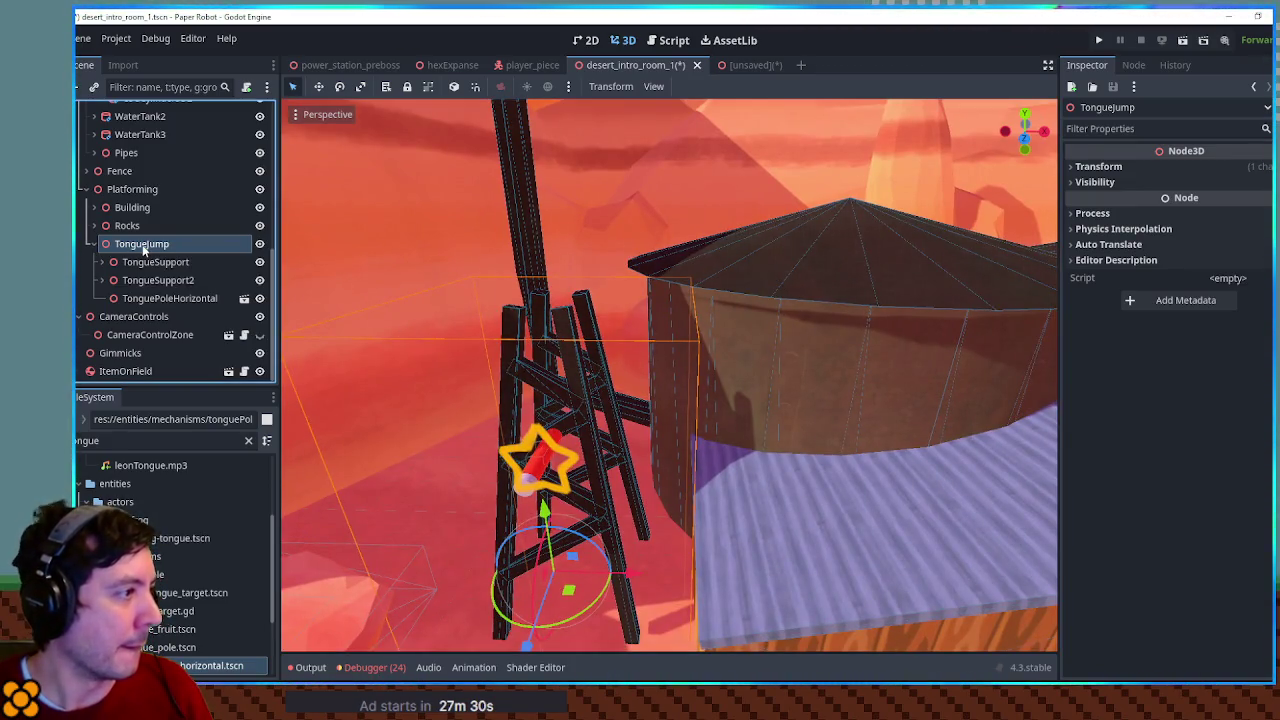
pyautogui.hotkey('ctrl', 'a')
# Add a CSGCylinder3D atop the tower with radius about 0.86 m
pyautogui.write('cs')
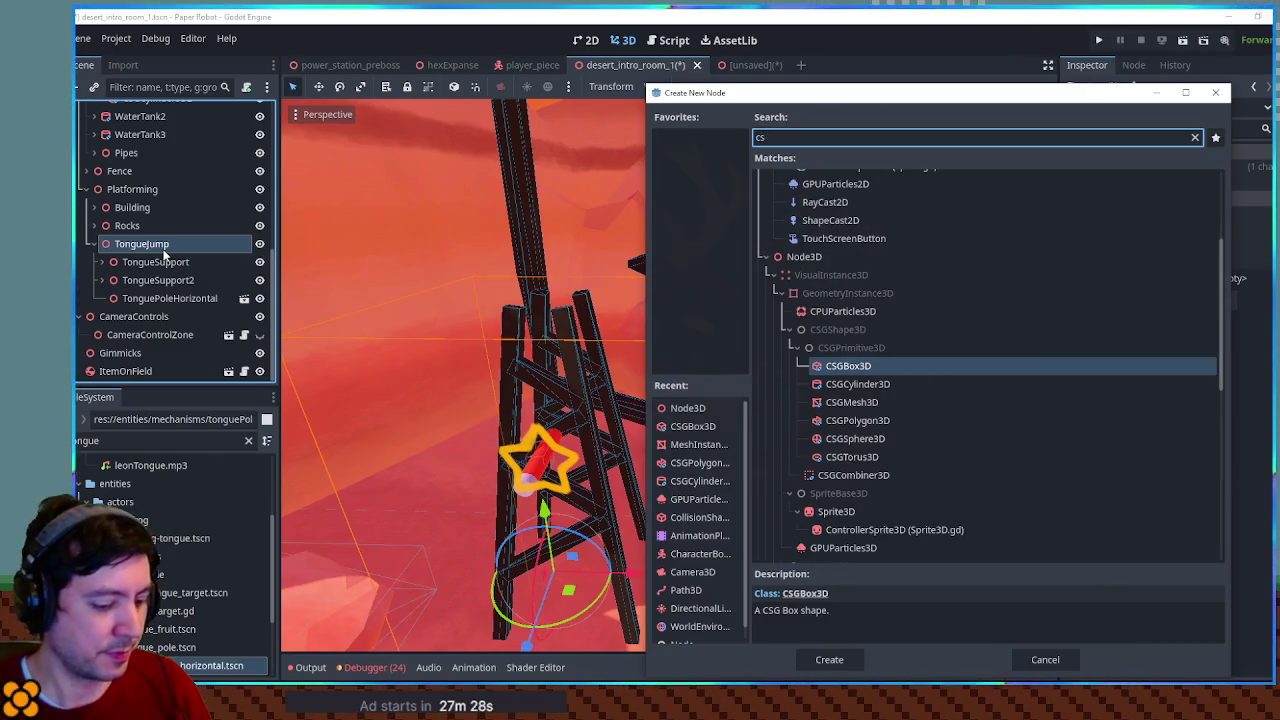
pyautogui.write('gcy')
pyautogui.press('Return')
pyautogui.moveTo(545, 510); pyautogui.dragTo(490, 195)
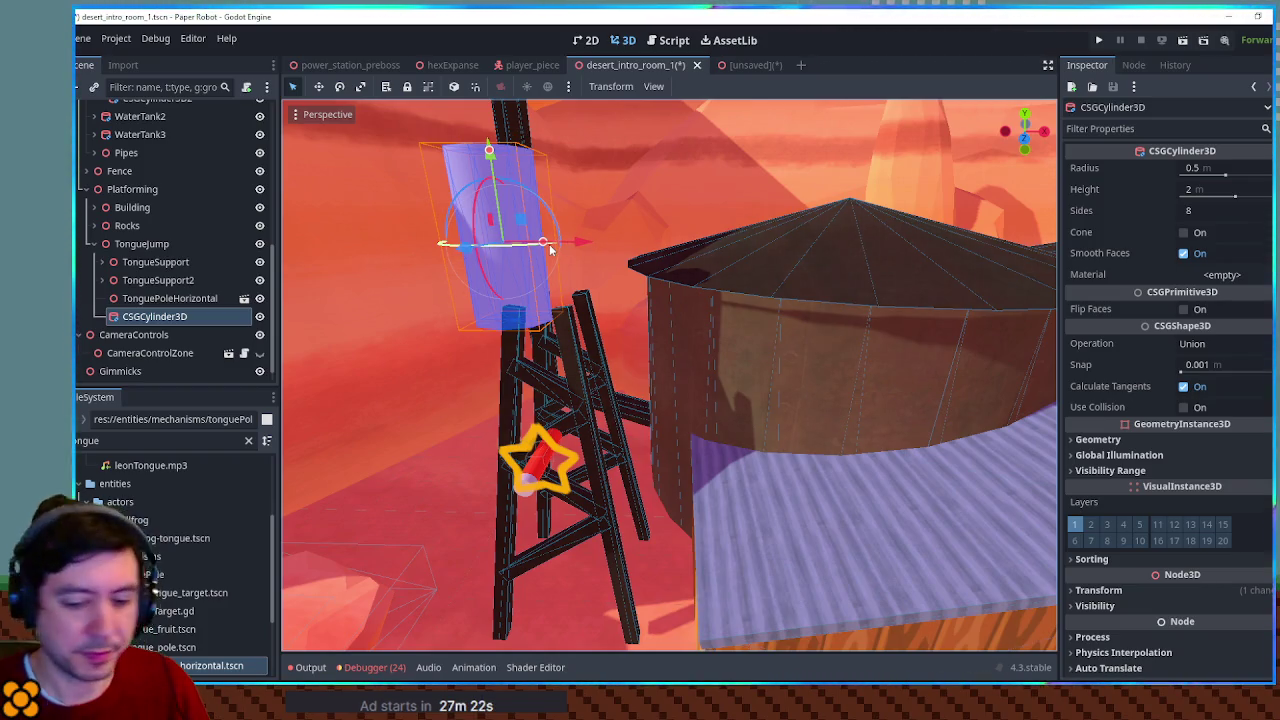
pyautogui.press('KP_7')
pyautogui.moveTo(592, 470)
pyautogui.mouseDown()
pyautogui.moveTo(615, 503)
pyautogui.moveTo(678, 479)
pyautogui.mouseUp()
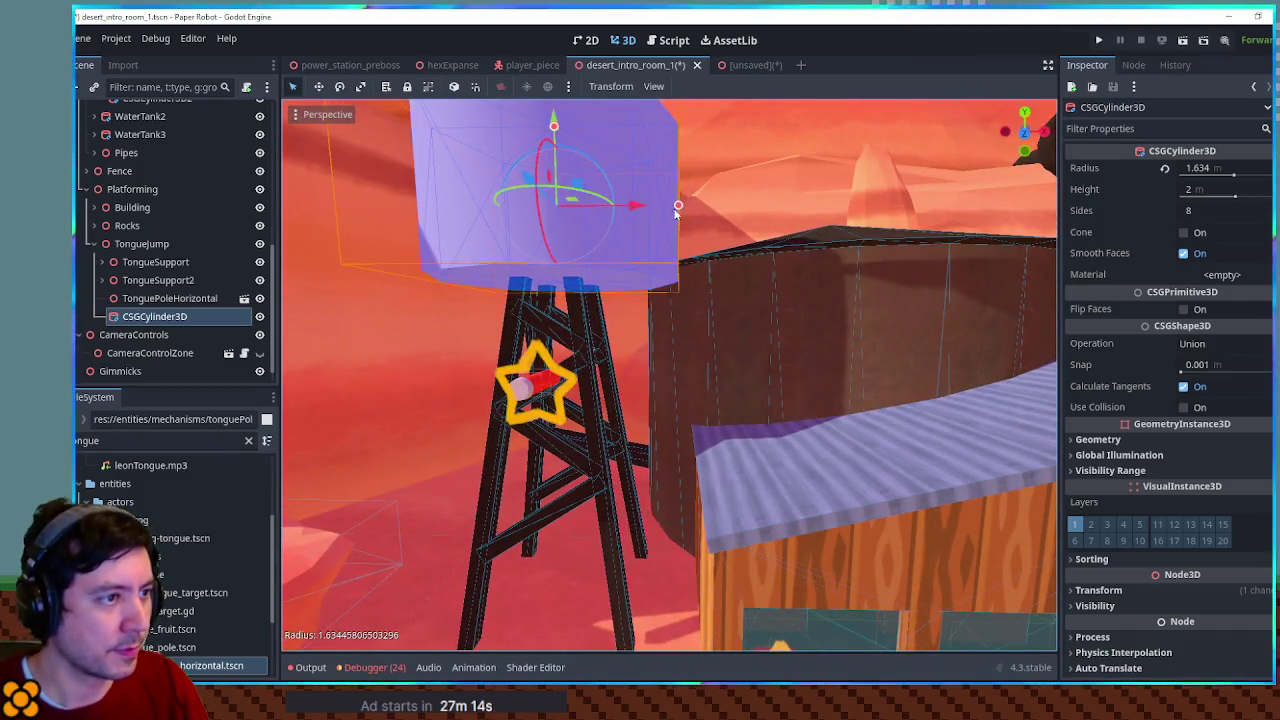
pyautogui.moveTo(565, 125); pyautogui.dragTo(587, 201)
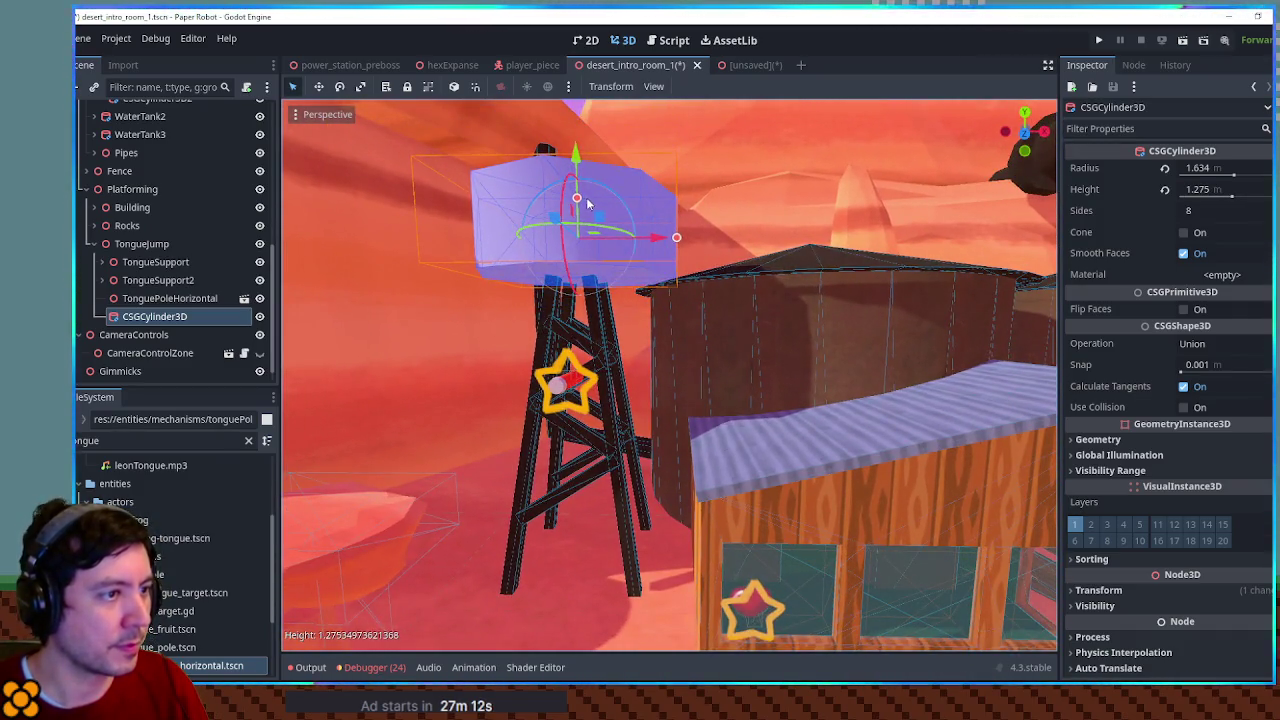
pyautogui.moveTo(676, 240); pyautogui.dragTo(629, 241)
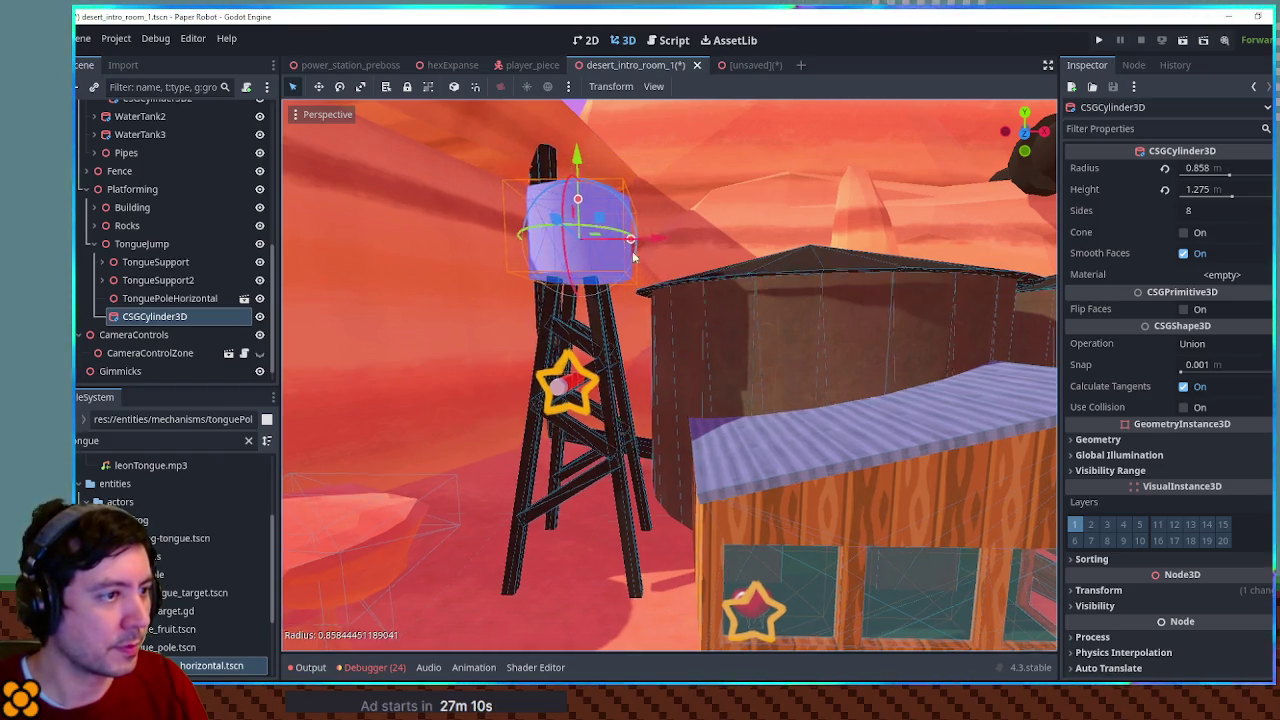
pyautogui.press('KP_7')
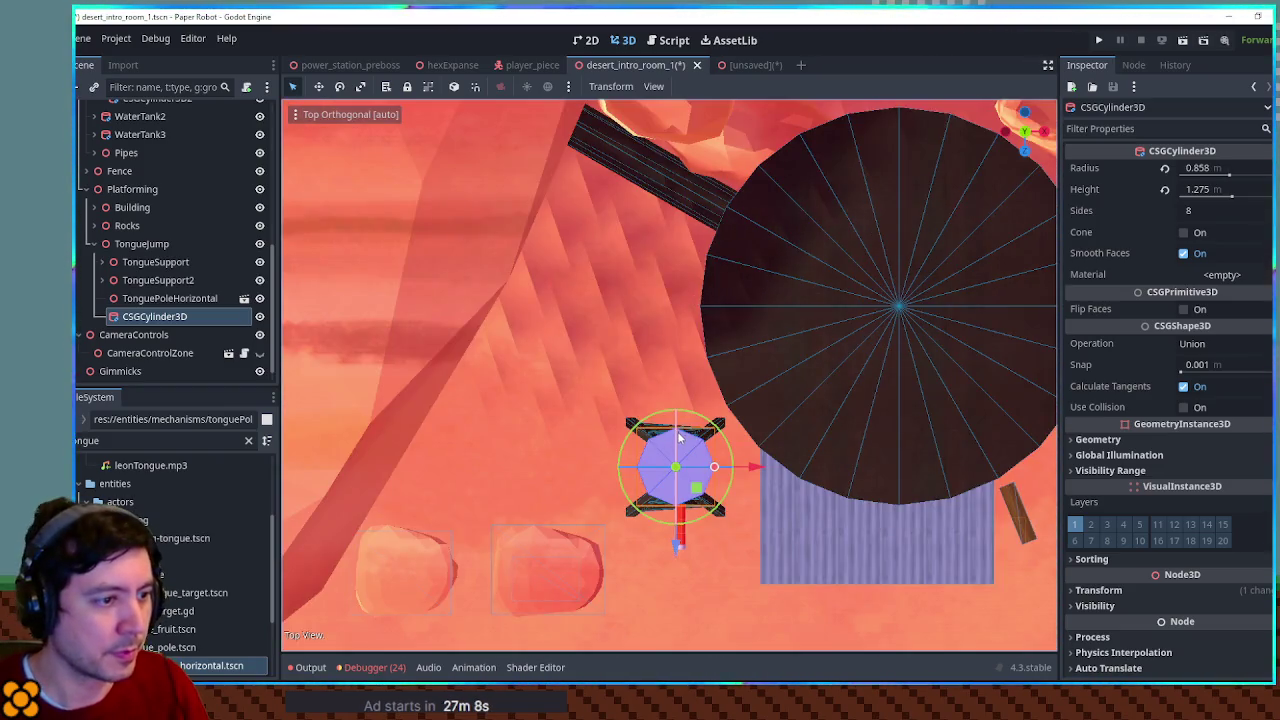
pyautogui.scroll(2, 646, 381)
pyautogui.scroll(4, 646, 381)
pyautogui.scroll(3, 722, 425)
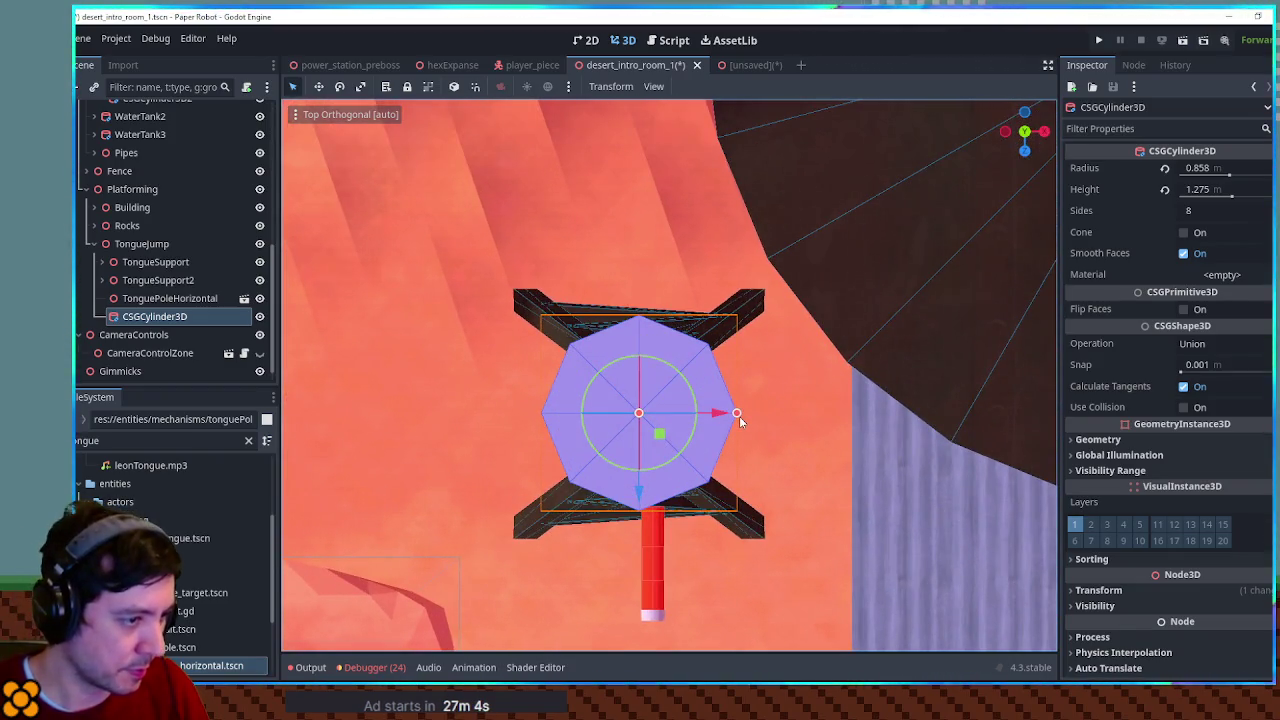
pyautogui.moveTo(722, 414)
pyautogui.mouseDown()
pyautogui.moveTo(677, 349)
pyautogui.moveTo(666, 240)
pyautogui.moveTo(706, 286)
pyautogui.moveTo(696, 299)
pyautogui.mouseUp()
pyautogui.moveTo(628, 145)
pyautogui.mouseDown()
pyautogui.moveTo(759, 246)
pyautogui.moveTo(679, 239)
pyautogui.mouseUp()
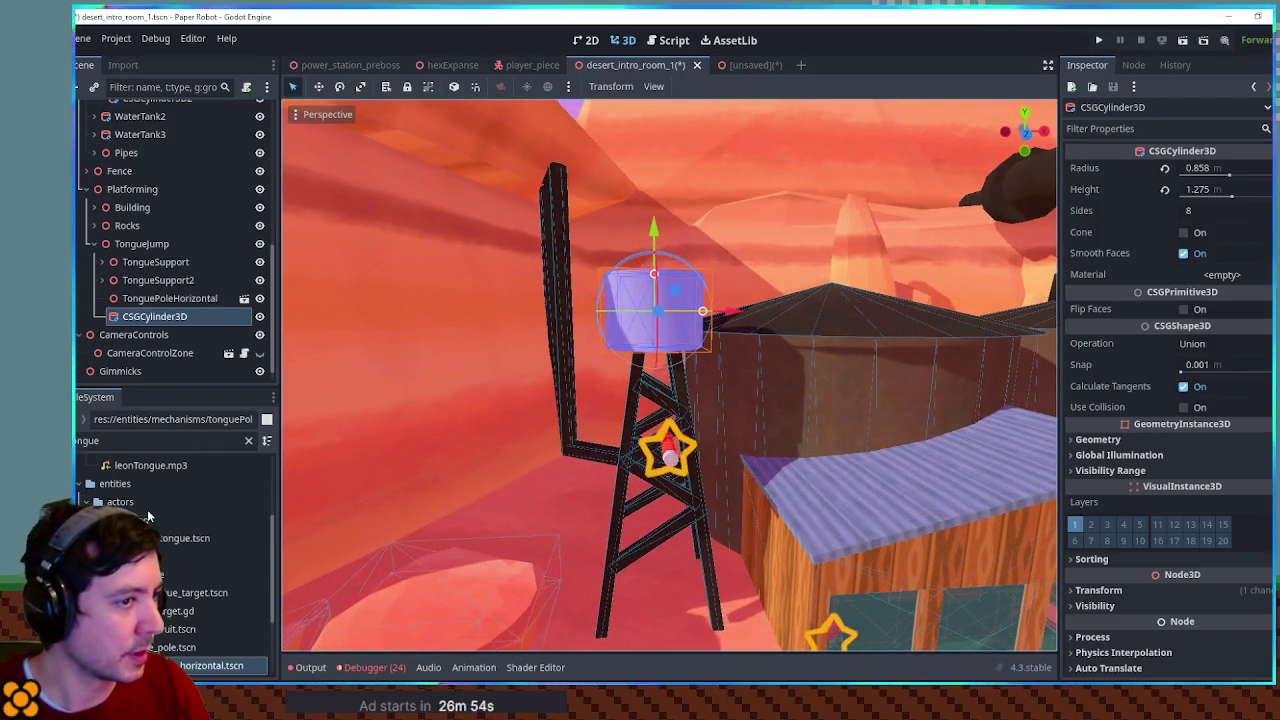
# Apply darkPlanksTriplanar.tres to the cylinder and raise its height to 1.412 m
pyautogui.click(129, 441)
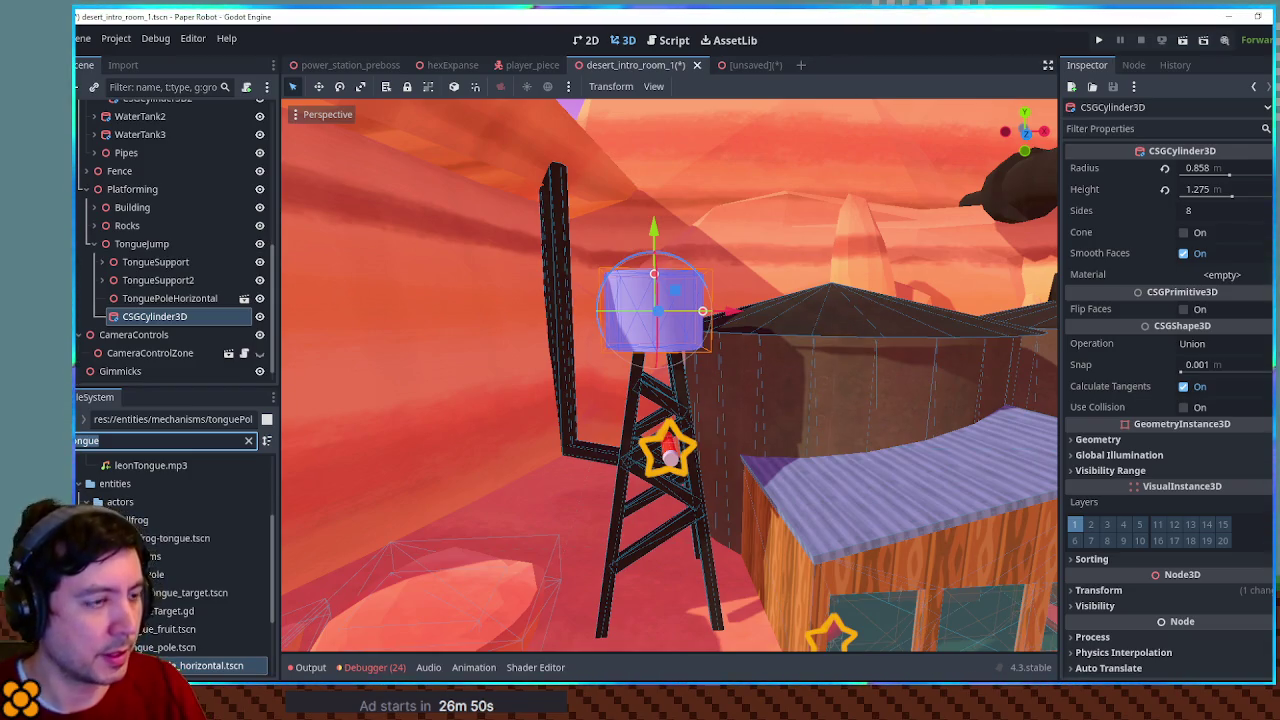
pyautogui.hotkey('ctrl', 'a')
pyautogui.write('planks')
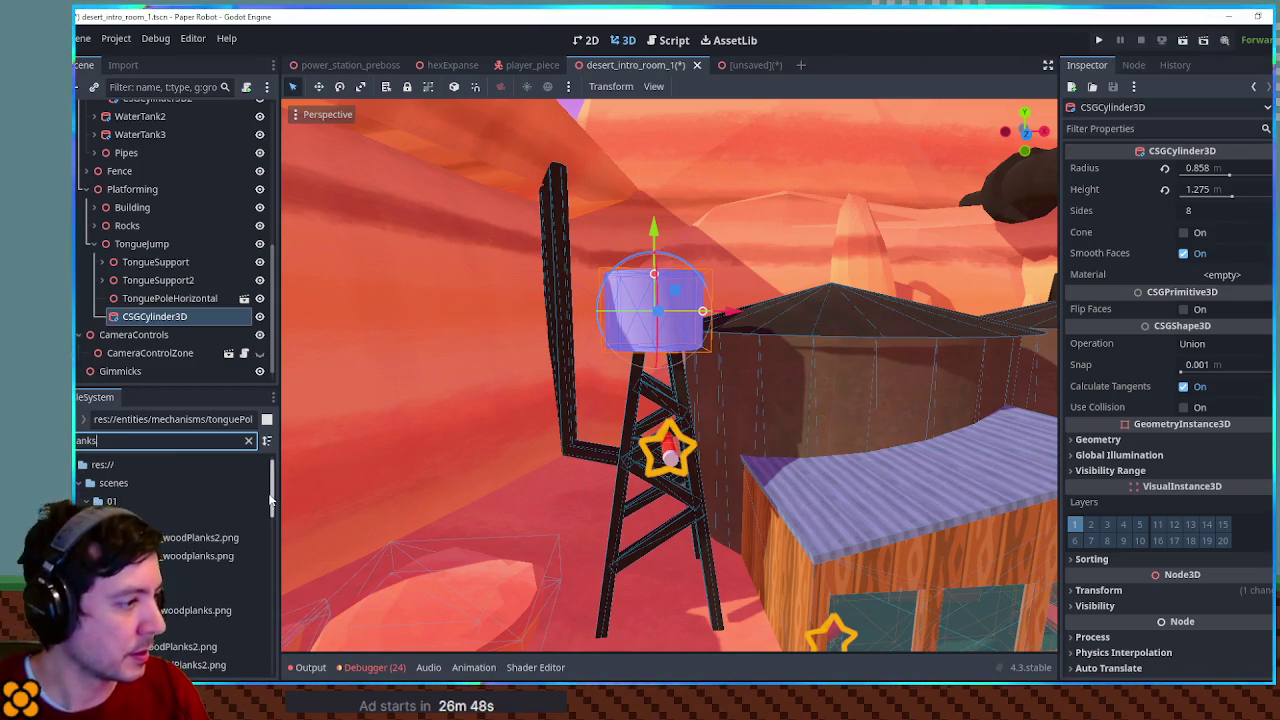
pyautogui.scroll(-5, 270, 500)
pyautogui.moveTo(180, 626)
pyautogui.mouseDown()
pyautogui.moveTo(500, 400)
pyautogui.moveTo(660, 310)
pyautogui.moveTo(720, 325)
pyautogui.mouseUp()
pyautogui.scroll(3, 679, 317)
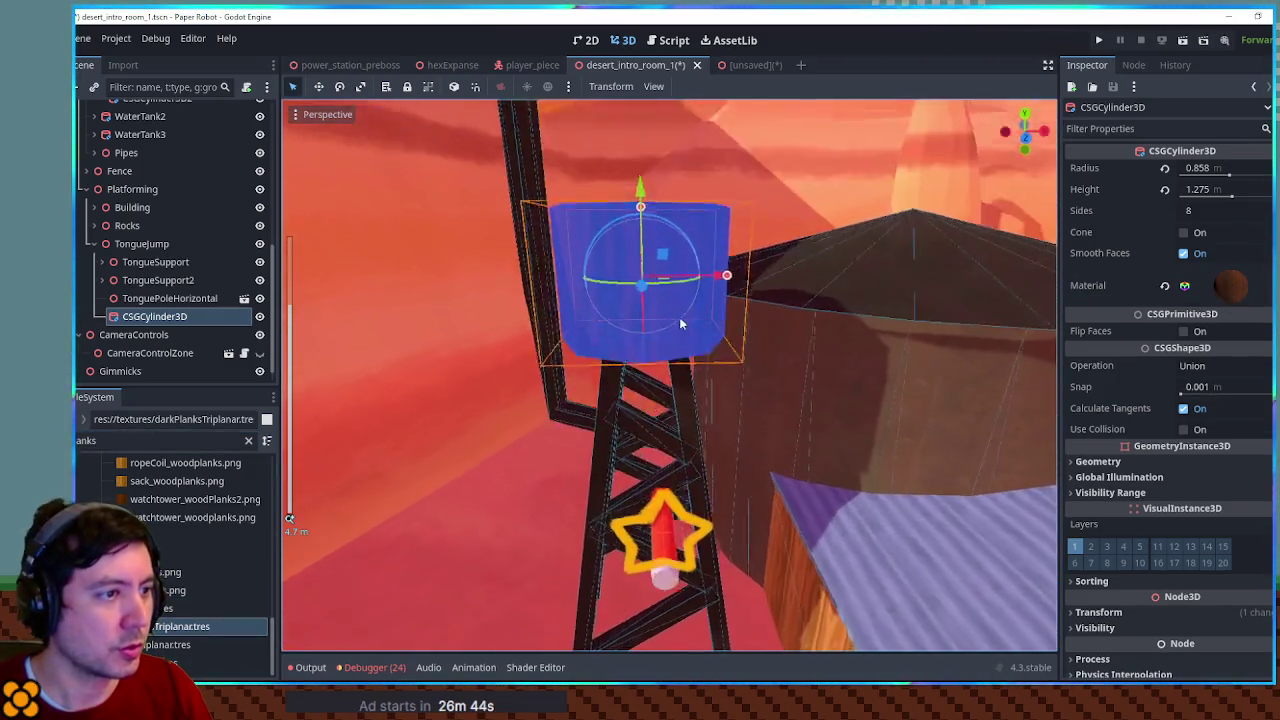
pyautogui.moveTo(643, 213); pyautogui.dragTo(643, 207)
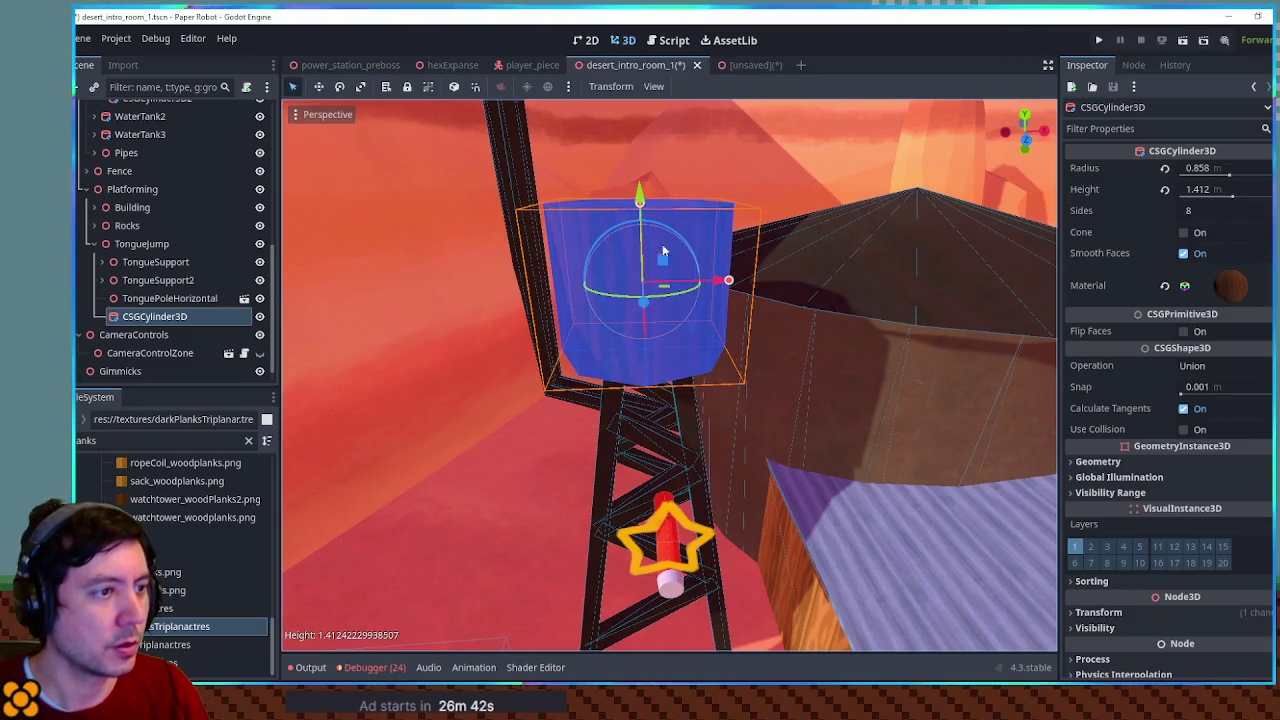
pyautogui.scroll(-5, 668, 248)
pyautogui.scroll(3, 690, 262)
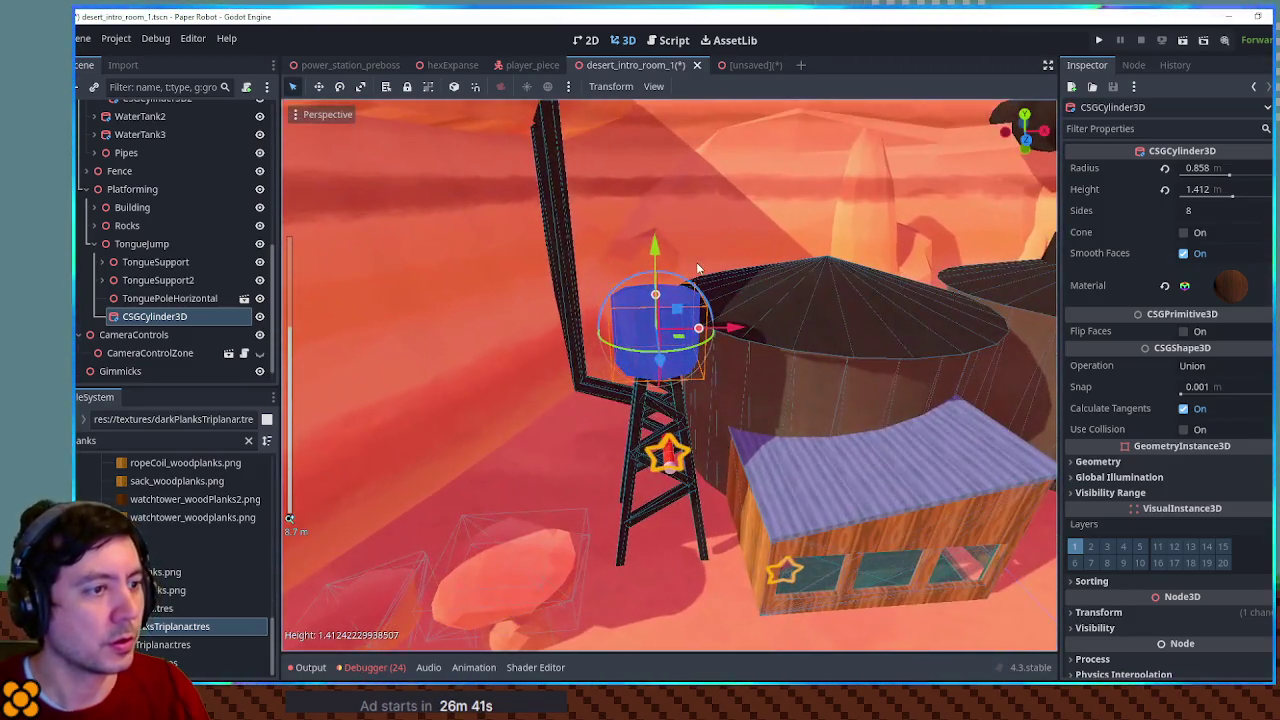
# Copy and paste the tank cylinder to create CSGCylinder3D2
pyautogui.click(162, 318)
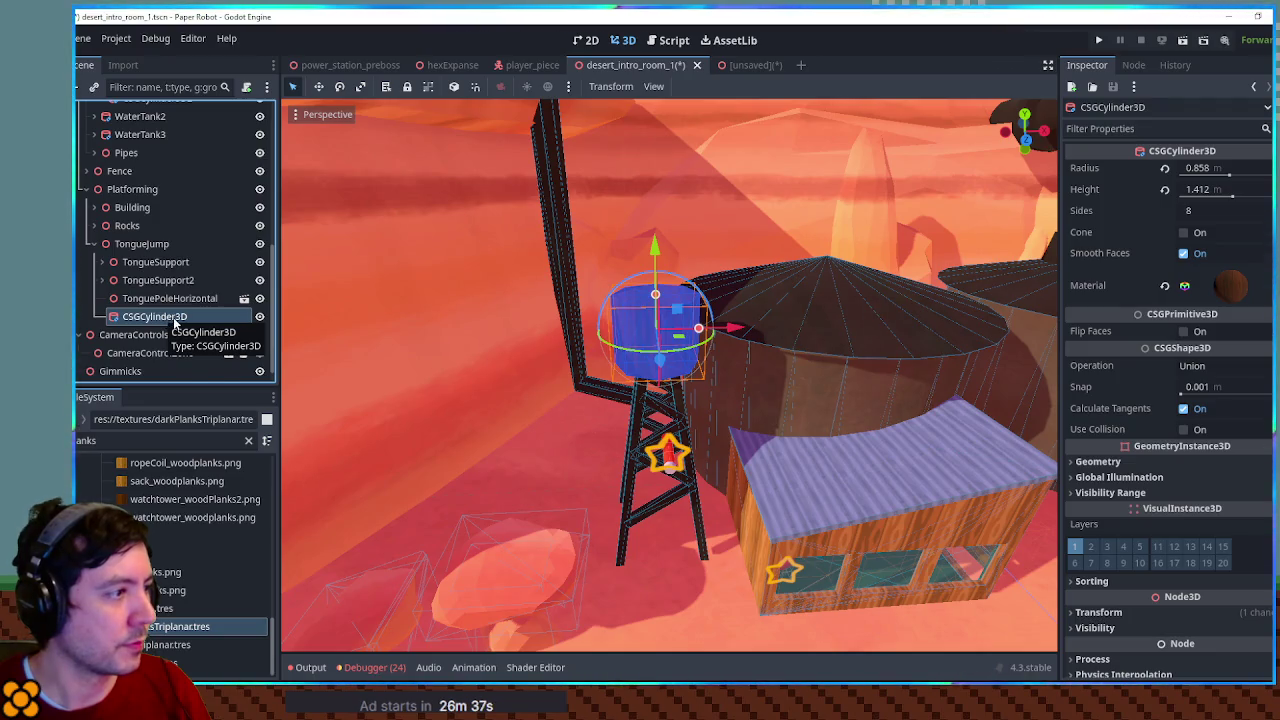
pyautogui.hotkey('ctrl', 'c')
pyautogui.hotkey('ctrl', 'v')
# Raise the copy and make it a cone roof with radius 0.989 and height 0.466
pyautogui.moveTo(654, 245); pyautogui.dragTo(656, 176)
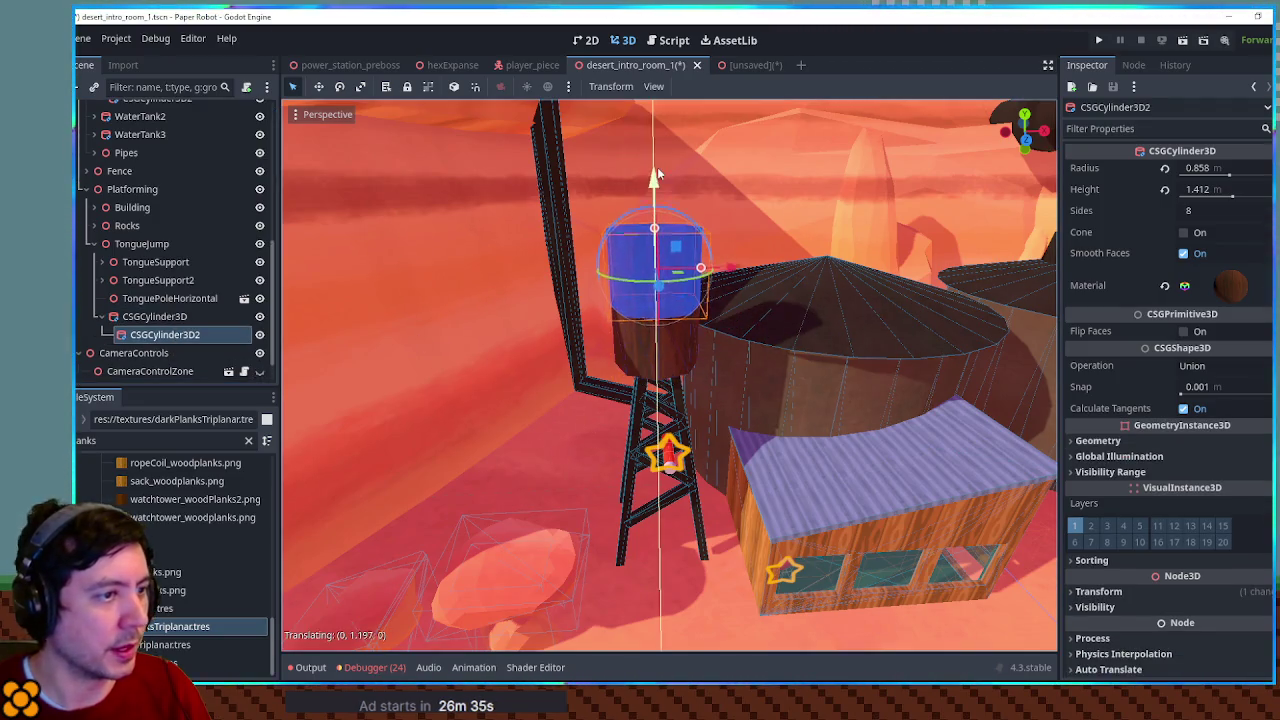
pyautogui.click(1183, 233)
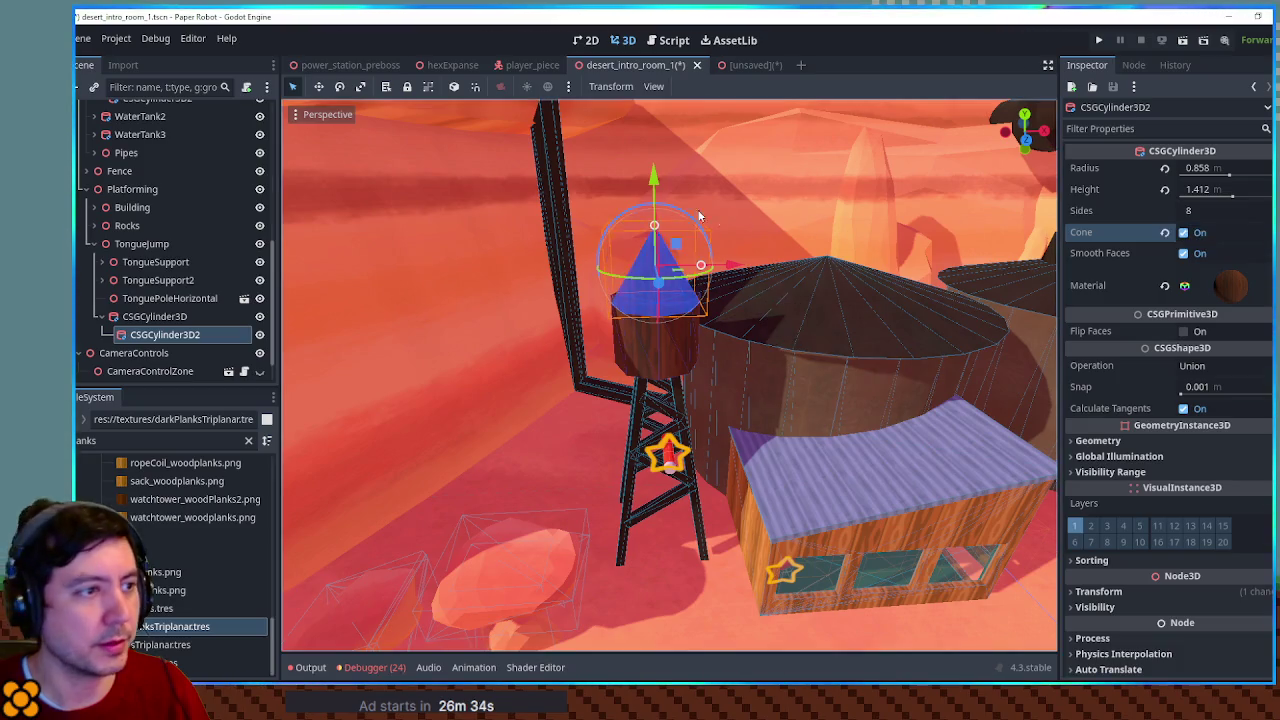
pyautogui.scroll(5, 718, 275)
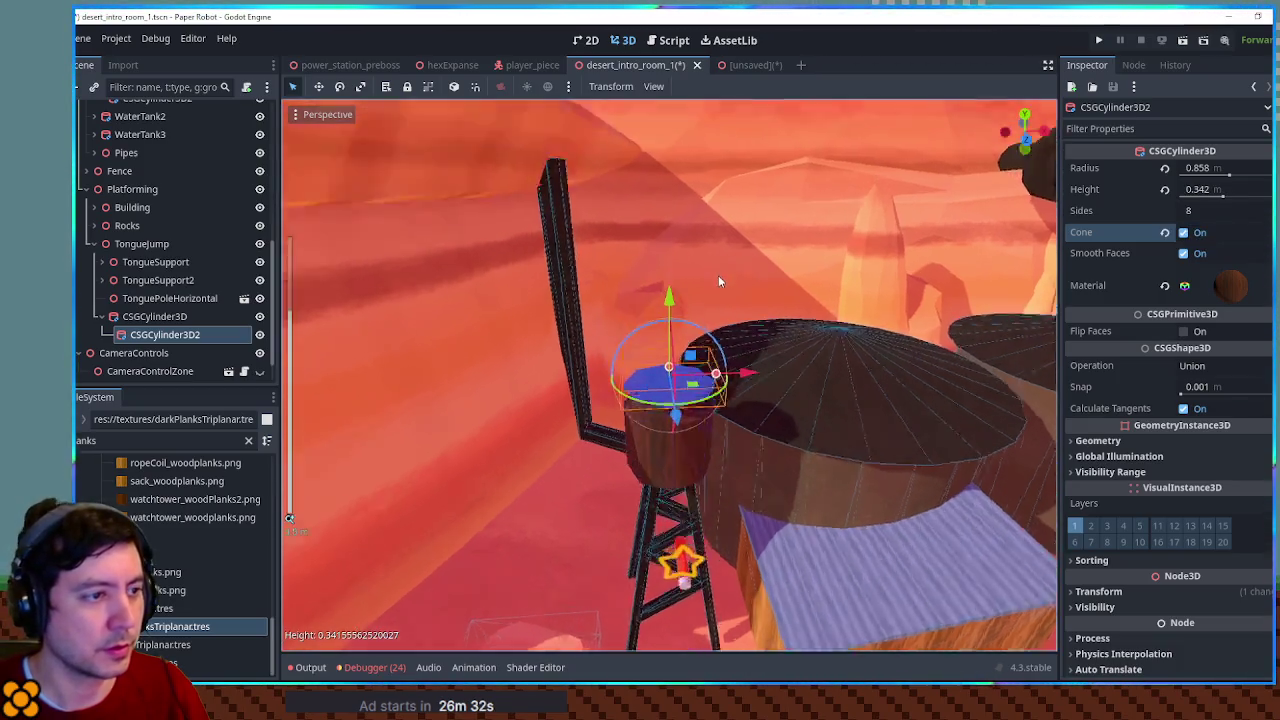
pyautogui.moveTo(678, 305); pyautogui.dragTo(679, 362)
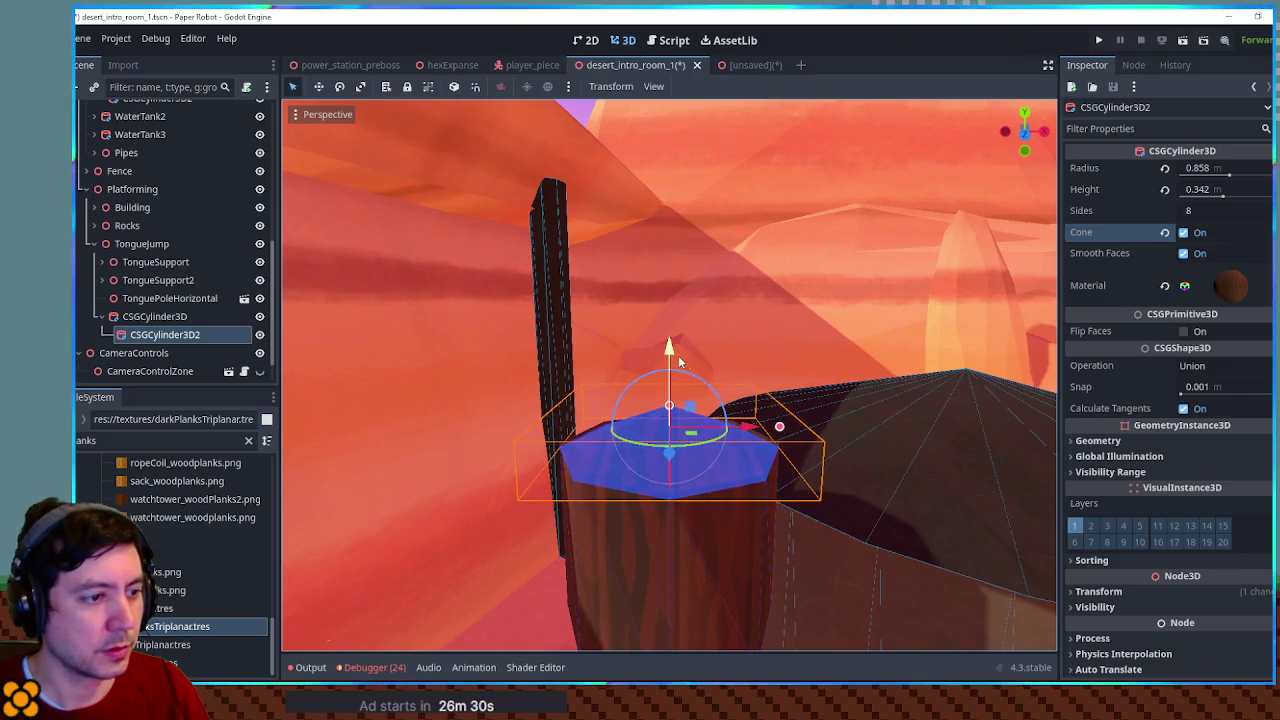
pyautogui.click(791, 427)
pyautogui.click(686, 451)
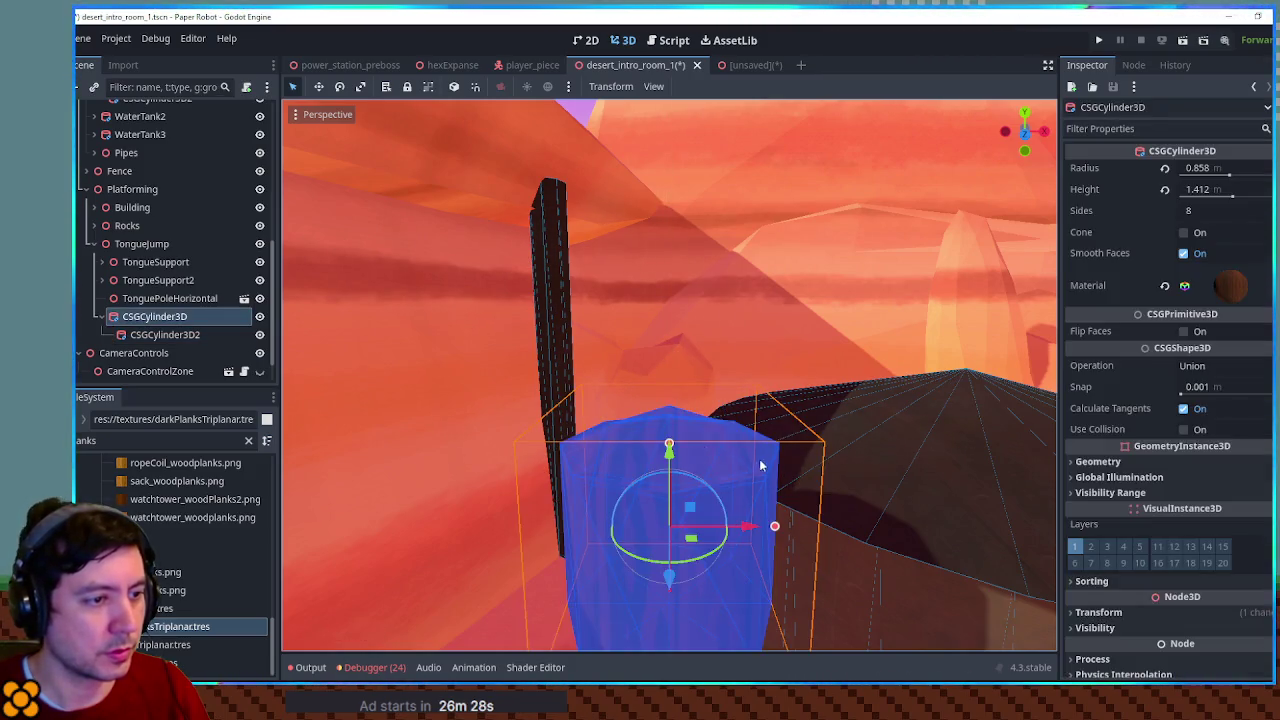
pyautogui.click(190, 334)
pyautogui.moveTo(780, 429)
pyautogui.mouseDown()
pyautogui.moveTo(791, 429)
pyautogui.moveTo(729, 437)
pyautogui.mouseUp()
pyautogui.moveTo(670, 407); pyautogui.dragTo(669, 399)
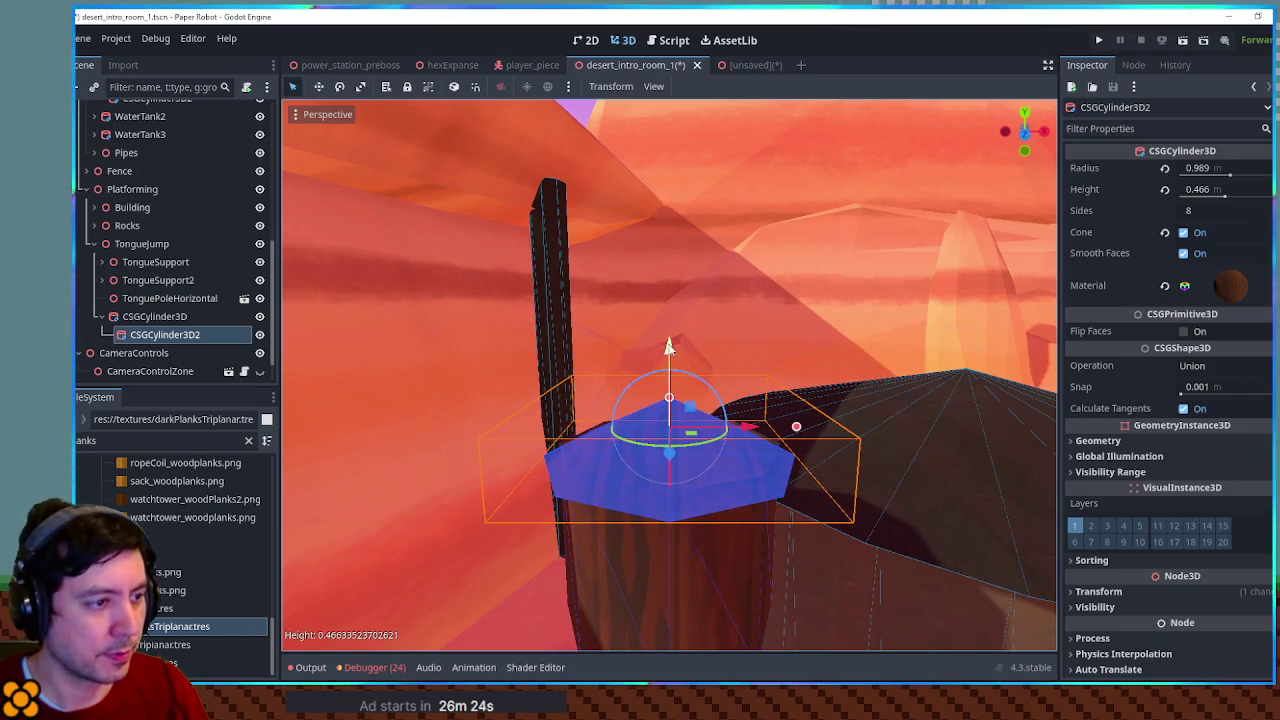
pyautogui.moveTo(669, 347); pyautogui.dragTo(672, 340)
# Save the scene and launch a test run of the level
pyautogui.press('KP_1')
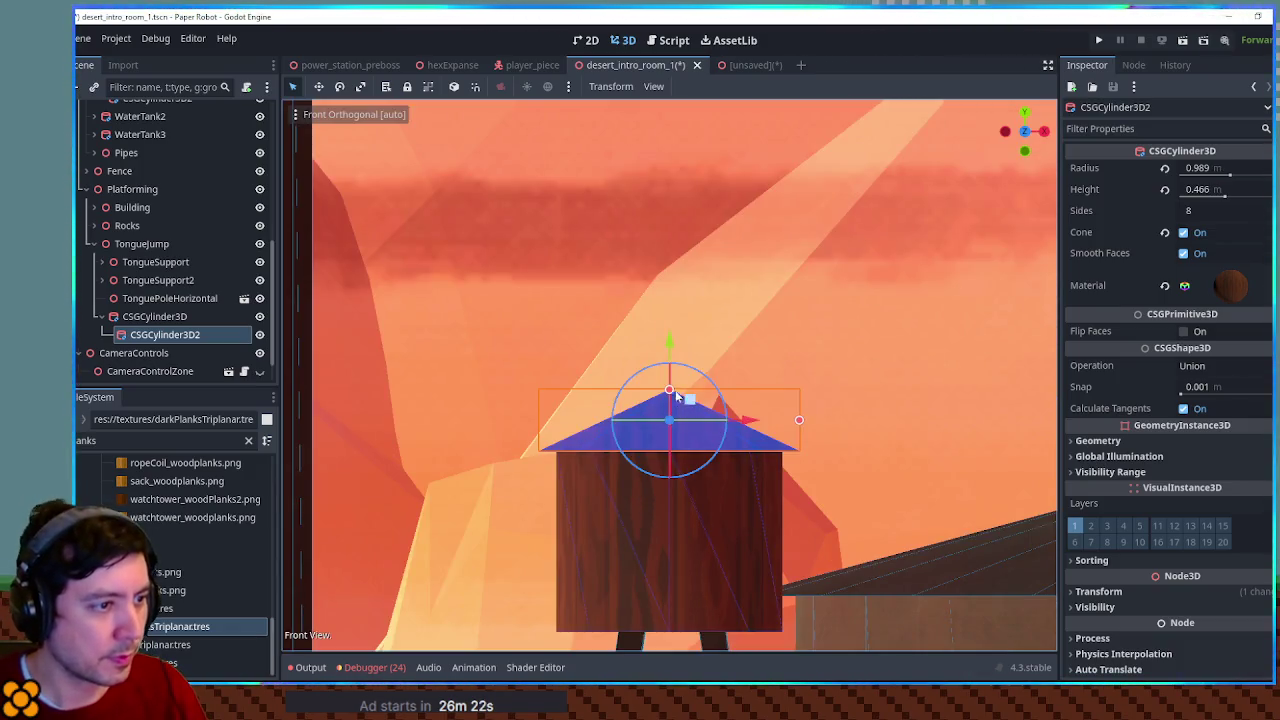
pyautogui.scroll(-3, 678, 346)
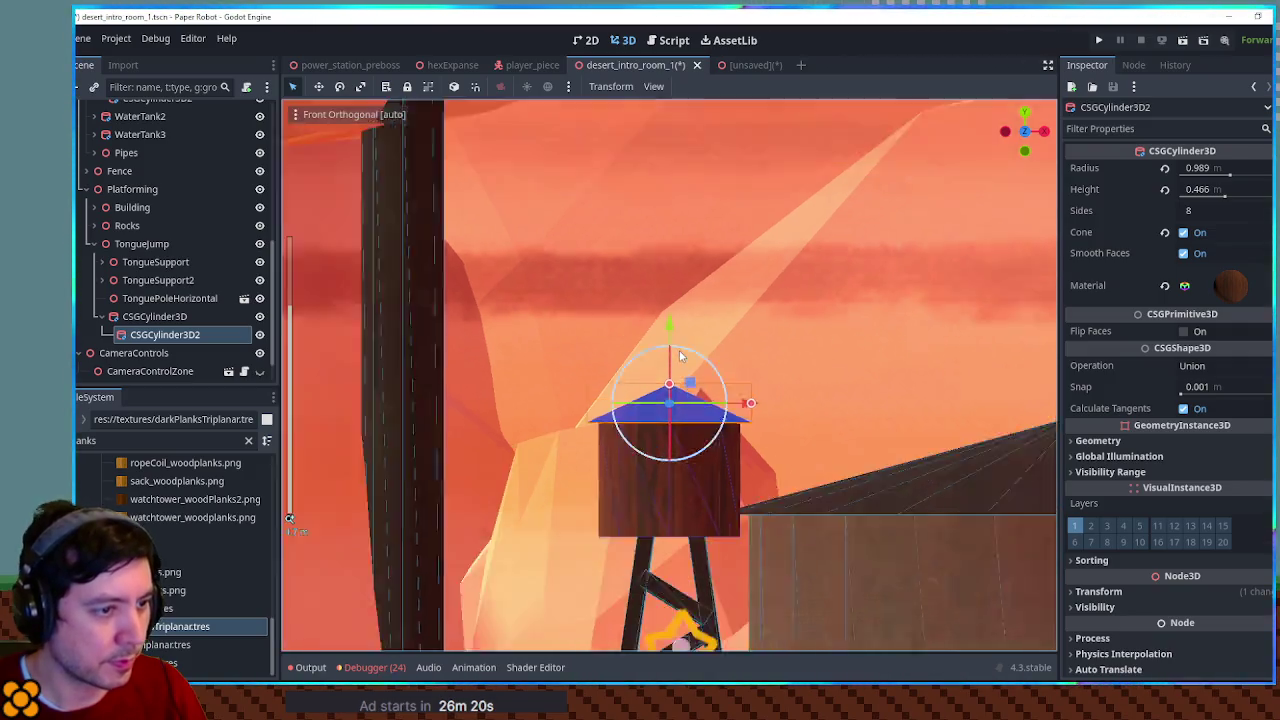
pyautogui.scroll(-2, 680, 355)
pyautogui.click(562, 178)
pyautogui.moveTo(562, 178)
pyautogui.mouseDown()
pyautogui.moveTo(634, 260)
pyautogui.moveTo(846, 377)
pyautogui.moveTo(656, 256)
pyautogui.moveTo(474, 263)
pyautogui.moveTo(766, 374)
pyautogui.moveTo(743, 294)
pyautogui.moveTo(754, 343)
pyautogui.mouseUp()
pyautogui.hotkey('ctrl', 's')
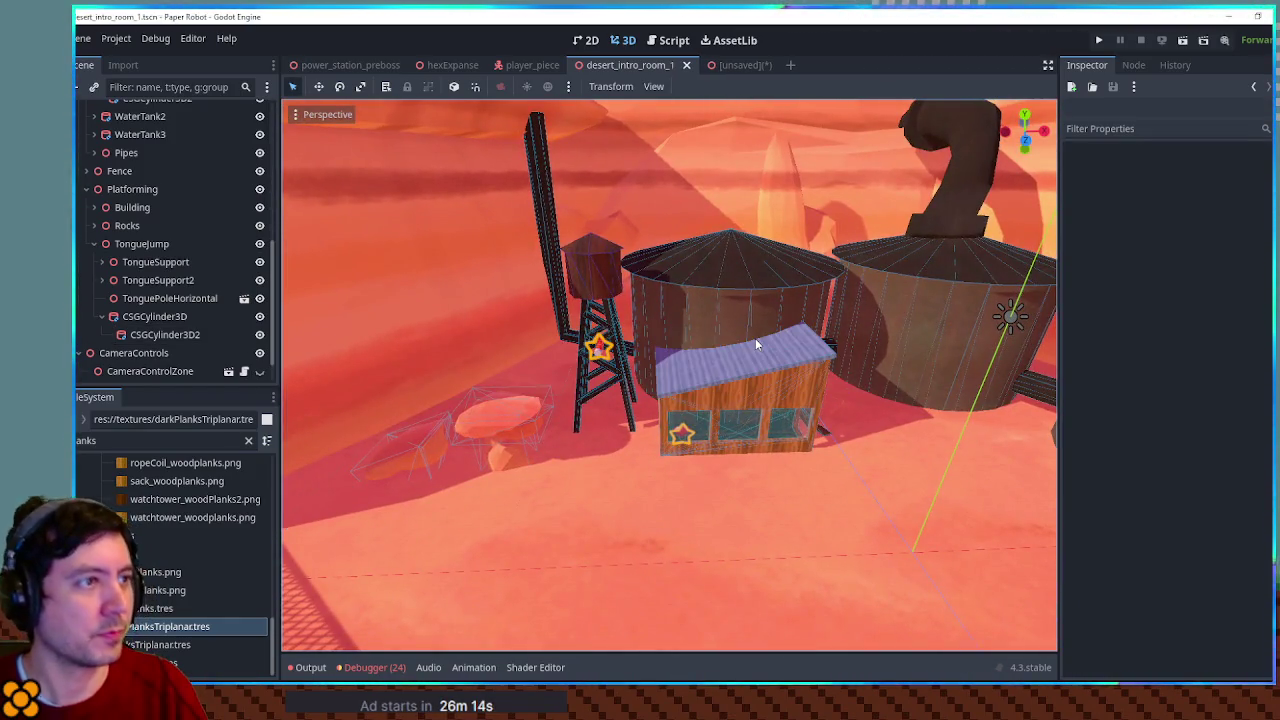
pyautogui.press('F6')
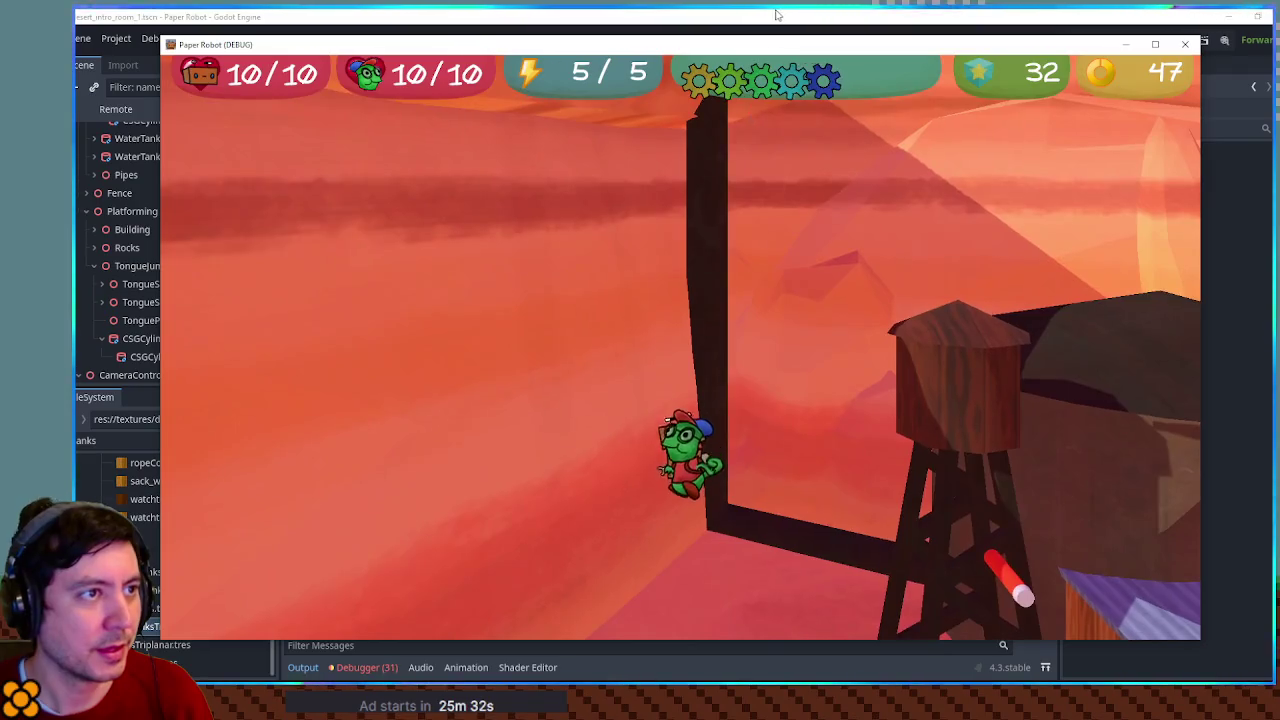
# Close the test run and return to the desert_intro_room_1 scene in the editor
pyautogui.click(776, 14)
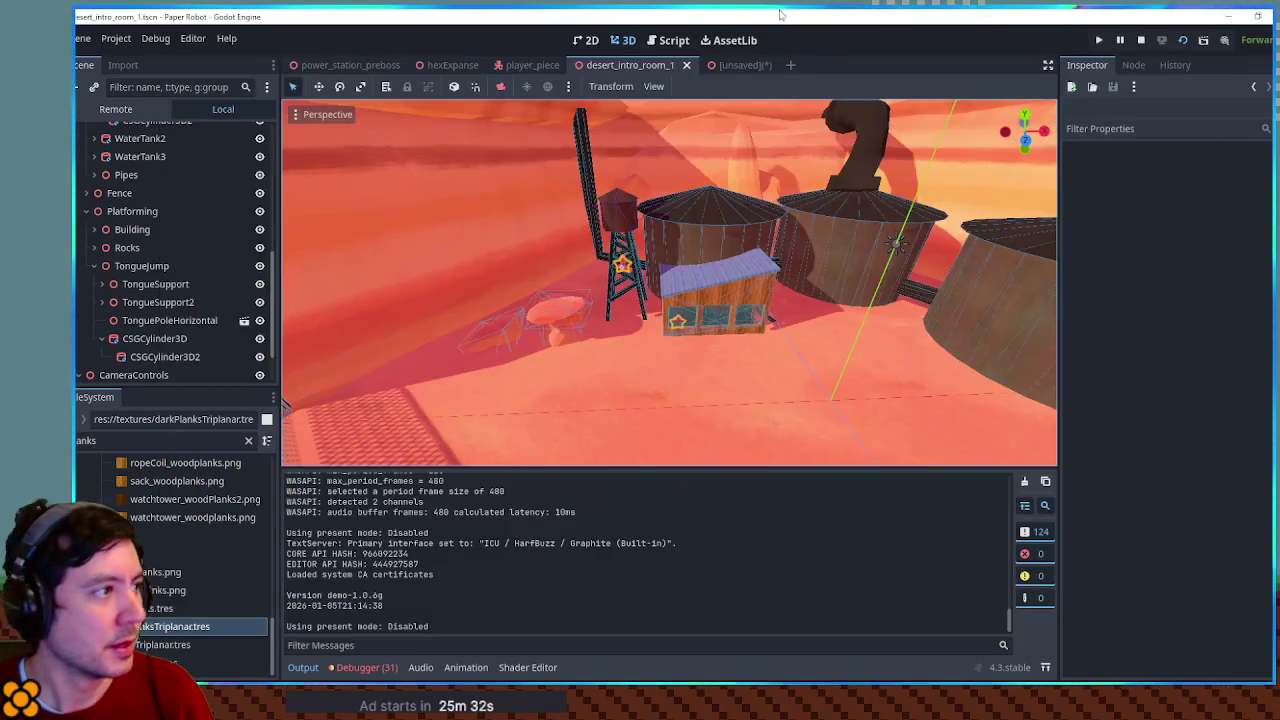
# Turn on Editable Children for Environment_Desert_1 and select its DirectionalLight3D
pyautogui.scroll(5, 149, 251)
pyautogui.click(88, 206)
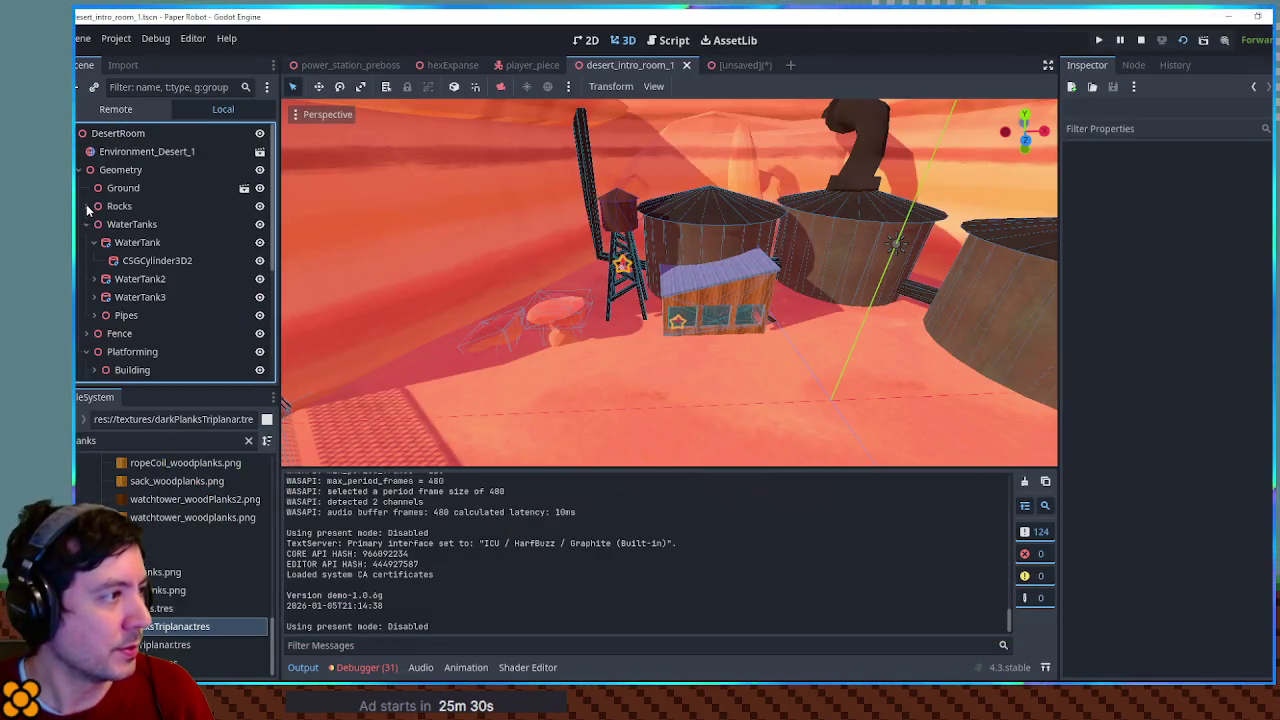
pyautogui.click(132, 152)
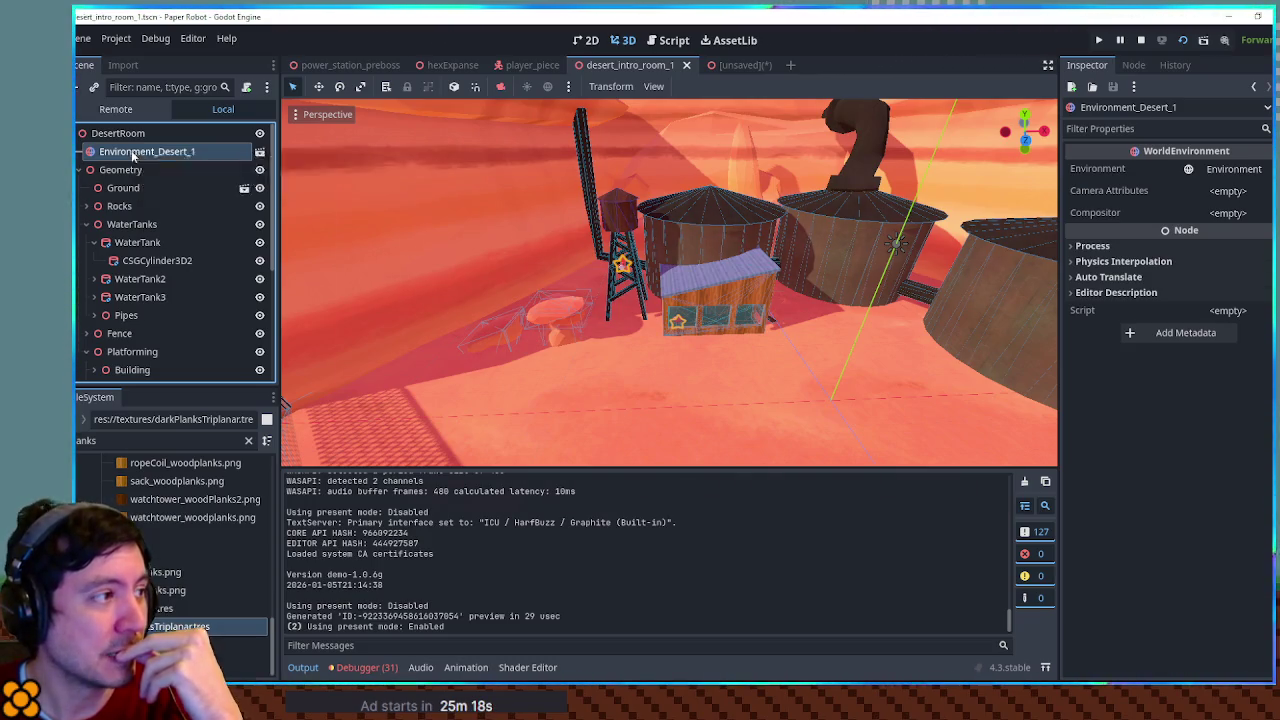
pyautogui.rightClick(133, 153)
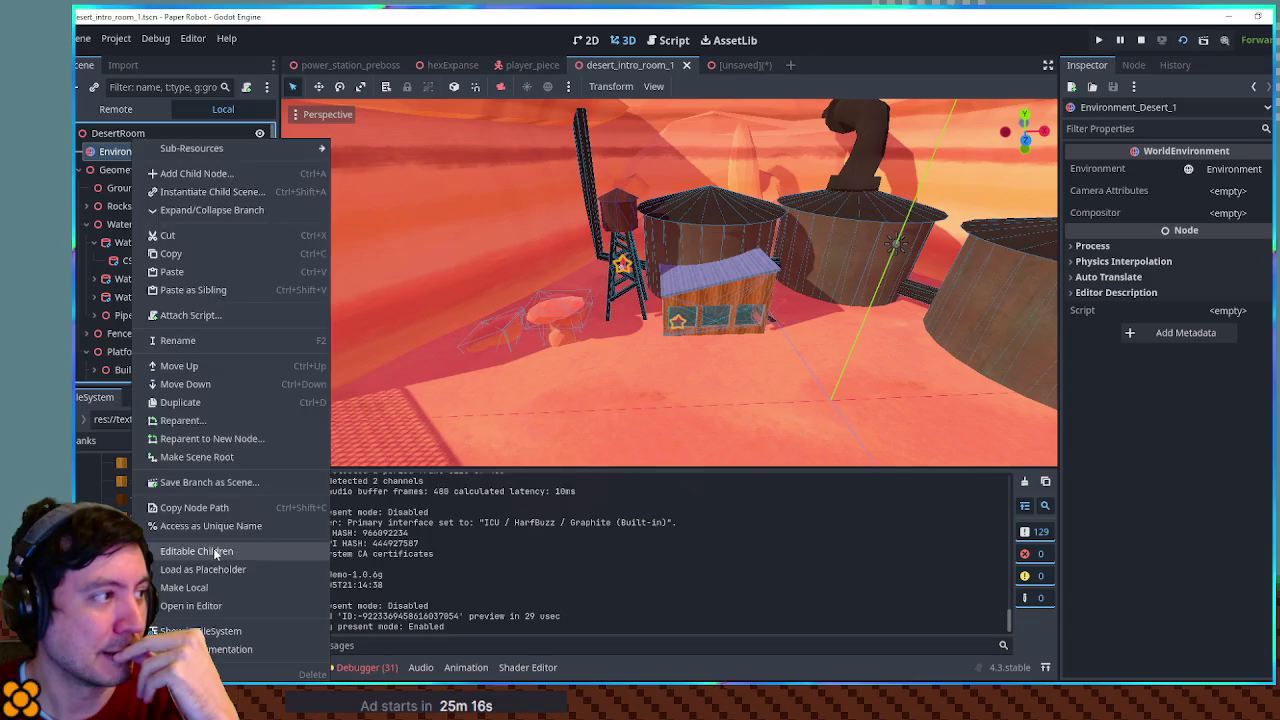
pyautogui.click(215, 552)
pyautogui.click(147, 170)
# Try several sun rotations on the light's Transform (Y -61.3, X 32.1, Z 93.6, X -66.4), undoing each
pyautogui.moveTo(928, 268)
pyautogui.mouseDown()
pyautogui.moveTo(952, 262)
pyautogui.moveTo(935, 262)
pyautogui.mouseUp()
pyautogui.click(1098, 352)
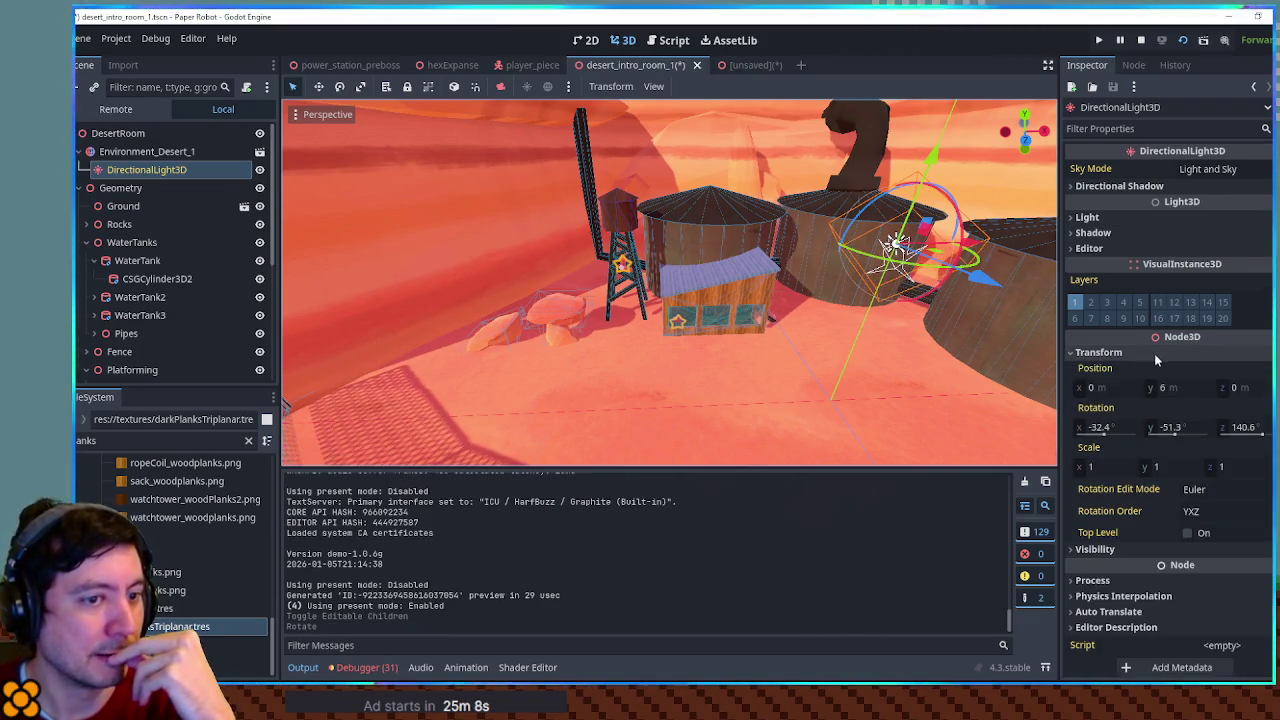
pyautogui.moveTo(1155, 430)
pyautogui.mouseDown()
pyautogui.moveTo(1140, 432)
pyautogui.moveTo(1177, 440)
pyautogui.mouseUp()
pyautogui.hotkey('ctrl', 'z')
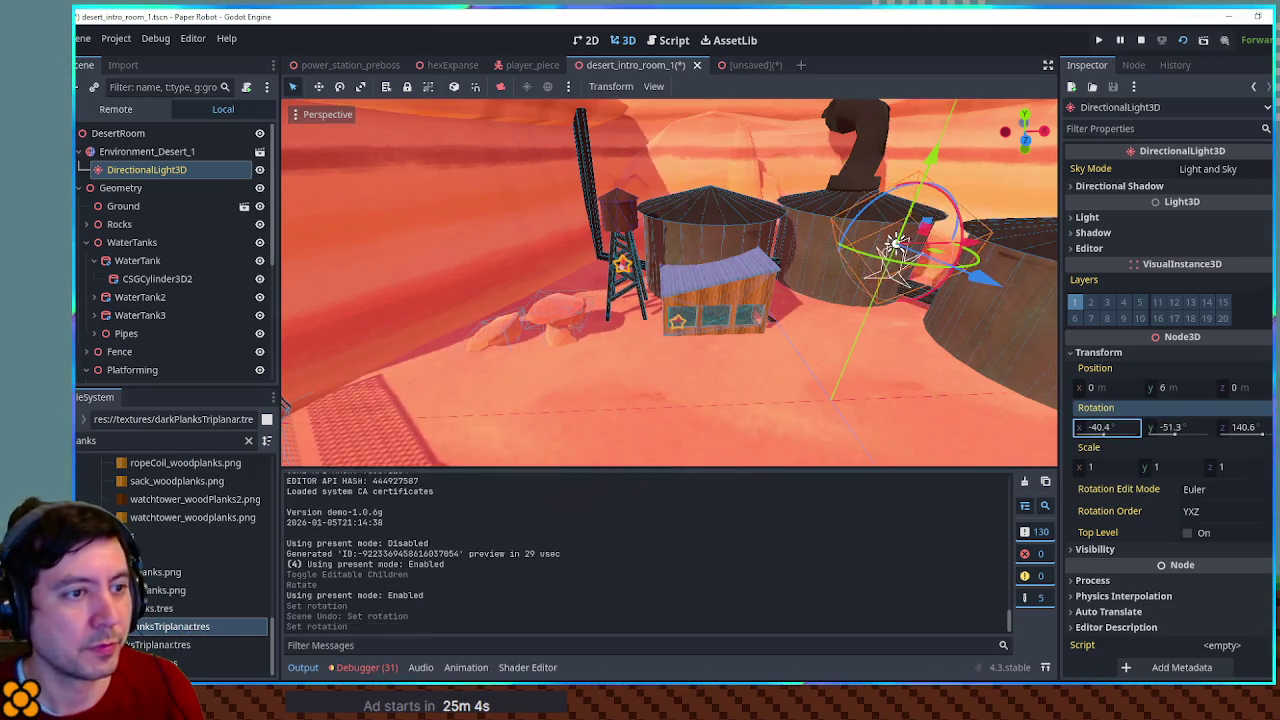
pyautogui.moveTo(1085, 432); pyautogui.dragTo(1118, 432)
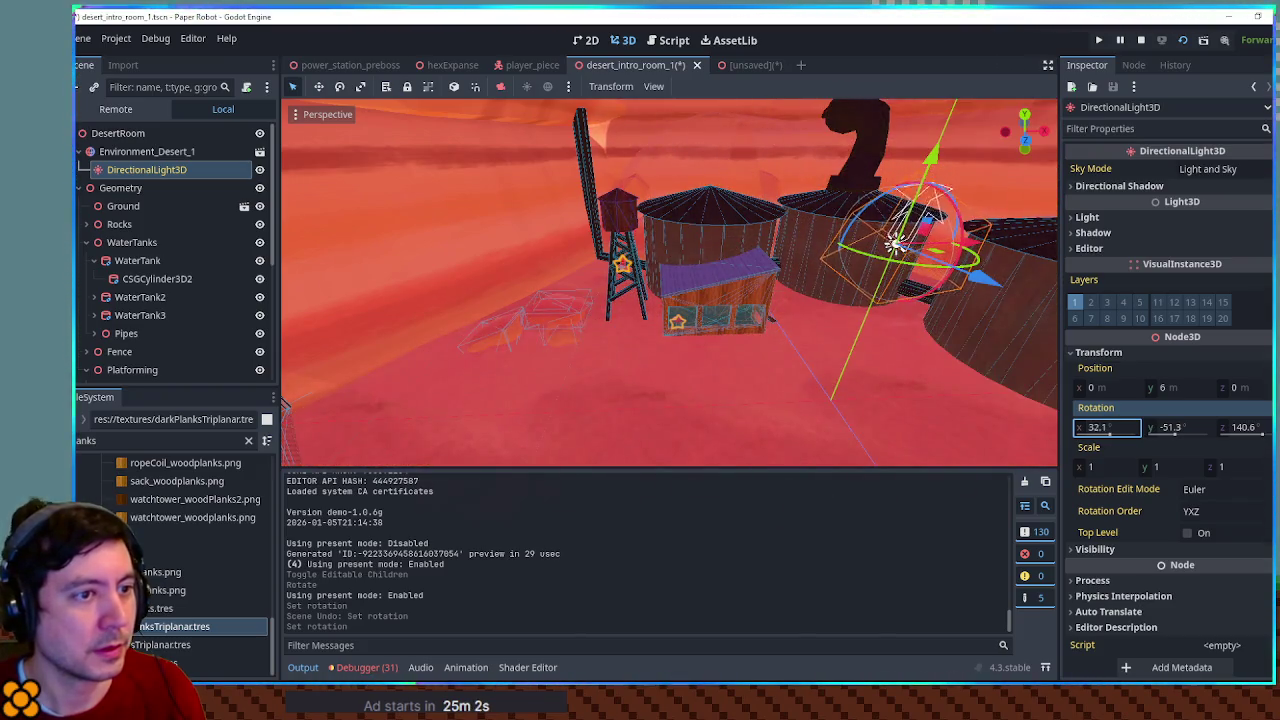
pyautogui.hotkey('ctrl', 'z')
pyautogui.moveTo(1224, 430); pyautogui.dragTo(1190, 430)
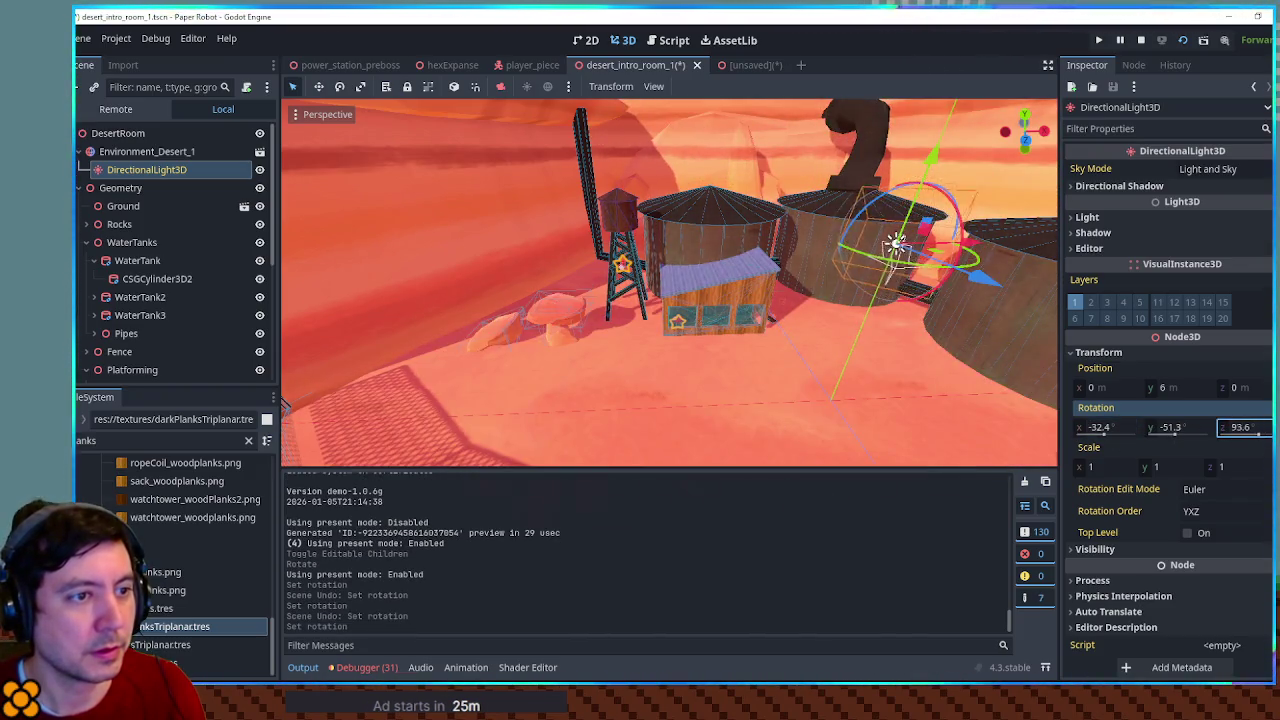
pyautogui.hotkey('ctrl', 'z')
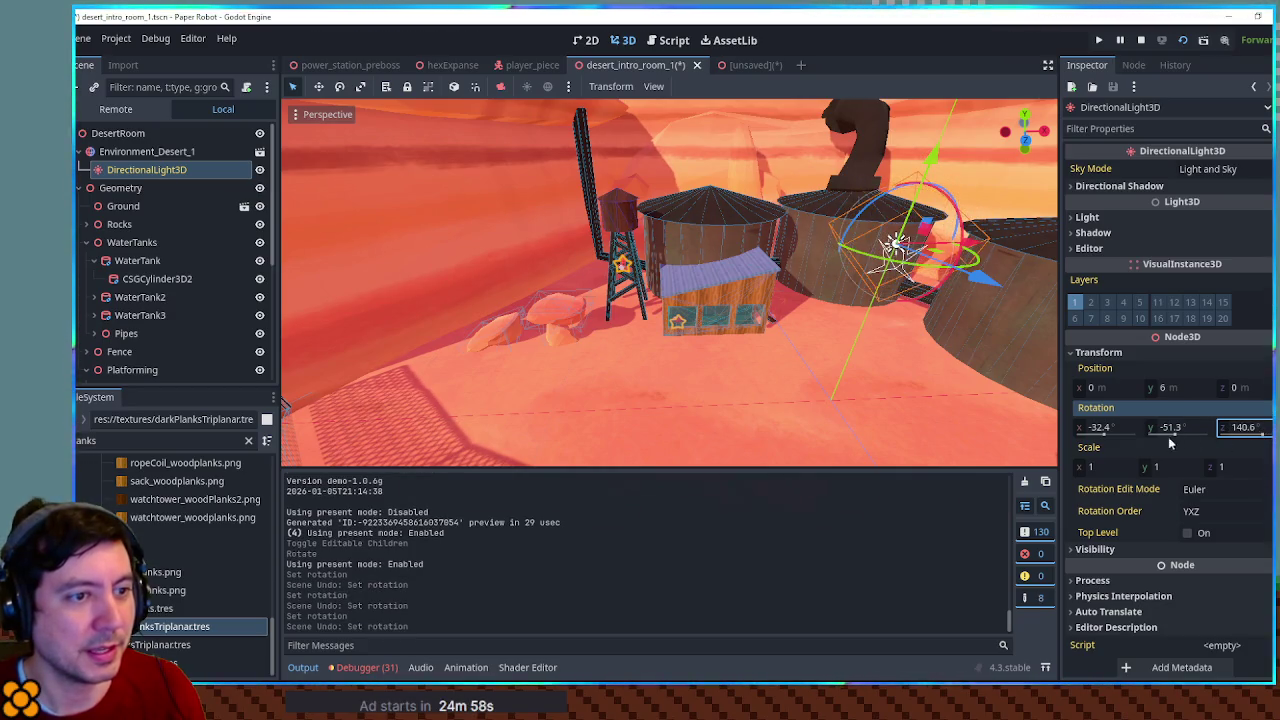
pyautogui.moveTo(1090, 430); pyautogui.dragTo(1113, 443)
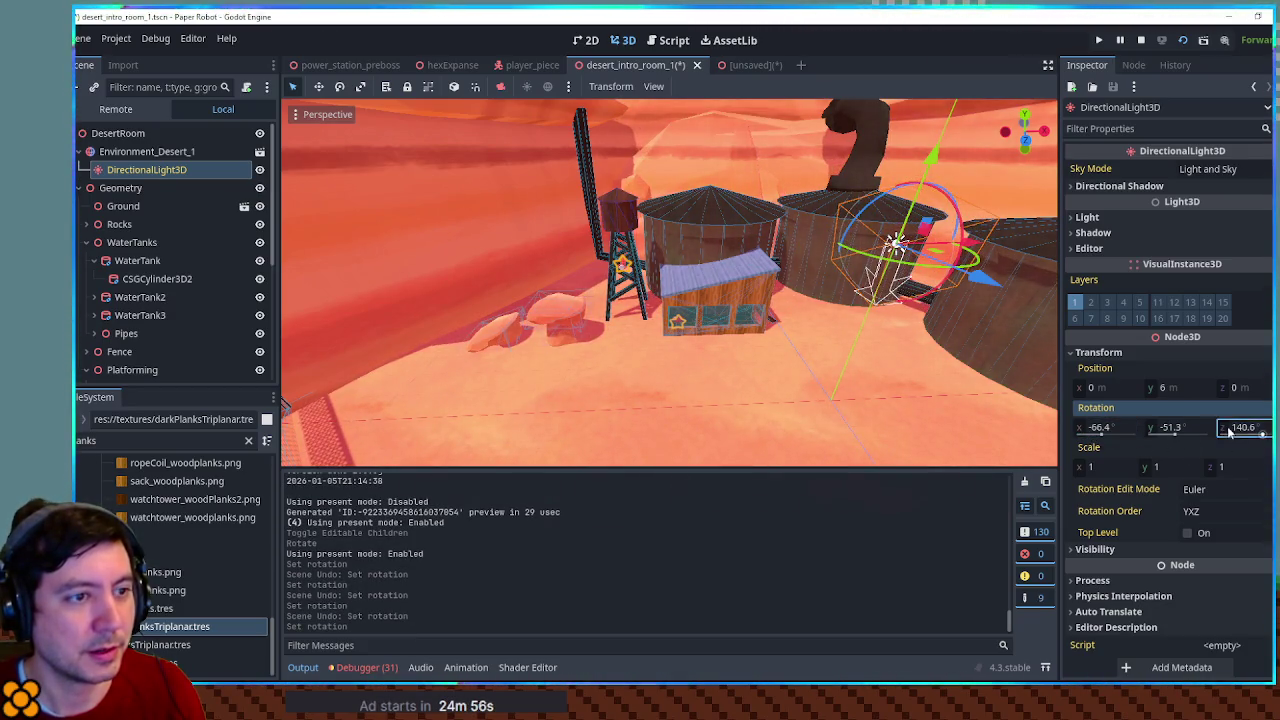
pyautogui.hotkey('ctrl', 'z')
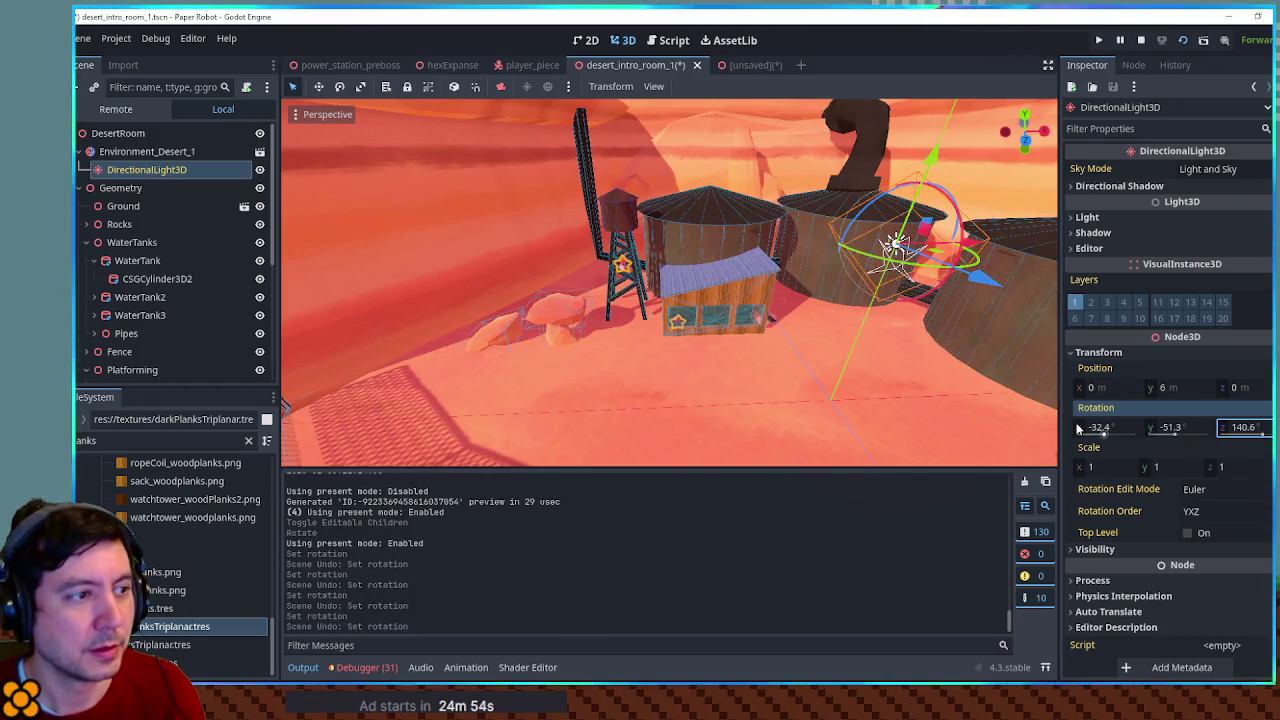
# Undo back past Editable Children, then re-enable Editable Children on Environment_Desert_1
pyautogui.hotkey('ctrl', 'z')
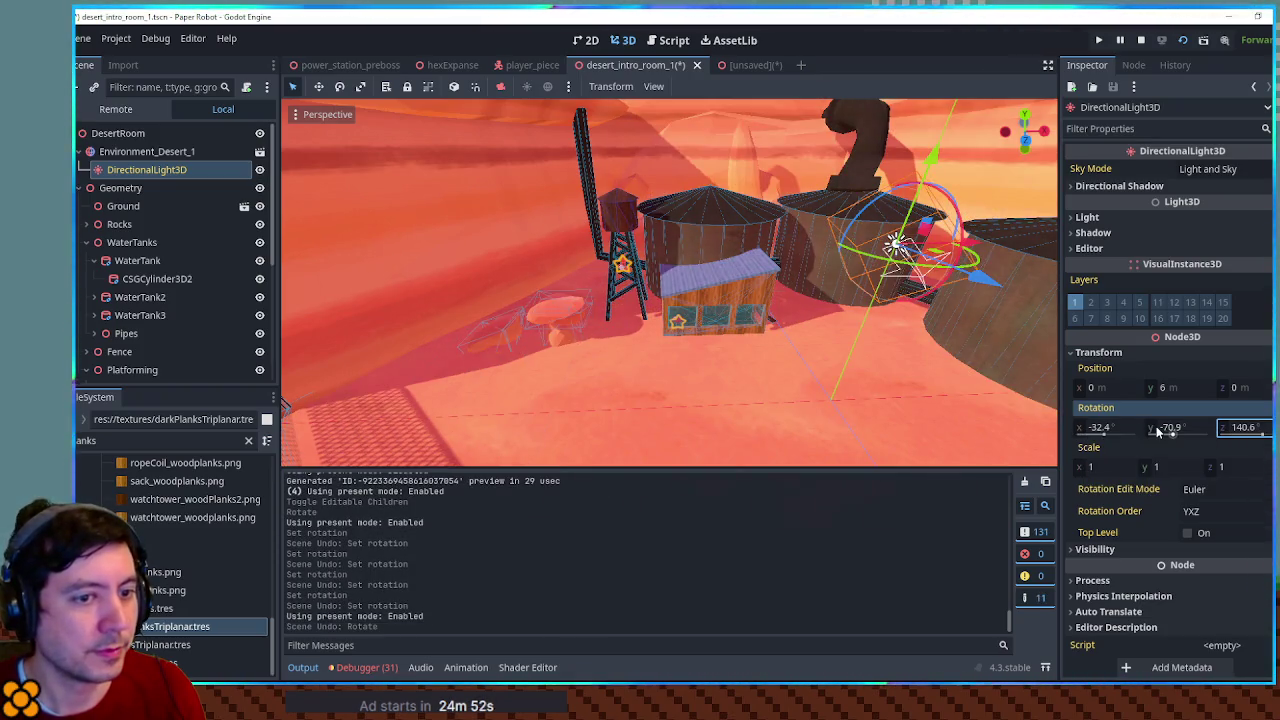
pyautogui.hotkey('ctrl', 'z')
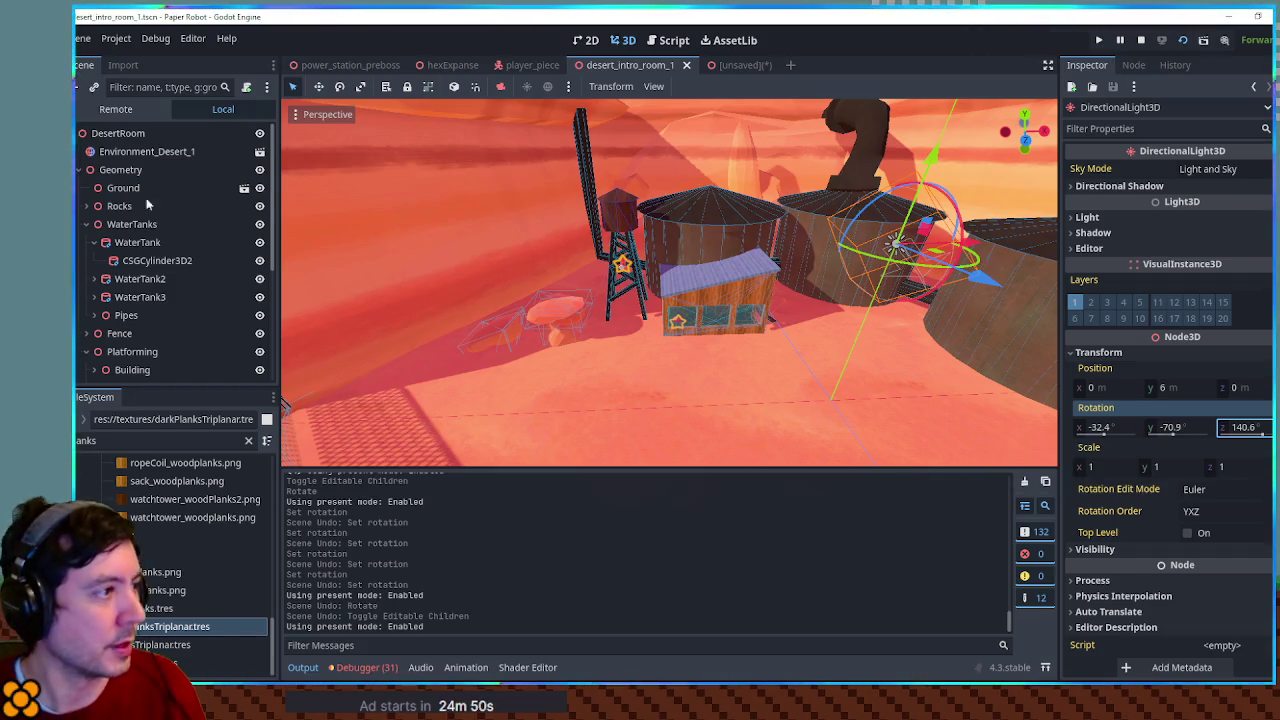
pyautogui.rightClick(135, 151)
pyautogui.click(220, 497)
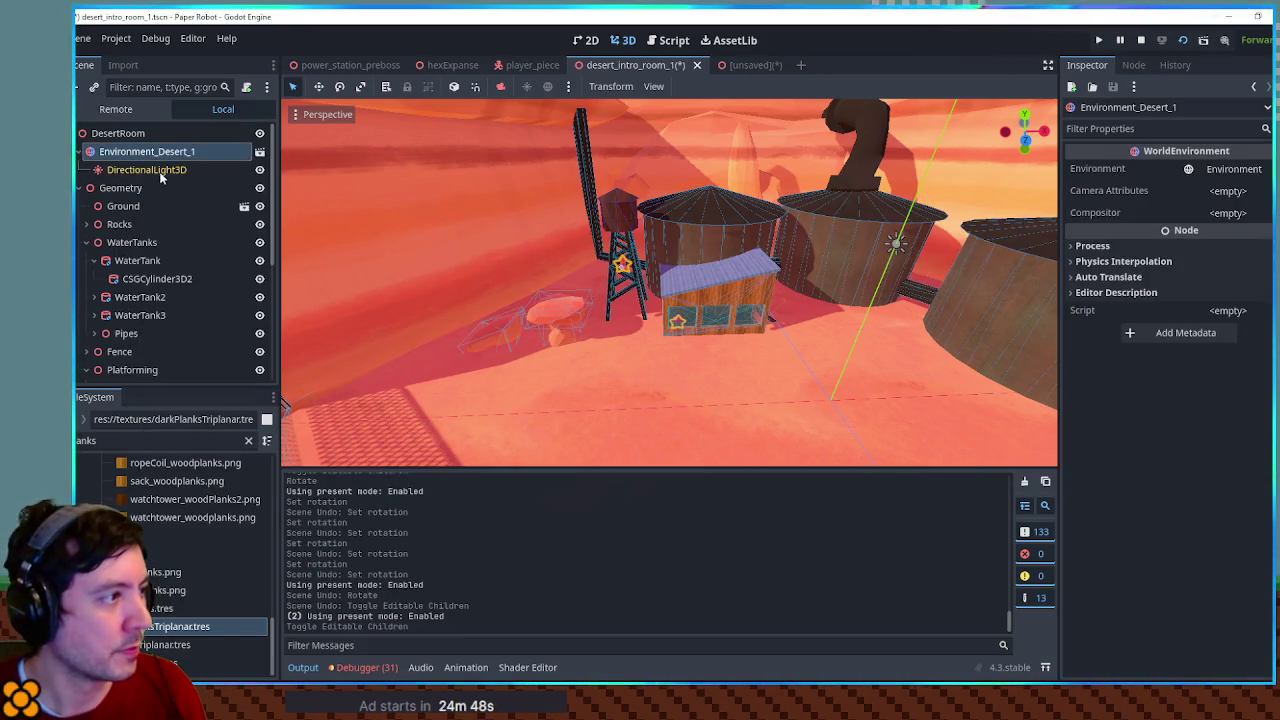
# Rotate the desert DirectionalLight3D to about -51.2° on Y
pyautogui.click(146, 169)
pyautogui.moveTo(900, 262)
pyautogui.mouseDown()
pyautogui.moveTo(492, 305)
pyautogui.moveTo(609, 374)
pyautogui.moveTo(749, 391)
pyautogui.moveTo(849, 286)
pyautogui.moveTo(702, 325)
pyautogui.mouseUp()
pyautogui.scroll(-2, 702, 325)
pyautogui.scroll(6, 705, 327)
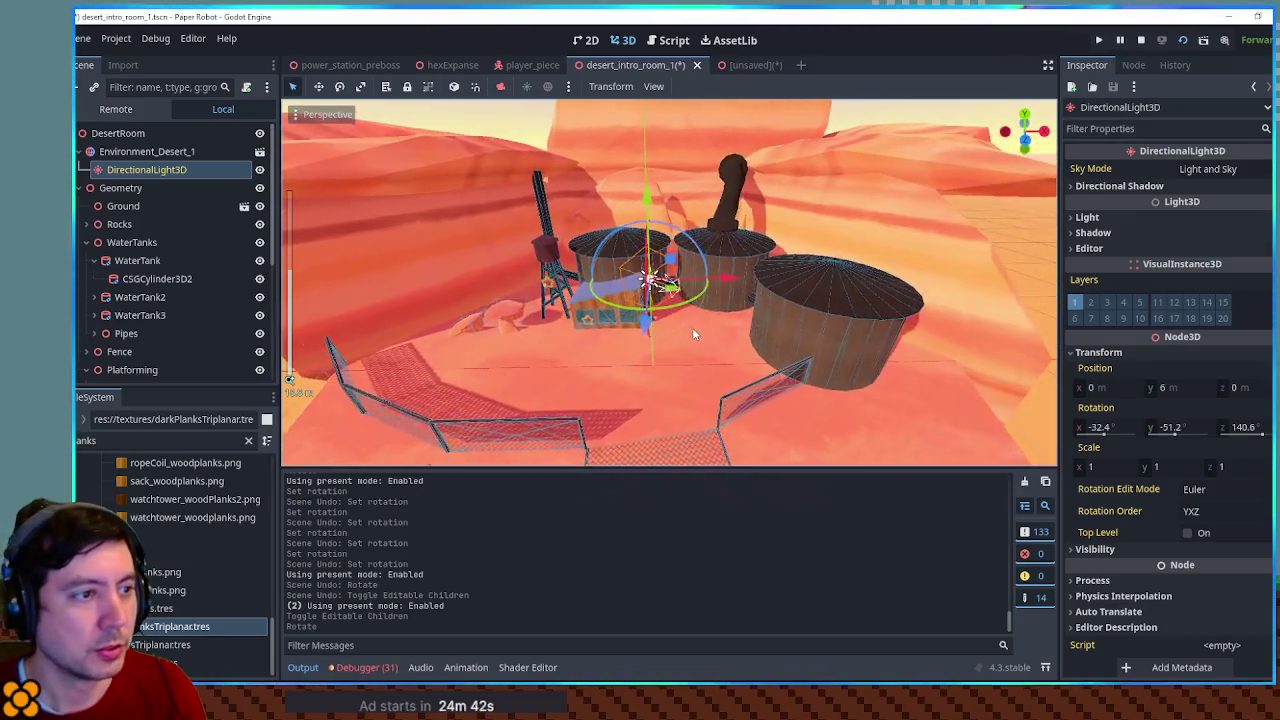
pyautogui.scroll(-5, 710, 364)
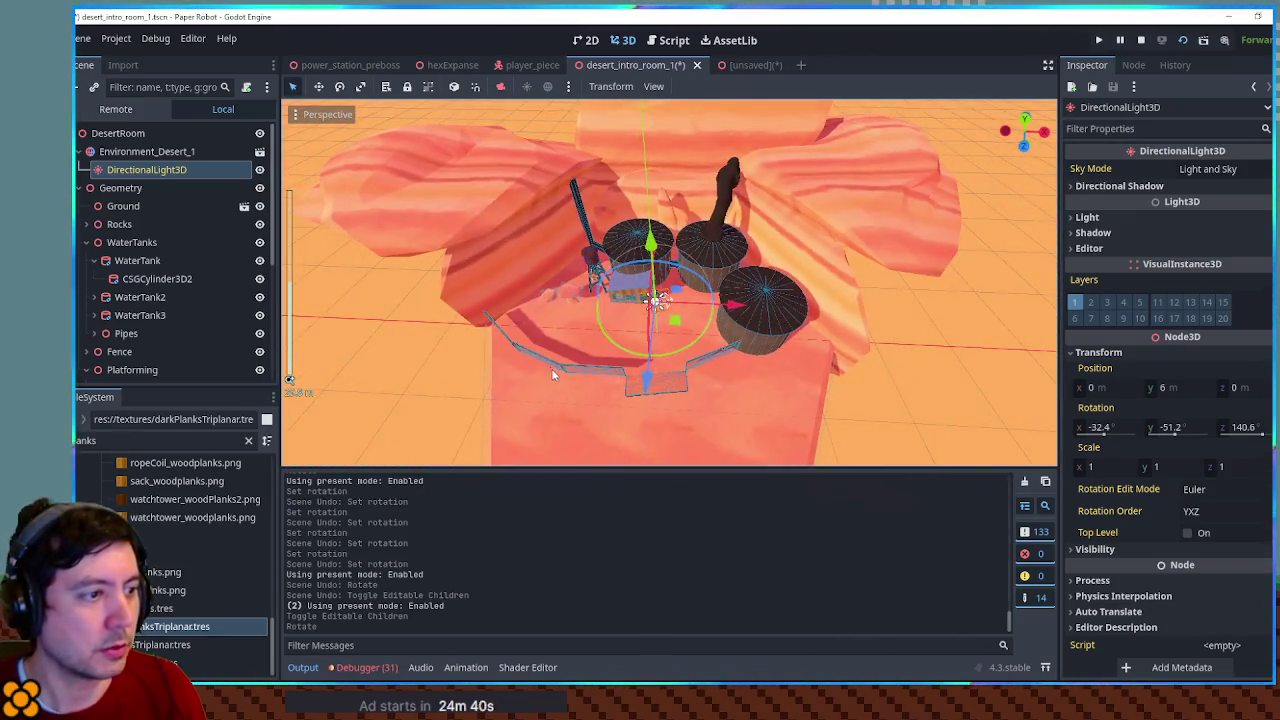
# Duplicate the original DesertFence panel to create DesertFence6
pyautogui.click(550, 372)
pyautogui.click(552, 363)
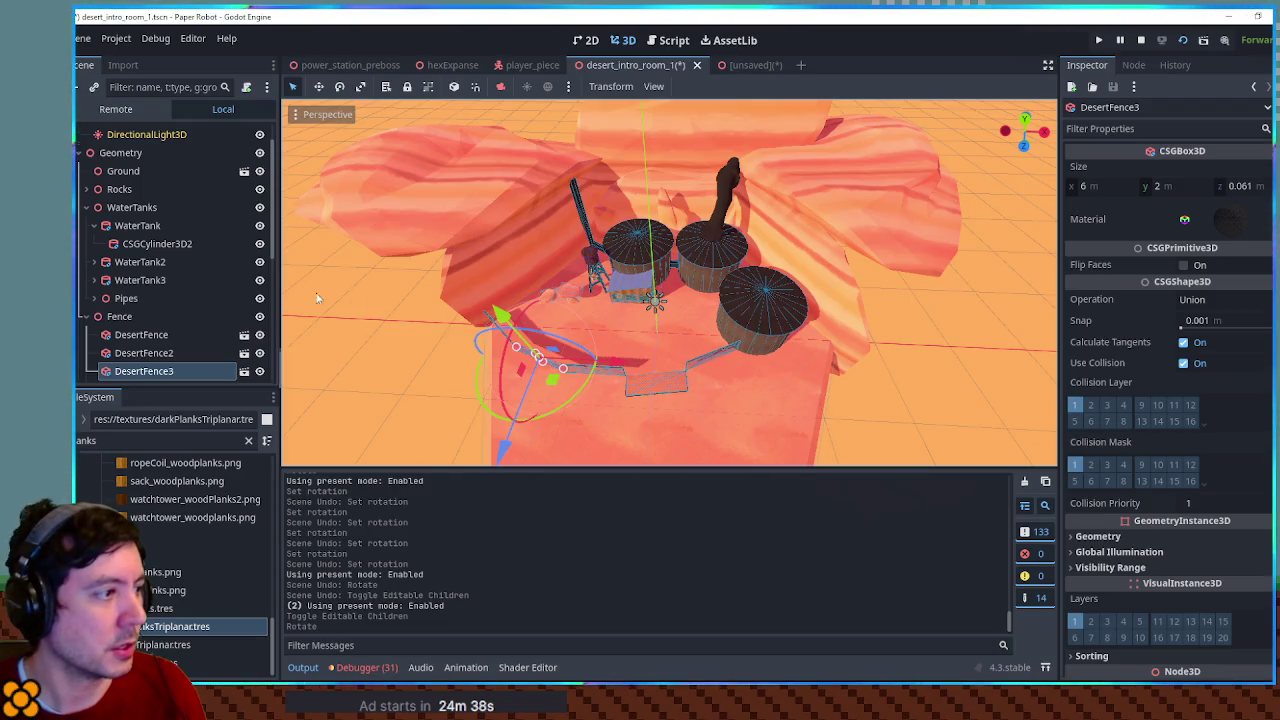
pyautogui.click(145, 334)
pyautogui.hotkey('shift', 'd')
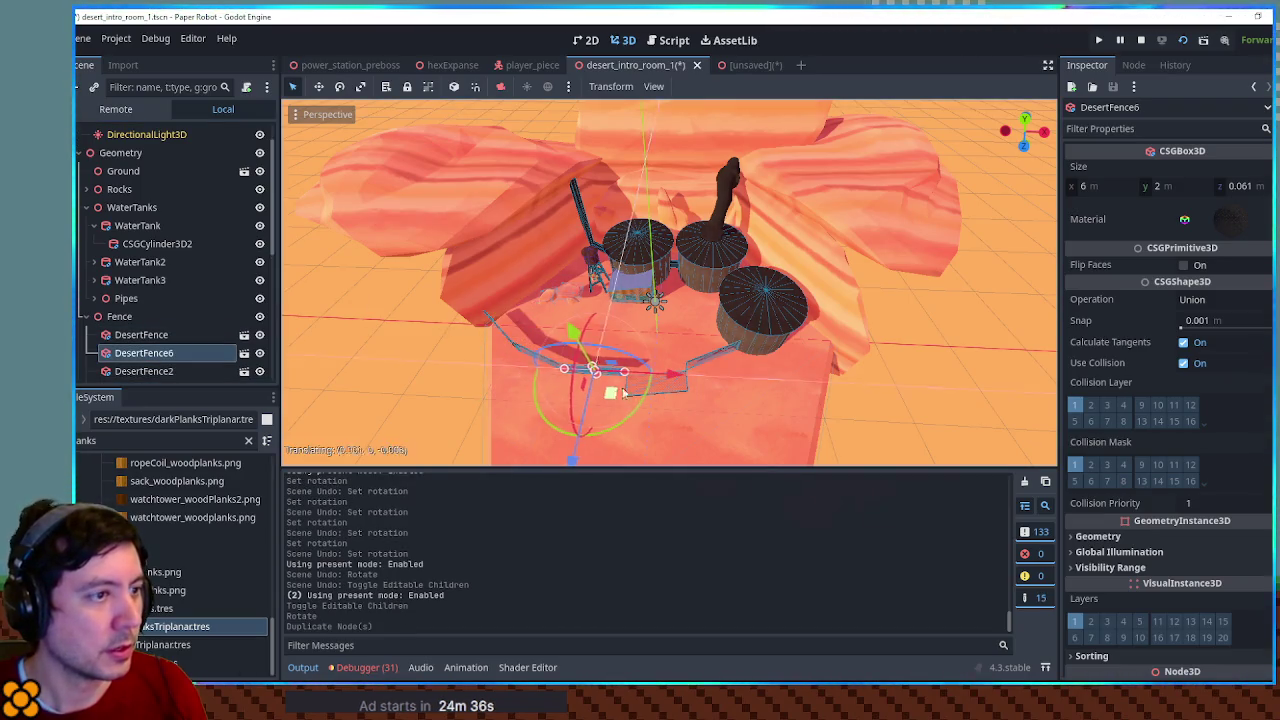
pyautogui.click(654, 300)
pyautogui.press('f')
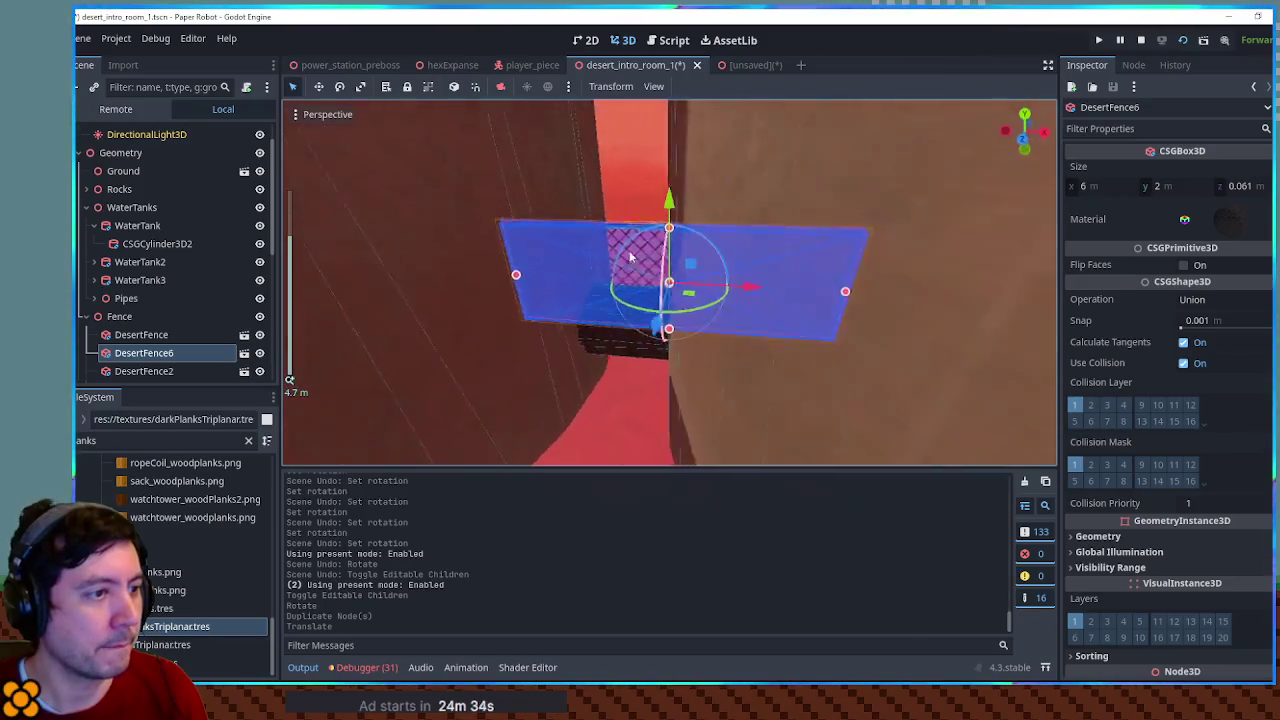
# Slide DesertFence6 along its Z axis into place among the water tanks
pyautogui.moveTo(374, 236)
pyautogui.mouseDown()
pyautogui.moveTo(434, 266)
pyautogui.moveTo(697, 263)
pyautogui.moveTo(518, 312)
pyautogui.moveTo(508, 303)
pyautogui.moveTo(837, 251)
pyautogui.moveTo(779, 276)
pyautogui.moveTo(781, 251)
pyautogui.moveTo(766, 269)
pyautogui.moveTo(776, 296)
pyautogui.moveTo(857, 300)
pyautogui.moveTo(810, 312)
pyautogui.moveTo(968, 390)
pyautogui.moveTo(830, 378)
pyautogui.mouseUp()
pyautogui.scroll(2, 640, 292)
pyautogui.scroll(-3, 766, 269)
pyautogui.scroll(-3, 858, 304)
pyautogui.moveTo(630, 367)
pyautogui.mouseDown()
pyautogui.moveTo(637, 405)
pyautogui.moveTo(636, 374)
pyautogui.mouseUp()
pyautogui.scroll(10, 700, 320)
pyautogui.moveTo(808, 318)
pyautogui.mouseDown()
pyautogui.moveTo(857, 335)
pyautogui.moveTo(875, 420)
pyautogui.moveTo(860, 434)
pyautogui.mouseUp()
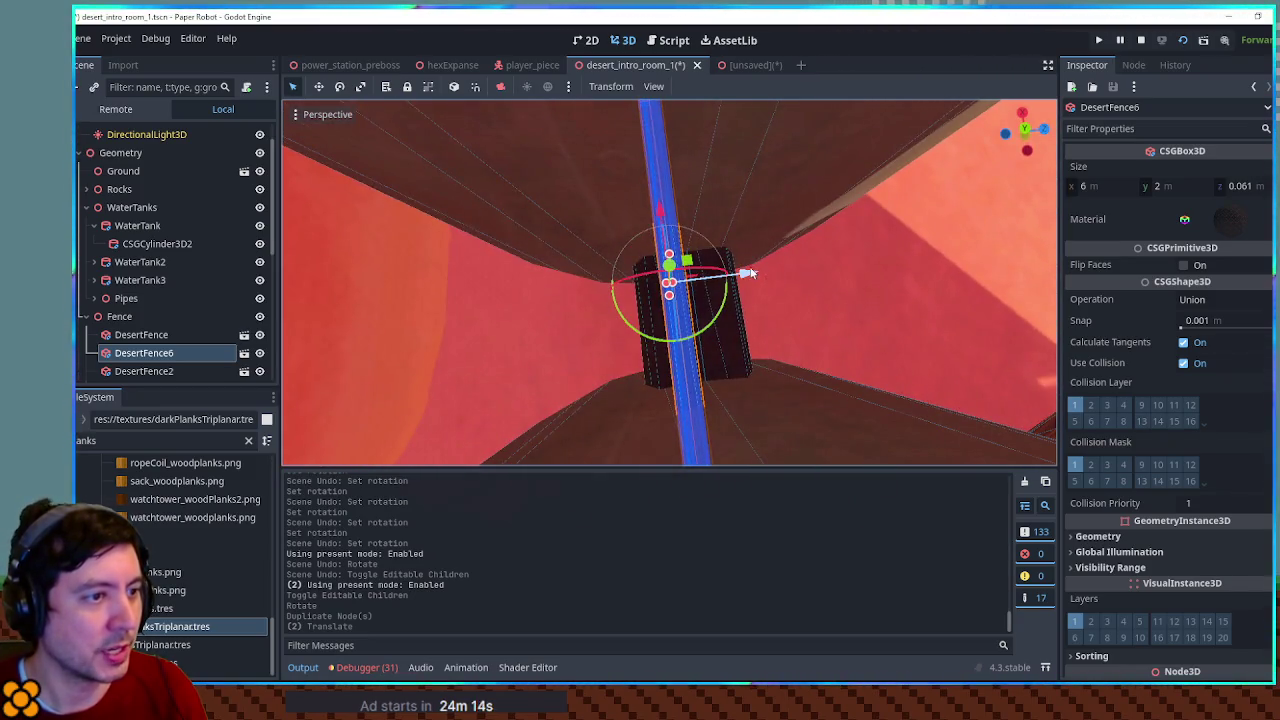
pyautogui.moveTo(752, 272); pyautogui.dragTo(708, 277)
# Move one of the pipe cylinders between the tanks to a new position
pyautogui.click(766, 354)
pyautogui.moveTo(766, 354)
pyautogui.mouseDown()
pyautogui.moveTo(605, 260)
pyautogui.moveTo(573, 210)
pyautogui.moveTo(568, 230)
pyautogui.moveTo(590, 327)
pyautogui.moveTo(591, 243)
pyautogui.moveTo(783, 219)
pyautogui.mouseUp()
pyautogui.scroll(-3, 589, 318)
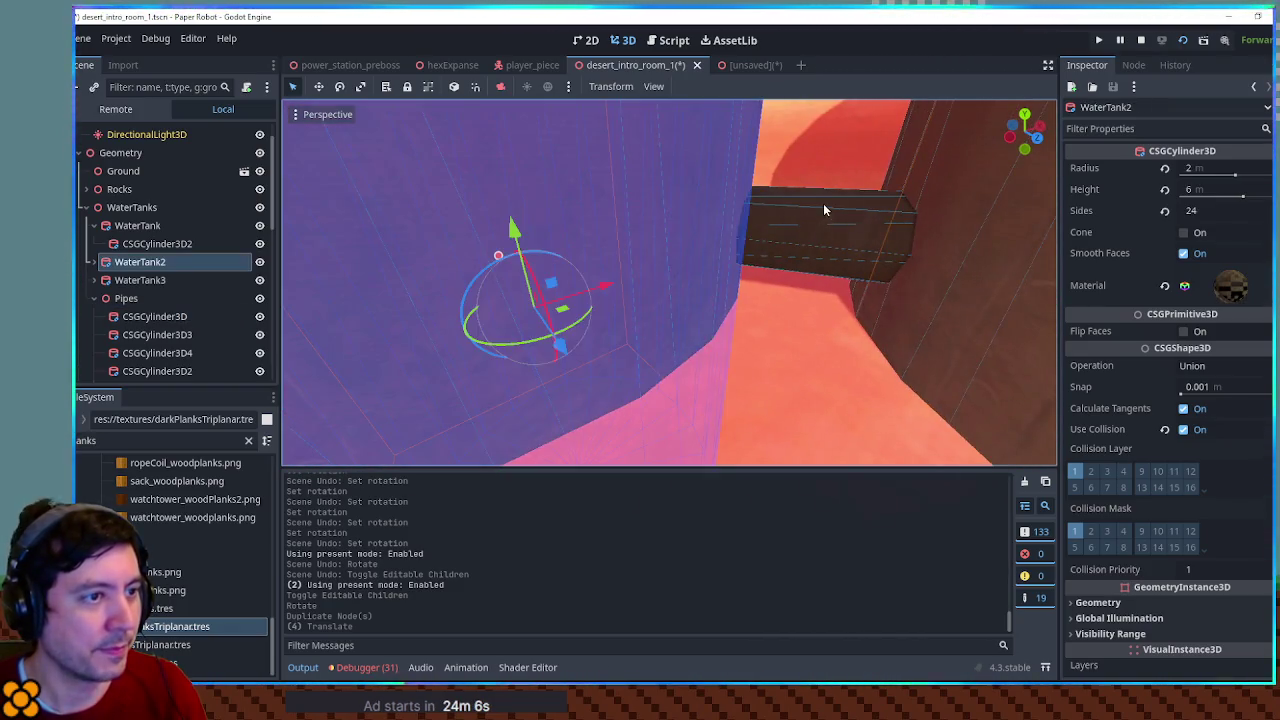
# Lower the CSGCylinder3D2 pipe along its Y axis
pyautogui.click(832, 228)
pyautogui.moveTo(802, 143)
pyautogui.mouseDown()
pyautogui.moveTo(801, 232)
pyautogui.moveTo(757, 192)
pyautogui.moveTo(747, 313)
pyautogui.mouseUp()
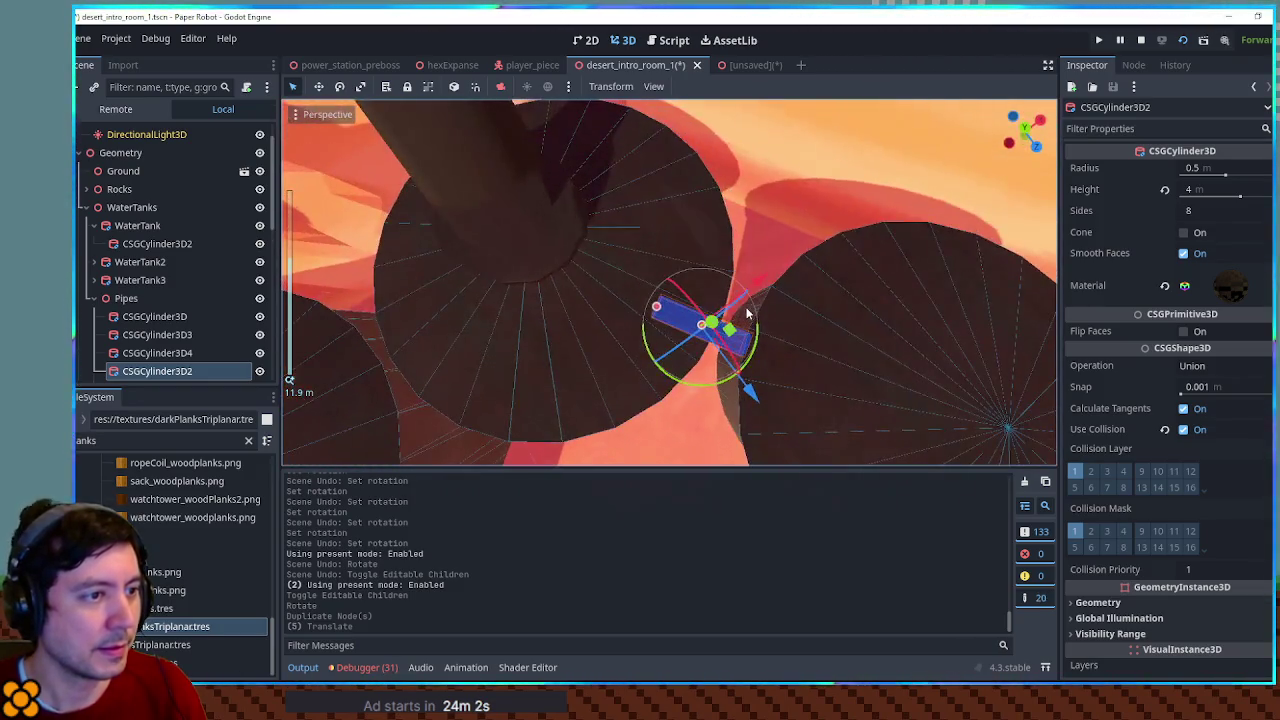
pyautogui.press('KP_7')
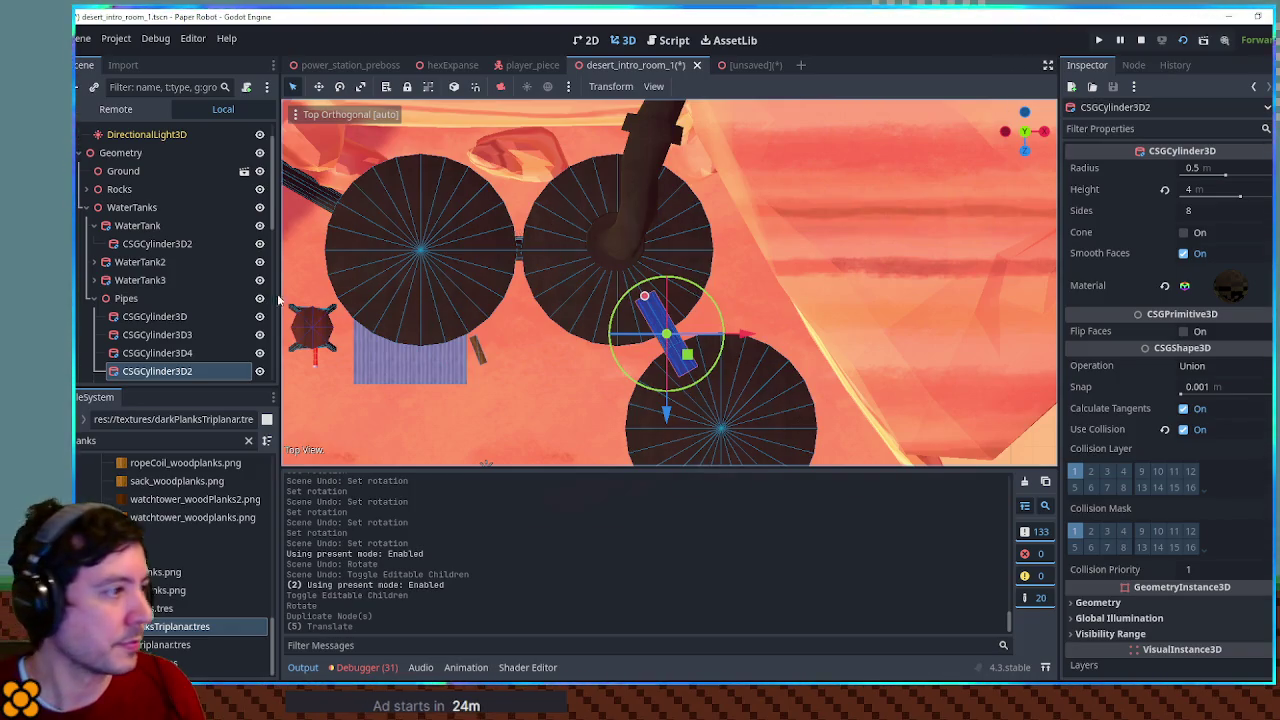
pyautogui.scroll(-5, 491, 404)
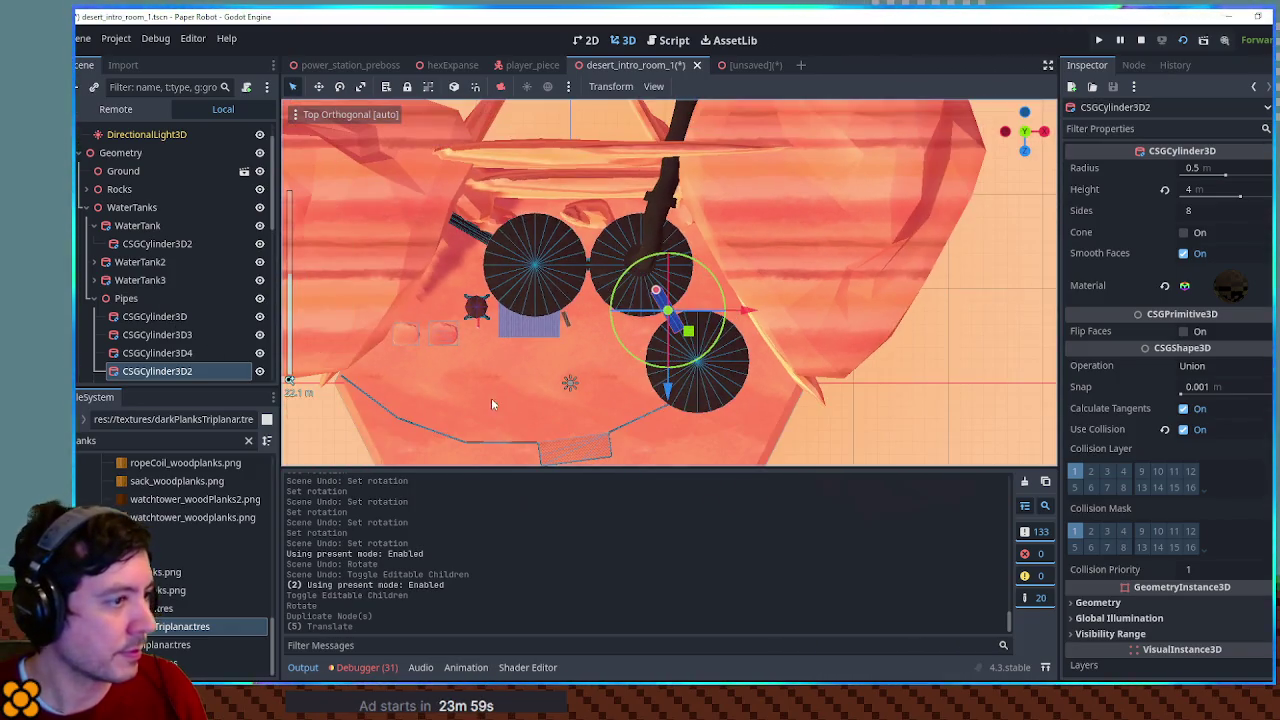
pyautogui.click(515, 445)
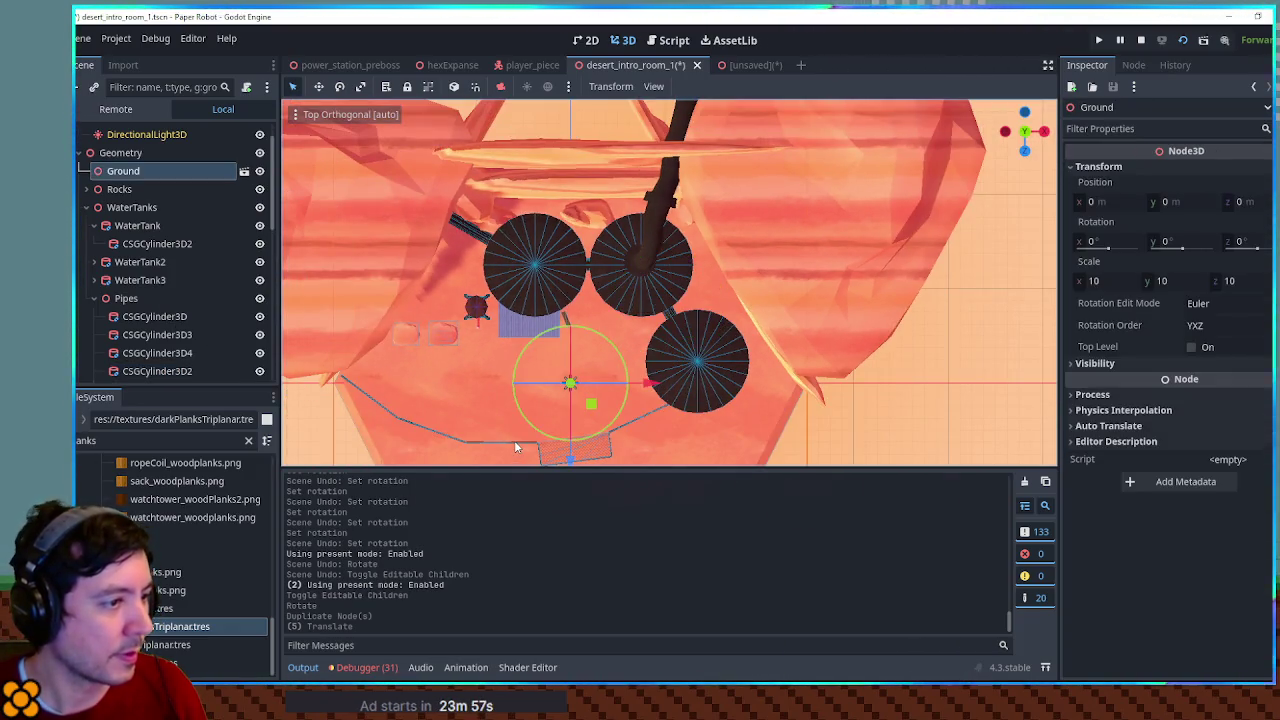
# Add DesertFence7 from DesertFence, rotated -90° and placed beside the tanks
pyautogui.click(86, 207)
pyautogui.click(131, 245)
pyautogui.click(140, 262)
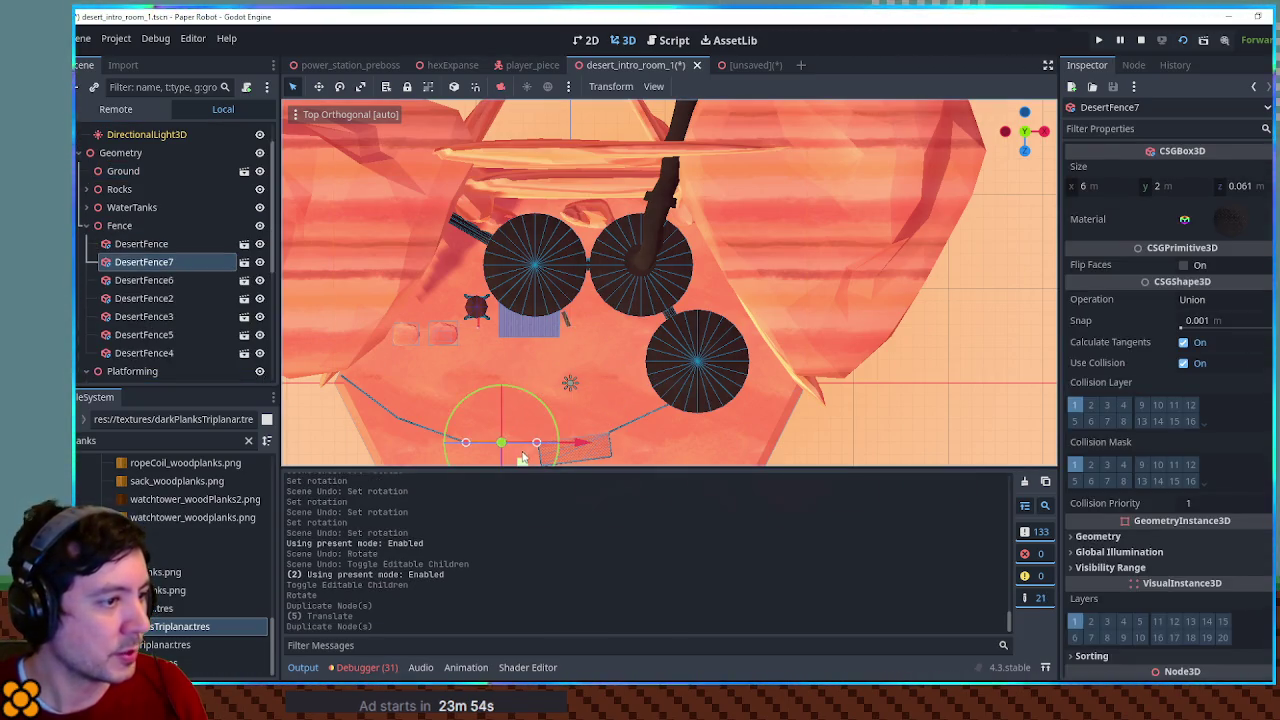
pyautogui.moveTo(522, 458); pyautogui.dragTo(707, 313)
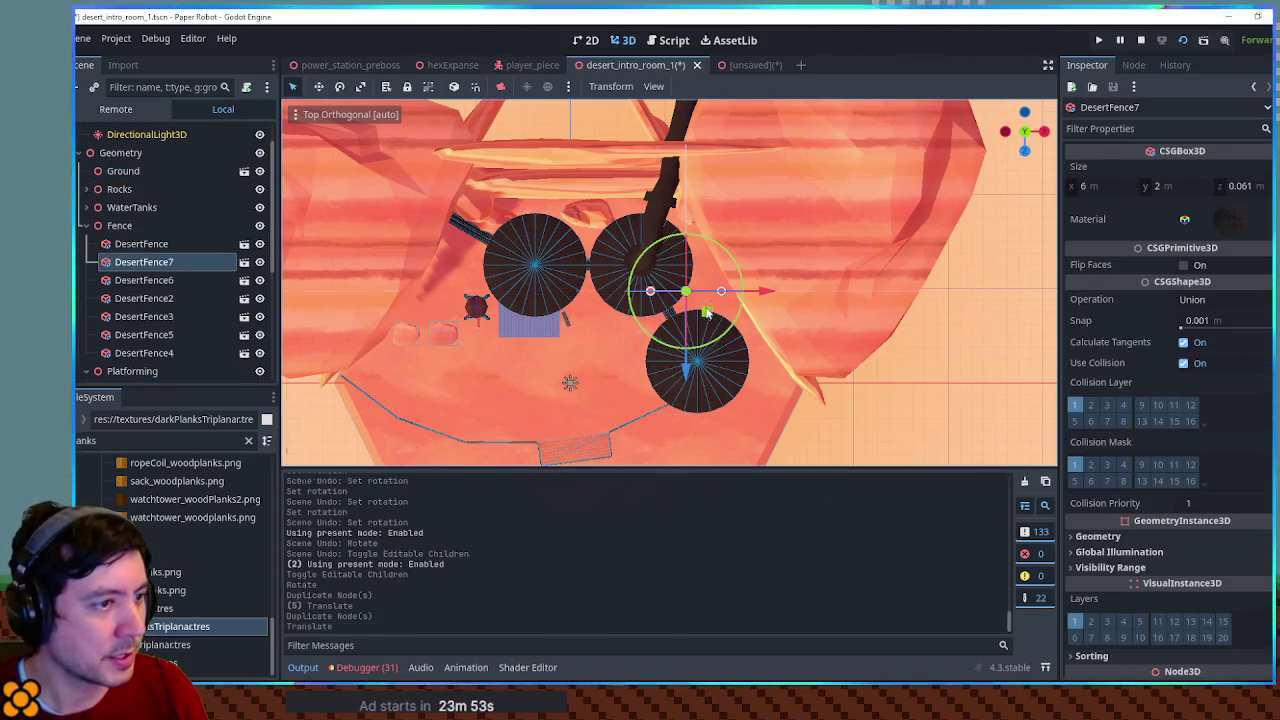
pyautogui.click(693, 360)
pyautogui.press('g')
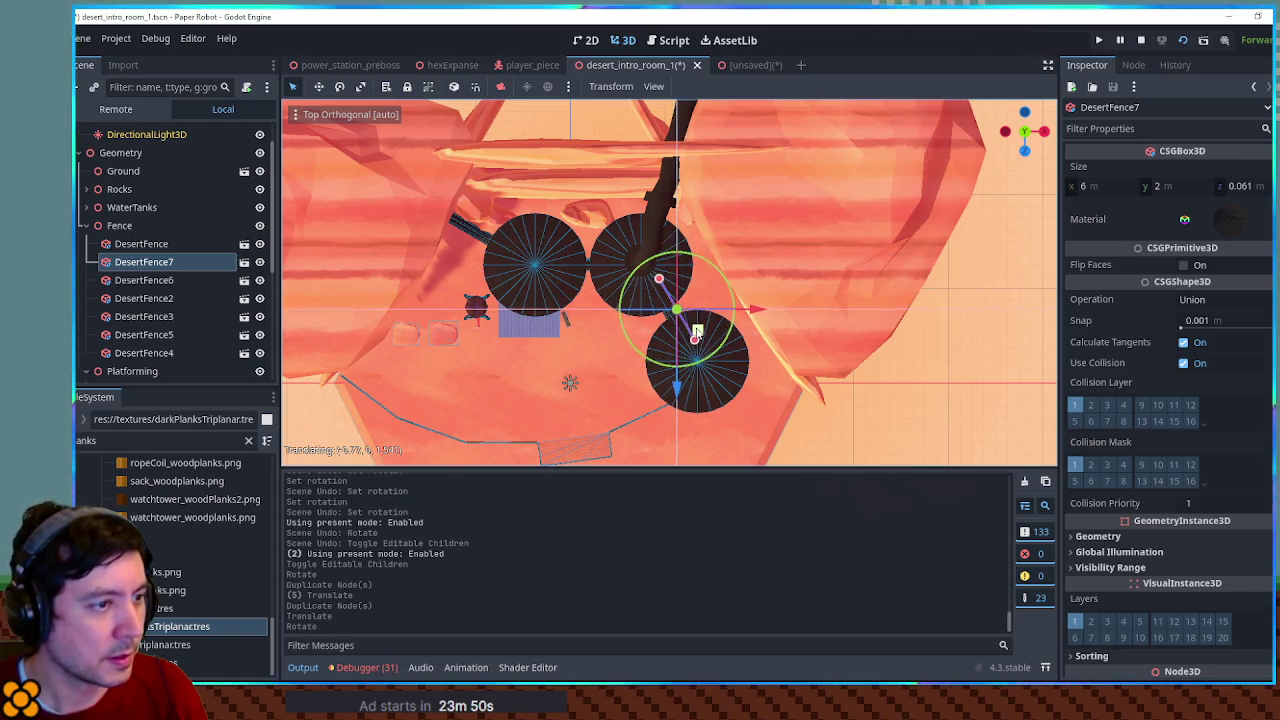
pyautogui.click(697, 331)
pyautogui.moveTo(697, 331); pyautogui.dragTo(781, 218)
pyautogui.scroll(5, 781, 218)
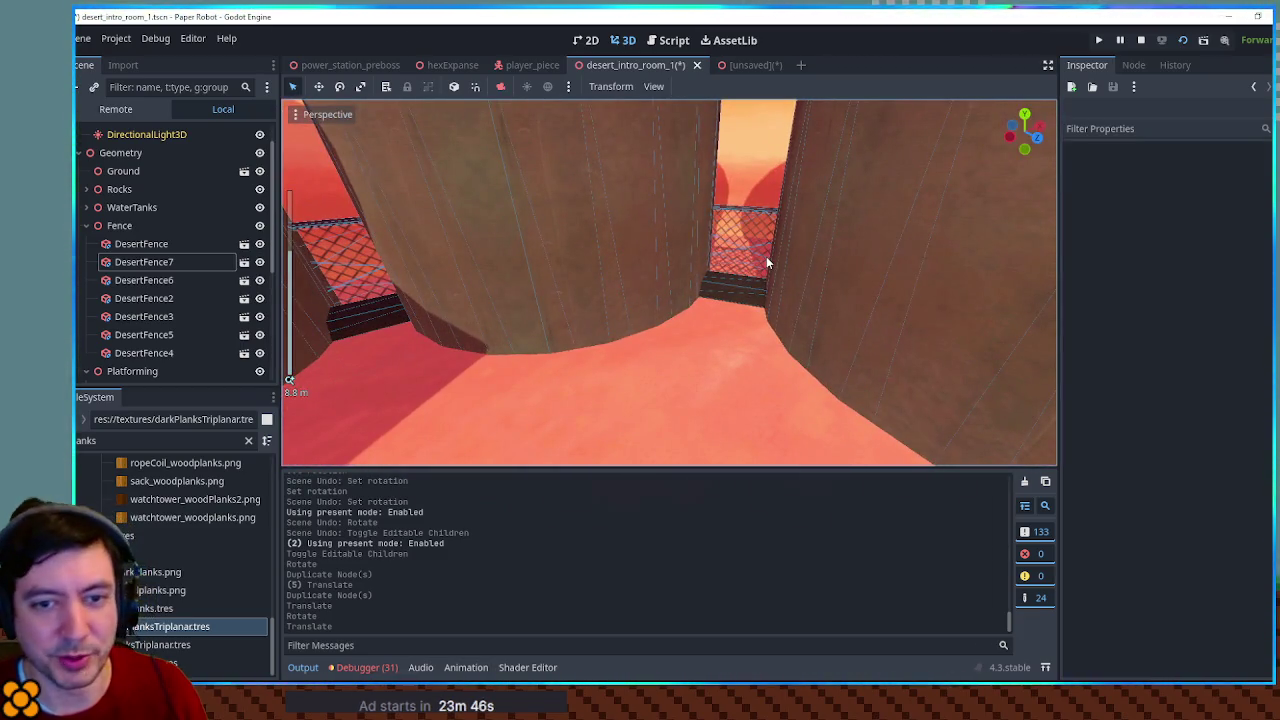
pyautogui.scroll(-6, 766, 256)
pyautogui.moveTo(503, 260); pyautogui.dragTo(521, 343)
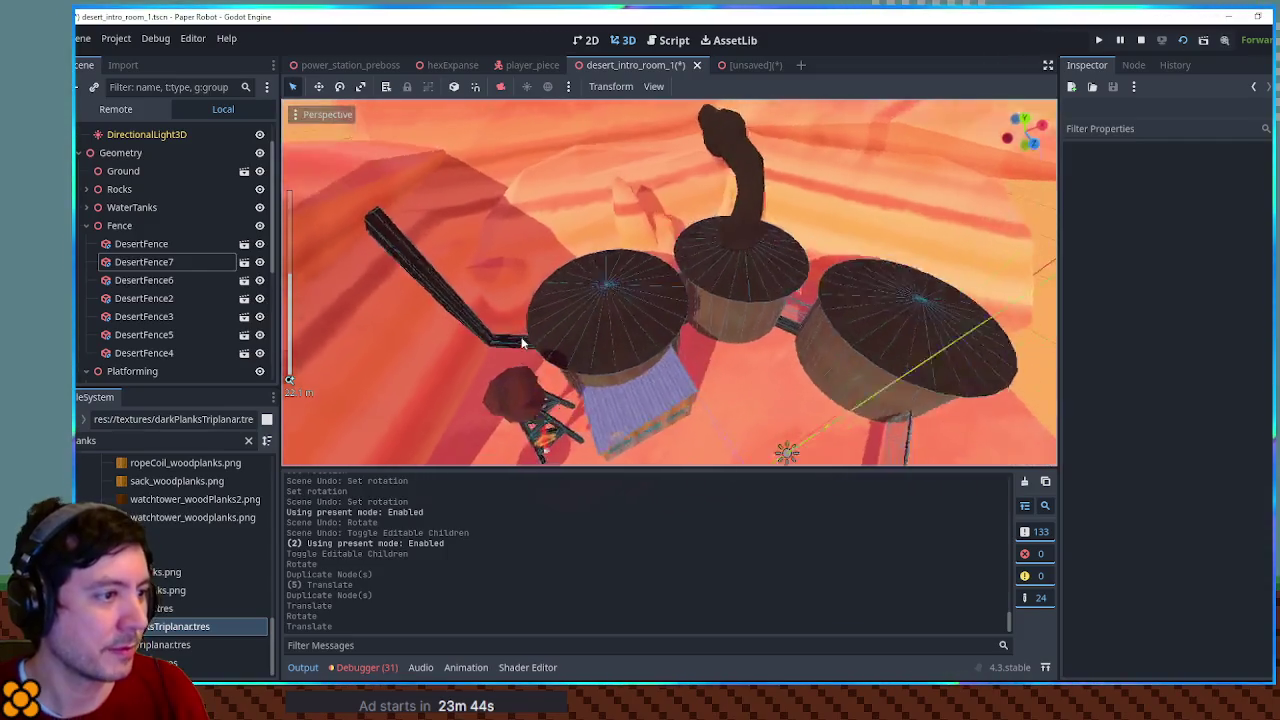
pyautogui.scroll(5, 521, 343)
pyautogui.scroll(-6, 788, 220)
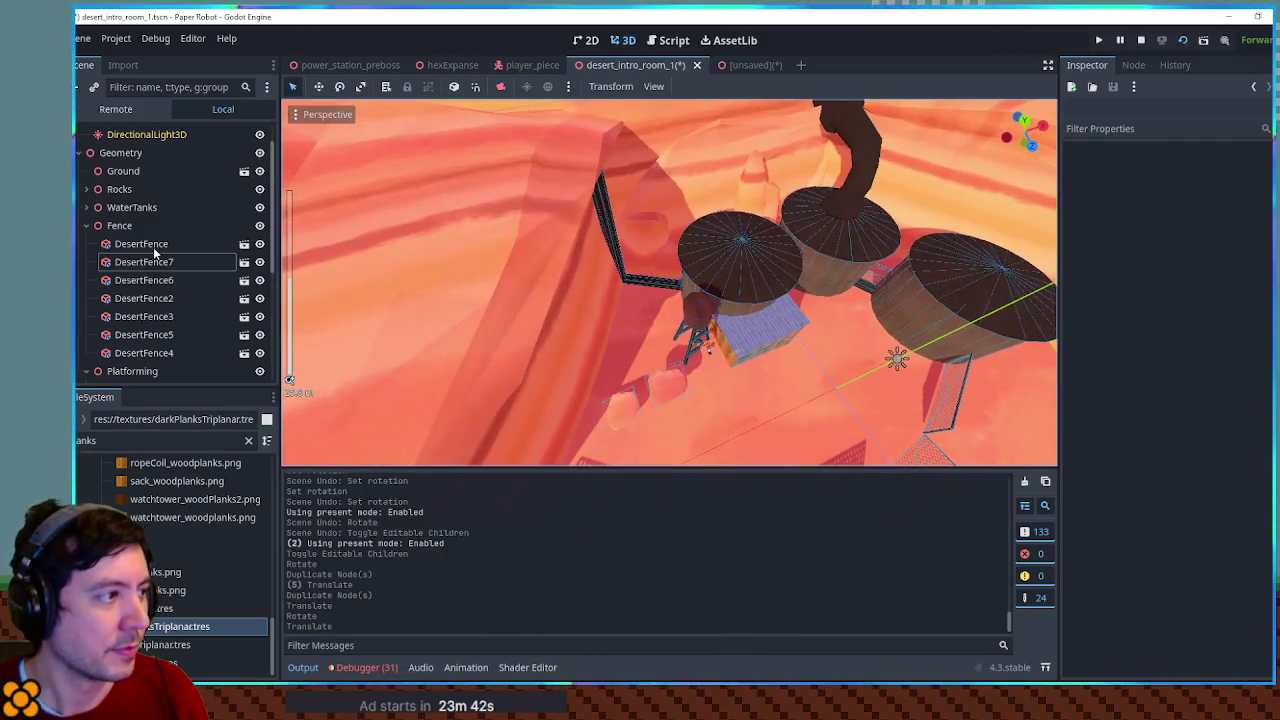
# Duplicate DesertFence7 into DesertFence8 and move it between the tanks near the water tower
pyautogui.click(155, 261)
pyautogui.hotkey('ctrl', 'd')
pyautogui.moveTo(945, 257)
pyautogui.mouseDown()
pyautogui.moveTo(790, 290)
pyautogui.moveTo(772, 275)
pyautogui.mouseUp()
pyautogui.scroll(-2, 772, 275)
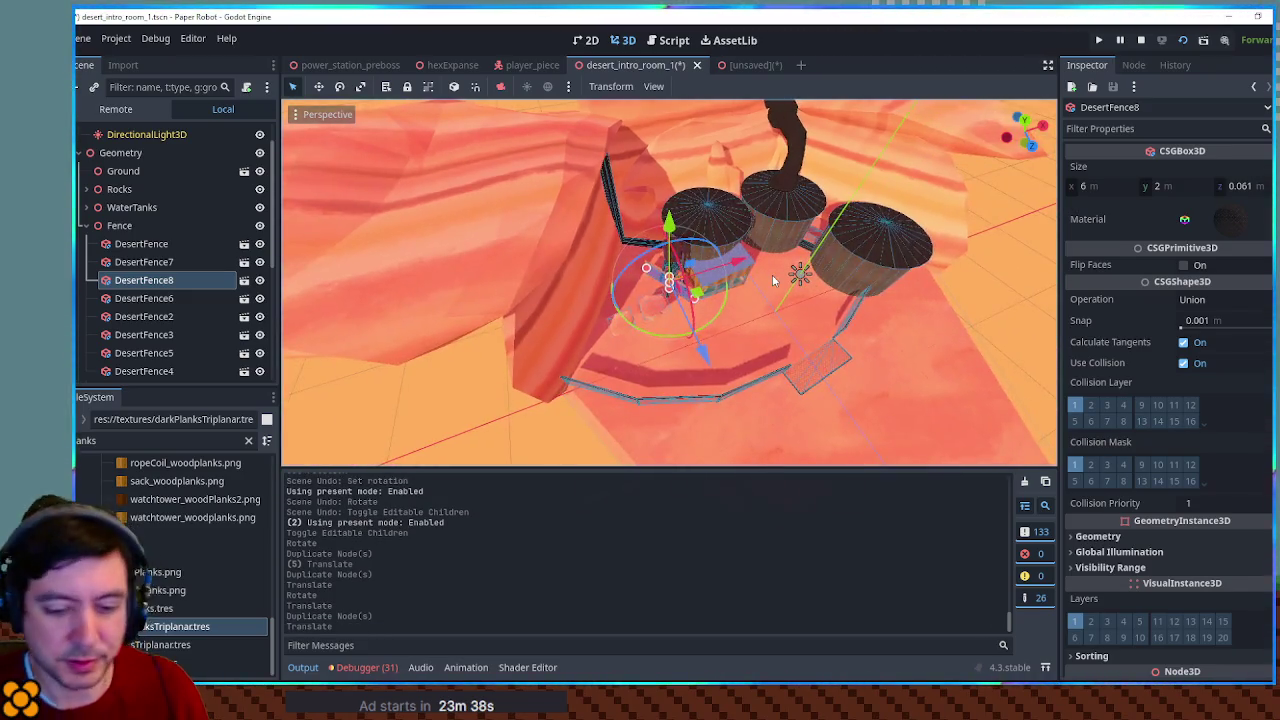
pyautogui.press('KP_7')
pyautogui.scroll(3, 742, 246)
pyautogui.moveTo(706, 362)
pyautogui.mouseDown()
pyautogui.moveTo(748, 207)
pyautogui.moveTo(697, 227)
pyautogui.moveTo(693, 210)
pyautogui.mouseUp()
pyautogui.press('KP_5')
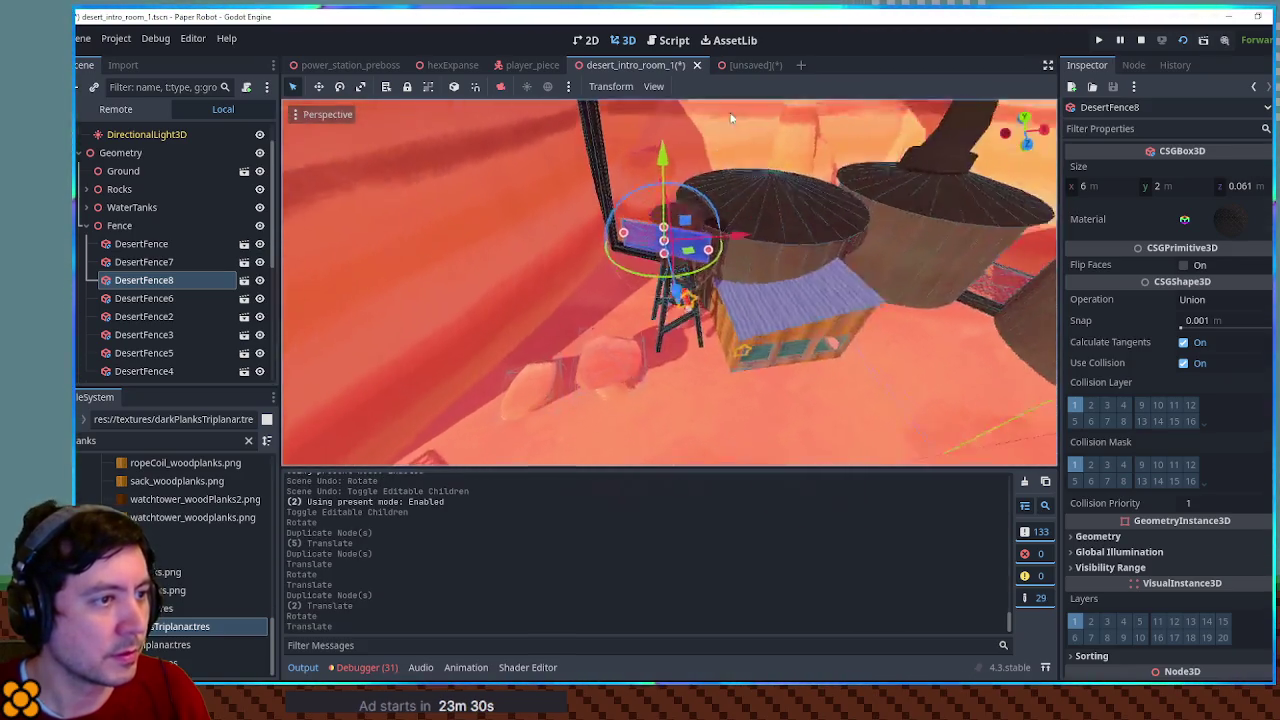
pyautogui.moveTo(783, 462)
pyautogui.mouseDown()
pyautogui.moveTo(783, 422)
pyautogui.moveTo(736, 412)
pyautogui.mouseUp()
# Add a Node3D named Barriers under the Geometry node
pyautogui.scroll(-6, 770, 360)
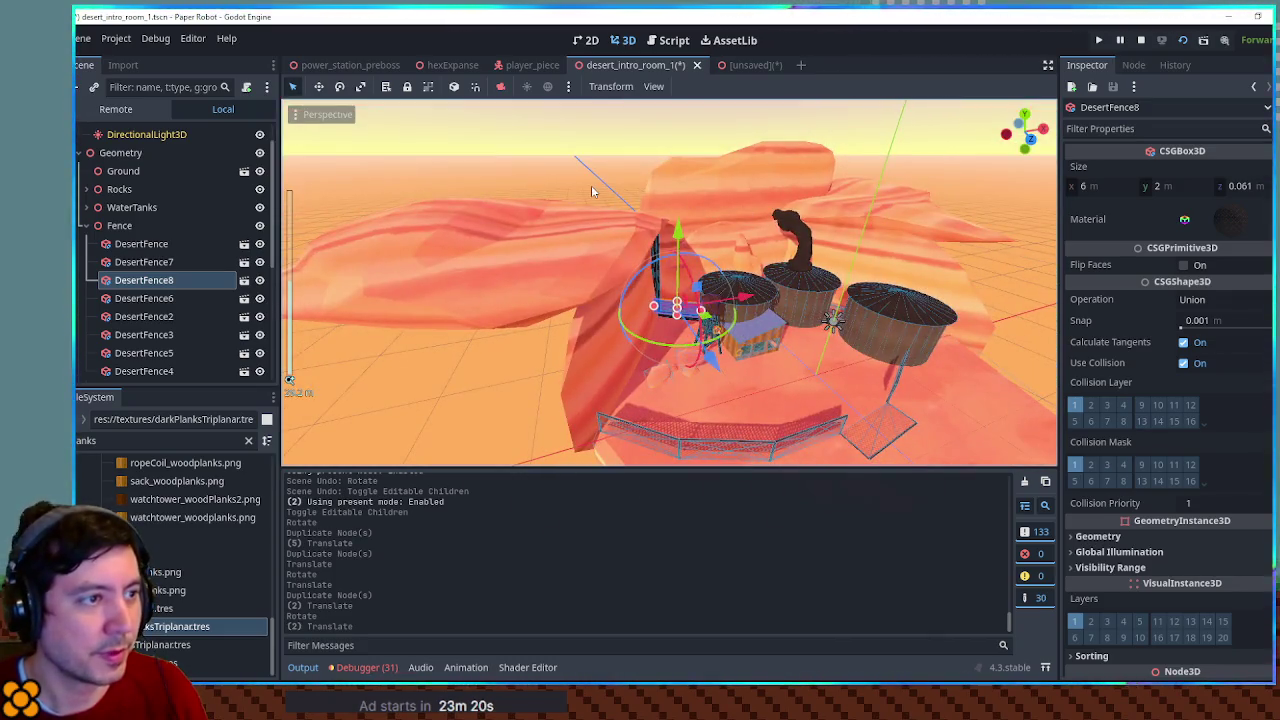
pyautogui.click(591, 191)
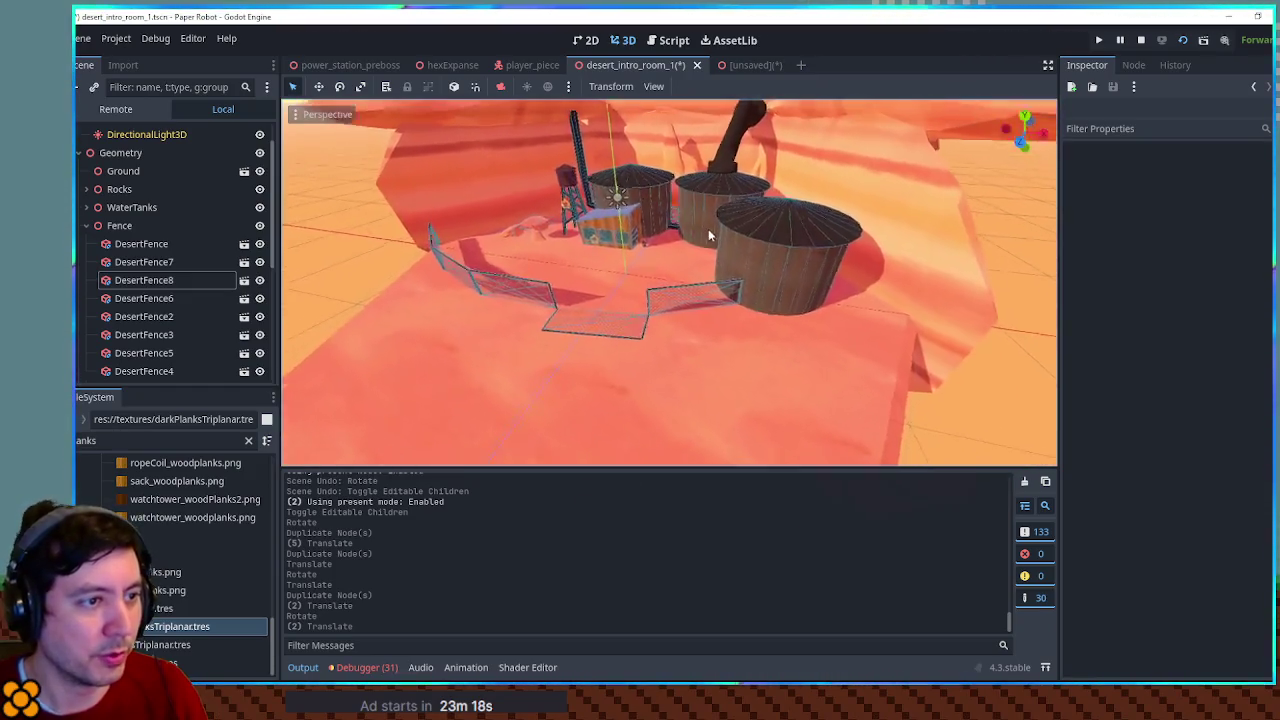
pyautogui.scroll(3, 624, 297)
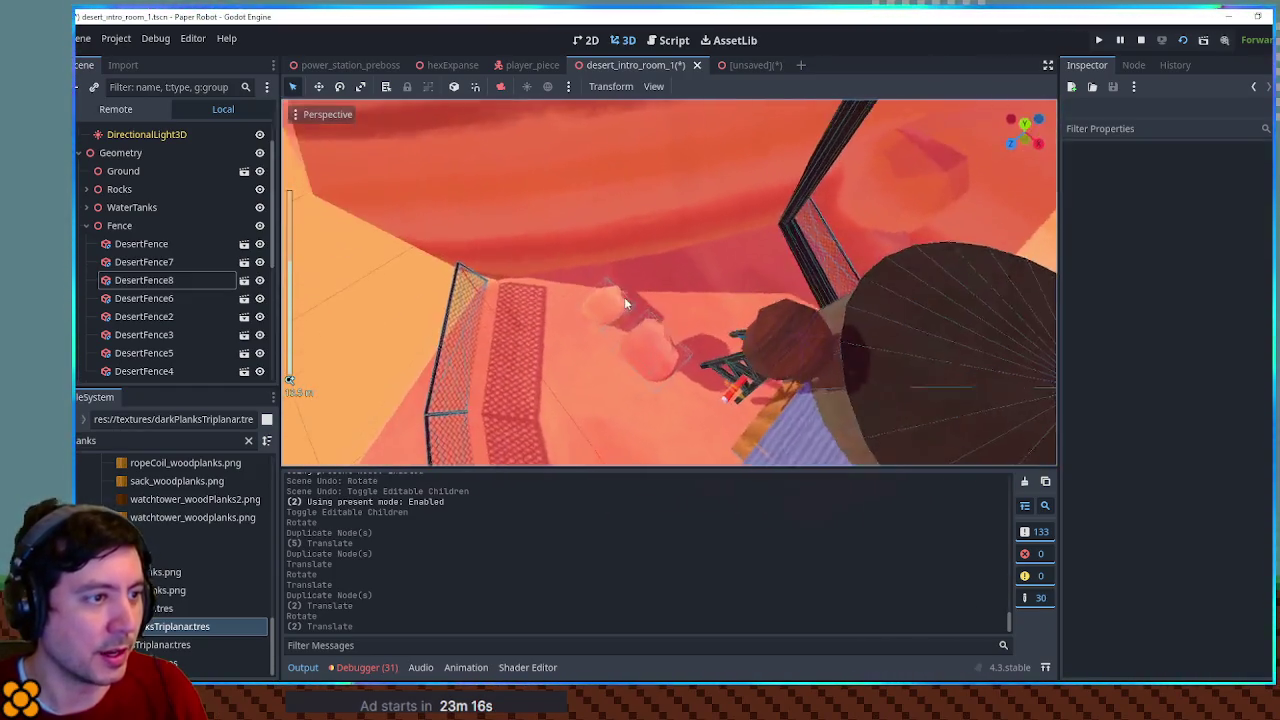
pyautogui.scroll(-3, 624, 297)
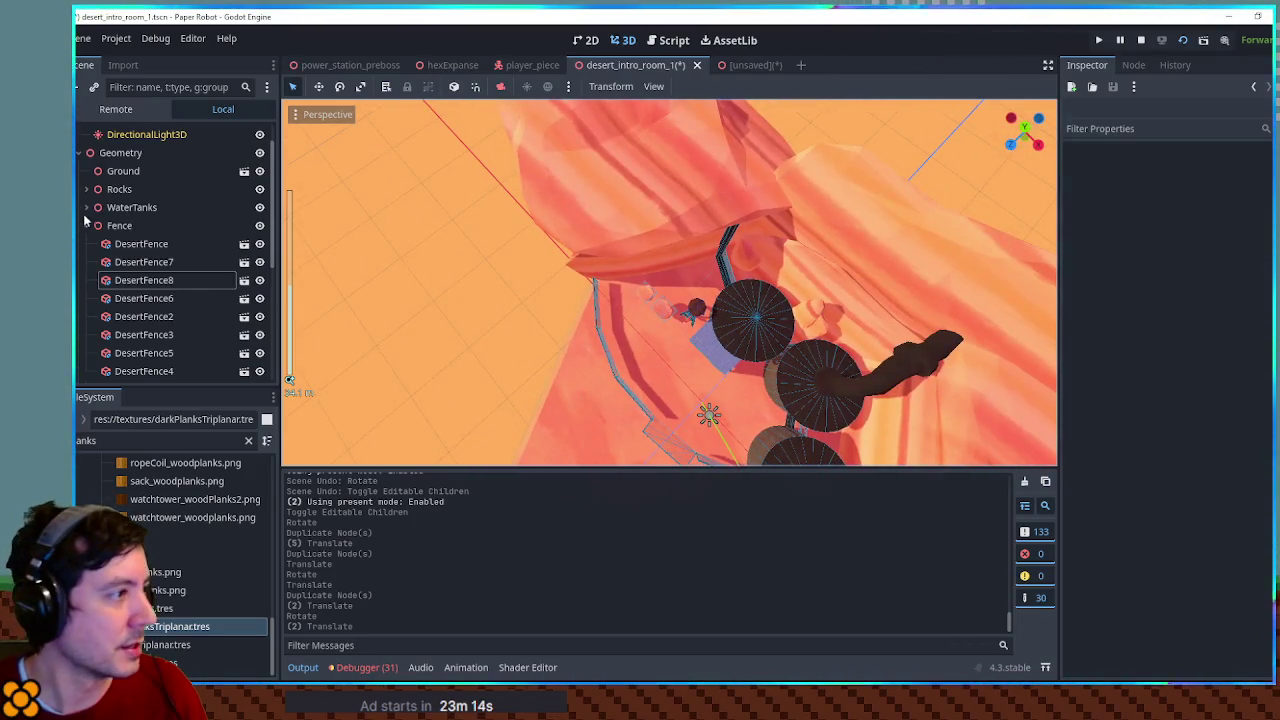
pyautogui.click(87, 225)
pyautogui.click(118, 153)
pyautogui.hotkey('ctrl', 'a')
pyautogui.write('node3d')
pyautogui.press('Return')
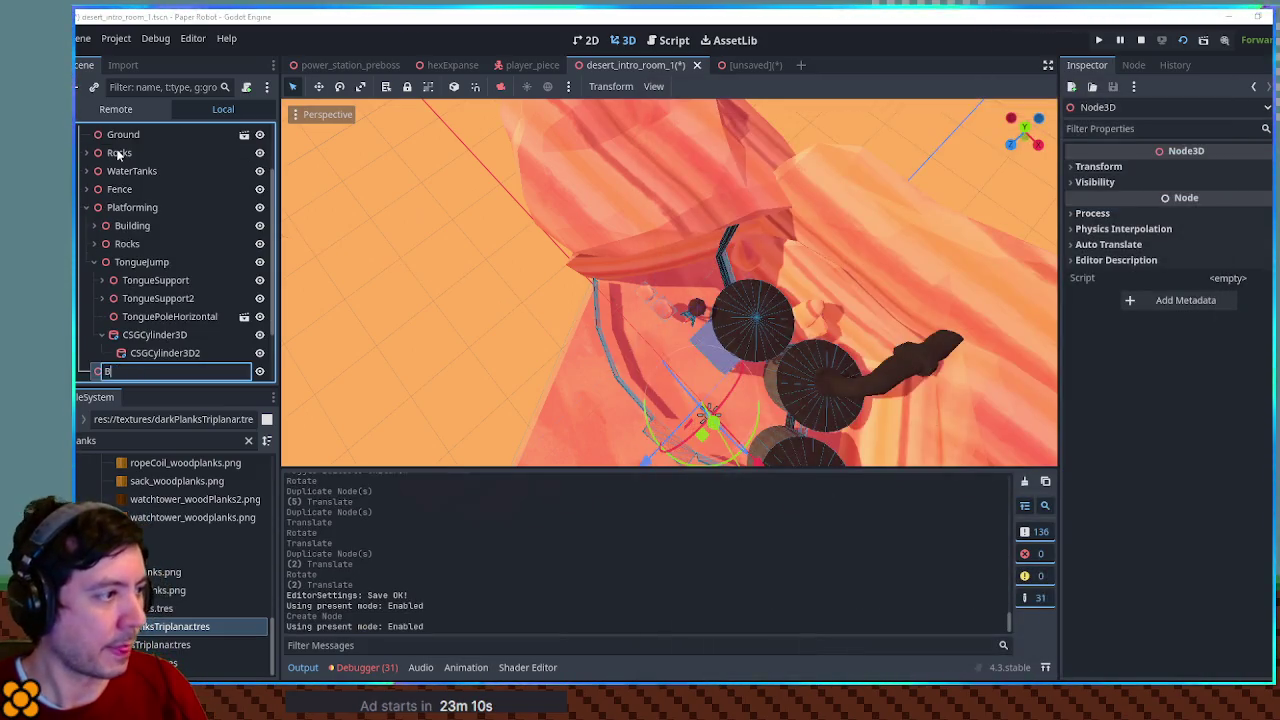
pyautogui.write('s')
pyautogui.press('Return')
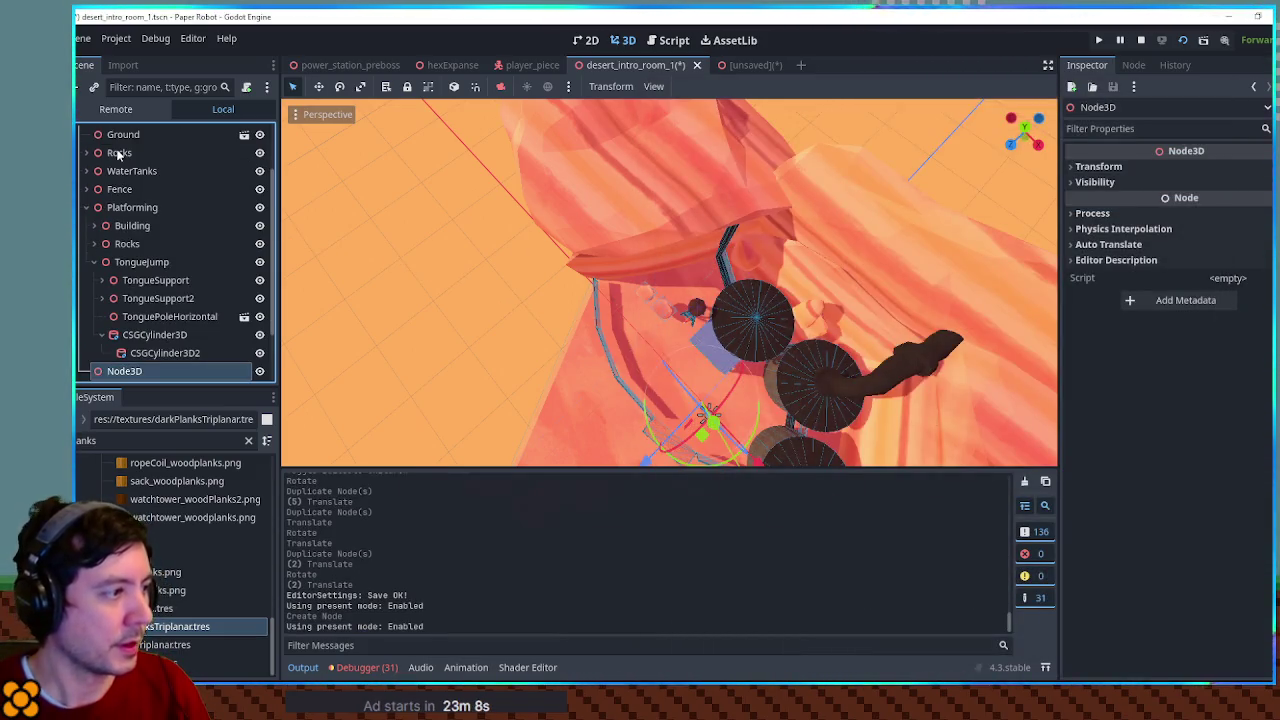
# Add a CSGBox3D under Barriers, stretched to about 20 m, rotated diagonally, moved toward the tanks
pyautogui.hotkey('ctrl', 'a')
pyautogui.write('csgbox')
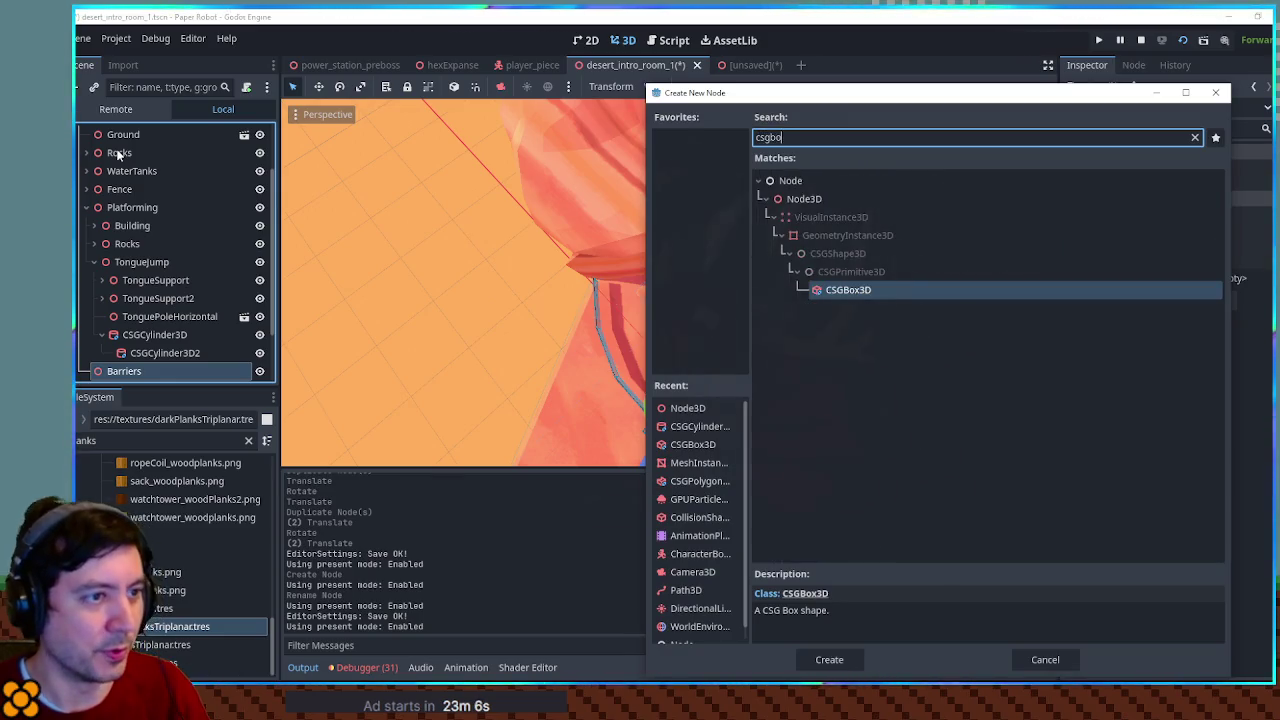
pyautogui.press('Return')
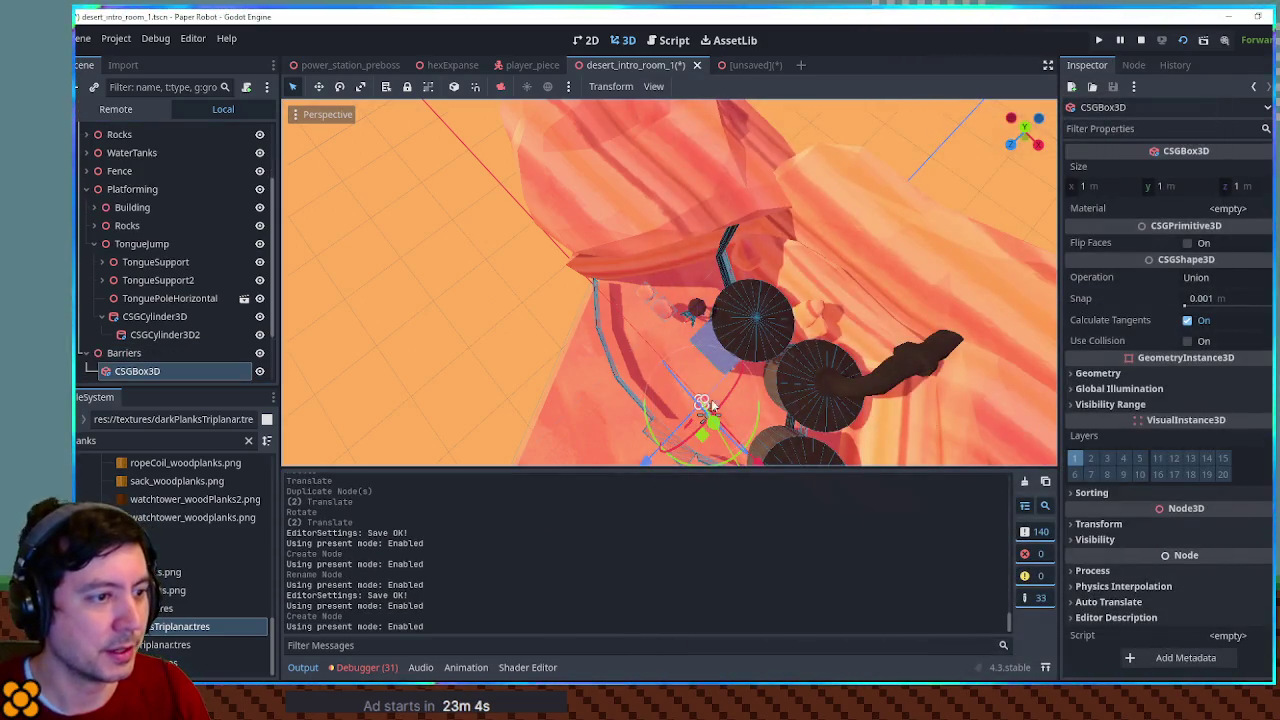
pyautogui.press('KP_7')
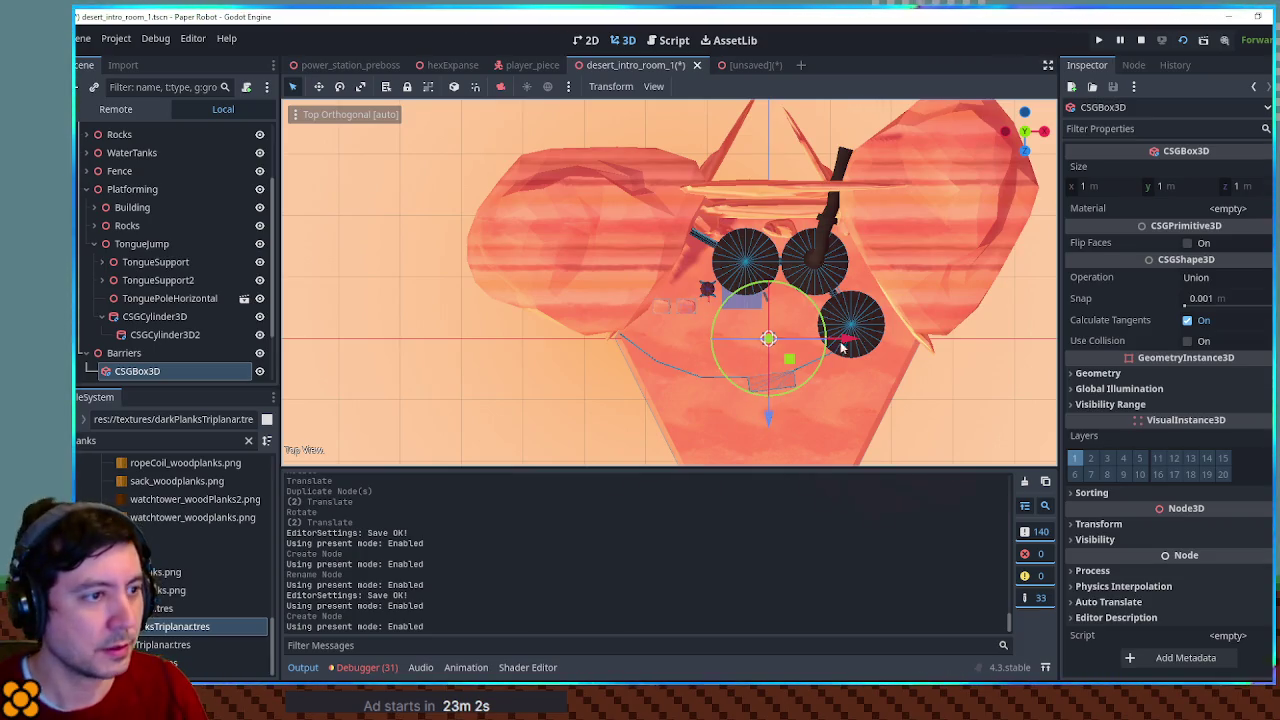
pyautogui.scroll(5, 797, 351)
pyautogui.moveTo(908, 428); pyautogui.dragTo(564, 415)
pyautogui.moveTo(800, 408); pyautogui.dragTo(765, 368)
pyautogui.moveTo(770, 445); pyautogui.dragTo(668, 279)
pyautogui.moveTo(749, 302)
pyautogui.mouseDown()
pyautogui.moveTo(692, 198)
pyautogui.moveTo(656, 256)
pyautogui.moveTo(731, 265)
pyautogui.moveTo(667, 277)
pyautogui.moveTo(715, 284)
pyautogui.moveTo(655, 272)
pyautogui.moveTo(691, 282)
pyautogui.moveTo(660, 272)
pyautogui.moveTo(605, 195)
pyautogui.mouseUp()
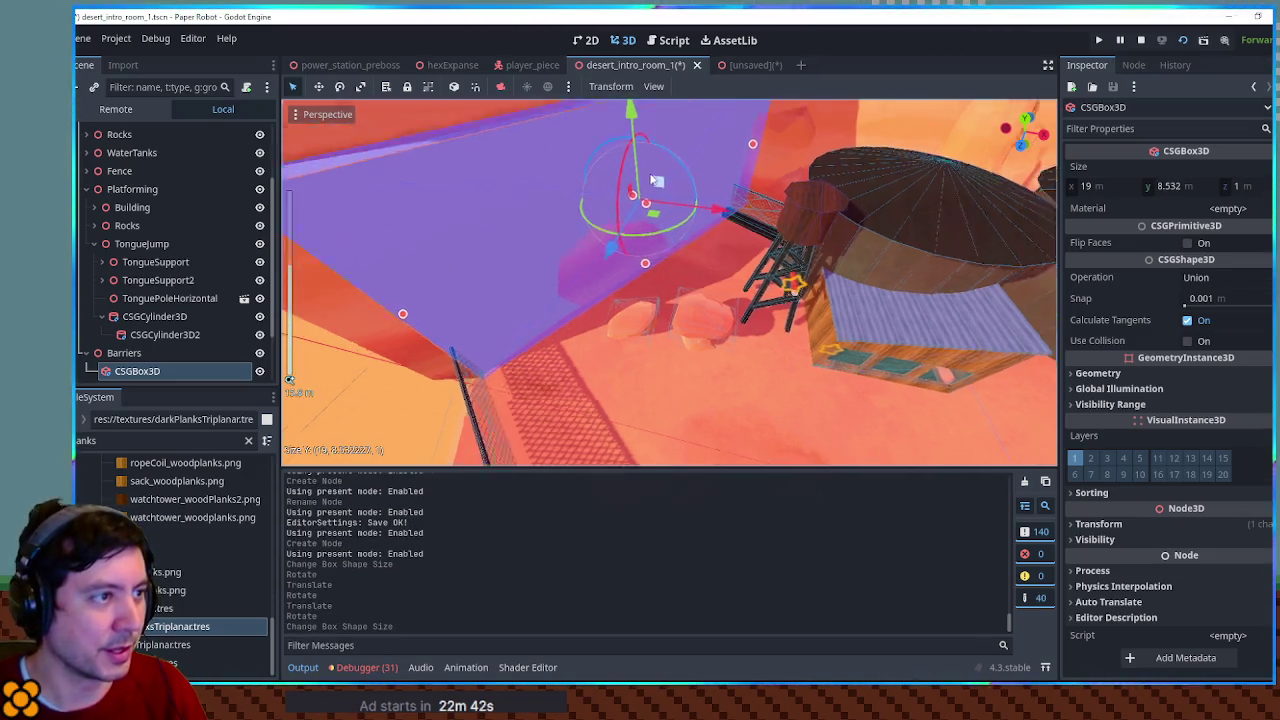
pyautogui.moveTo(527, 301); pyautogui.dragTo(510, 308)
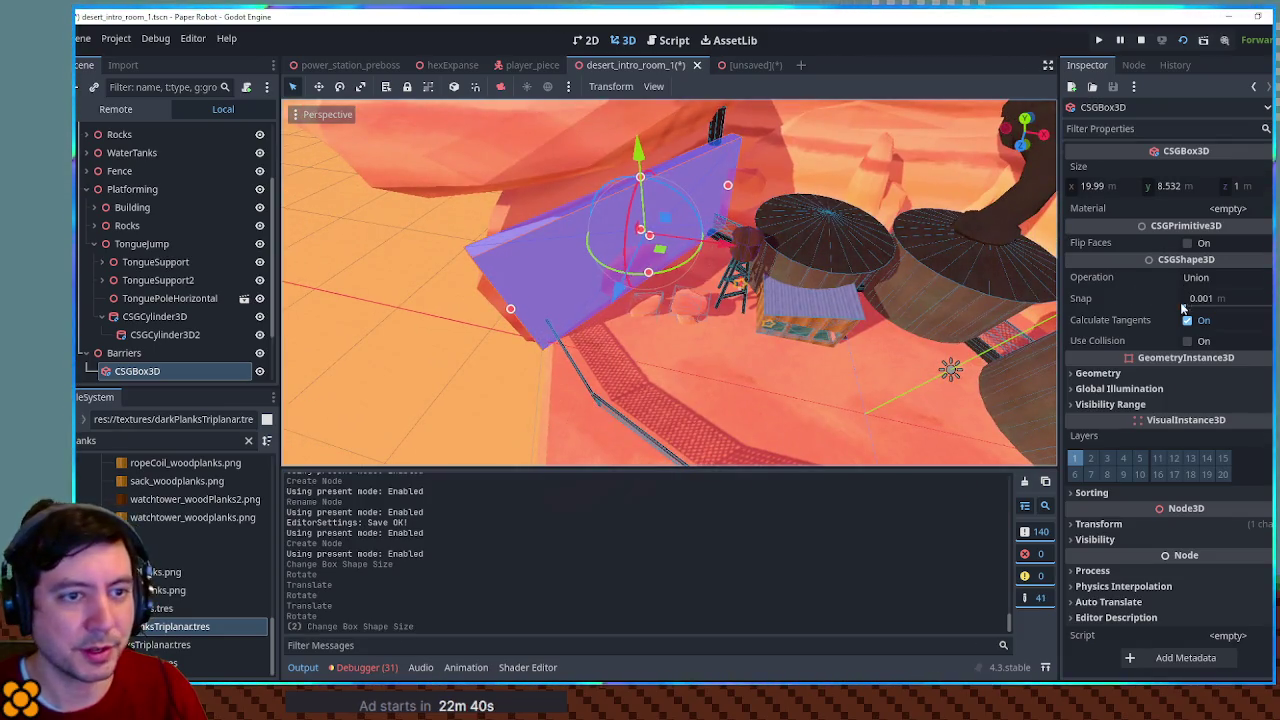
# Enable Use Collision on the box, save the scene, and hide the box
pyautogui.click(1183, 341)
pyautogui.hotkey('ctrl', 's')
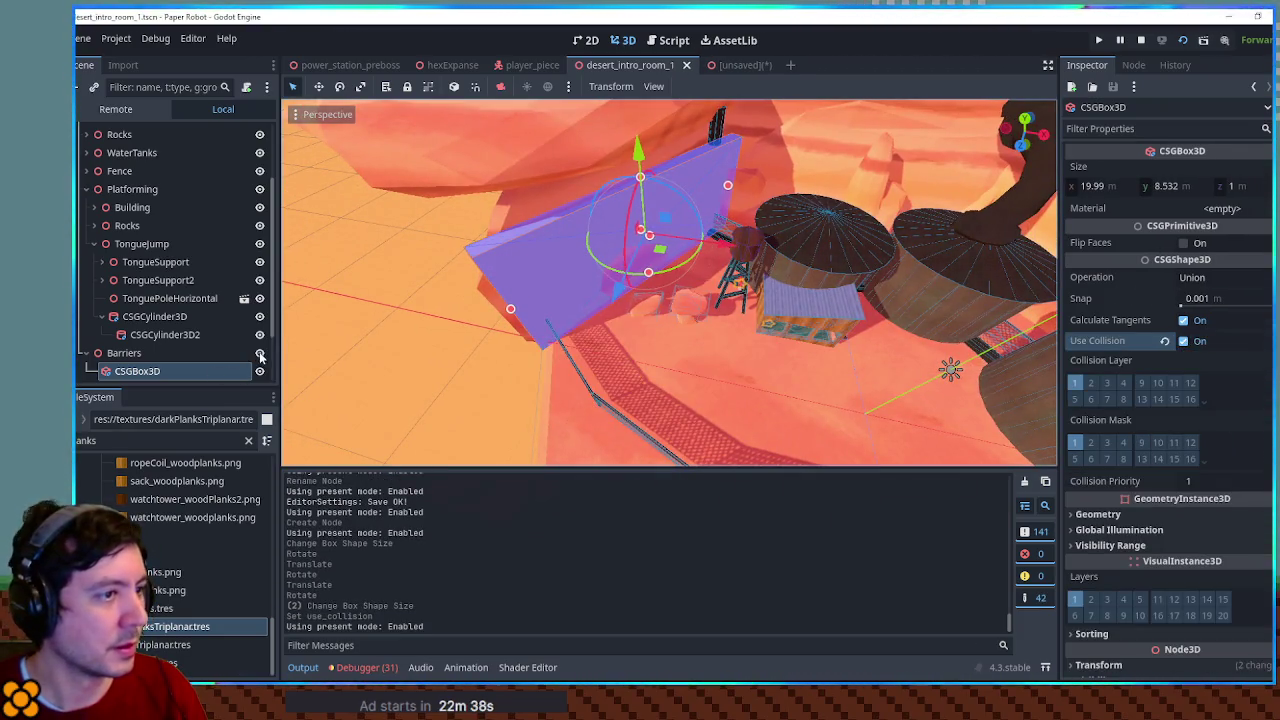
pyautogui.click(259, 371)
pyautogui.click(453, 367)
pyautogui.scroll(10, 704, 334)
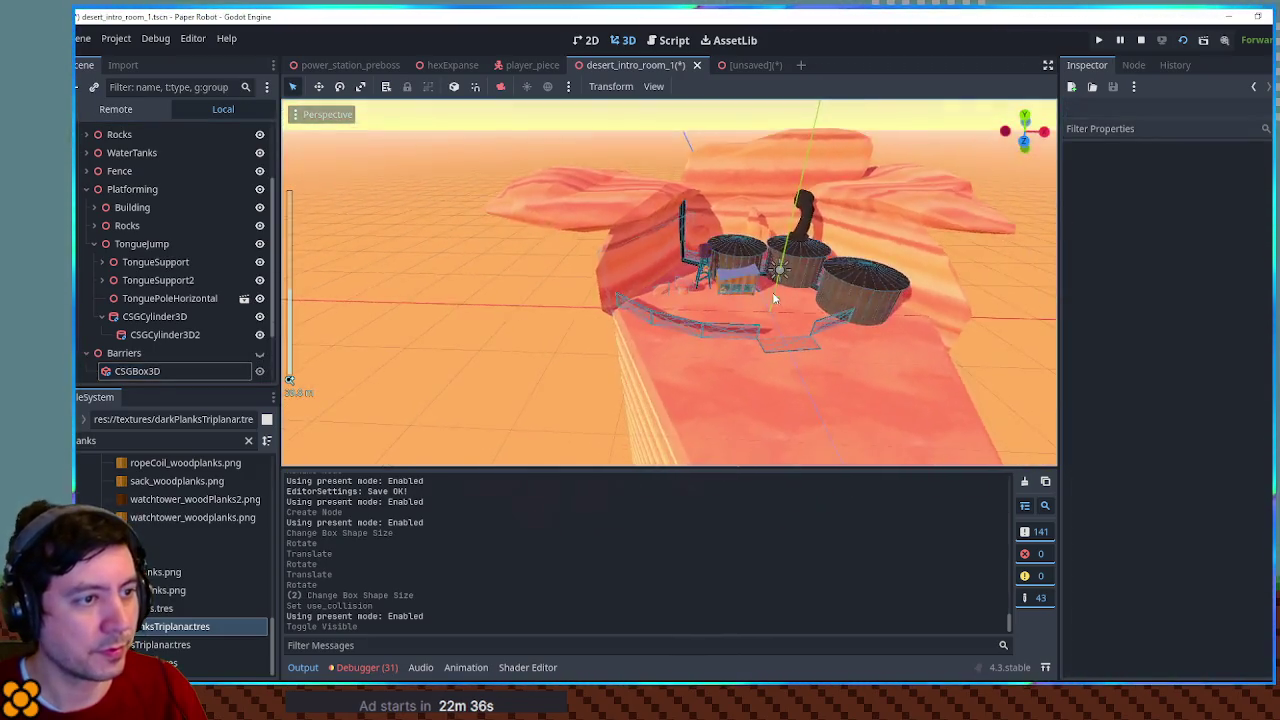
pyautogui.scroll(3, 616, 293)
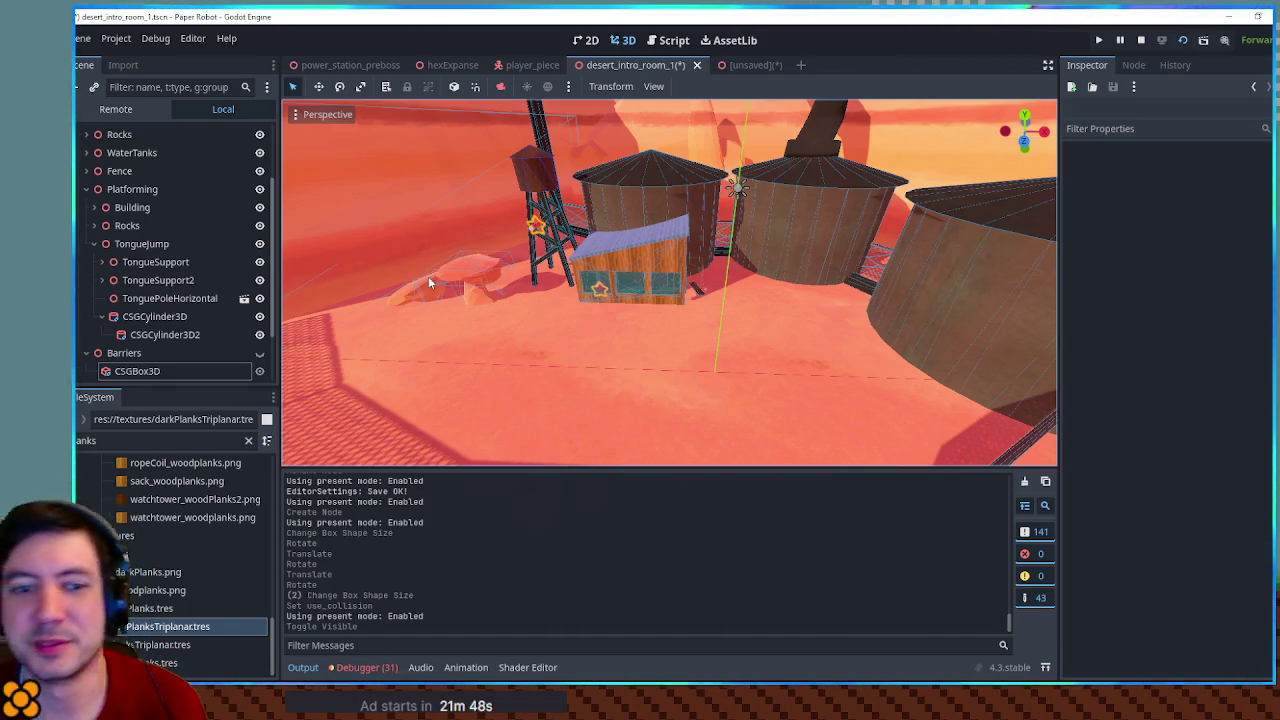
pyautogui.scroll(-5, 669, 235)
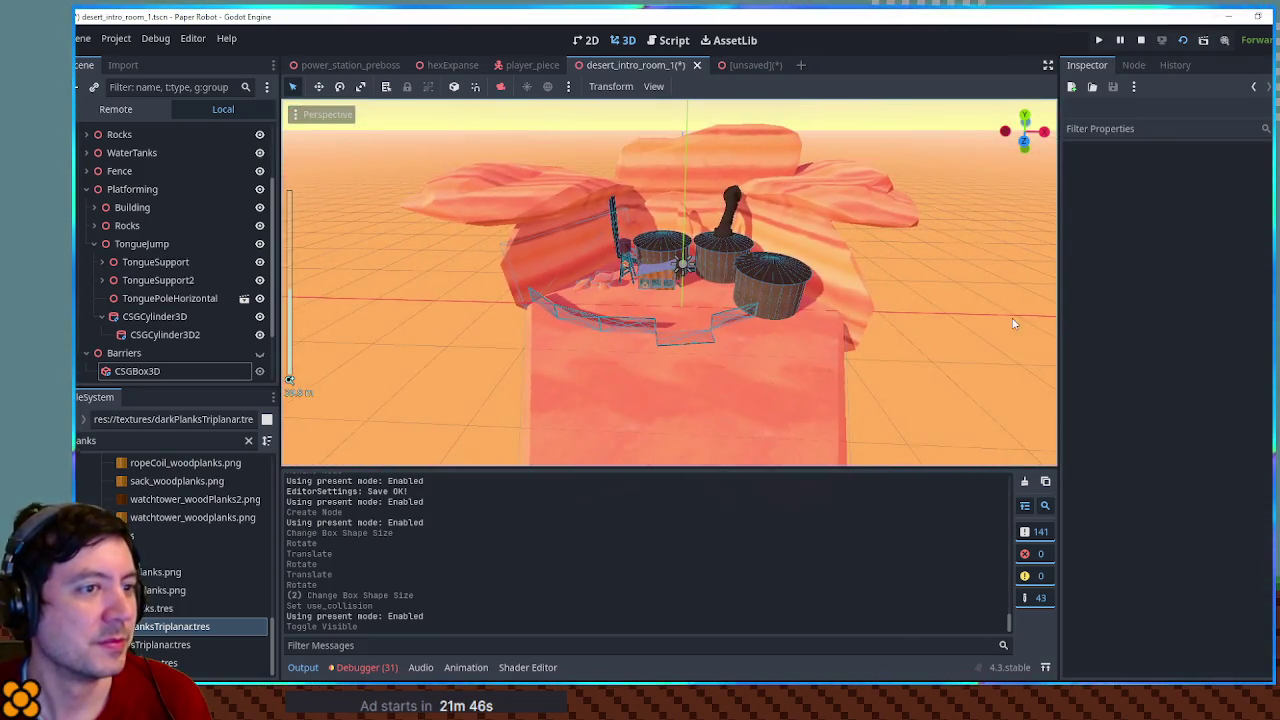
pyautogui.scroll(8, 669, 225)
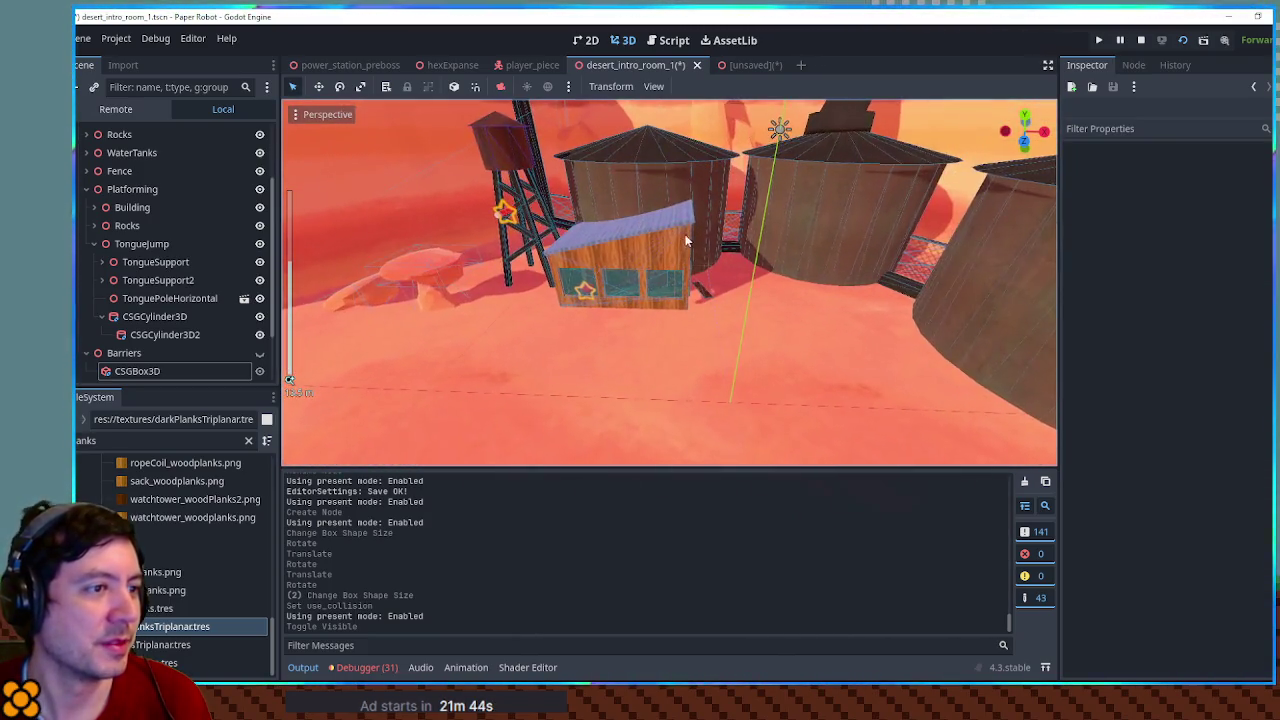
pyautogui.scroll(4, 632, 273)
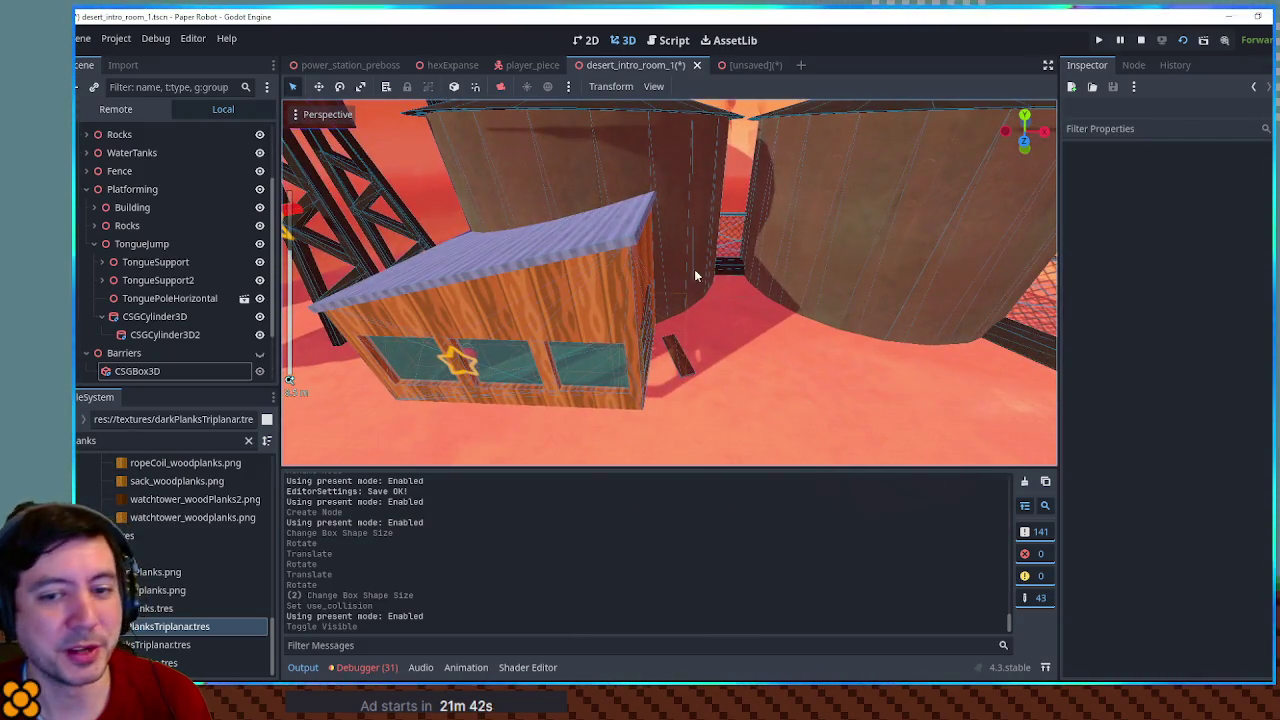
pyautogui.scroll(2, 690, 270)
pyautogui.scroll(-5, 675, 272)
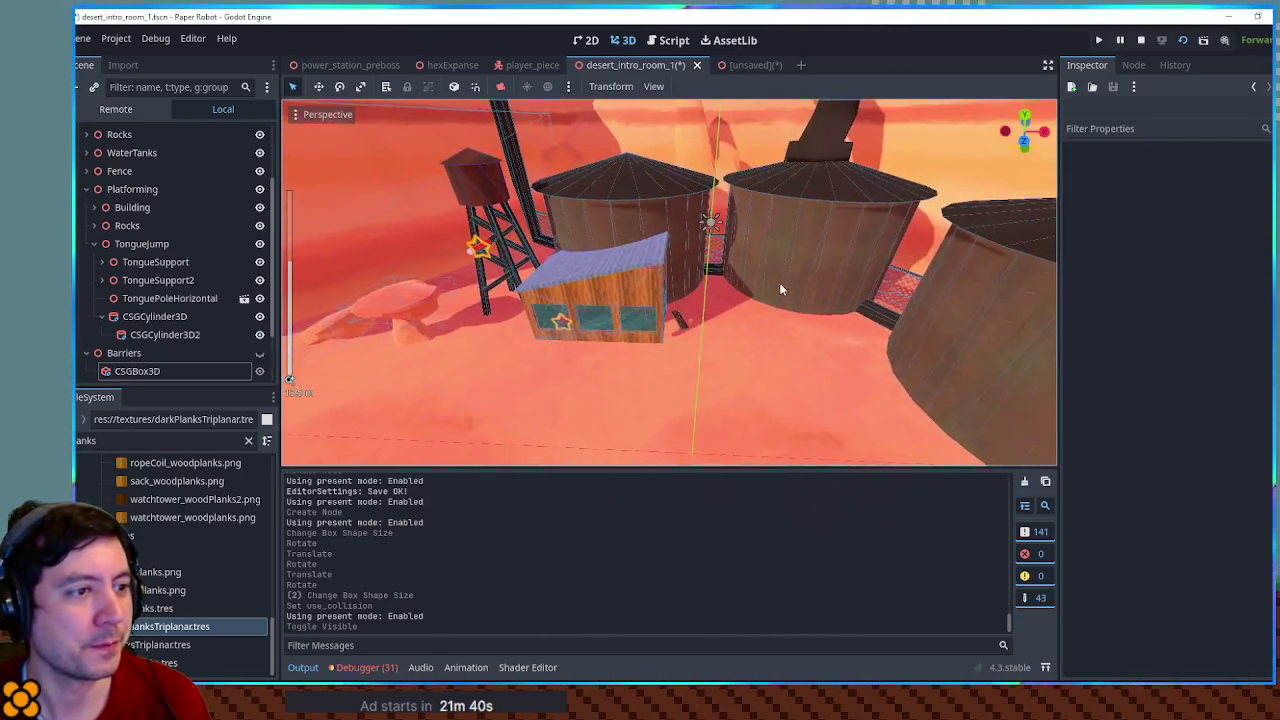
pyautogui.scroll(2, 779, 282)
pyautogui.scroll(5, 689, 270)
pyautogui.scroll(-4, 687, 270)
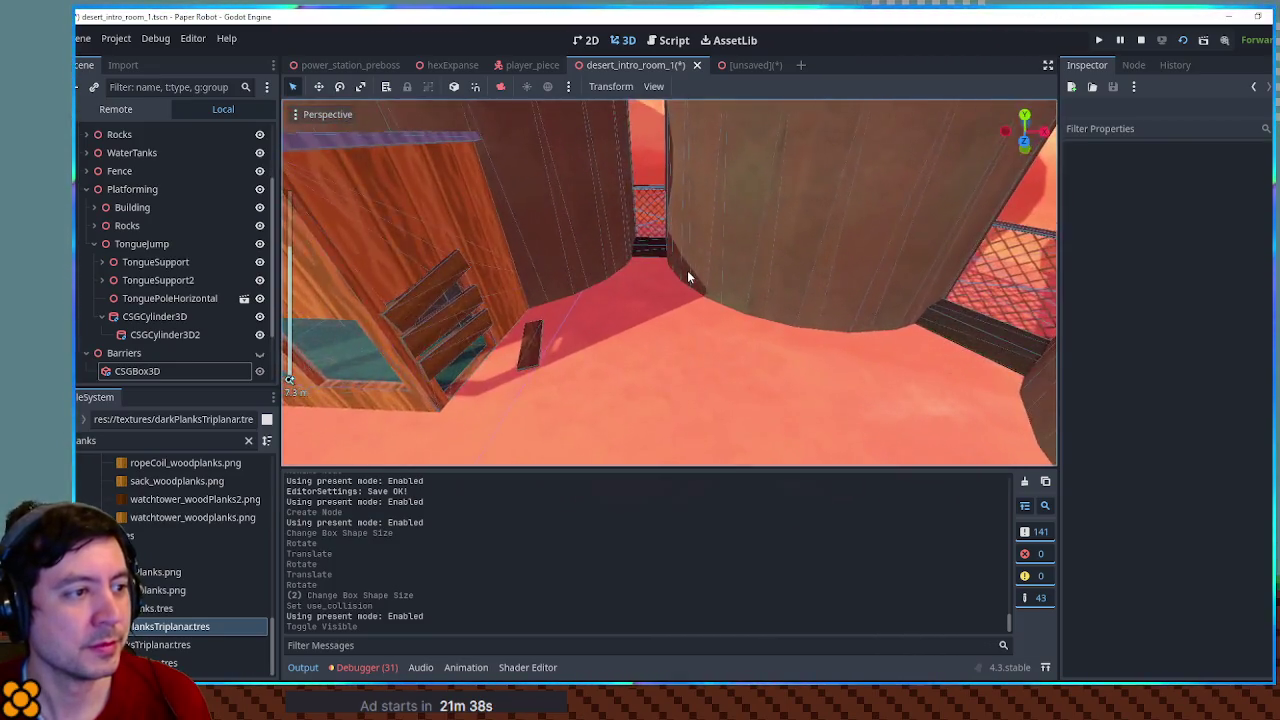
pyautogui.scroll(4, 687, 270)
pyautogui.scroll(-4, 687, 270)
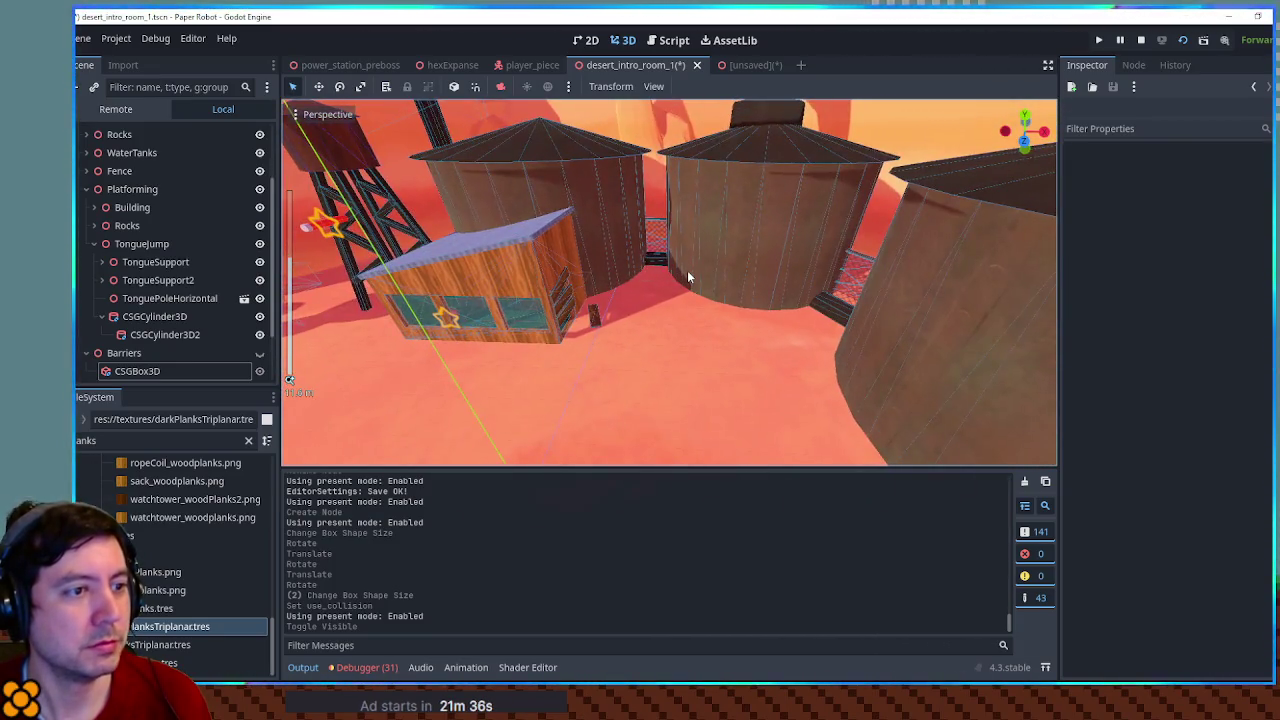
pyautogui.moveTo(692, 269)
pyautogui.mouseDown()
pyautogui.moveTo(827, 255)
pyautogui.moveTo(733, 257)
pyautogui.moveTo(532, 222)
pyautogui.mouseUp()
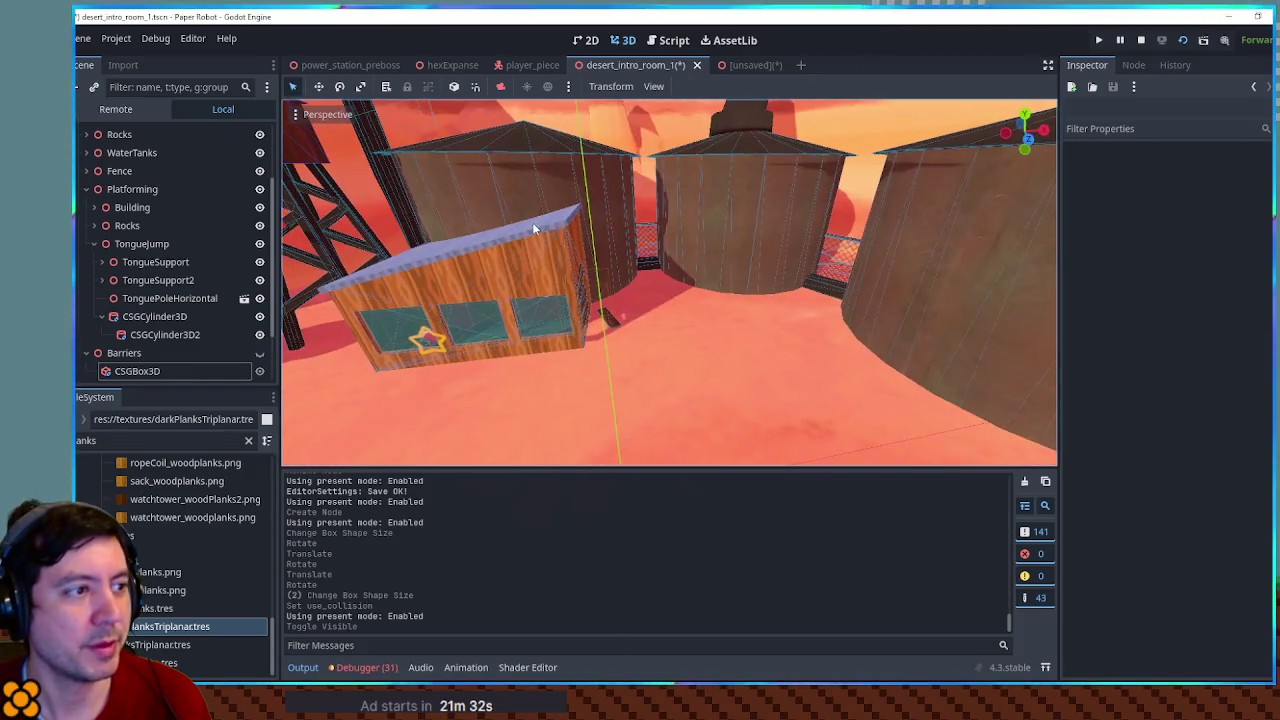
# Add a Node3D under Platforming and rename it Building2
pyautogui.click(532, 222)
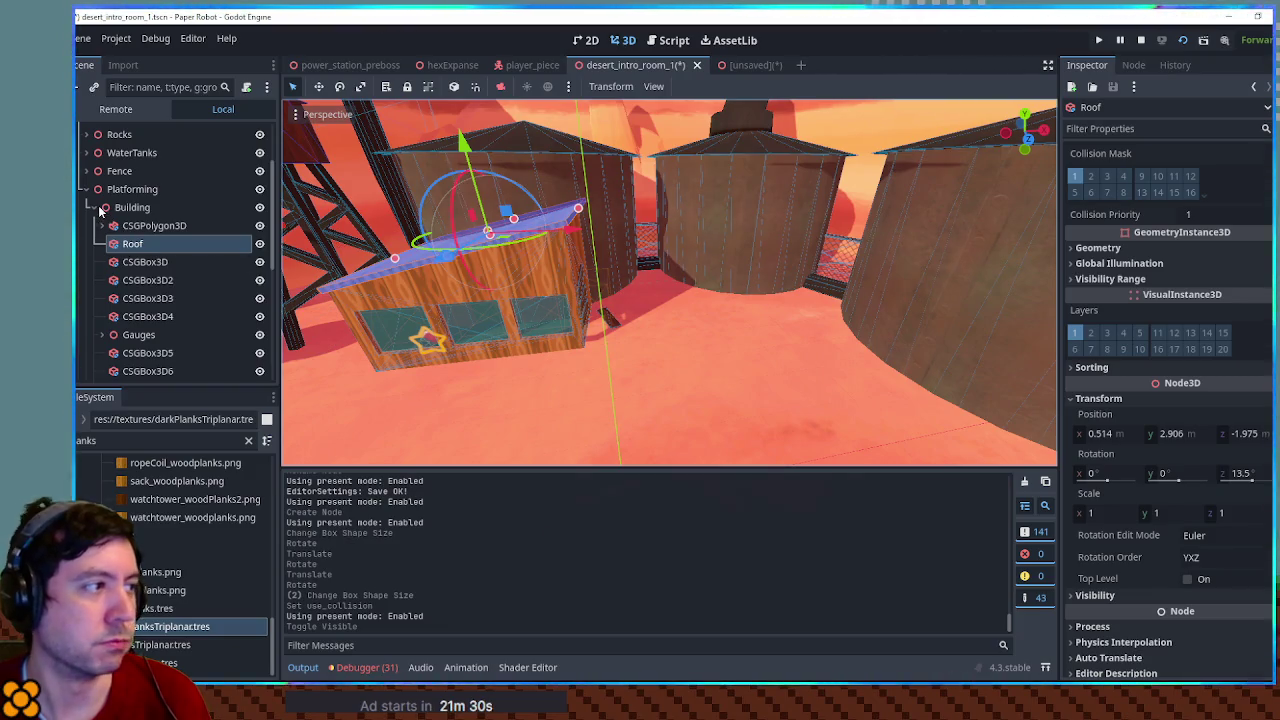
pyautogui.click(96, 206)
pyautogui.click(122, 192)
pyautogui.hotkey('ctrl', 'a')
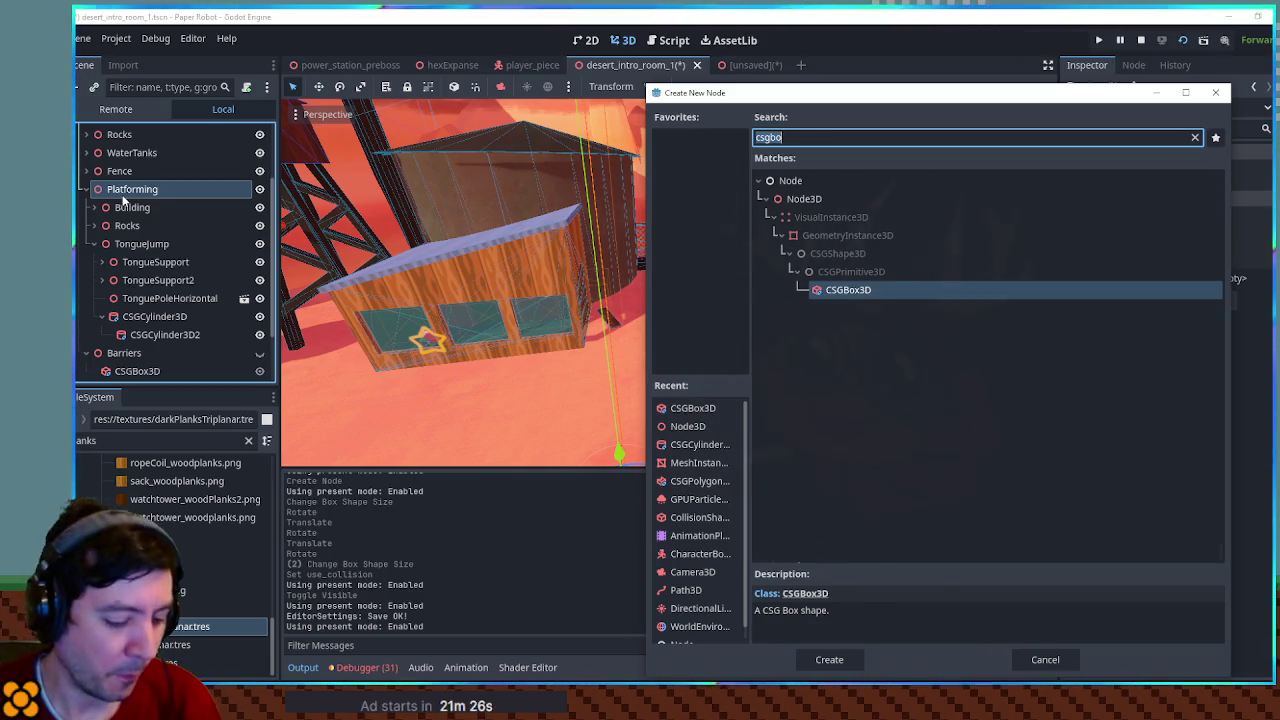
pyautogui.write('node3d')
pyautogui.press('Return')
pyautogui.press('F2')
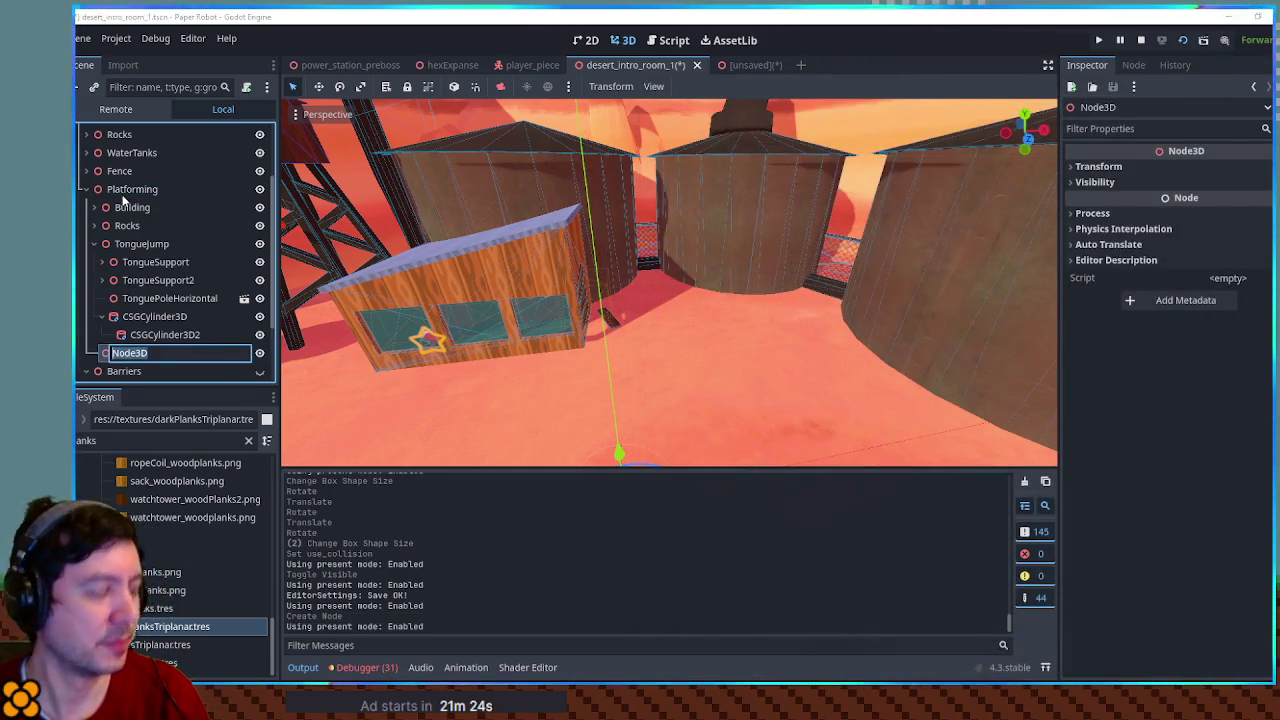
pyautogui.write('Building2')
pyautogui.press('Return')
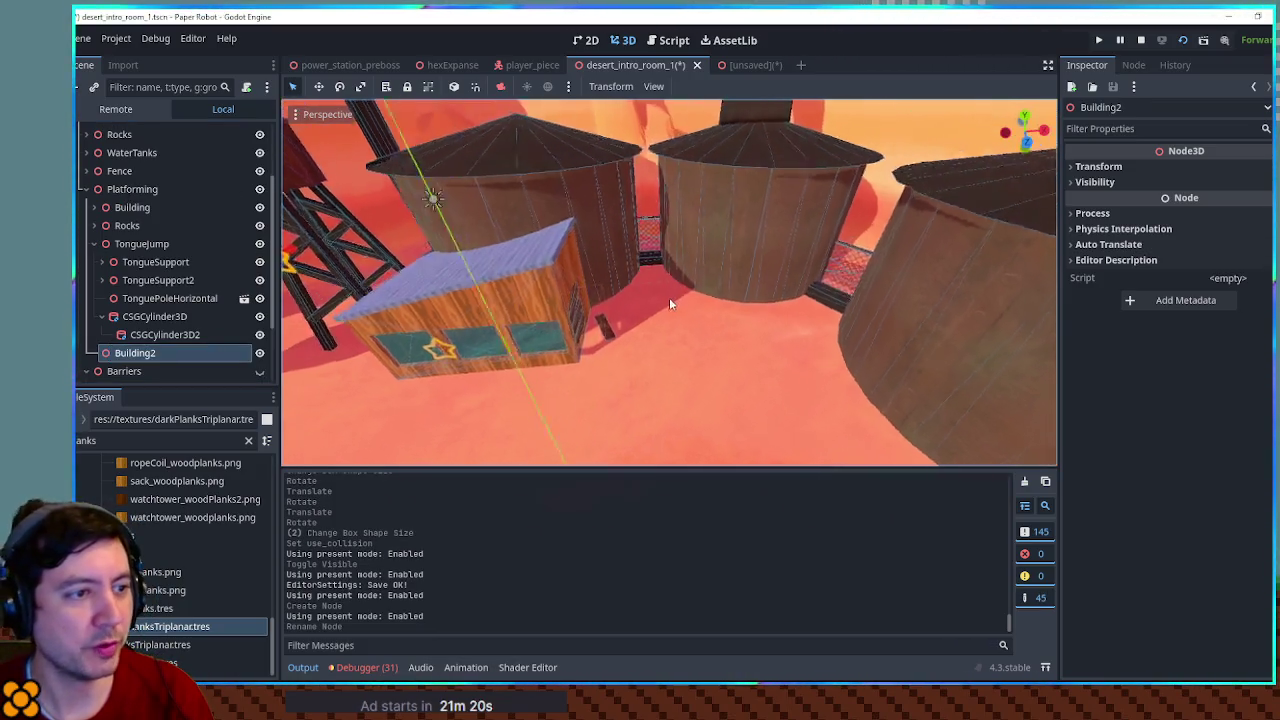
# Select the Building, Rocks and TongueJump groups and shift them together slightly along X
pyautogui.scroll(-5, 668, 297)
pyautogui.scroll(5, 667, 295)
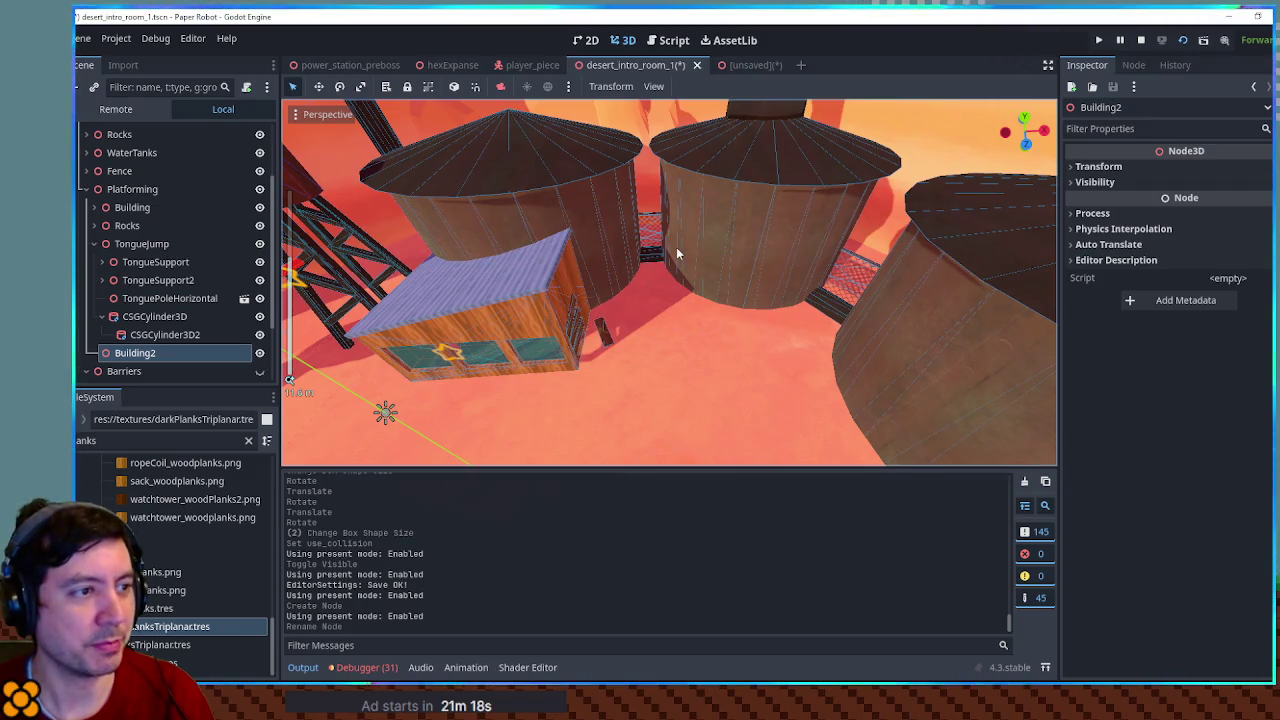
pyautogui.scroll(2, 661, 253)
pyautogui.press('f')
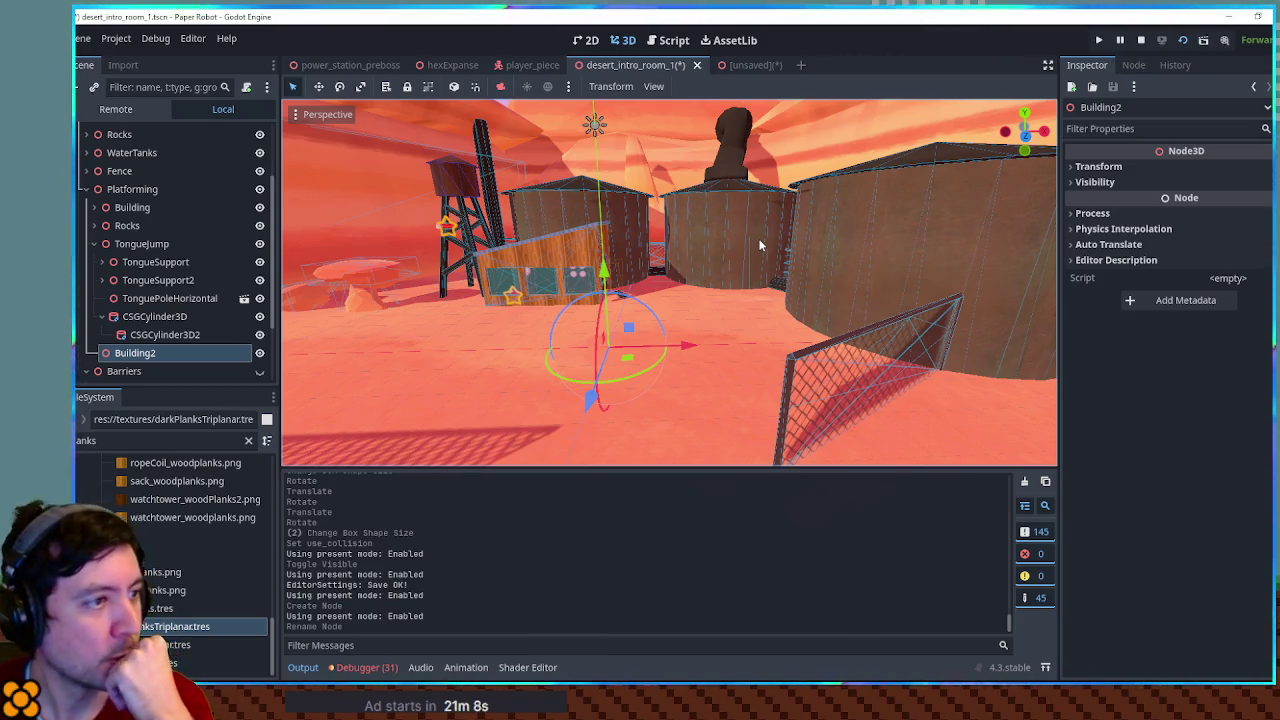
pyautogui.moveTo(709, 237)
pyautogui.mouseDown()
pyautogui.moveTo(797, 232)
pyautogui.moveTo(645, 247)
pyautogui.mouseUp()
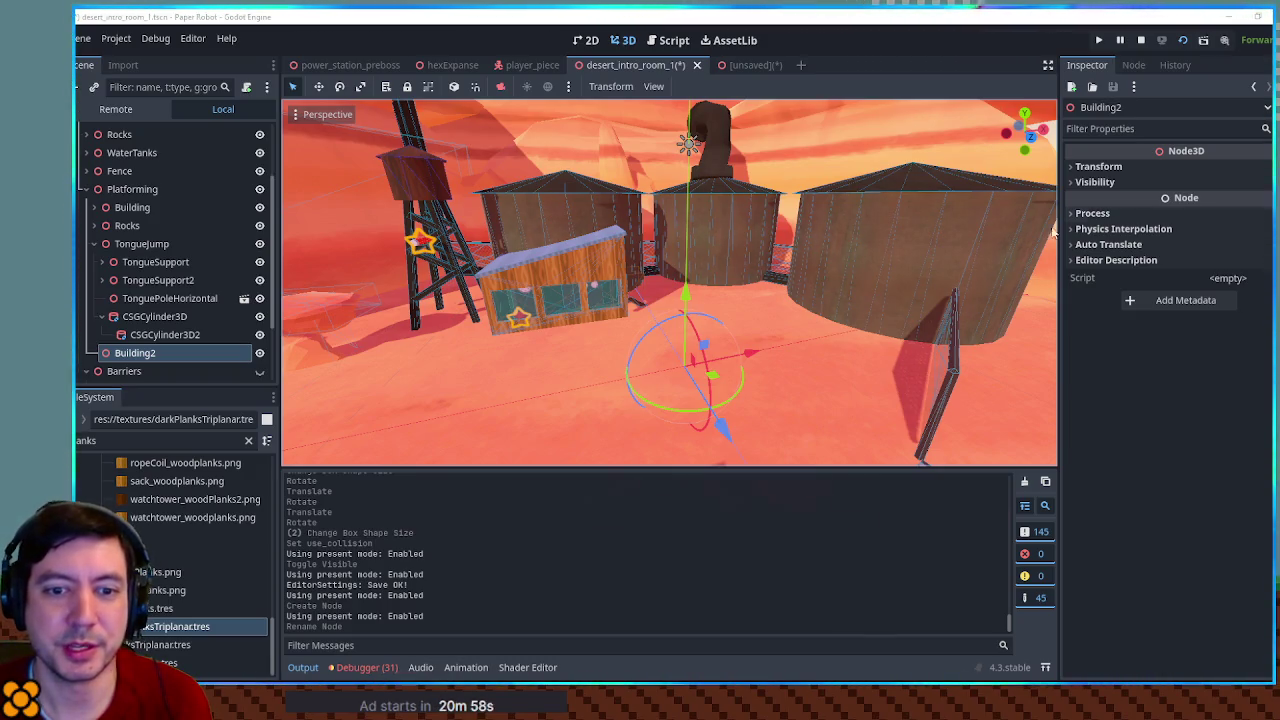
pyautogui.moveTo(763, 216)
pyautogui.mouseDown()
pyautogui.moveTo(665, 221)
pyautogui.moveTo(828, 236)
pyautogui.moveTo(832, 380)
pyautogui.moveTo(808, 257)
pyautogui.moveTo(728, 234)
pyautogui.moveTo(790, 250)
pyautogui.moveTo(749, 260)
pyautogui.mouseUp()
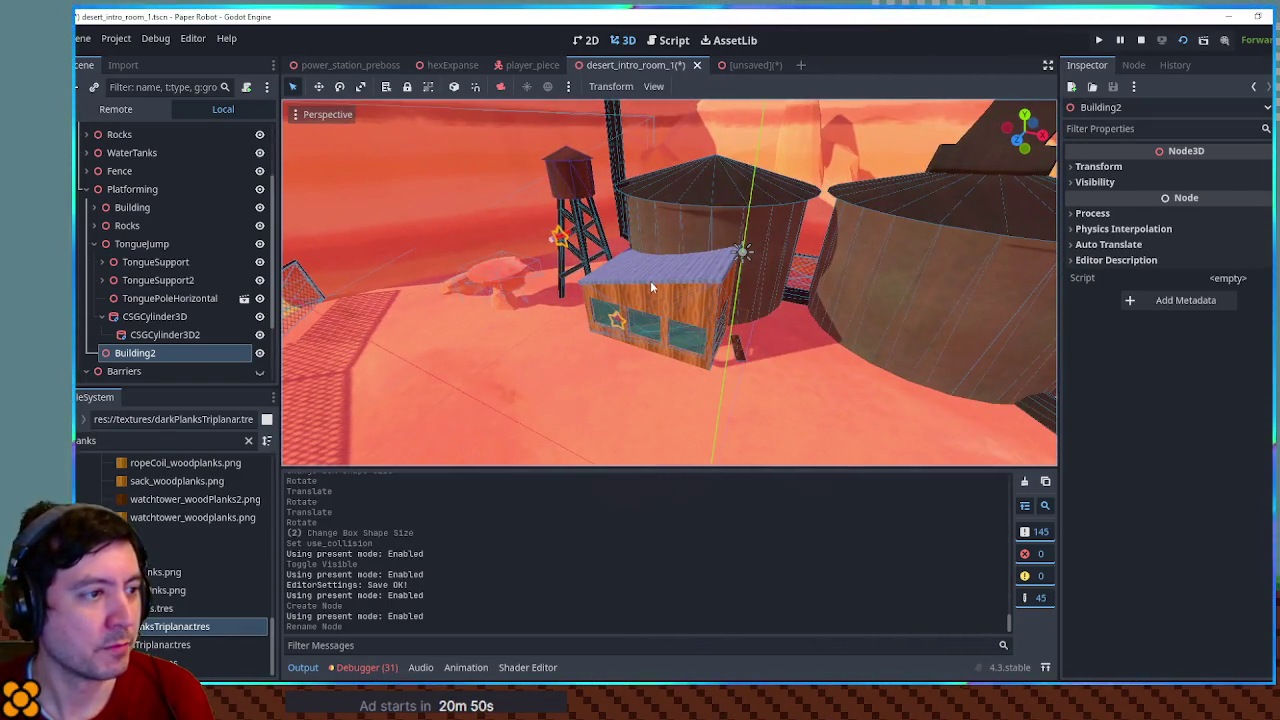
pyautogui.click(131, 207)
pyautogui.keyDown('ctrl'); pyautogui.click(127, 225); pyautogui.keyUp('ctrl')
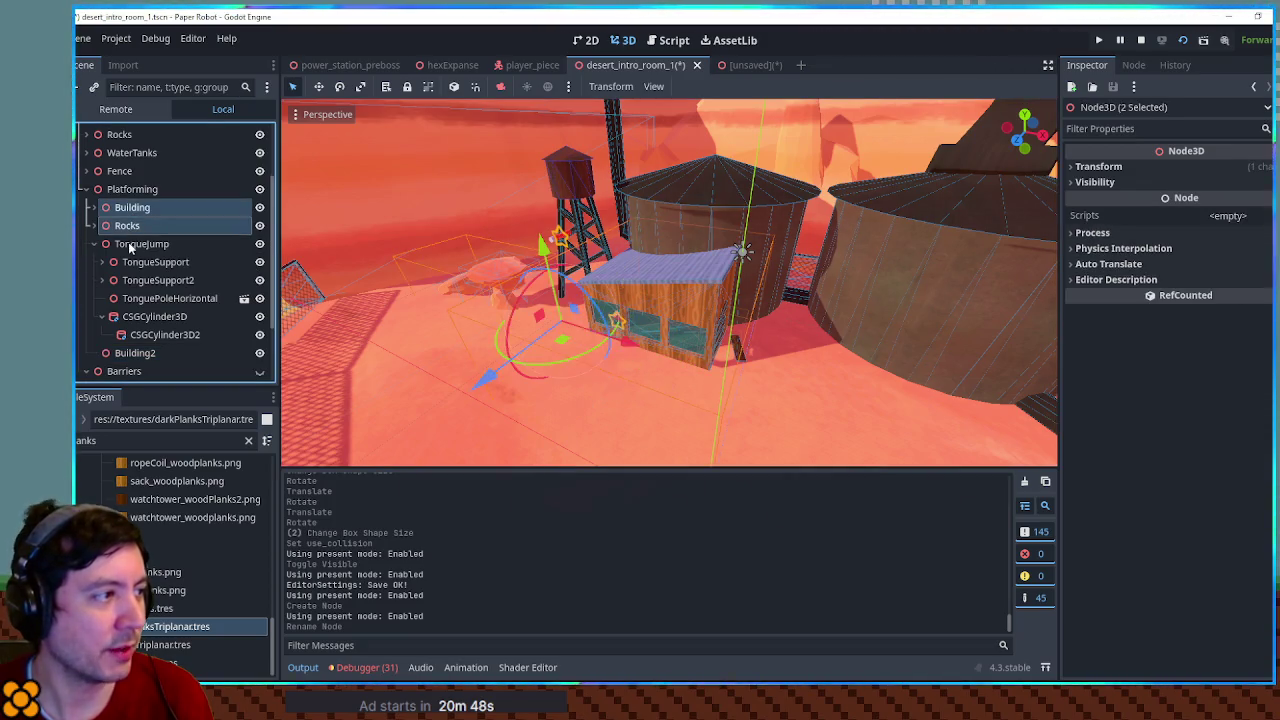
pyautogui.keyDown('ctrl'); pyautogui.click(128, 243); pyautogui.keyUp('ctrl')
pyautogui.click(91, 243)
pyautogui.moveTo(530, 290)
pyautogui.mouseDown()
pyautogui.moveTo(655, 360)
pyautogui.moveTo(692, 352)
pyautogui.moveTo(698, 307)
pyautogui.moveTo(738, 327)
pyautogui.moveTo(478, 347)
pyautogui.mouseUp()
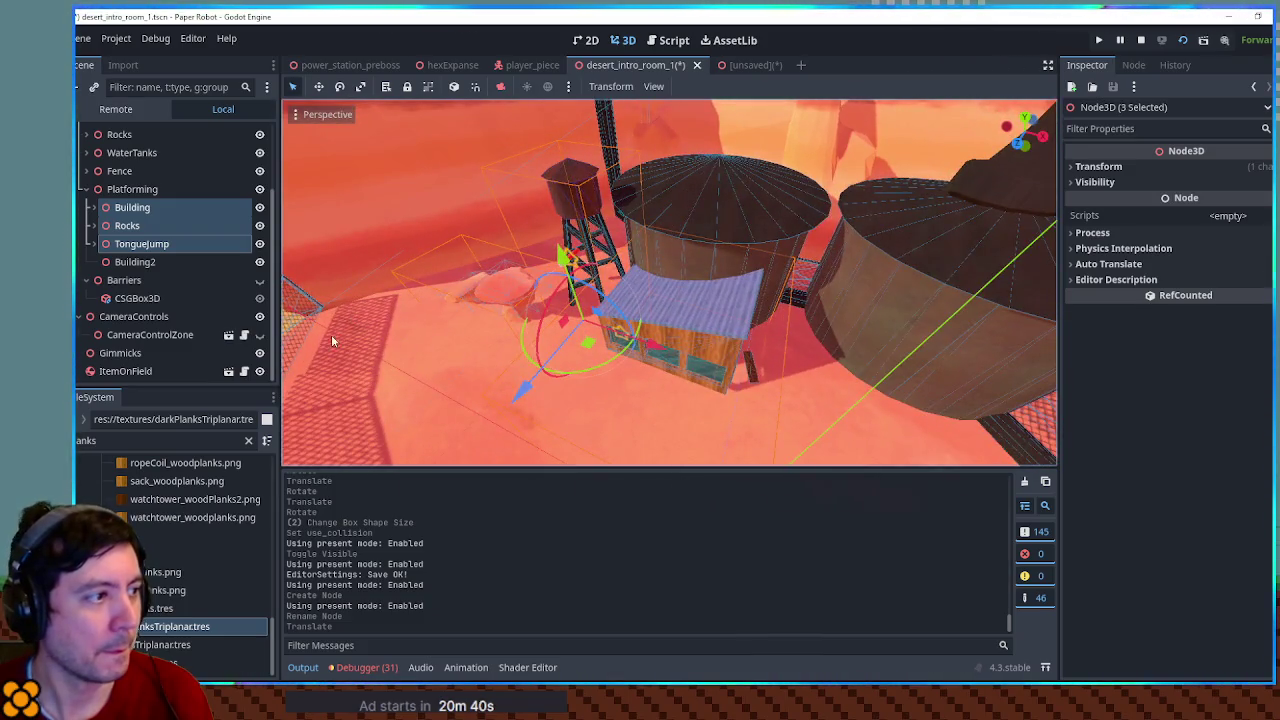
pyautogui.moveTo(662, 341)
pyautogui.mouseDown()
pyautogui.moveTo(894, 343)
pyautogui.moveTo(751, 337)
pyautogui.moveTo(755, 326)
pyautogui.moveTo(696, 292)
pyautogui.moveTo(600, 272)
pyautogui.moveTo(626, 302)
pyautogui.moveTo(646, 278)
pyautogui.moveTo(640, 260)
pyautogui.moveTo(651, 289)
pyautogui.moveTo(720, 251)
pyautogui.moveTo(648, 256)
pyautogui.moveTo(768, 257)
pyautogui.moveTo(561, 264)
pyautogui.moveTo(674, 266)
pyautogui.moveTo(652, 278)
pyautogui.mouseUp()
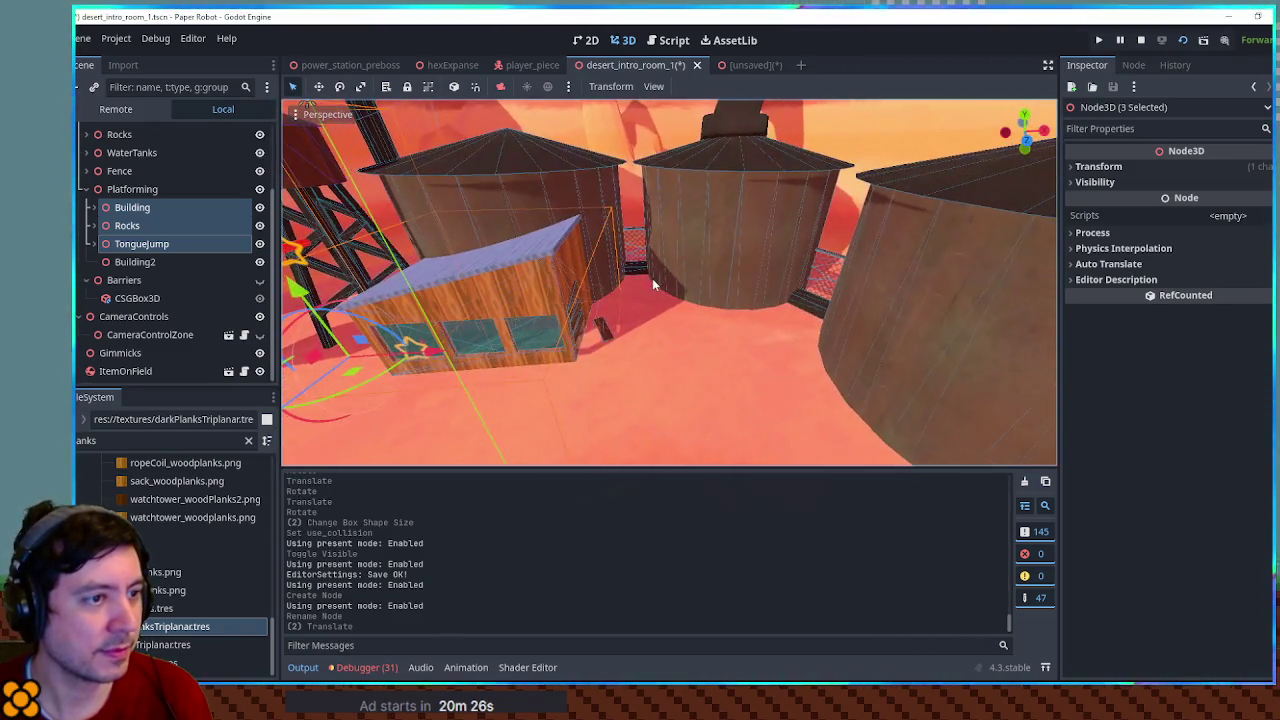
pyautogui.scroll(4, 668, 273)
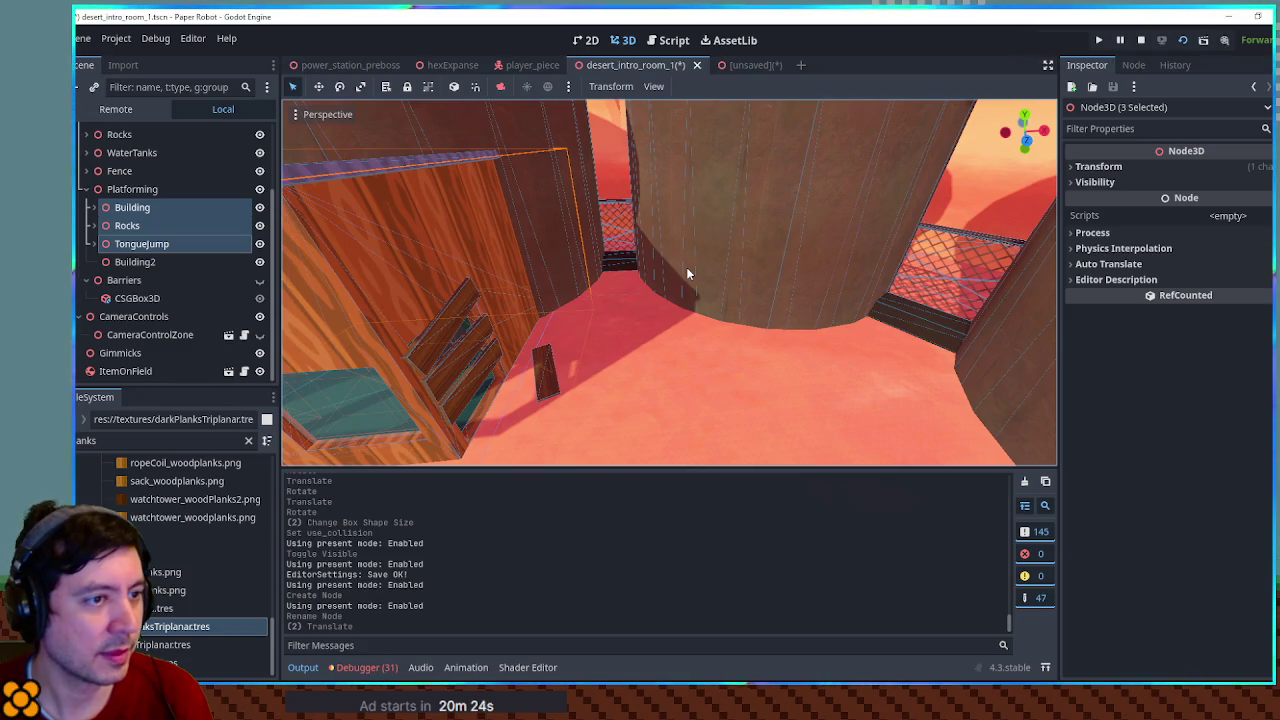
pyautogui.scroll(-5, 686, 267)
pyautogui.scroll(4, 686, 266)
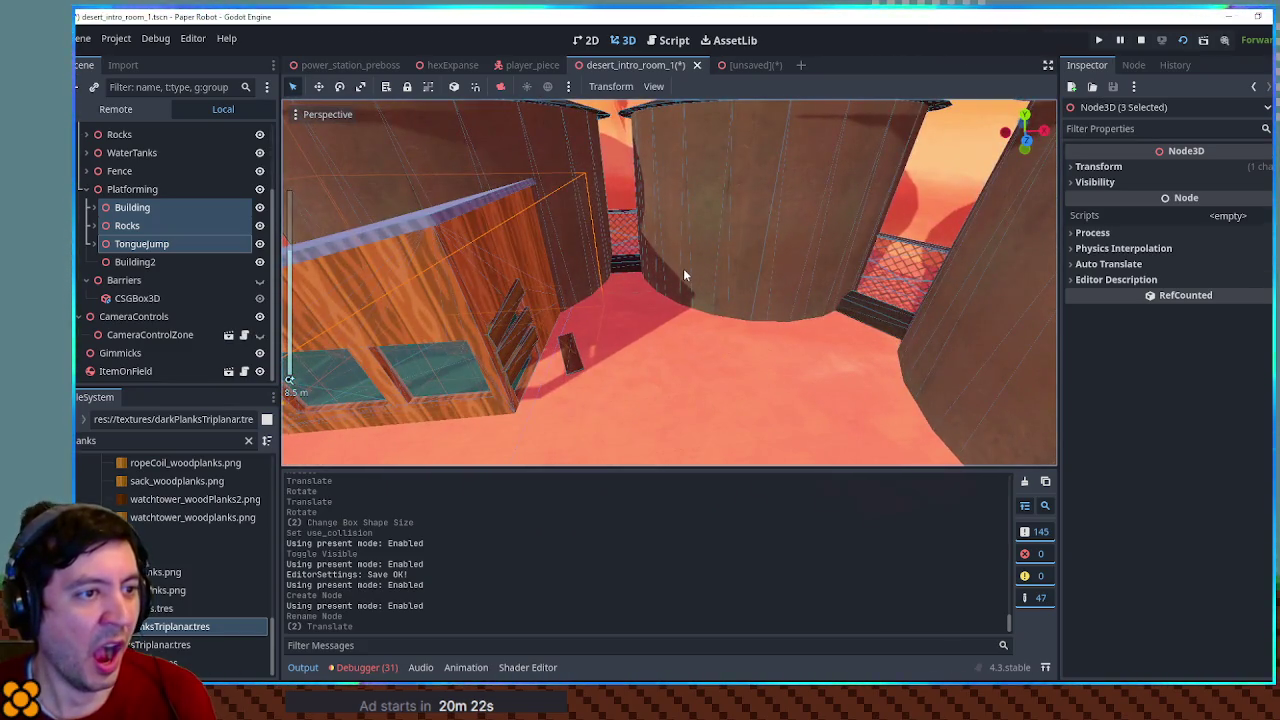
pyautogui.scroll(-5, 680, 266)
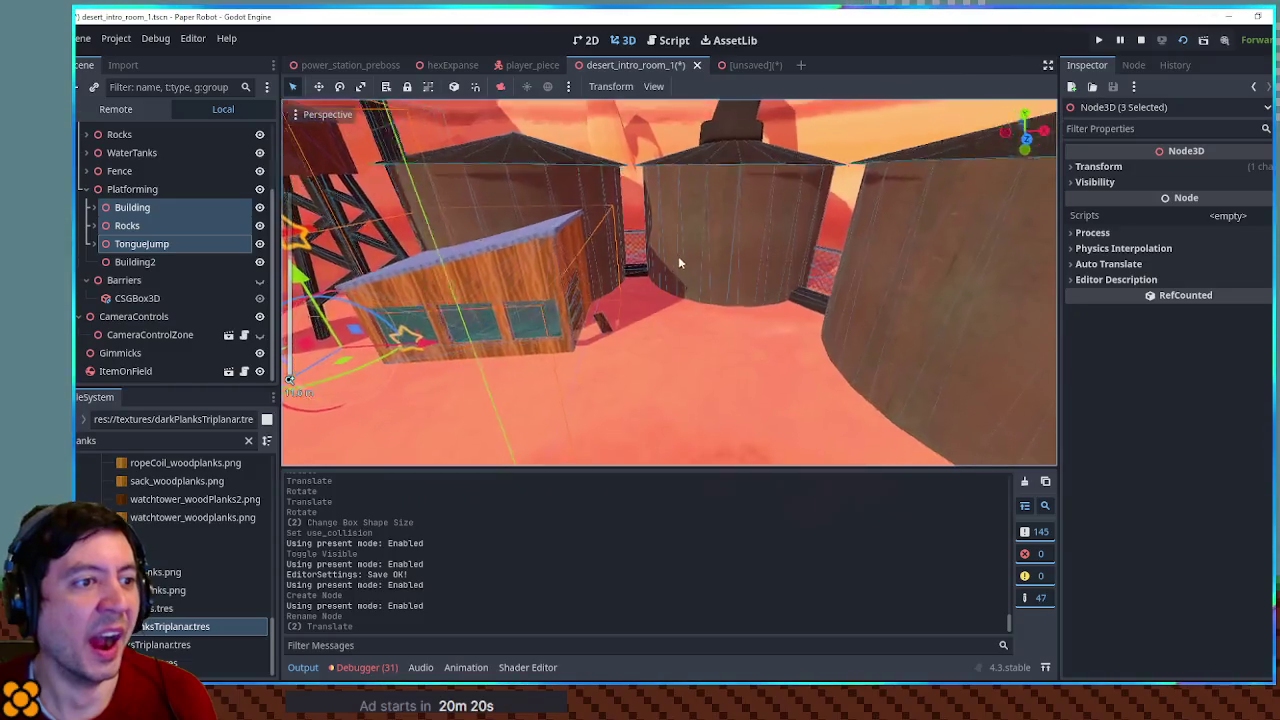
pyautogui.scroll(5, 688, 254)
pyautogui.moveTo(691, 257); pyautogui.dragTo(690, 320)
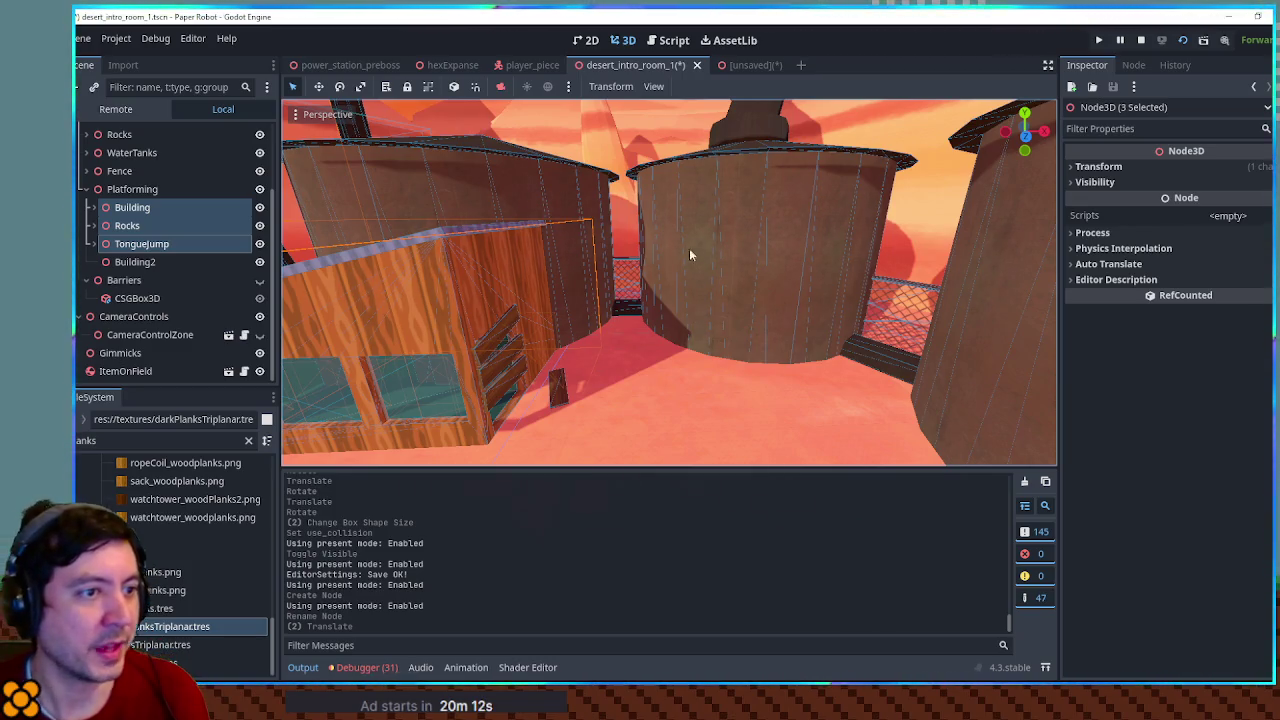
pyautogui.click(784, 221)
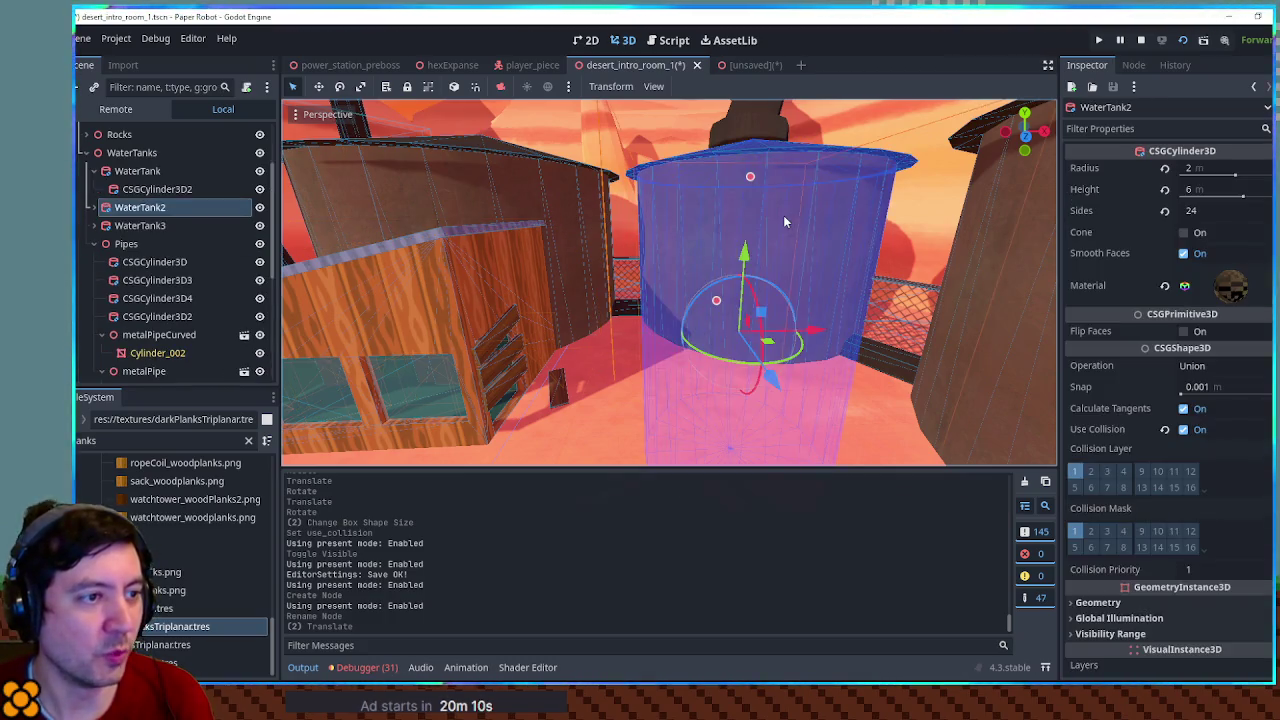
pyautogui.scroll(5, 785, 225)
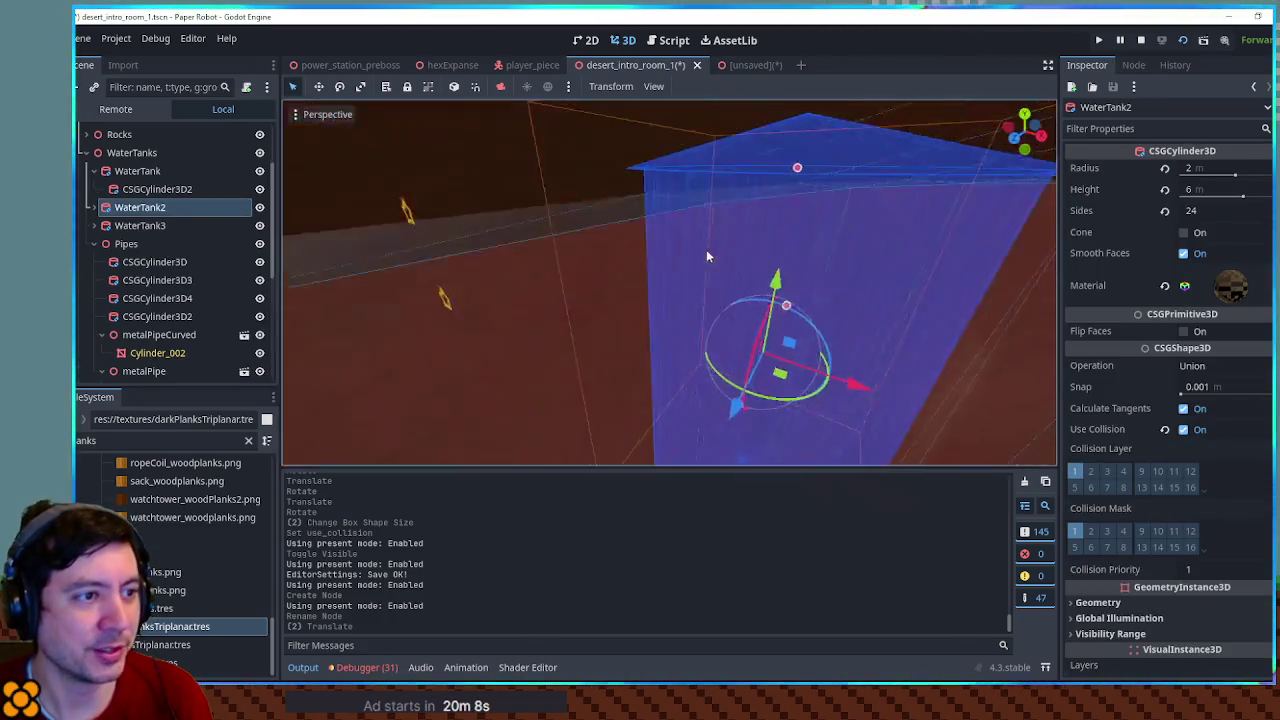
pyautogui.scroll(-3, 781, 257)
pyautogui.scroll(5, 779, 251)
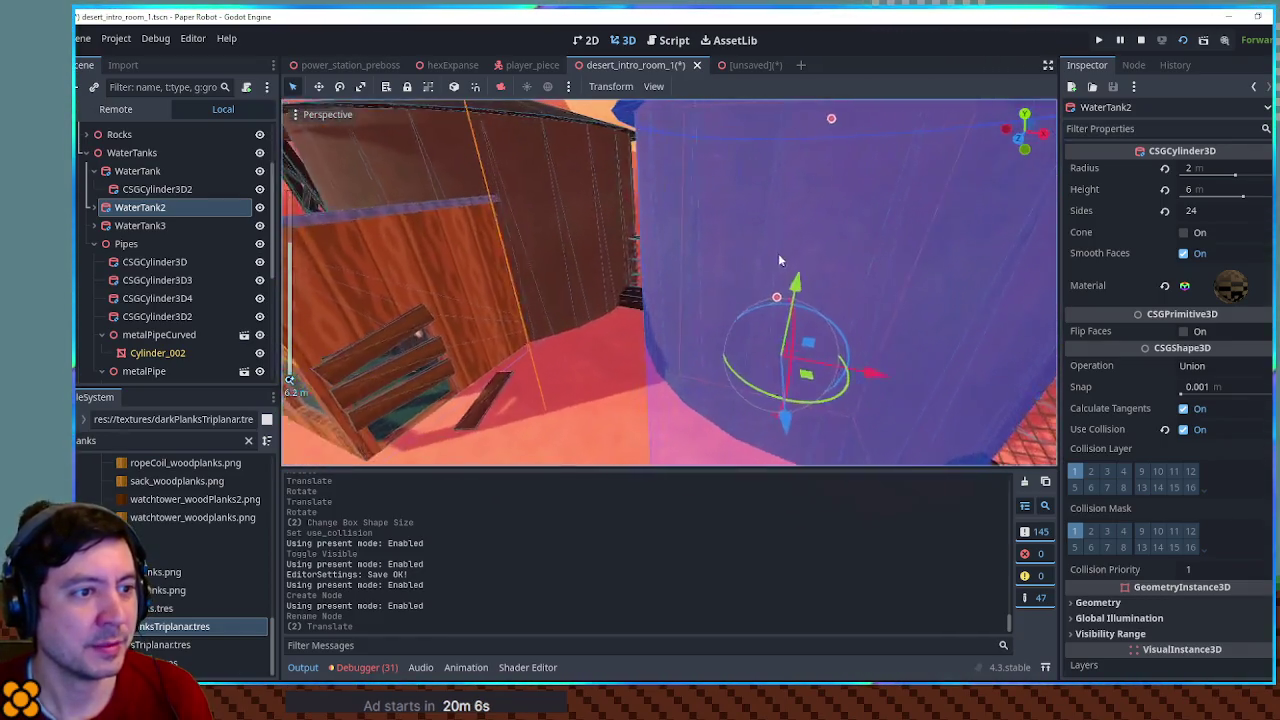
pyautogui.moveTo(703, 260)
pyautogui.mouseDown()
pyautogui.moveTo(584, 267)
pyautogui.moveTo(701, 282)
pyautogui.moveTo(816, 274)
pyautogui.moveTo(826, 251)
pyautogui.moveTo(797, 246)
pyautogui.moveTo(755, 285)
pyautogui.moveTo(757, 271)
pyautogui.moveTo(842, 265)
pyautogui.mouseUp()
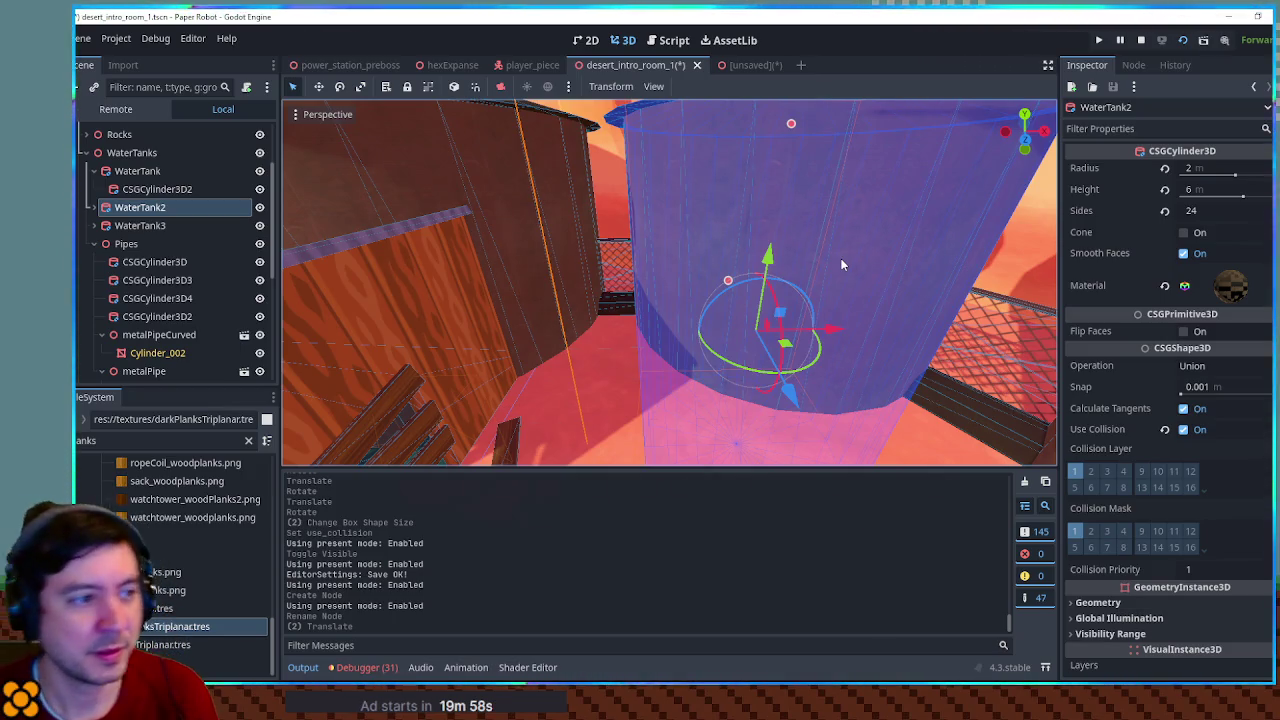
pyautogui.moveTo(836, 252)
pyautogui.mouseDown()
pyautogui.moveTo(729, 243)
pyautogui.moveTo(849, 246)
pyautogui.mouseUp()
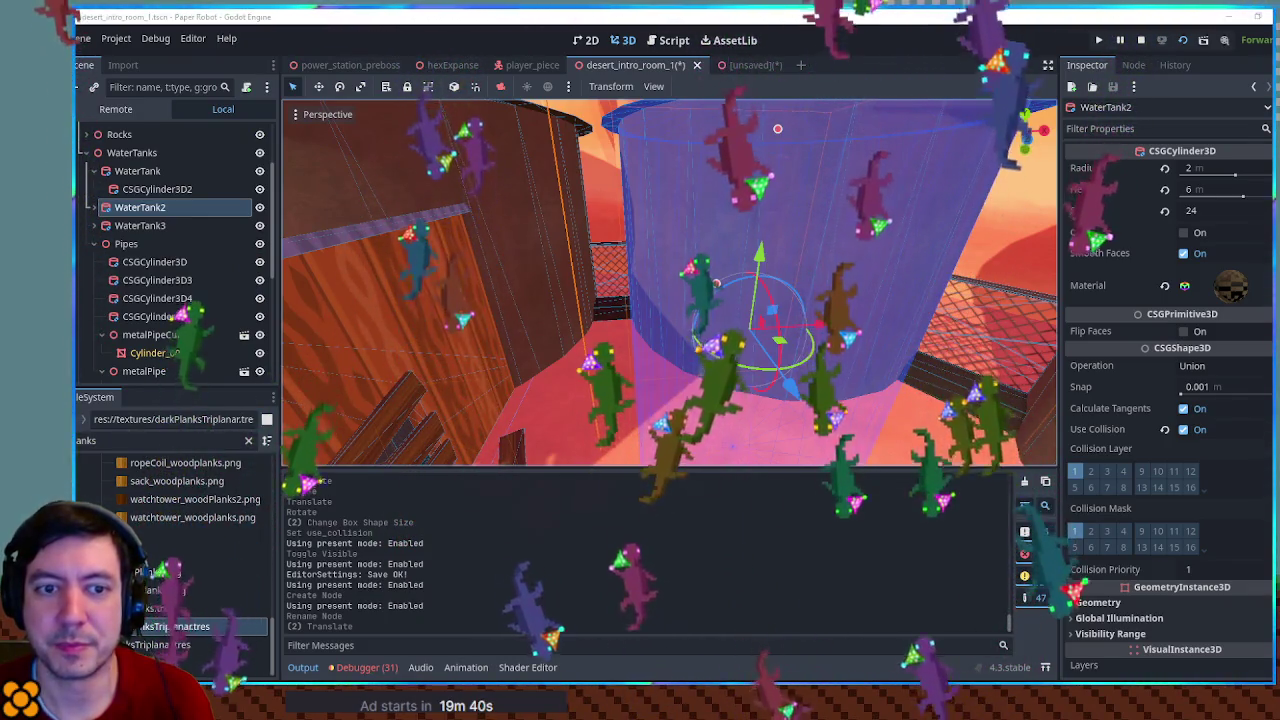
pyautogui.scroll(-10, 855, 245)
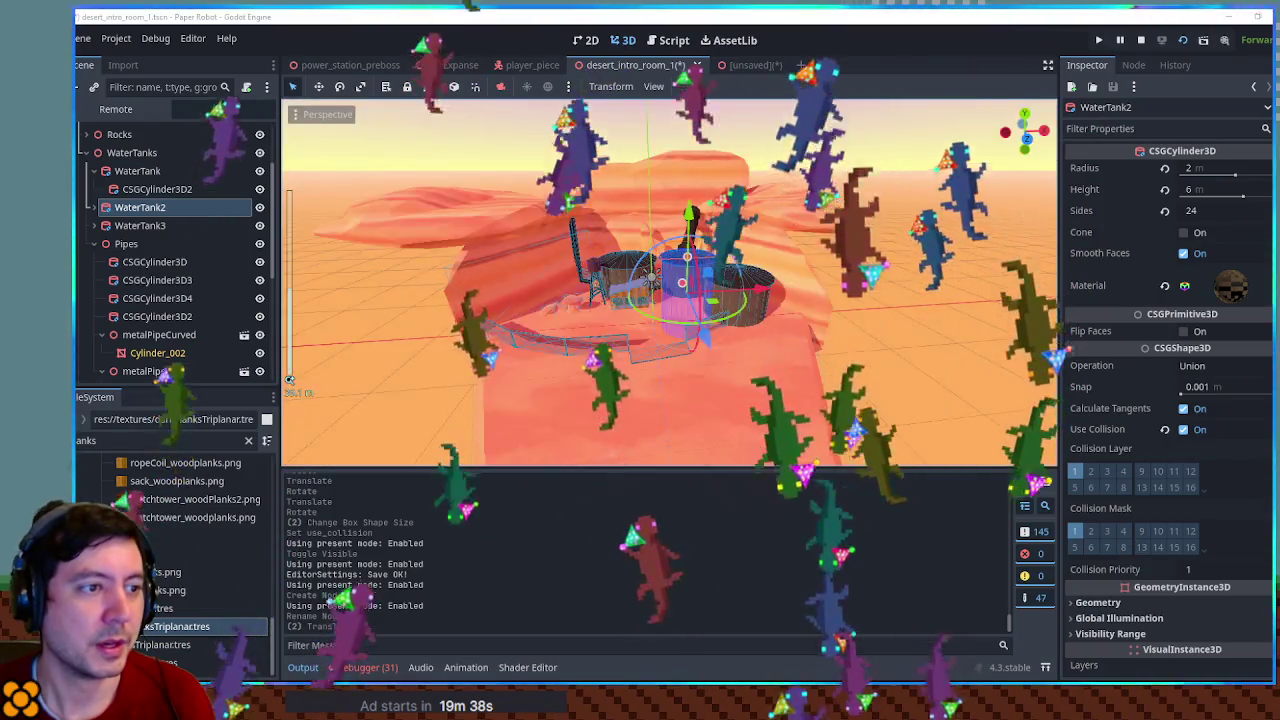
# Save the desert intro room and close the unsaved desertRocks scene without saving
pyautogui.hotkey('ctrl', 's')
pyautogui.click(745, 65)
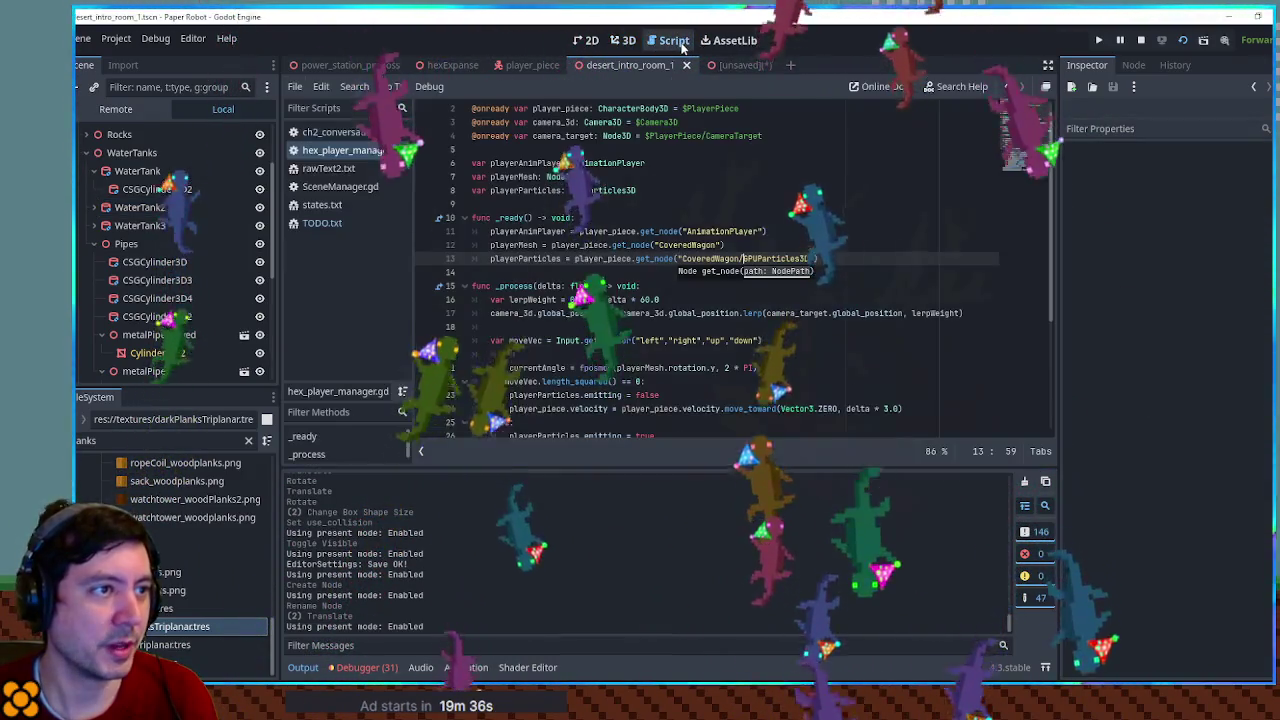
pyautogui.middleClick(739, 63)
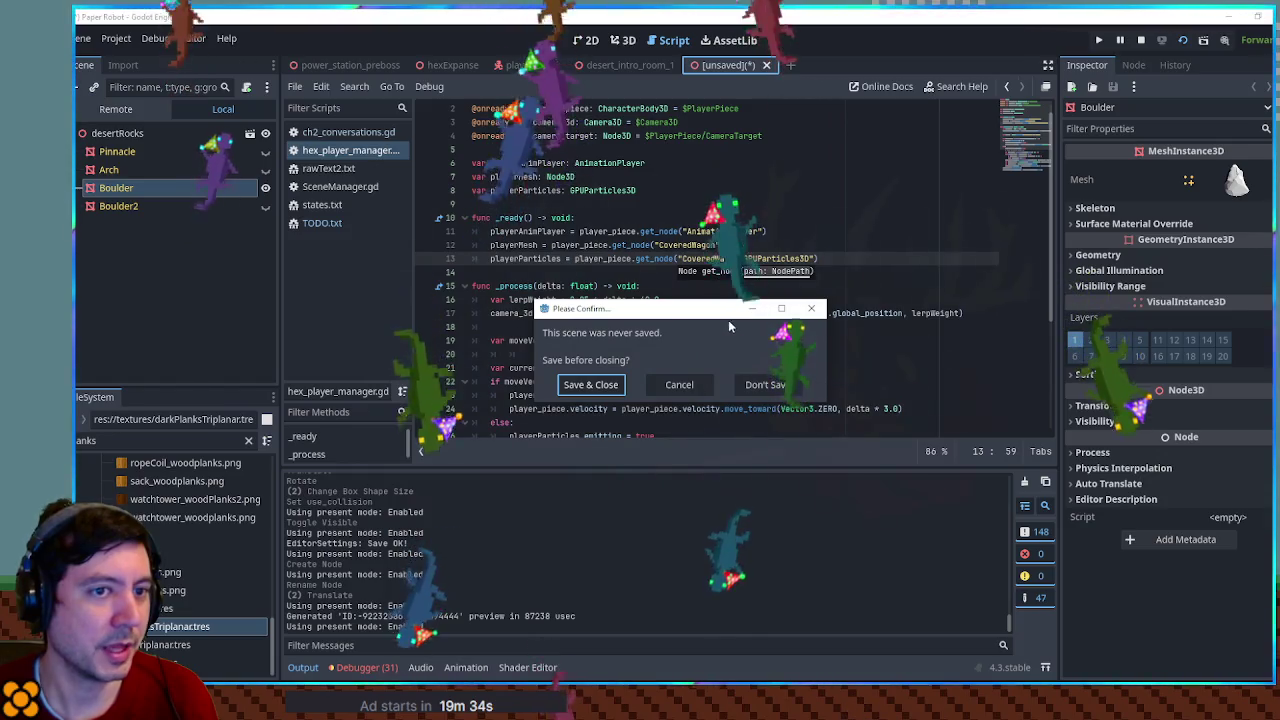
pyautogui.click(766, 382)
# Open TODO.txt to review the Chapter 3 list and highlight the Trainyard 1+2 entry
pyautogui.click(333, 221)
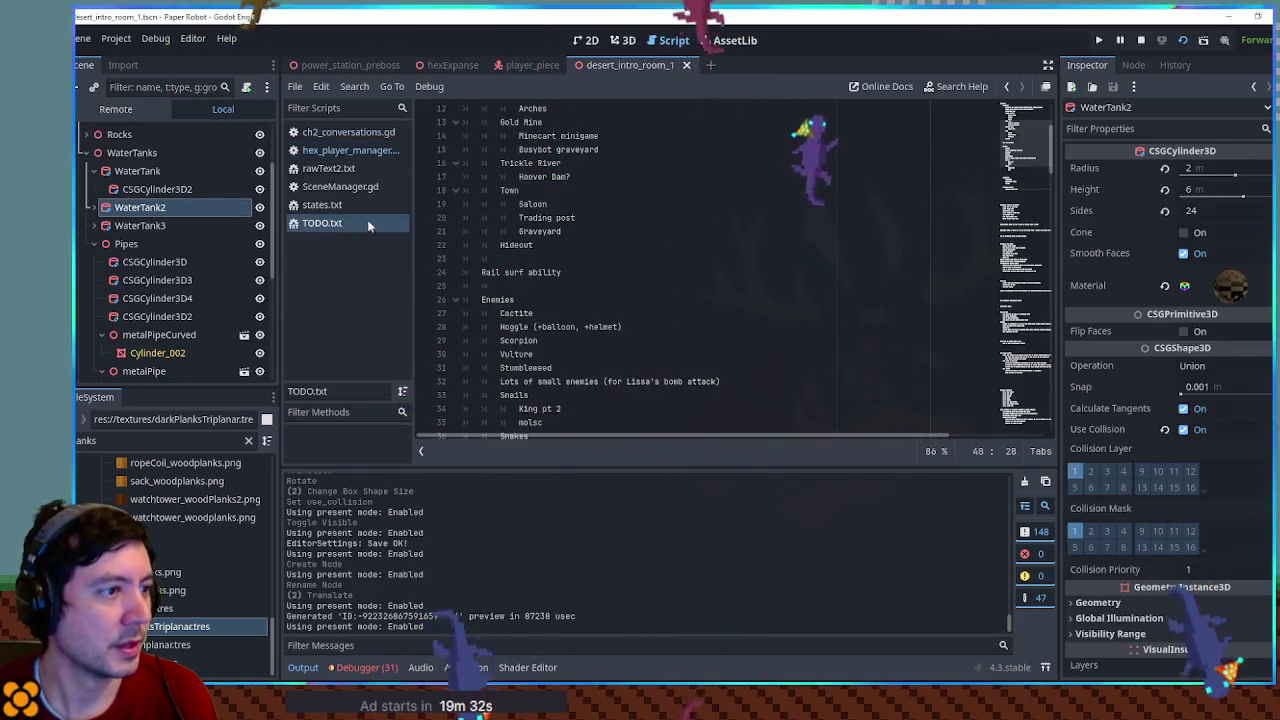
pyautogui.scroll(5, 600, 220)
pyautogui.scroll(-3, 689, 218)
pyautogui.scroll(3, 689, 218)
pyautogui.moveTo(500, 176); pyautogui.dragTo(561, 176)
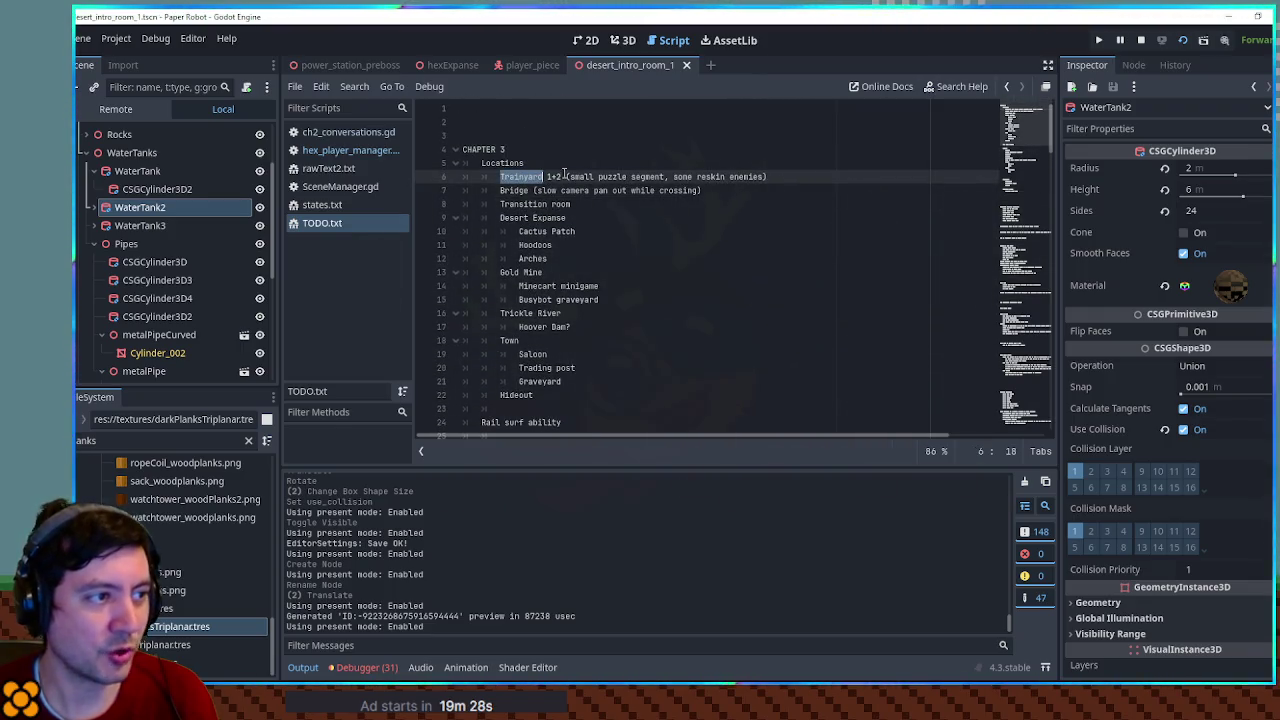
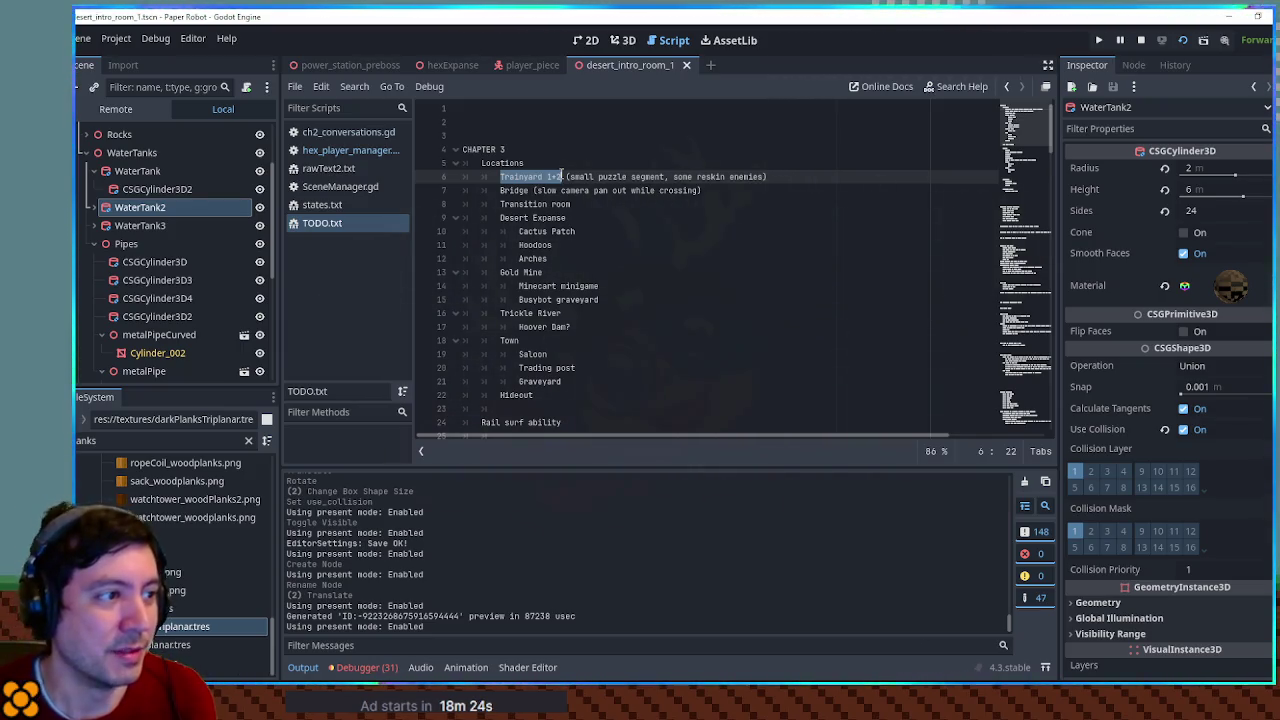
# Select the Bridge, Transition room and Desert Expanse words in the Chapter 3 locations
pyautogui.doubleClick(514, 190)
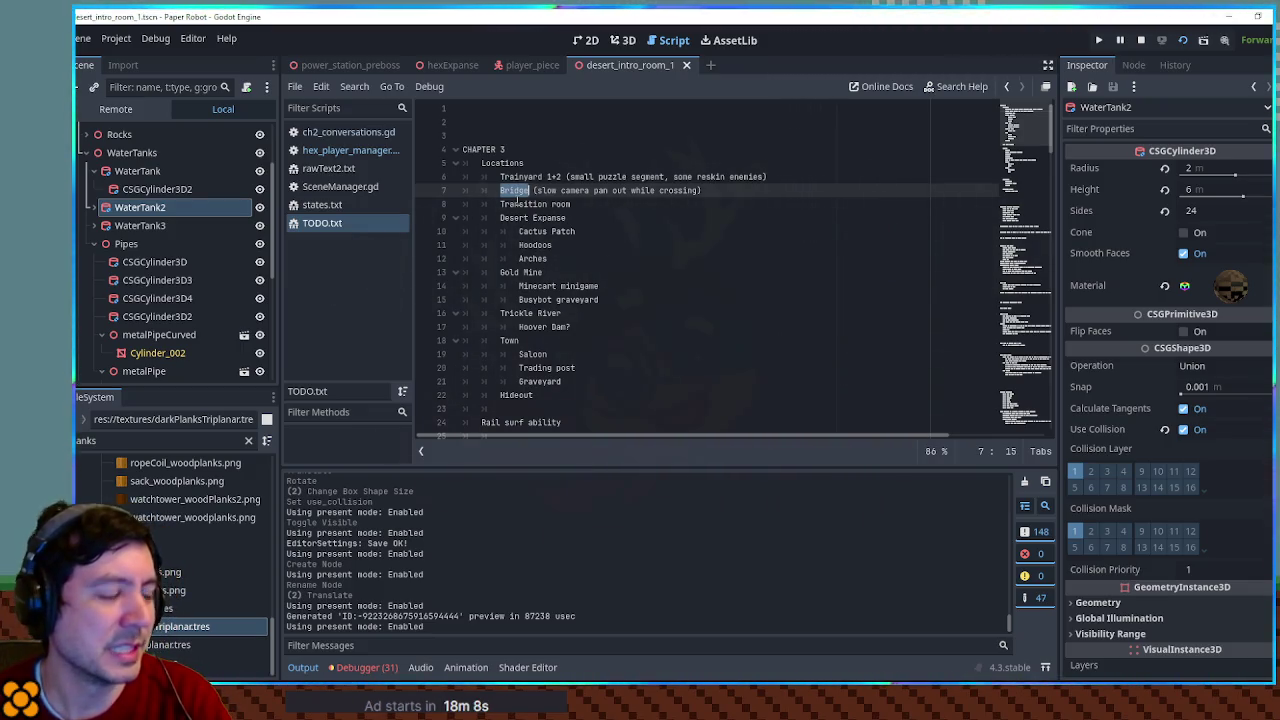
pyautogui.doubleClick(523, 204)
pyautogui.doubleClick(561, 204)
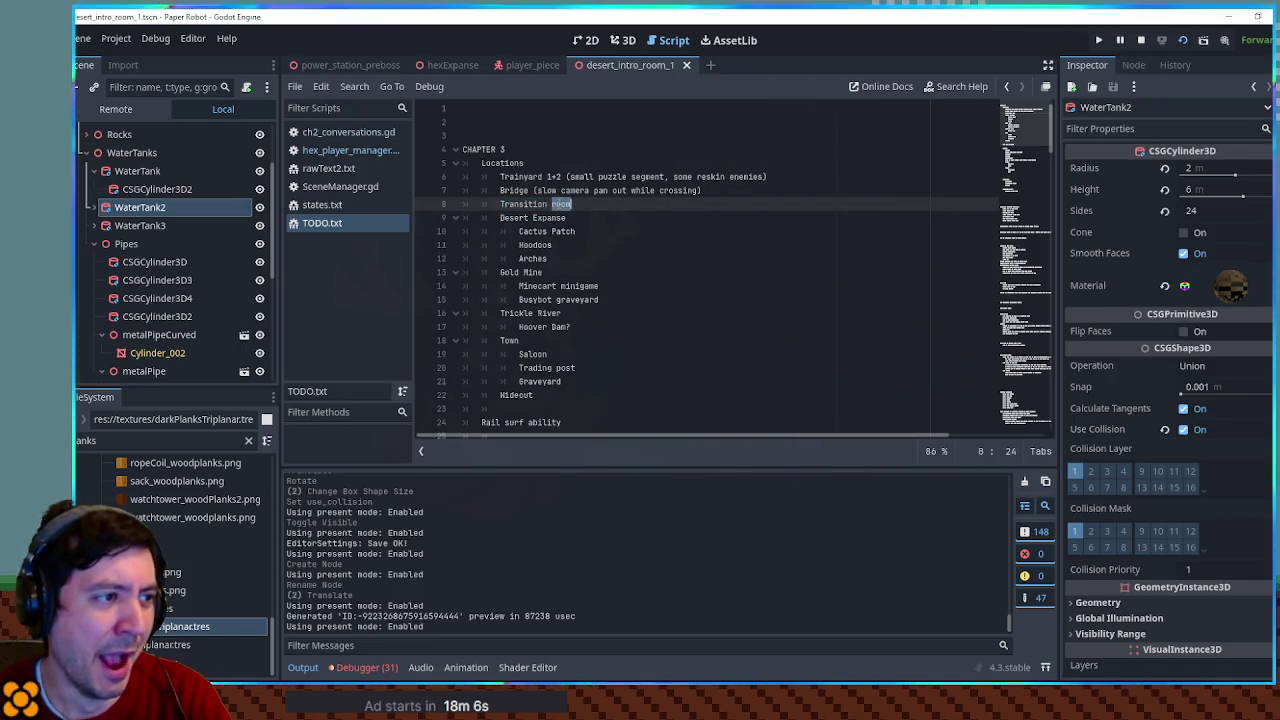
pyautogui.doubleClick(514, 217)
pyautogui.doubleClick(549, 217)
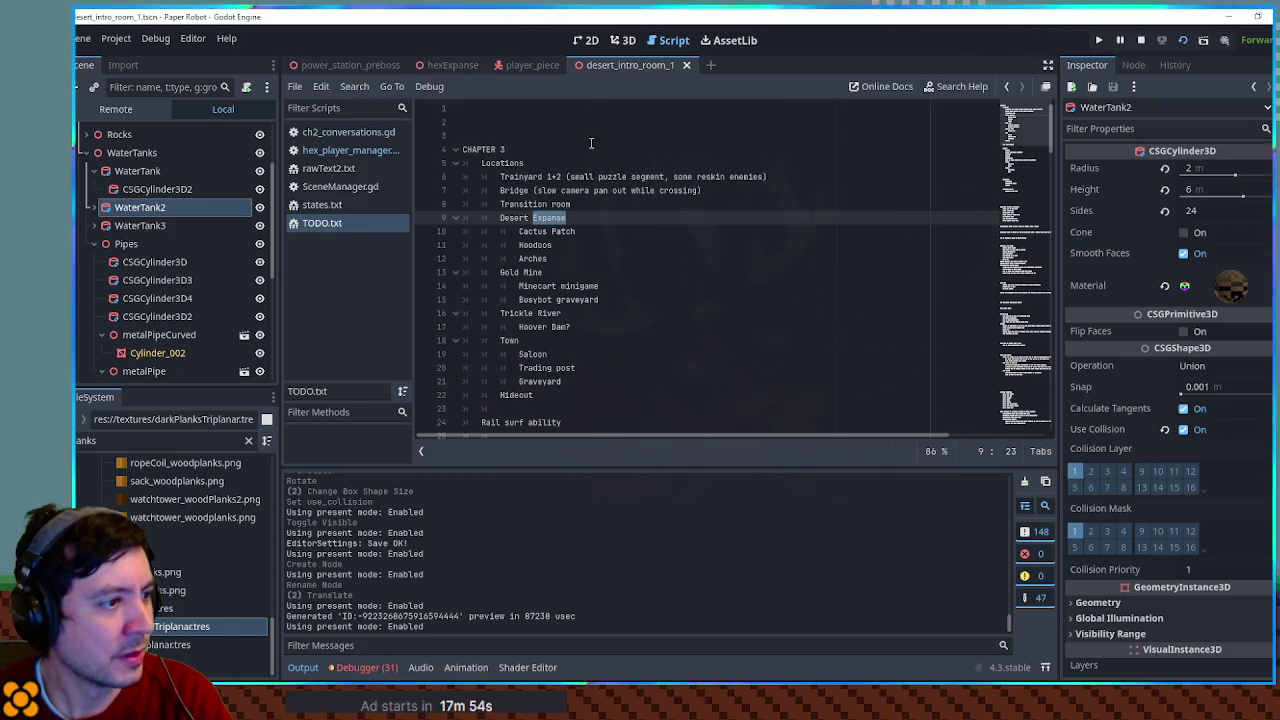
pyautogui.scroll(-1, 603, 199)
# Add 'Bank' as a new Town location on the line below Trading post
pyautogui.click(573, 341)
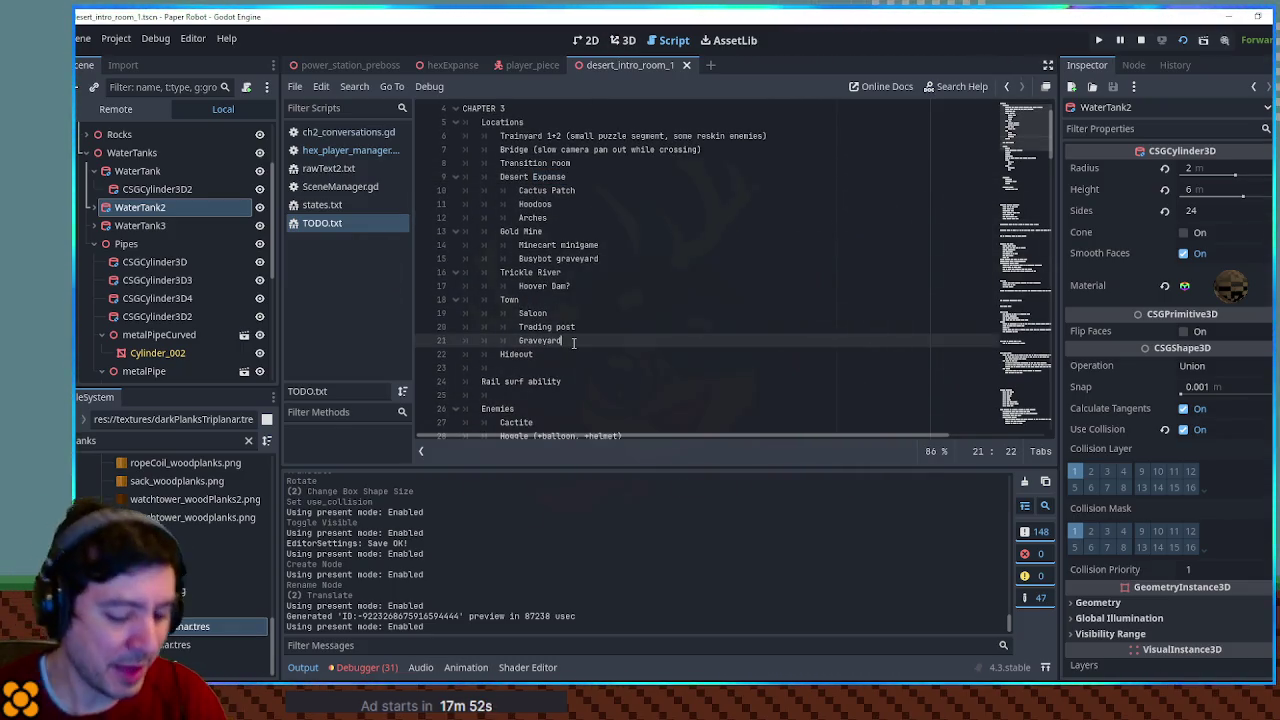
pyautogui.press('Up')
pyautogui.press('Return')
pyautogui.write('Bank')
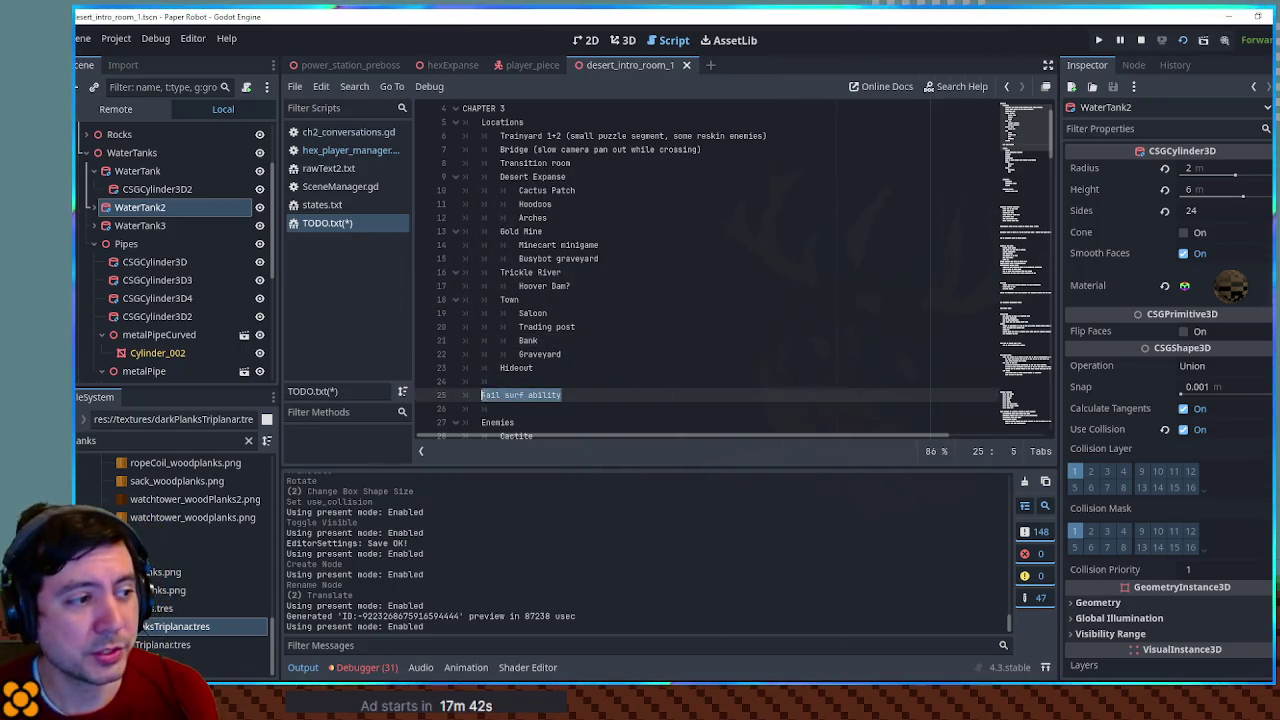
pyautogui.click(512, 379)
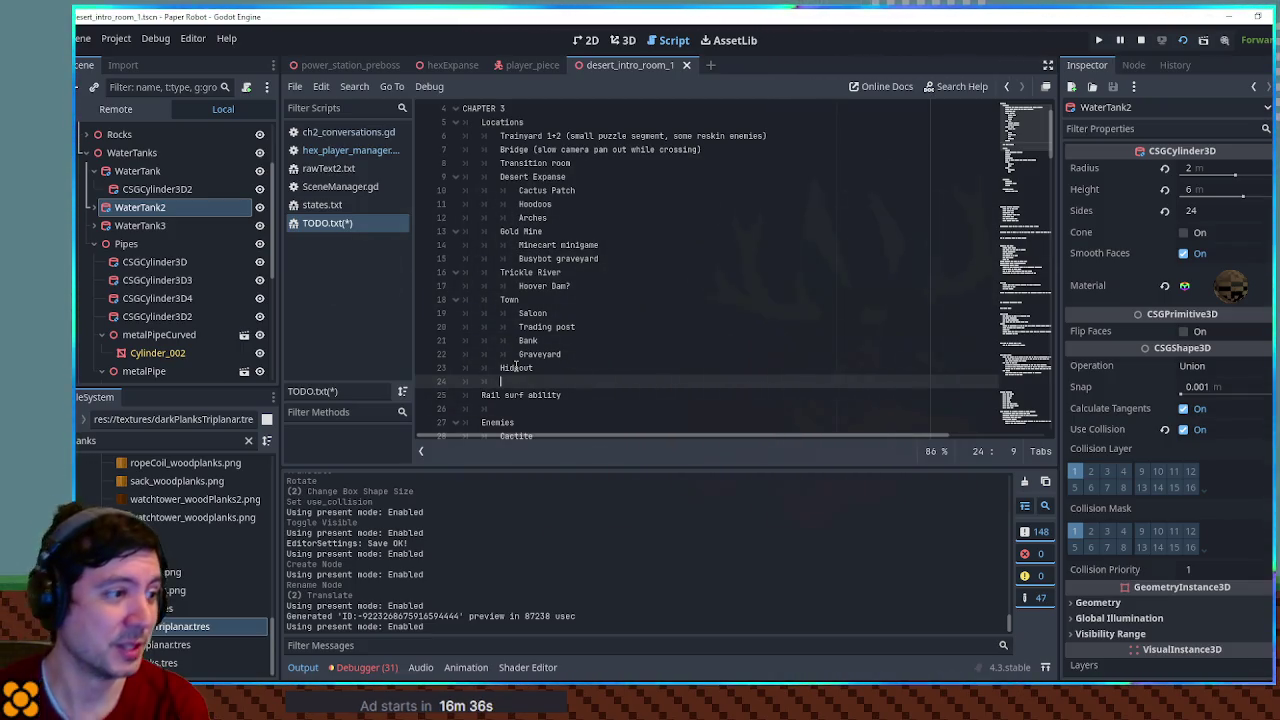
pyautogui.scroll(-5, 595, 290)
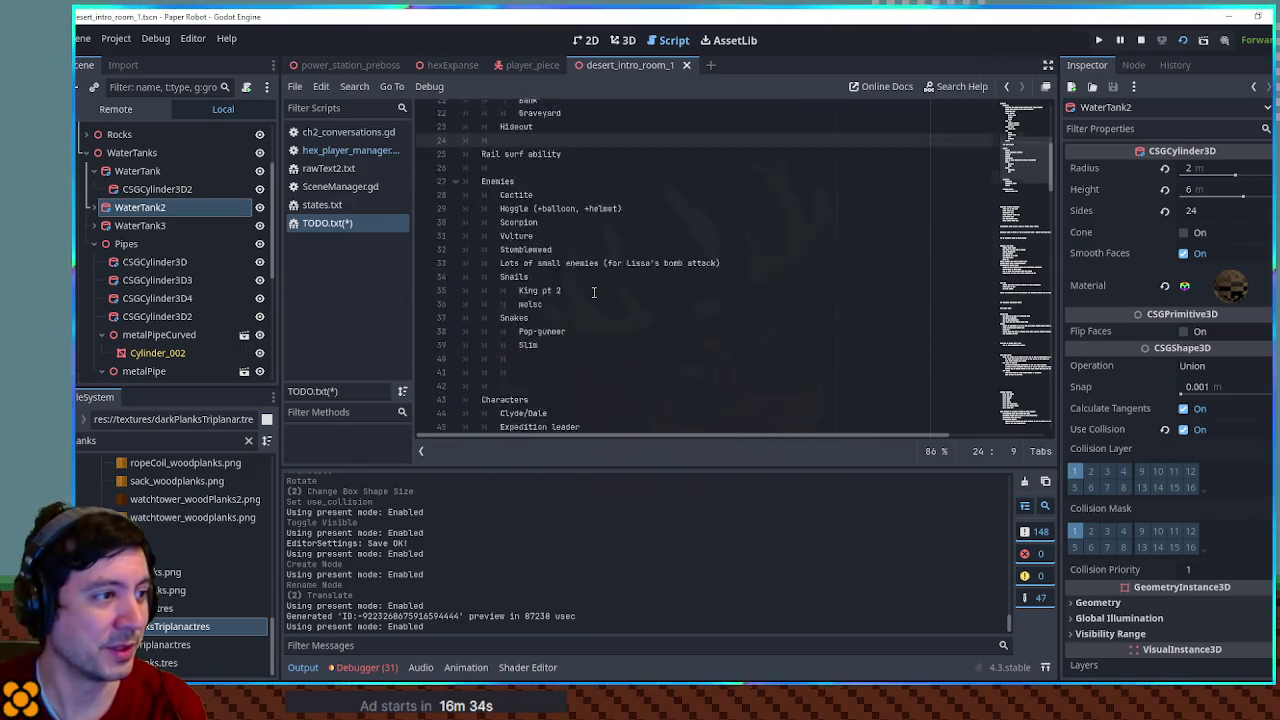
# Insert 'Prospector' on a new line below Sheriff in the Characters section
pyautogui.scroll(-2, 593, 292)
pyautogui.click(562, 354)
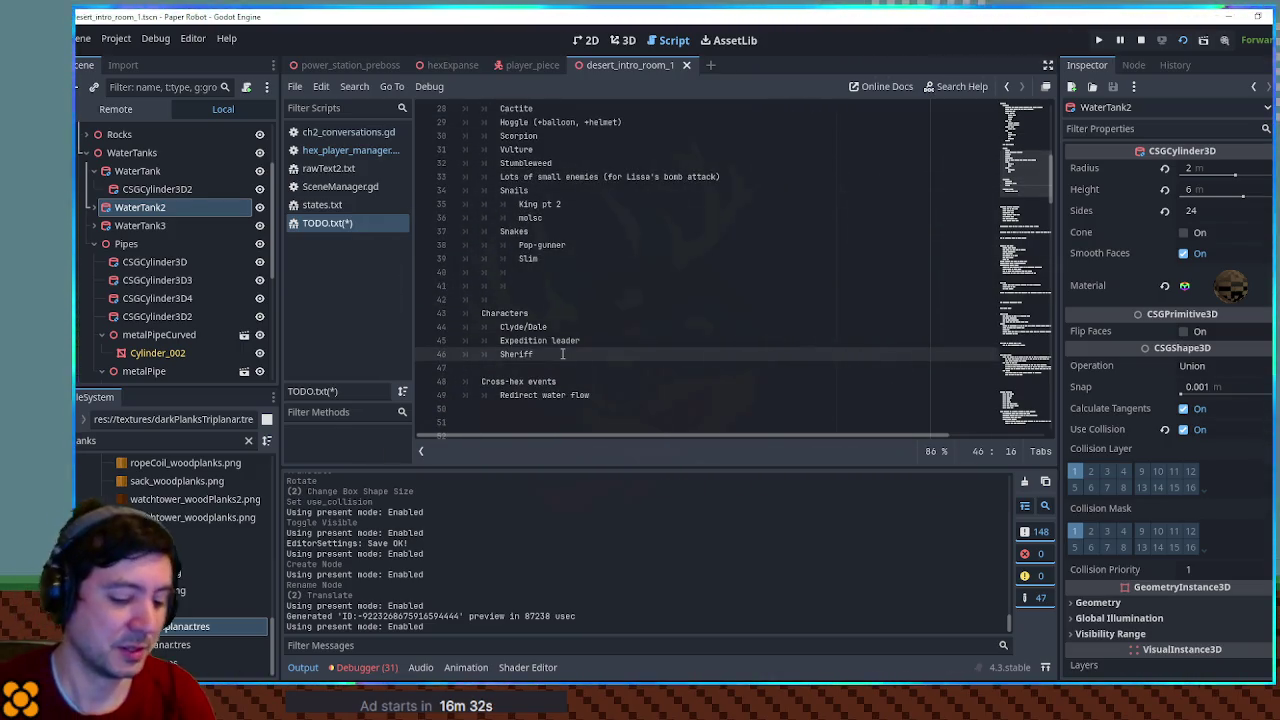
pyautogui.press('Return')
pyautogui.write('Prospector')
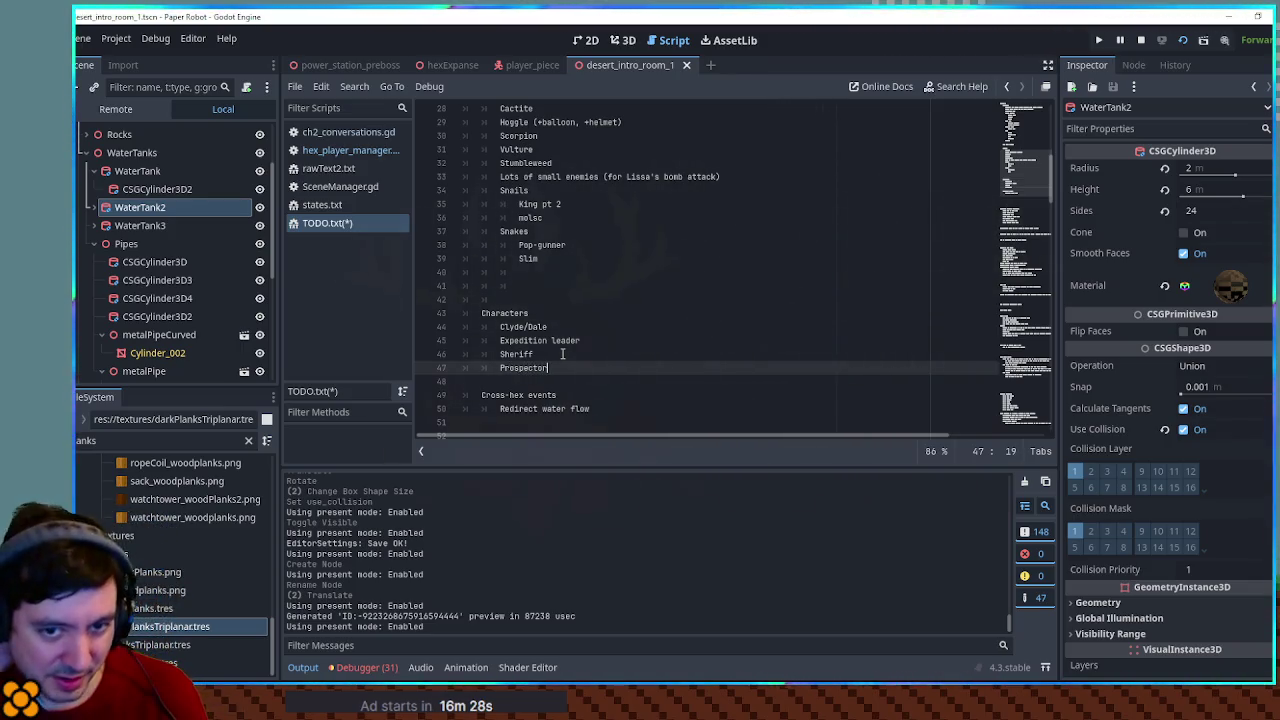
pyautogui.click(646, 282)
pyautogui.scroll(5, 646, 279)
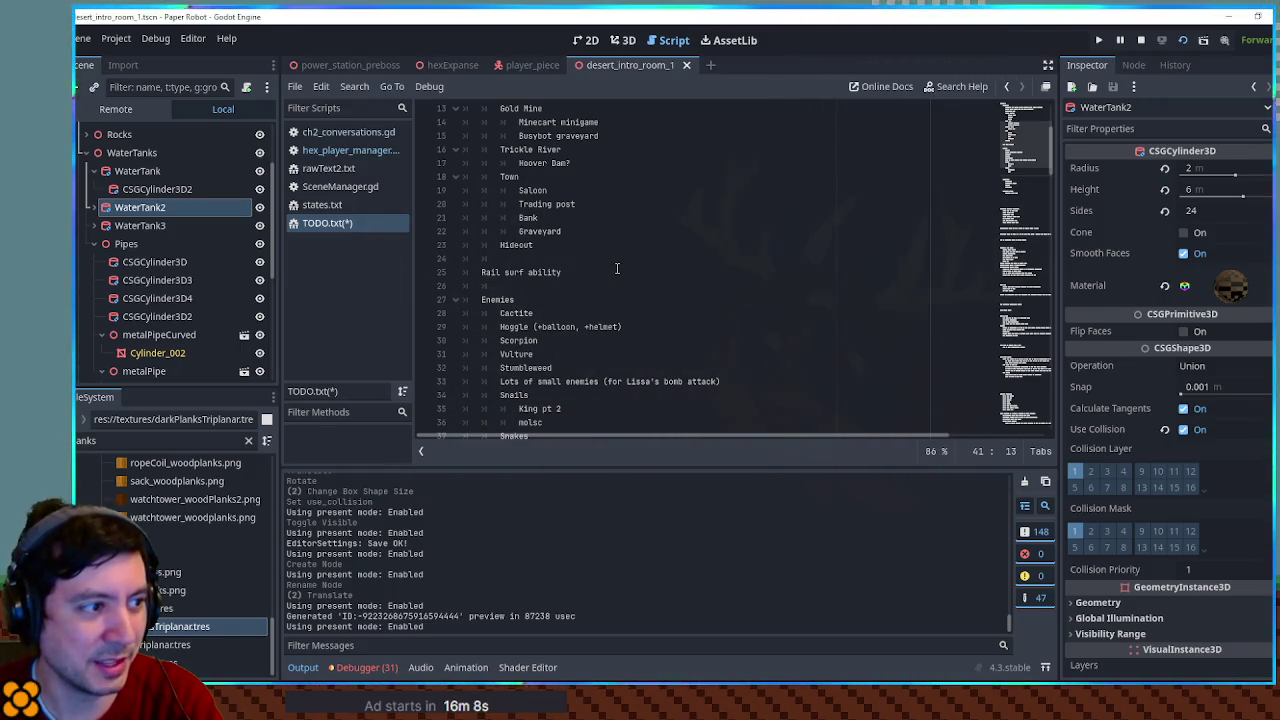
# Clear the FileSystem filter and open res://scenes/99/C.tscn in the 3D editor
pyautogui.click(575, 271)
pyautogui.hotkey('shift', 'Home')
pyautogui.click(114, 440)
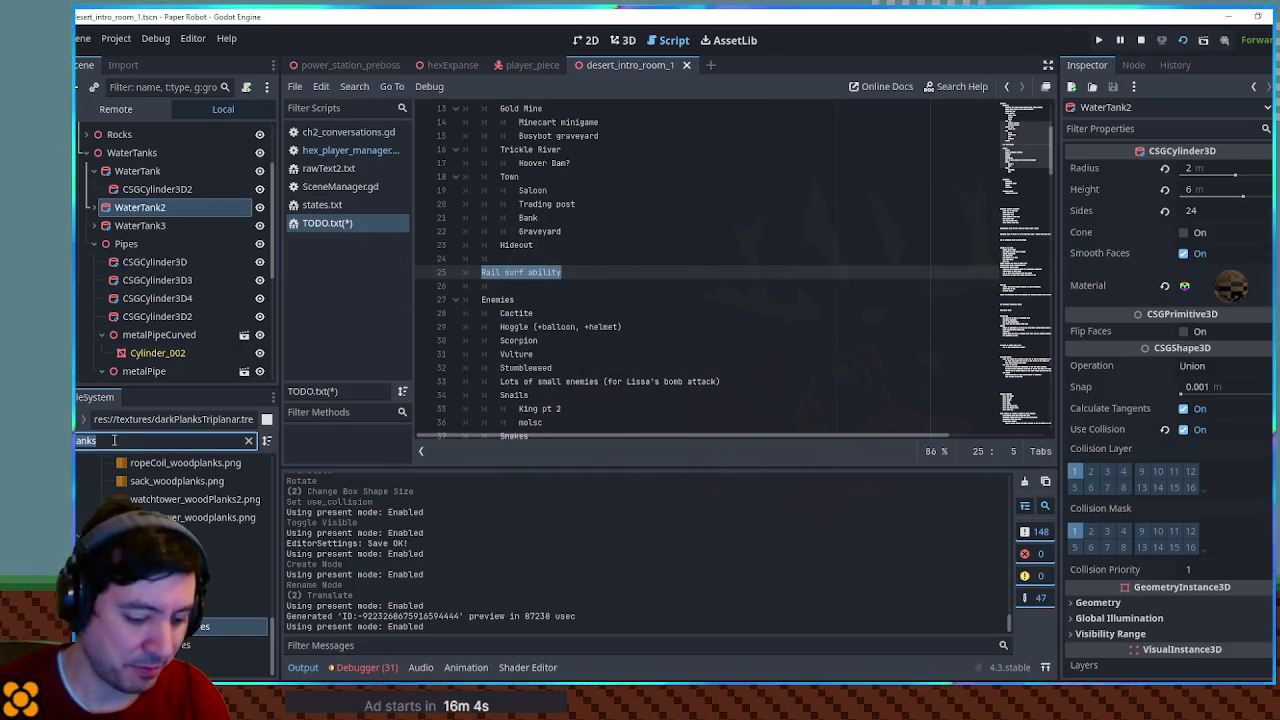
pyautogui.press('BackSpace')
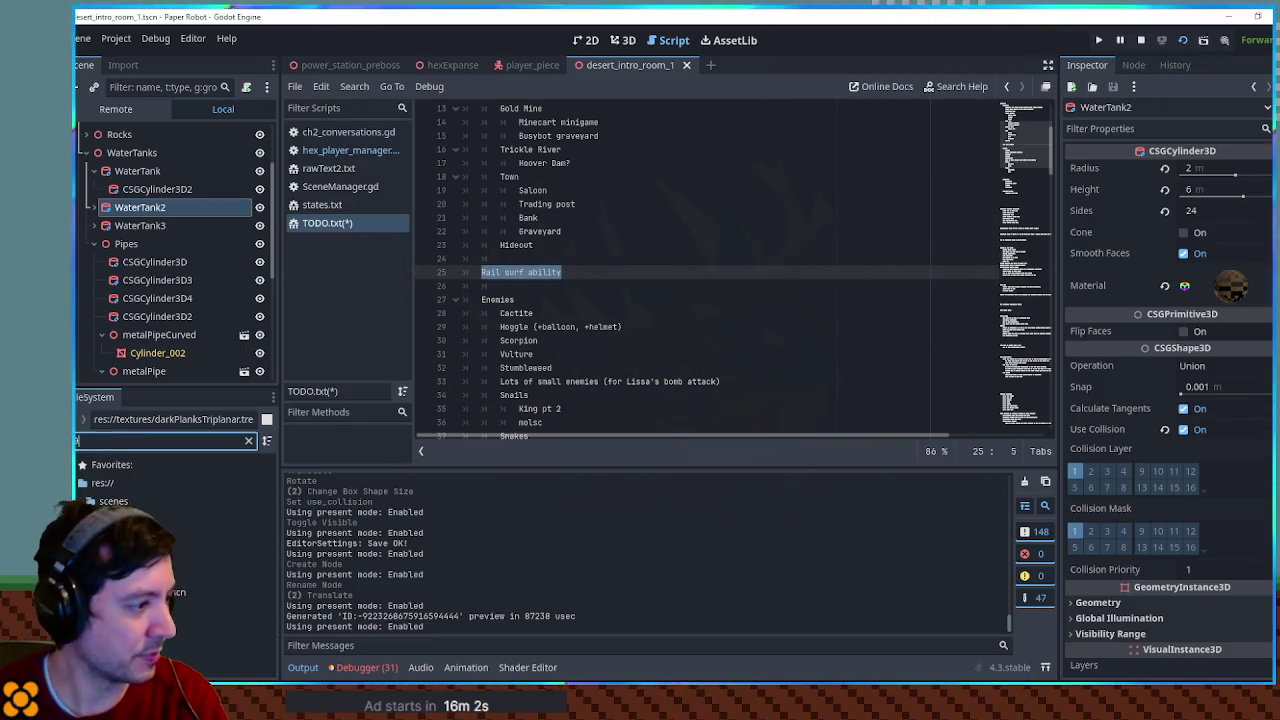
pyautogui.click(170, 529)
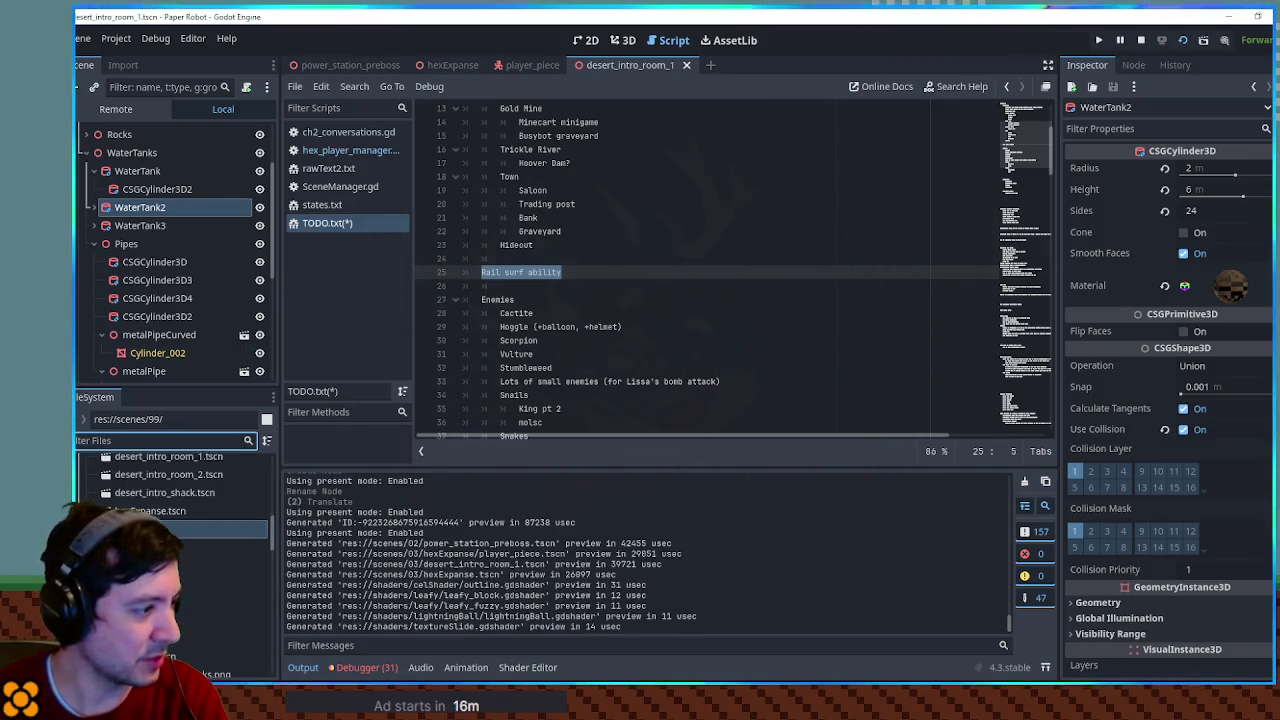
pyautogui.click(170, 529)
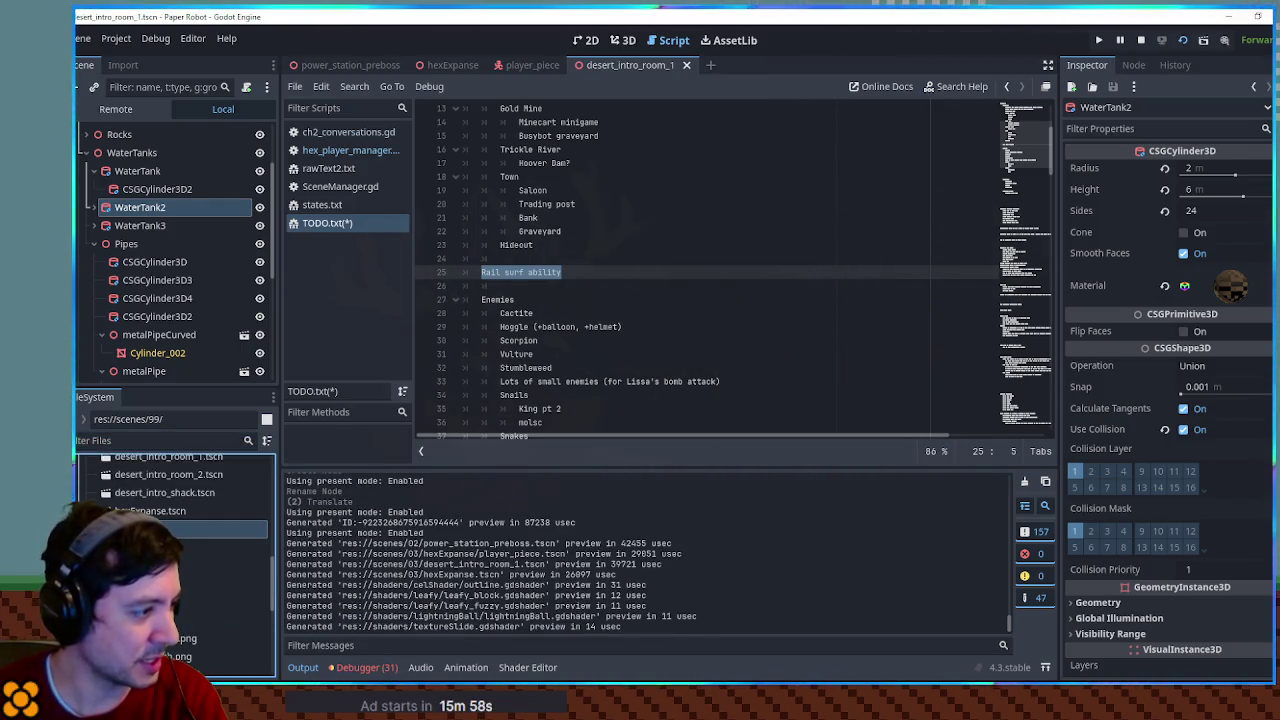
pyautogui.doubleClick(170, 620)
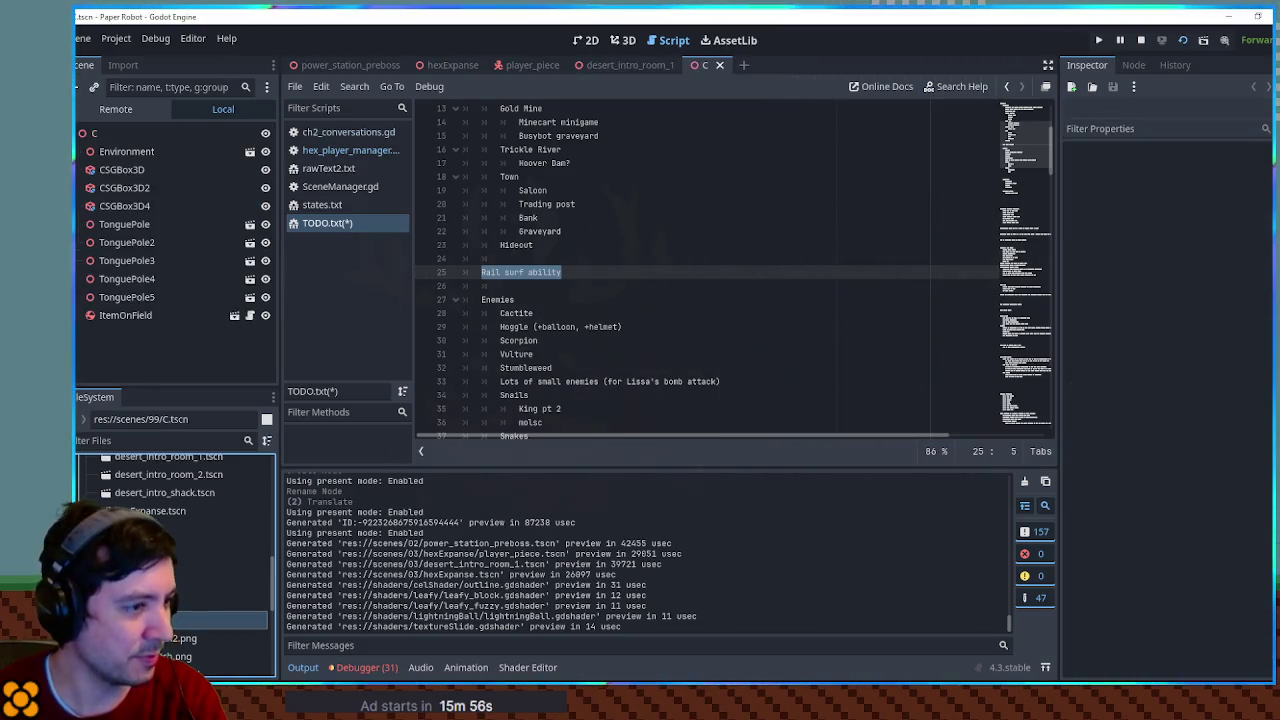
pyautogui.click(620, 41)
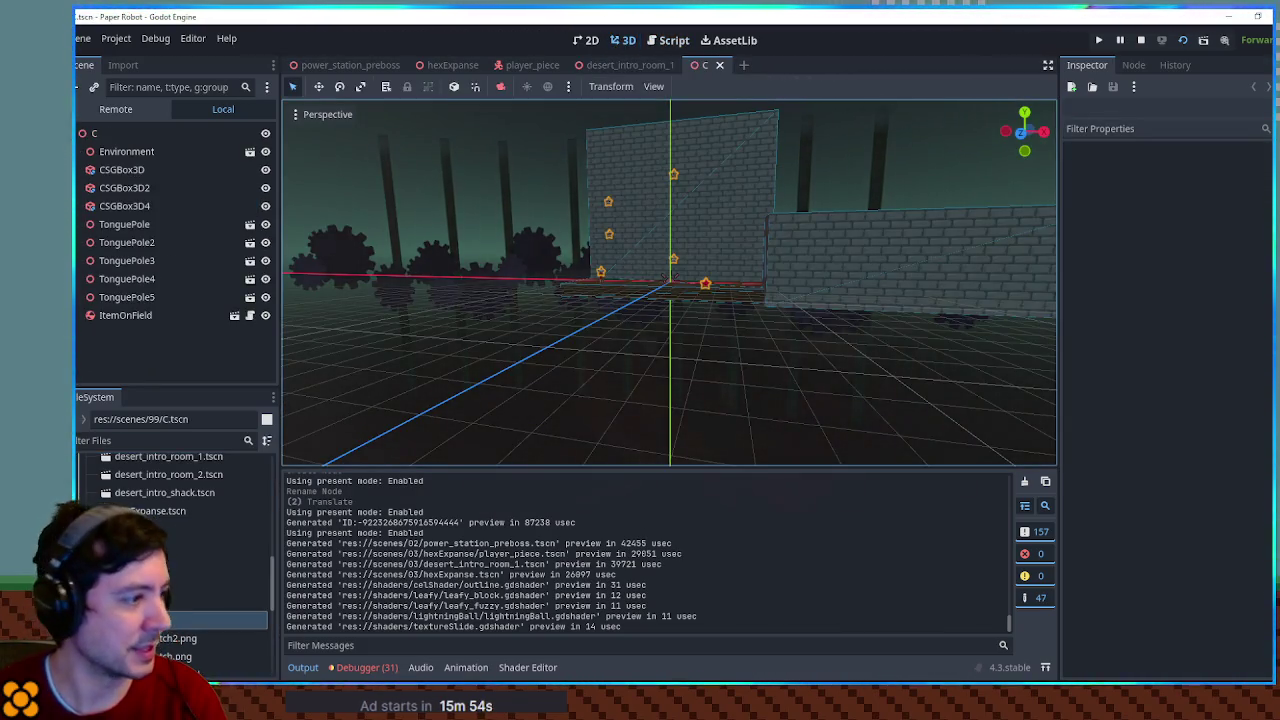
# Open A.tscn, test-run it with F6, close the game, and rerun with F5
pyautogui.doubleClick(170, 583)
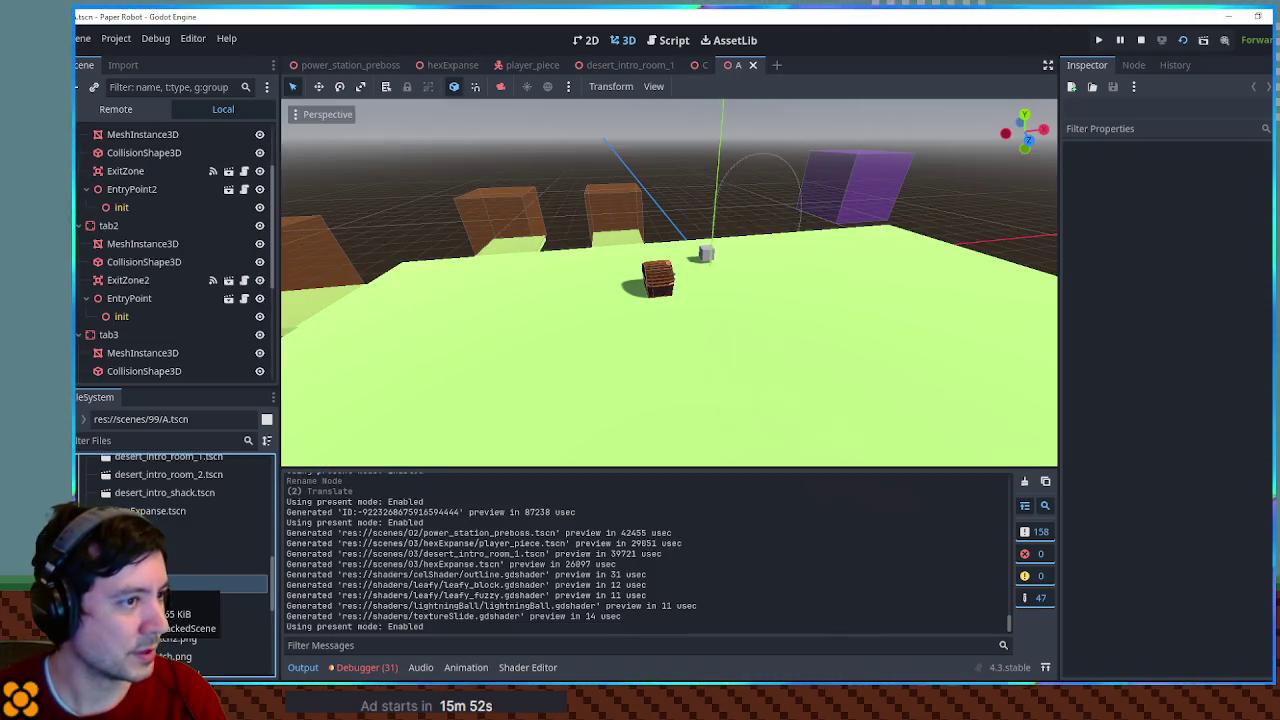
pyautogui.press('F6')
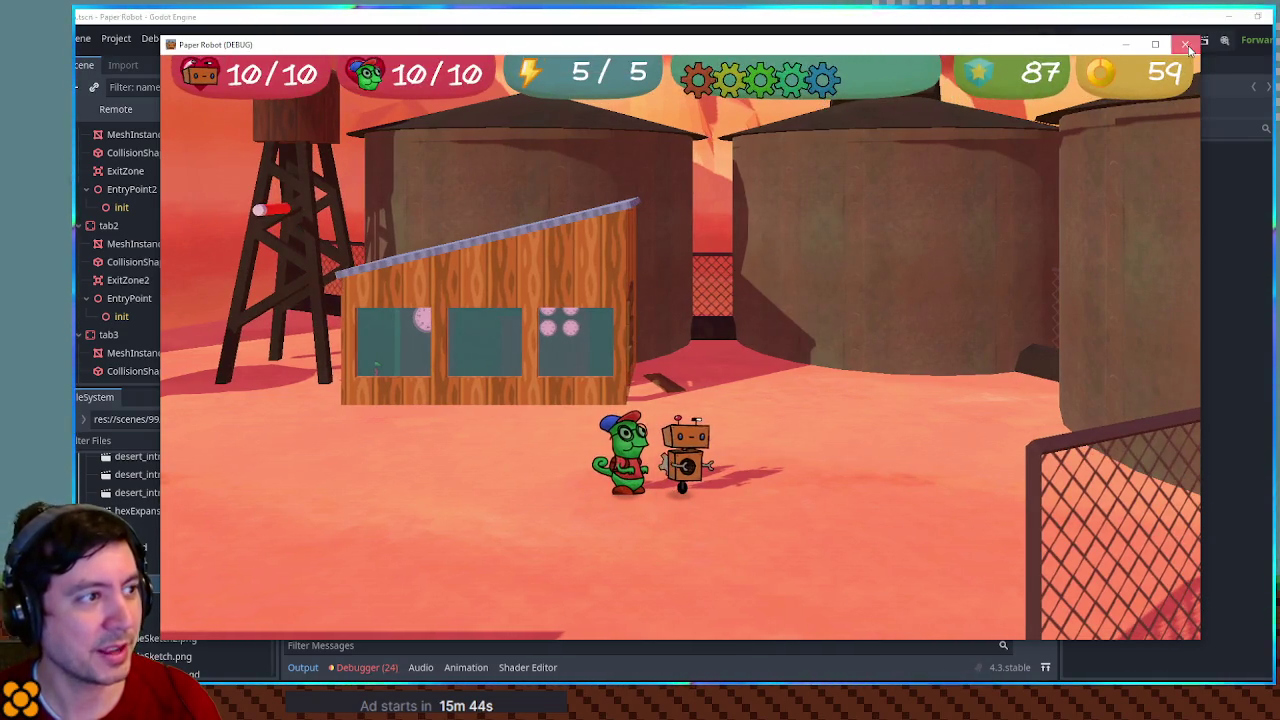
pyautogui.click(1185, 45)
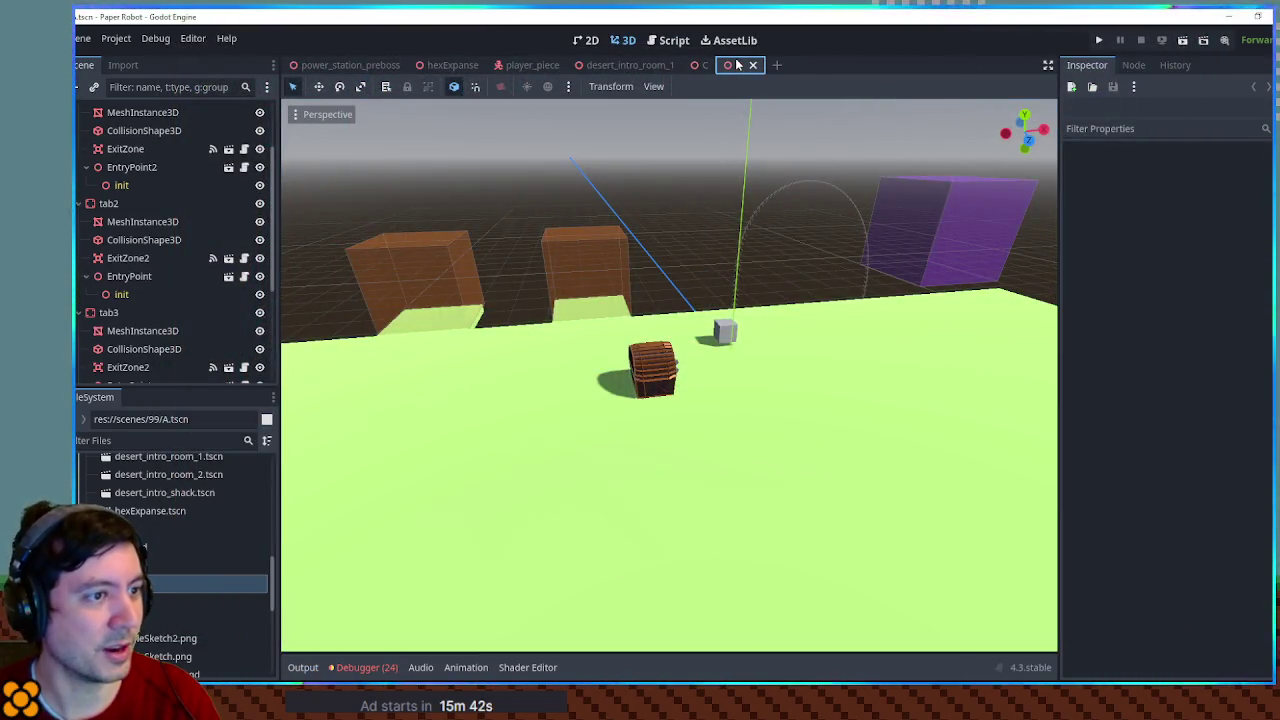
pyautogui.press('F5')
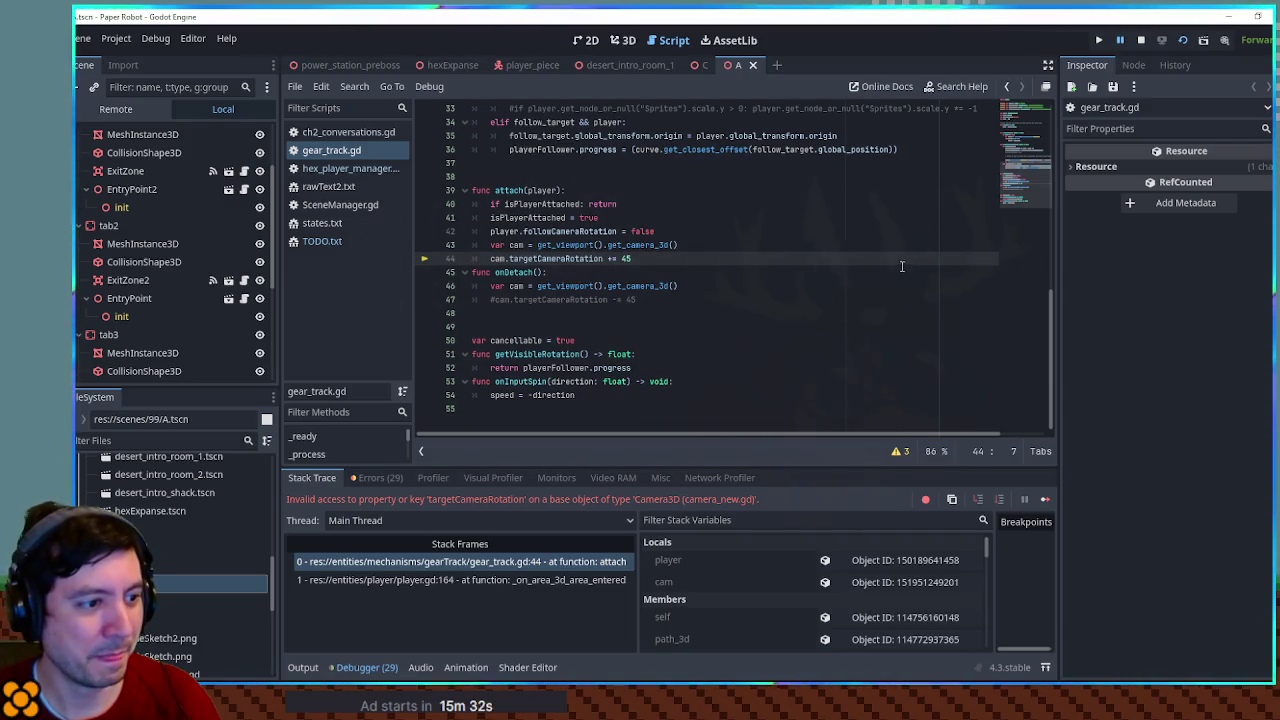
# Stop the game, orbit scene A in 3D, review gear_track.gd, then open desert_intro_room_1
pyautogui.press('F8')
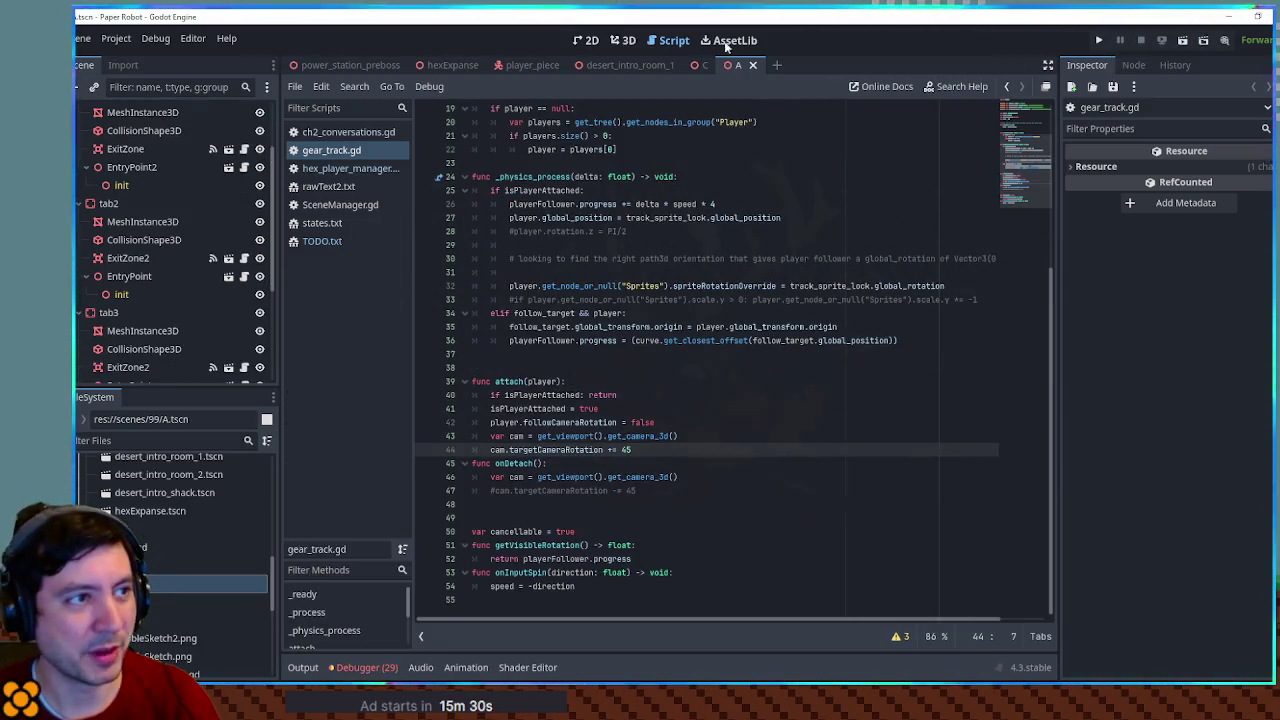
pyautogui.click(622, 40)
pyautogui.moveTo(605, 272)
pyautogui.mouseDown()
pyautogui.moveTo(489, 271)
pyautogui.moveTo(748, 335)
pyautogui.mouseUp()
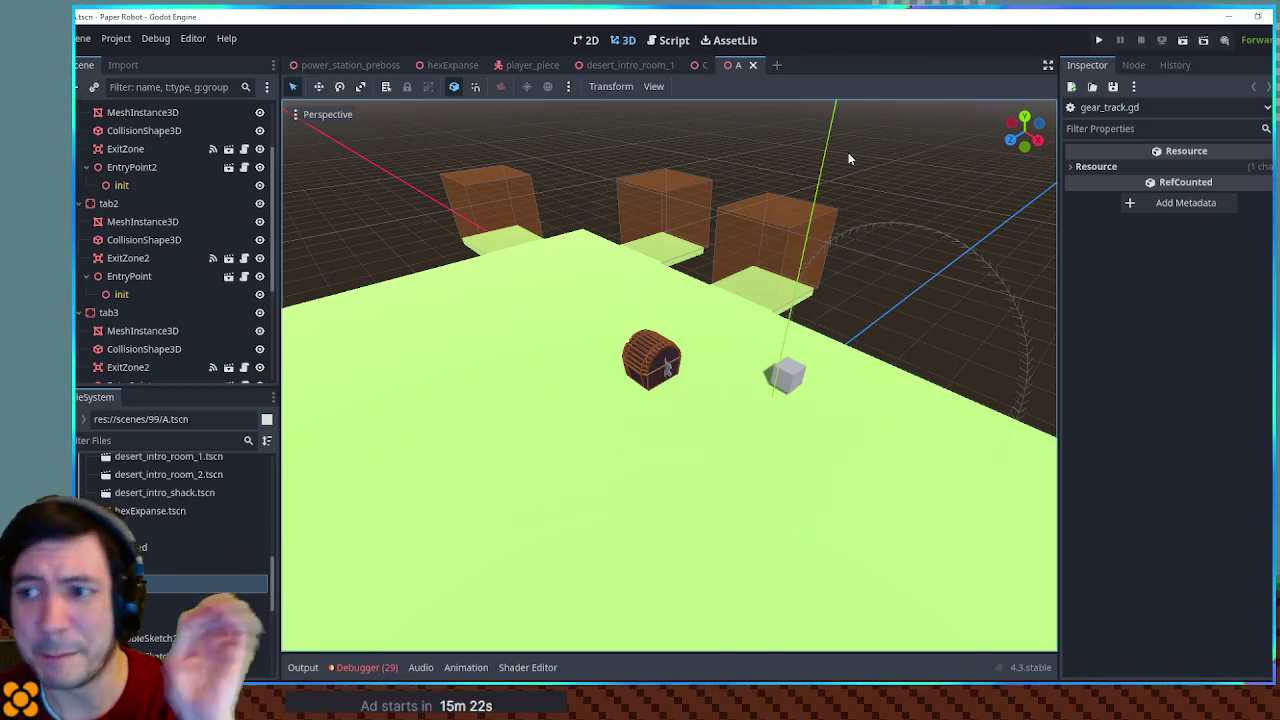
pyautogui.click(673, 47)
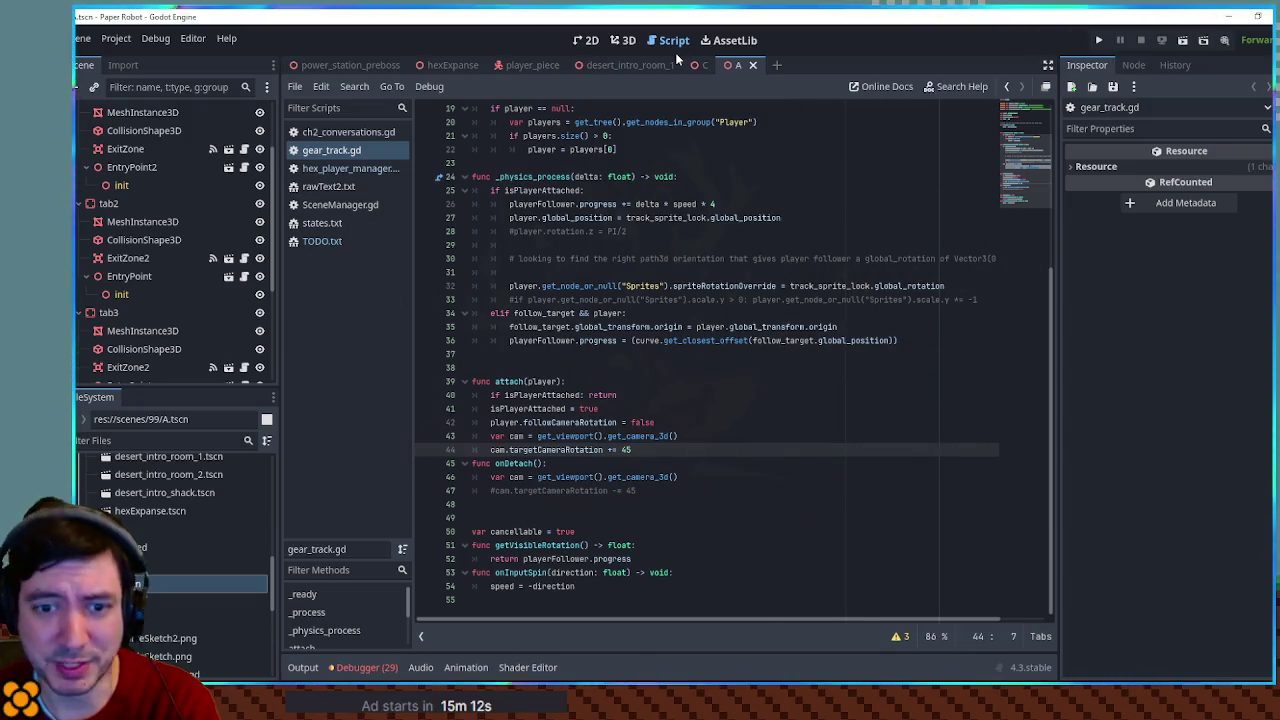
pyautogui.moveTo(698, 64)
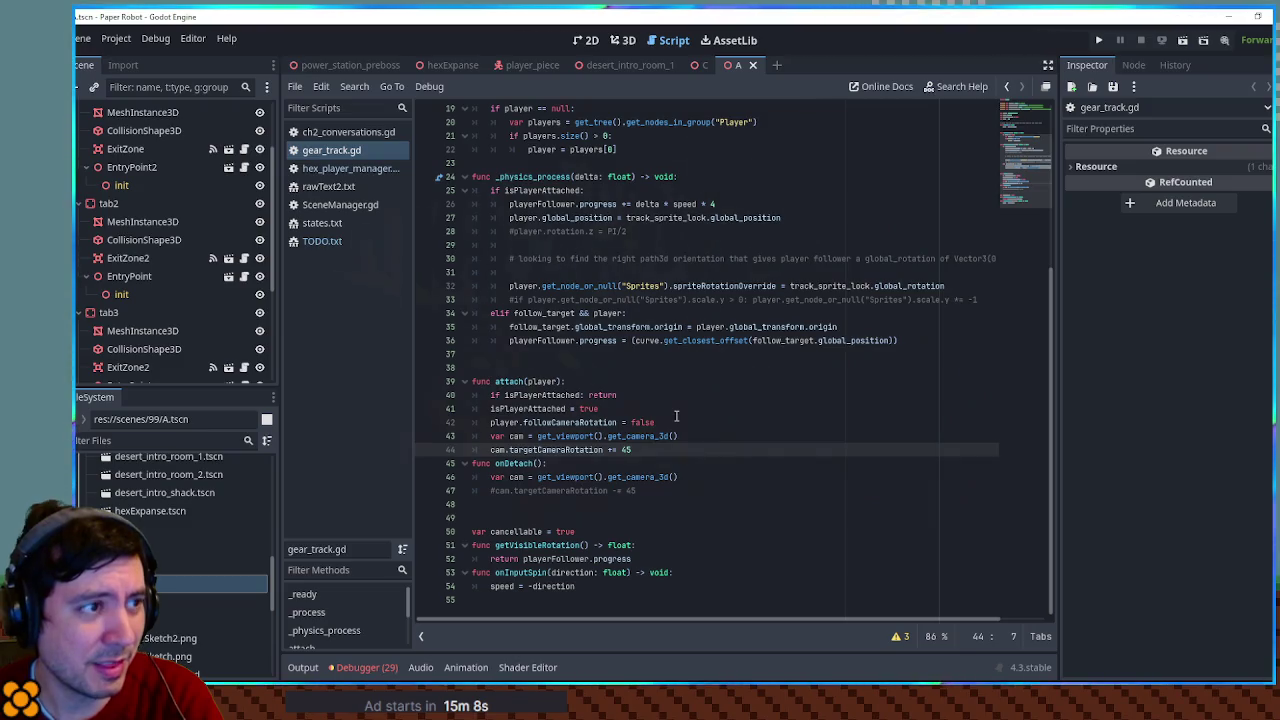
pyautogui.click(701, 71)
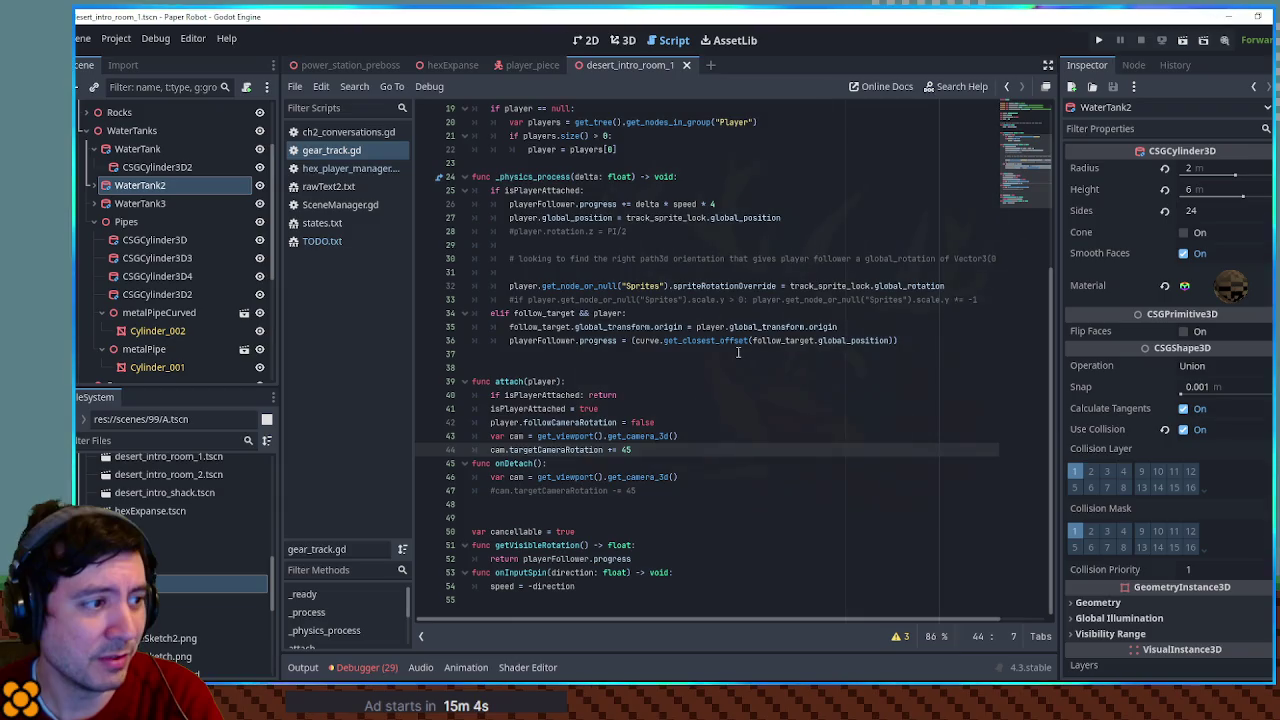
# Zoom in on desert_intro_room_1's water tanks in 3D, then examine the hexExpanse terrain
pyautogui.click(623, 40)
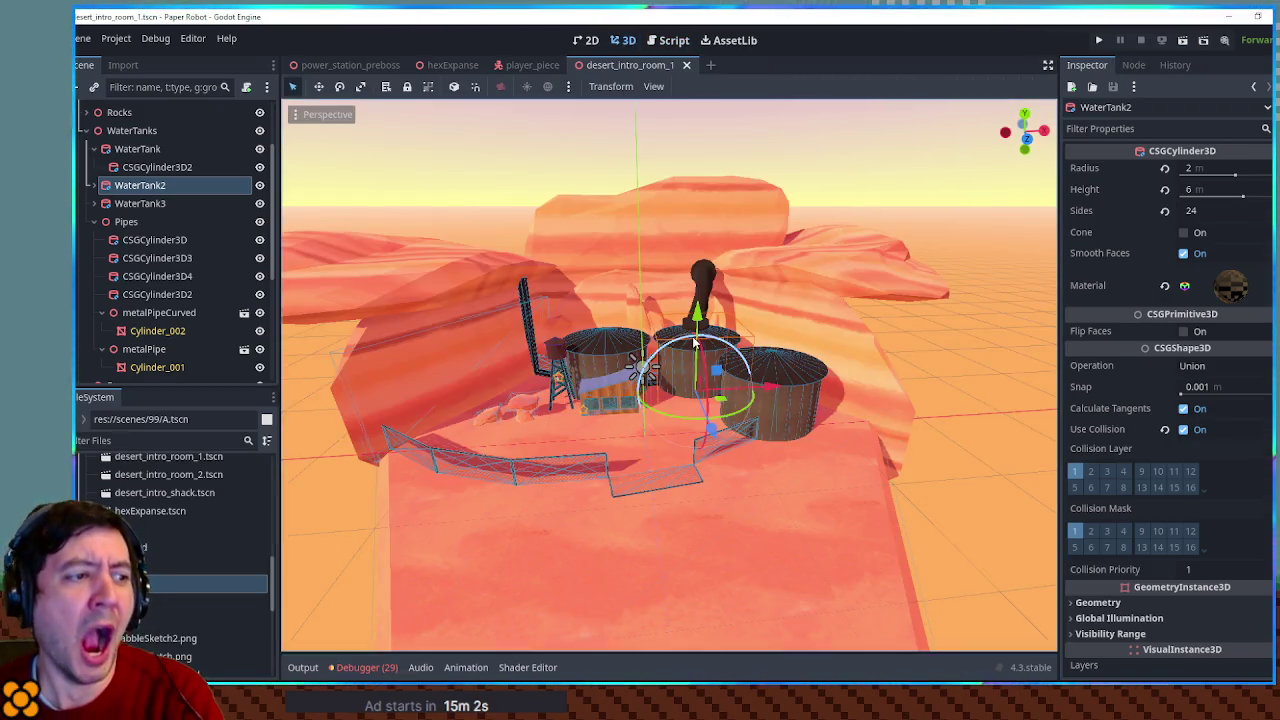
pyautogui.scroll(5, 692, 341)
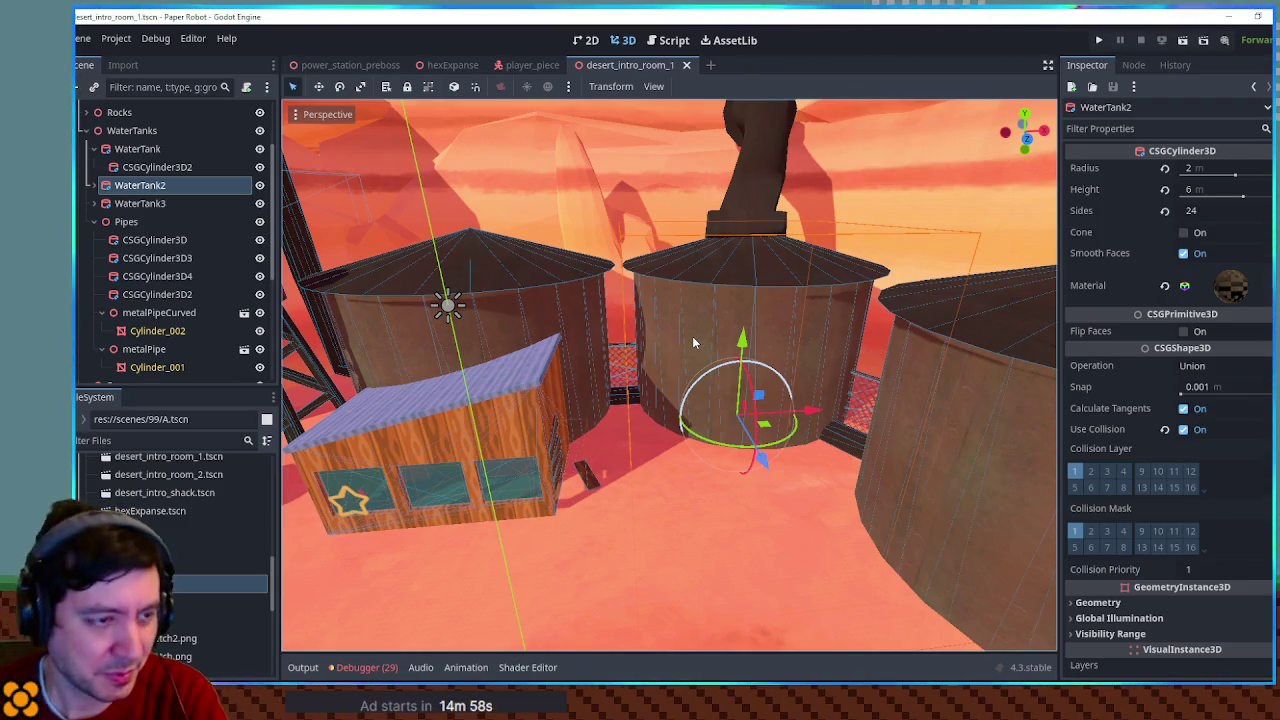
pyautogui.click(447, 65)
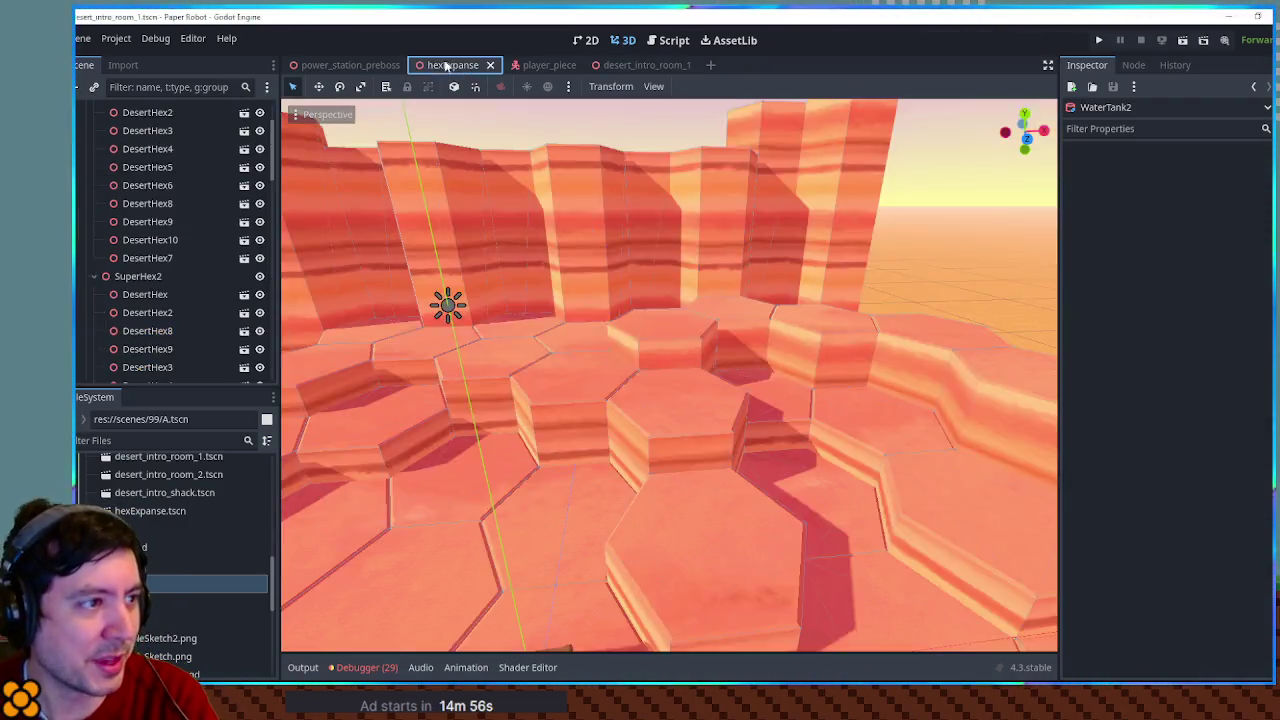
pyautogui.scroll(-5, 660, 225)
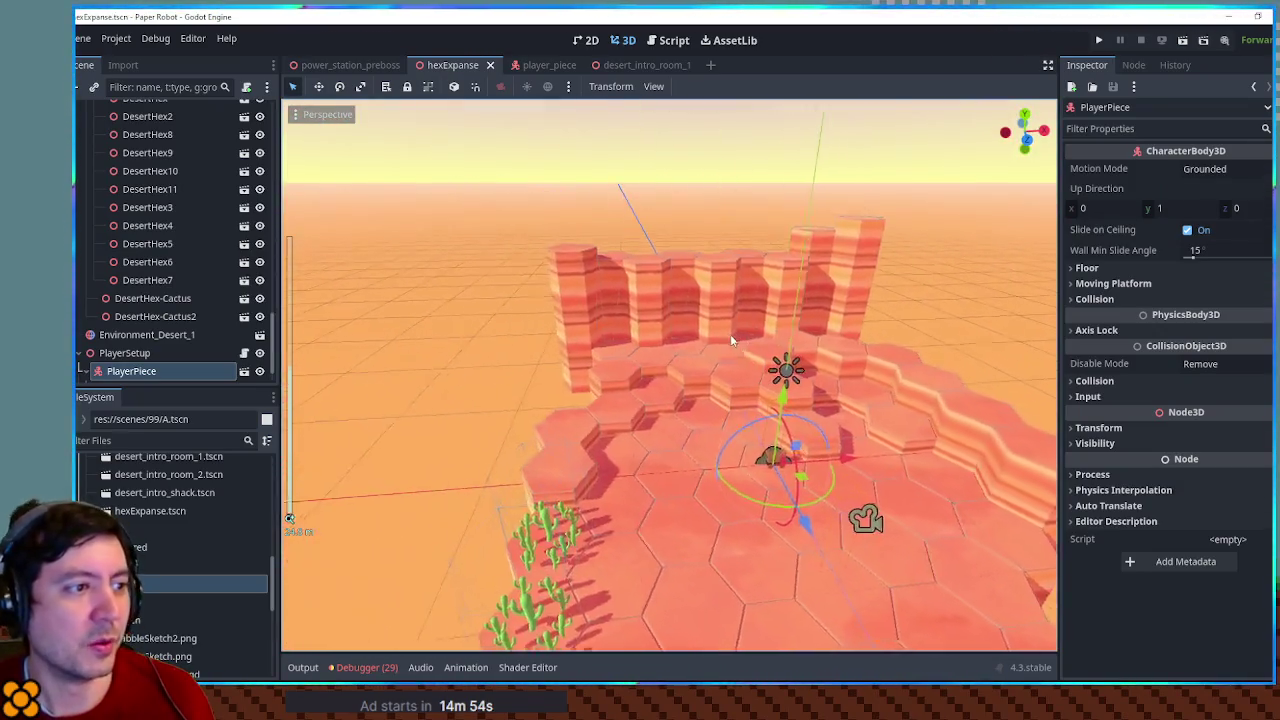
pyautogui.scroll(3, 673, 320)
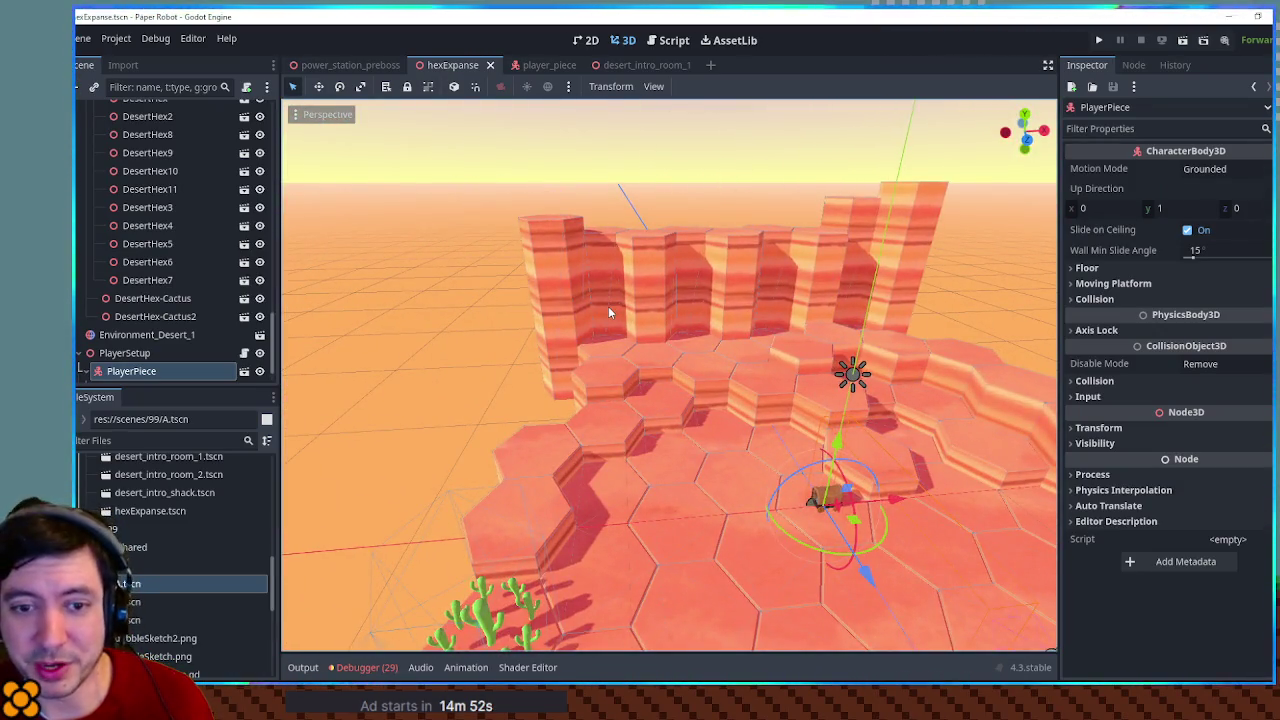